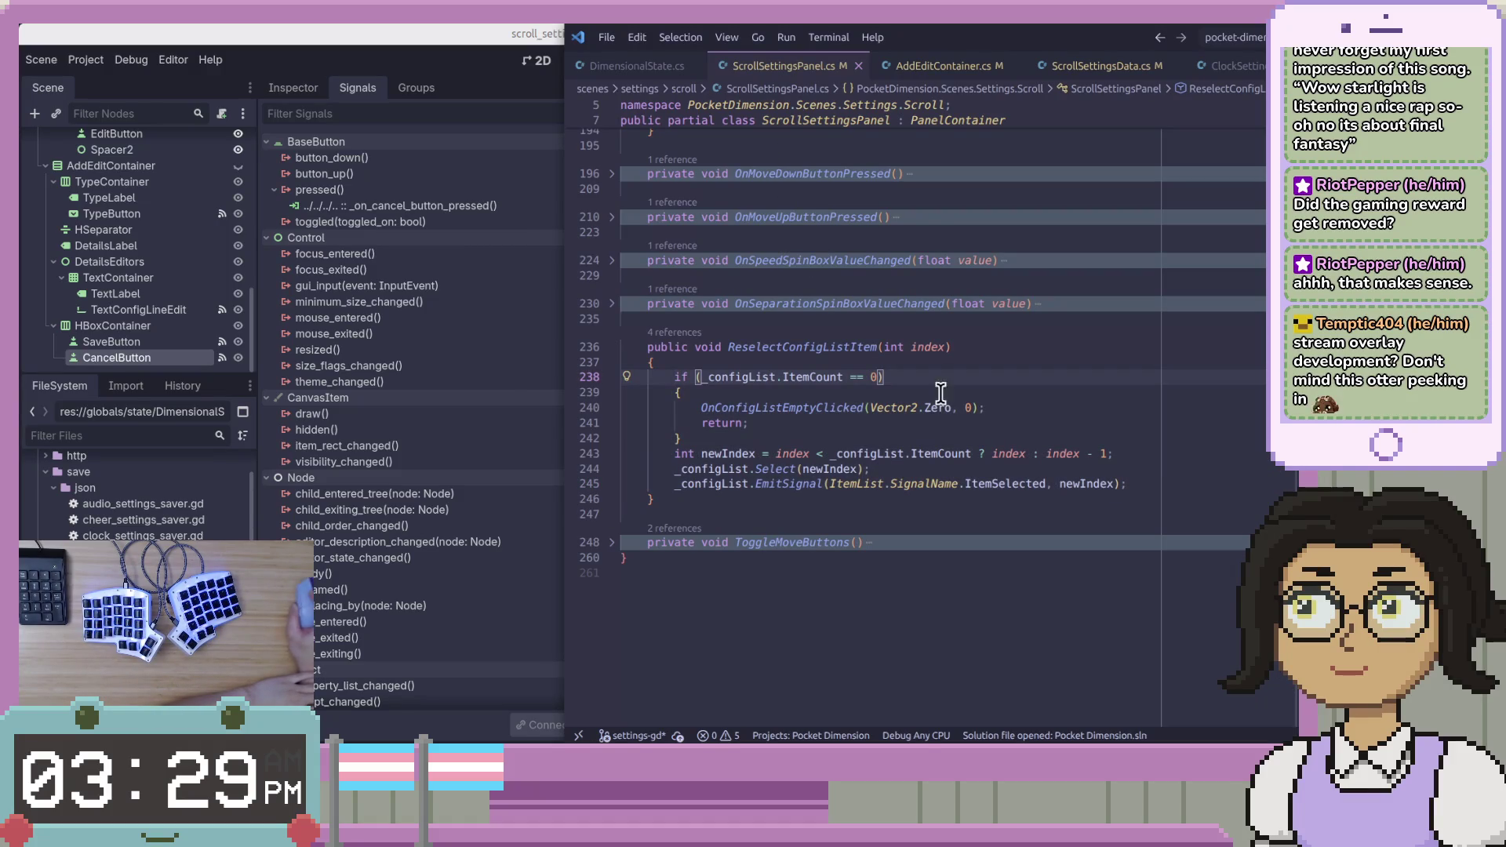
Fold ReselectConfigListItem in ScrollSettingsPanel.cs and scroll up to review OnEditButtonPressed.
{"action": "left_click", "coordinate": [612, 347]}
{"action": "scroll", "coordinate": [932, 508], "scroll_direction": "up", "scroll_amount": 3}
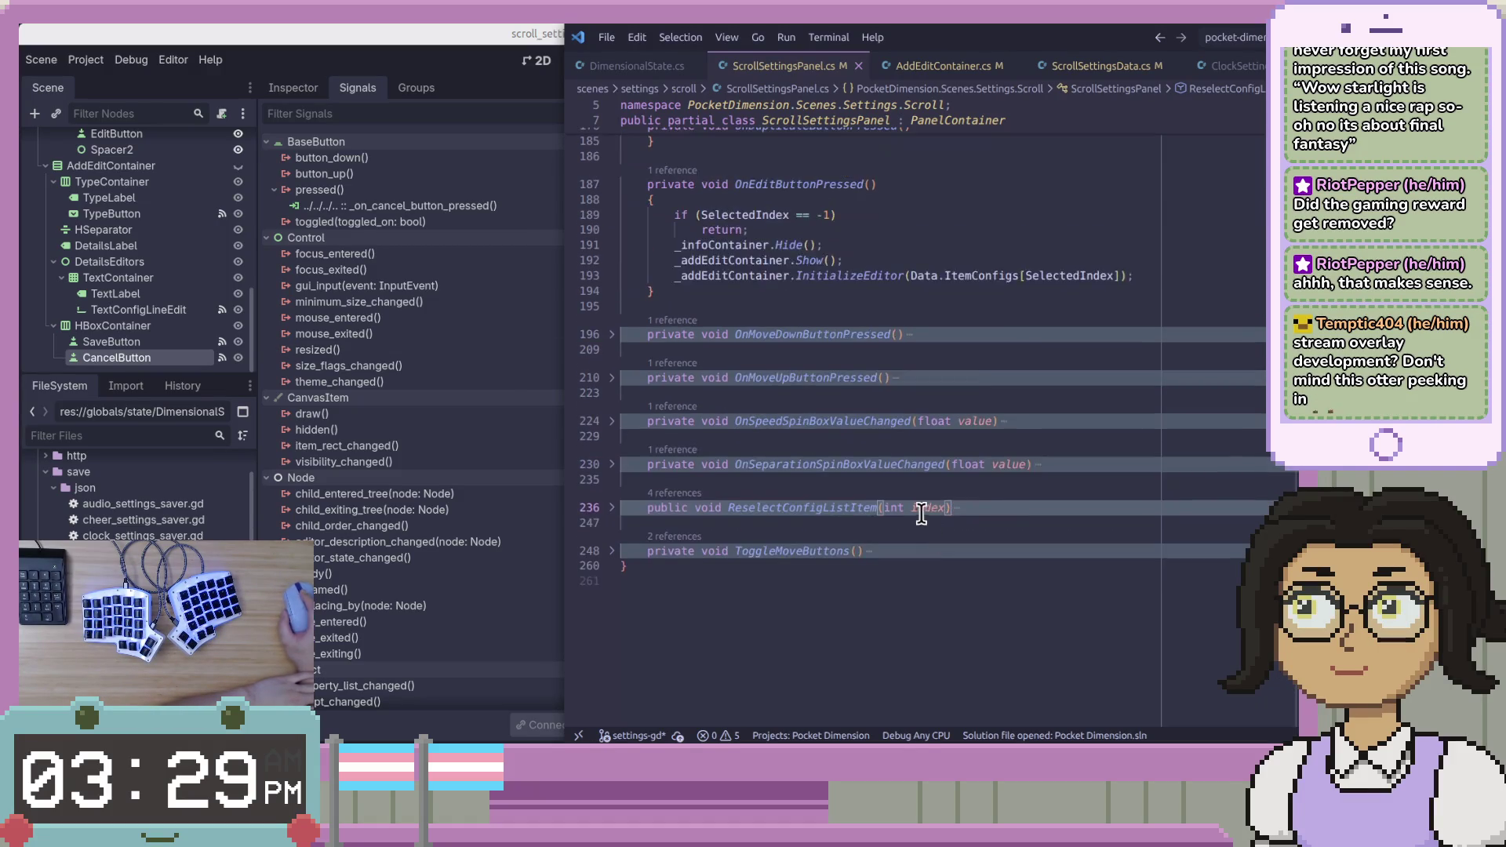
{"action": "scroll", "coordinate": [925, 510], "scroll_direction": "up", "scroll_amount": 4}
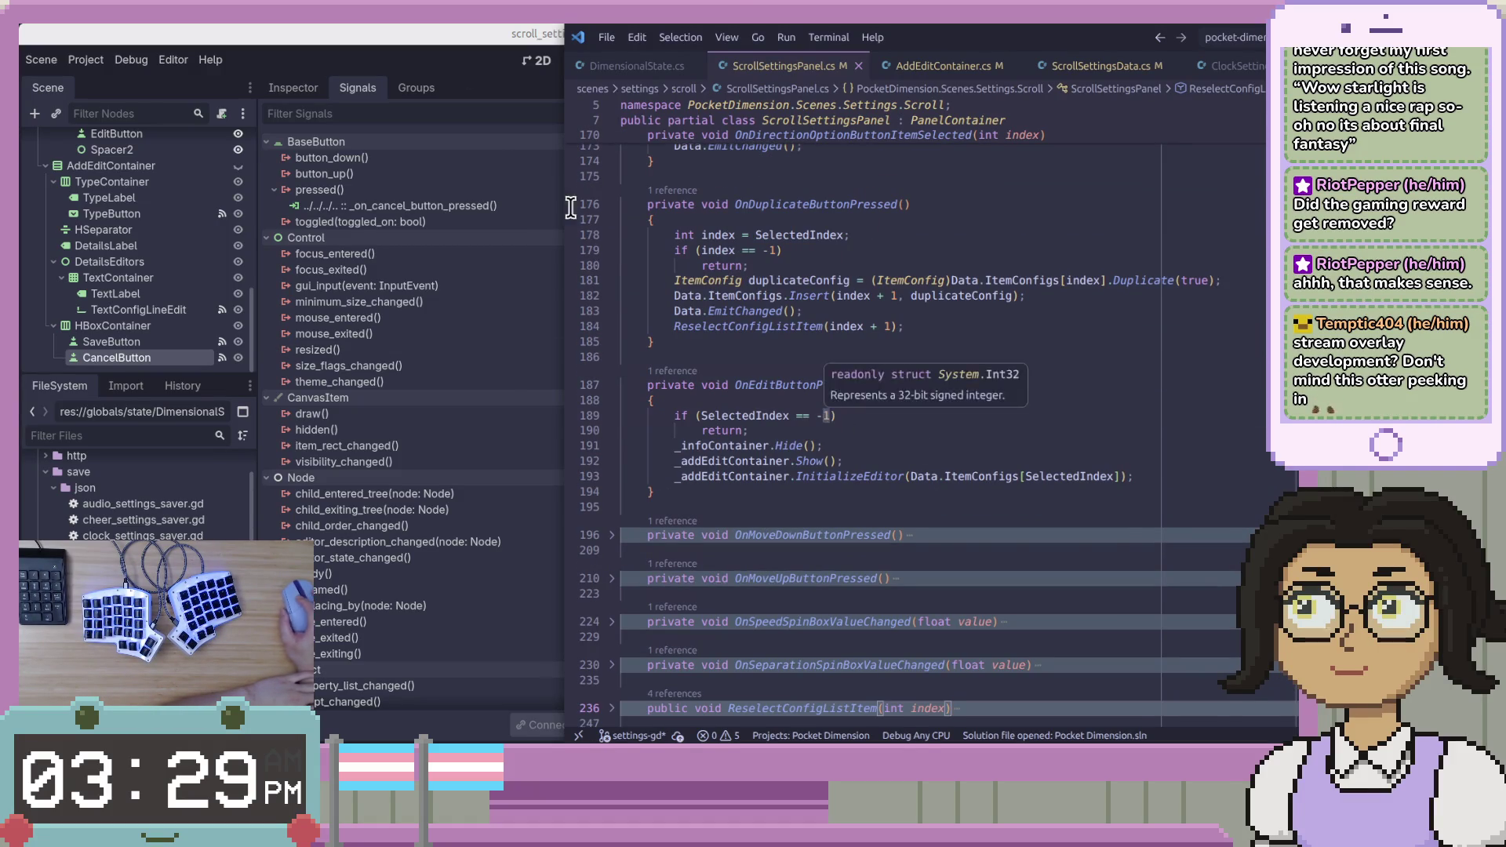
Back in Godot's scroll_settings_panel.gd, put the caret on empty line 141.
{"action": "key", "text": "alt+Tab"}
{"action": "left_click", "coordinate": [1006, 408]}
{"action": "scroll", "coordinate": [1005, 409], "scroll_direction": "down", "scroll_amount": 9}
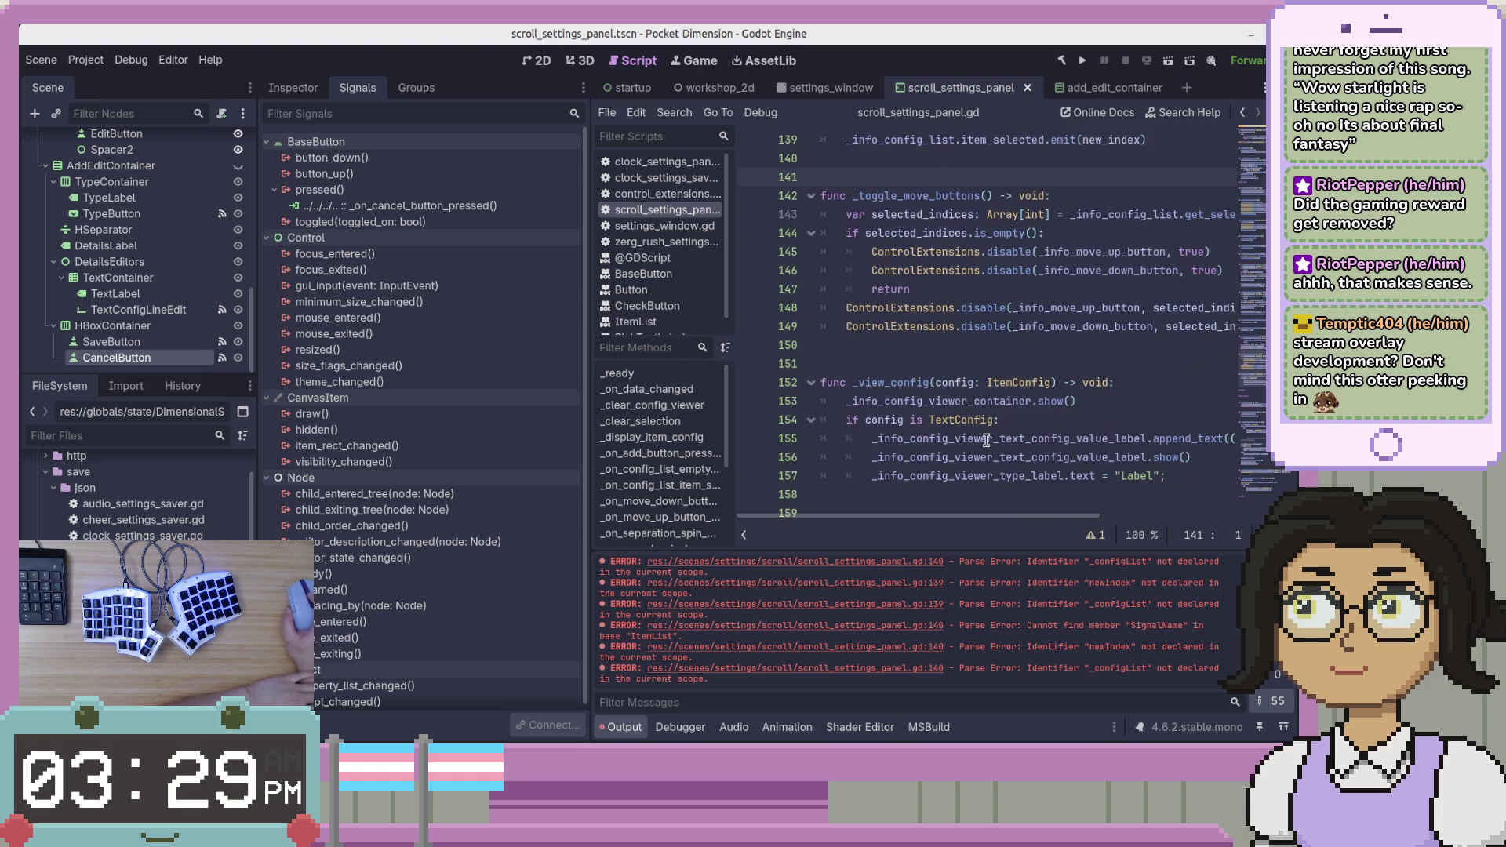
Review the GDScript cancel and save handlers, placing the caret in textConfig on line 184.
{"action": "scroll", "coordinate": [1019, 432], "scroll_direction": "up", "scroll_amount": 1}
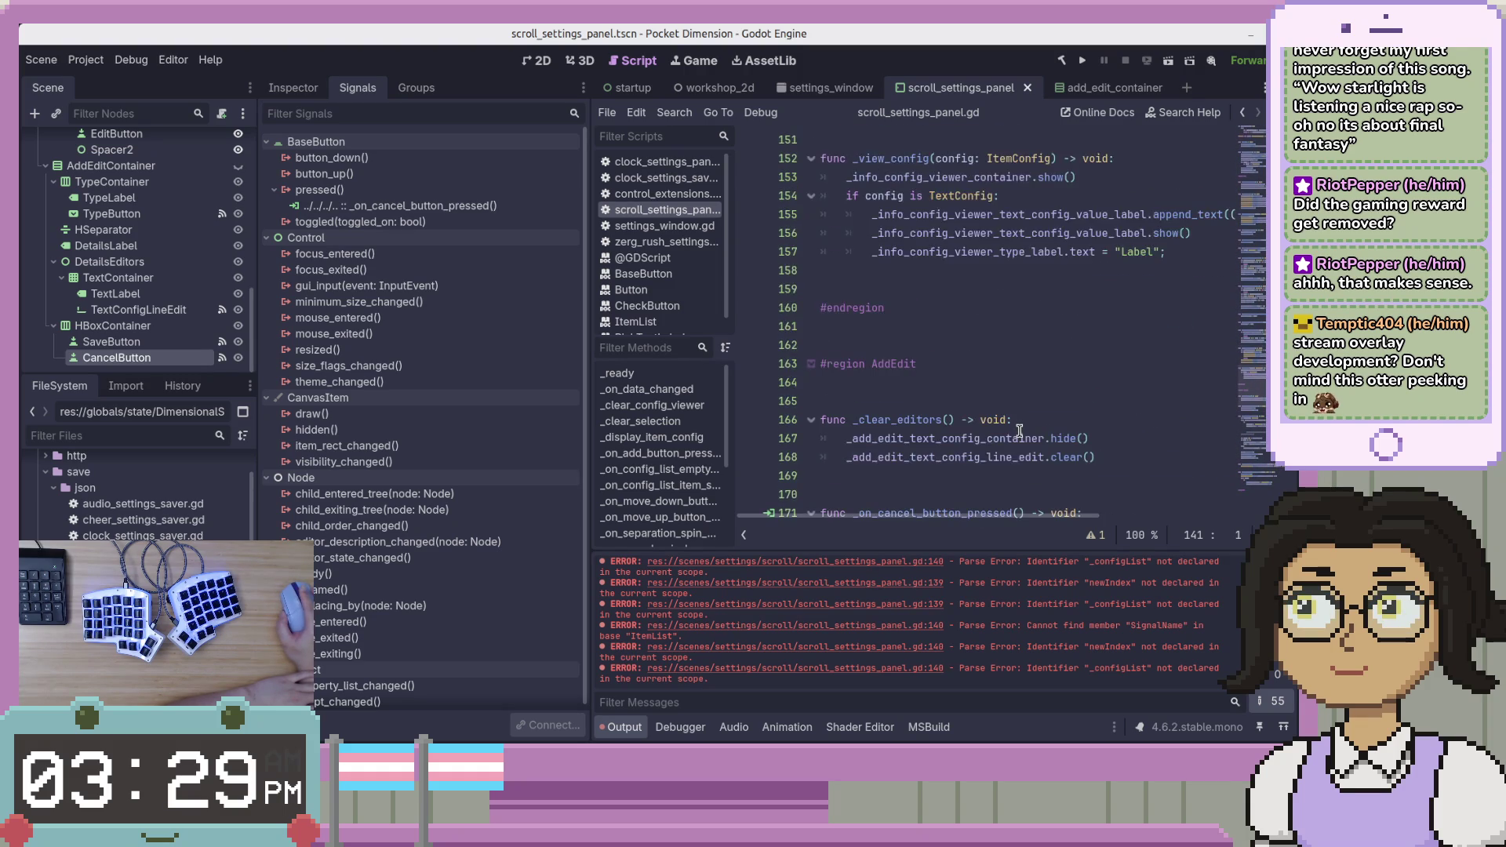
{"action": "scroll", "coordinate": [1019, 431], "scroll_direction": "down", "scroll_amount": 6}
{"action": "left_click", "coordinate": [1020, 431]}
{"action": "left_click", "coordinate": [1112, 420]}
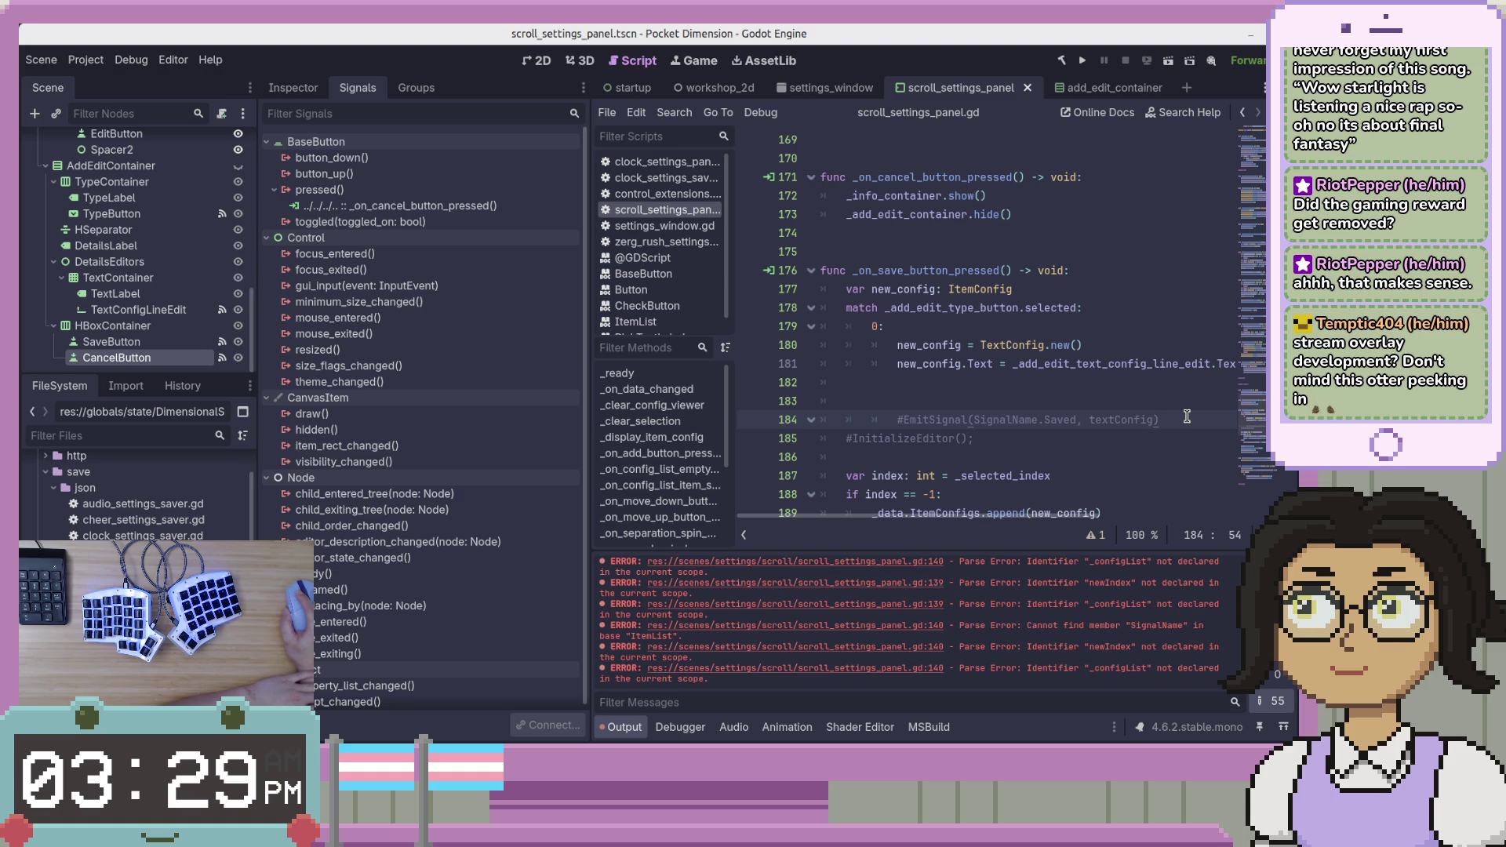
{"action": "key", "text": "alt+Tab"}
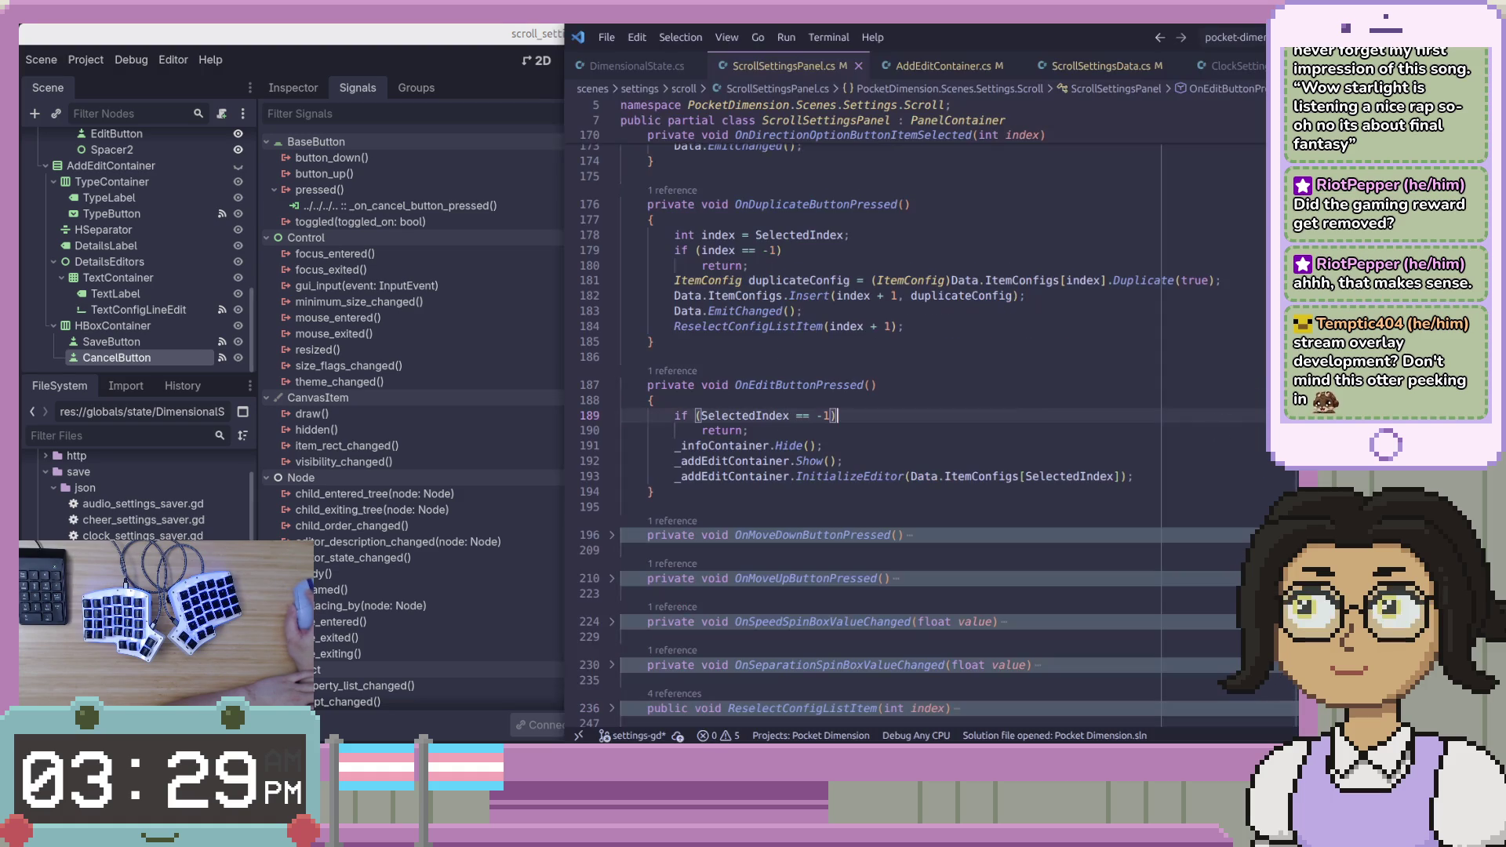
Study InitializeEditor and OnCancelButtonPressed in AddEditContainer.cs, then bring Godot forward.
{"action": "scroll", "coordinate": [1036, 407], "scroll_direction": "up", "scroll_amount": 10}
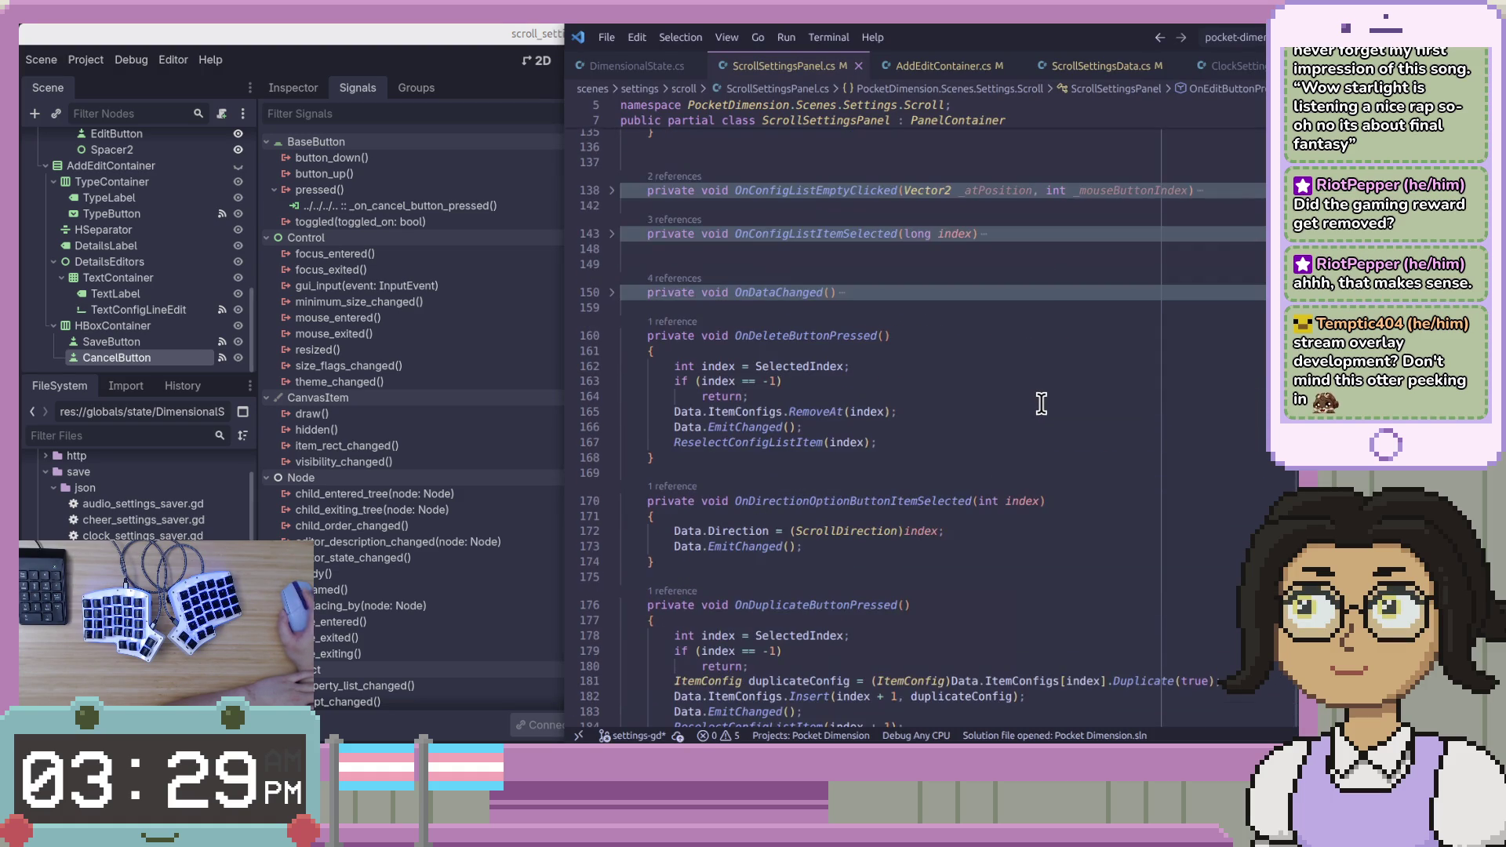
{"action": "scroll", "coordinate": [1041, 404], "scroll_direction": "up", "scroll_amount": 5}
{"action": "key", "text": "ctrl+Tab"}
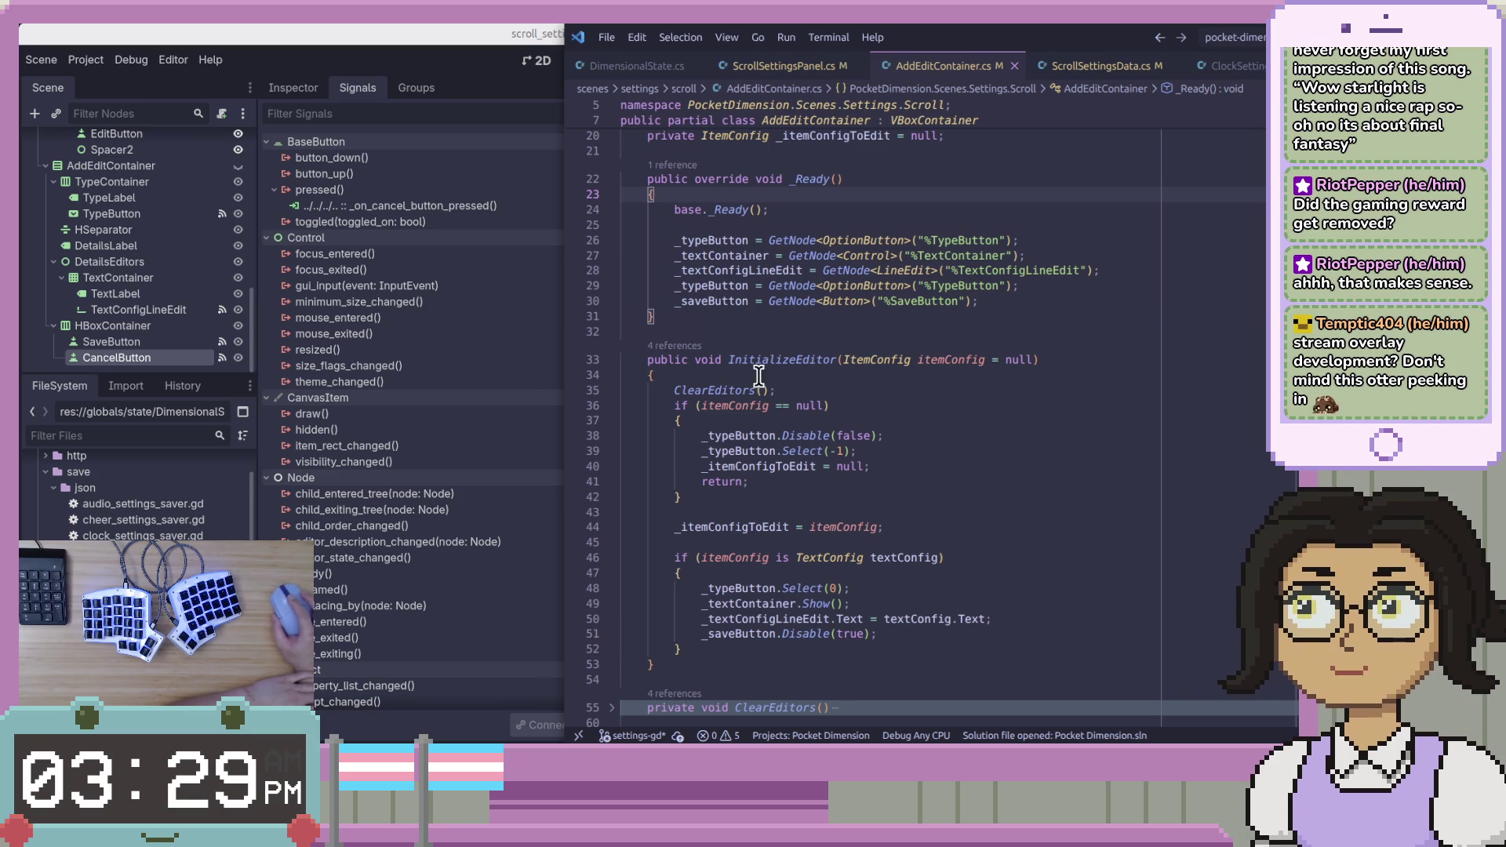
{"action": "scroll", "coordinate": [766, 350], "scroll_direction": "down", "scroll_amount": 12}
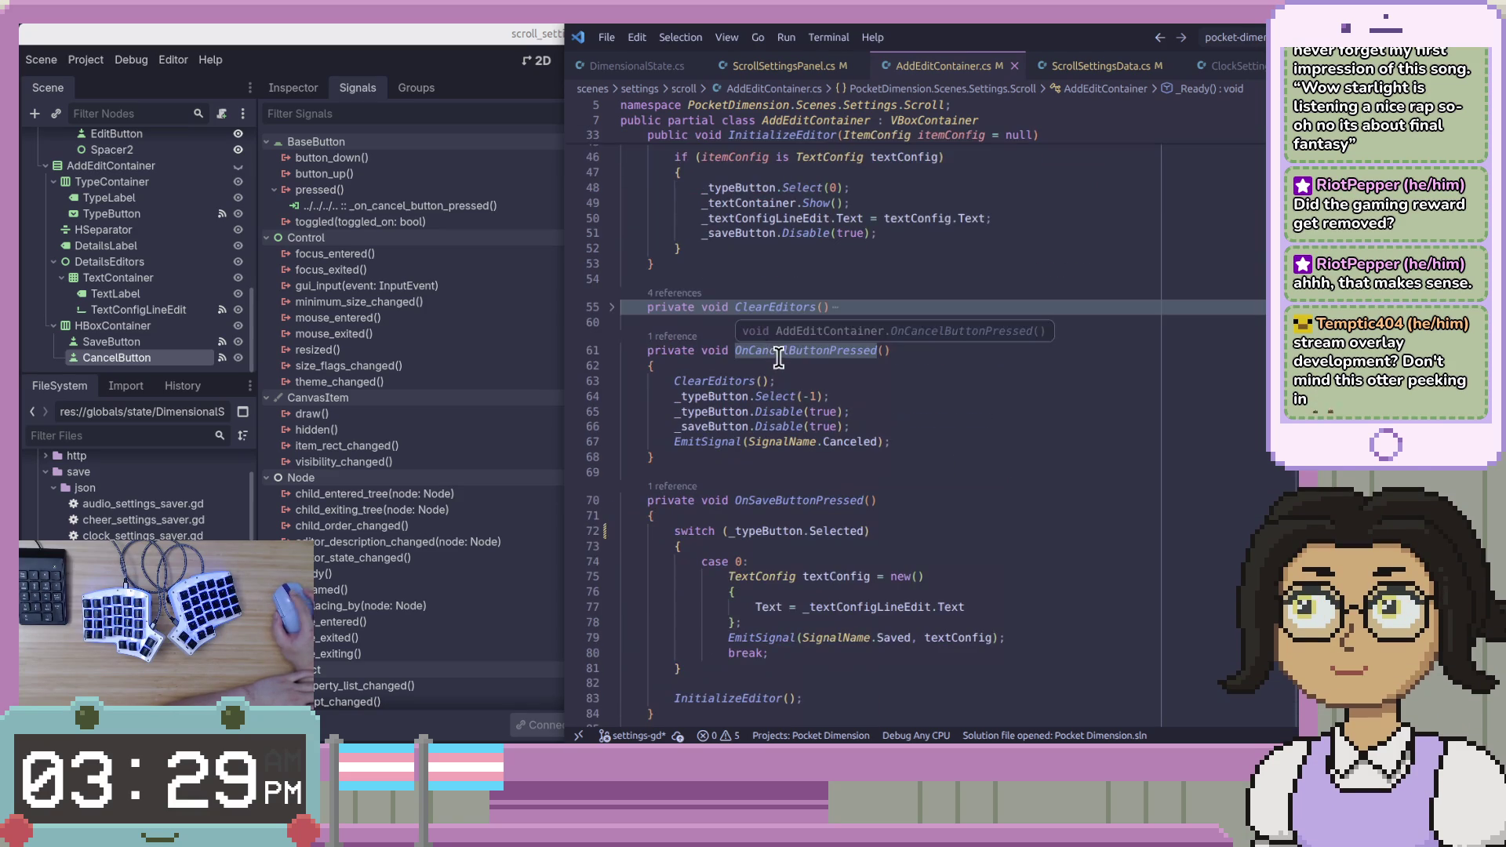
{"action": "left_click", "coordinate": [1056, 287]}
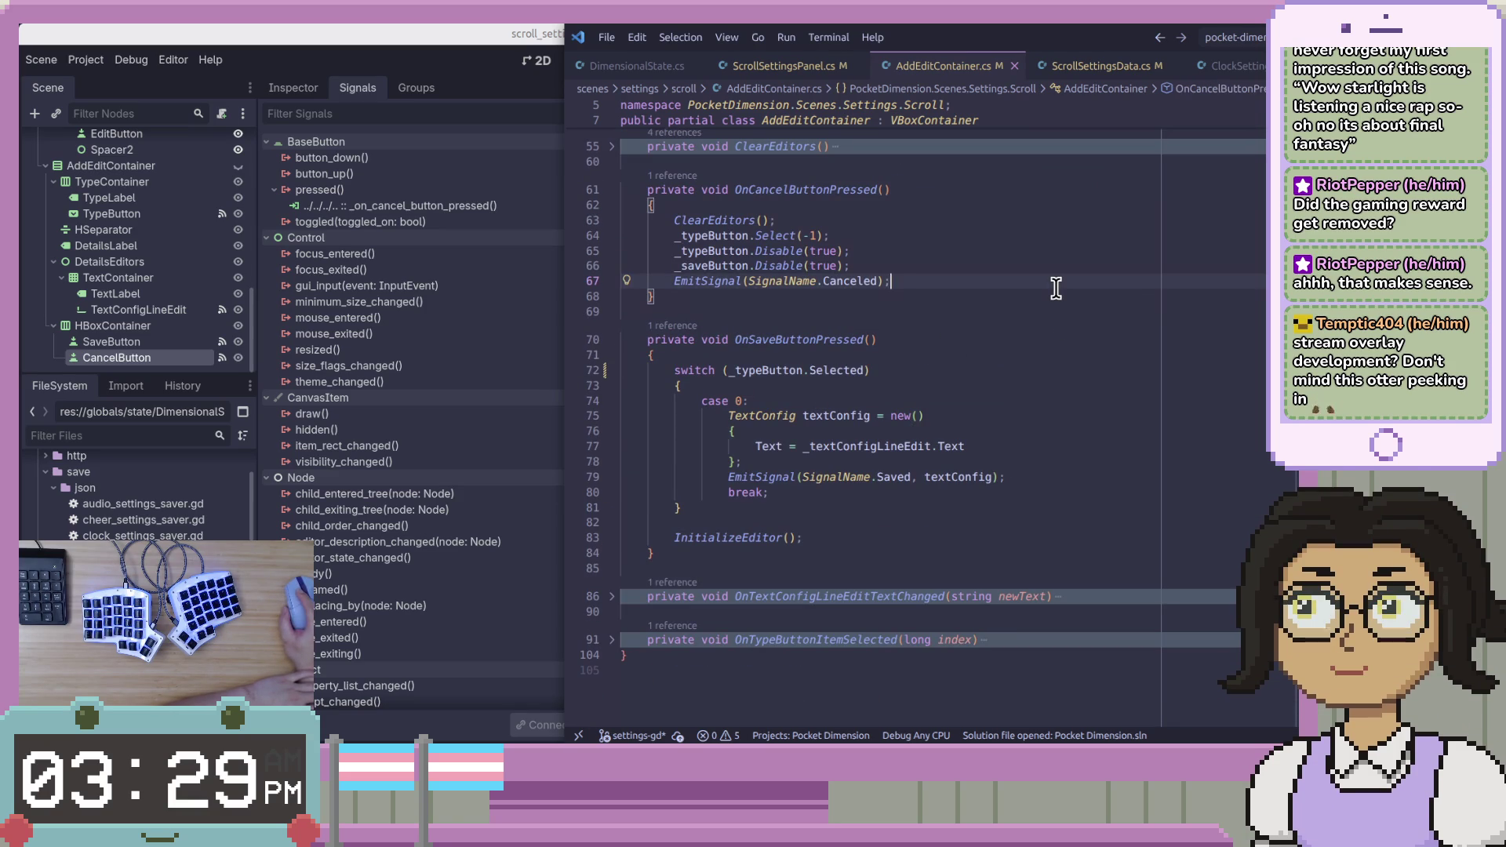
{"action": "double_click", "coordinate": [818, 191]}
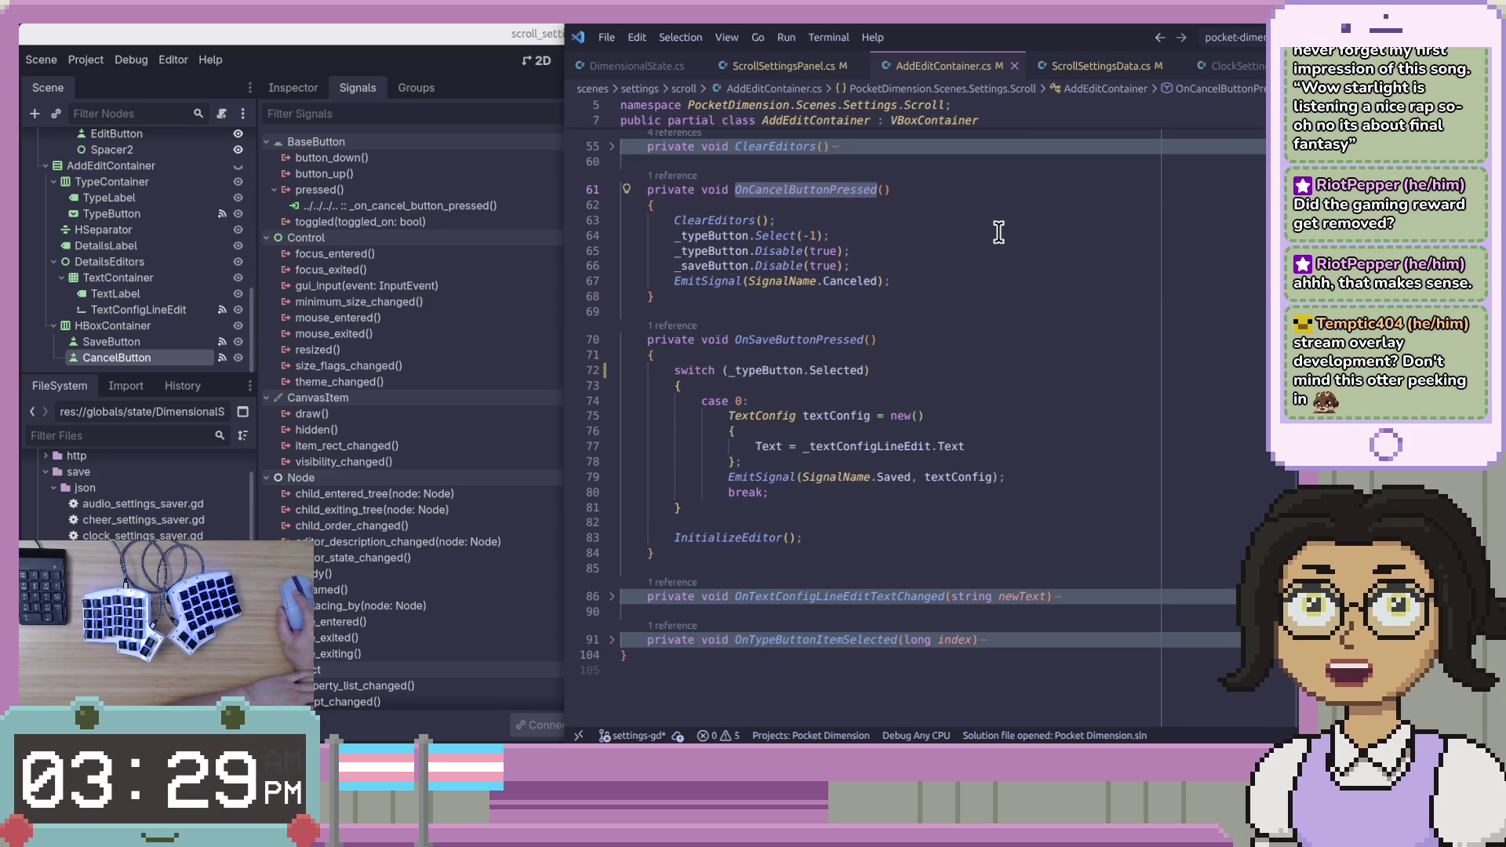
{"action": "left_click", "coordinate": [431, 50]}
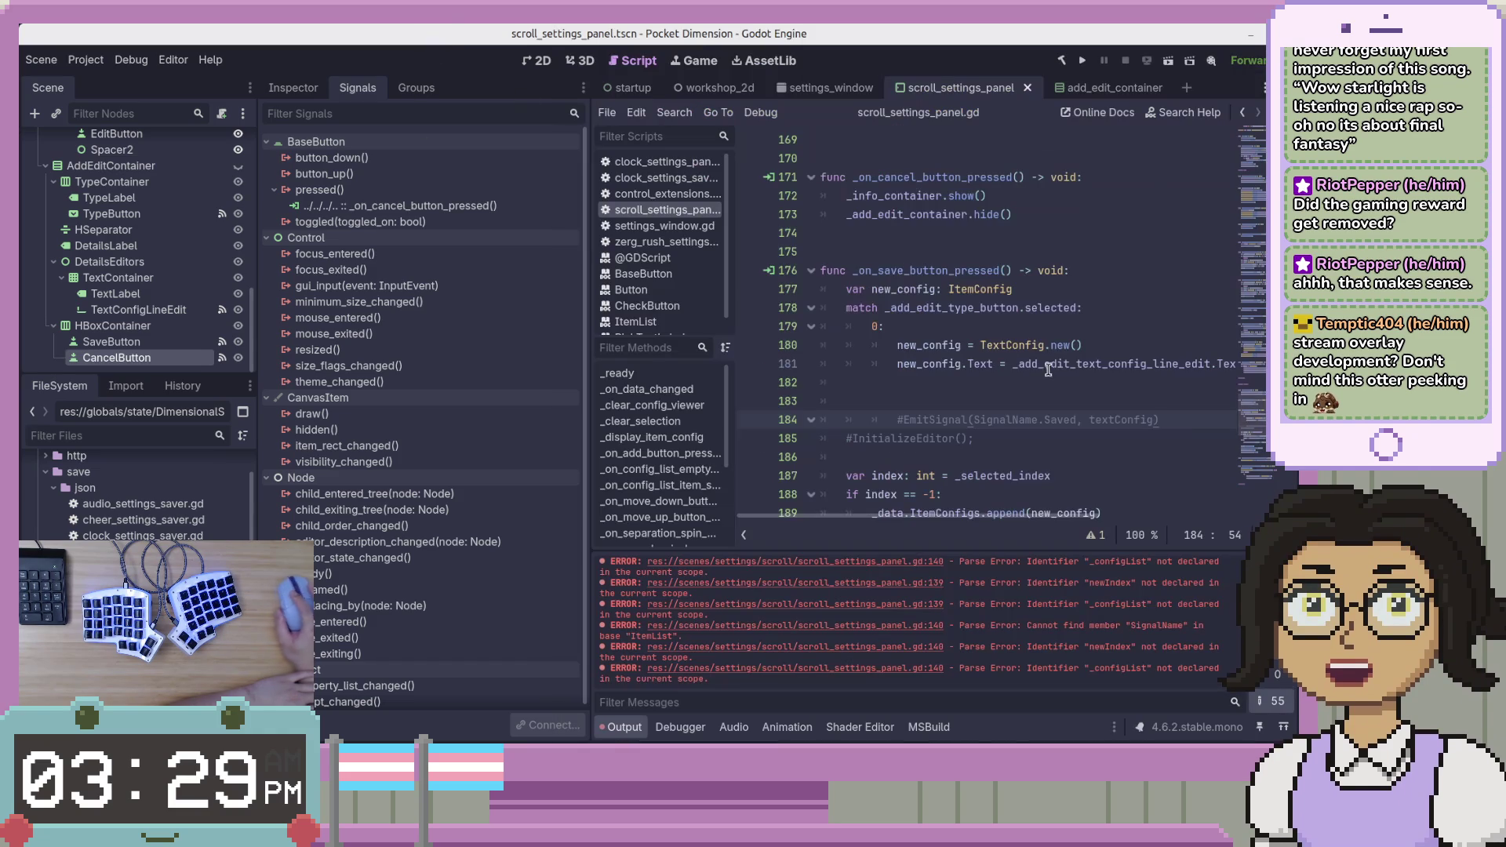
Copy lines 63–67 of the C# OnCancelButtonPressed body for _on_cancel_button_pressed.
{"action": "scroll", "coordinate": [1013, 356], "scroll_direction": "up", "scroll_amount": 4}
{"action": "left_click", "coordinate": [906, 401]}
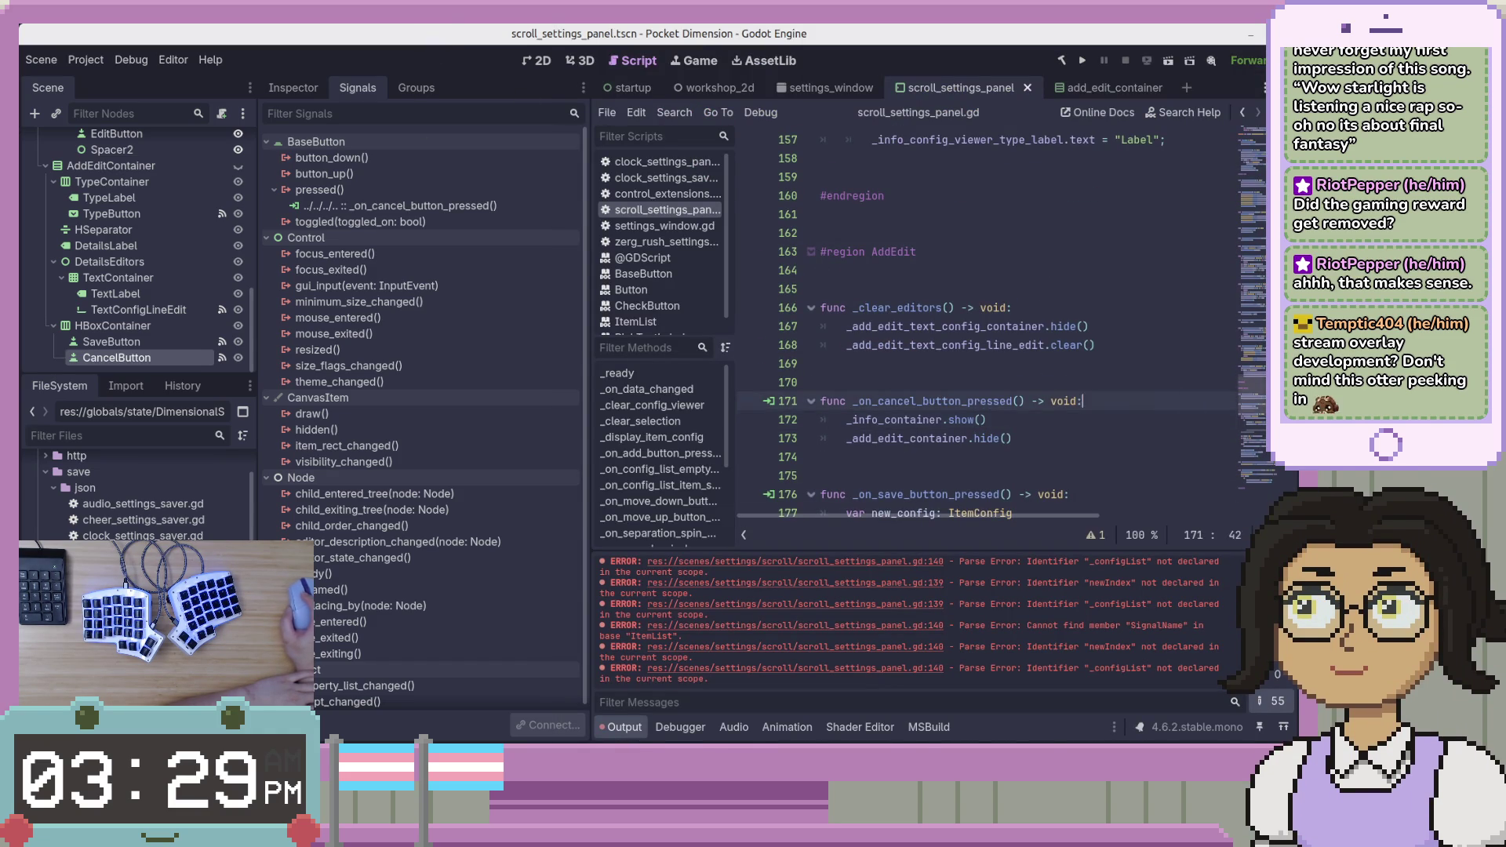
{"action": "key", "text": "alt+Tab"}
{"action": "mouse_move", "coordinate": [893, 280]}
{"action": "left_mouse_down"}
{"action": "mouse_move", "coordinate": [657, 220]}
{"action": "mouse_move", "coordinate": [677, 221]}
{"action": "left_mouse_up"}
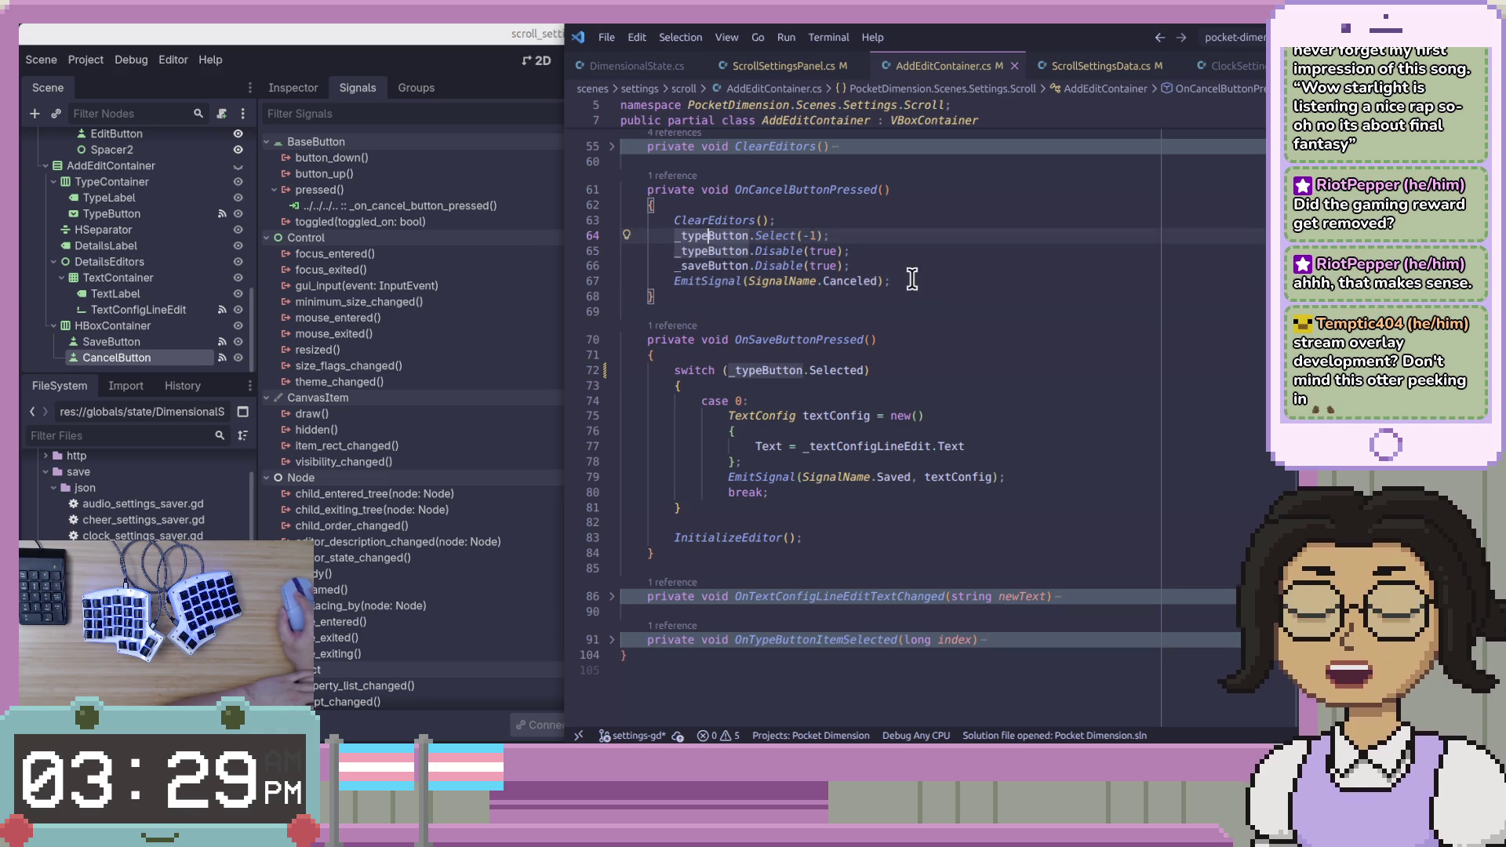
{"action": "left_click_drag", "start_coordinate": [901, 283], "coordinate": [680, 223]}
{"action": "right_click", "coordinate": [729, 236]}
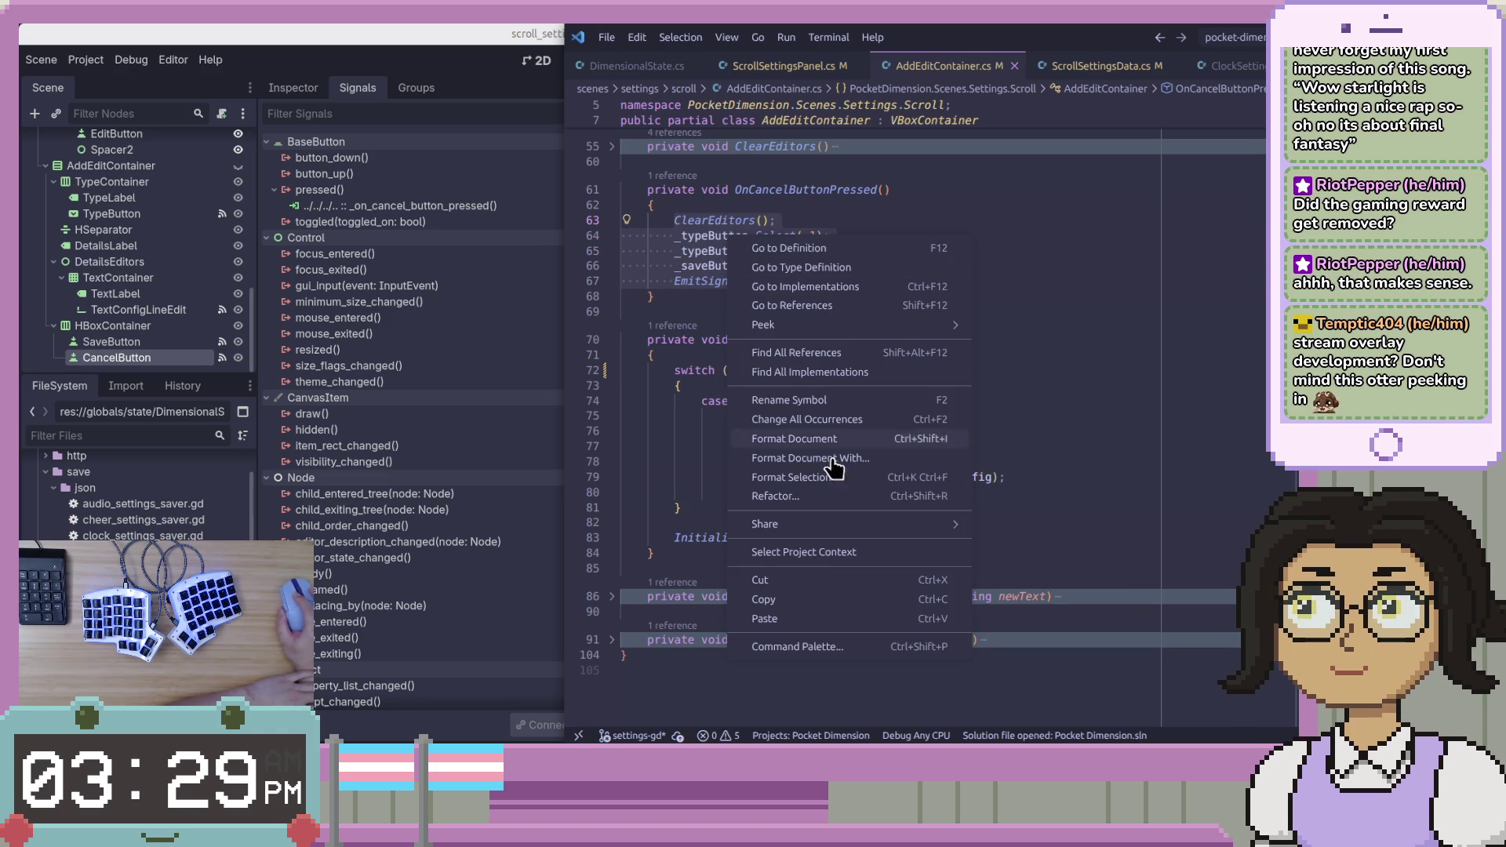
{"action": "left_click", "coordinate": [796, 601]}
{"action": "key", "text": "alt+Tab"}
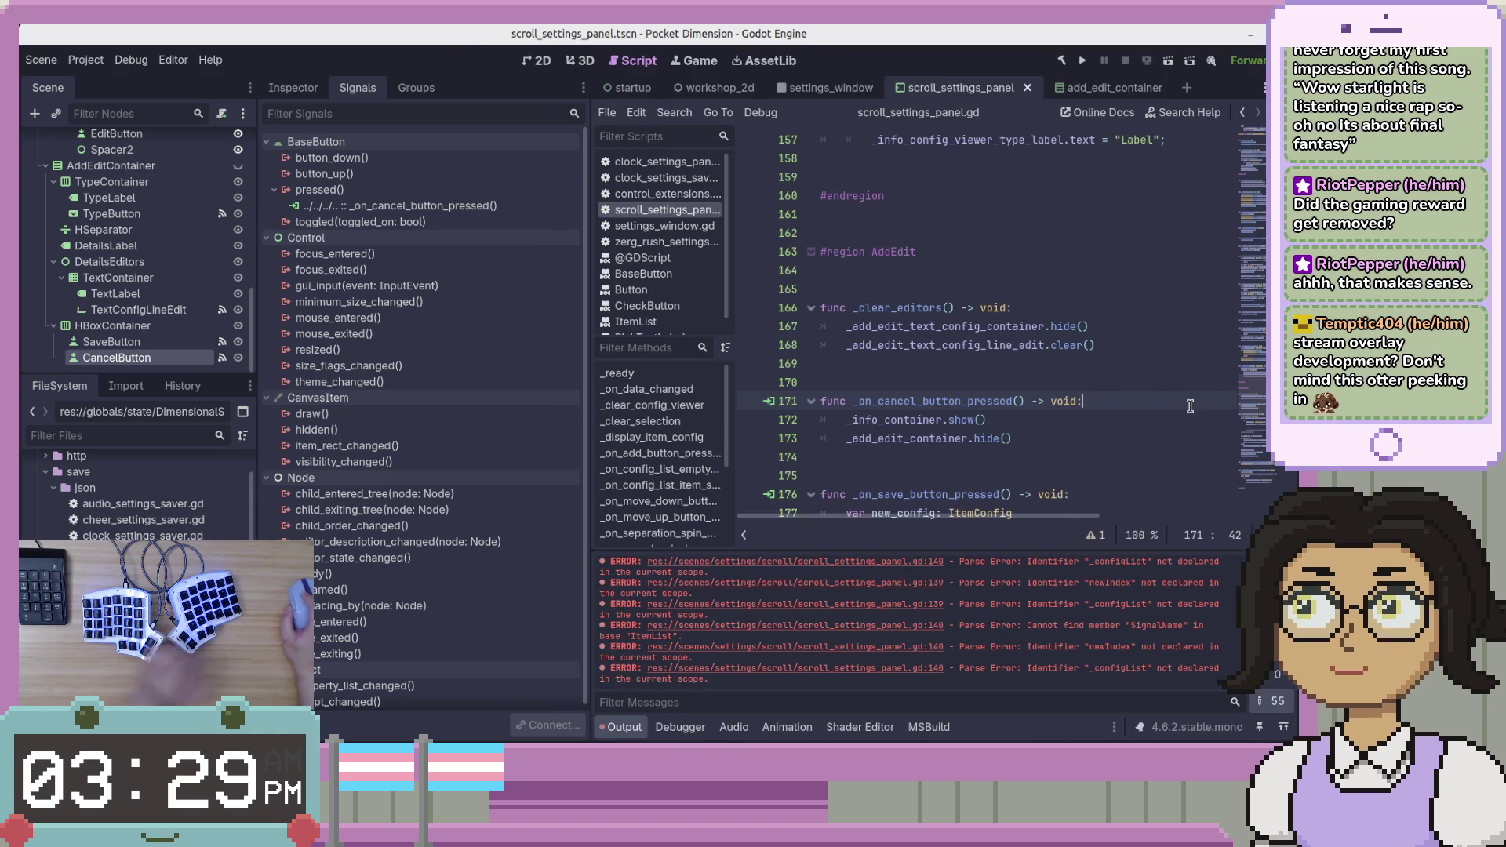
Paste the C# cancel lines, unindent them, and convert ClearEditors to _clear_editors without a semicolon.
{"action": "key", "text": "ctrl+v"}
{"action": "key", "text": "Up"}
{"action": "key", "text": "Up"}
{"action": "key", "text": "Up"}
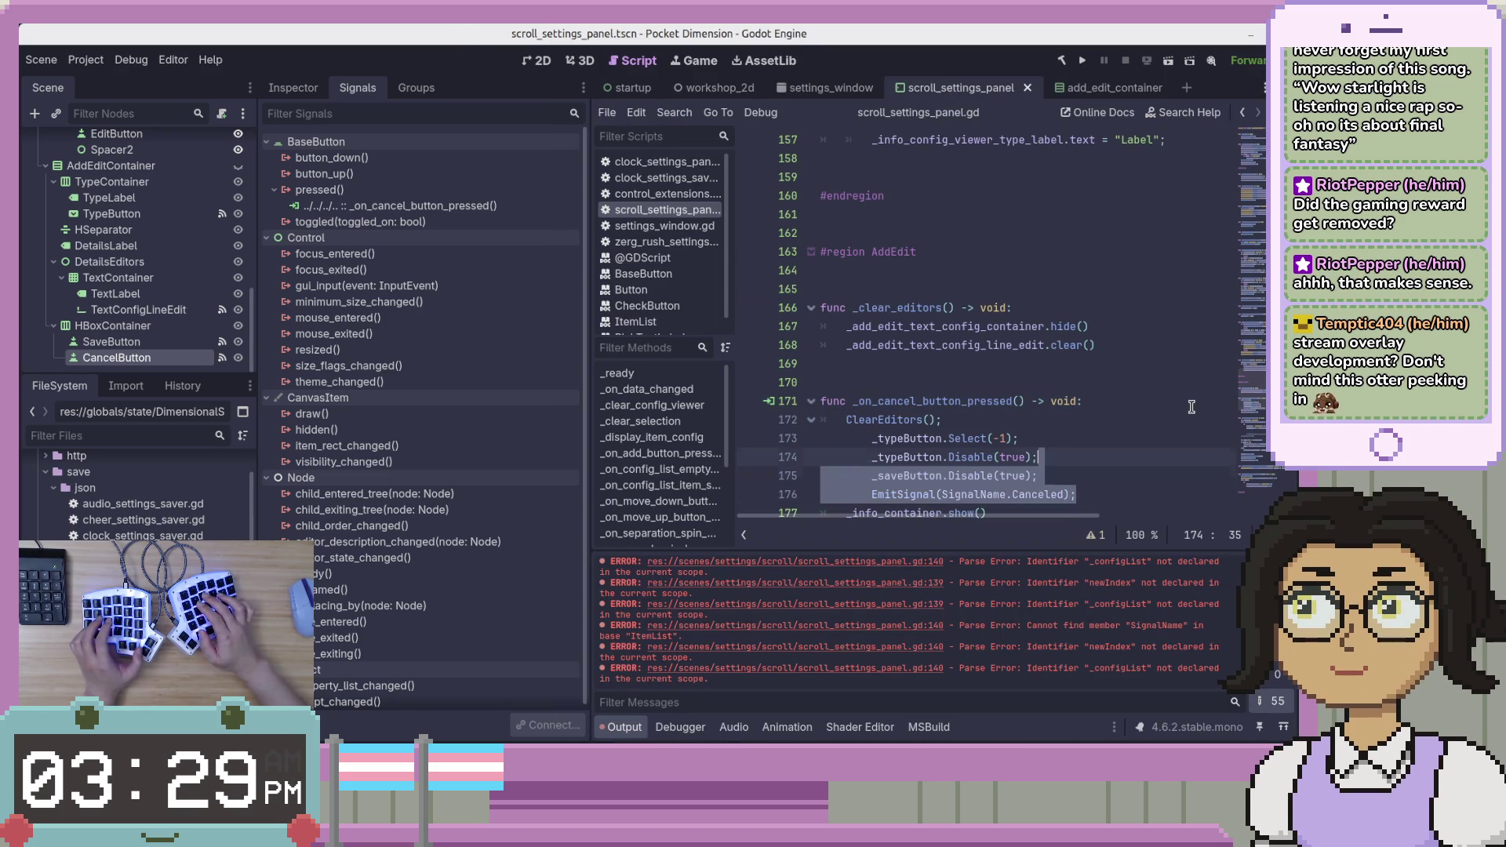
{"action": "key", "text": "shift+Tab"}
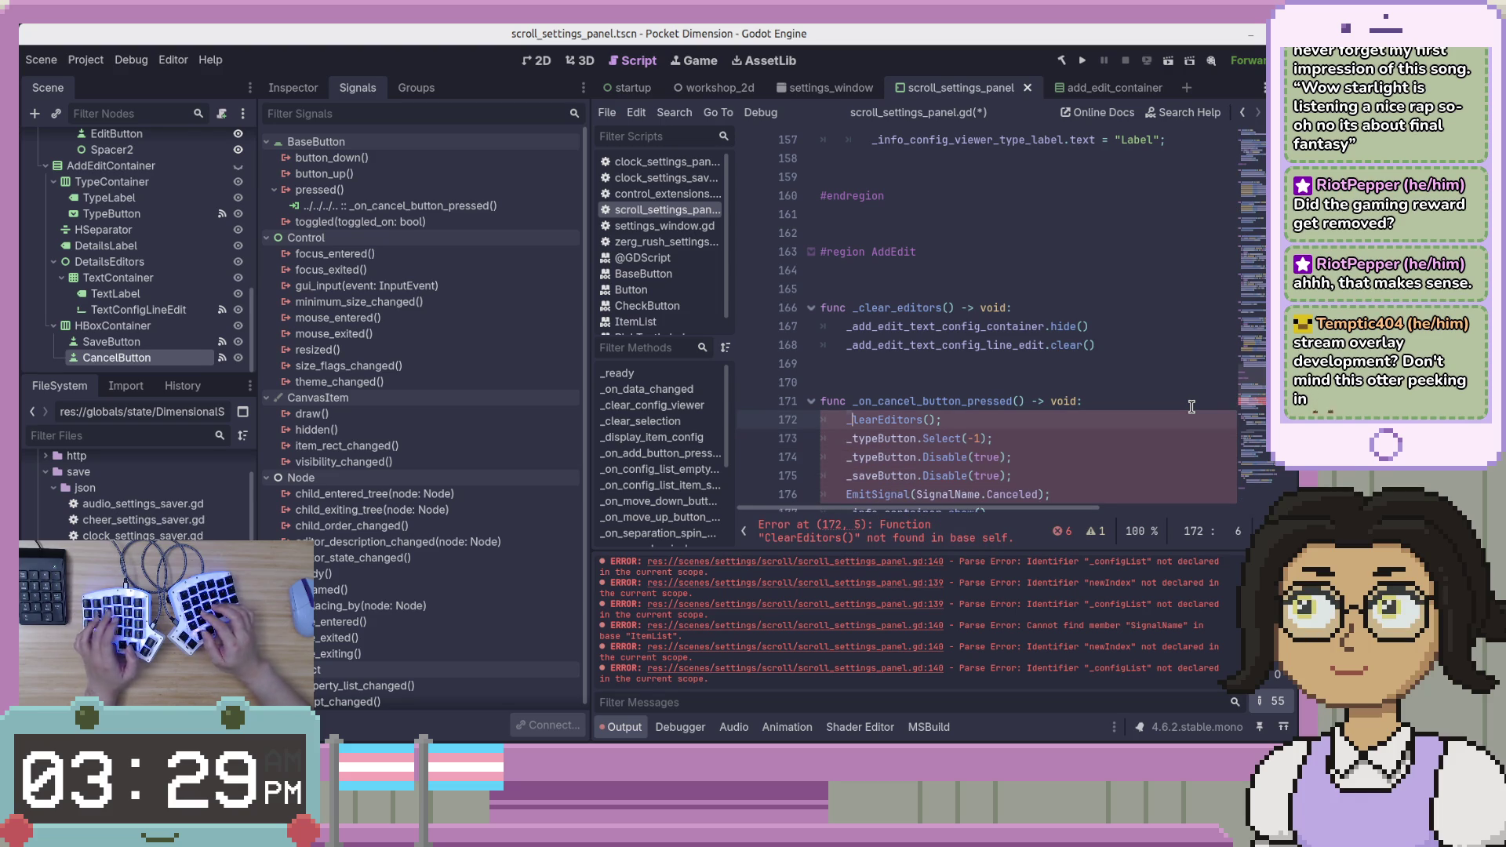
{"action": "key", "text": "BackSpace"}
{"action": "type", "text": "_clear"}
{"action": "key", "text": "Delete"}
{"action": "key", "text": "Delete"}
{"action": "key", "text": "Delete"}
{"action": "key", "text": "Delete"}
{"action": "type", "text": "_e"}
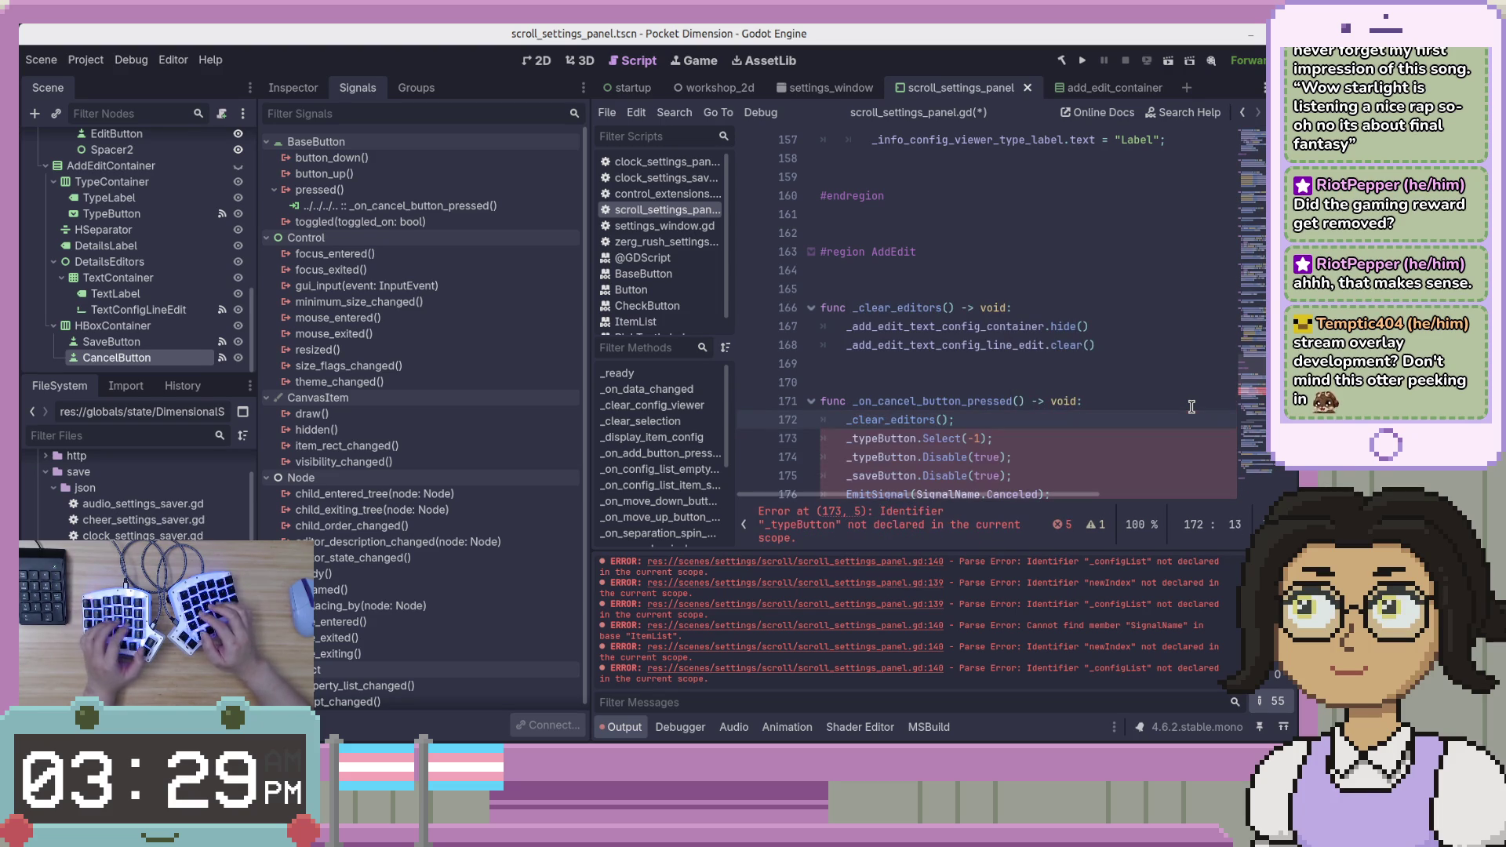
{"action": "key", "text": "End"}
{"action": "key", "text": "BackSpace"}
Rename _typeButton to _add_edit_type_button on line 173 and drop its semicolon.
{"action": "key", "text": "Down"}
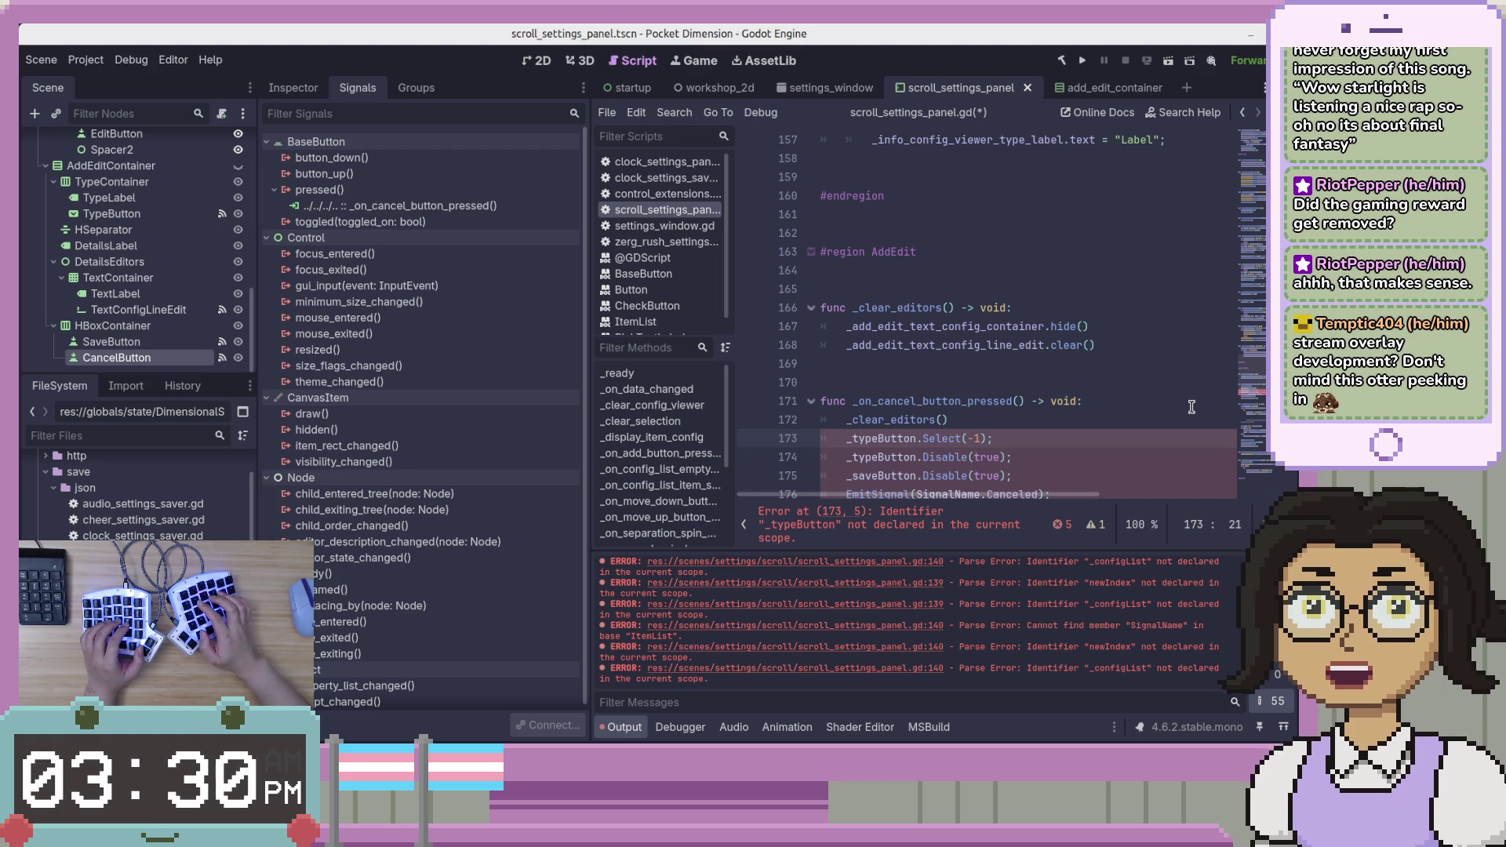
{"action": "key", "text": "Home"}
{"action": "key", "text": "Right"}
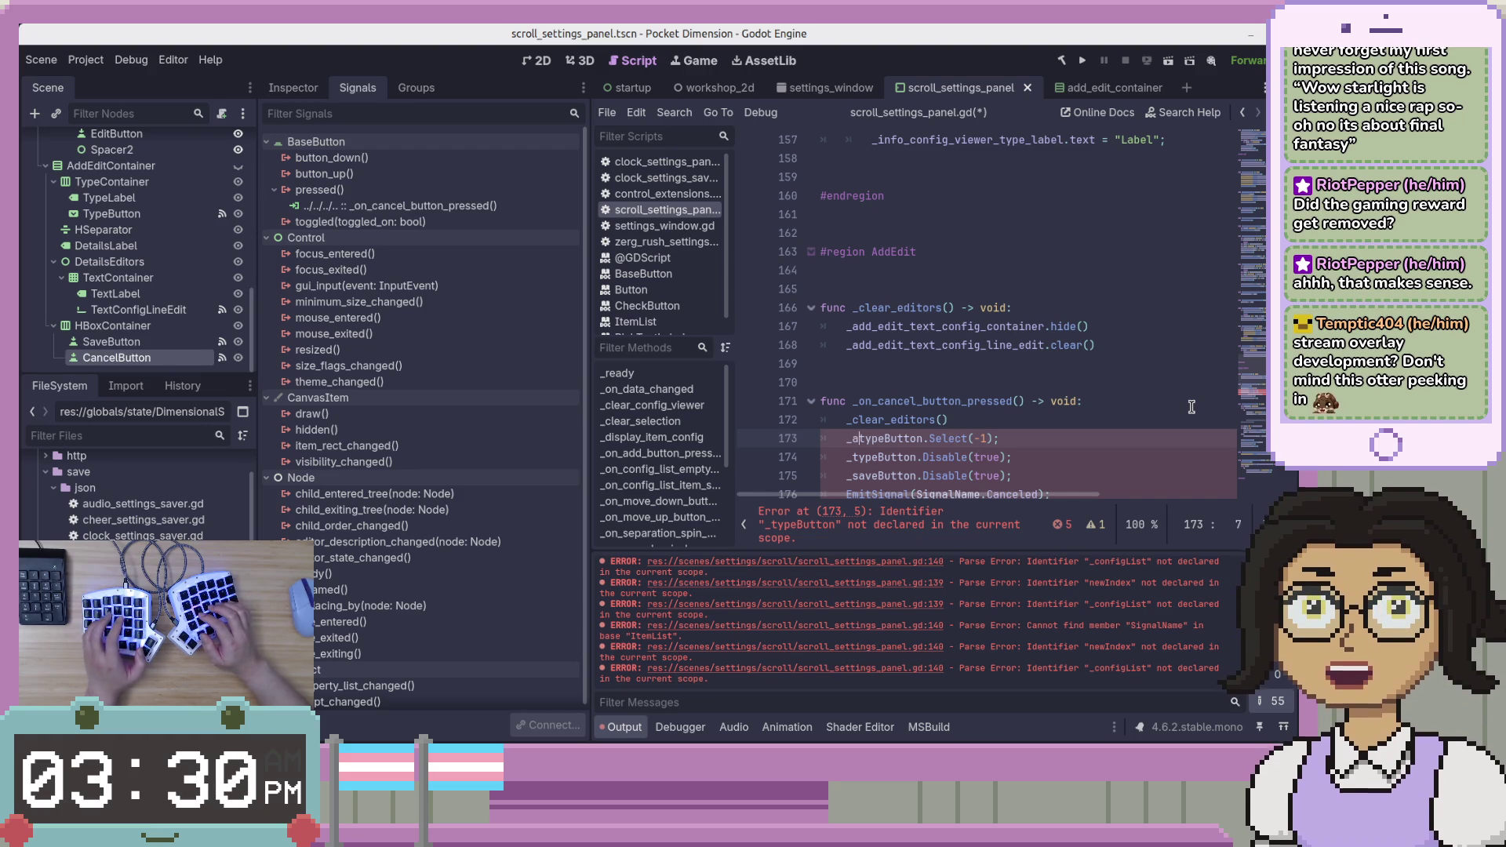
{"action": "type", "text": "add"}
{"action": "key", "text": "Down"}
{"action": "key", "text": "Down"}
{"action": "key", "text": "Down"}
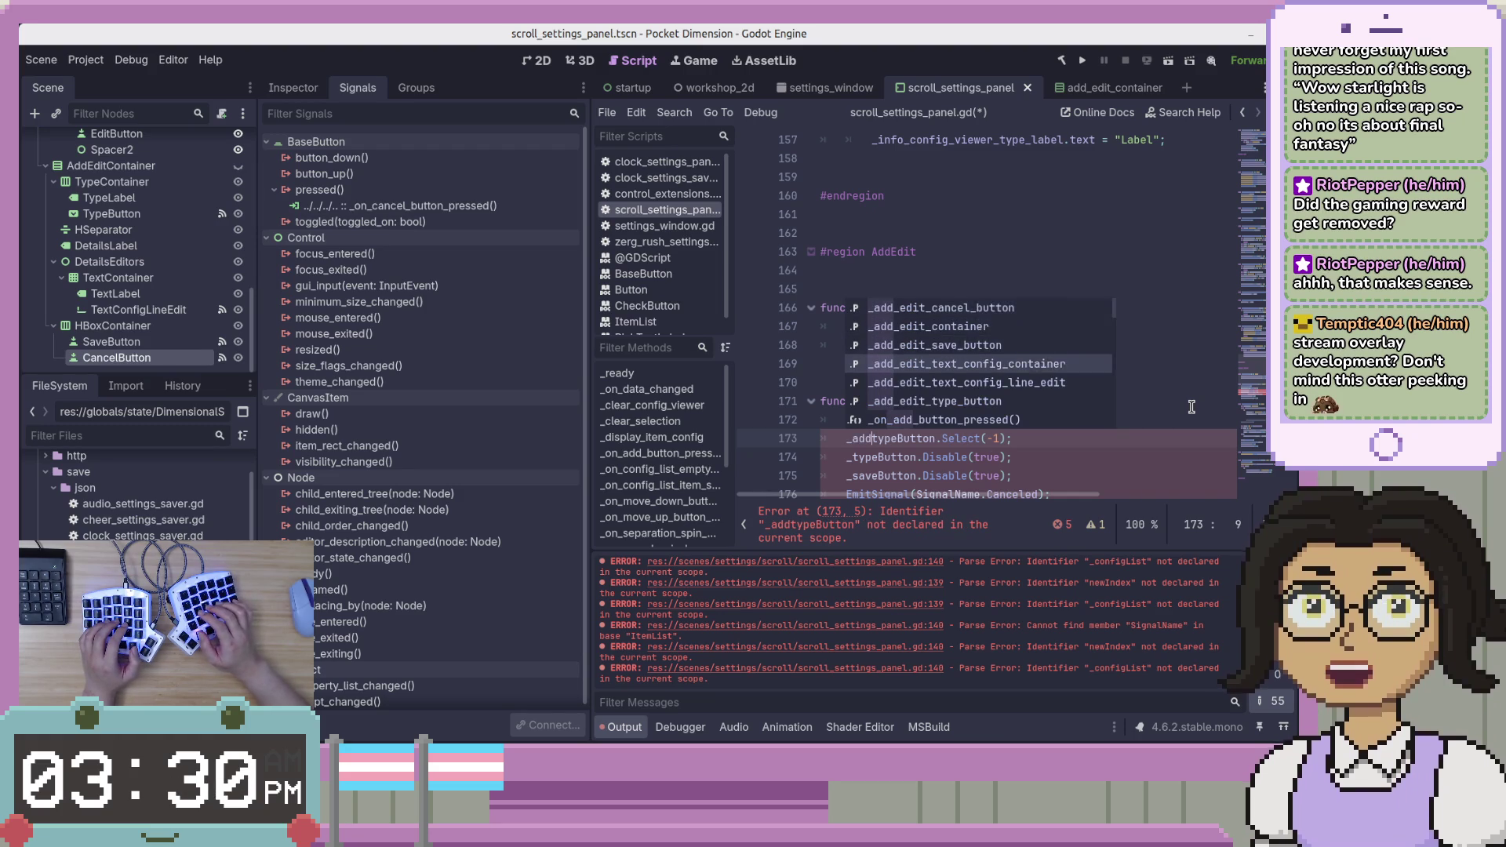
{"action": "key", "text": "Tab"}
{"action": "key", "text": "Right"}
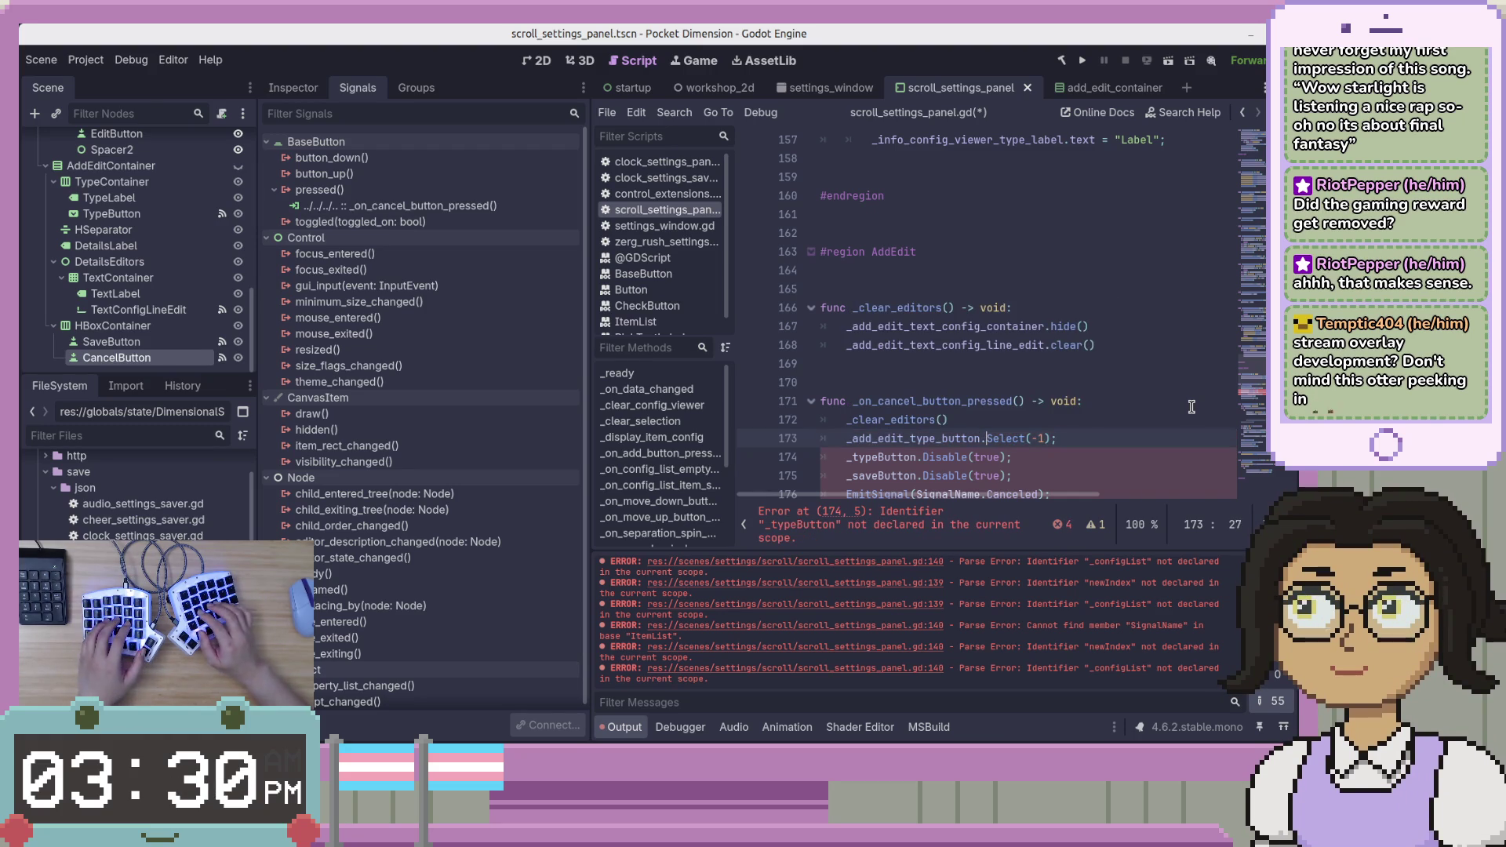
{"action": "key", "text": "BackSpace"}
Rewrite lines 174–175 as ControlExtensions.disable(_add_edit…) calls and save the script.
{"action": "key", "text": "Down"}
{"action": "key", "text": "Home"}
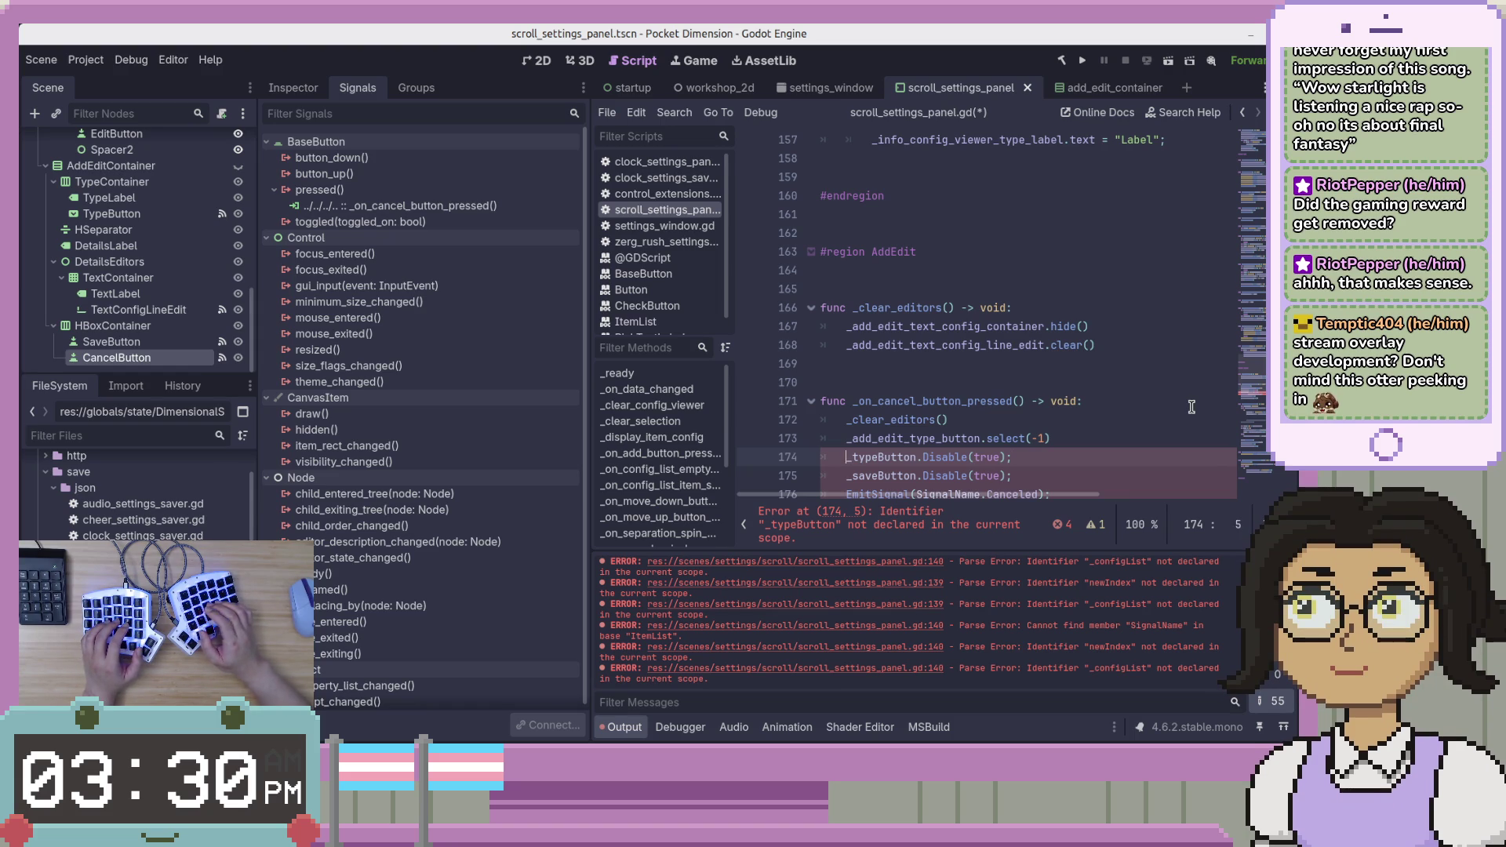
{"action": "key", "text": "shift+alt+Down"}
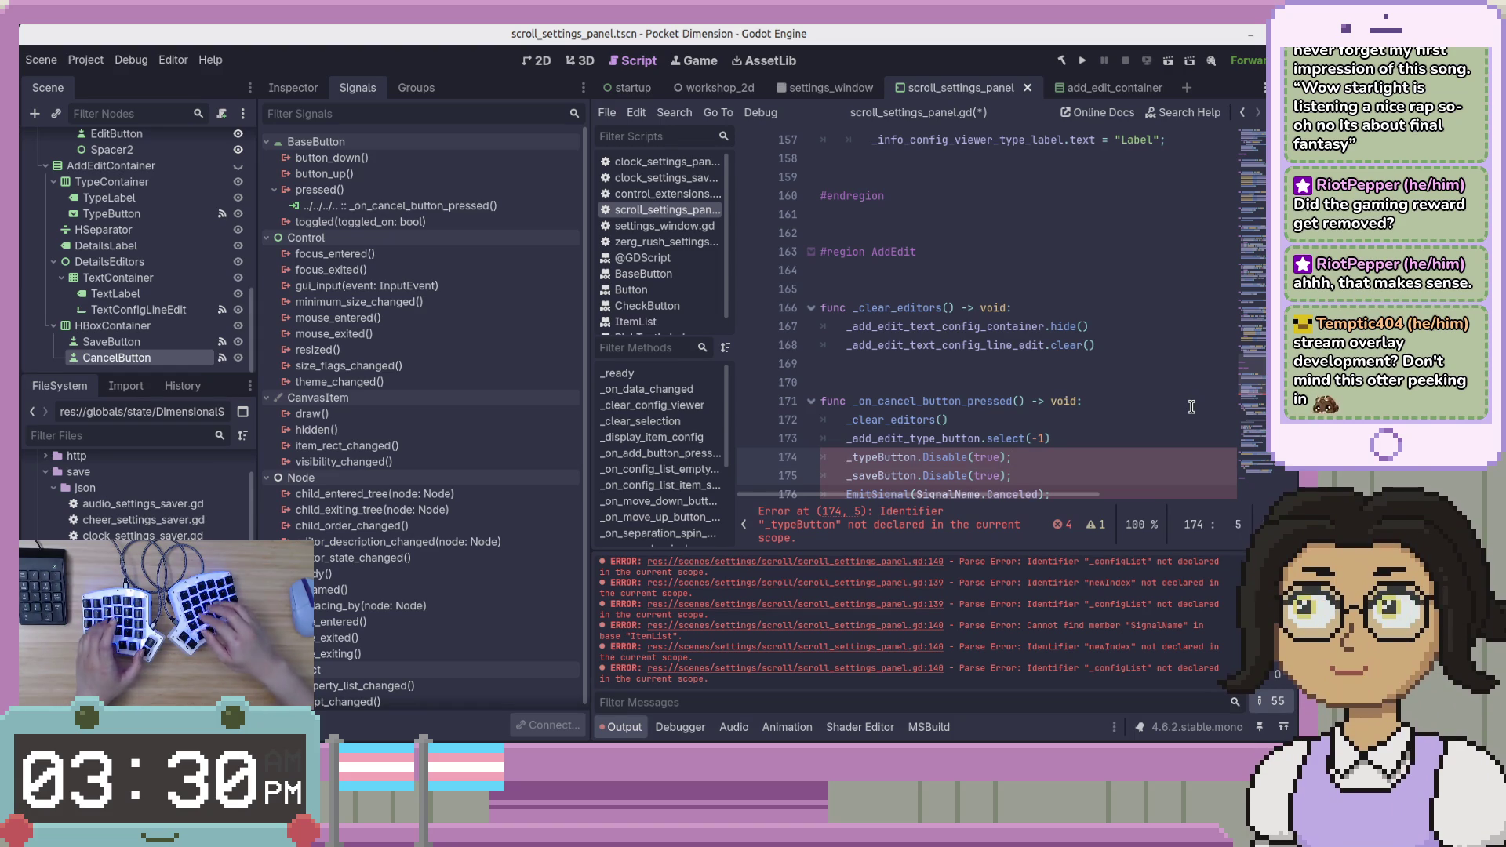
{"action": "type", "text": "ControlE"}
{"action": "key", "text": "Return"}
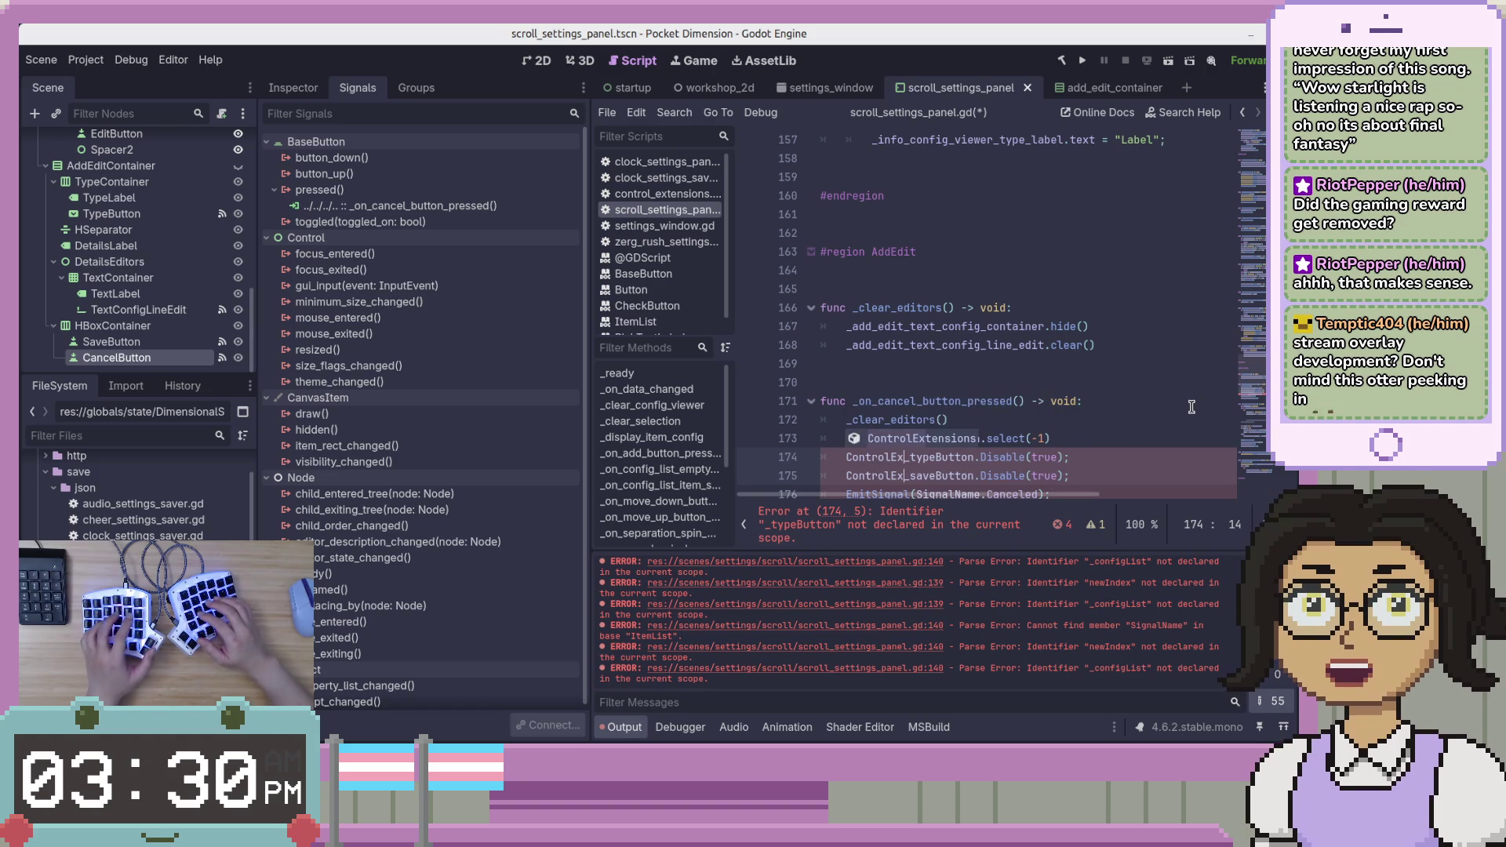
{"action": "type", "text": "tensions."}
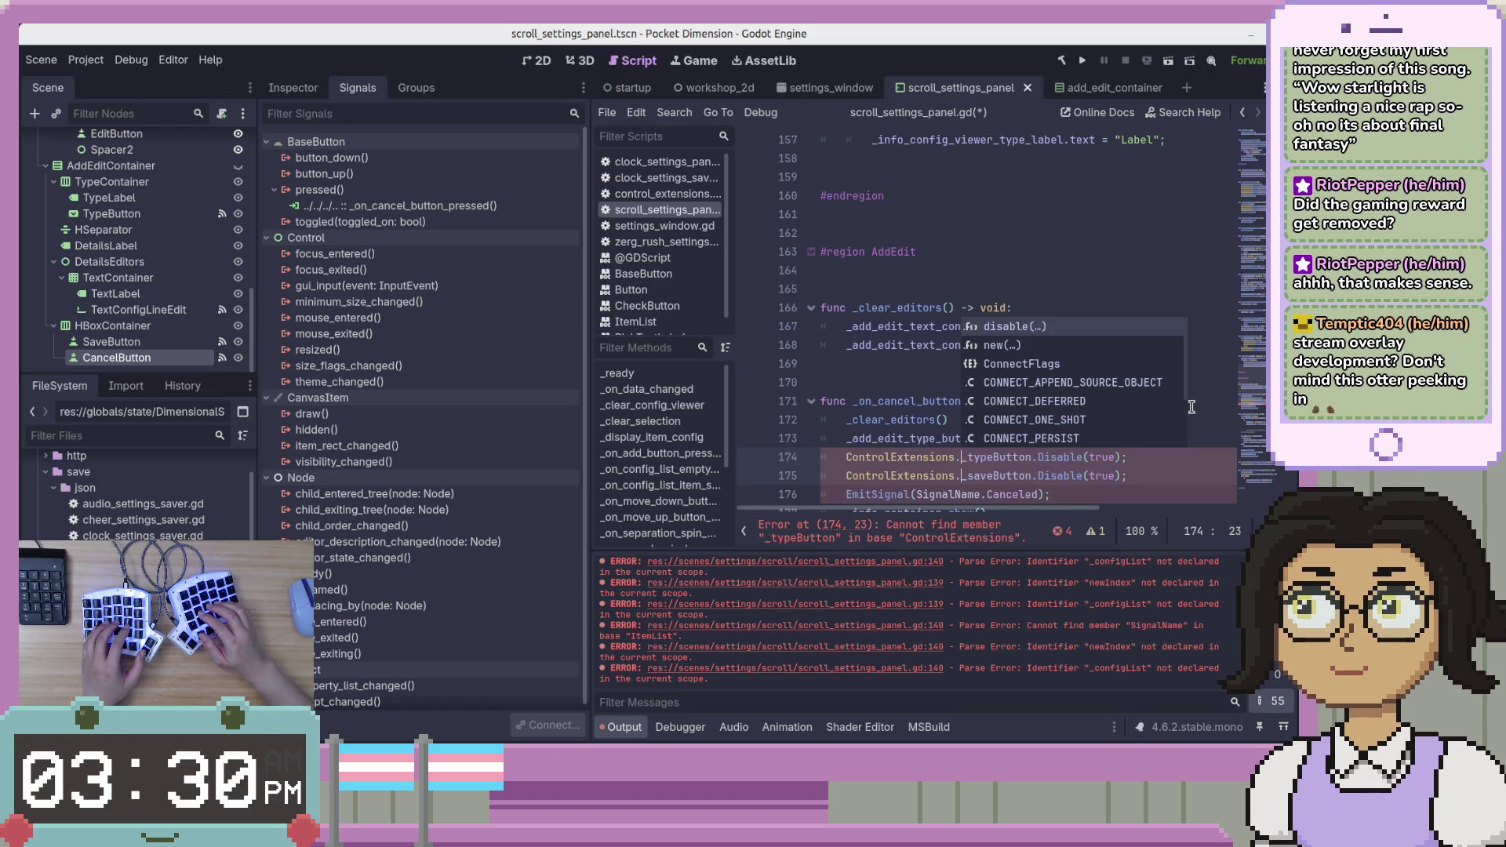
{"action": "type", "text": "disable"}
{"action": "type", "text": "(_add_"}
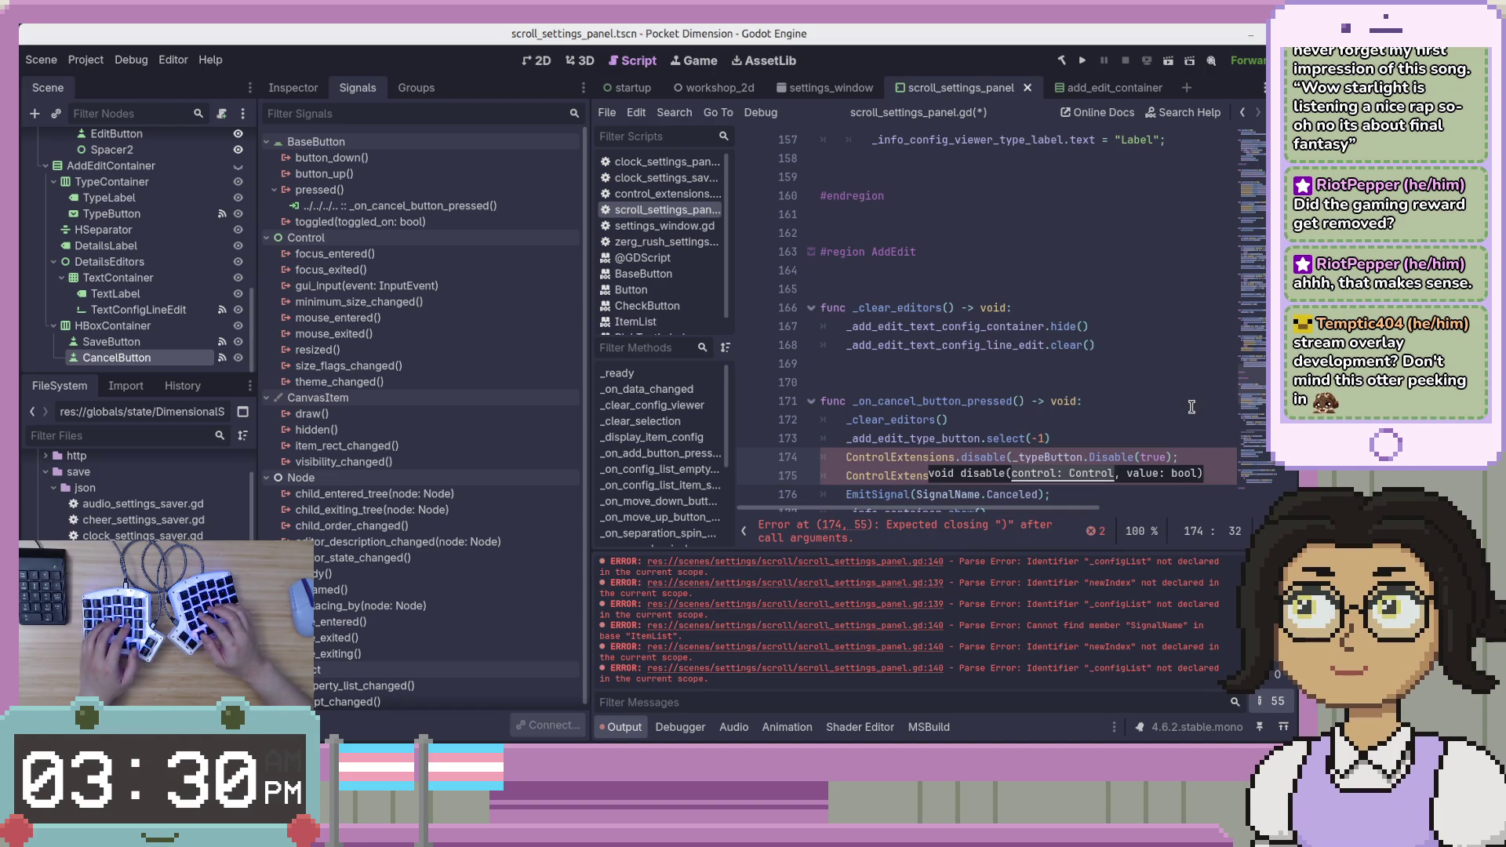
{"action": "type", "text": "edi"}
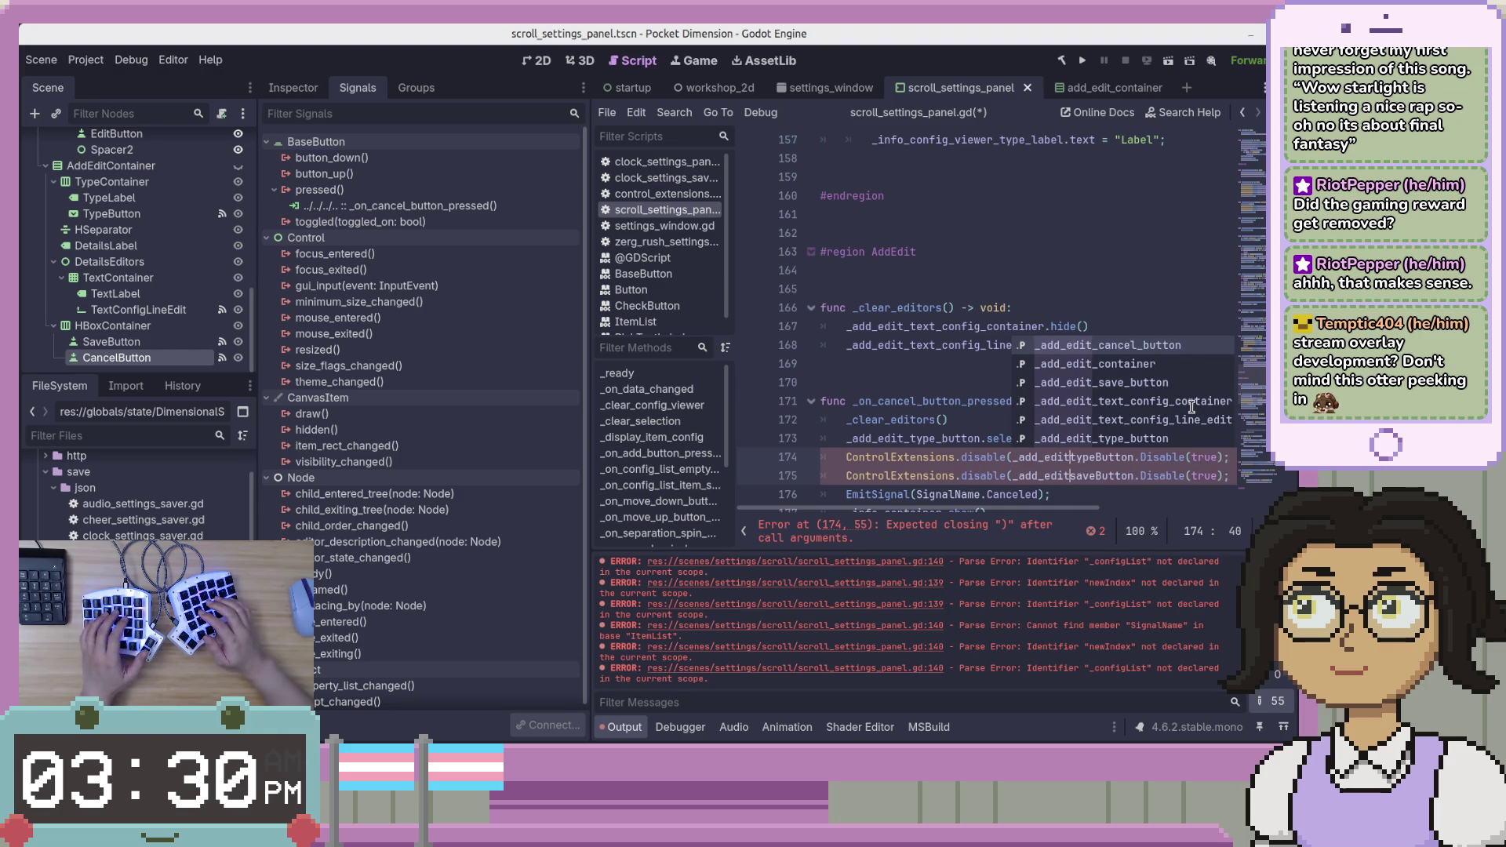
{"action": "type", "text": "t"}
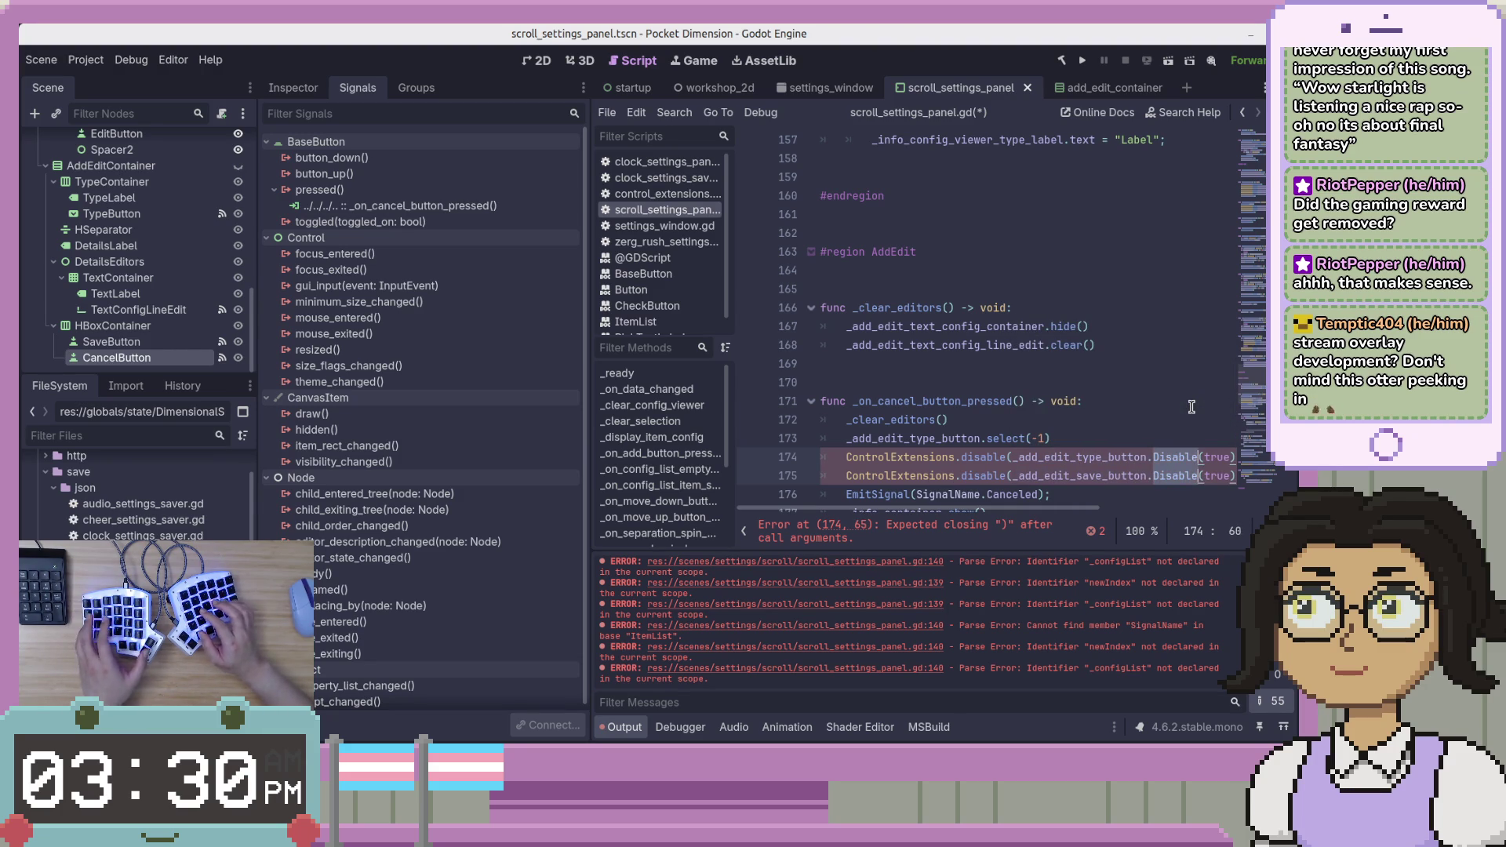
{"action": "type", "text": ","}
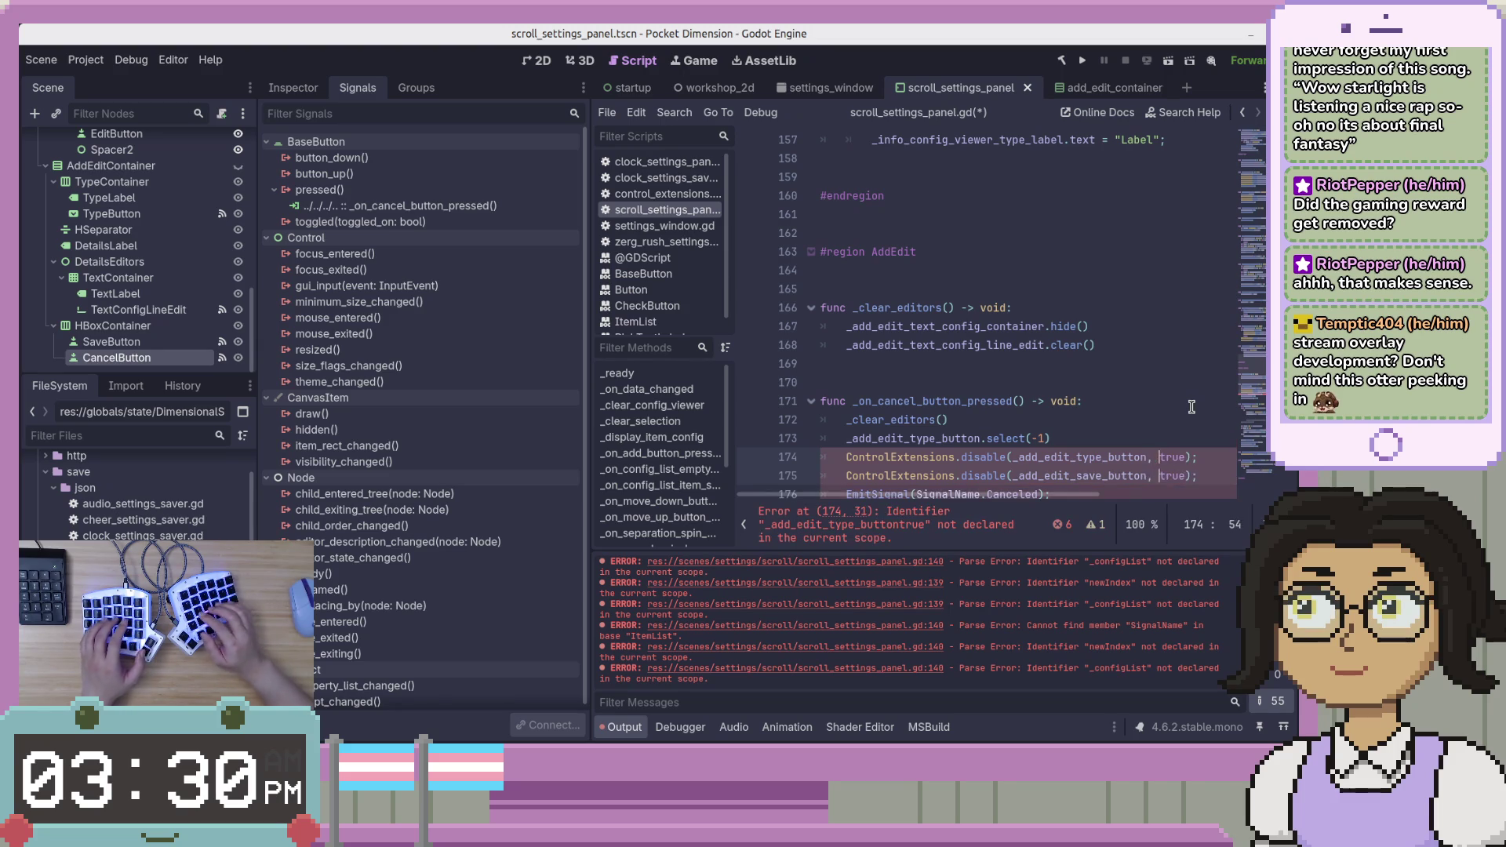
{"action": "key", "text": "End"}
{"action": "key", "text": "BackSpace"}
{"action": "key", "text": "ctrl+s"}
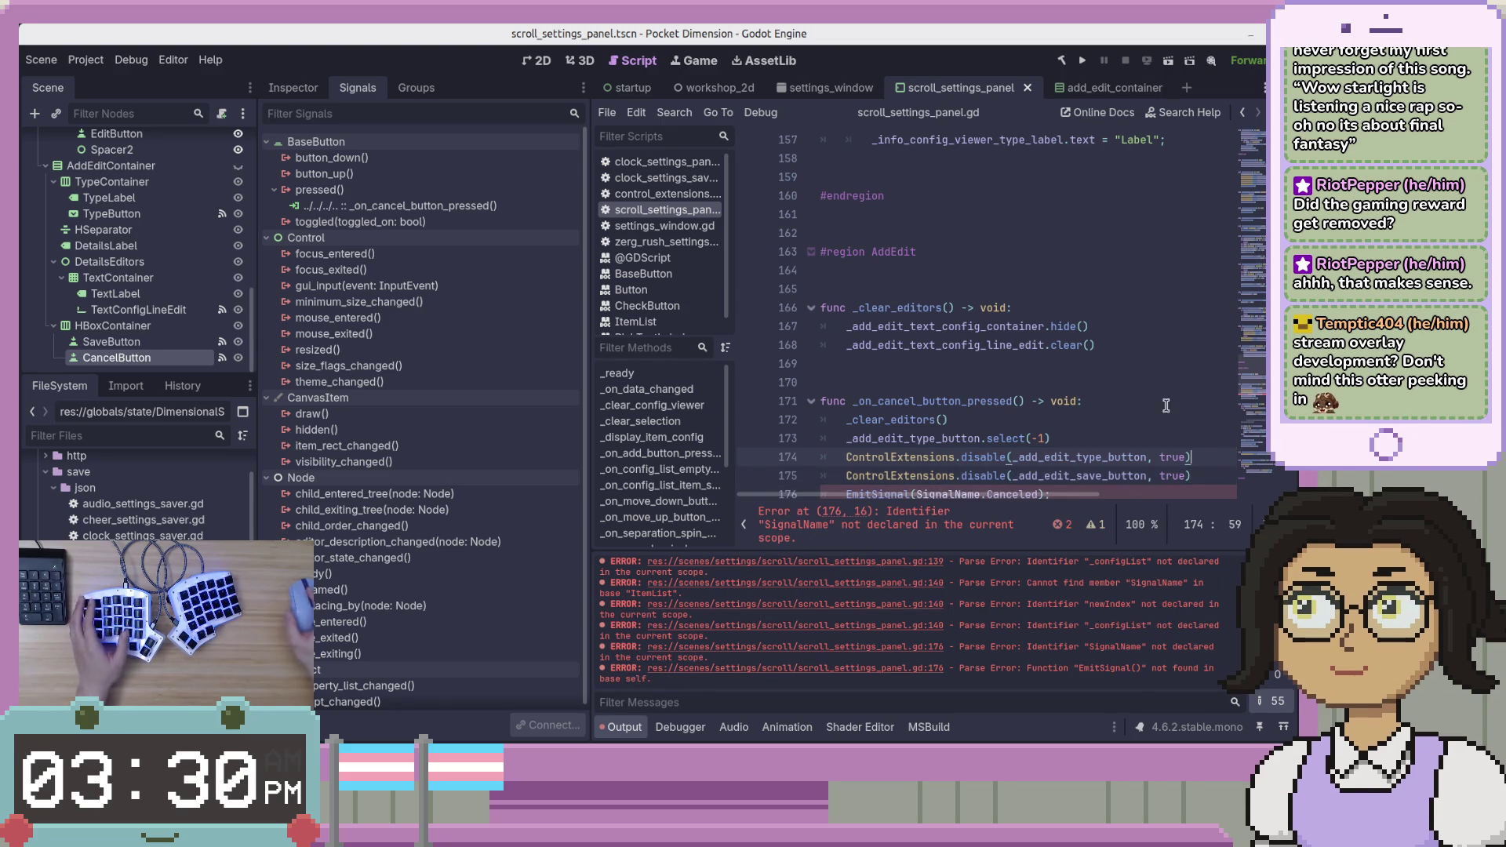
Delete the leftover EmitSignal(SignalName.Canceled) line from the cancel handler.
{"action": "scroll", "coordinate": [1163, 404], "scroll_direction": "down", "scroll_amount": 3}
{"action": "left_click", "coordinate": [1155, 324]}
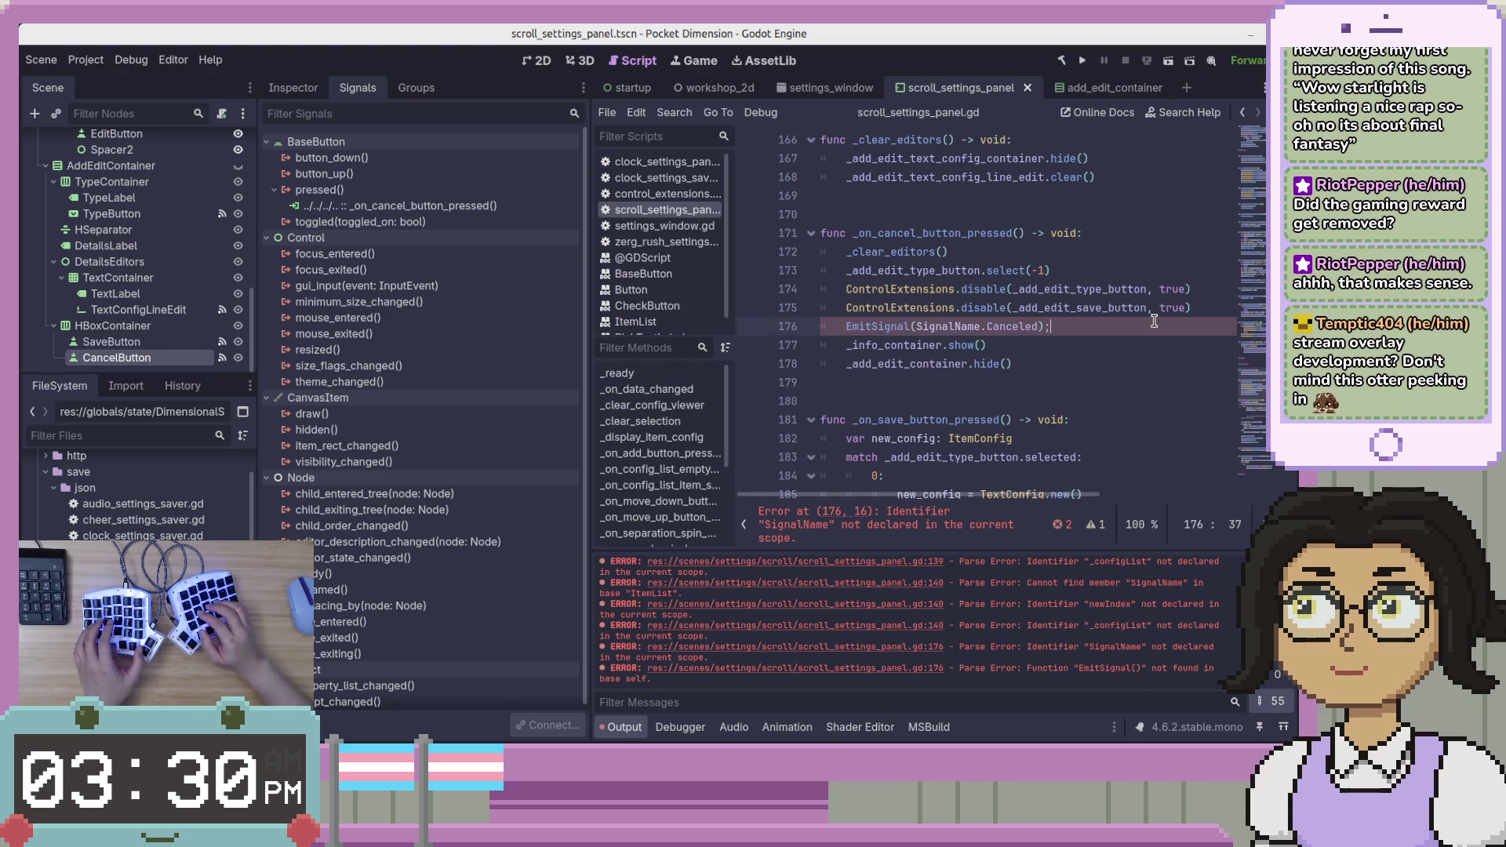
{"action": "key", "text": "shift+Home"}
{"action": "key", "text": "BackSpace"}
{"action": "key", "text": "BackSpace"}
{"action": "key", "text": "BackSpace"}
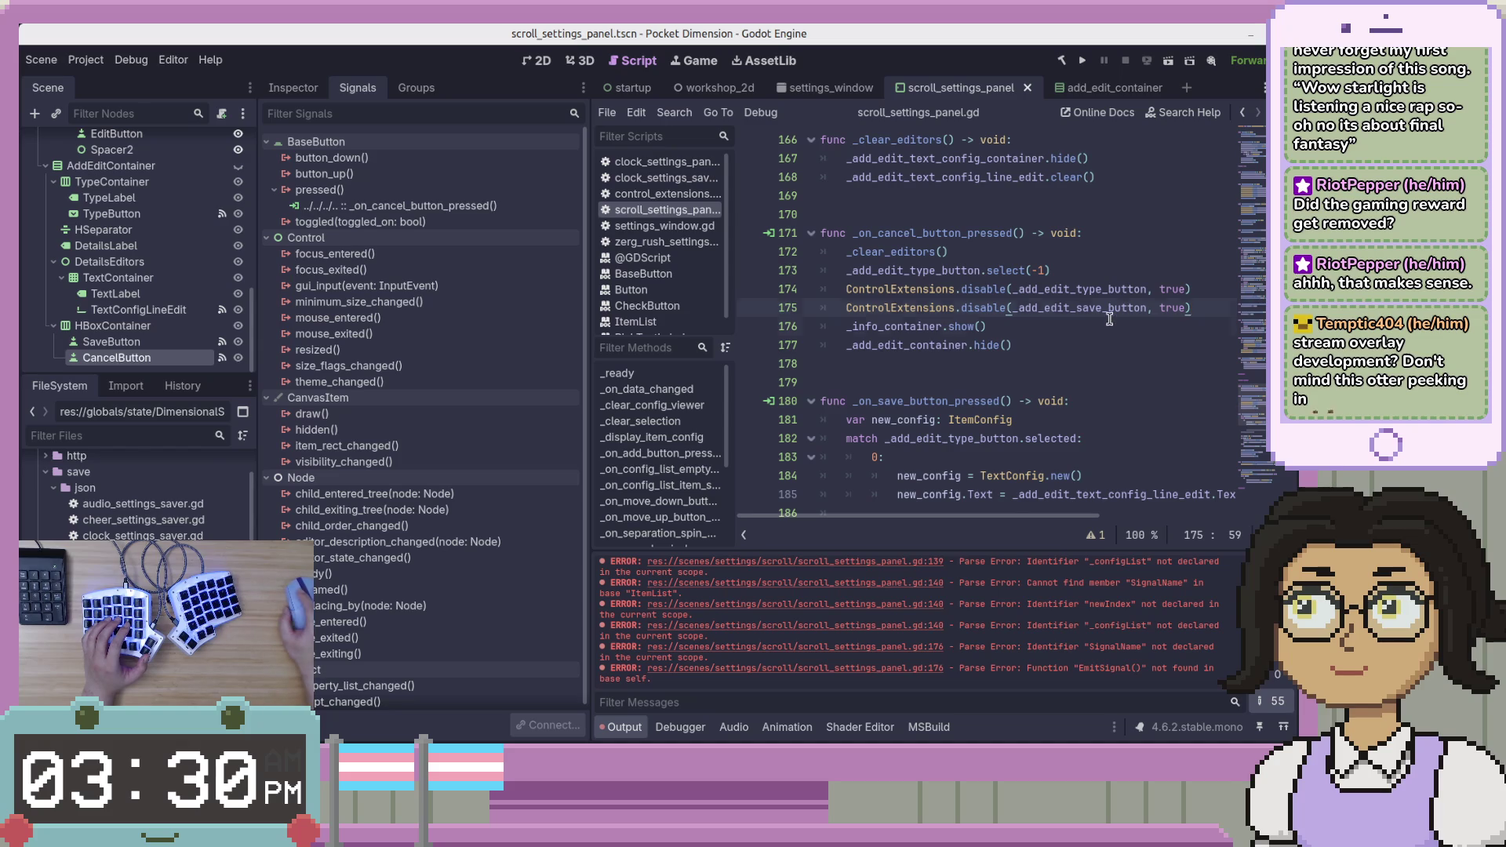
{"action": "key", "text": "alt+Tab"}
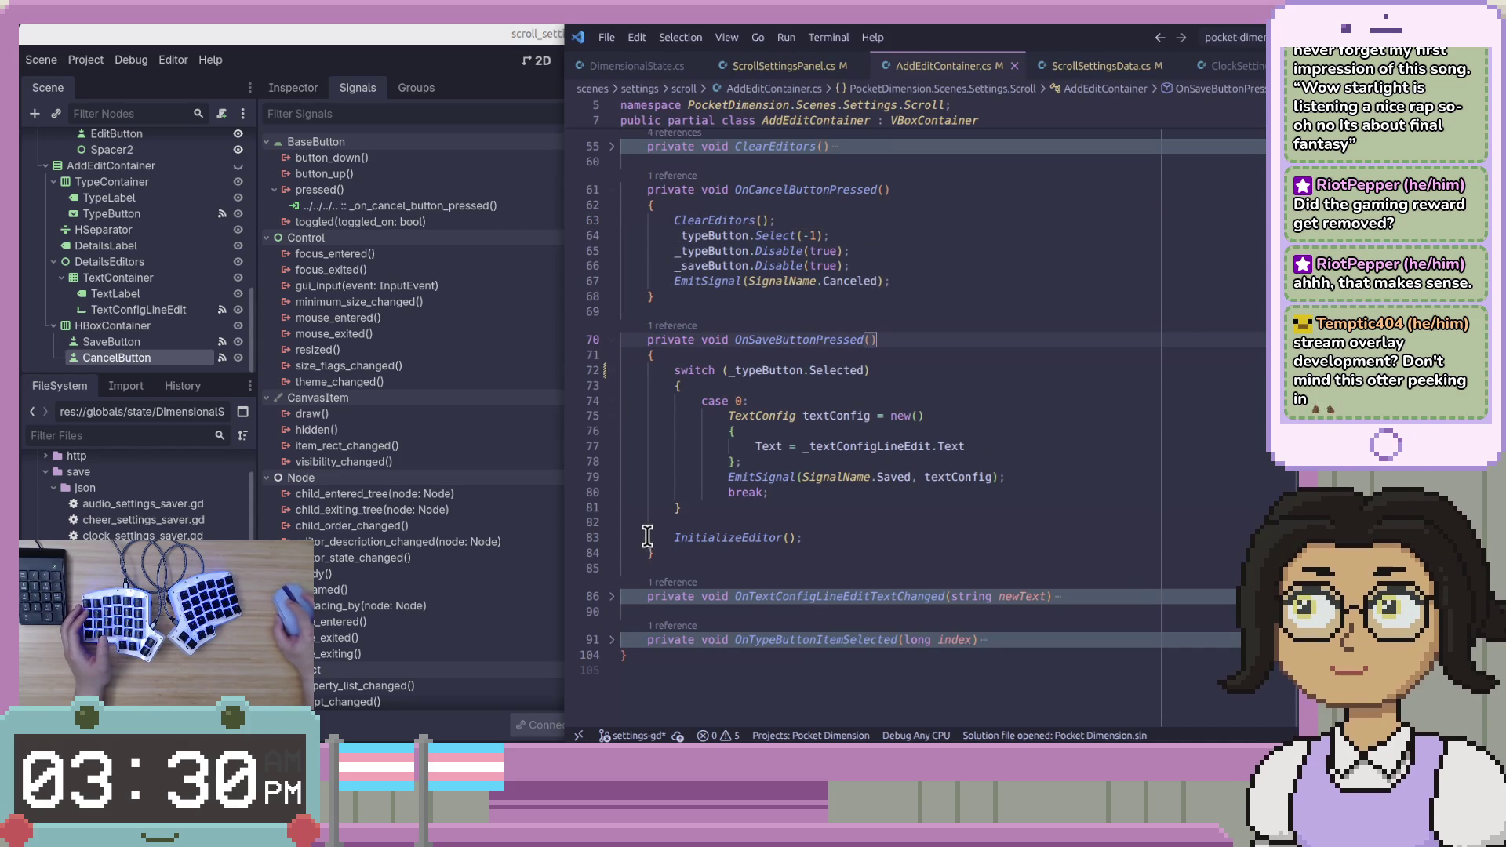
Fold OnCancelButtonPressed in AddEditContainer.cs and review OnSaveButtonPressed's body and switch block.
{"action": "scroll", "coordinate": [635, 238], "scroll_direction": "up", "scroll_amount": 1}
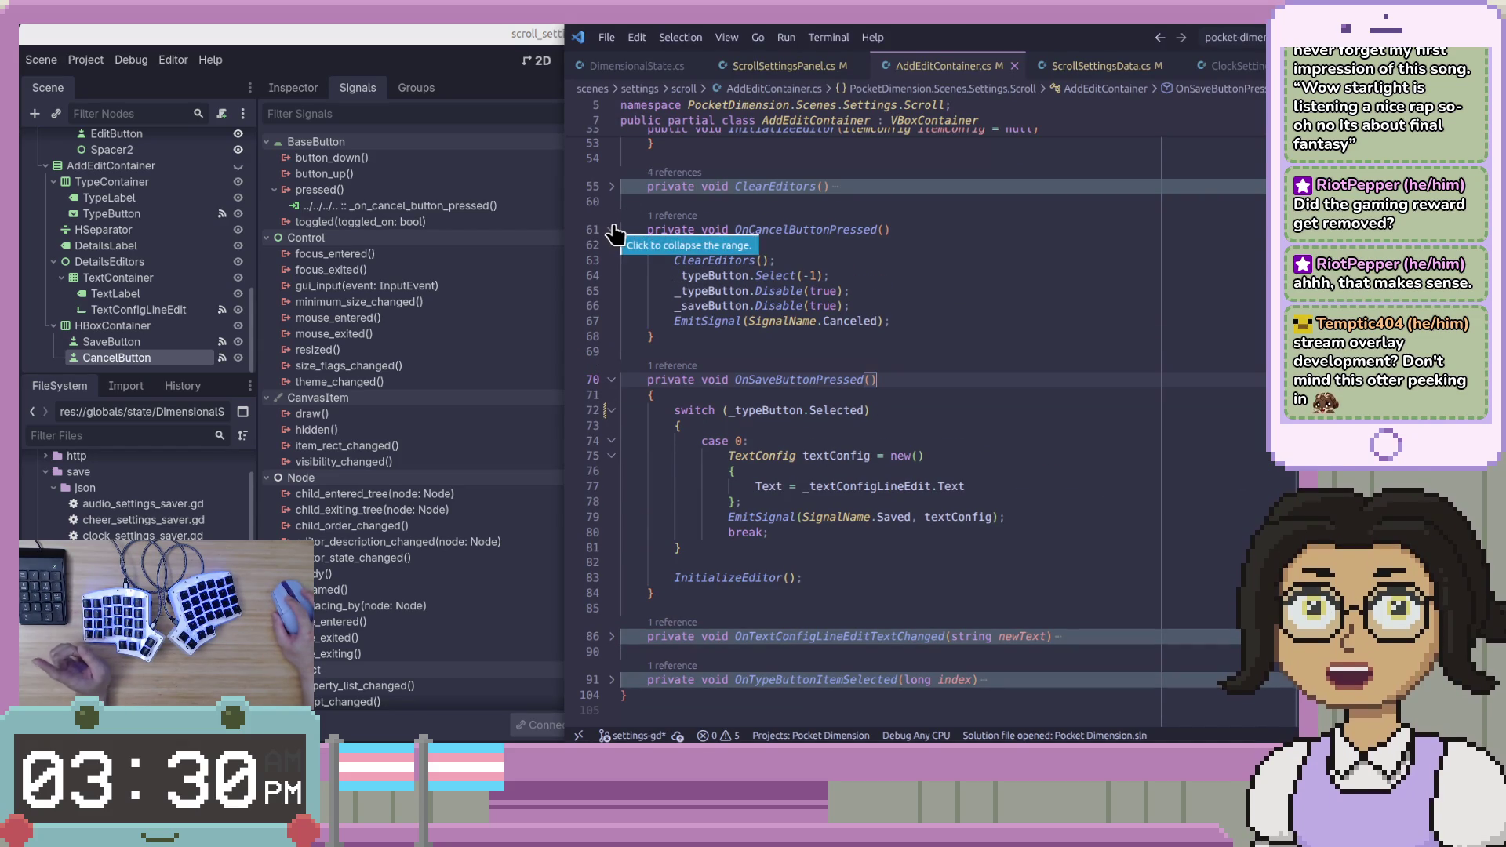
{"action": "left_click", "coordinate": [613, 230]}
{"action": "left_click", "coordinate": [1043, 287]}
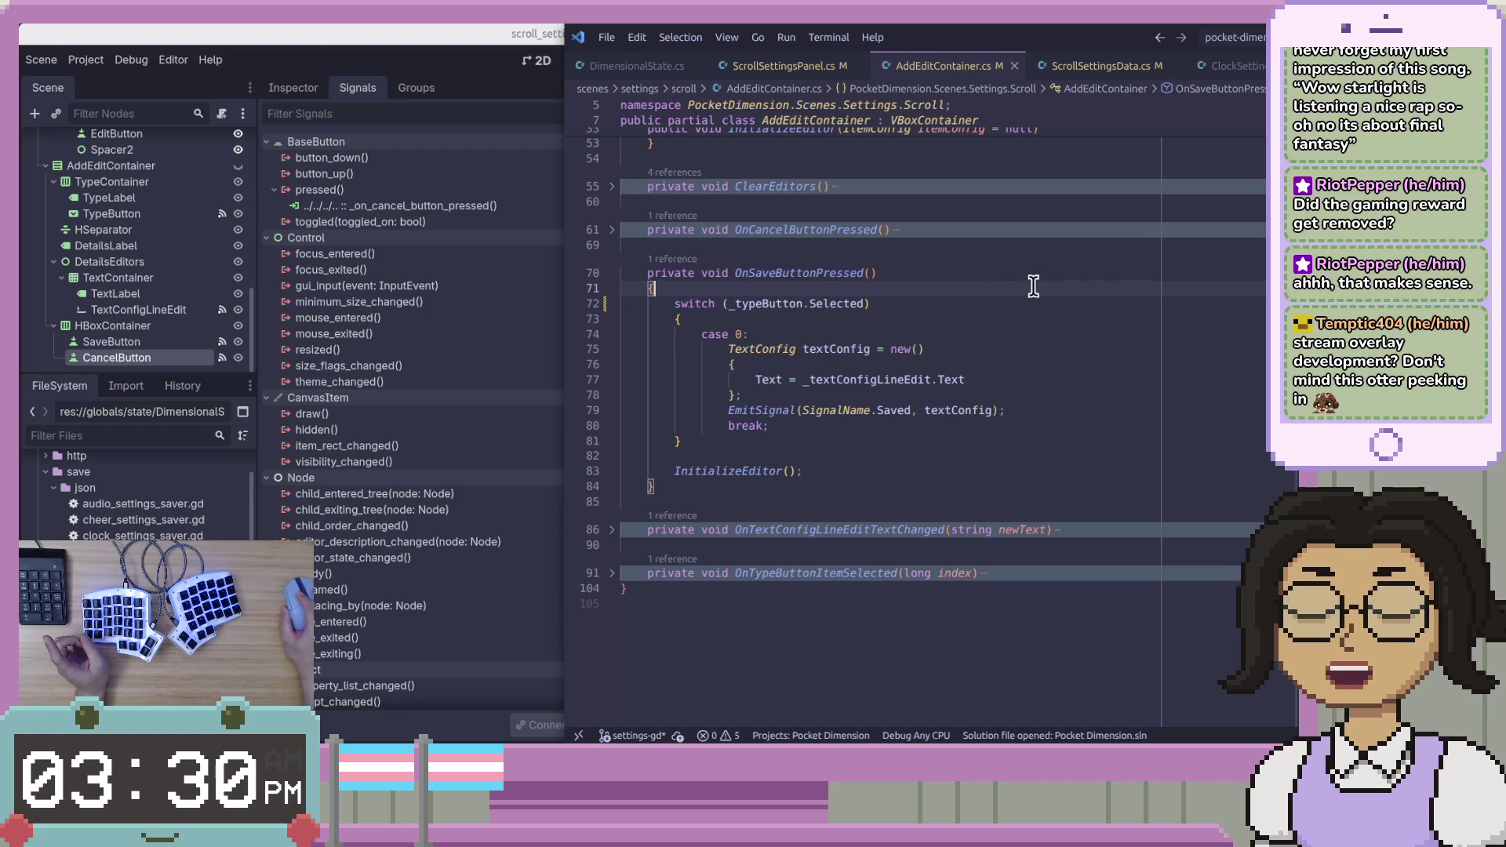
{"action": "left_click", "coordinate": [976, 321]}
{"action": "left_click", "coordinate": [787, 274]}
Compare the Godot save handler with the C# EmitSignal and InitializeEditor calls.
{"action": "key", "text": "alt+Tab"}
{"action": "scroll", "coordinate": [944, 398], "scroll_direction": "down", "scroll_amount": 3}
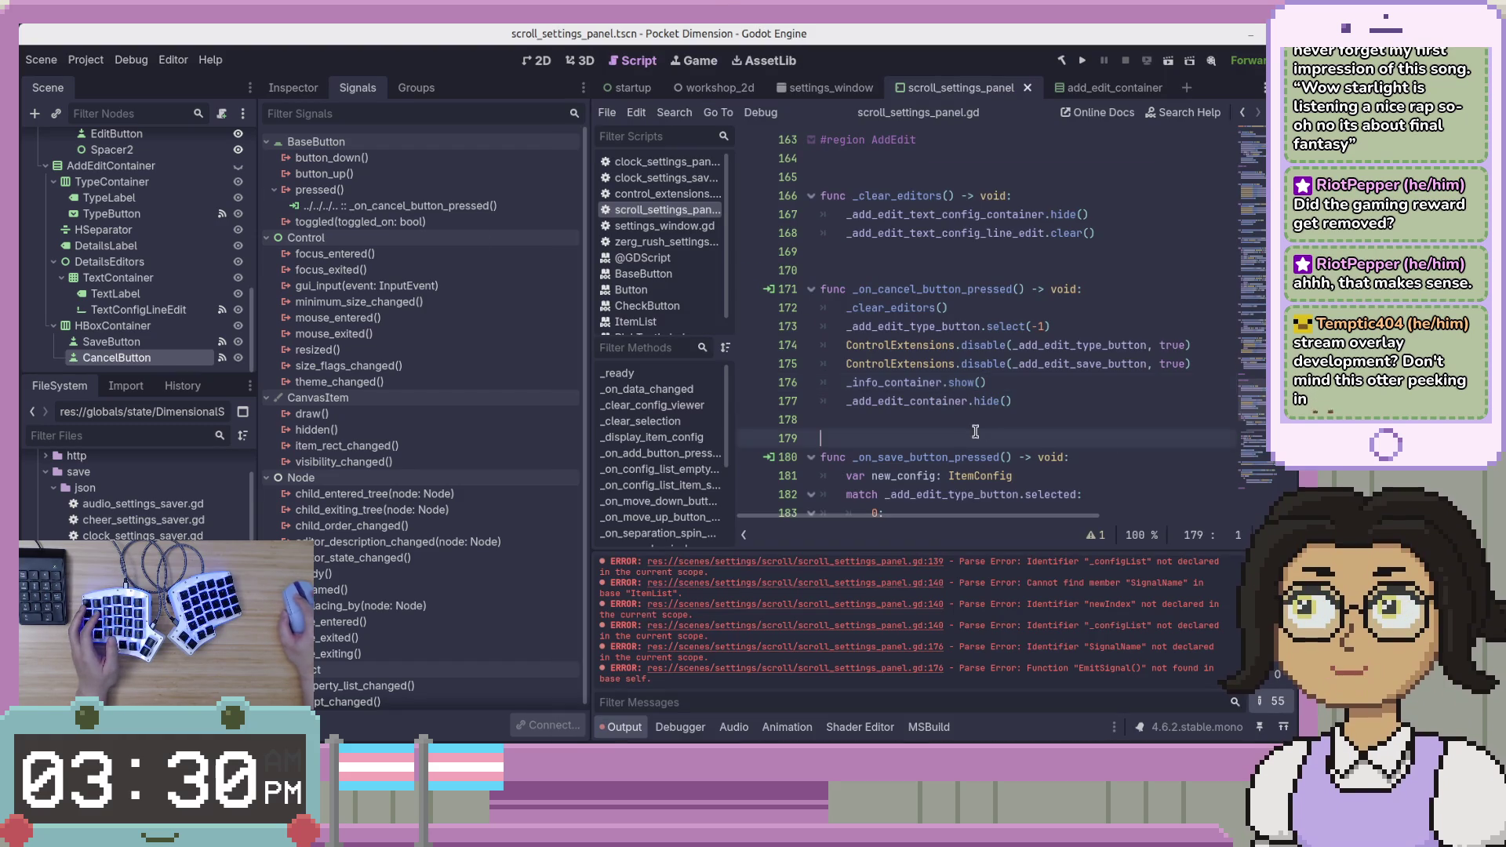
{"action": "key", "text": "alt+Tab"}
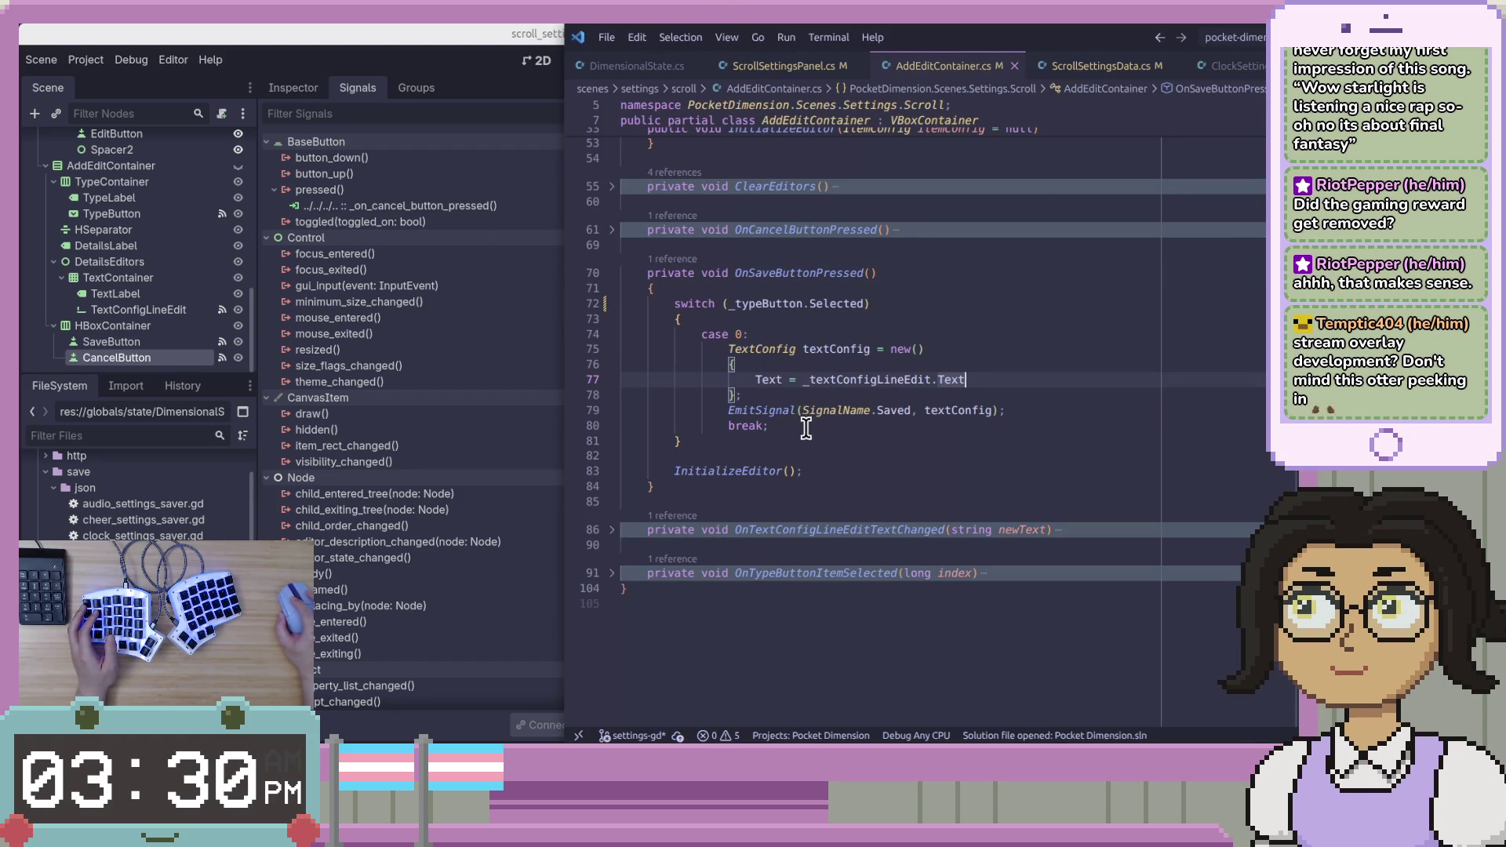
{"action": "double_click", "coordinate": [819, 414]}
{"action": "left_click", "coordinate": [1043, 415]}
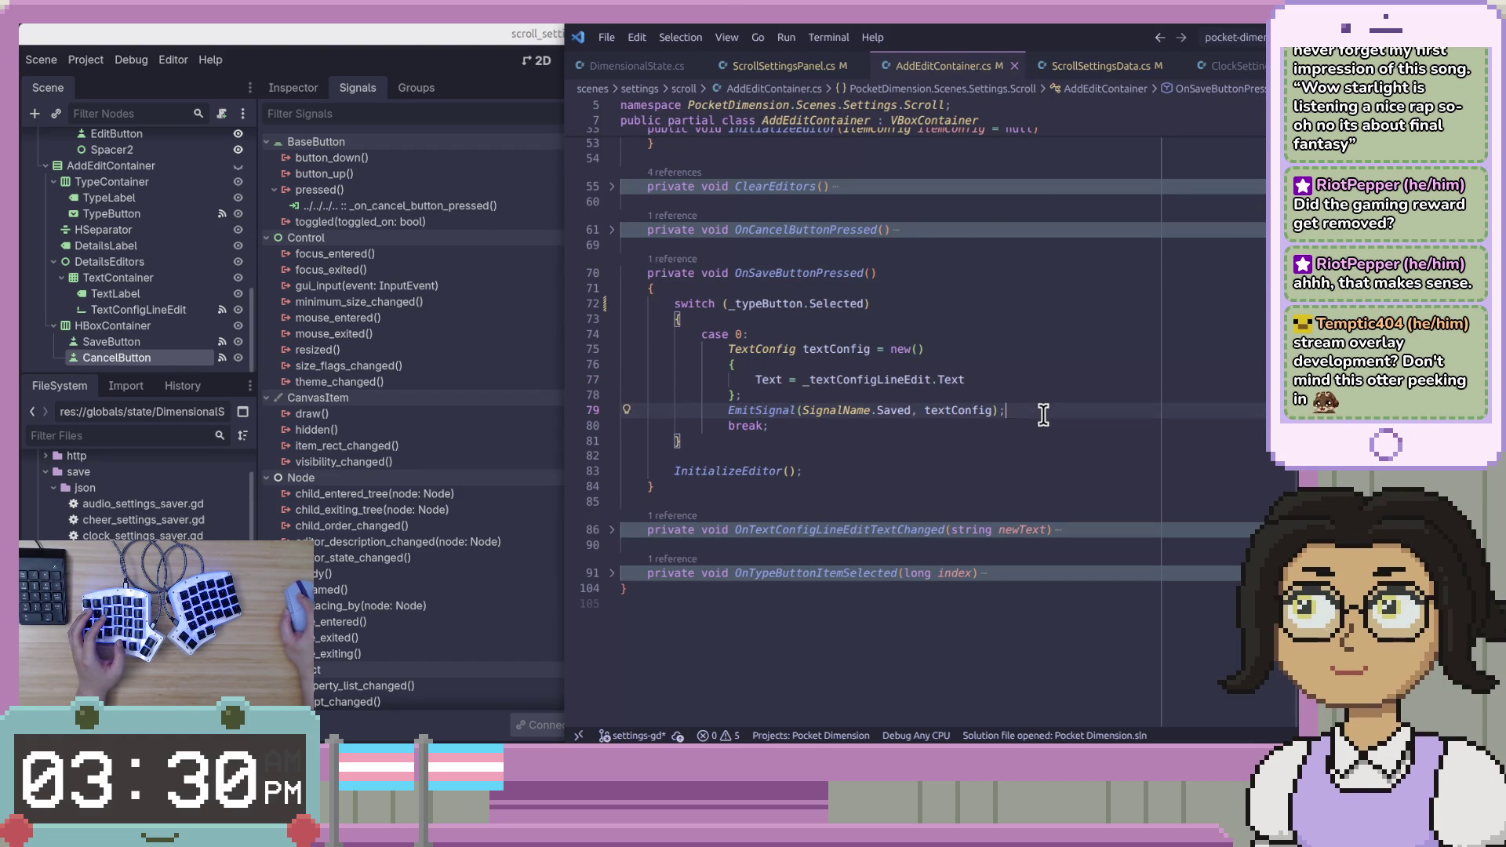
{"action": "left_click", "coordinate": [780, 471]}
{"action": "key", "text": "alt+Tab"}
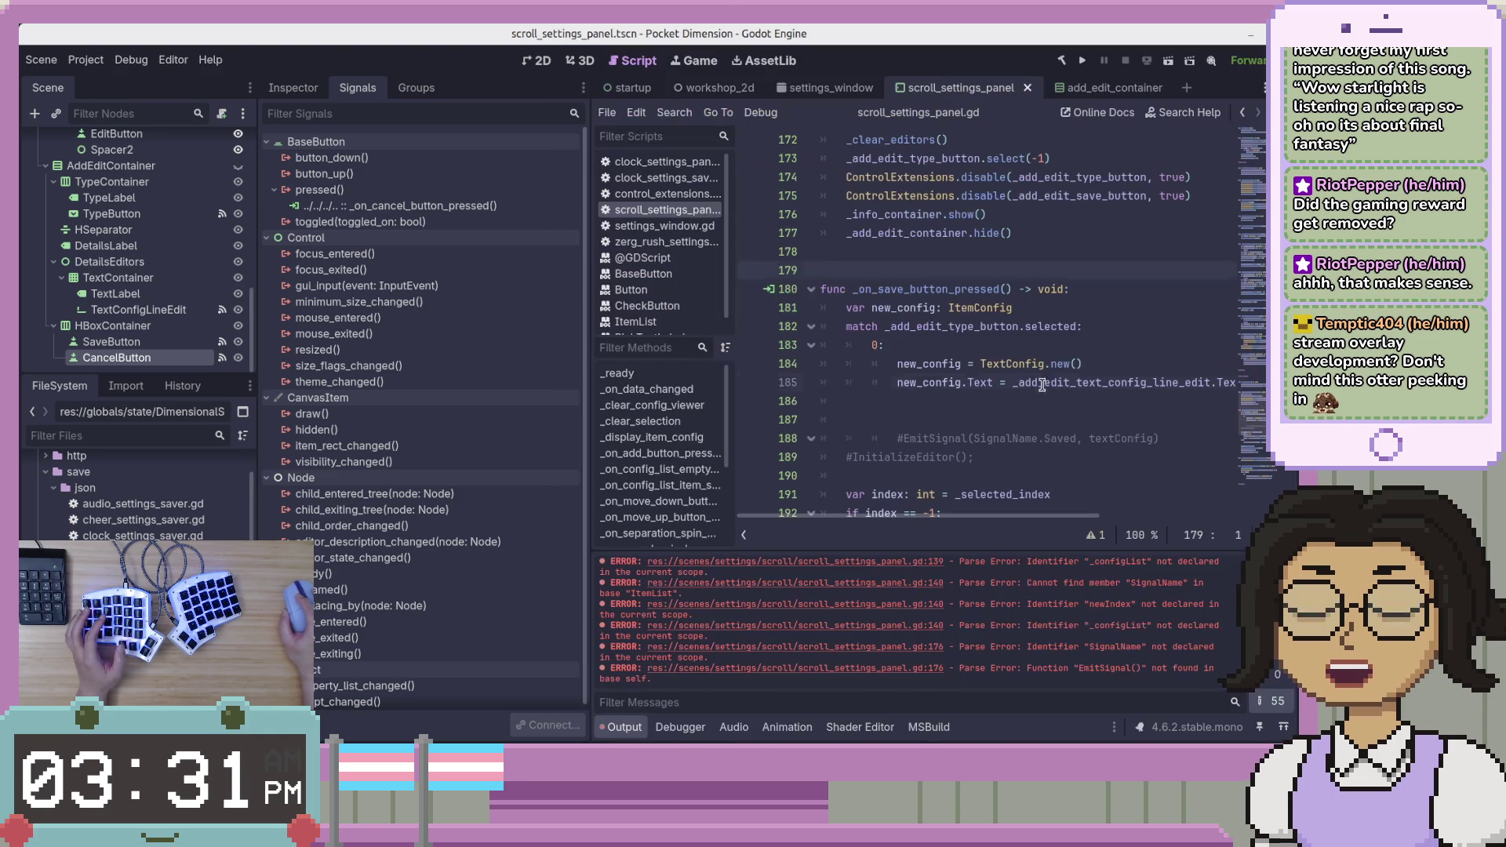
Delete the commented-out EmitSignal line from the Godot save handler.
{"action": "left_click_drag", "start_coordinate": [1177, 437], "coordinate": [729, 436]}
{"action": "key", "text": "BackSpace"}
{"action": "key", "text": "BackSpace"}
{"action": "key", "text": "BackSpace"}
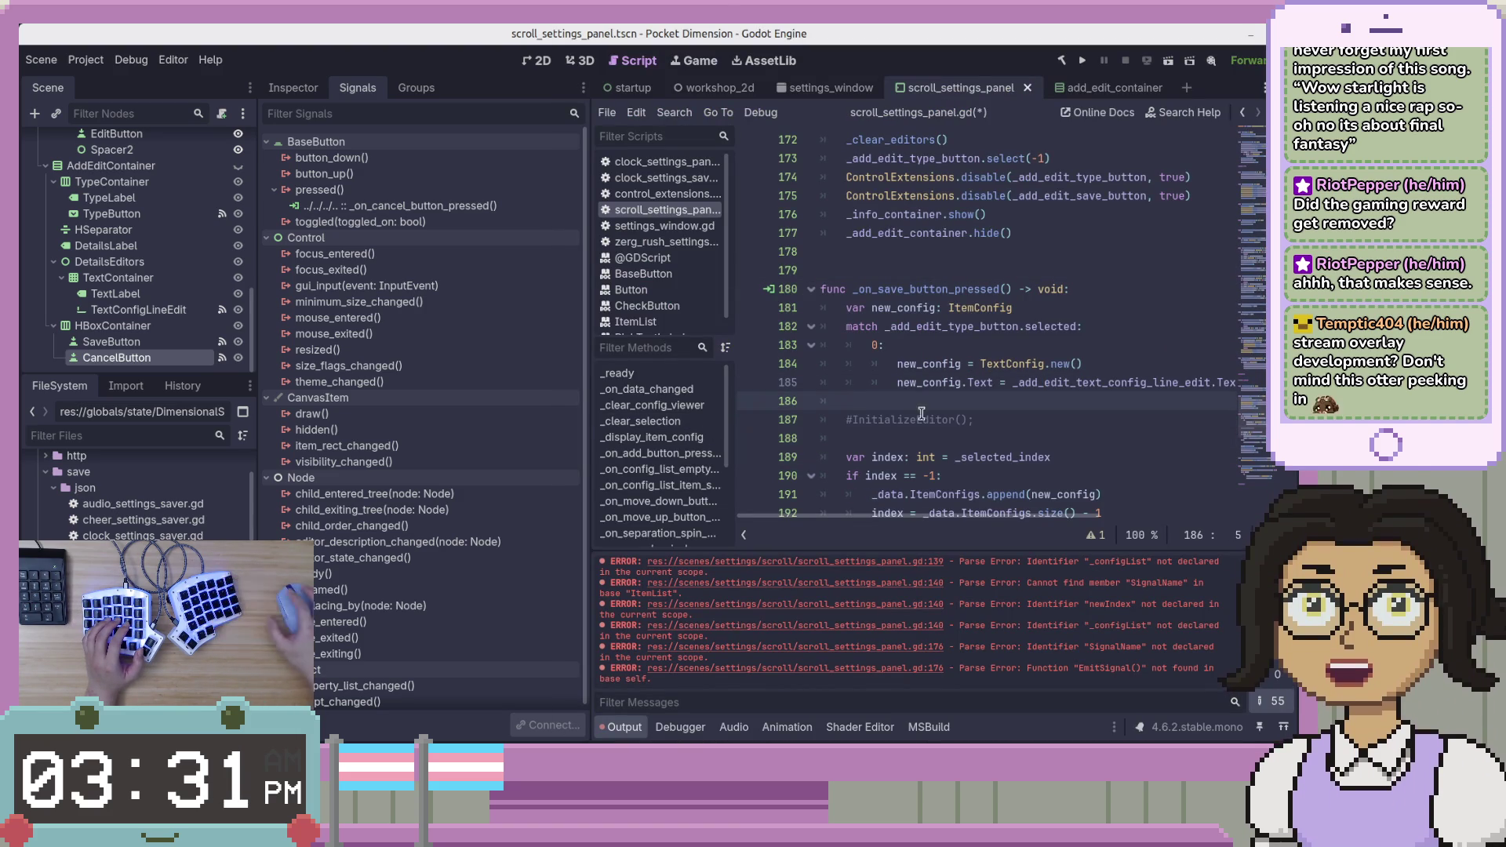
{"action": "scroll", "coordinate": [981, 330], "scroll_direction": "up", "scroll_amount": 2}
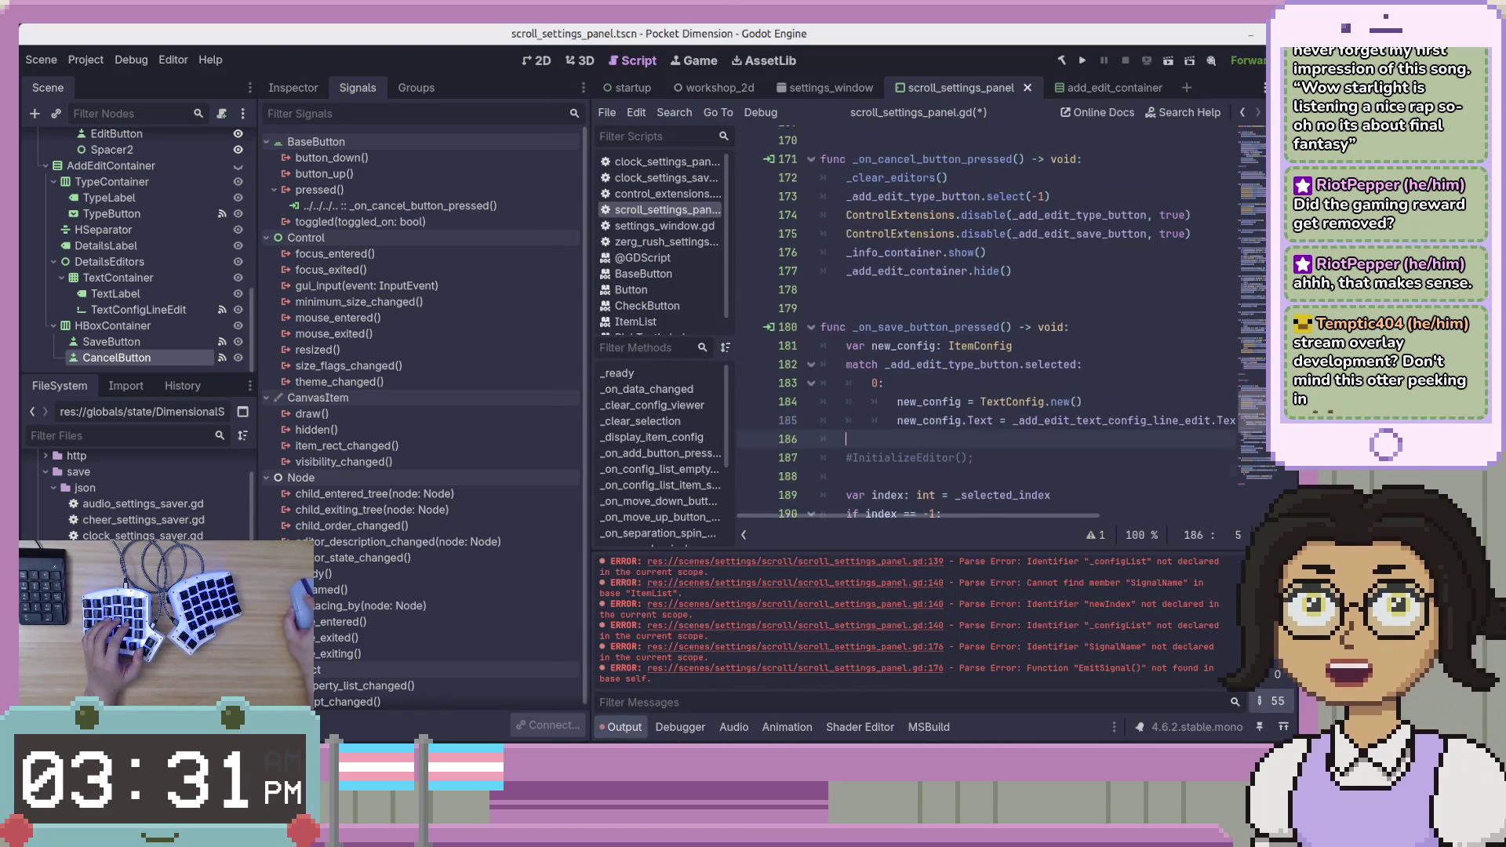
Copy OnAddEditContainerSaved's index logic through _addEditContainer.Hide() from ScrollSettingsPanel.cs.
{"action": "key", "text": "alt+Tab"}
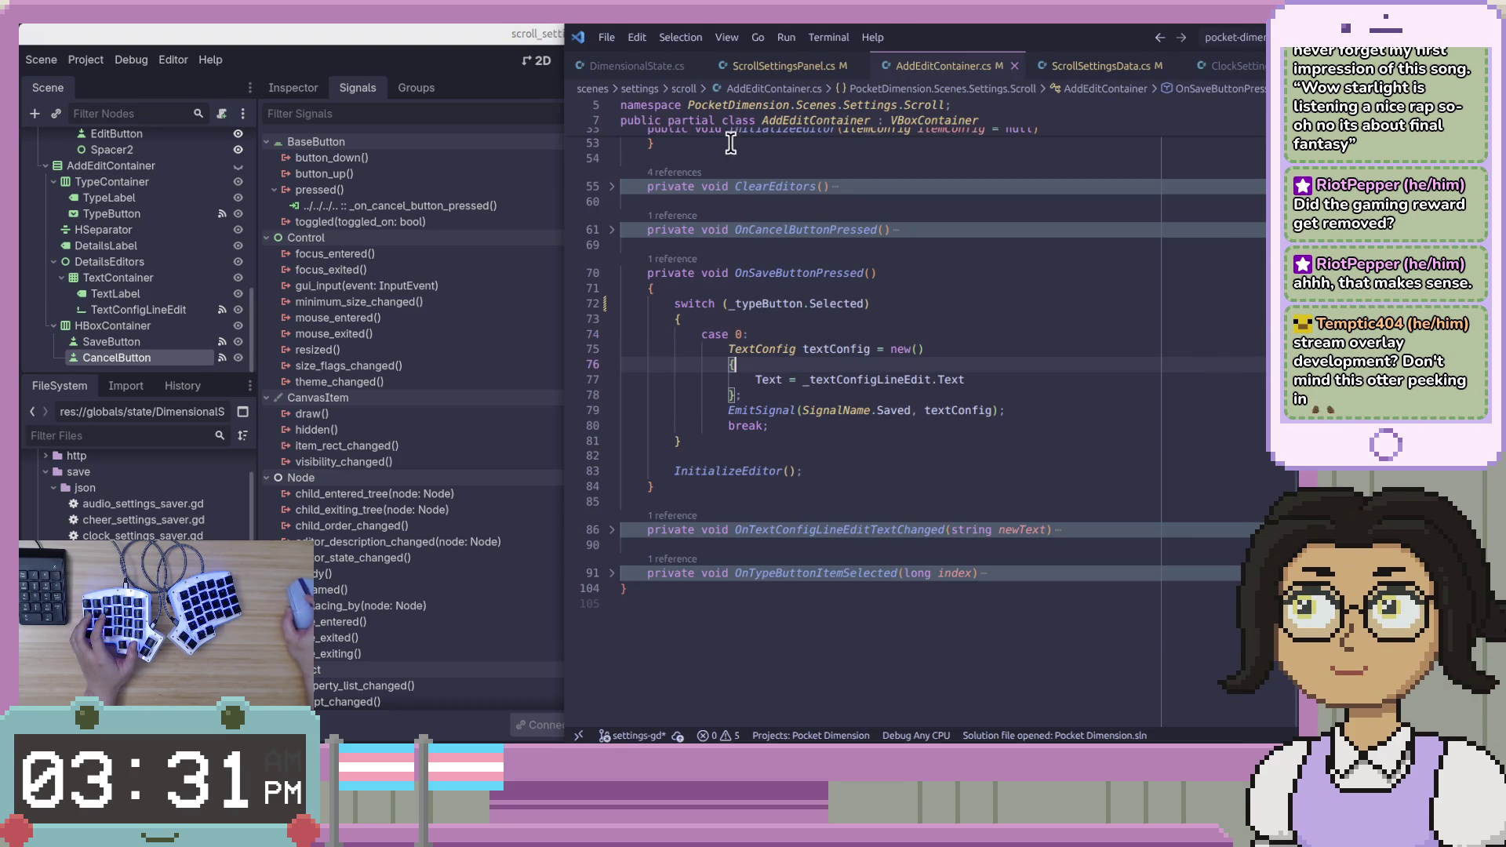
{"action": "left_click", "coordinate": [785, 65]}
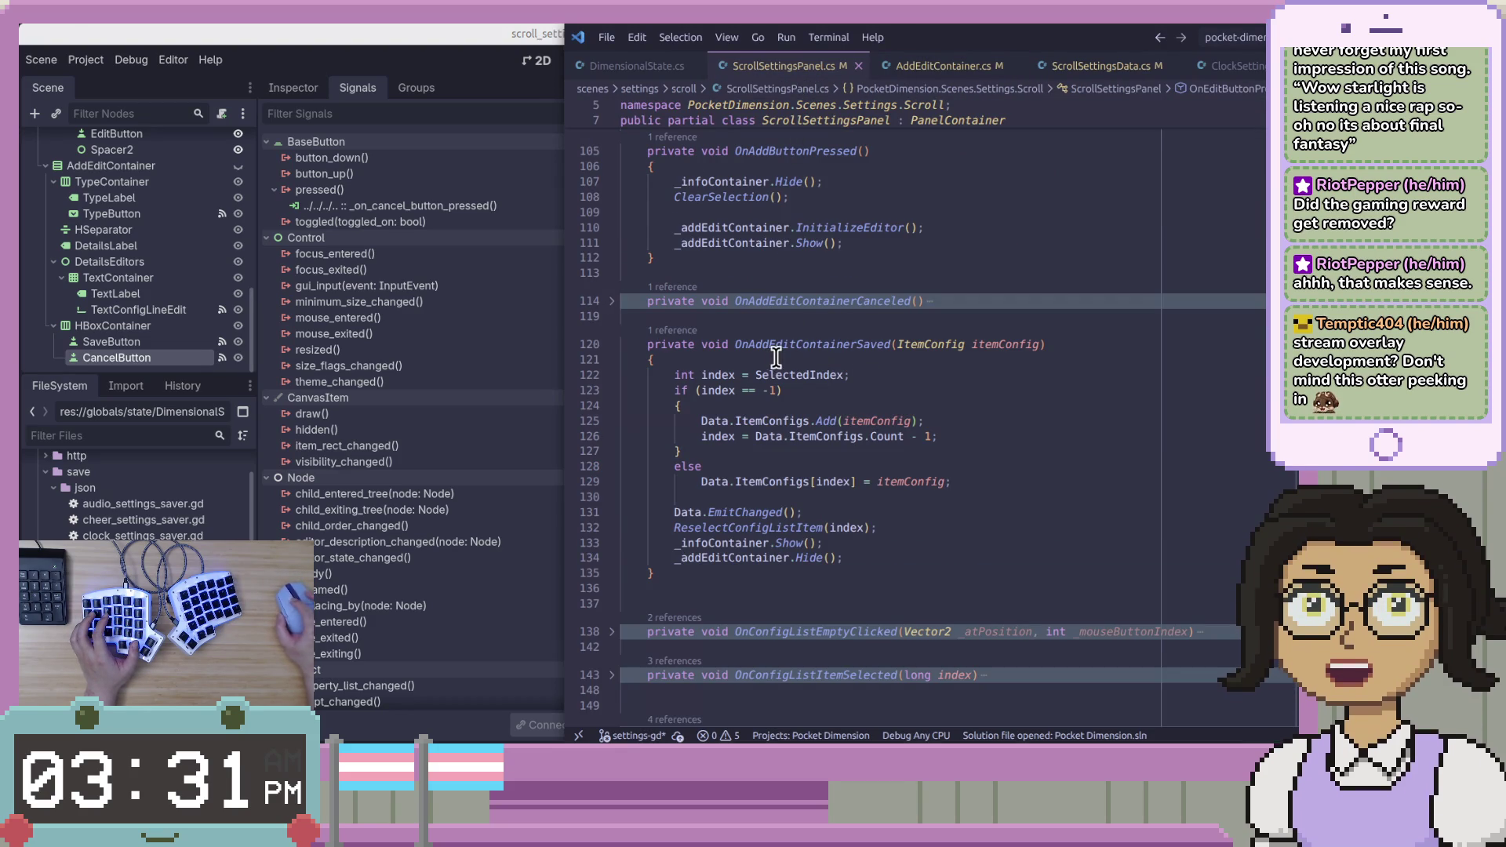
{"action": "left_click_drag", "start_coordinate": [673, 375], "coordinate": [703, 466]}
{"action": "left_click_drag", "start_coordinate": [911, 503], "coordinate": [952, 558]}
{"action": "key", "text": "ctrl+c"}
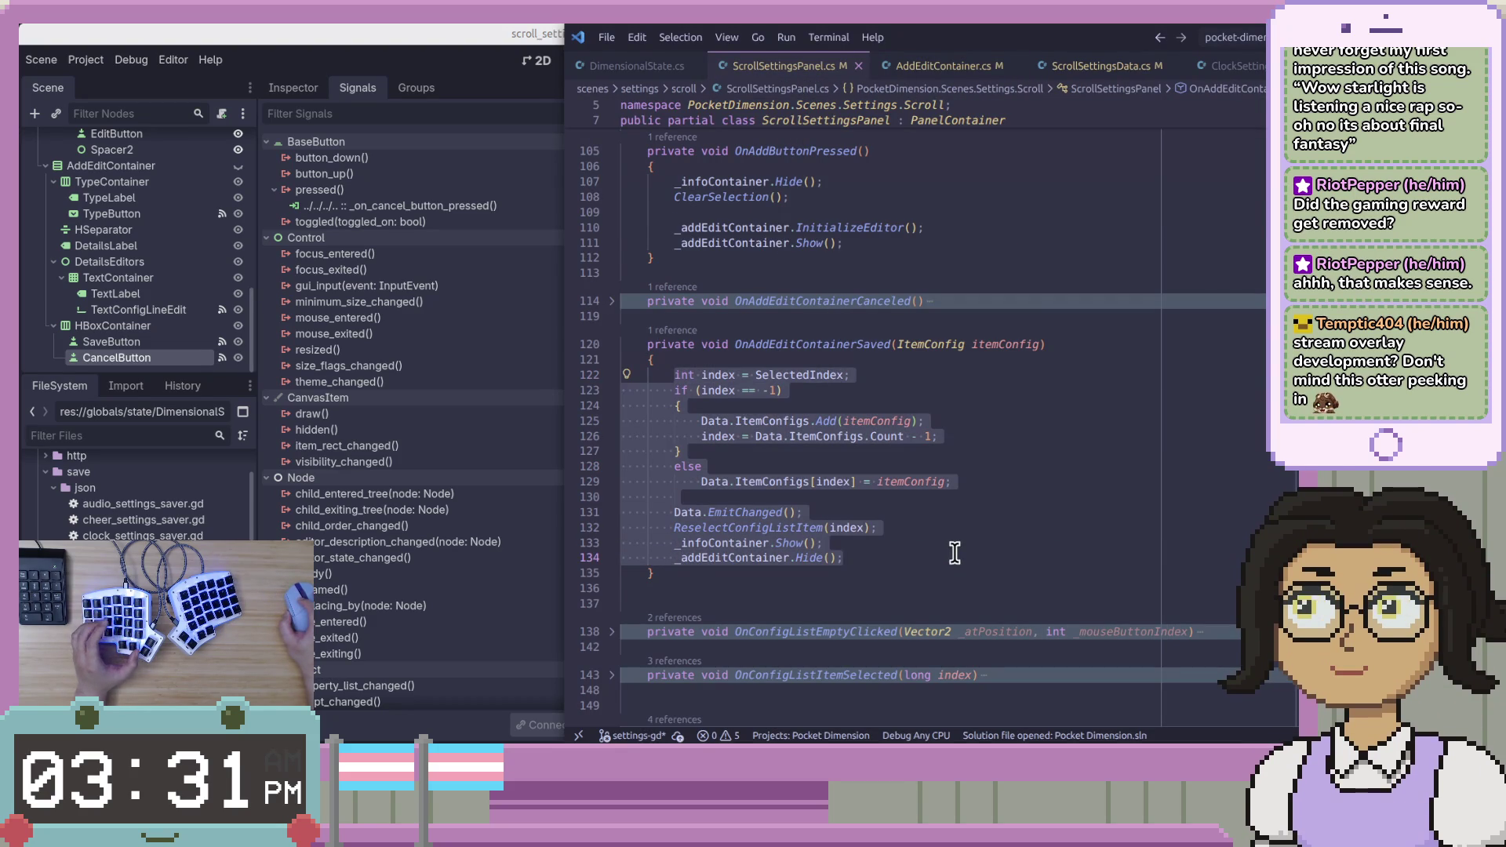
{"action": "key", "text": "alt+Tab"}
{"action": "left_click", "coordinate": [1012, 416]}
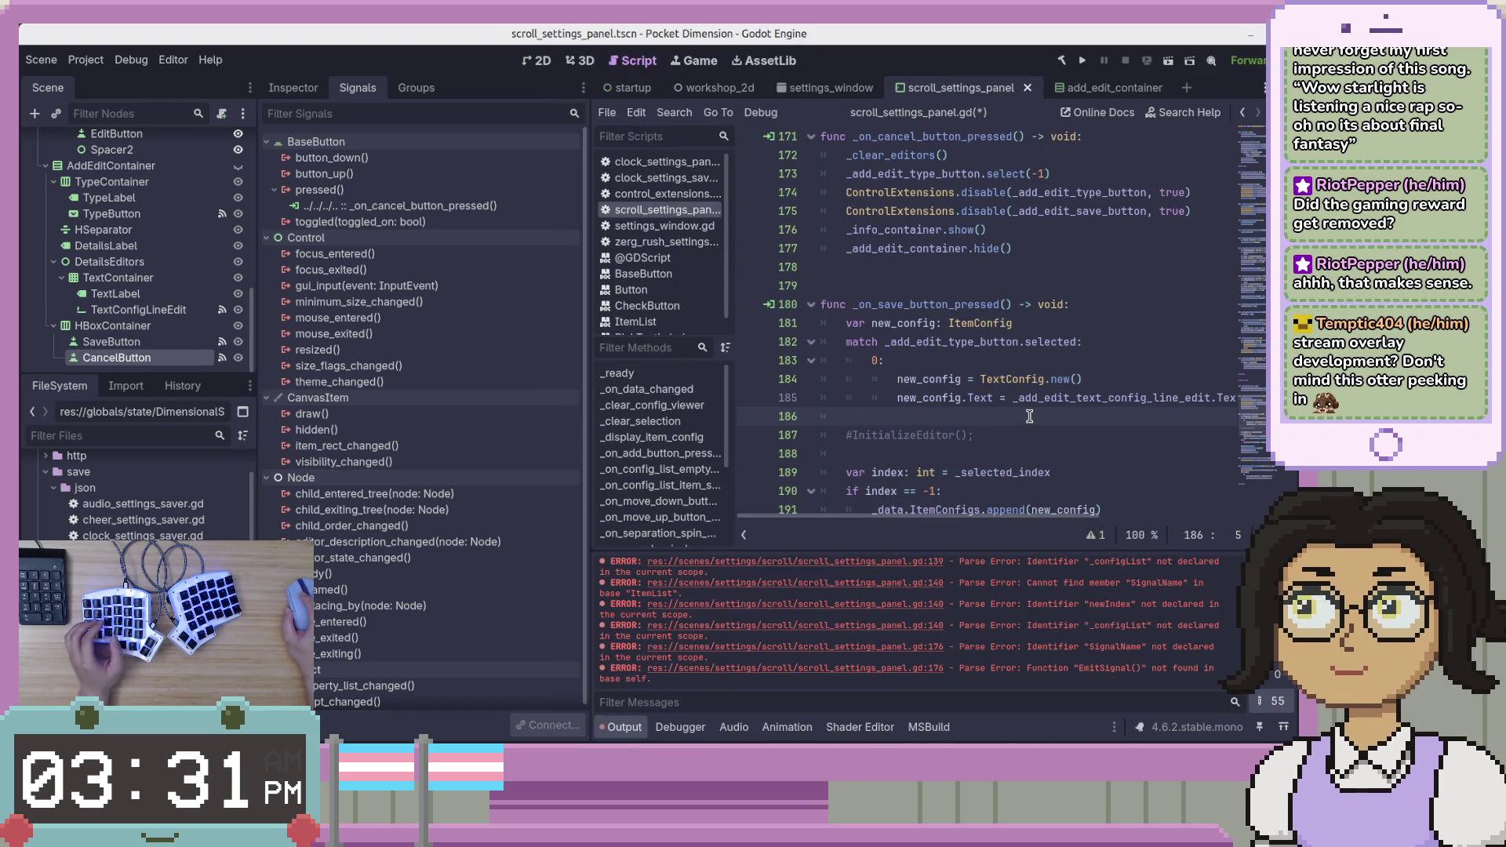
Paste the C# index logic below the match block, comment it out, and start a dedented line above.
{"action": "key", "text": "ctrl+v"}
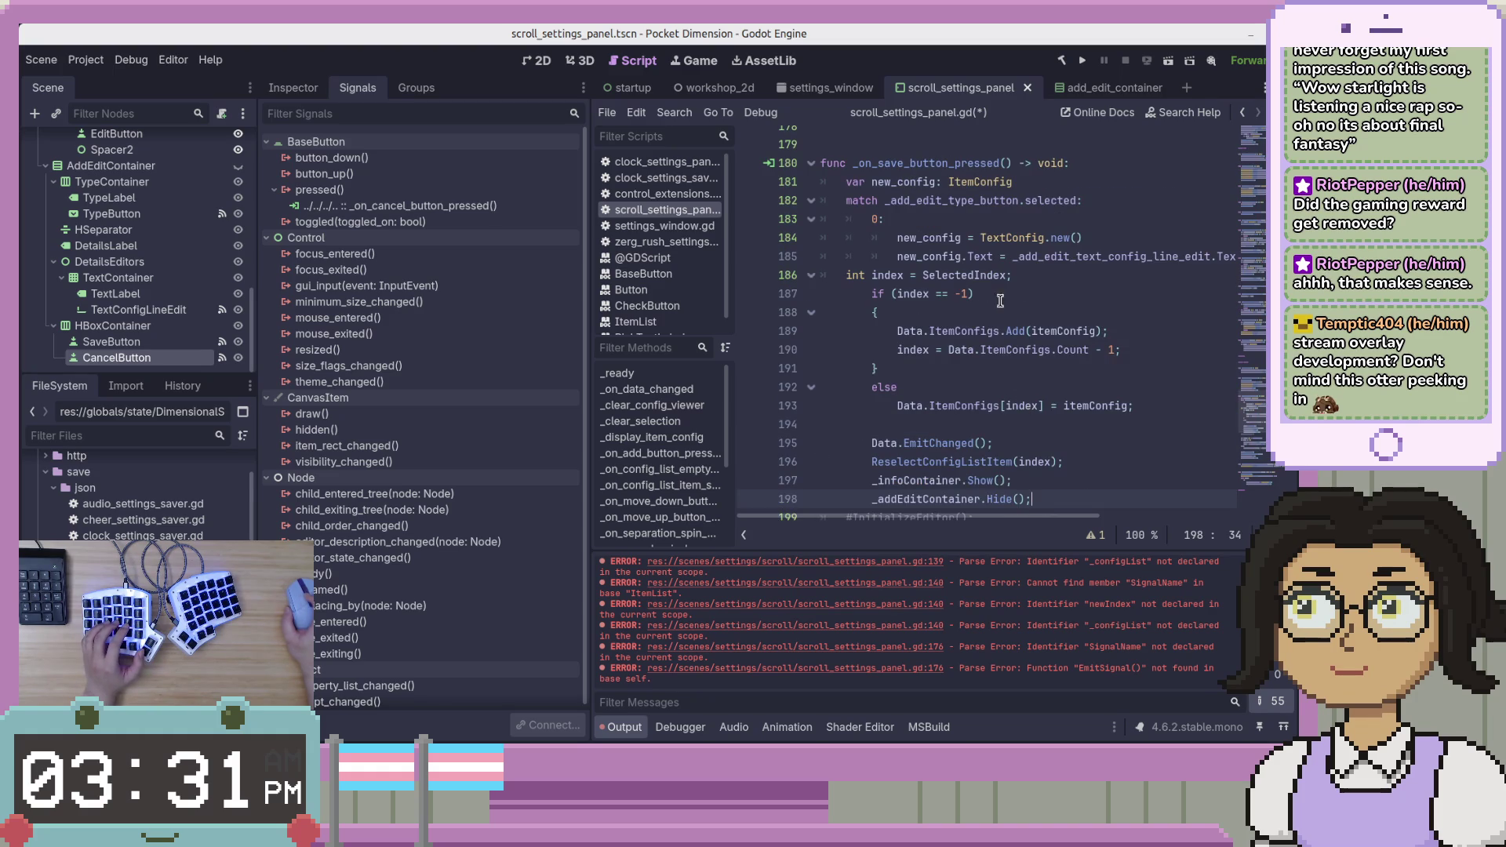
{"action": "left_click", "coordinate": [991, 295], "text": "shift"}
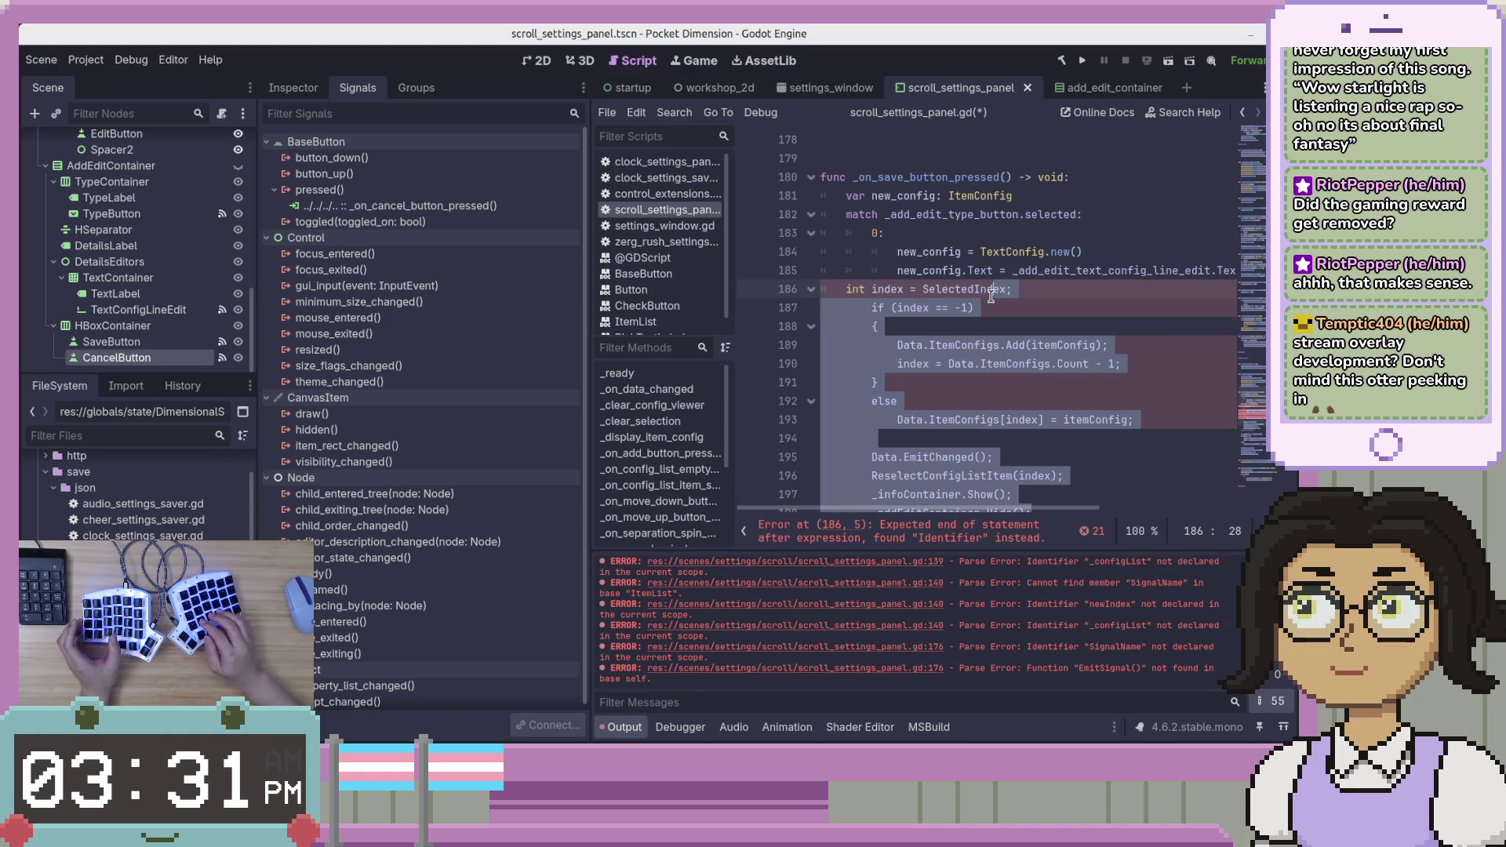
{"action": "key", "text": "ctrl+k"}
{"action": "key", "text": "Up"}
{"action": "key", "text": "End"}
{"action": "key", "text": "Return"}
{"action": "key", "text": "BackSpace"}
{"action": "key", "text": "BackSpace"}
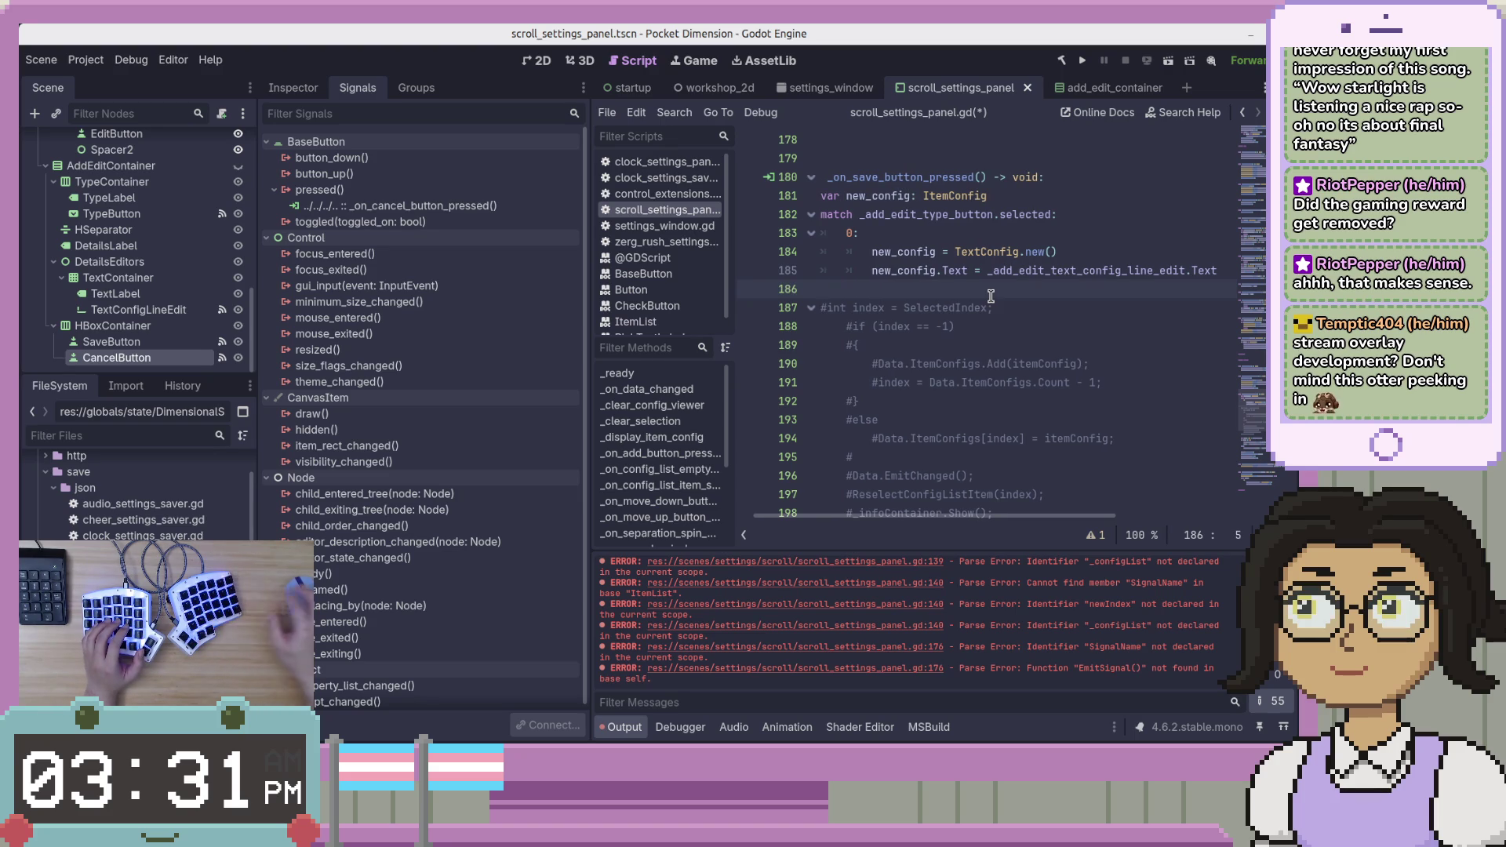
{"action": "scroll", "coordinate": [973, 487], "scroll_direction": "down", "scroll_amount": 1}
{"action": "type", "text": "var index:"}
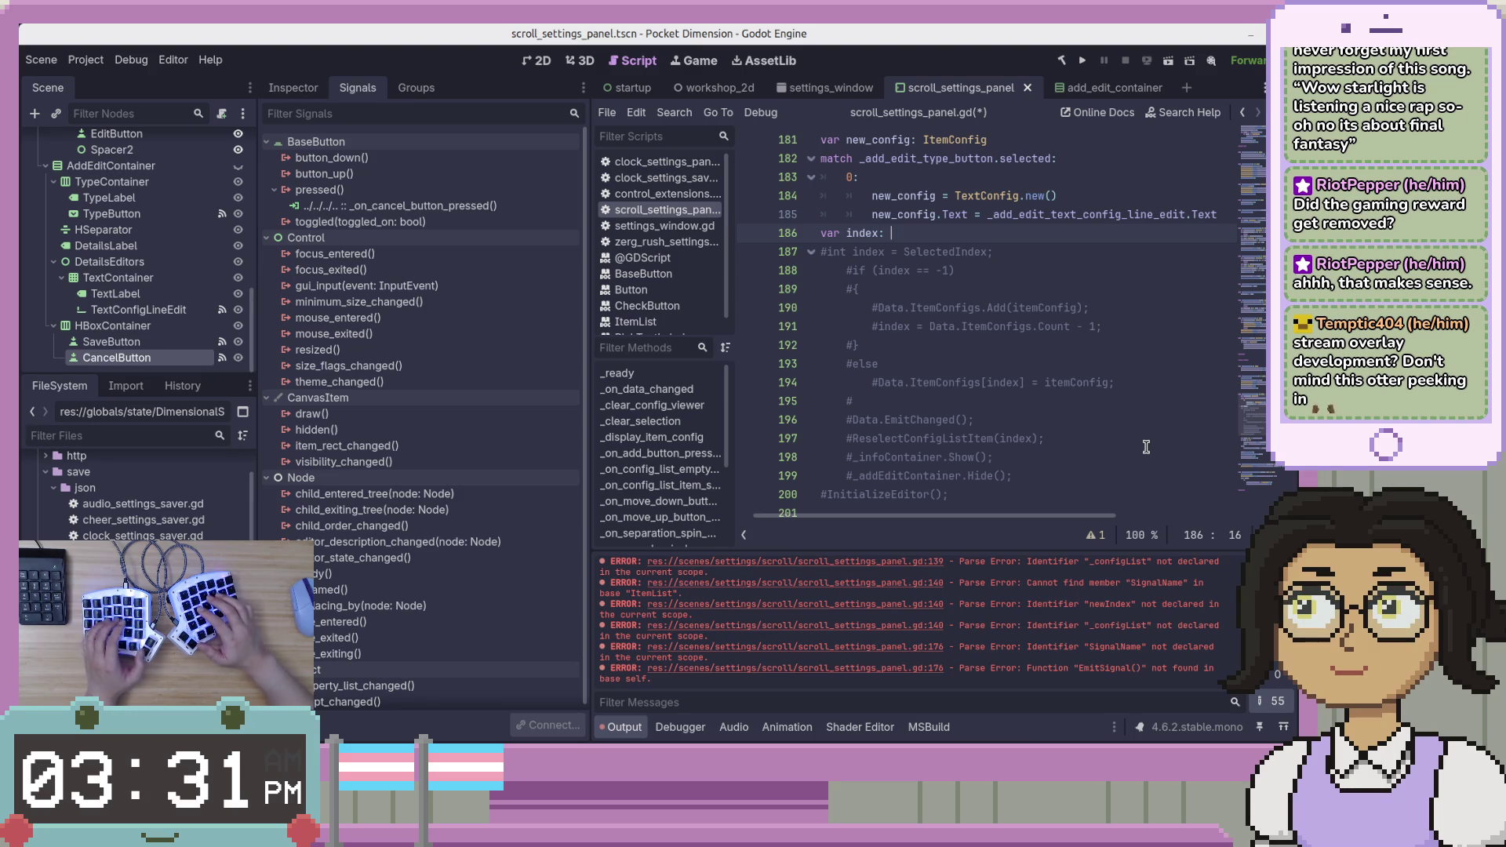
Declare index as int = _selected_index and add an index == -1 branch calling _data.ItemConfigs.append(item).
{"action": "type", "text": "int = "}
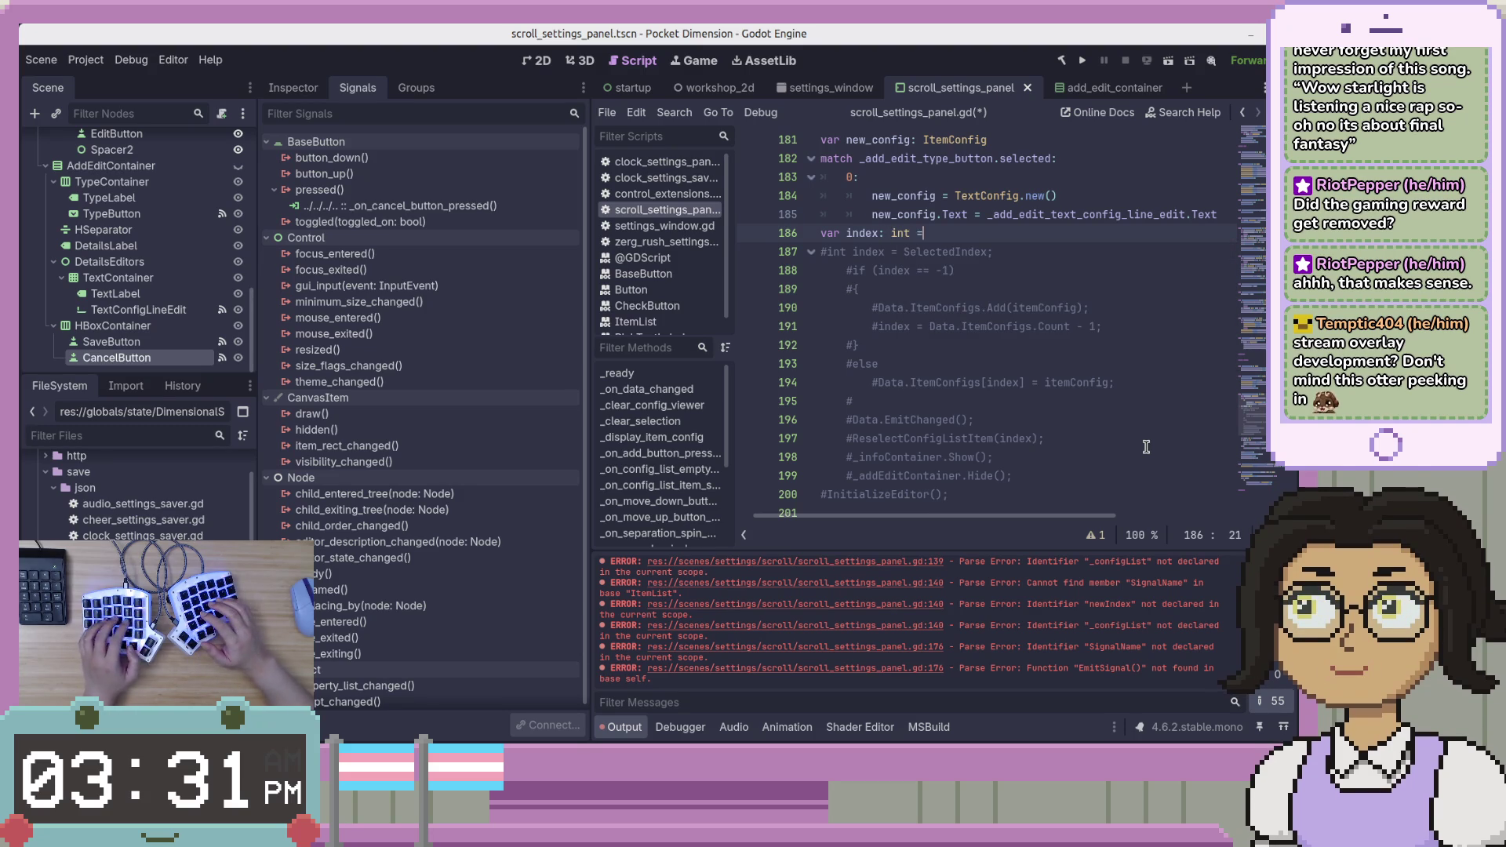
{"action": "type", "text": "_selected_index"}
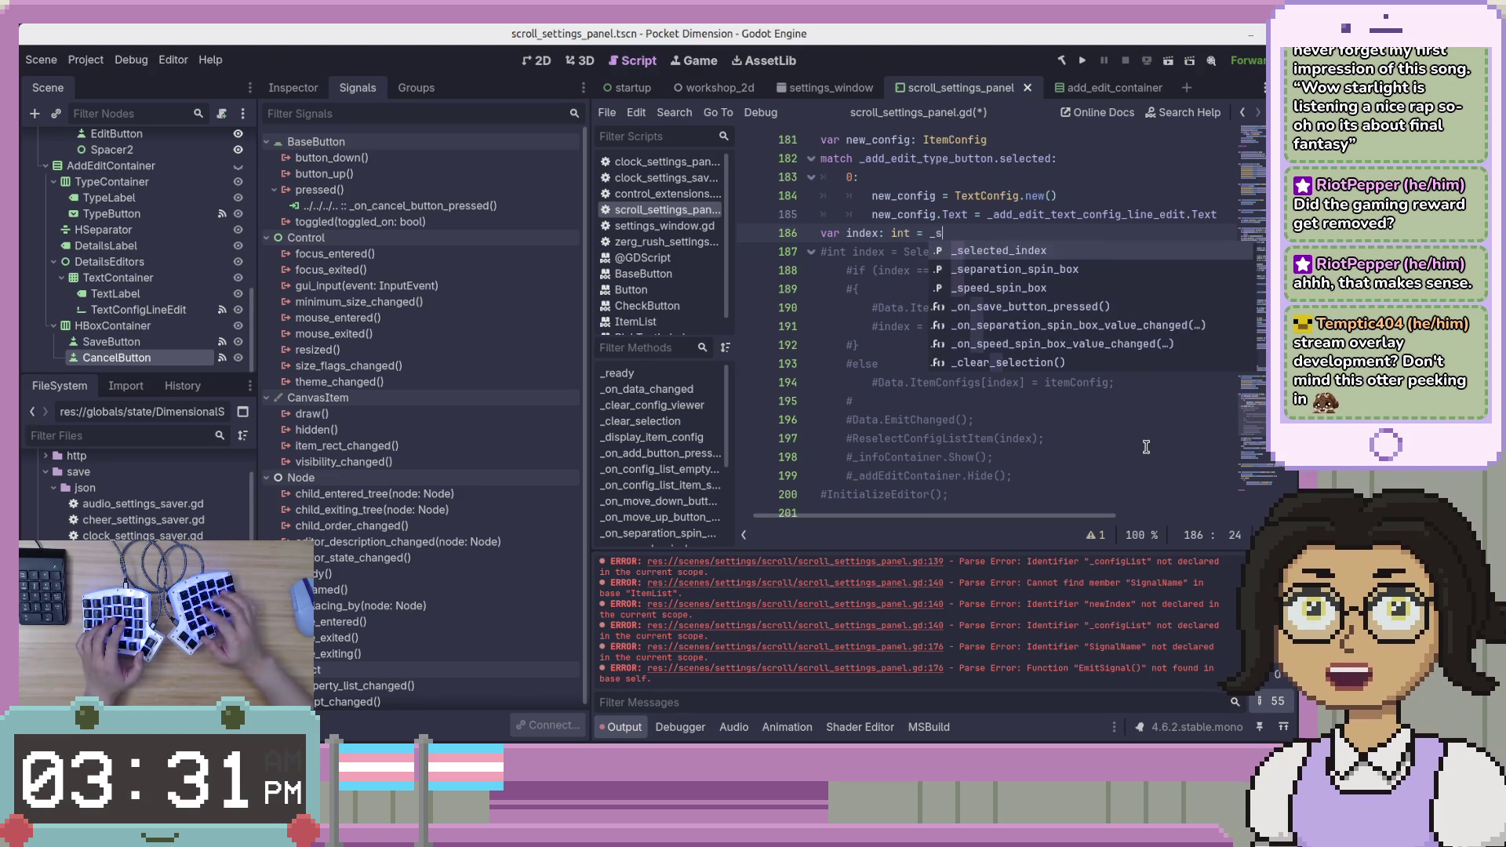
{"action": "key", "text": "Return"}
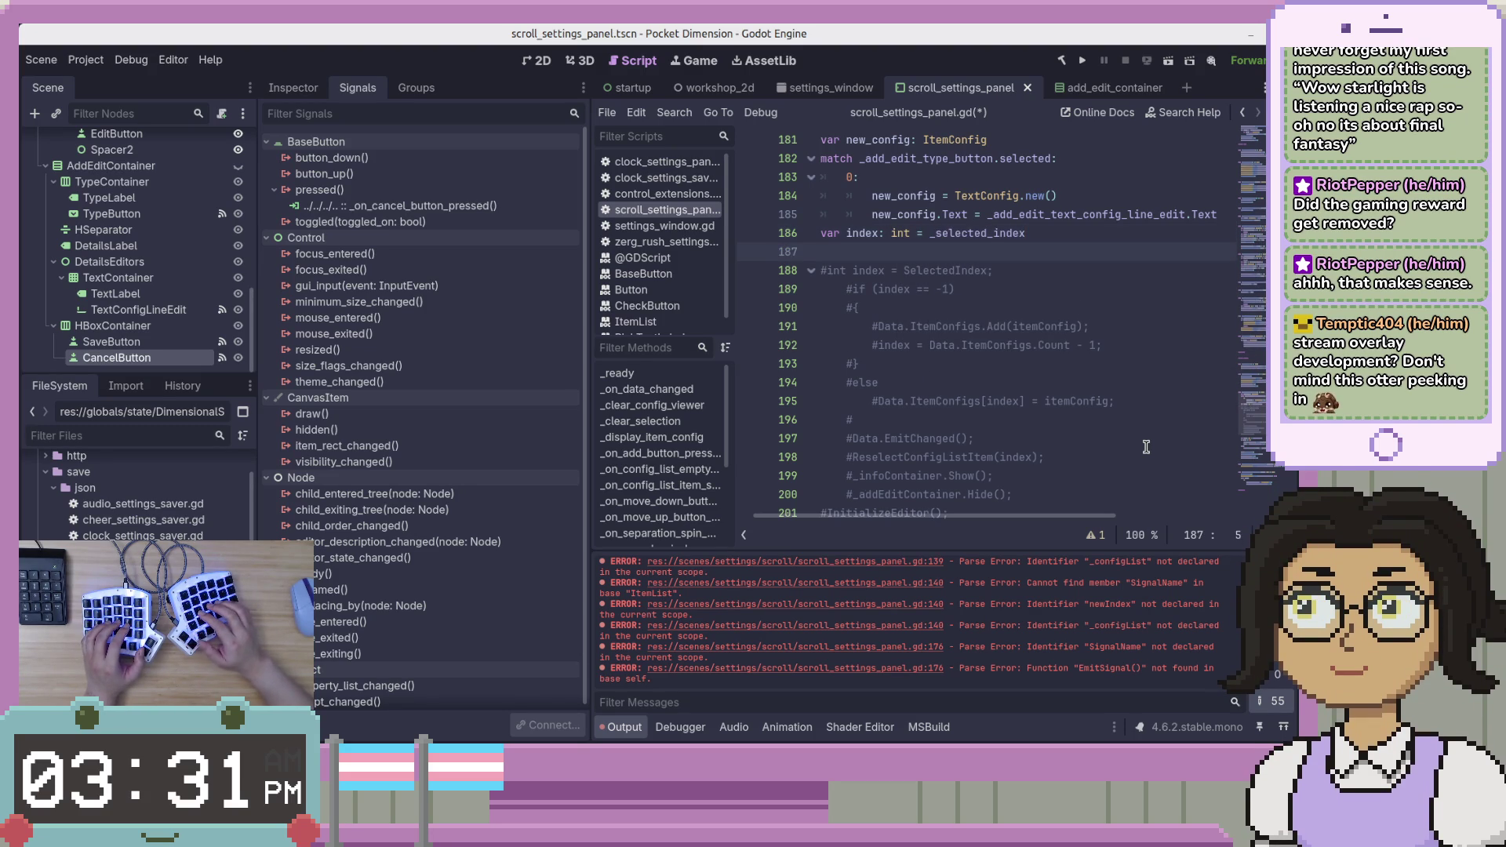
{"action": "type", "text": "ifindex =="}
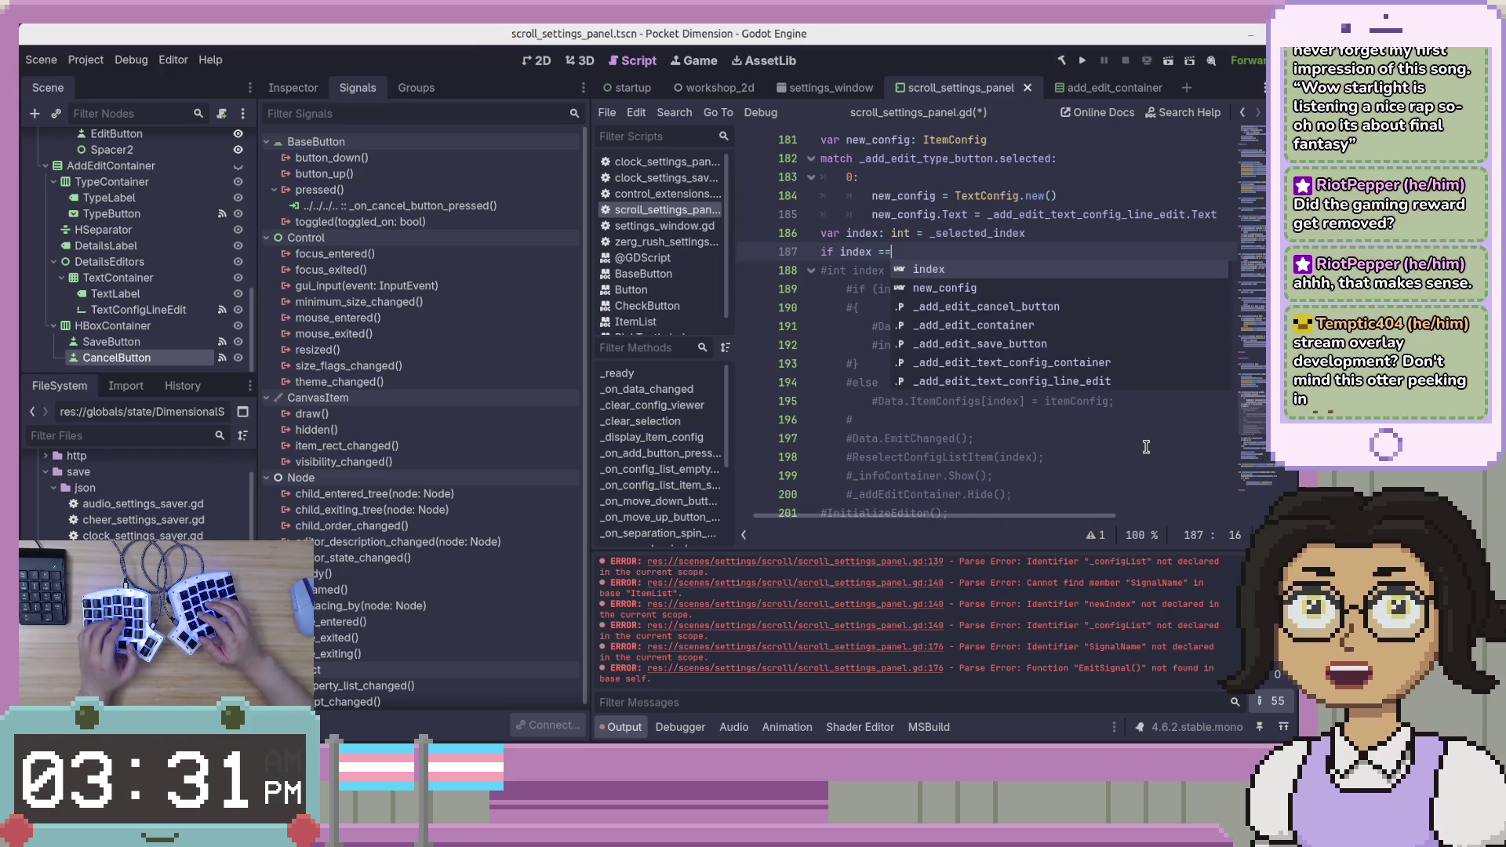
{"action": "type", "text": " -1:"}
{"action": "key", "text": "Return"}
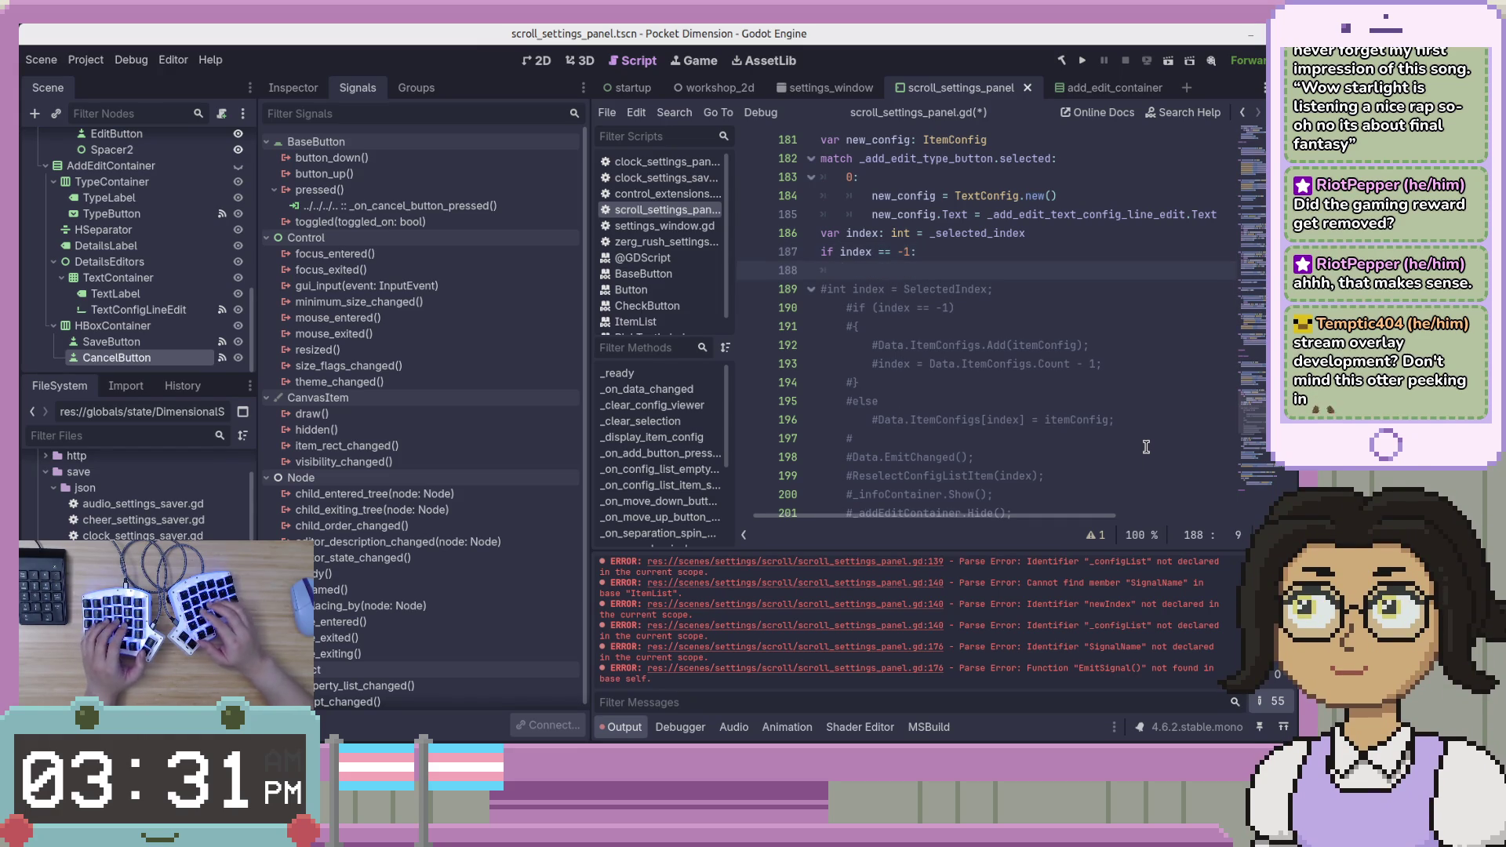
{"action": "type", "text": "_data"}
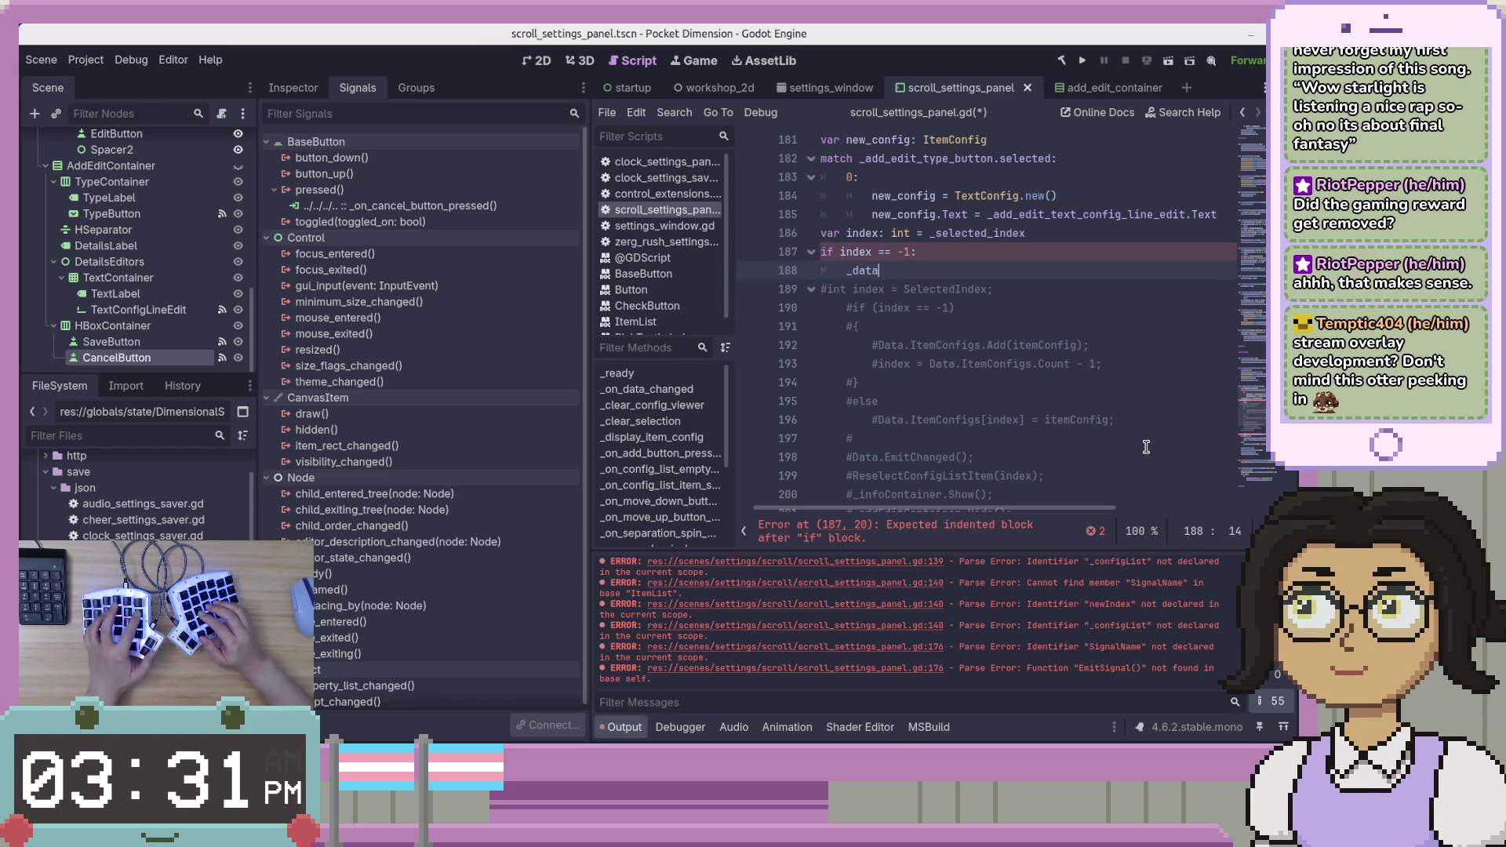
{"action": "type", "text": ".ItemConfigs."}
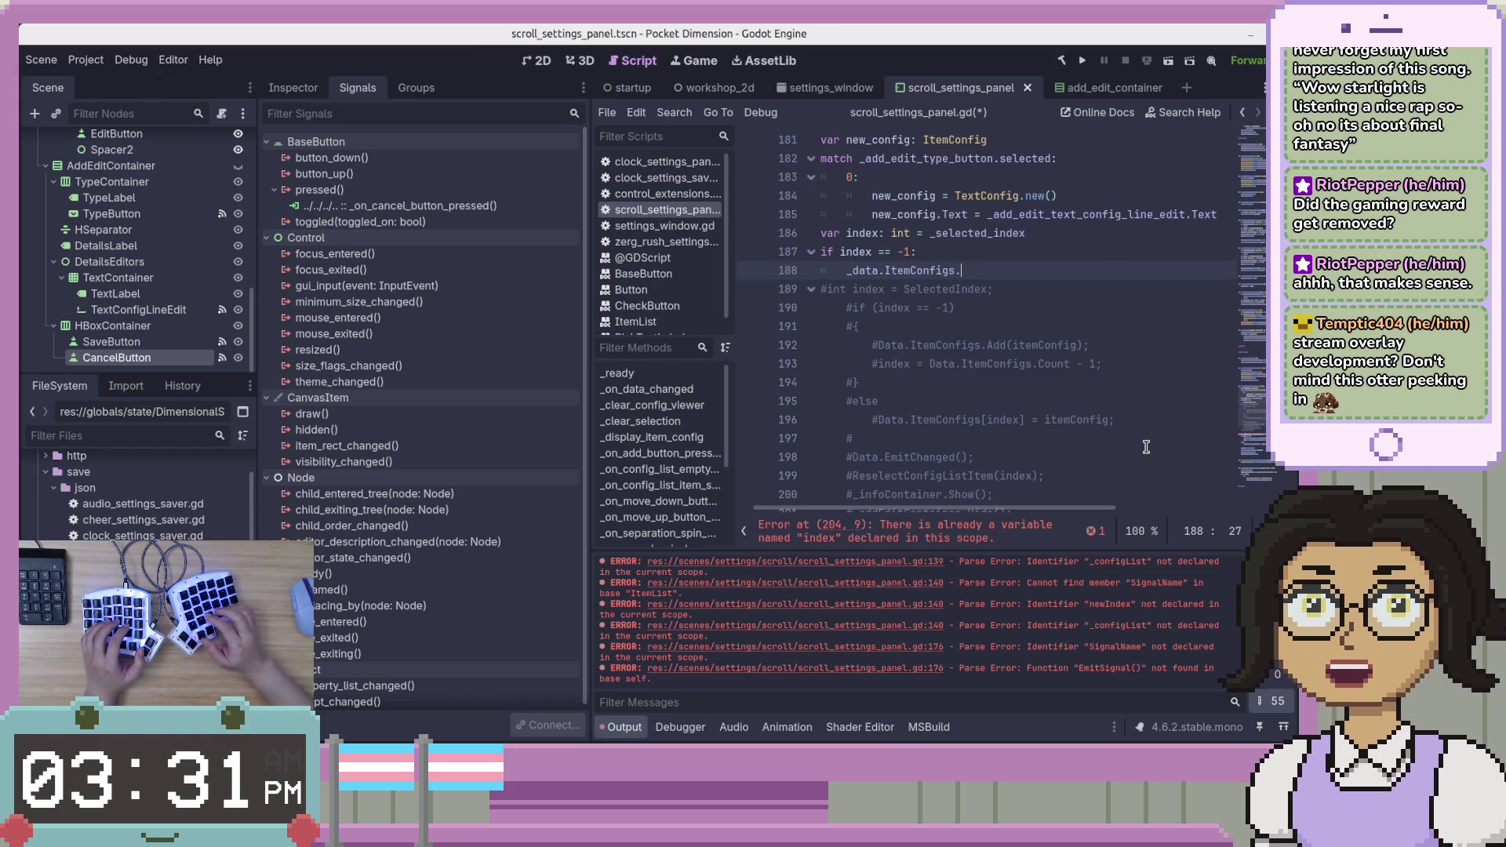
{"action": "type", "text": "append("}
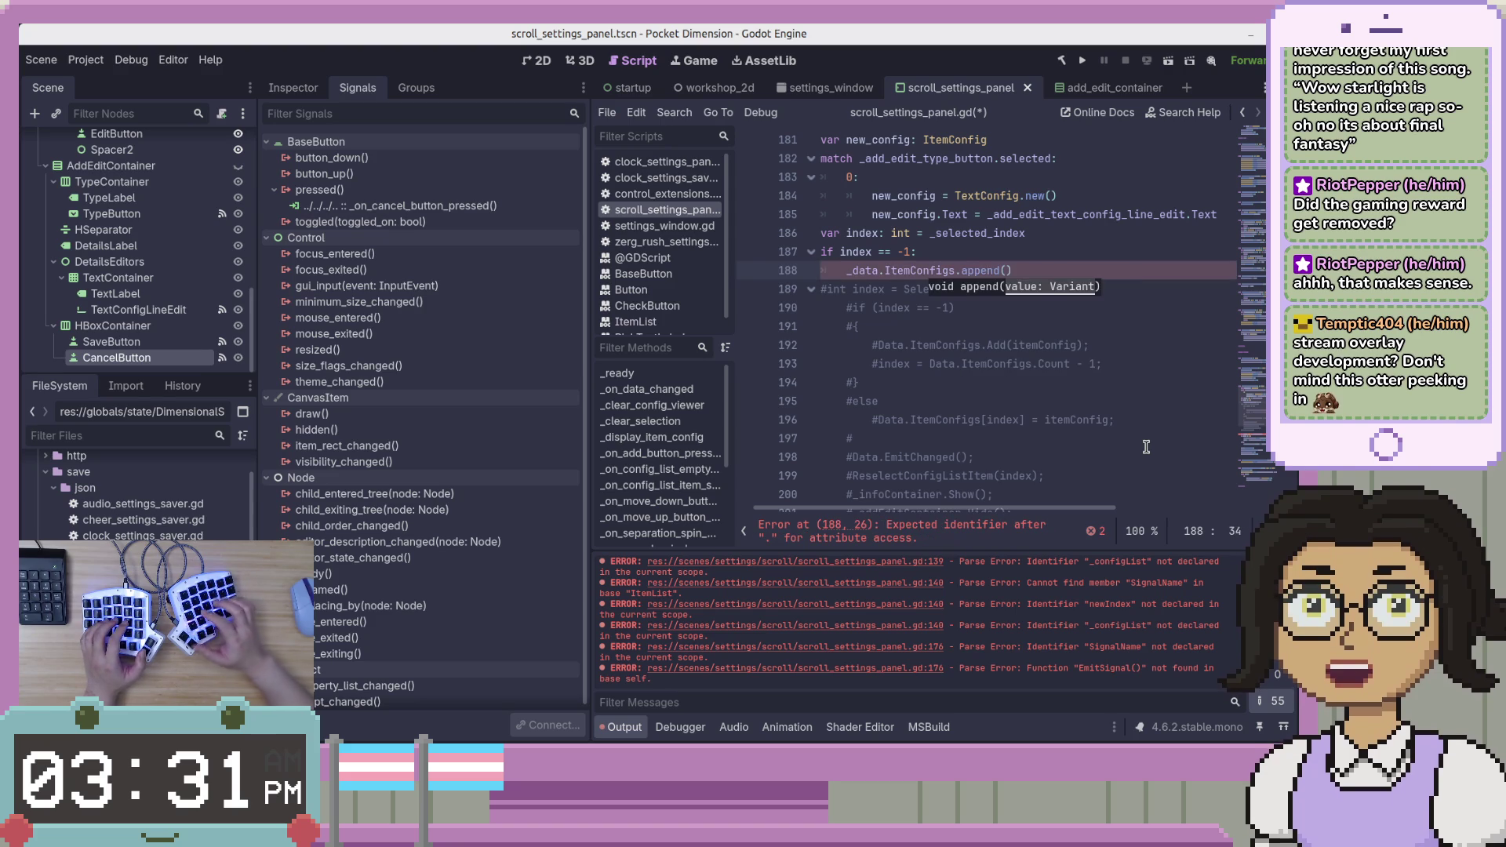
{"action": "type", "text": "item"}
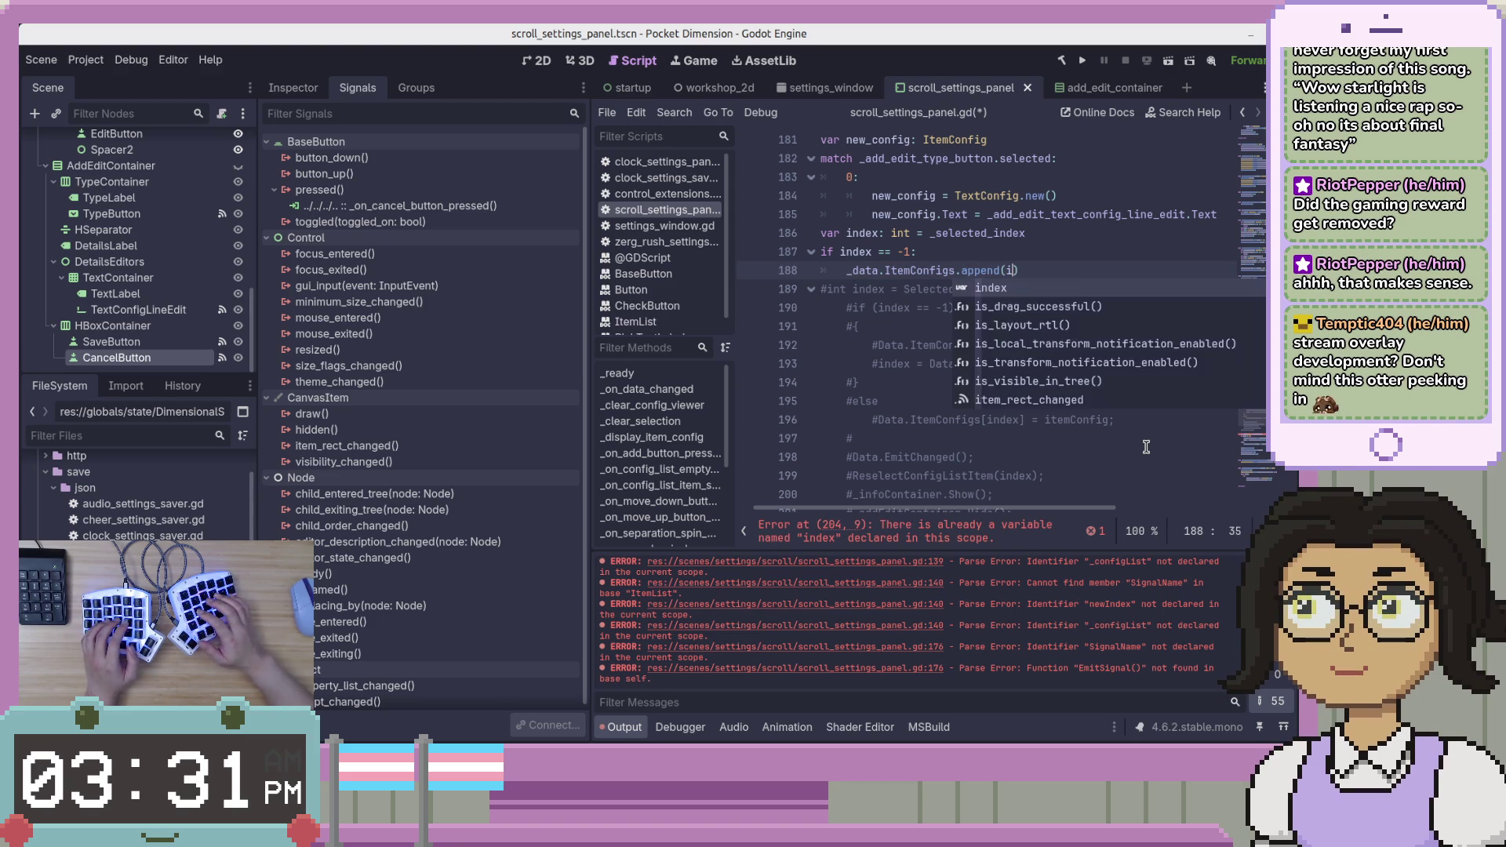
{"action": "key", "text": "Escape"}
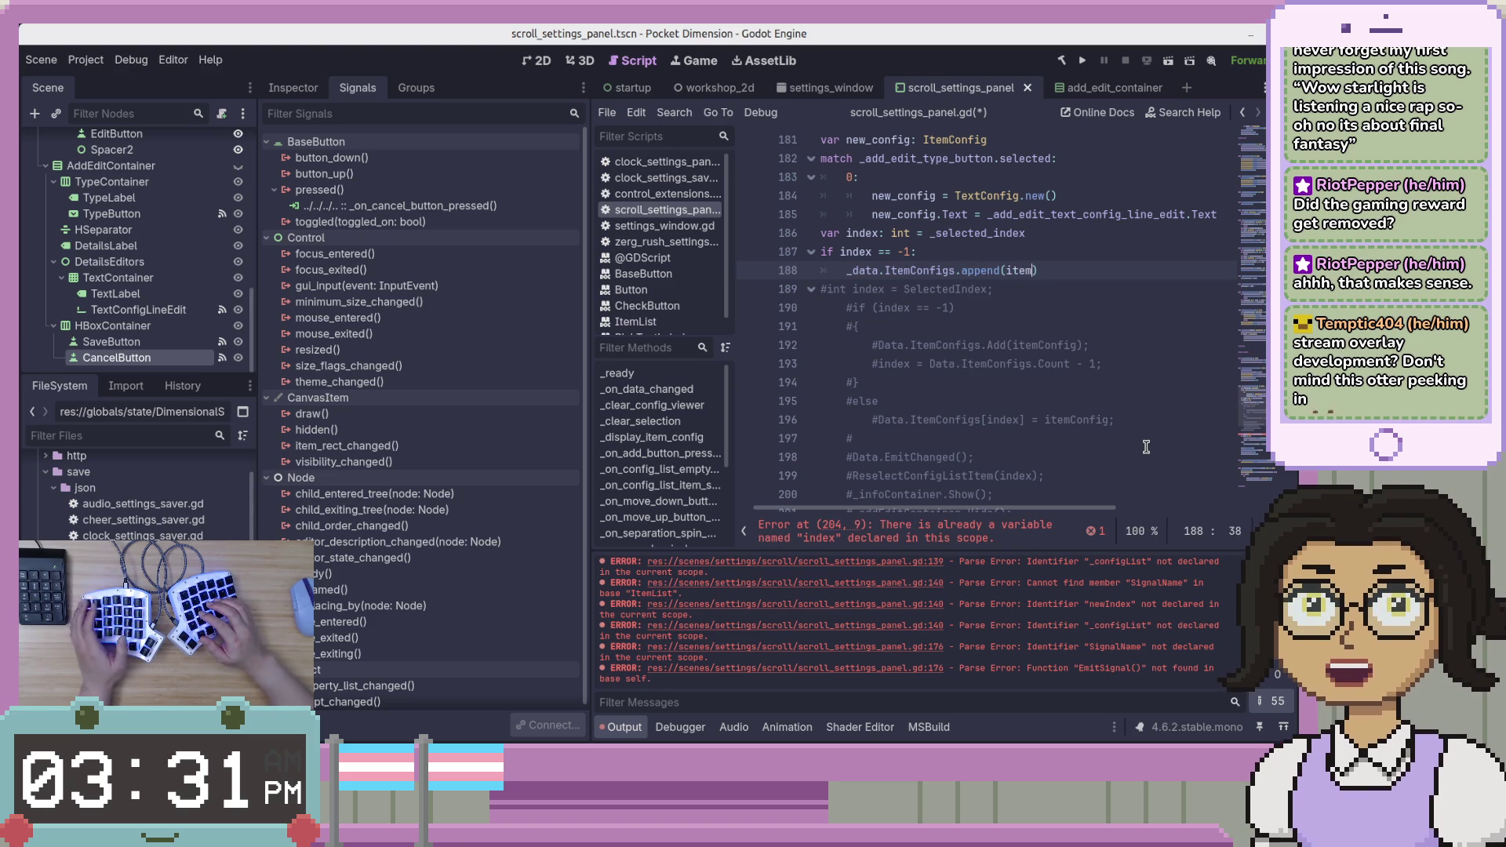
{"action": "scroll", "coordinate": [1072, 450], "scroll_direction": "down", "scroll_amount": 2}
Collapse the move-down, move-up, separation spin box and speed spin box functions.
{"action": "scroll", "coordinate": [1073, 450], "scroll_direction": "up", "scroll_amount": 4}
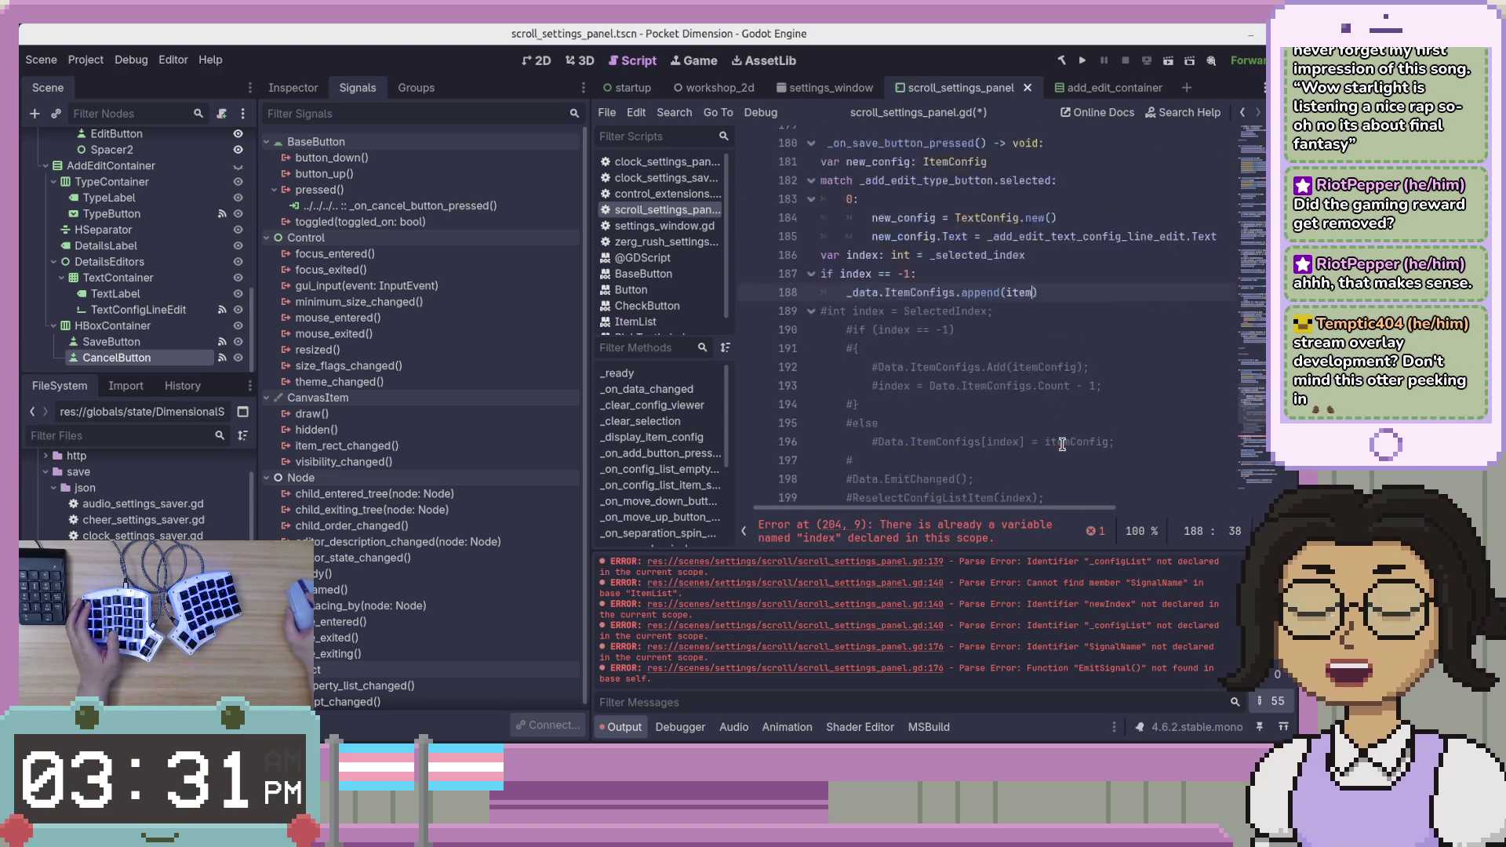
{"action": "scroll", "coordinate": [927, 388], "scroll_direction": "up", "scroll_amount": 2}
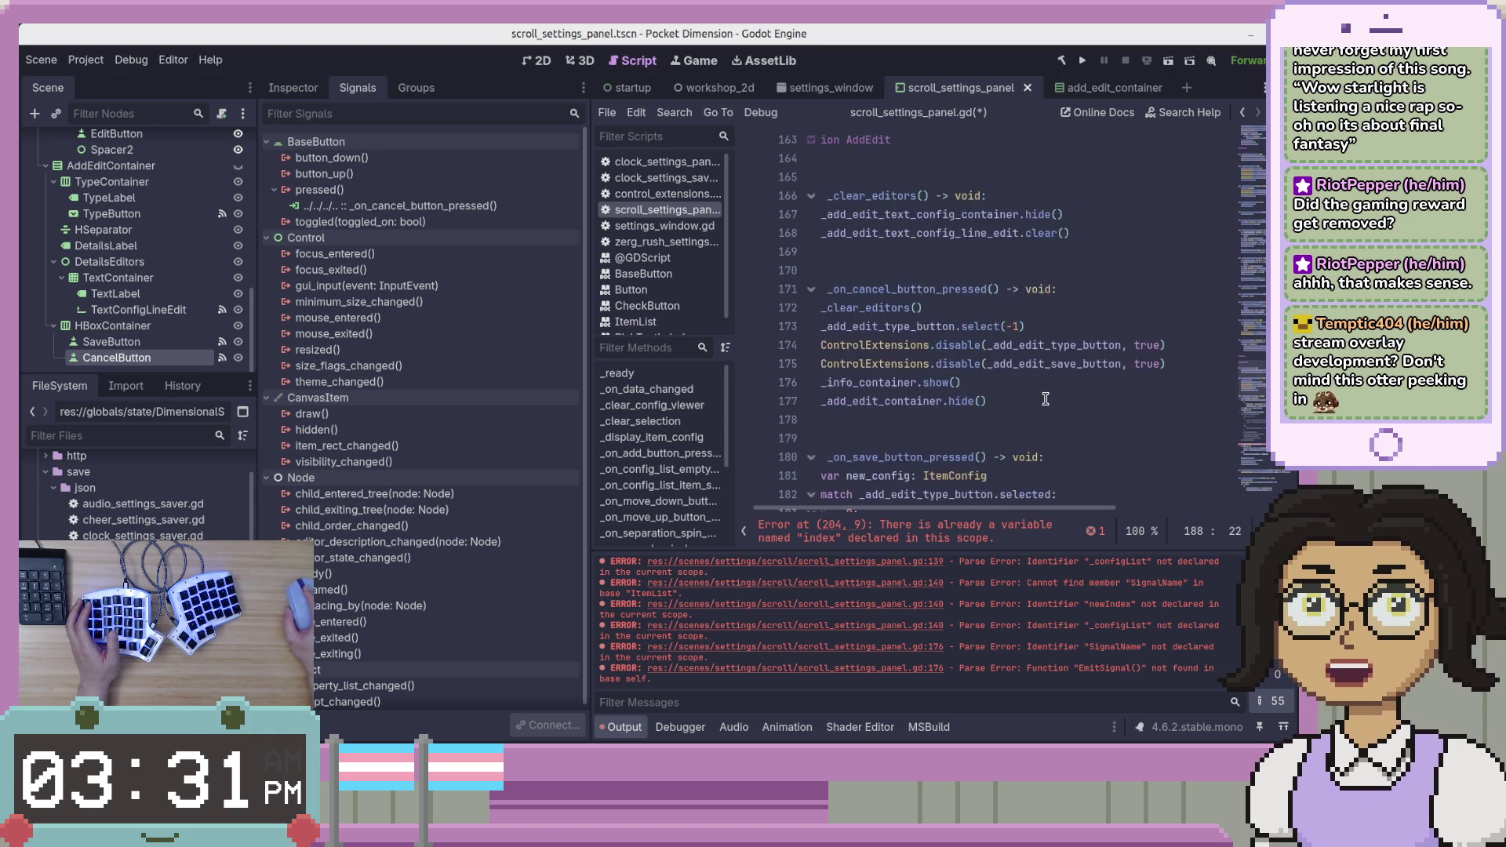
{"action": "scroll", "coordinate": [1013, 487], "scroll_direction": "left", "scroll_amount": 1}
{"action": "scroll", "coordinate": [983, 469], "scroll_direction": "up", "scroll_amount": 1}
{"action": "scroll", "coordinate": [983, 468], "scroll_direction": "up", "scroll_amount": 12}
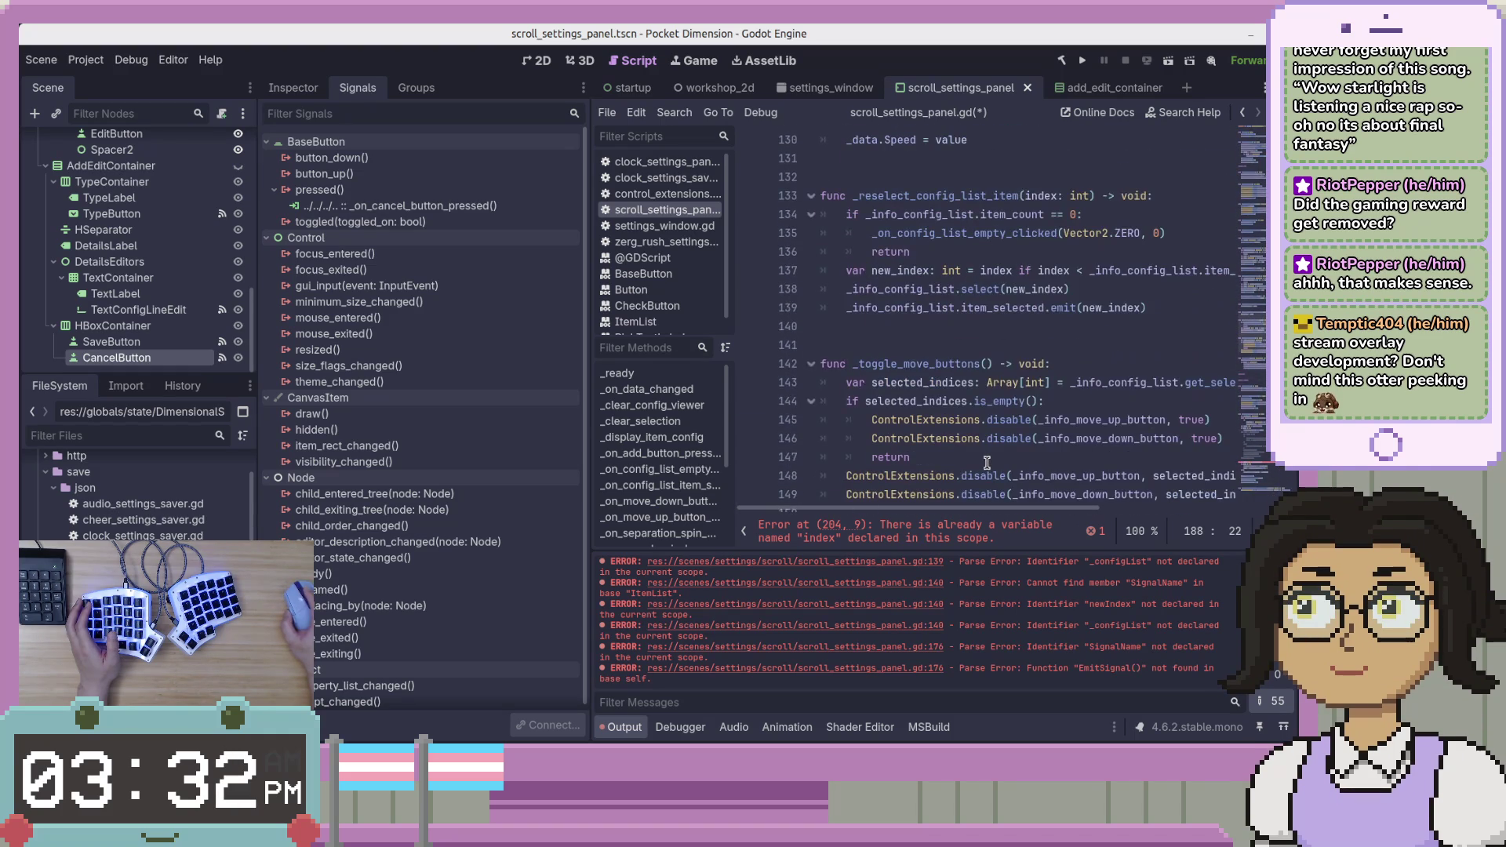
{"action": "scroll", "coordinate": [987, 464], "scroll_direction": "up", "scroll_amount": 7}
{"action": "scroll", "coordinate": [987, 464], "scroll_direction": "up", "scroll_amount": 9}
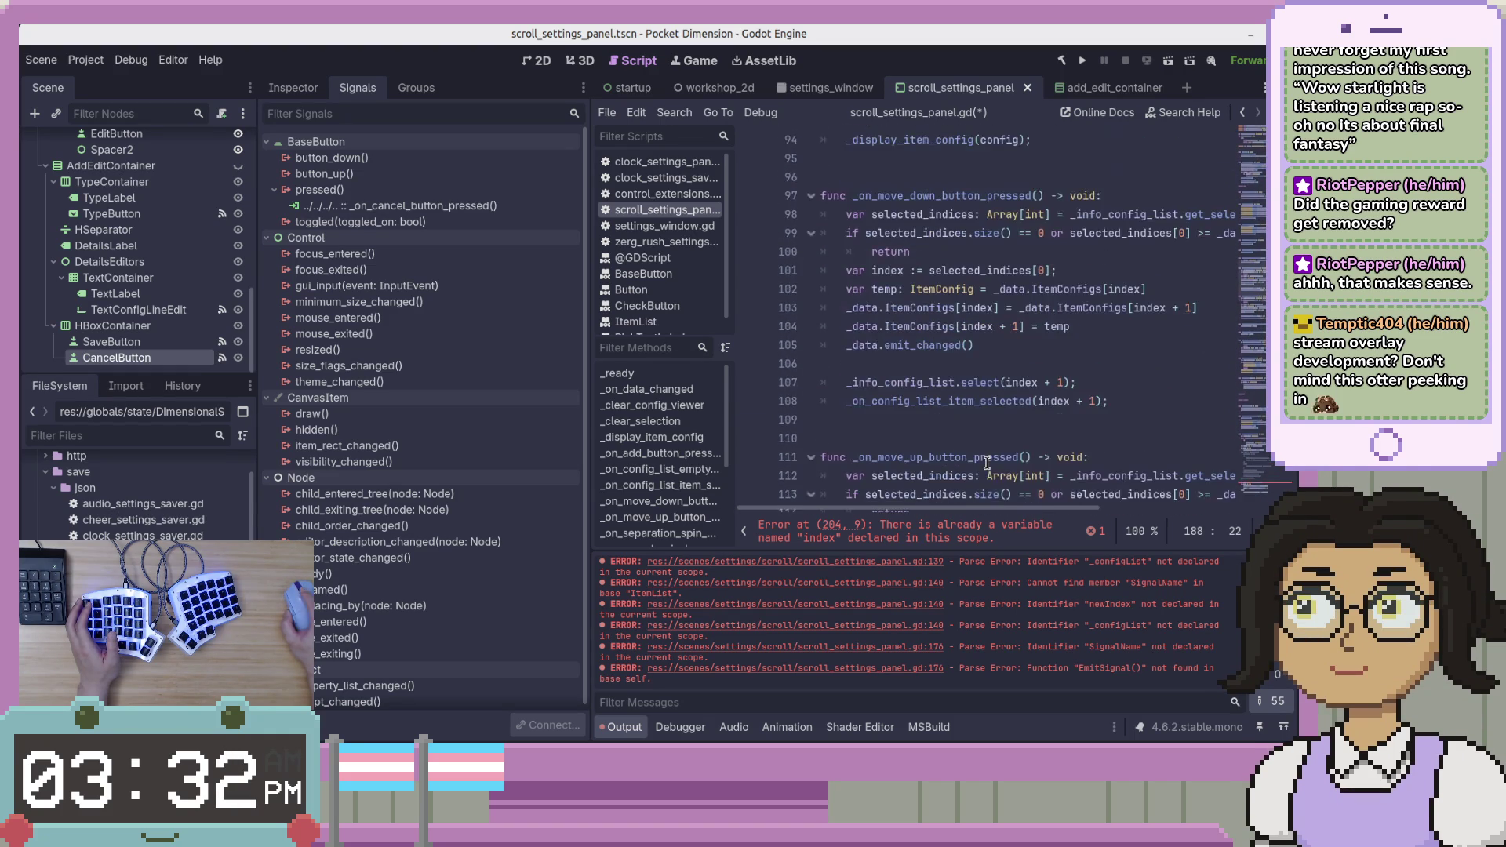
{"action": "left_click", "coordinate": [813, 421]}
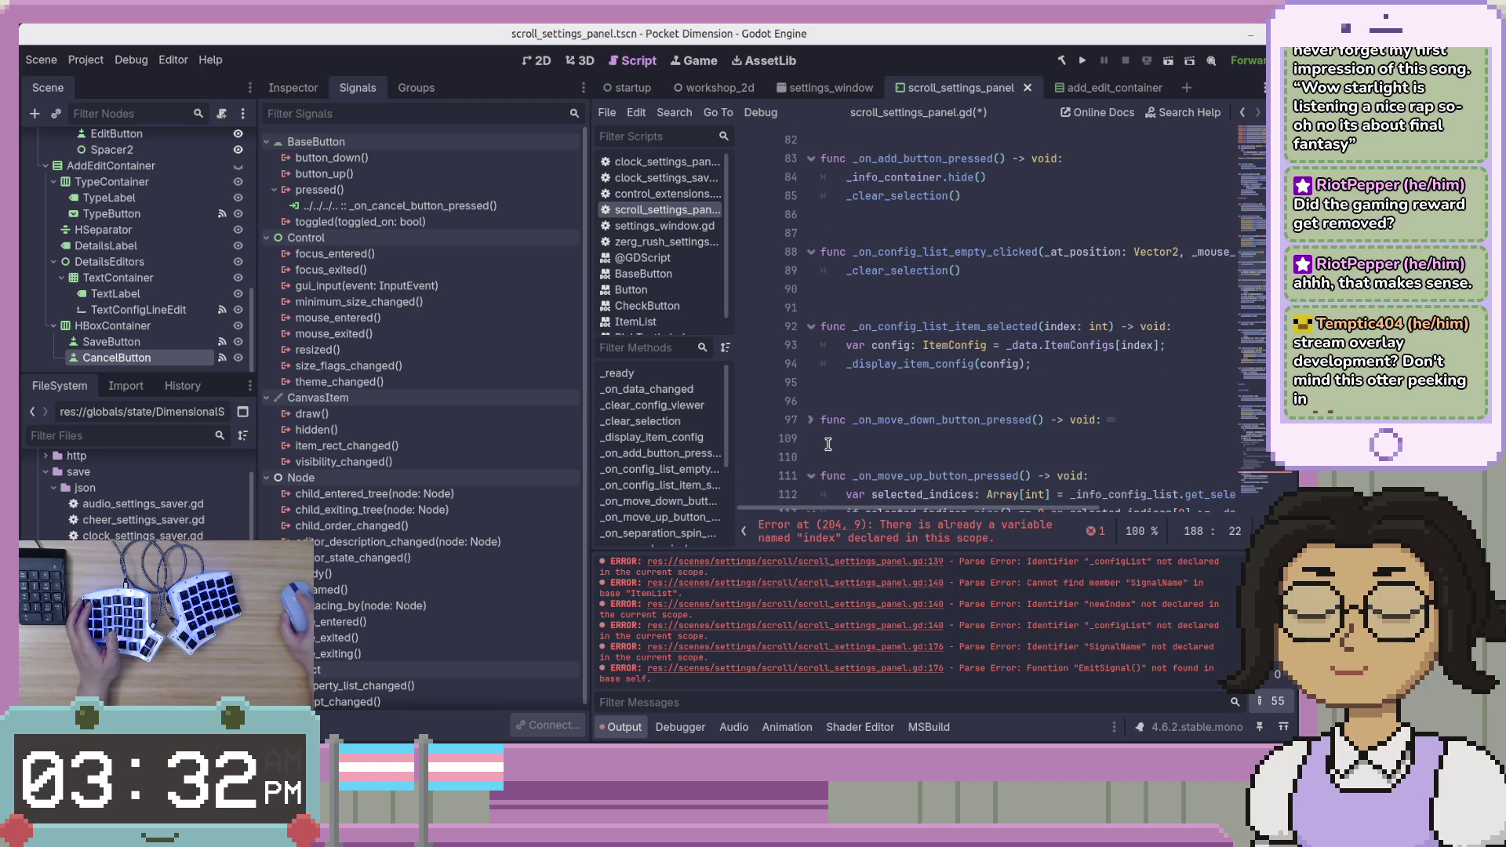
{"action": "scroll", "coordinate": [813, 400], "scroll_direction": "down", "scroll_amount": 2}
{"action": "left_click", "coordinate": [812, 366]}
{"action": "scroll", "coordinate": [815, 345], "scroll_direction": "down", "scroll_amount": 2}
{"action": "left_click", "coordinate": [811, 308]}
{"action": "left_click", "coordinate": [811, 364]}
Collapse _on_config_list_item_selected, _on_config_list_empty_clicked, _on_add_button_pressed and _display_item_config.
{"action": "left_click", "coordinate": [808, 421]}
{"action": "left_click", "coordinate": [808, 421]}
{"action": "scroll", "coordinate": [807, 400], "scroll_direction": "up", "scroll_amount": 5}
{"action": "left_click", "coordinate": [808, 383]}
{"action": "left_click", "coordinate": [812, 309]}
{"action": "scroll", "coordinate": [821, 343], "scroll_direction": "up", "scroll_amount": 2}
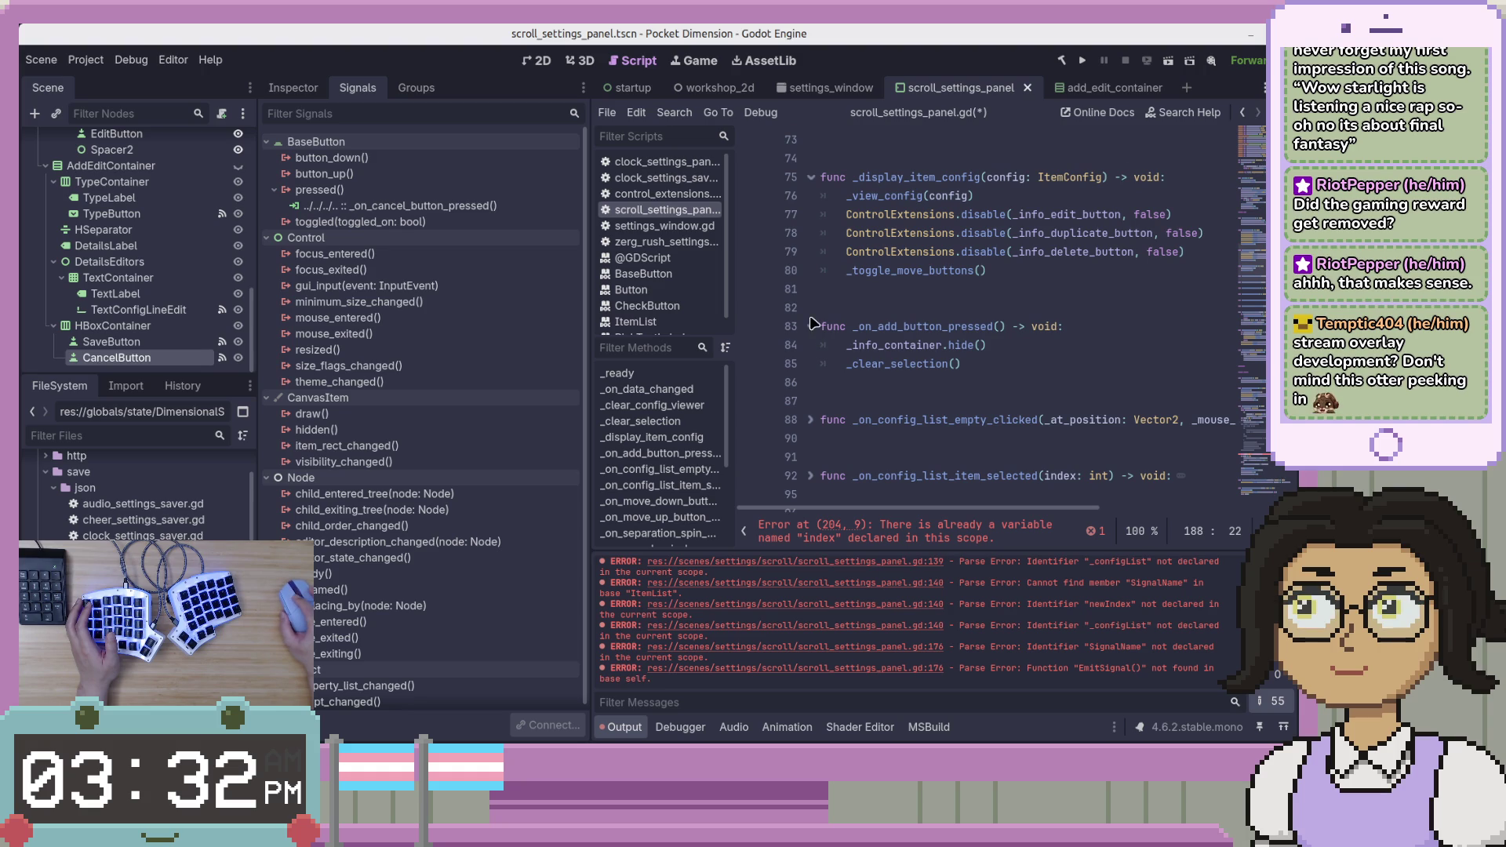
{"action": "left_click", "coordinate": [812, 326]}
{"action": "scroll", "coordinate": [819, 341], "scroll_direction": "up", "scroll_amount": 3}
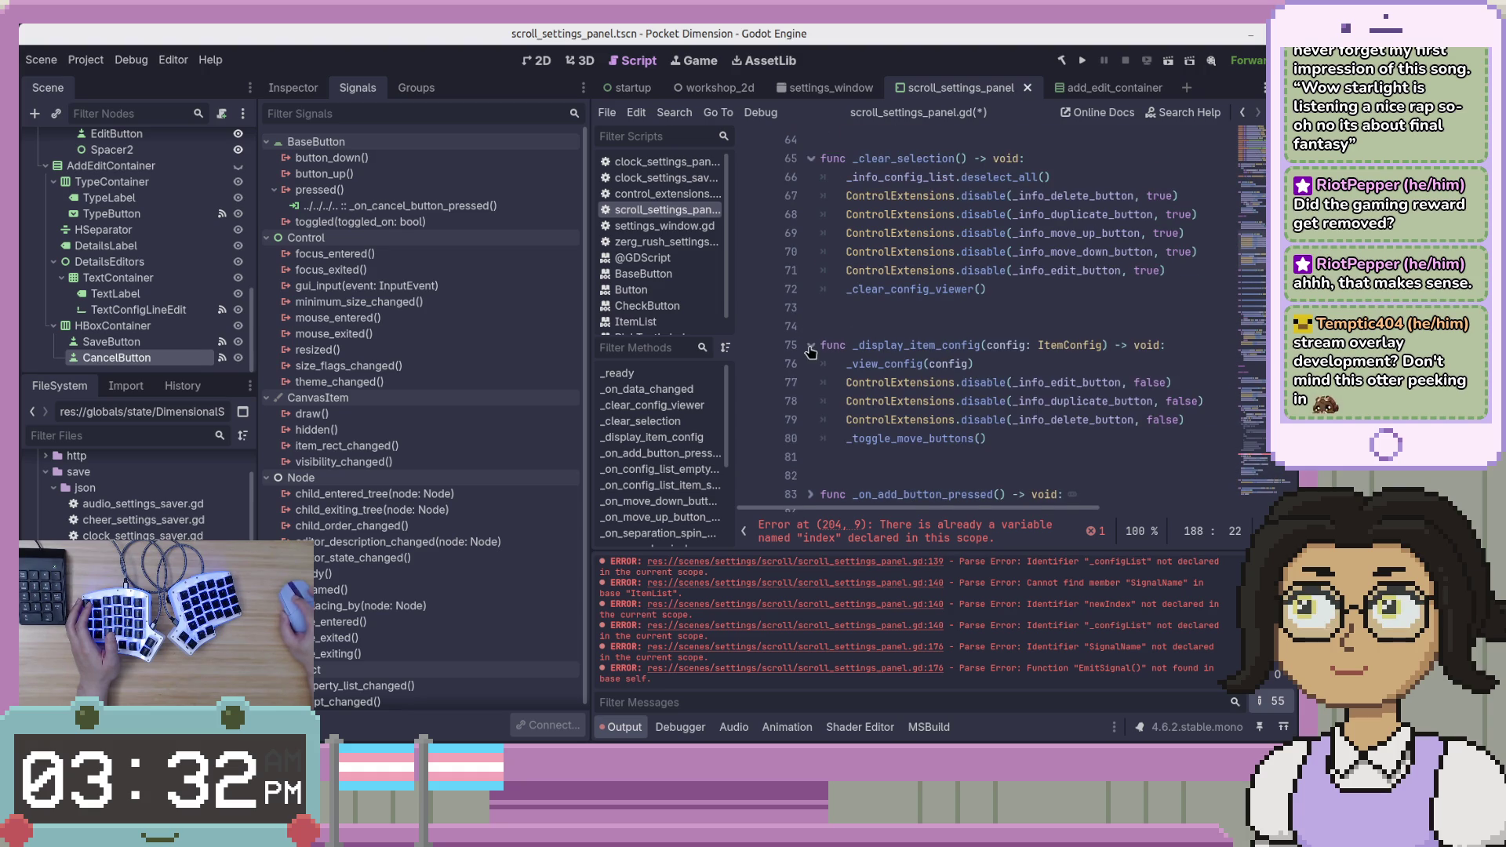
{"action": "left_click", "coordinate": [811, 346]}
{"action": "scroll", "coordinate": [820, 165], "scroll_direction": "up", "scroll_amount": 9}
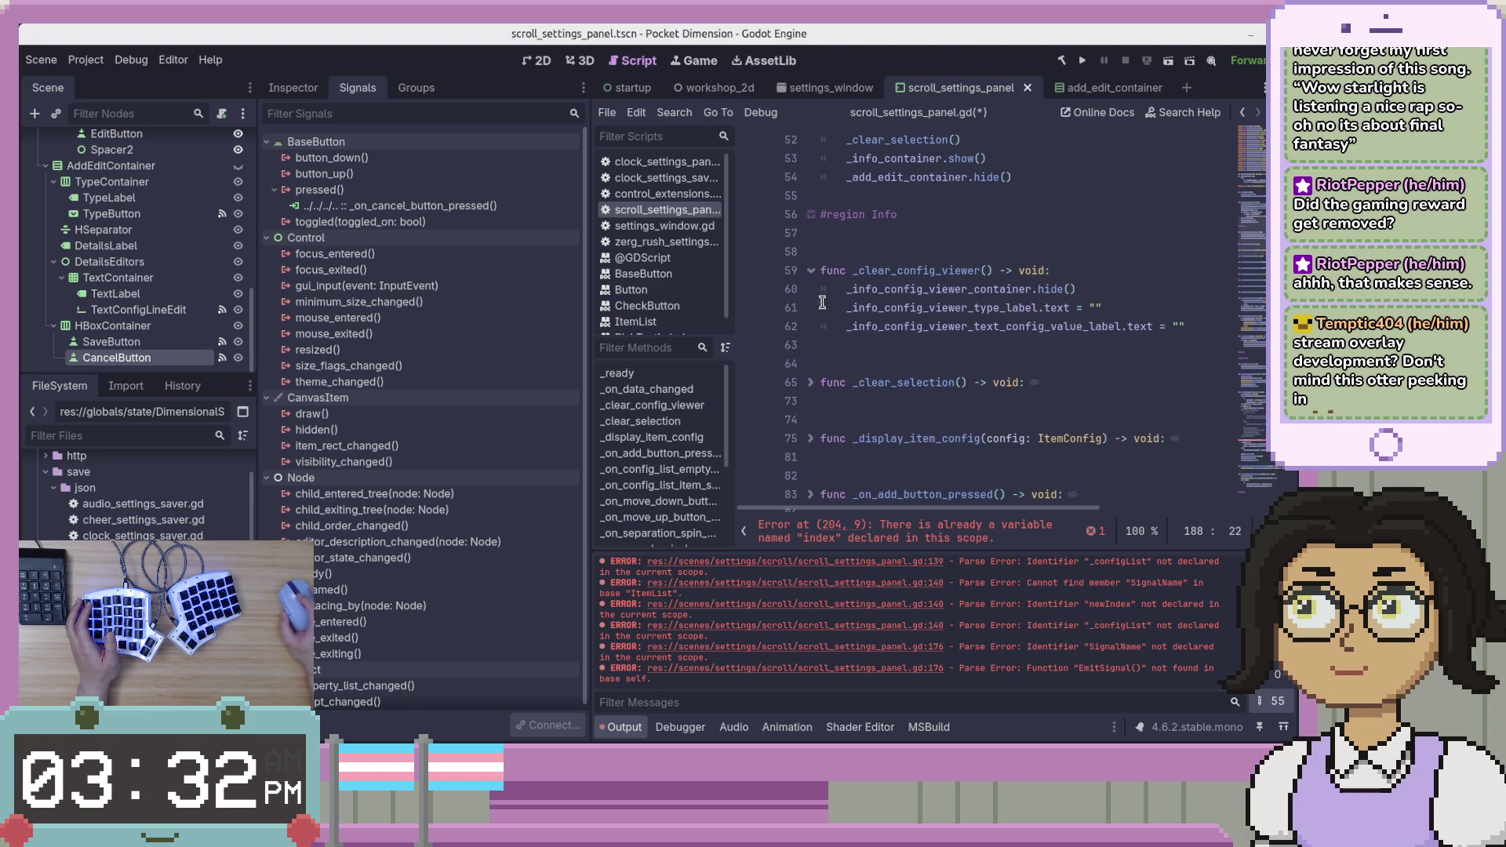
{"action": "mouse_move", "coordinate": [858, 320]}
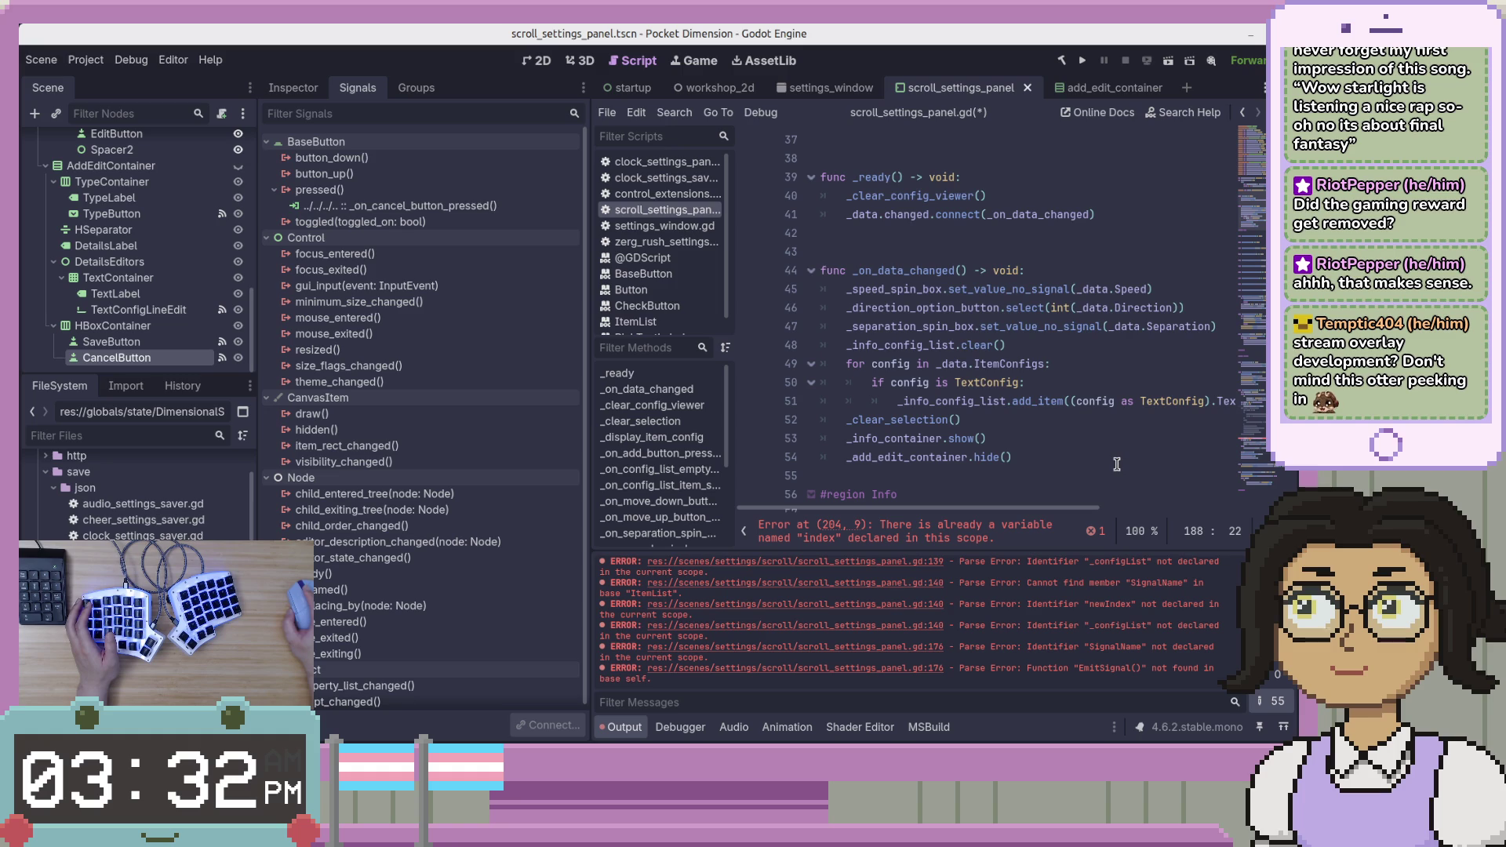
Collapse _reselect_config_list_item and _toggle_move_buttons, then scroll down to _on_save_button_pressed.
{"action": "scroll", "coordinate": [1117, 464], "scroll_direction": "up", "scroll_amount": 5}
{"action": "scroll", "coordinate": [1130, 455], "scroll_direction": "down", "scroll_amount": 4}
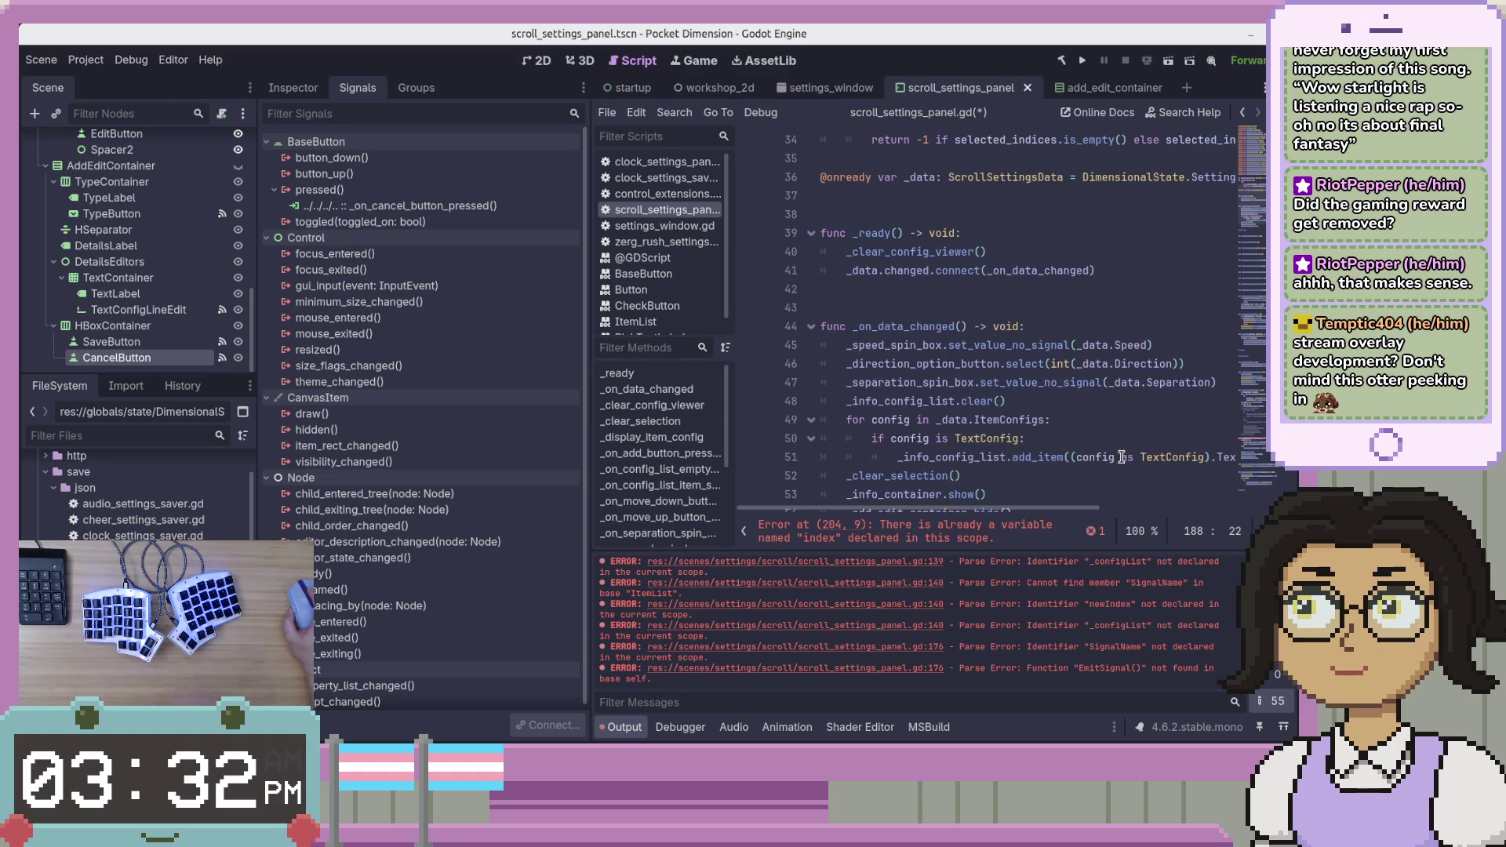
{"action": "scroll", "coordinate": [1146, 447], "scroll_direction": "down", "scroll_amount": 10}
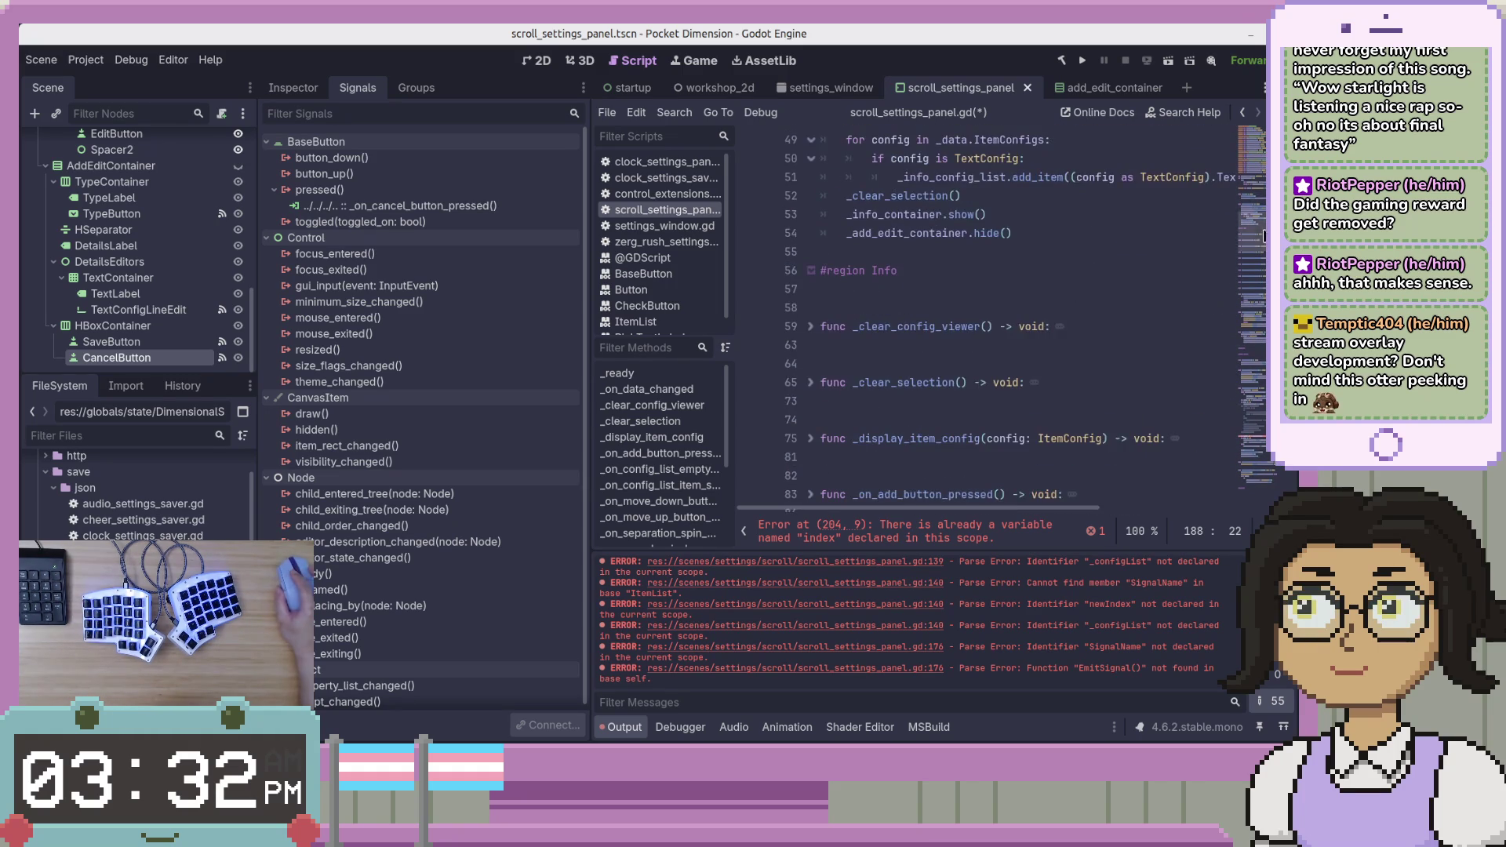
{"action": "scroll", "coordinate": [989, 313], "scroll_direction": "down", "scroll_amount": 3}
{"action": "scroll", "coordinate": [863, 298], "scroll_direction": "up", "scroll_amount": 2}
{"action": "left_click", "coordinate": [812, 296]}
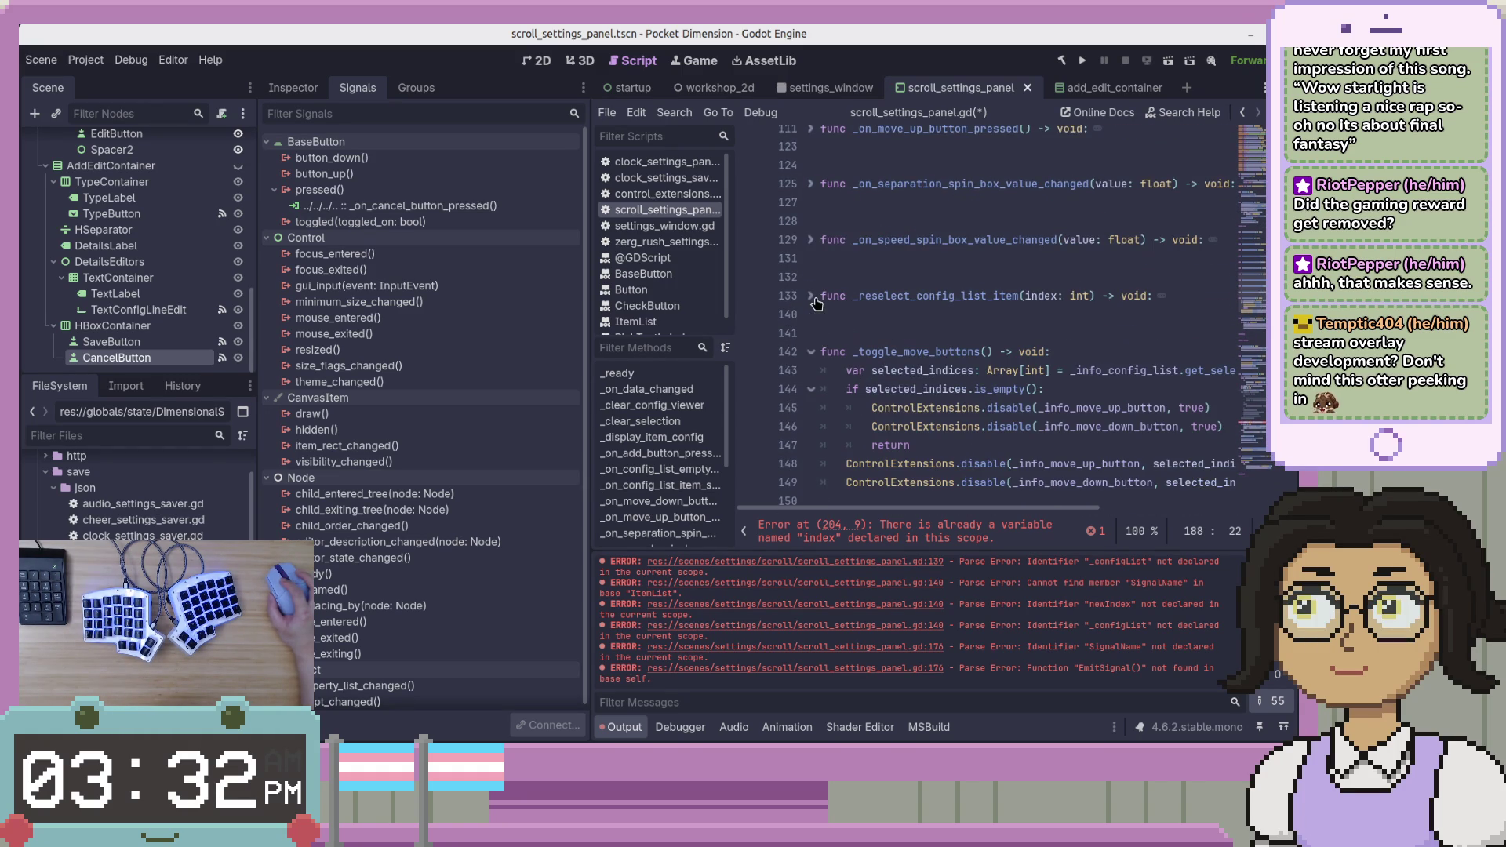
{"action": "left_click", "coordinate": [812, 352]}
{"action": "scroll", "coordinate": [820, 236], "scroll_direction": "down", "scroll_amount": 4}
{"action": "scroll", "coordinate": [832, 235], "scroll_direction": "down", "scroll_amount": 4}
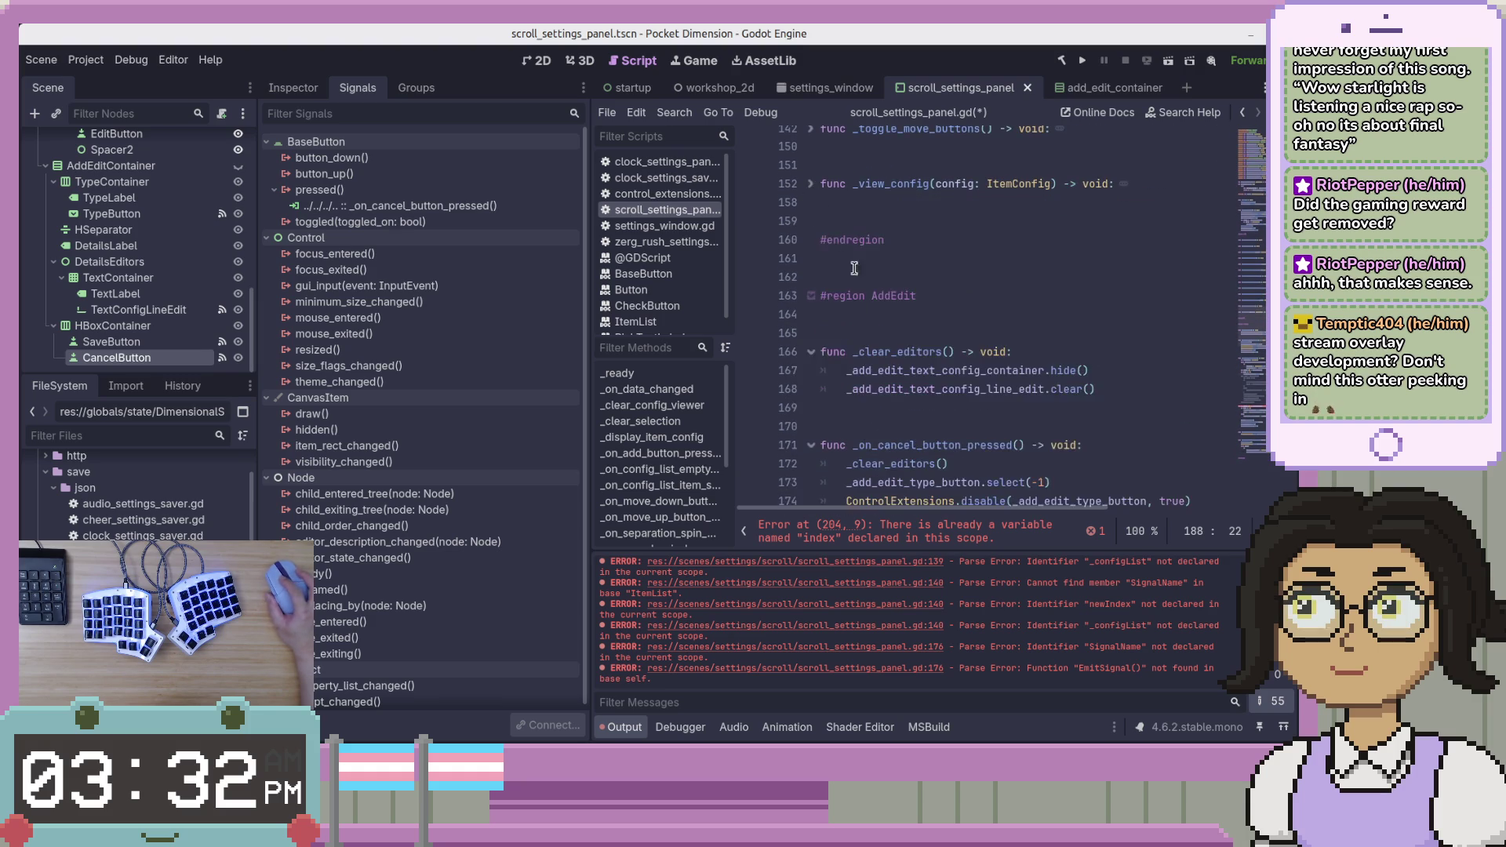
{"action": "scroll", "coordinate": [822, 236], "scroll_direction": "down", "scroll_amount": 4}
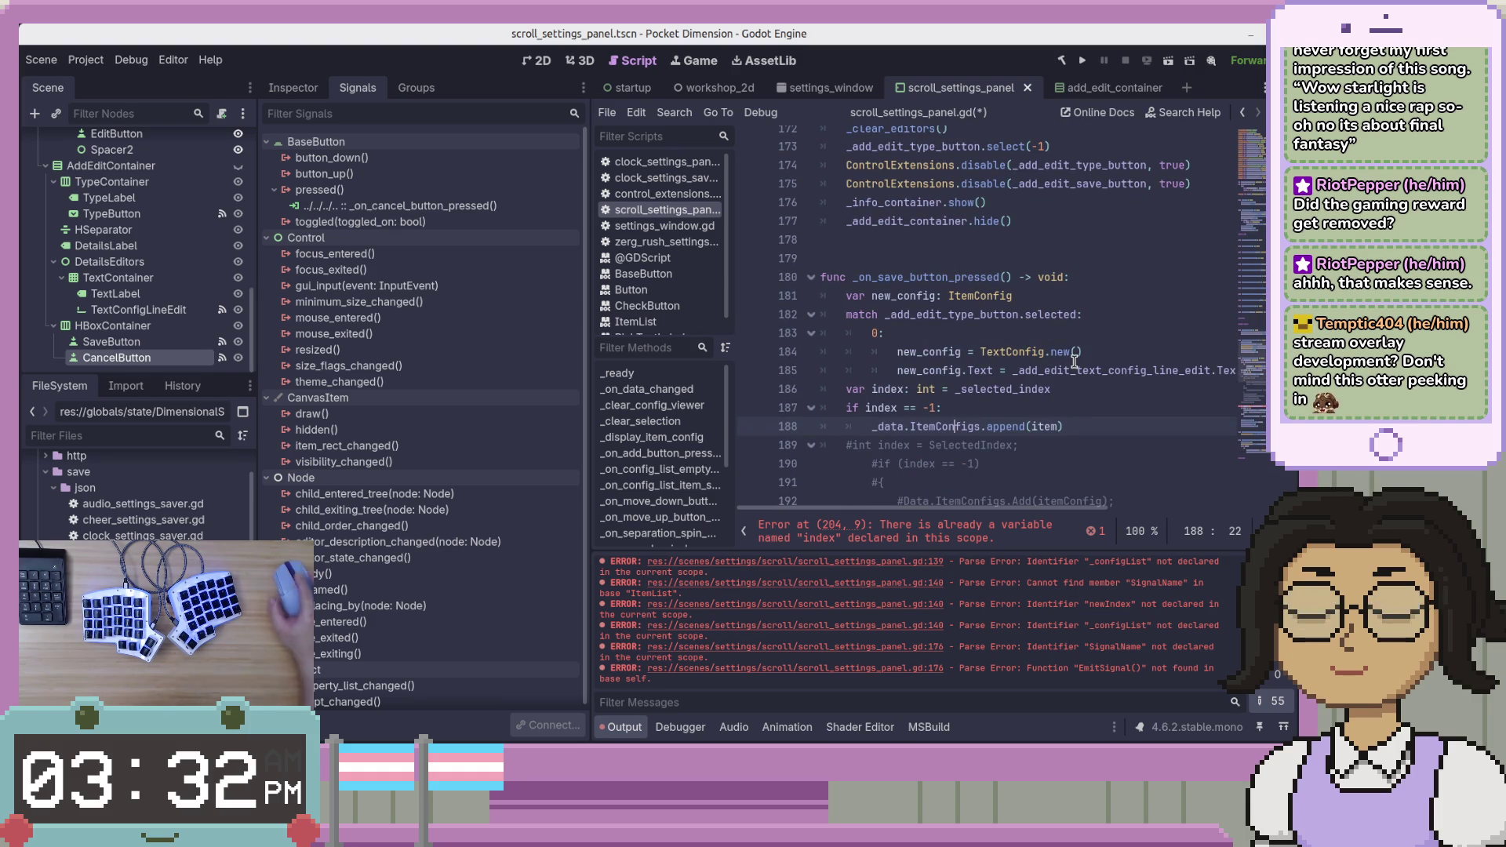
Select the var index declaration and search the script for its duplicate.
{"action": "key", "text": "Up"}
{"action": "key", "text": "Up"}
{"action": "key", "text": "Up"}
{"action": "key", "text": "Down"}
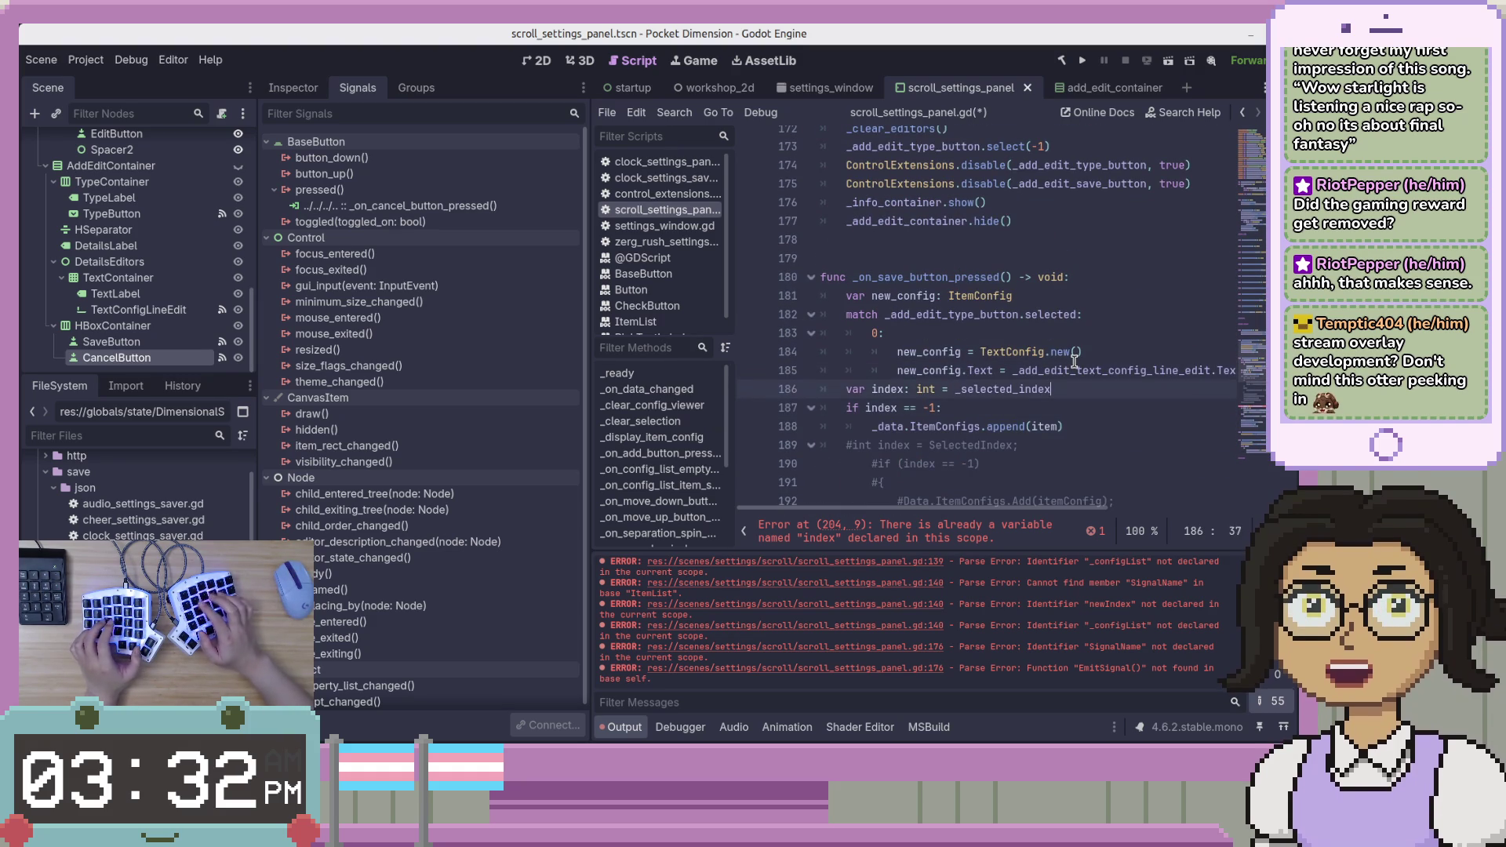
{"action": "key", "text": "End"}
{"action": "key", "text": "shift+Home"}
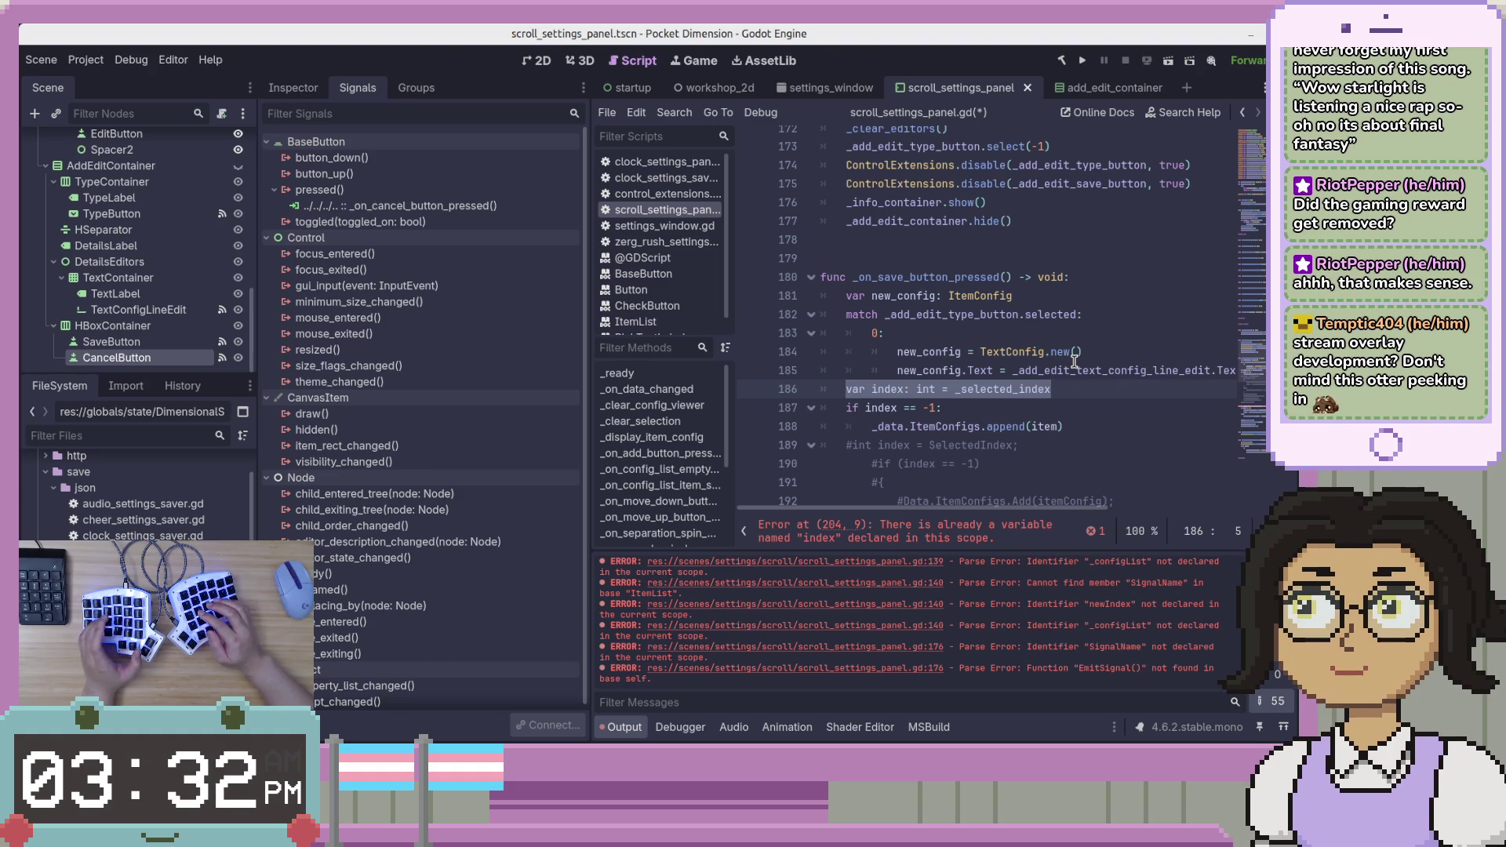
{"action": "key", "text": "ctrl+f"}
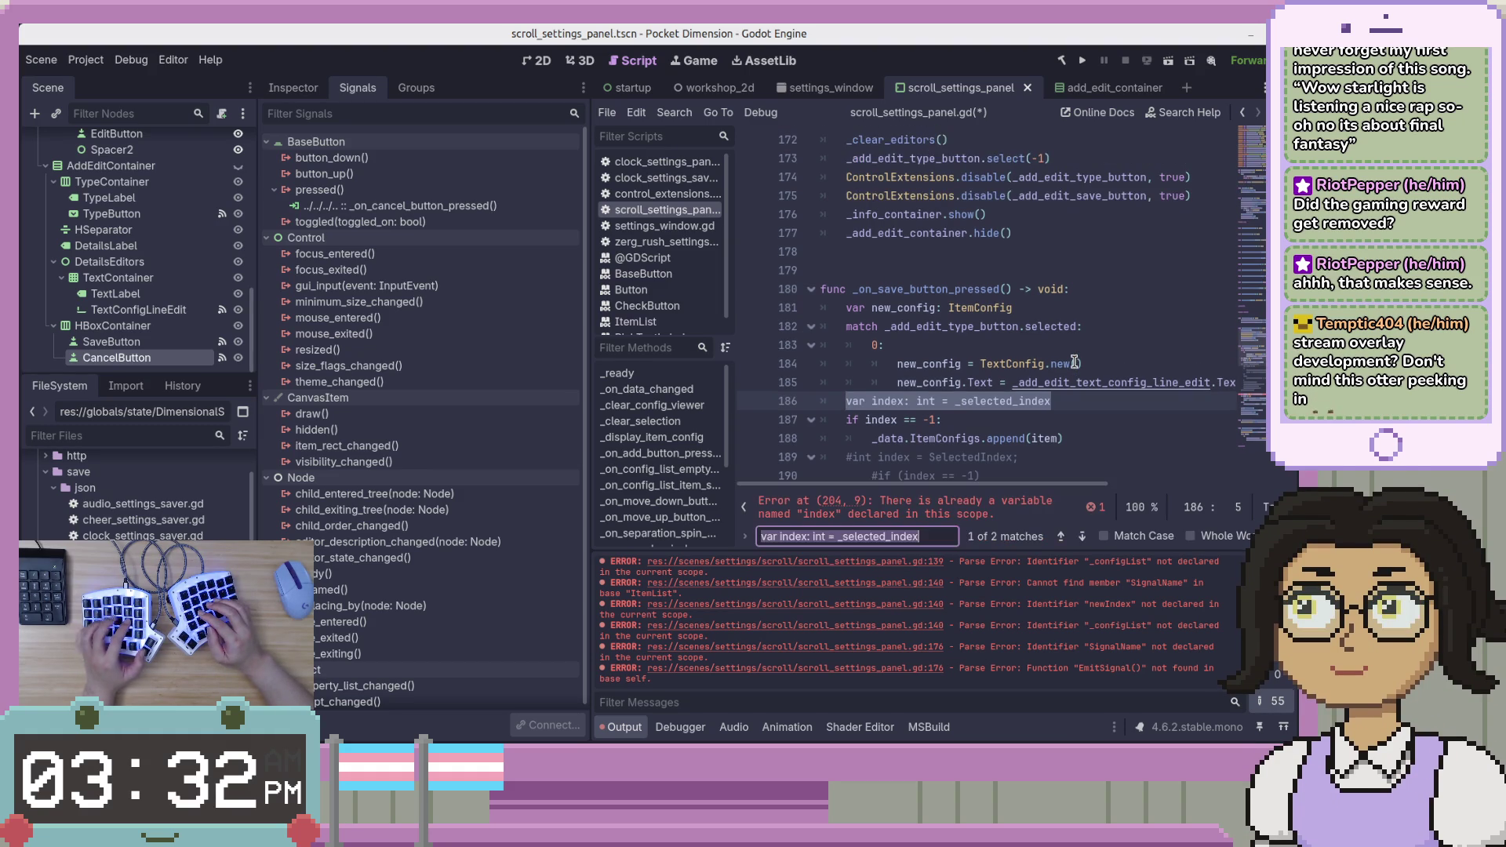
{"action": "key", "text": "Return"}
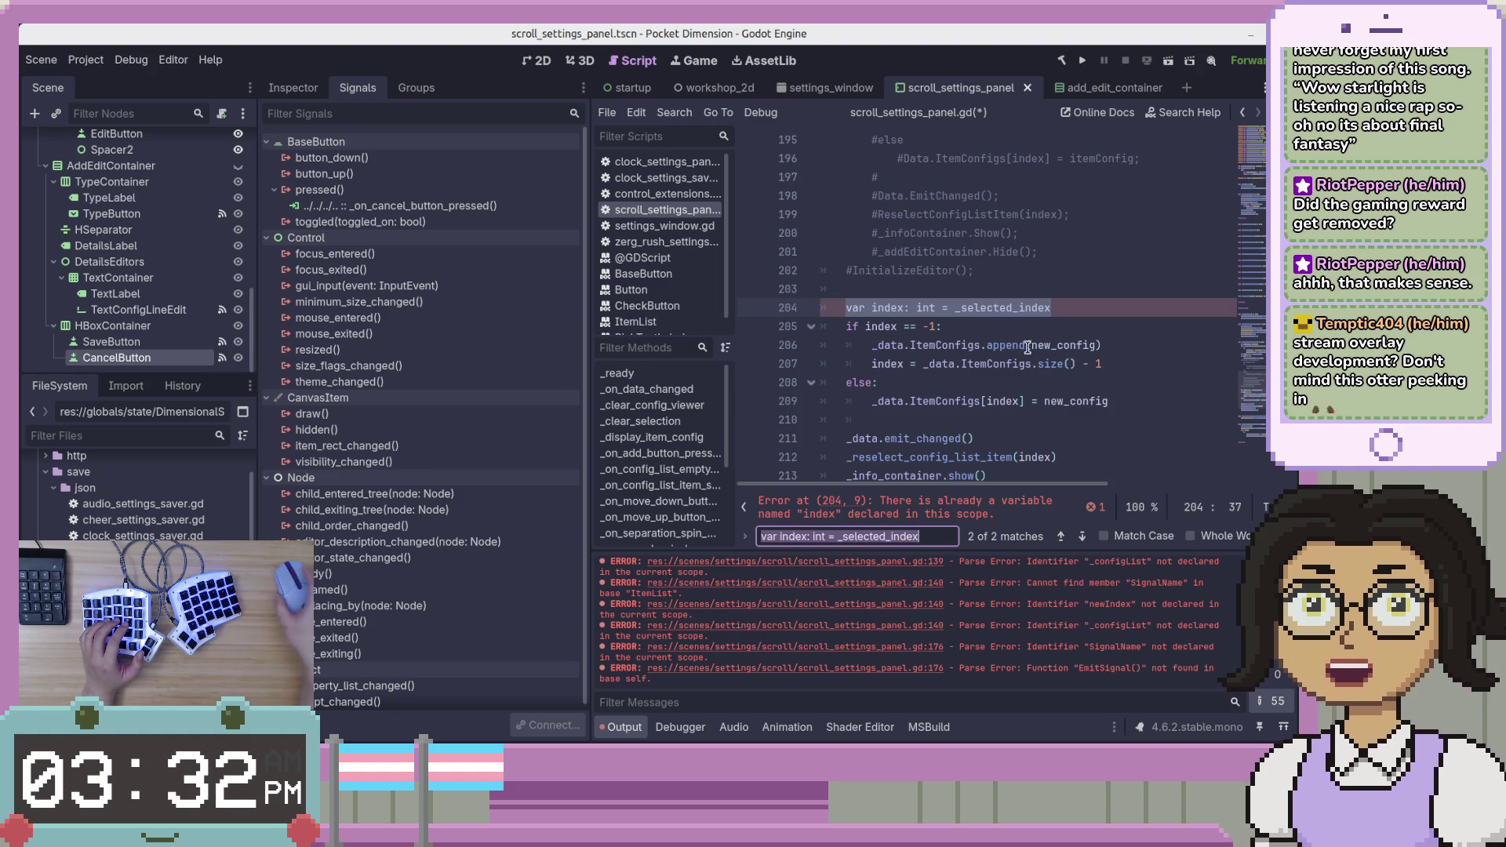
{"action": "scroll", "coordinate": [1023, 340], "scroll_direction": "up", "scroll_amount": 3}
{"action": "scroll", "coordinate": [1023, 341], "scroll_direction": "down", "scroll_amount": 4}
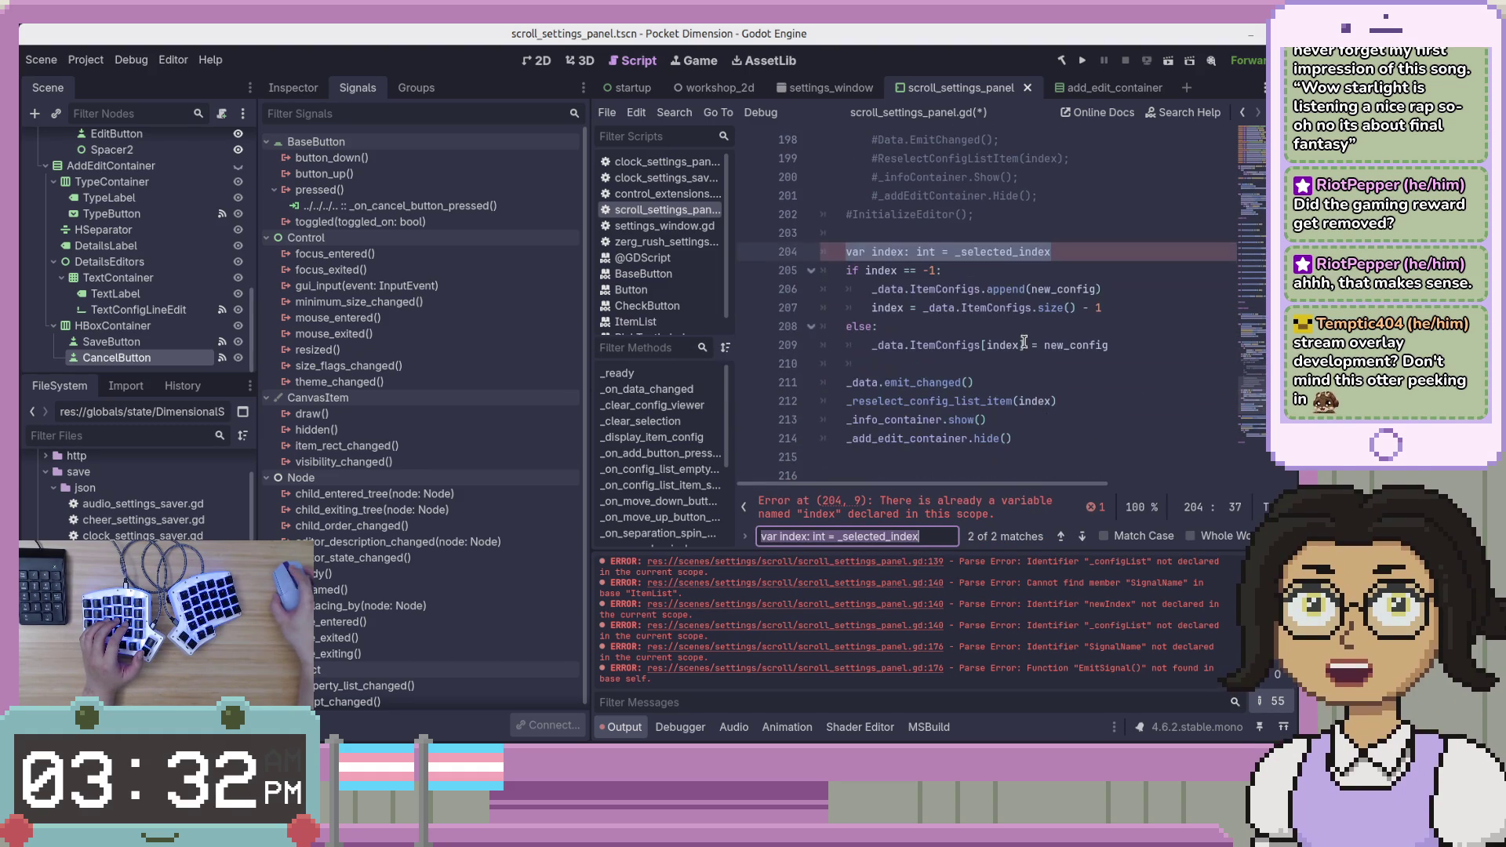
{"action": "scroll", "coordinate": [1026, 343], "scroll_direction": "up", "scroll_amount": 6}
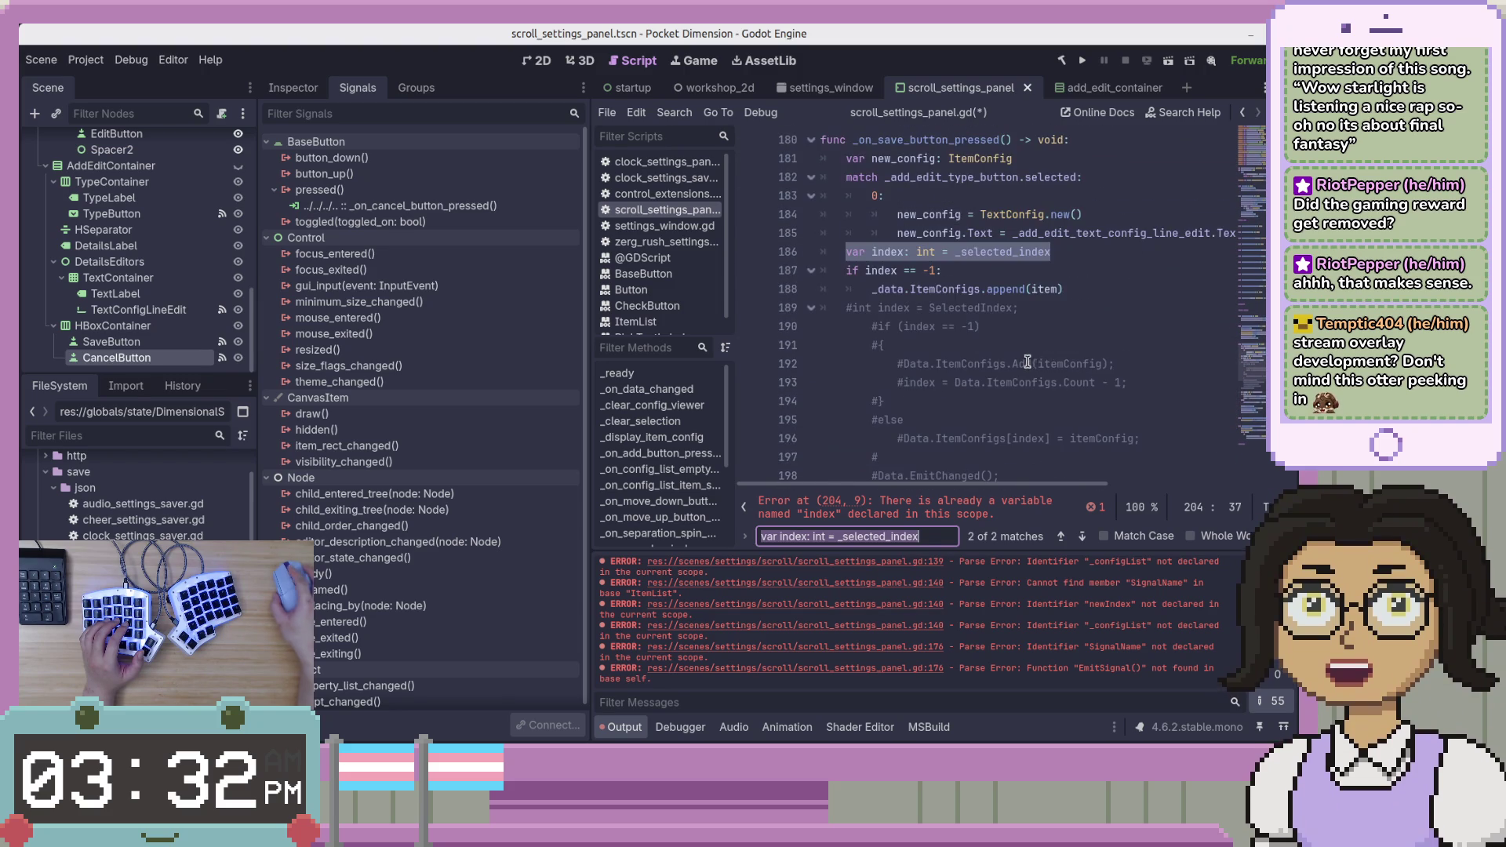
Delete the duplicated index and append lines from the save handler.
{"action": "left_click", "coordinate": [1107, 279]}
{"action": "left_click", "coordinate": [1116, 251]}
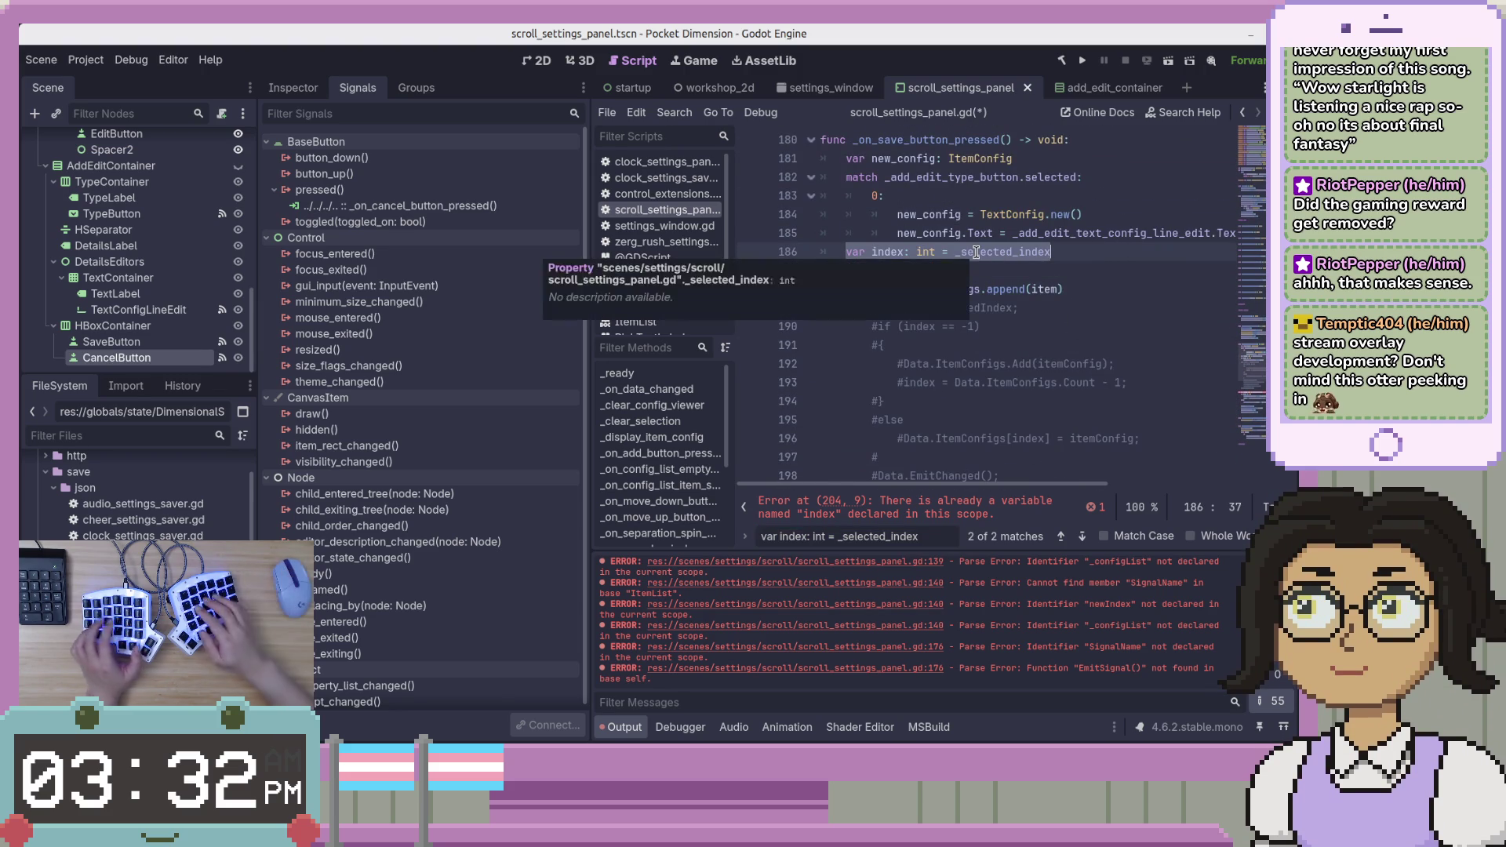
{"action": "key", "text": "shift+Down"}
{"action": "key", "text": "shift+Down"}
{"action": "key", "text": "BackSpace"}
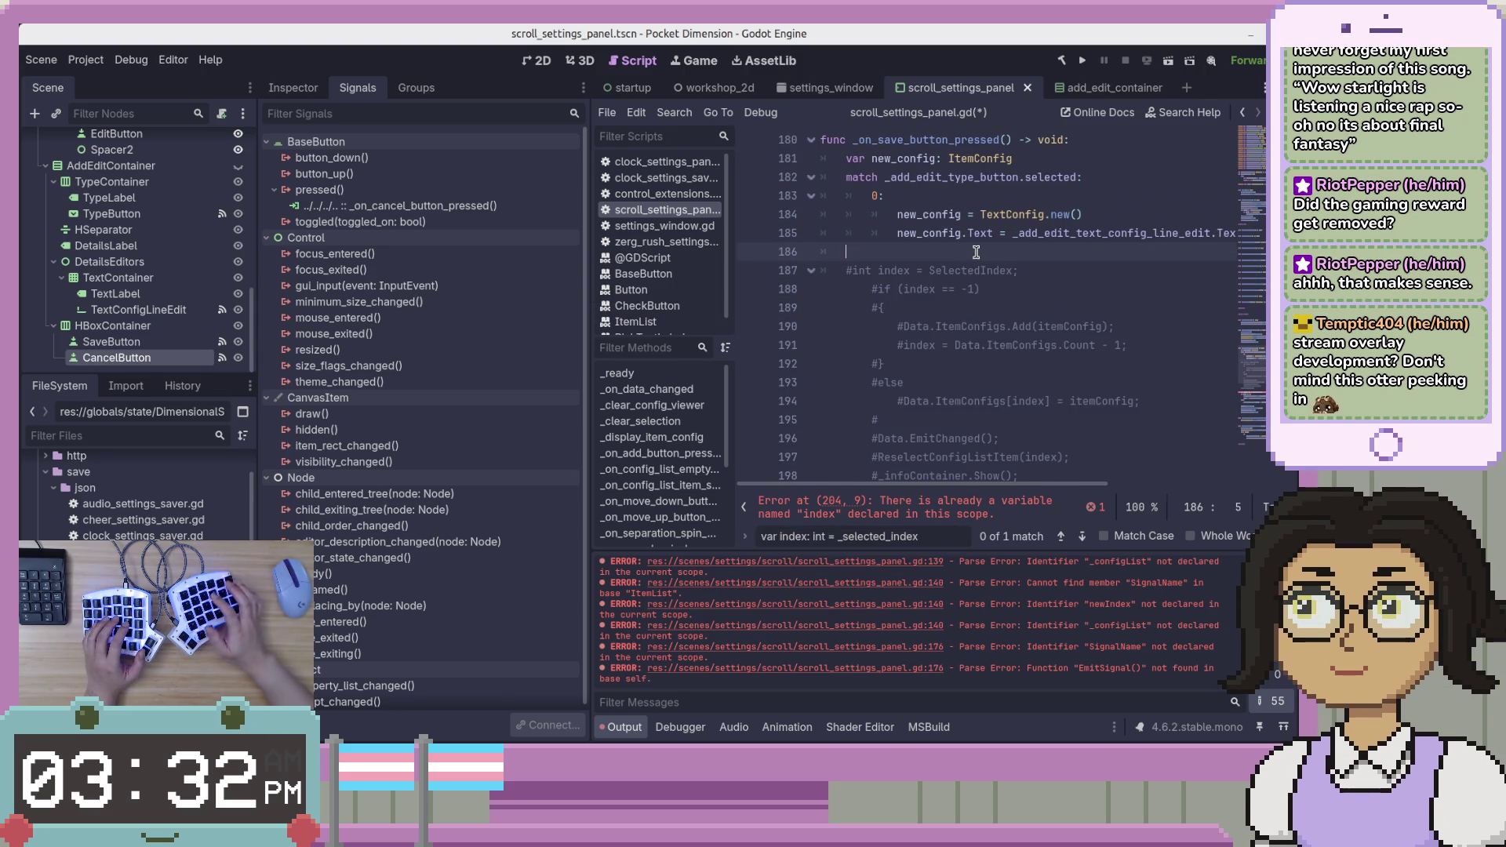
{"action": "key", "text": "BackSpace"}
Delete the old commented C# block, comment out InitializeEditor, and save the script.
{"action": "key", "text": "shift+Down"}
{"action": "key", "text": "shift+Down"}
{"action": "key", "text": "shift+Down"}
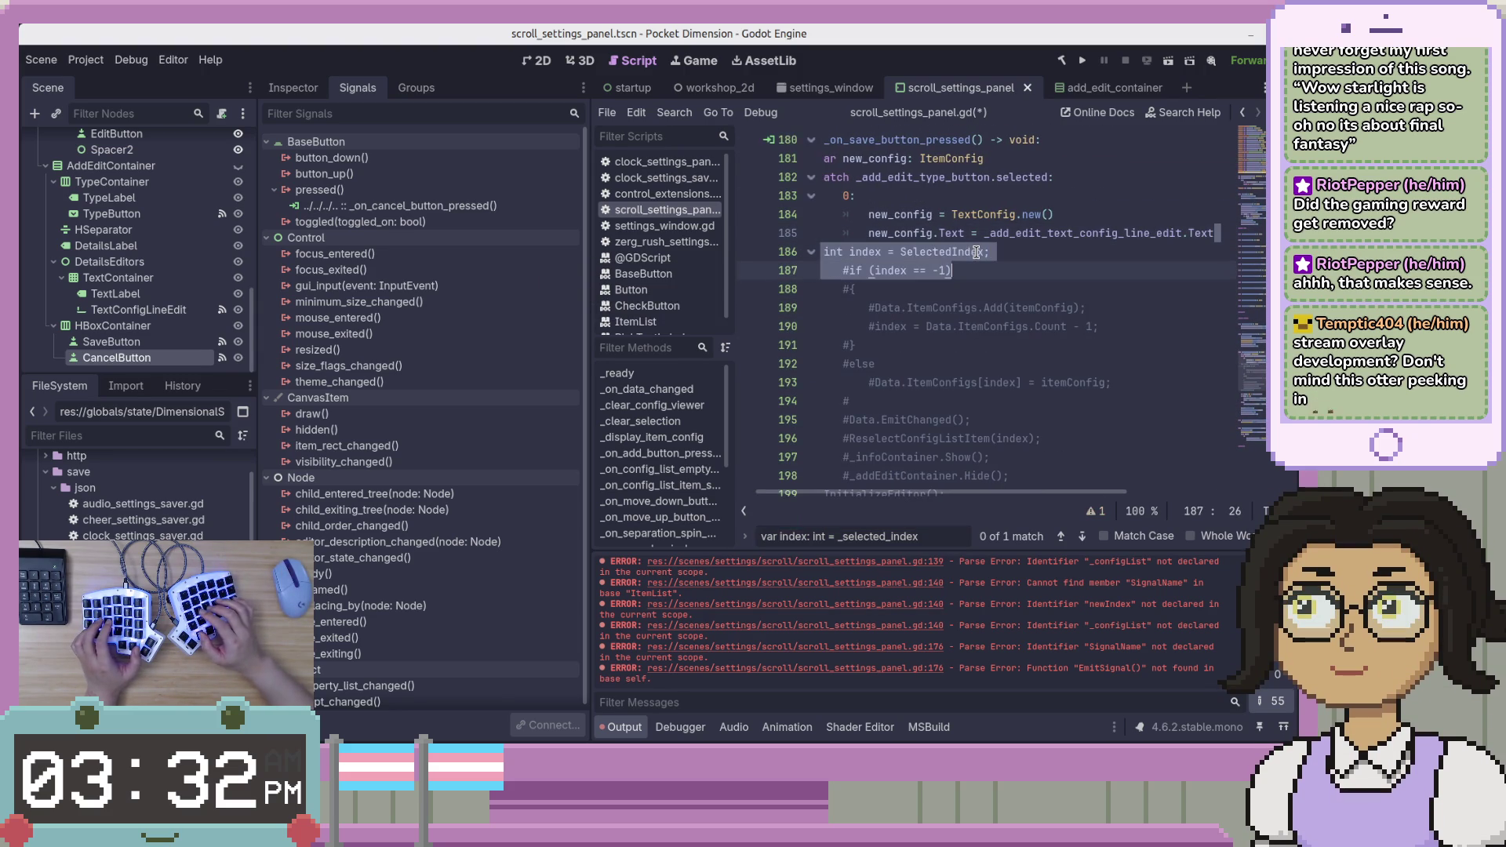
{"action": "key", "text": "shift+Down"}
{"action": "key", "text": "shift+Down"}
{"action": "key", "text": "shift+Down"}
{"action": "key", "text": "BackSpace"}
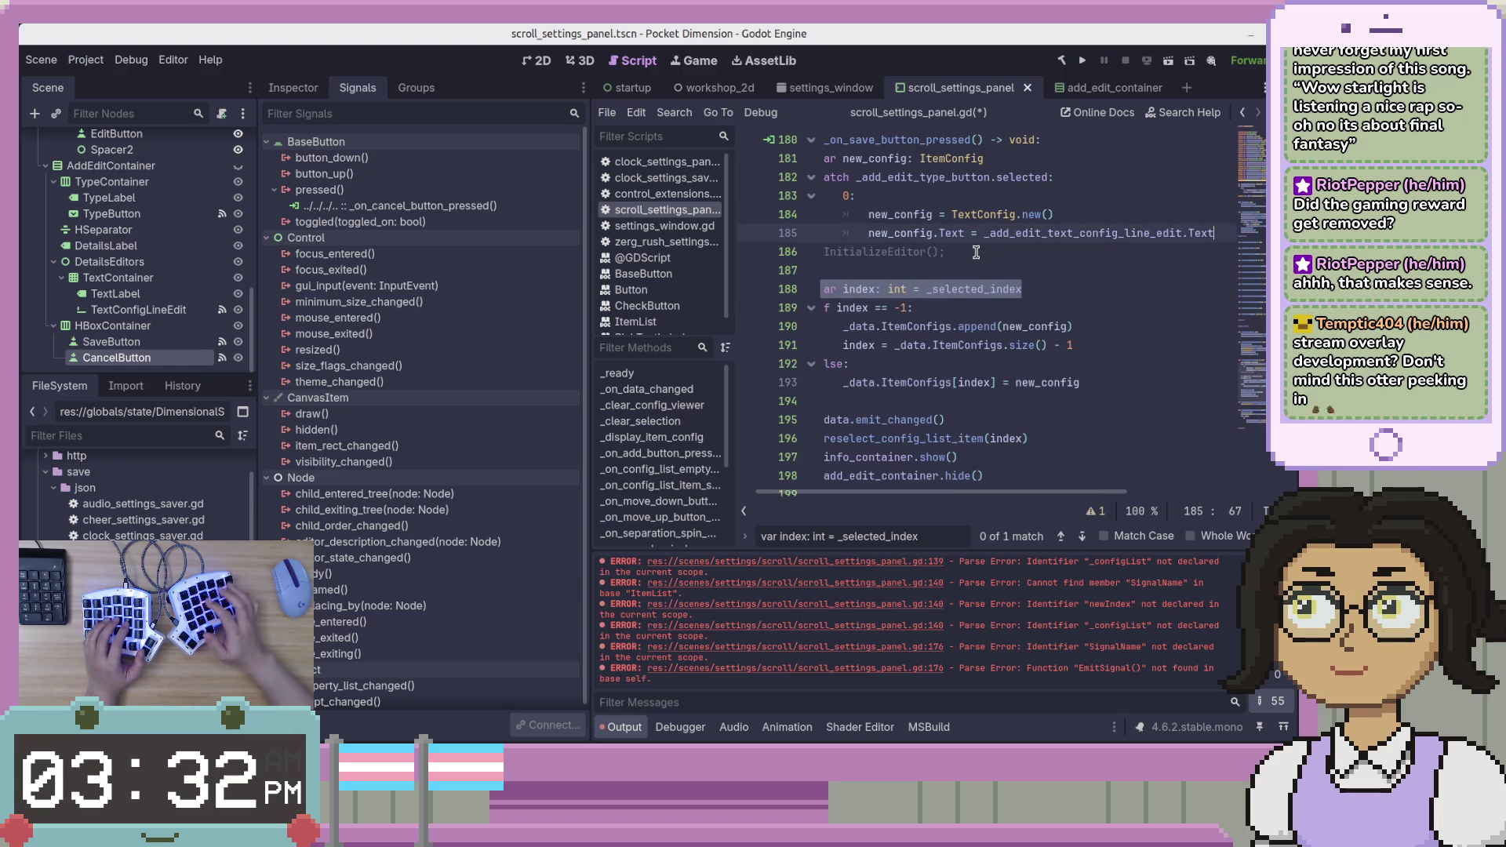
{"action": "key", "text": "Down"}
{"action": "key", "text": "ctrl+k"}
{"action": "key", "text": "F3"}
{"action": "key", "text": "ctrl+s"}
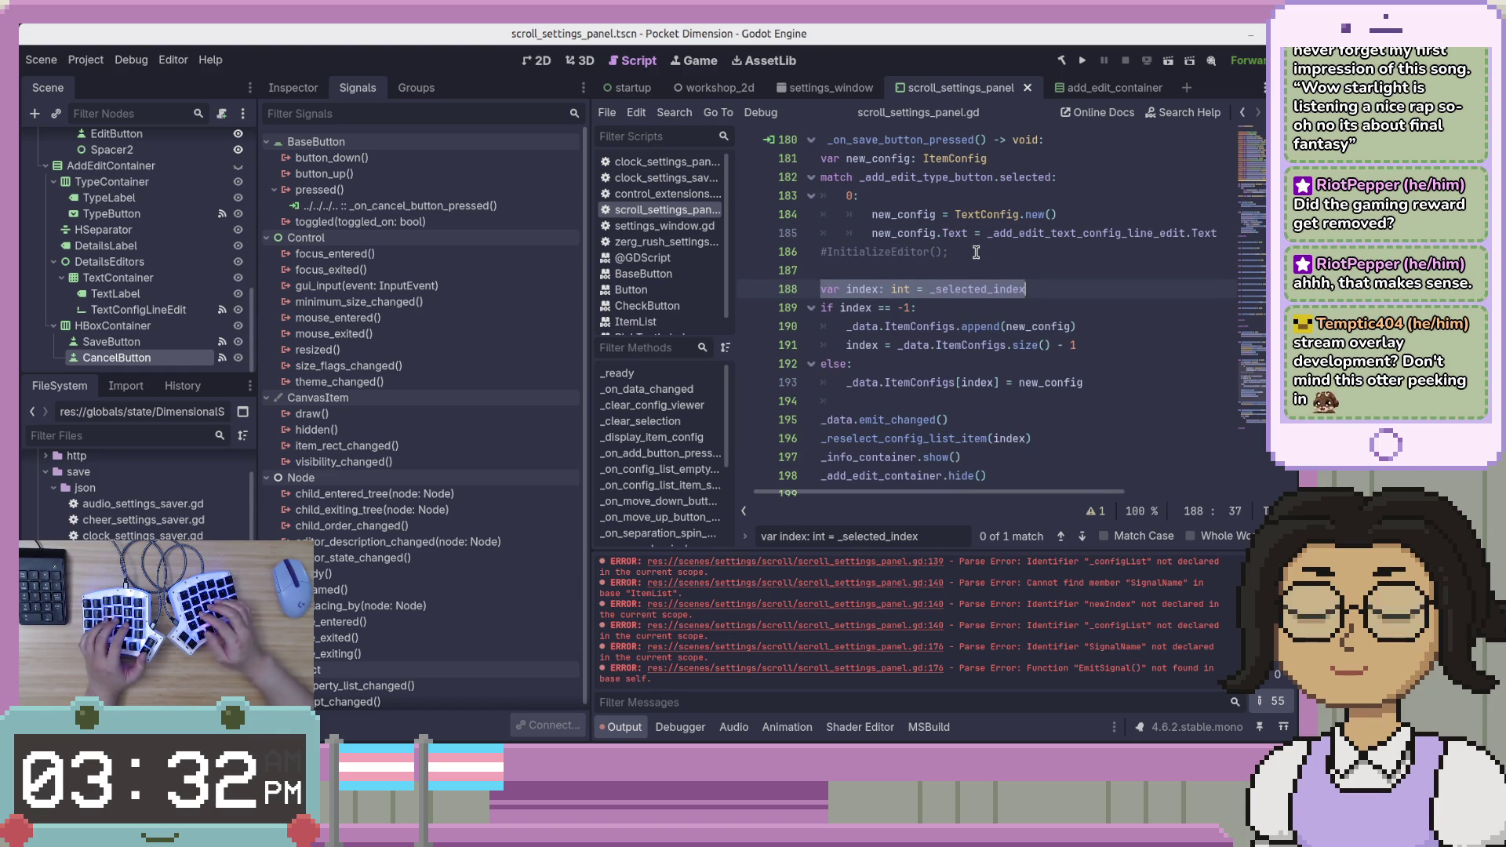
Remove the blank line after the else branch in the save handler.
{"action": "left_click_drag", "start_coordinate": [974, 492], "coordinate": [958, 492]}
{"action": "left_click", "coordinate": [976, 327]}
{"action": "left_click", "coordinate": [1055, 348]}
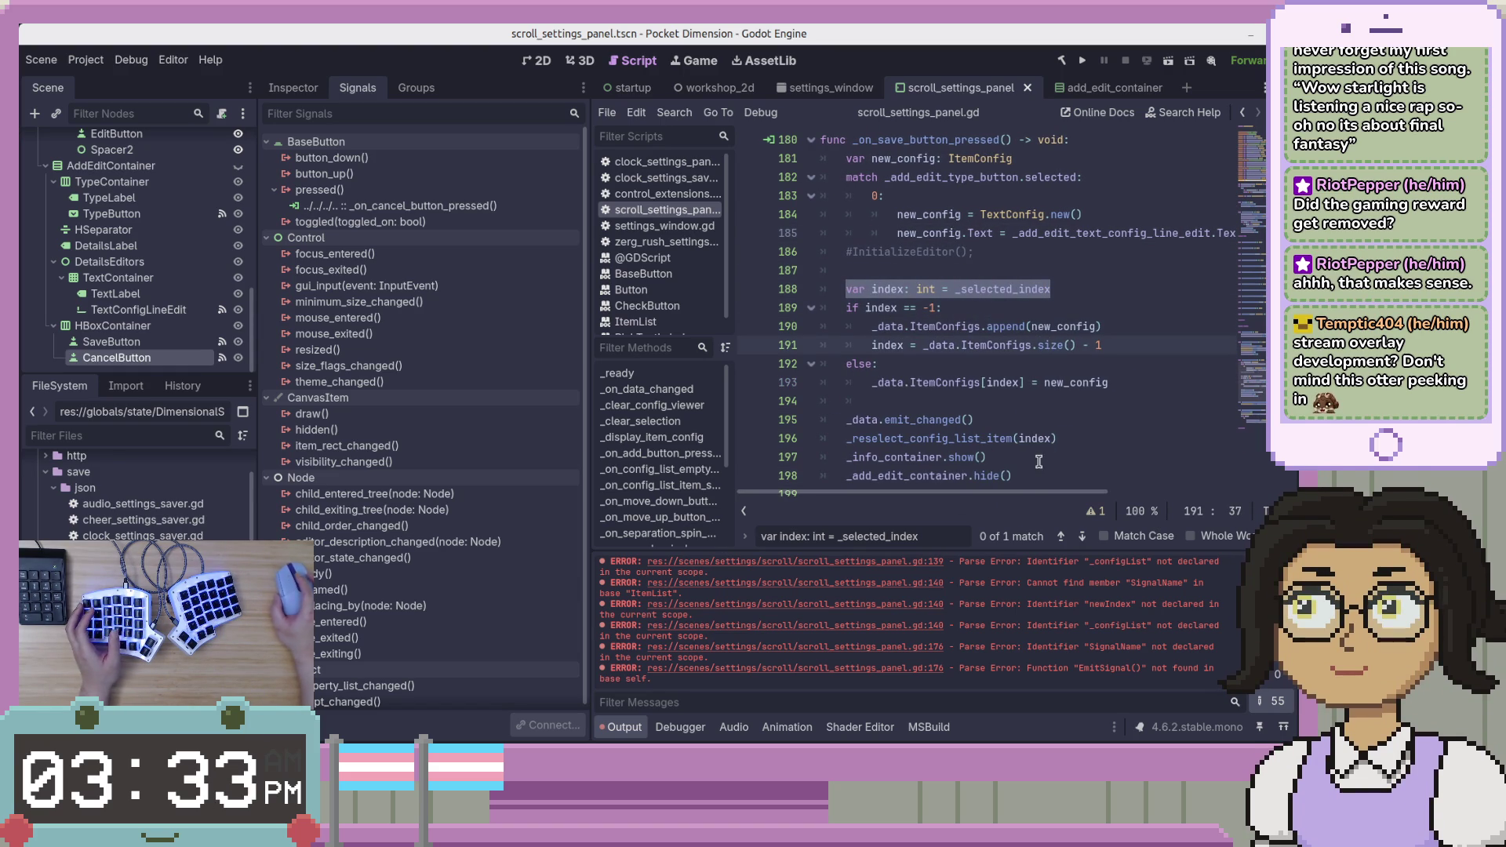
{"action": "scroll", "coordinate": [1059, 408], "scroll_direction": "down", "scroll_amount": 2}
{"action": "scroll", "coordinate": [1075, 368], "scroll_direction": "up", "scroll_amount": 1}
{"action": "left_click", "coordinate": [1085, 349]}
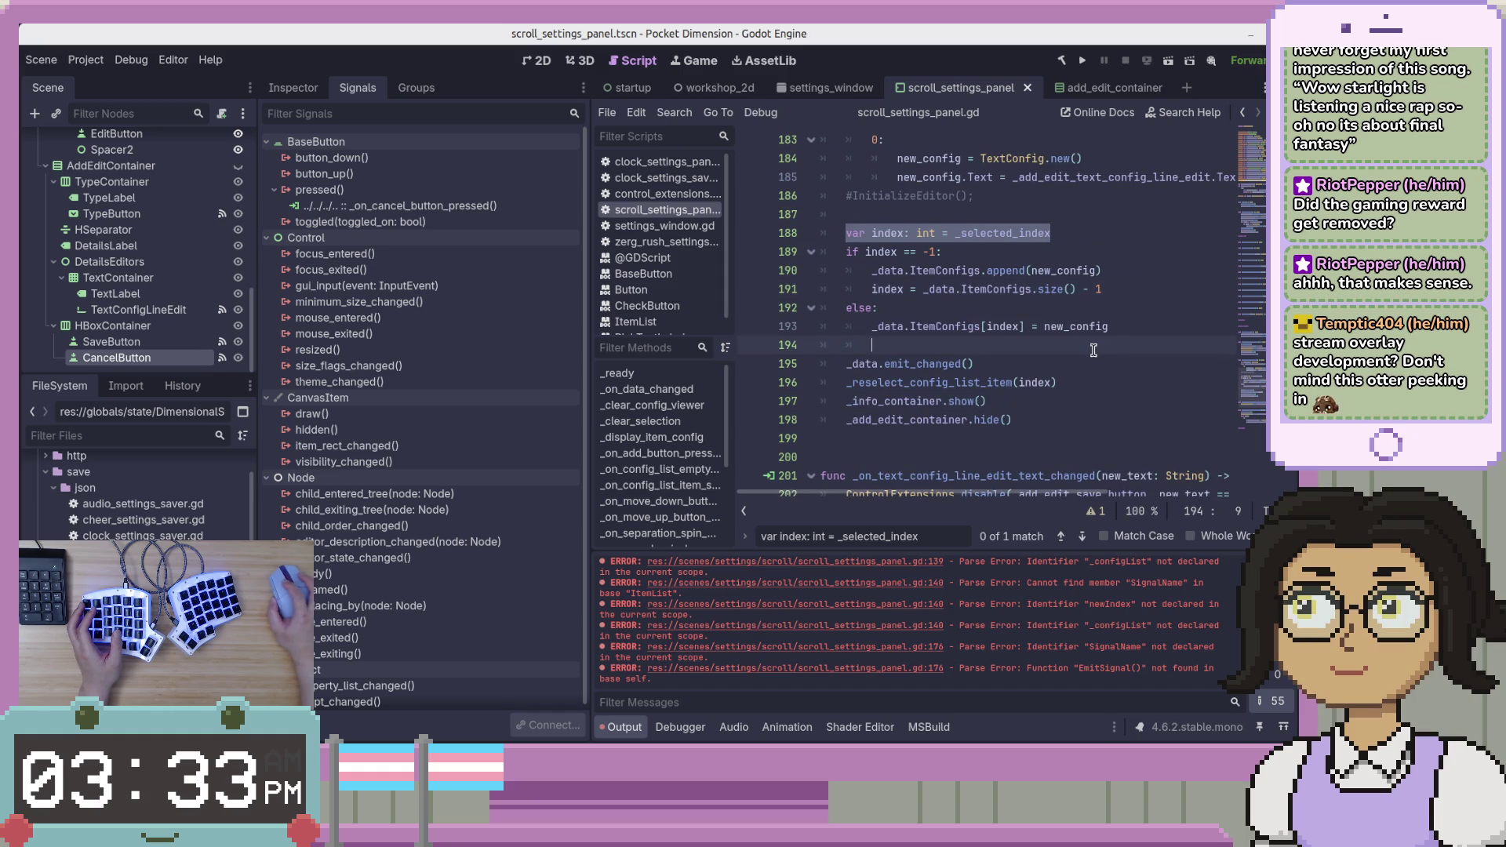
{"action": "key", "text": "BackSpace"}
{"action": "key", "text": "BackSpace"}
{"action": "key", "text": "BackSpace"}
{"action": "key", "text": "Up"}
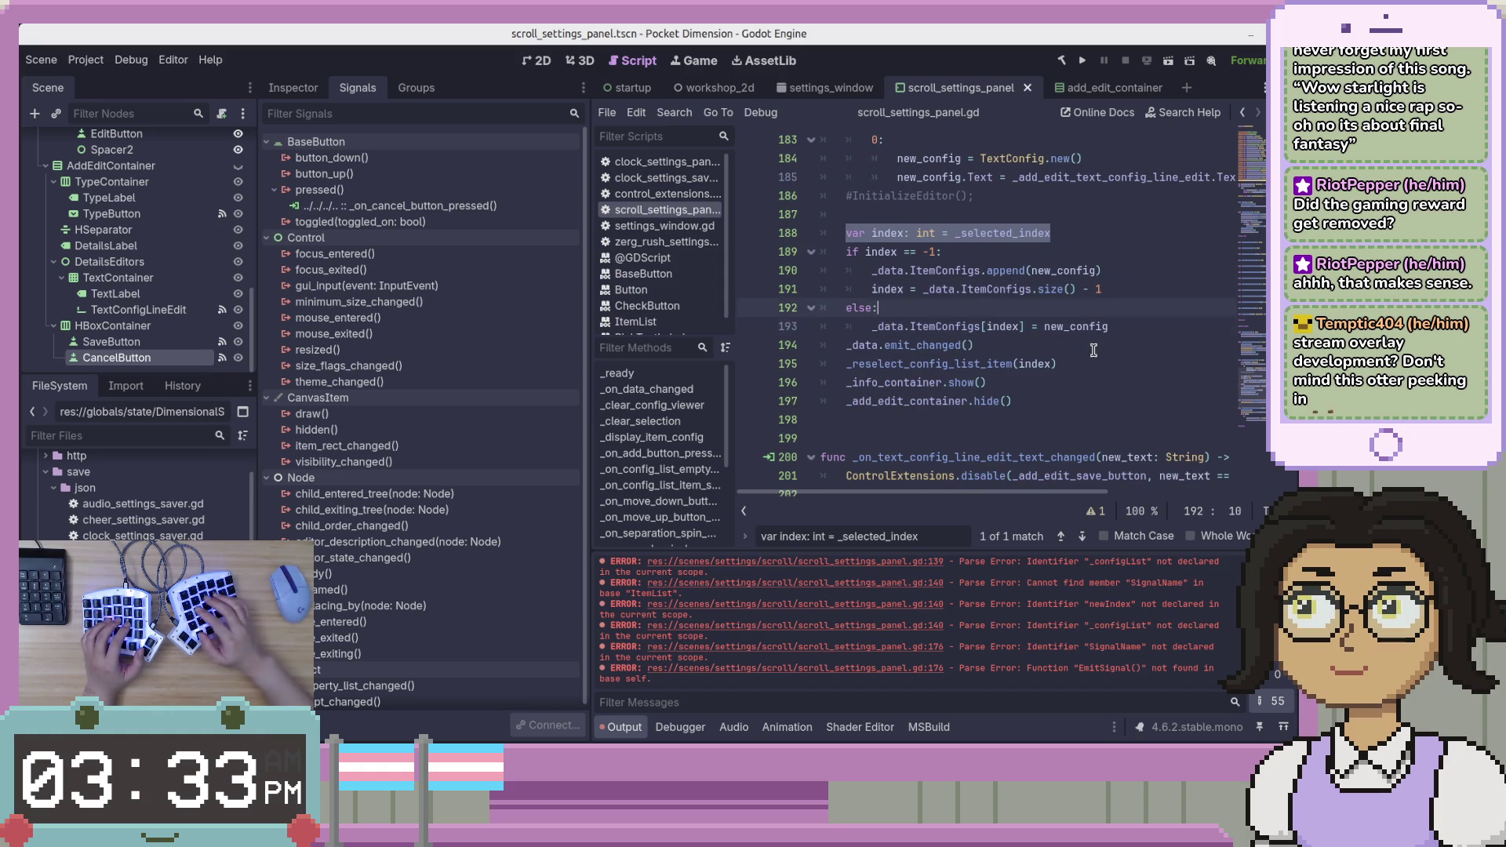
{"action": "key", "text": "alt+Tab"}
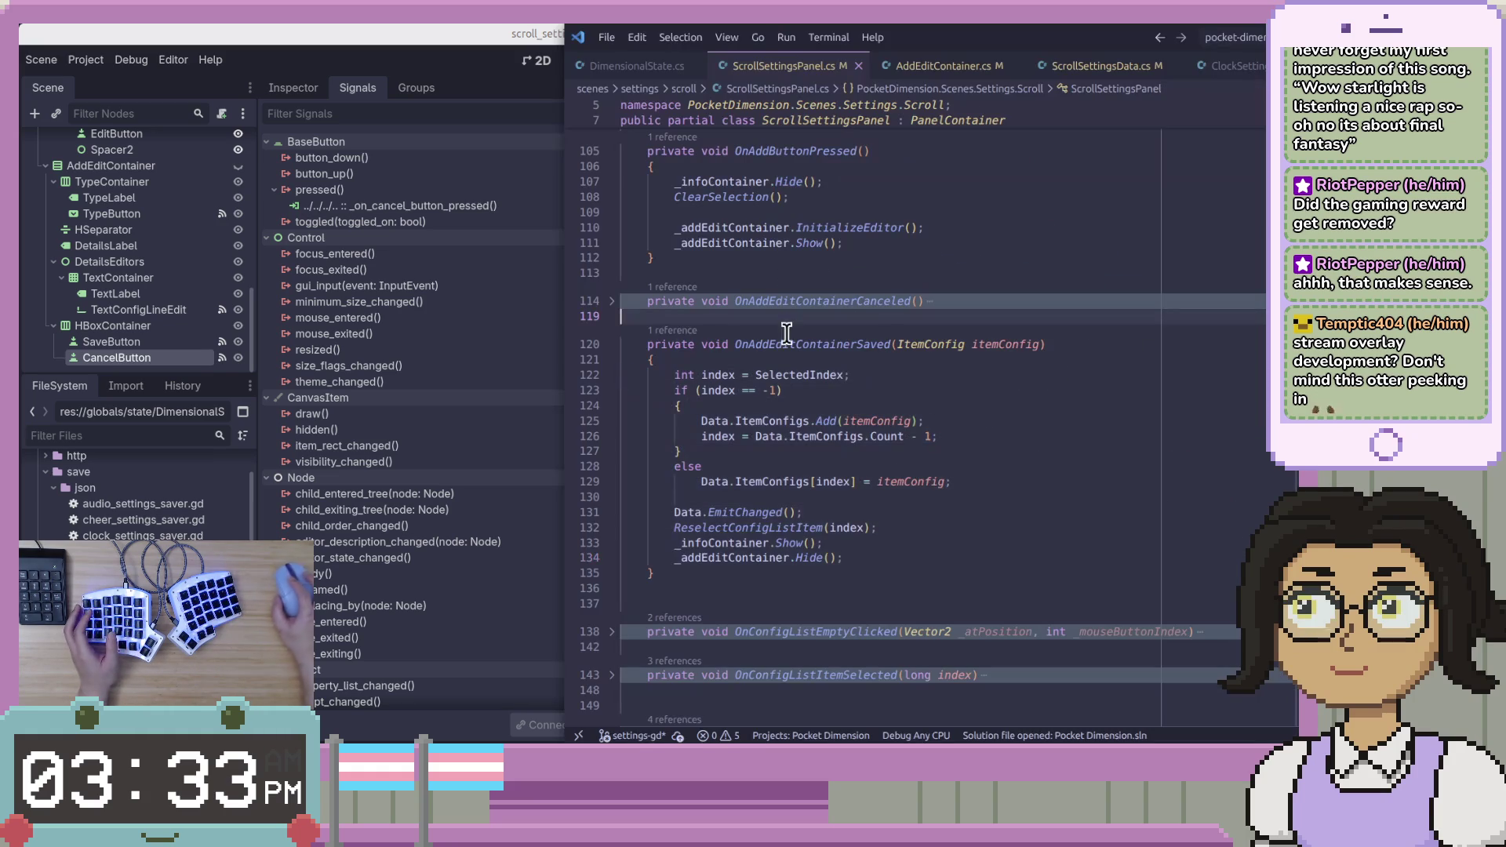
Collapse OnAddEditContainerSaved and, in AddEditContainer.cs, collapse OnSaveButtonPressed.
{"action": "left_click", "coordinate": [614, 345]}
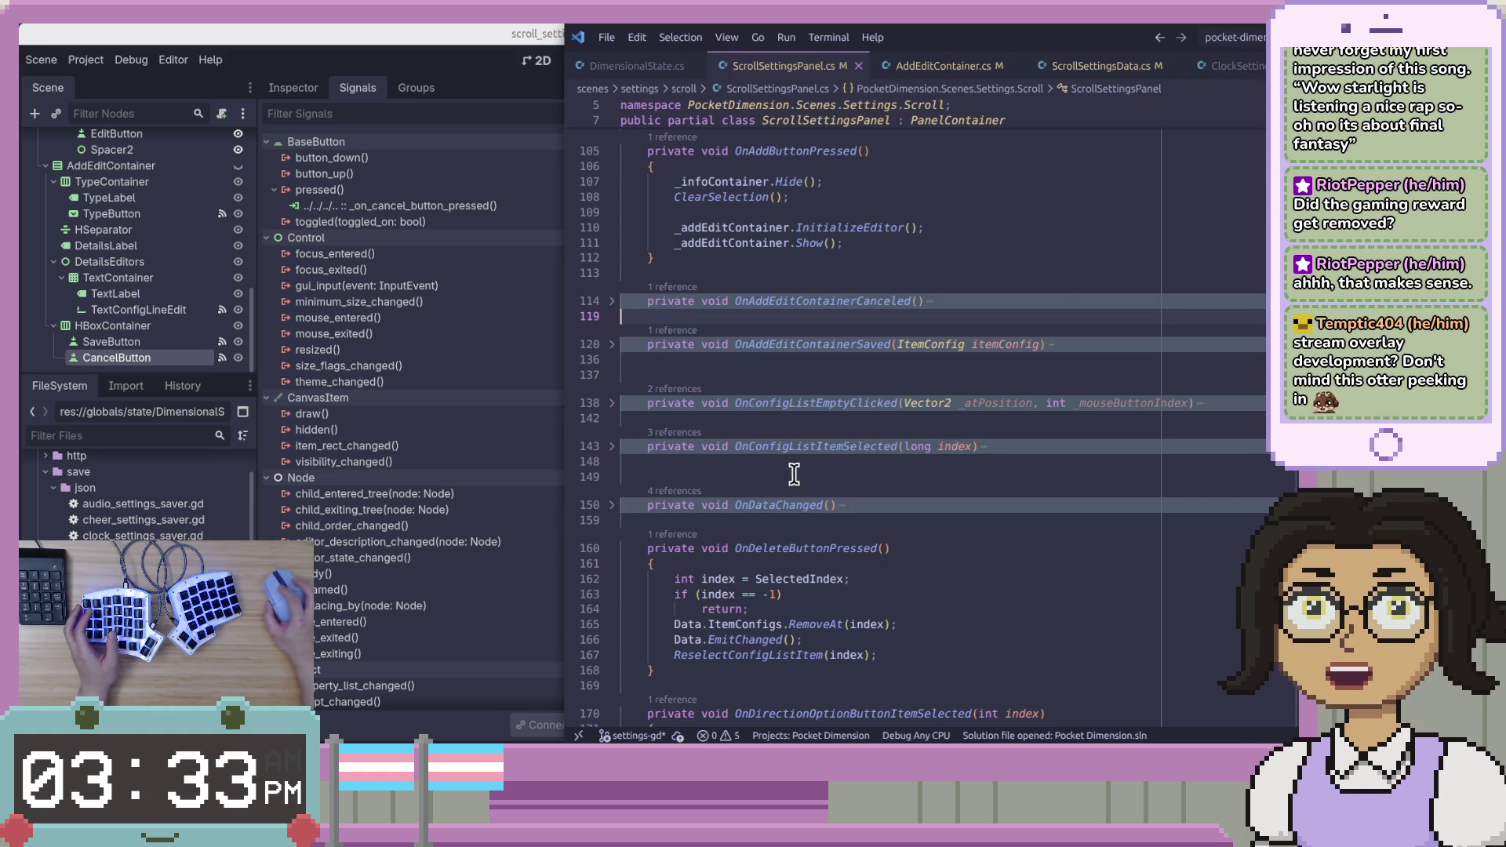
{"action": "scroll", "coordinate": [976, 581], "scroll_direction": "down", "scroll_amount": 3}
{"action": "left_click", "coordinate": [881, 437]}
{"action": "left_click", "coordinate": [1224, 343]}
{"action": "key", "text": "ctrl+Tab"}
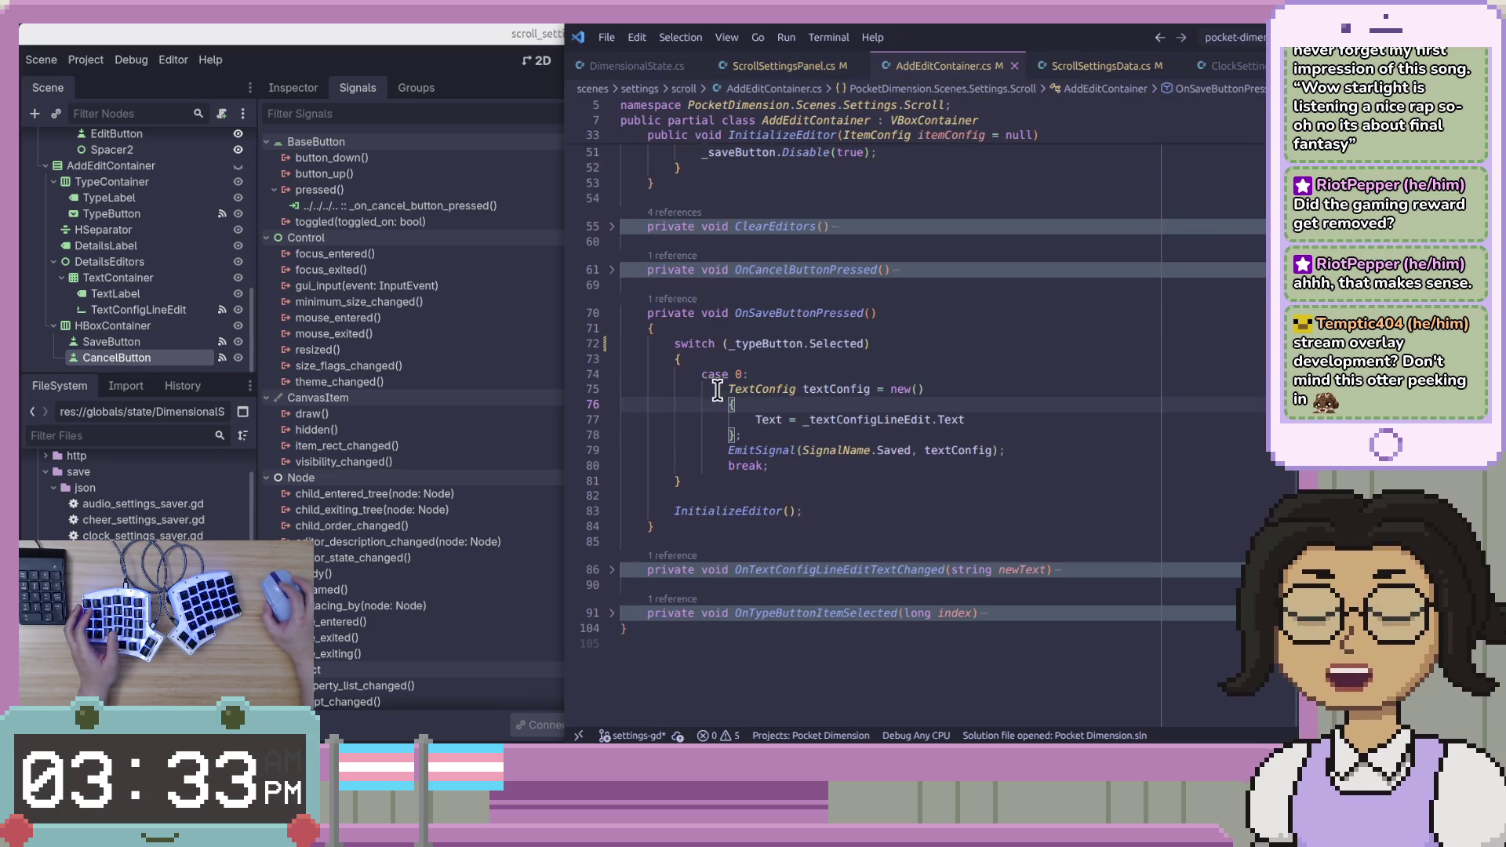
{"action": "left_click", "coordinate": [612, 313]}
{"action": "scroll", "coordinate": [777, 380], "scroll_direction": "up", "scroll_amount": 8}
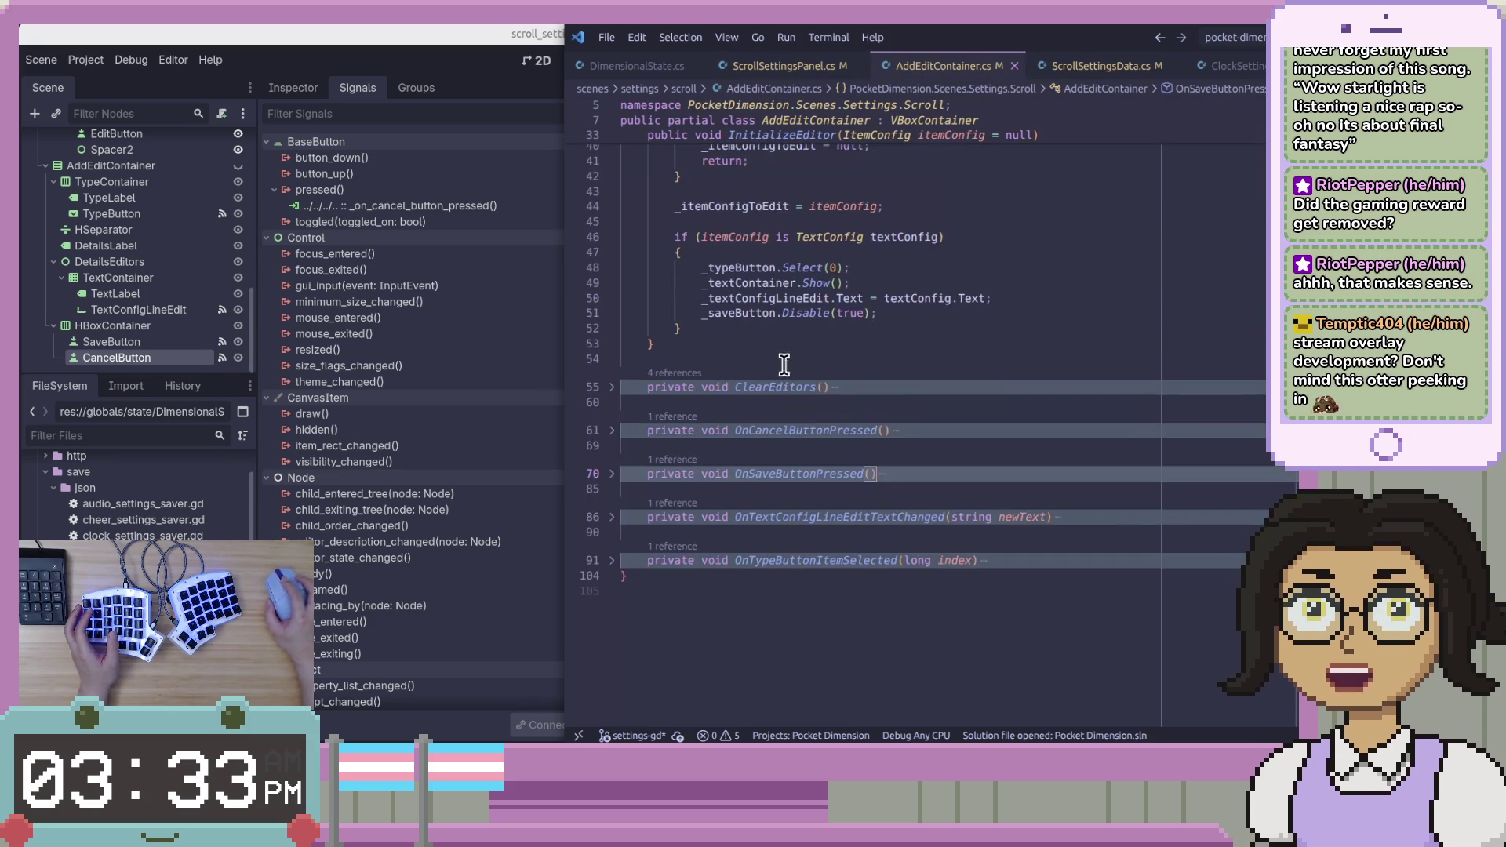
{"action": "scroll", "coordinate": [859, 363], "scroll_direction": "up", "scroll_amount": 8}
{"action": "scroll", "coordinate": [863, 361], "scroll_direction": "down", "scroll_amount": 5}
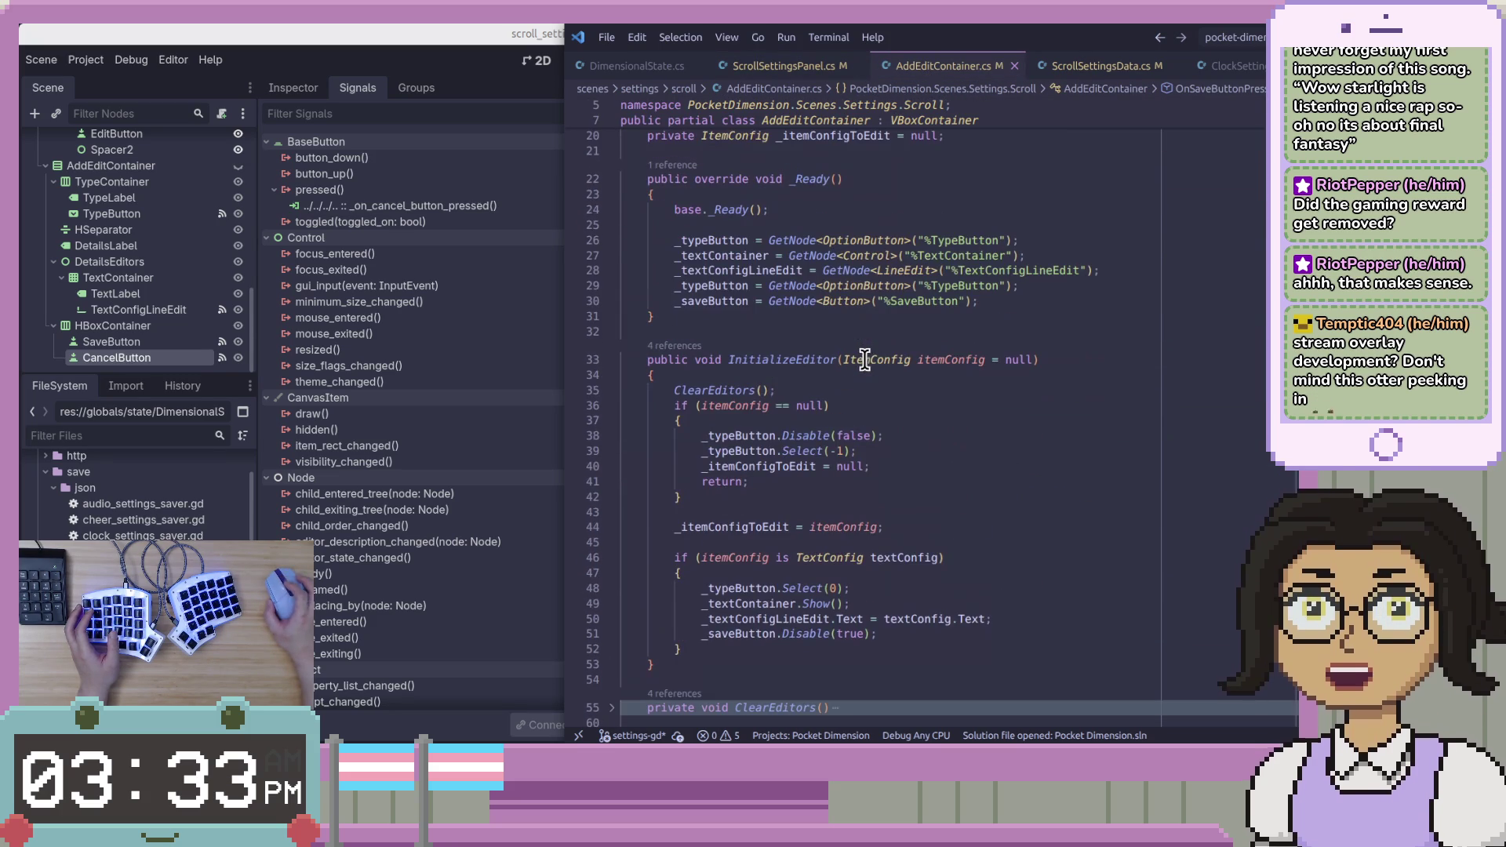
Scroll through AddEditContainer.cs to the InitializeEditor method.
{"action": "left_click", "coordinate": [740, 350]}
{"action": "left_click", "coordinate": [852, 406]}
{"action": "scroll", "coordinate": [852, 408], "scroll_direction": "down", "scroll_amount": 2}
{"action": "scroll", "coordinate": [824, 353], "scroll_direction": "up", "scroll_amount": 2}
{"action": "scroll", "coordinate": [932, 459], "scroll_direction": "down", "scroll_amount": 1}
{"action": "scroll", "coordinate": [932, 459], "scroll_direction": "down", "scroll_amount": 1}
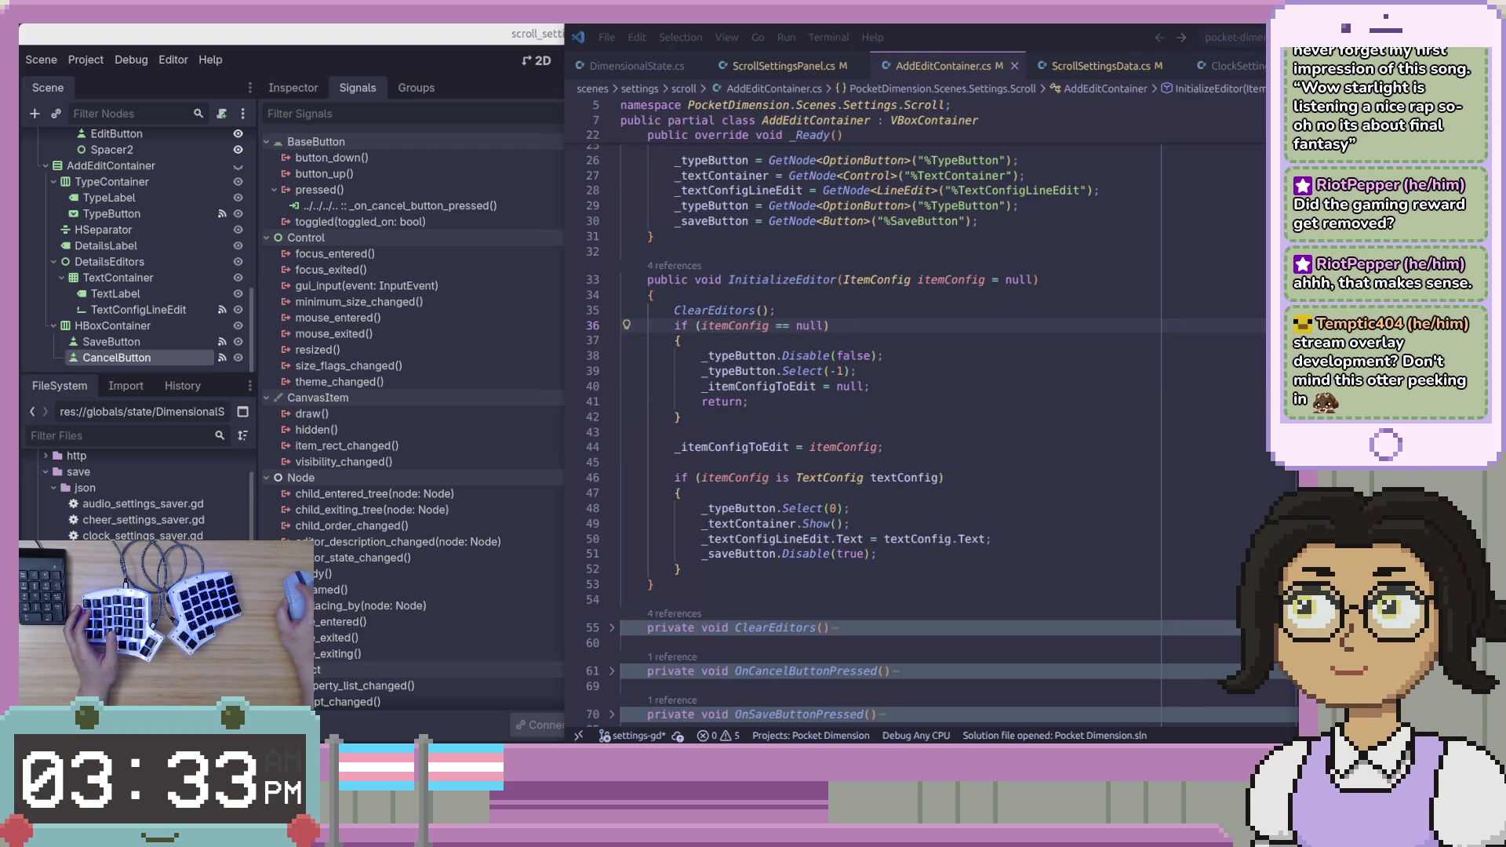
Review InitializeEditor's ClearEditors call and select the InitializeEditor method name.
{"action": "left_click", "coordinate": [1062, 369]}
{"action": "left_click", "coordinate": [717, 353]}
{"action": "left_click", "coordinate": [698, 310]}
{"action": "left_click", "coordinate": [935, 430]}
{"action": "left_click", "coordinate": [730, 281]}
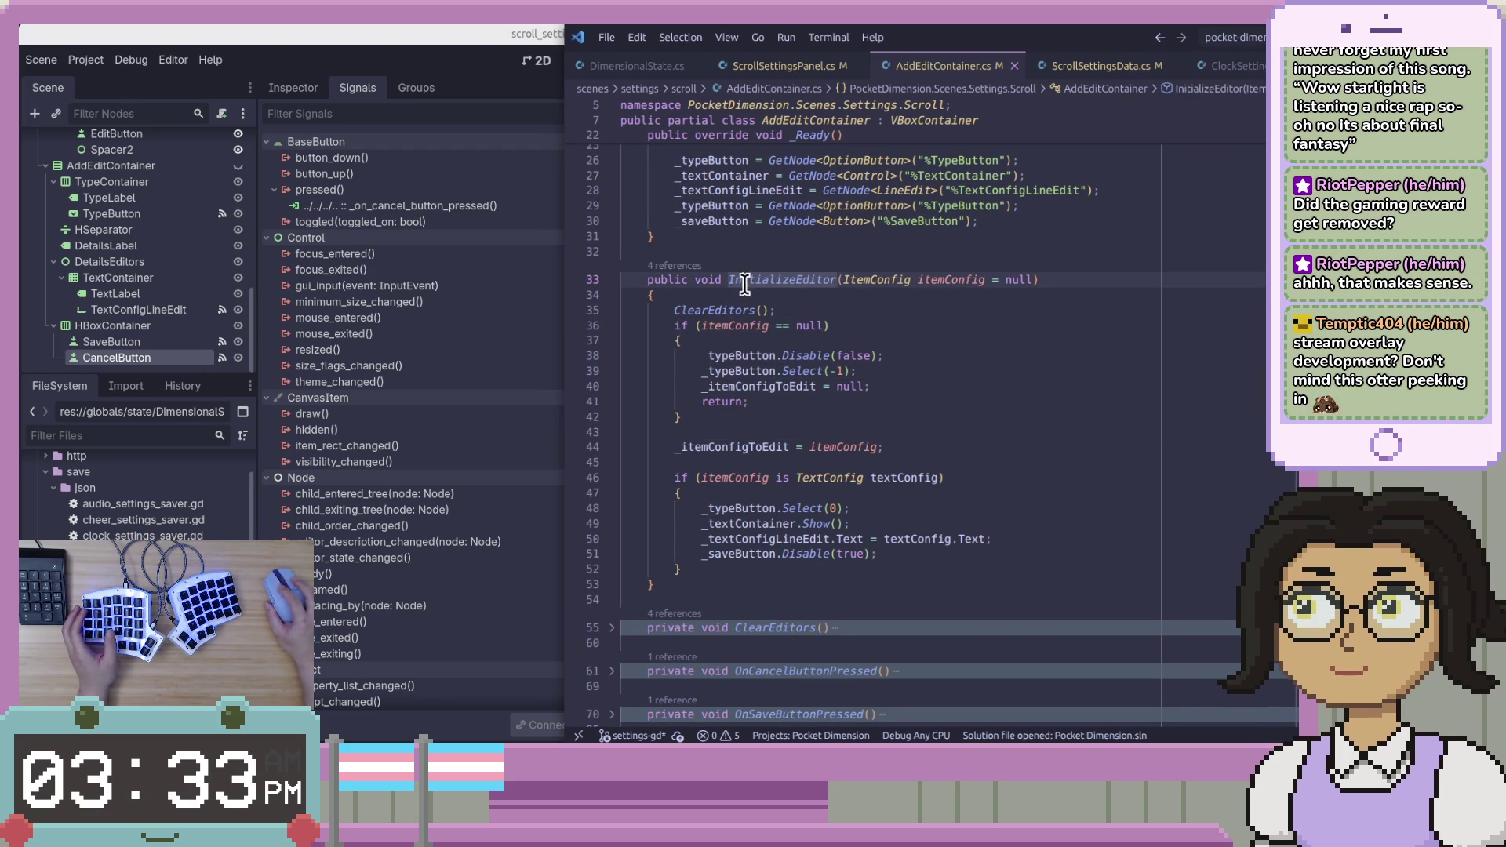
{"action": "key", "text": "alt+Tab"}
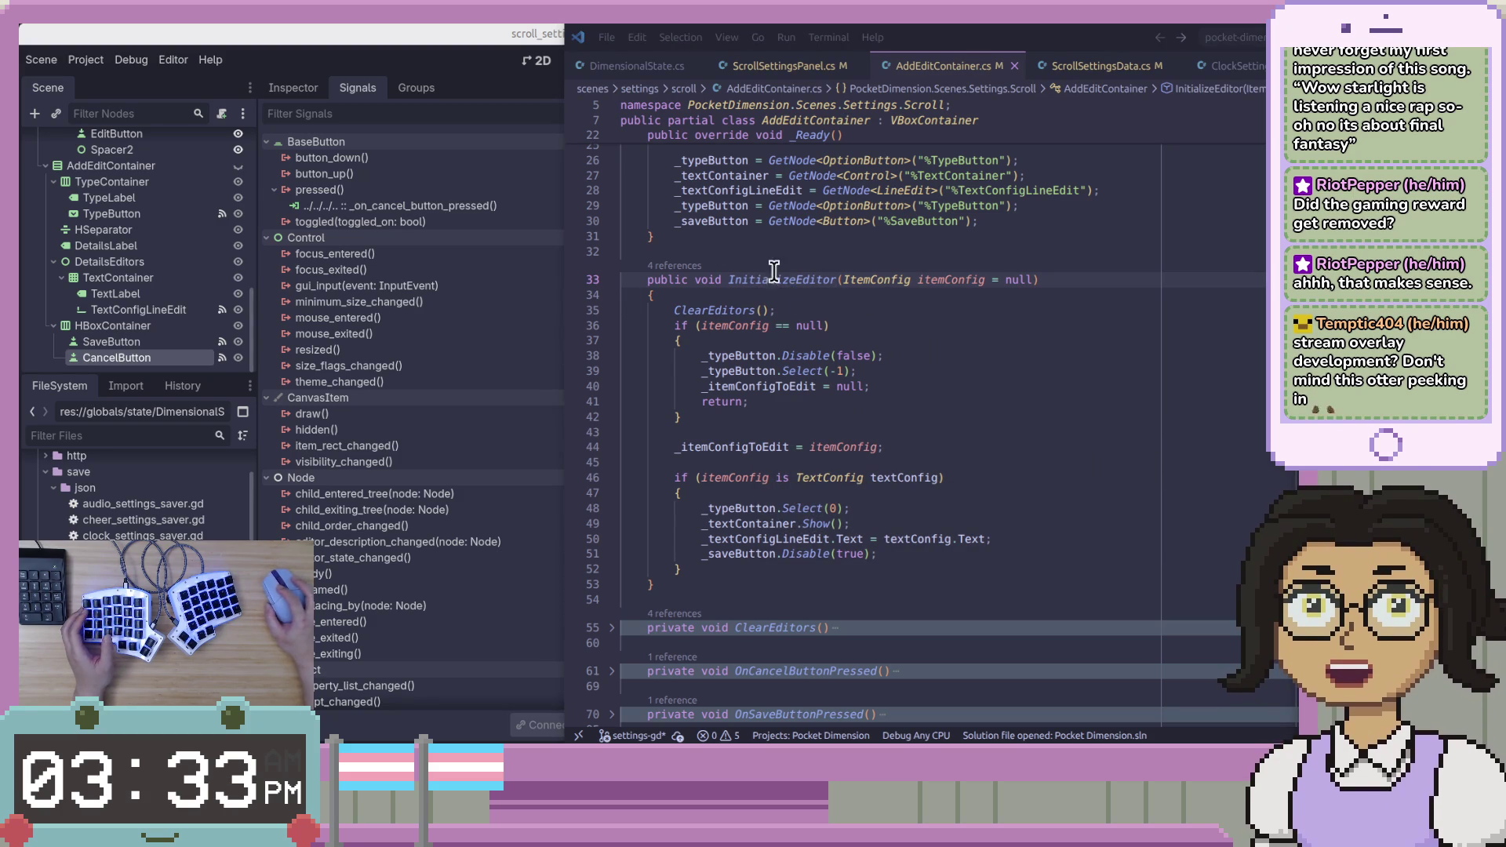
{"action": "double_click", "coordinate": [794, 282]}
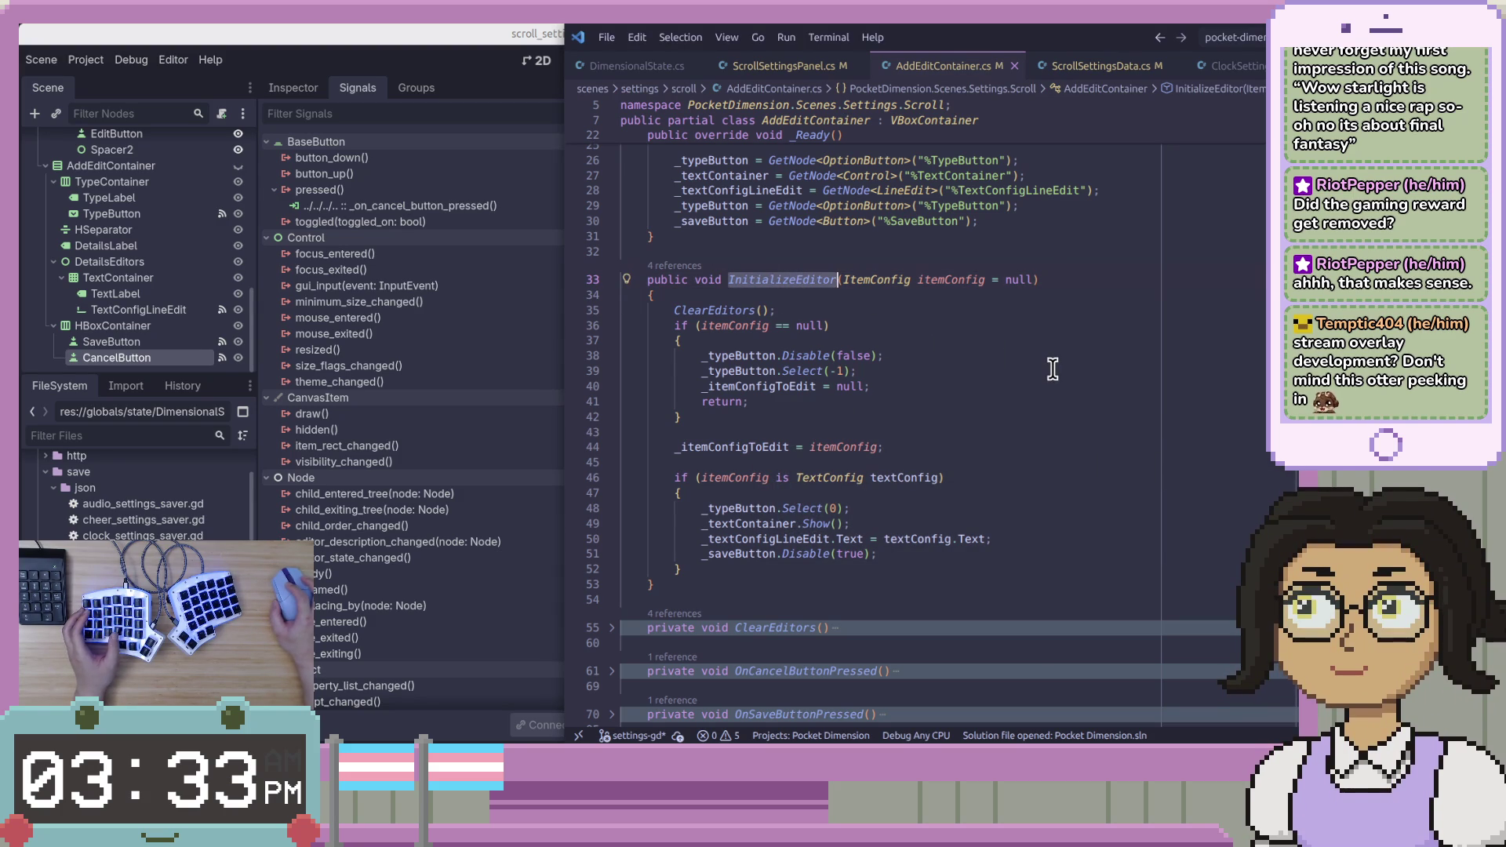
In Godot, place the caret on line 186 of the save handler.
{"action": "key", "text": "alt+Tab"}
{"action": "key", "text": "alt+Tab"}
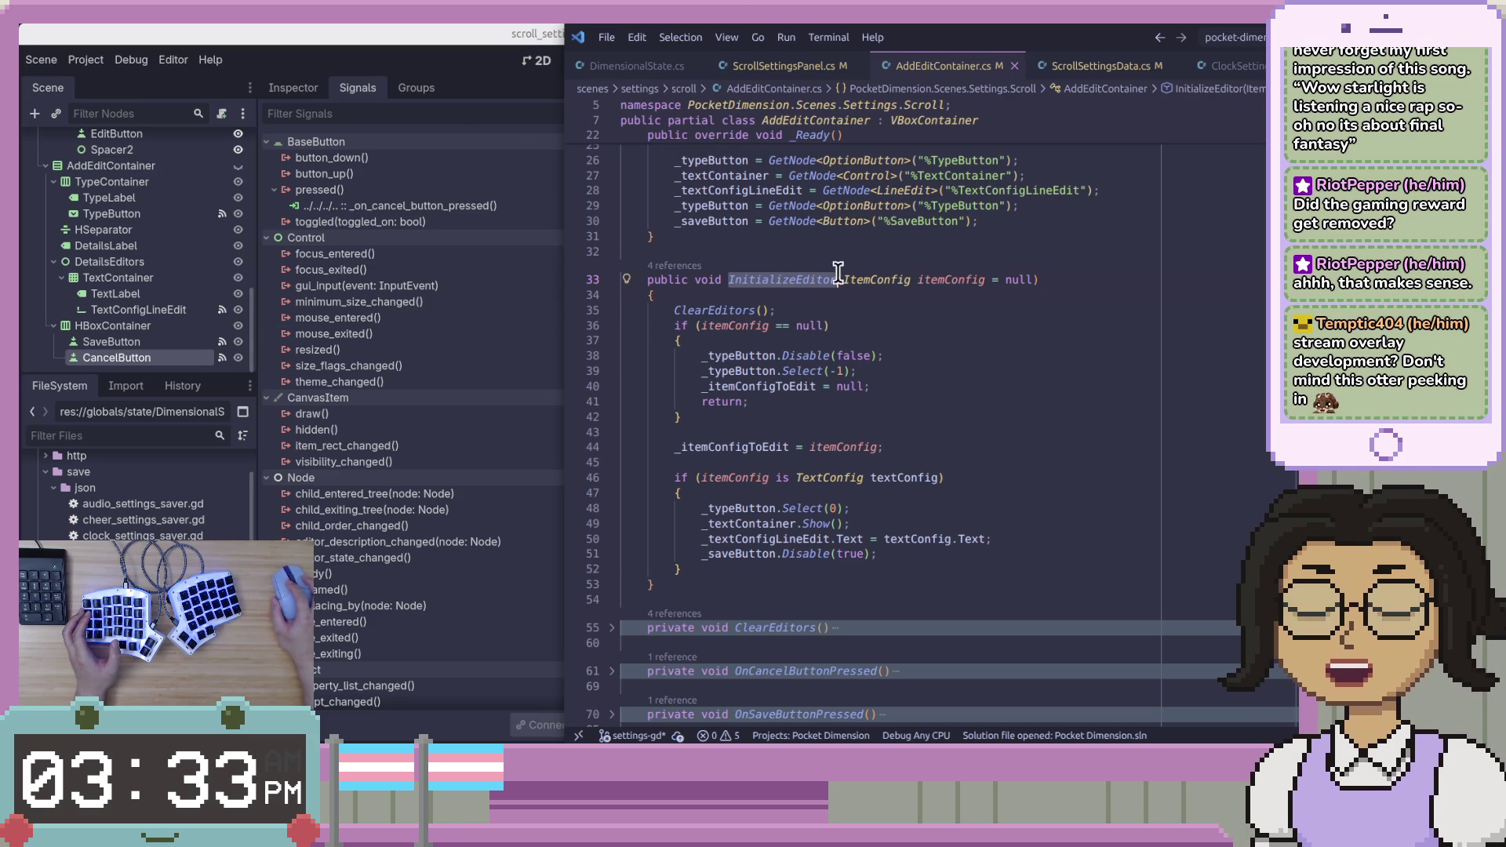
{"action": "key", "text": "alt+Tab"}
{"action": "scroll", "coordinate": [1020, 353], "scroll_direction": "up", "scroll_amount": 5}
{"action": "scroll", "coordinate": [1077, 433], "scroll_direction": "down", "scroll_amount": 1}
{"action": "left_click", "coordinate": [1076, 433]}
{"action": "left_click", "coordinate": [1111, 417]}
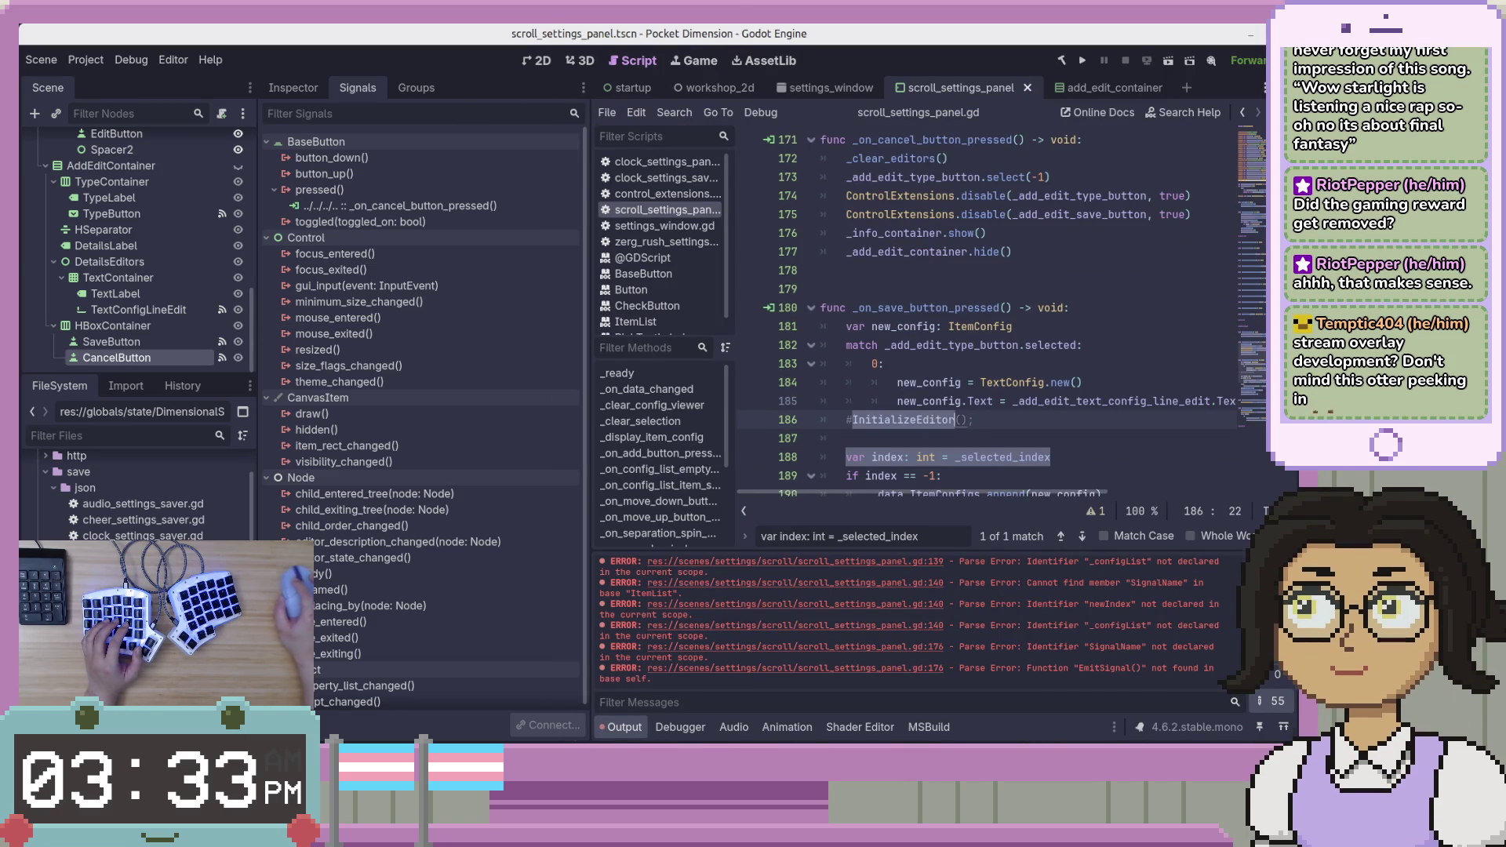
Peek InitializeEditor's references in VS Code, then comment out line 186 in Godot.
{"action": "key", "text": "alt+Tab"}
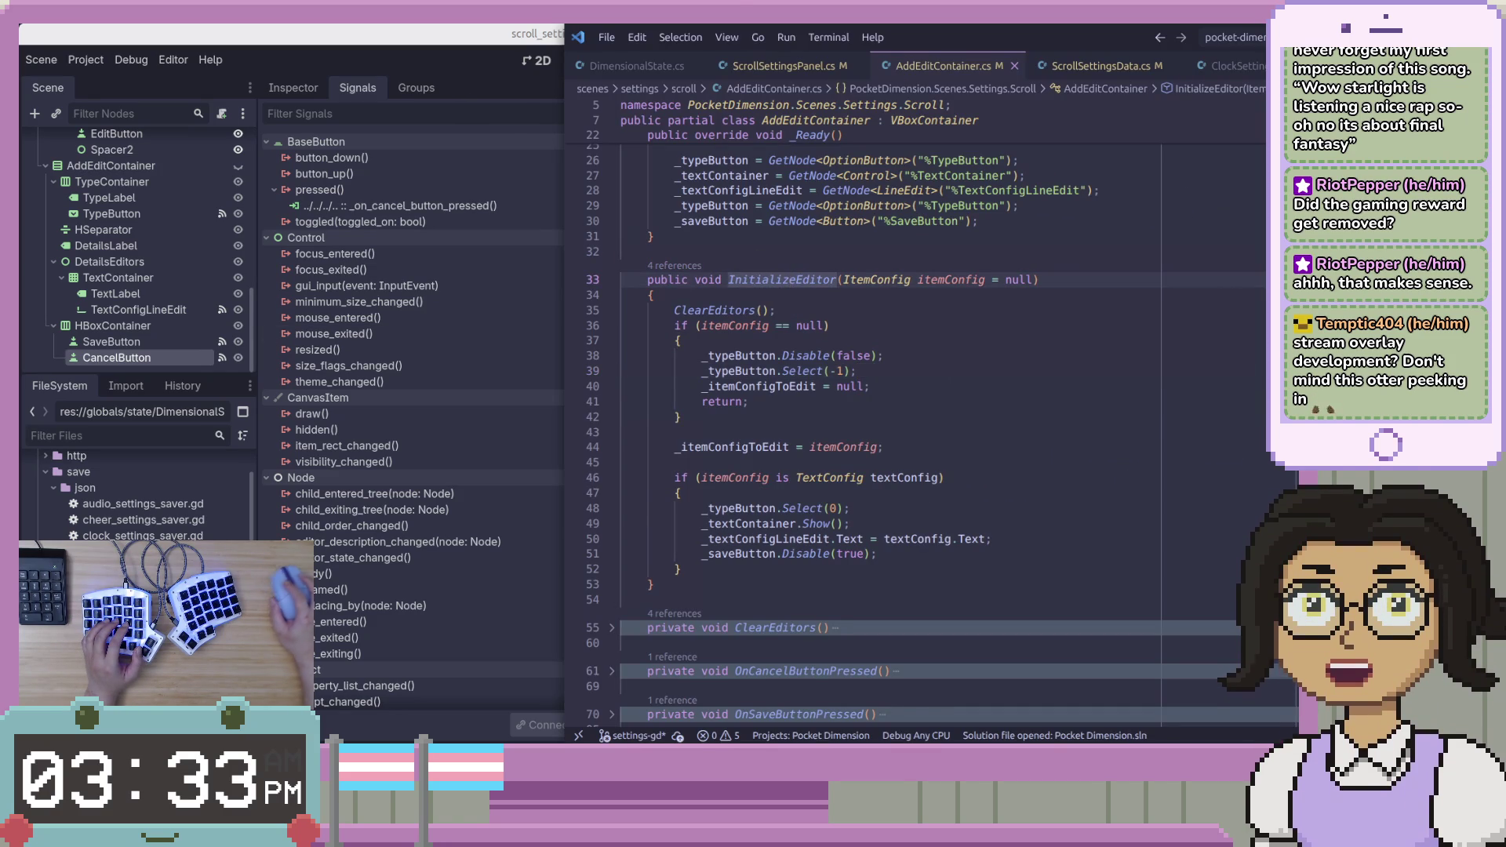
{"action": "key", "text": "F12"}
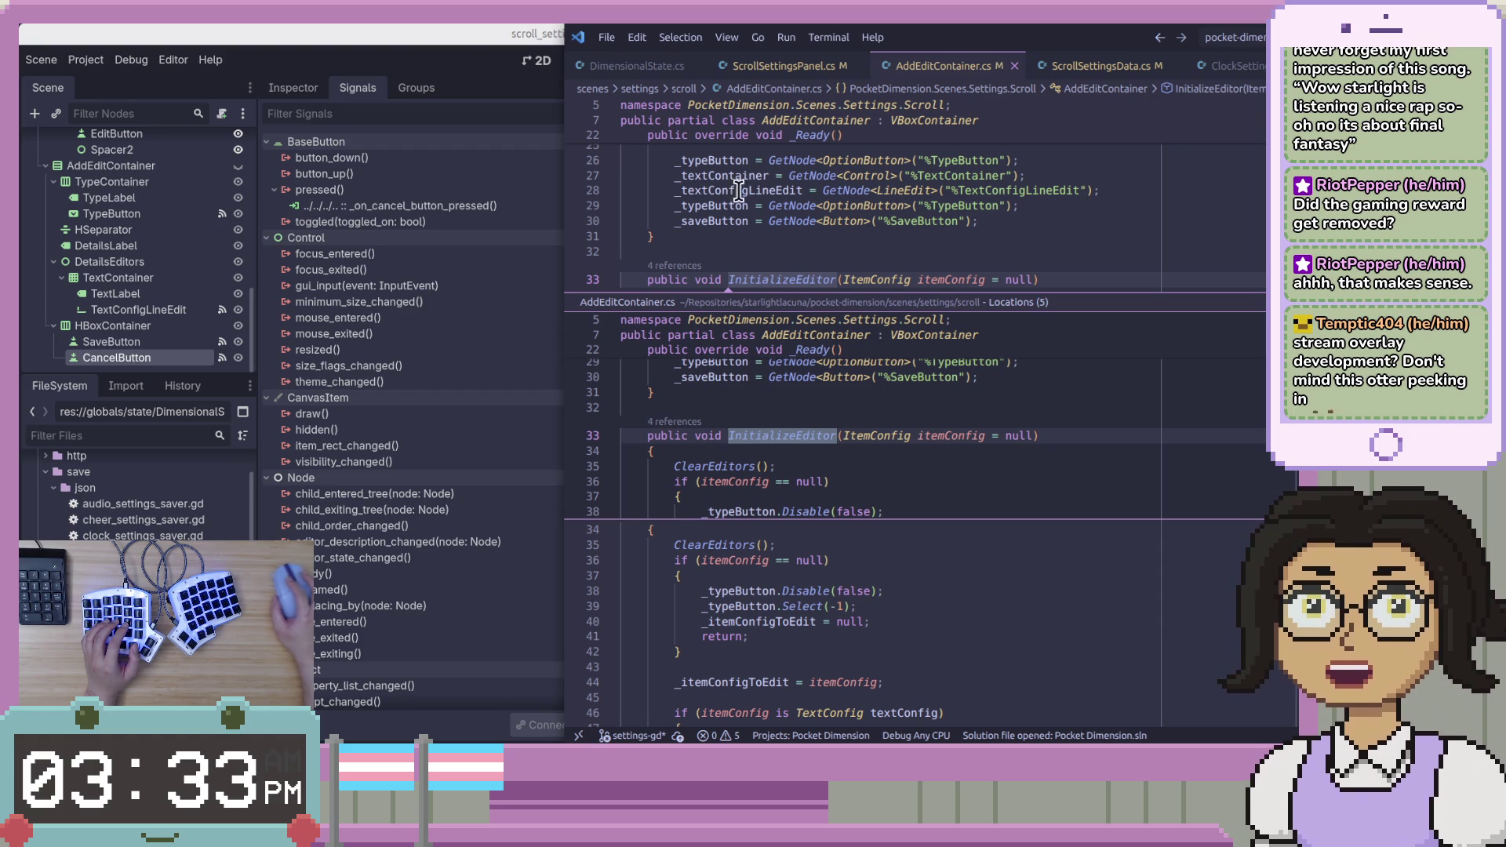
{"action": "left_click", "coordinate": [462, 55]}
{"action": "key", "text": "ctrl+k"}
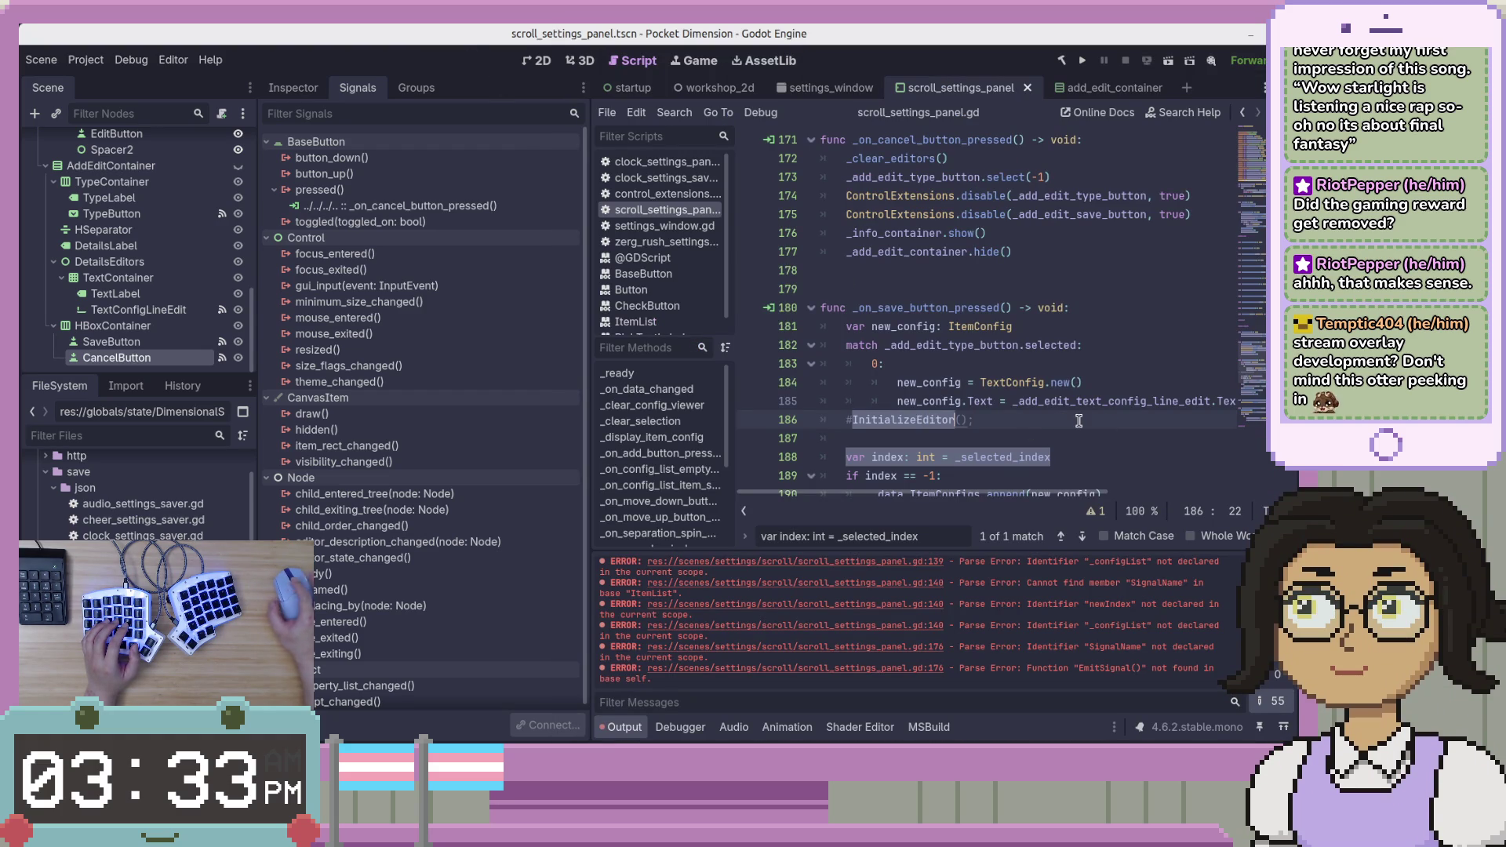
Uncomment line 186, rename the call to _initialize_editor(), and save.
{"action": "key", "text": "Delete"}
{"action": "key", "text": "Delete"}
{"action": "key", "text": "Delete"}
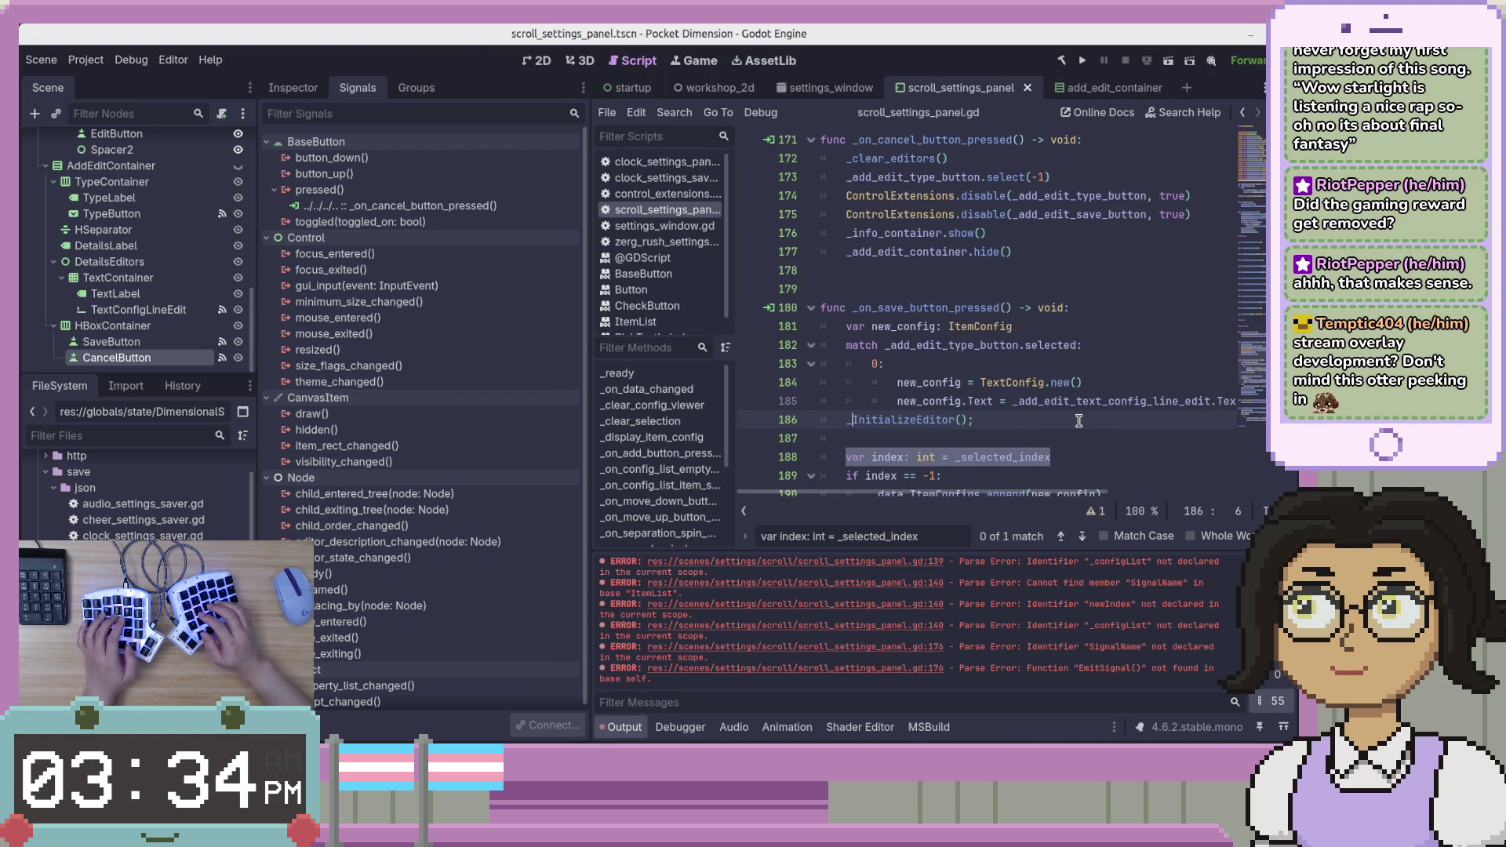
{"action": "type", "text": "_in"}
{"action": "key", "text": "Right"}
{"action": "key", "text": "Right"}
{"action": "key", "text": "Right"}
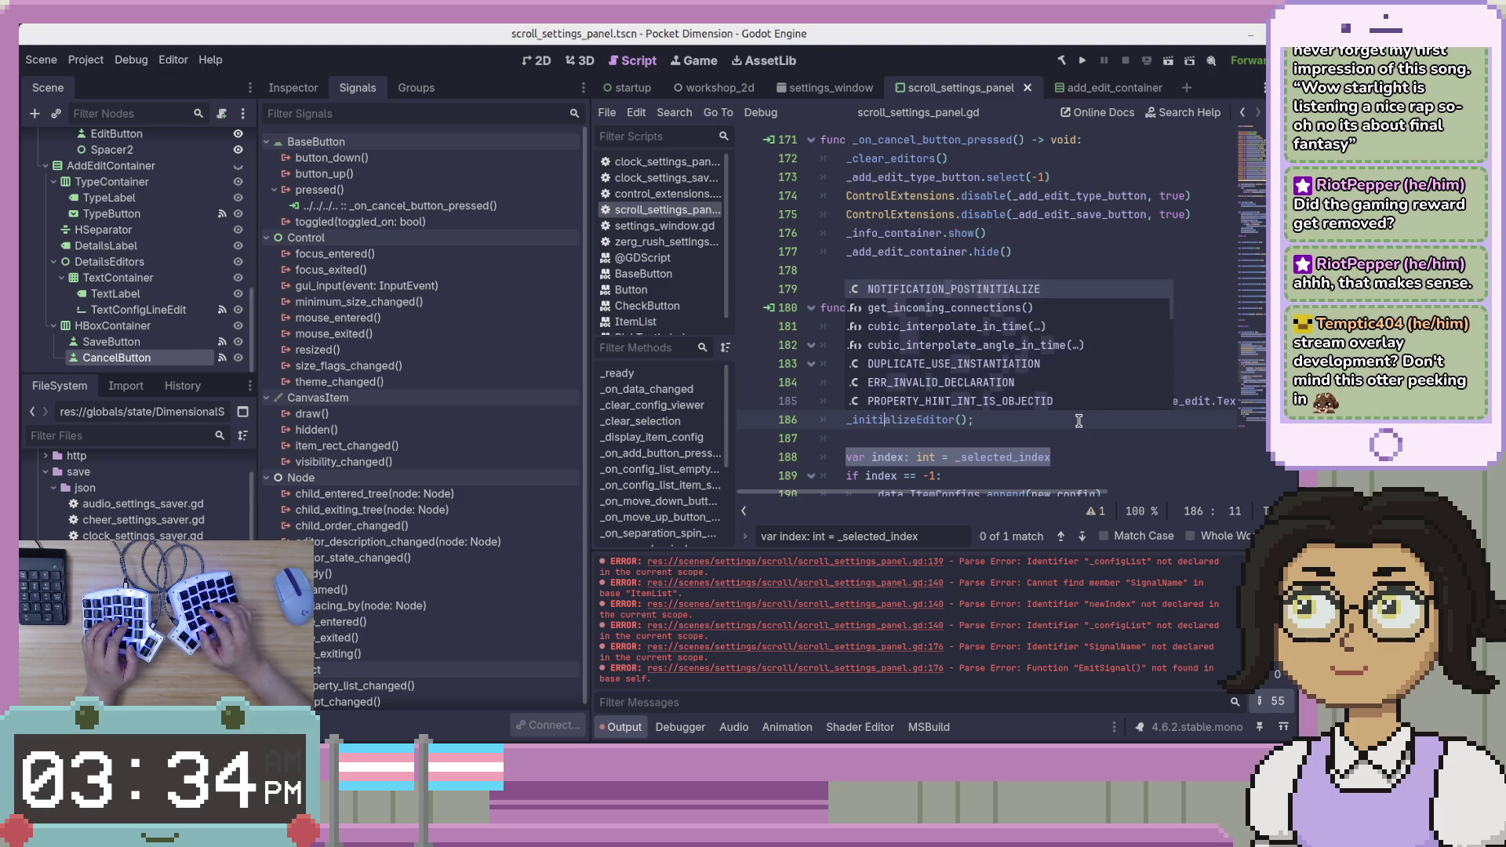
{"action": "key", "text": "Delete"}
{"action": "type", "text": "_e"}
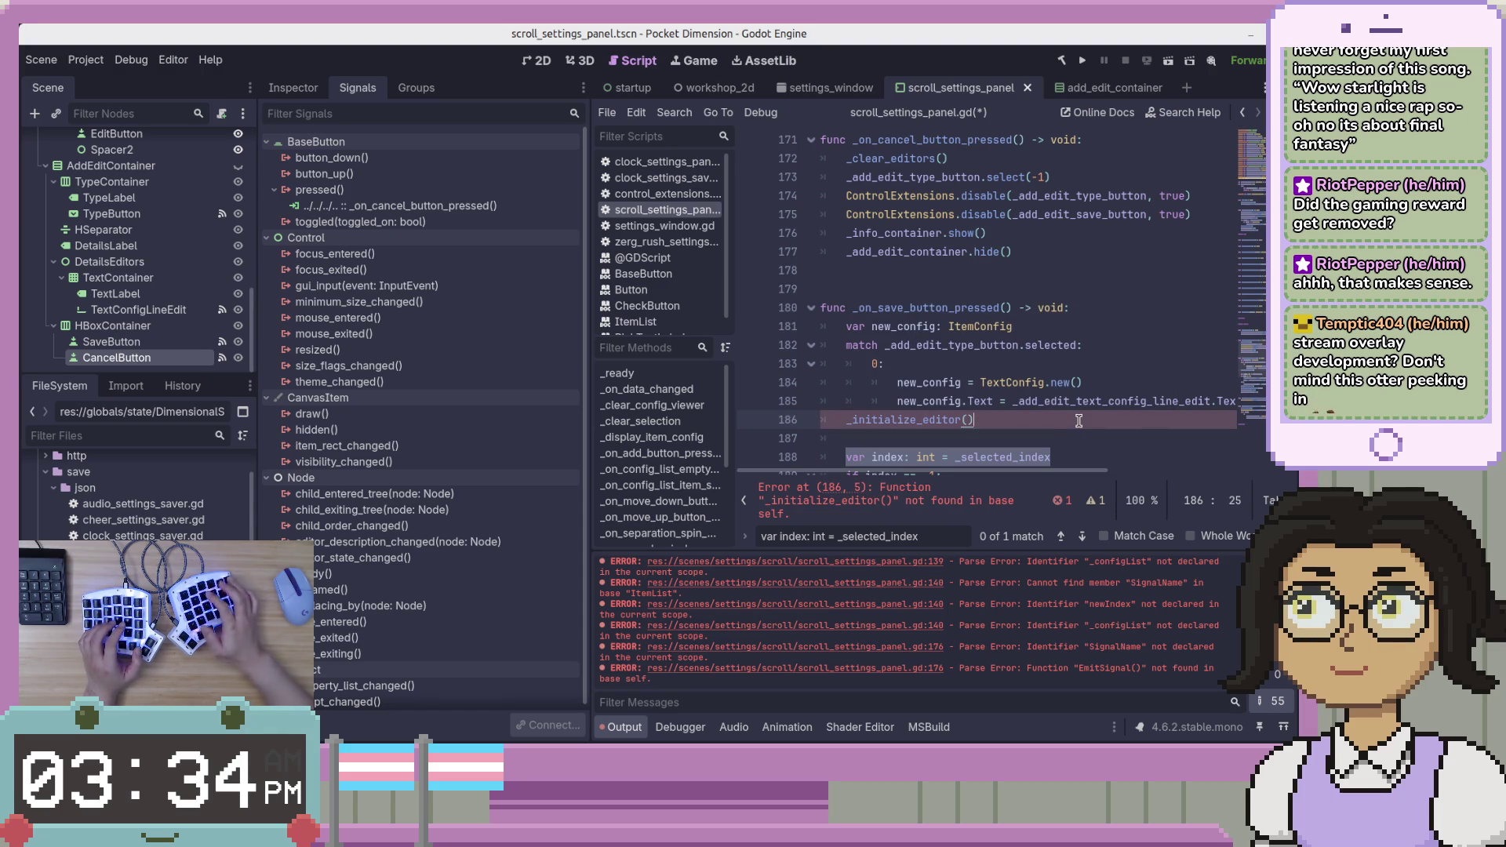
{"action": "key", "text": "ctrl+s"}
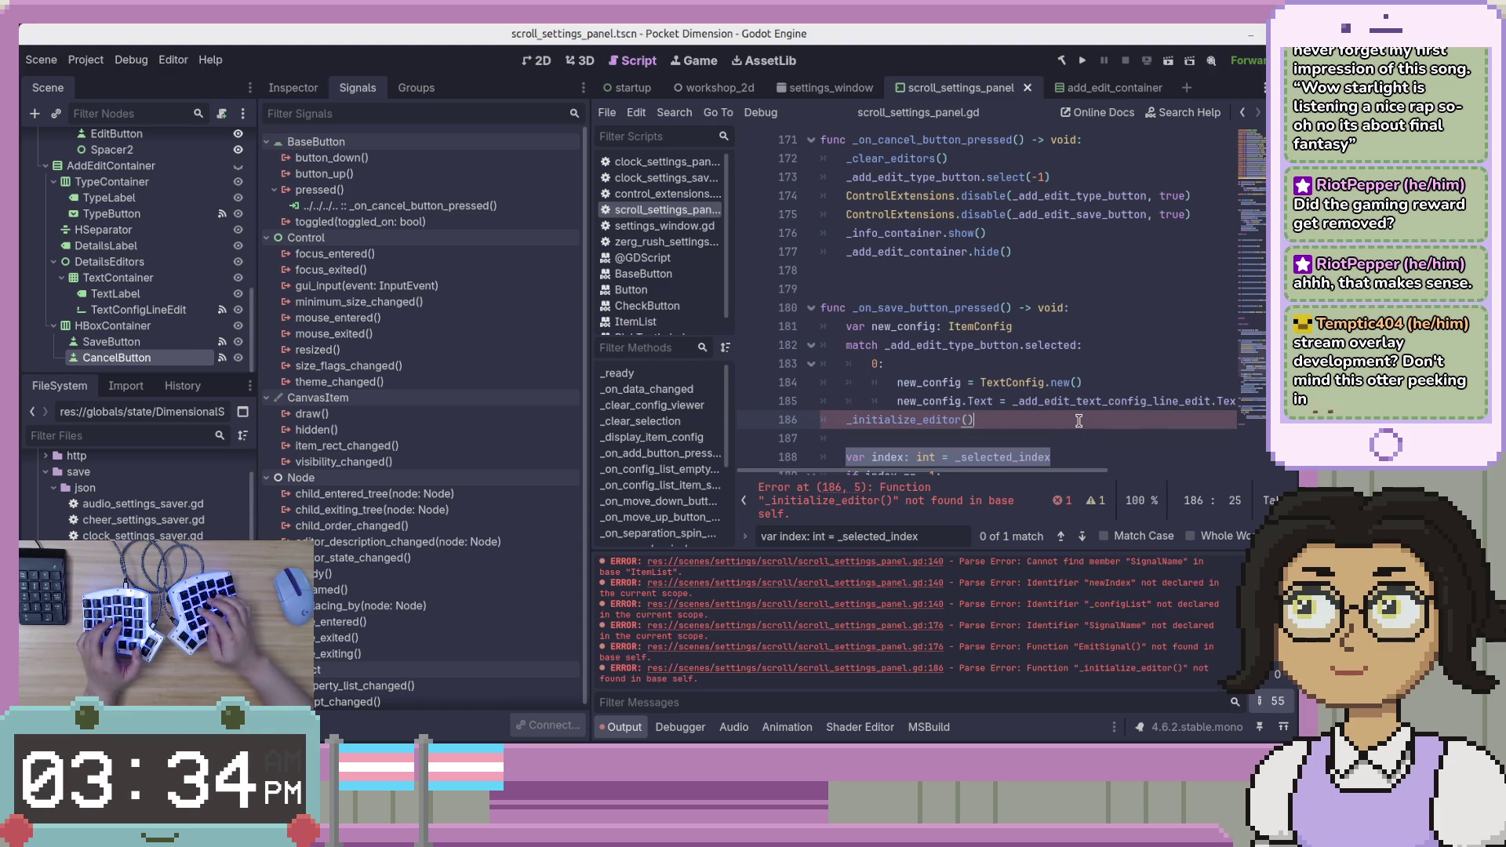
Write the header func _initialize_editor(config: ItemConfig = null) -> void: on line 171 and save.
{"action": "key", "text": "Up"}
{"action": "key", "text": "Up"}
{"action": "key", "text": "Up"}
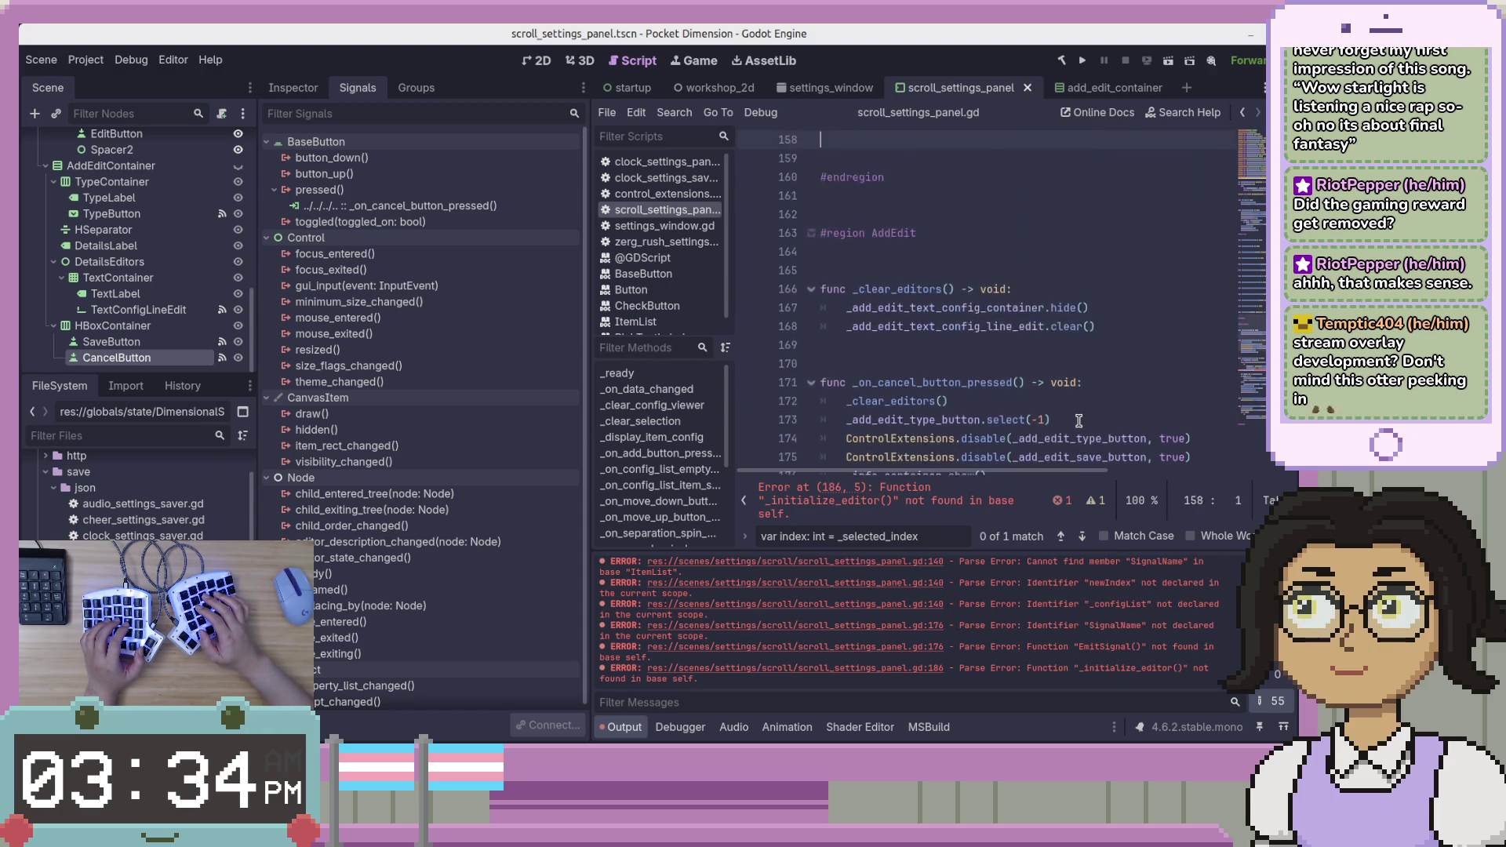
{"action": "key", "text": "Down"}
{"action": "key", "text": "Down"}
{"action": "key", "text": "Down"}
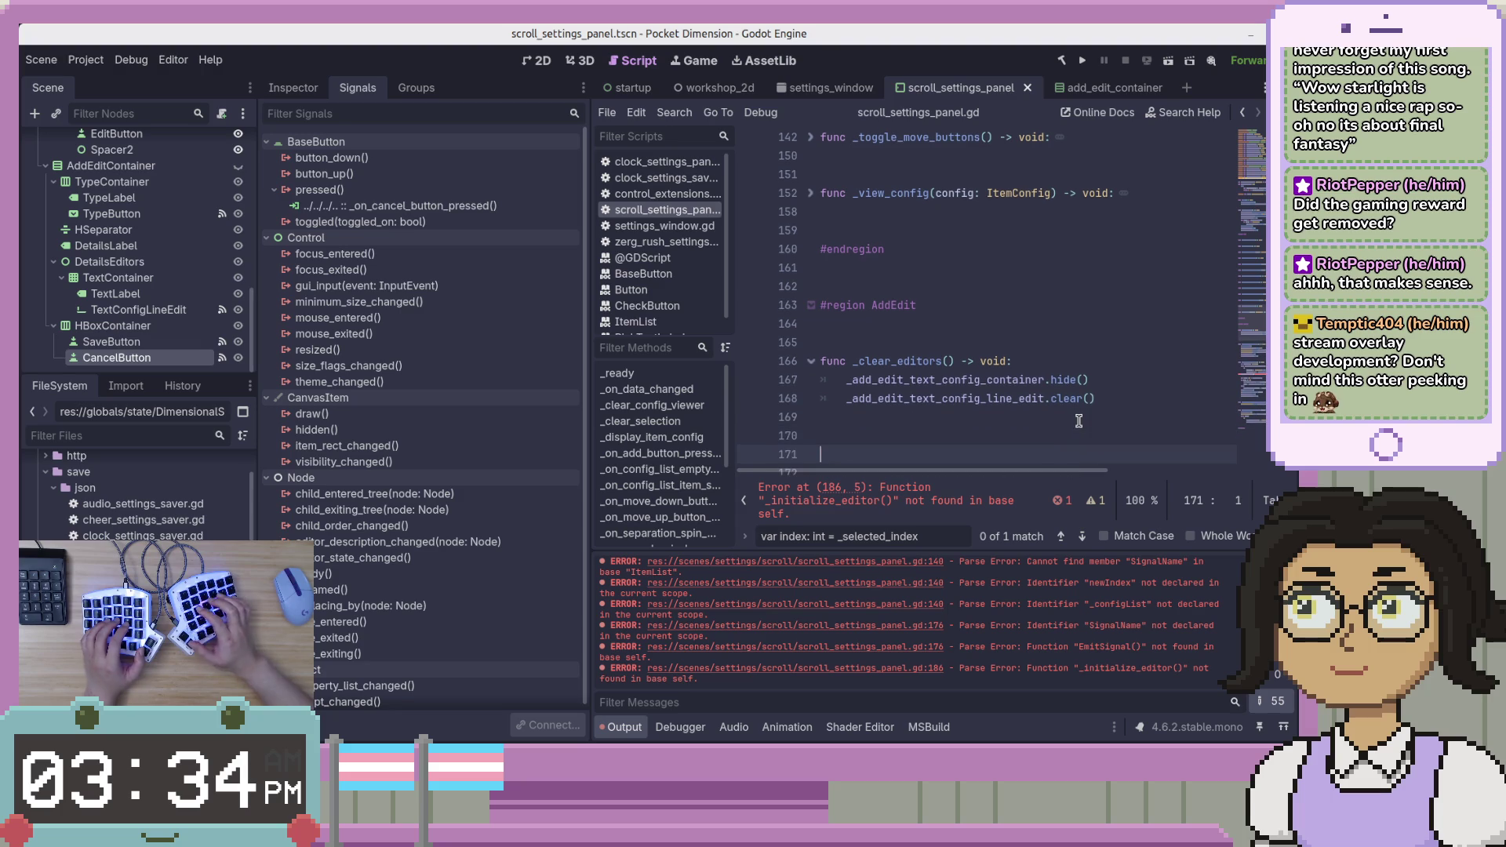
{"action": "type", "text": "func "}
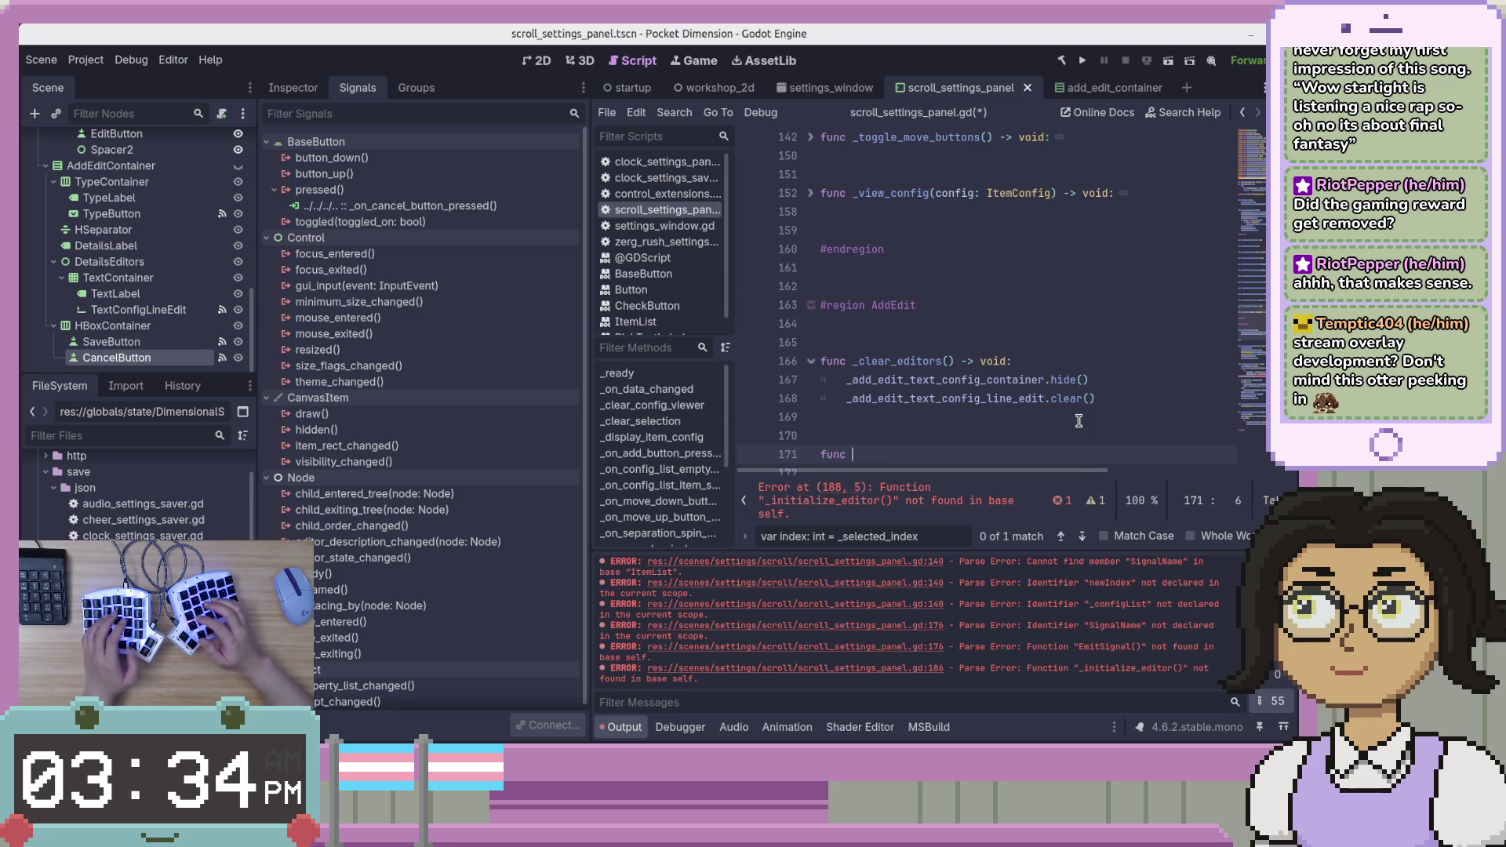
{"action": "type", "text": "_initialize_"}
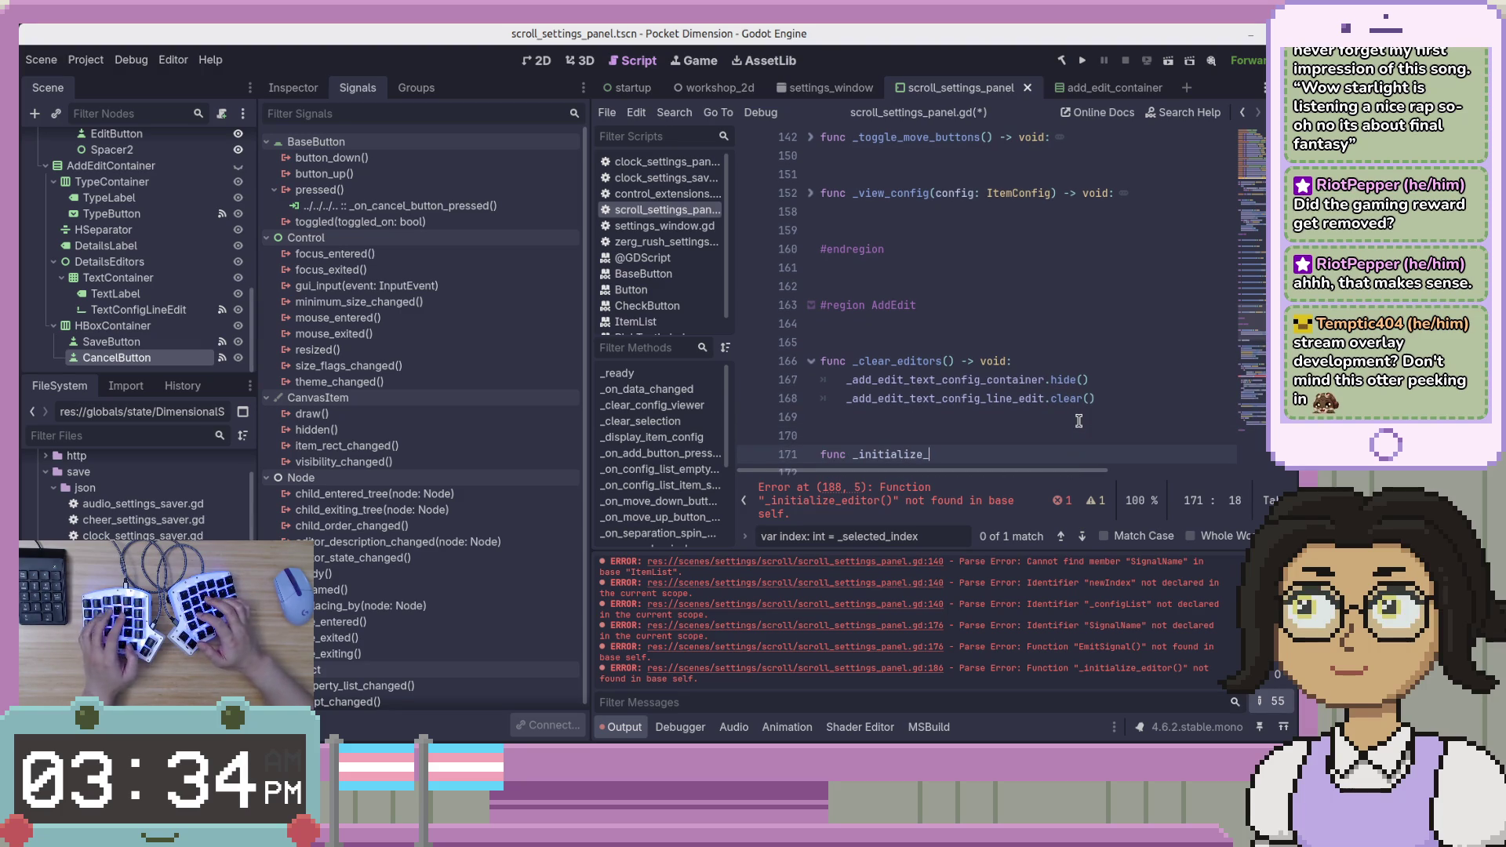
{"action": "type", "text": "editor() ->"}
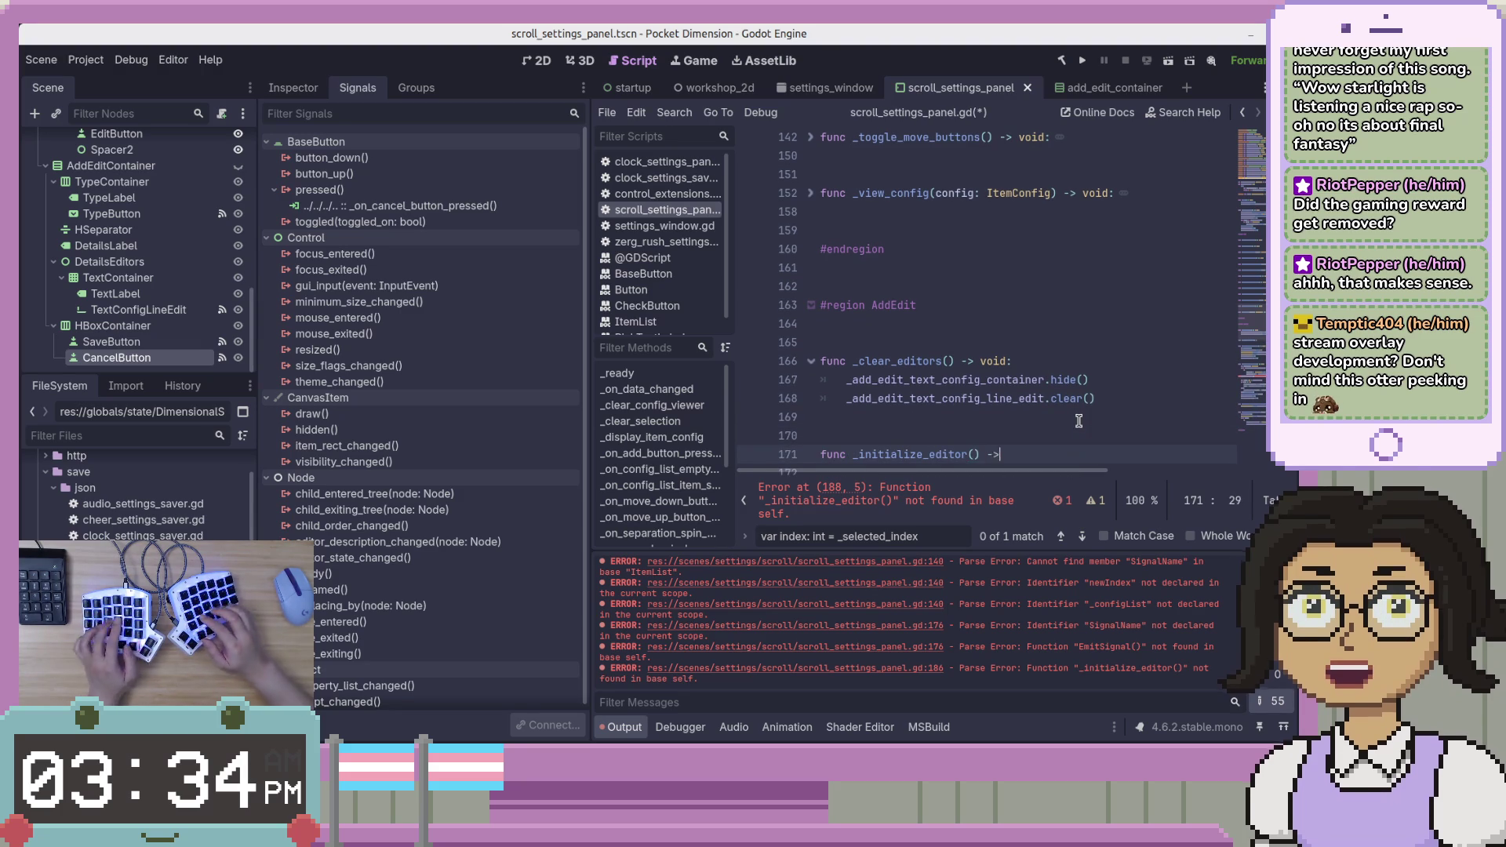
{"action": "type", "text": " void"}
{"action": "key", "text": "Return"}
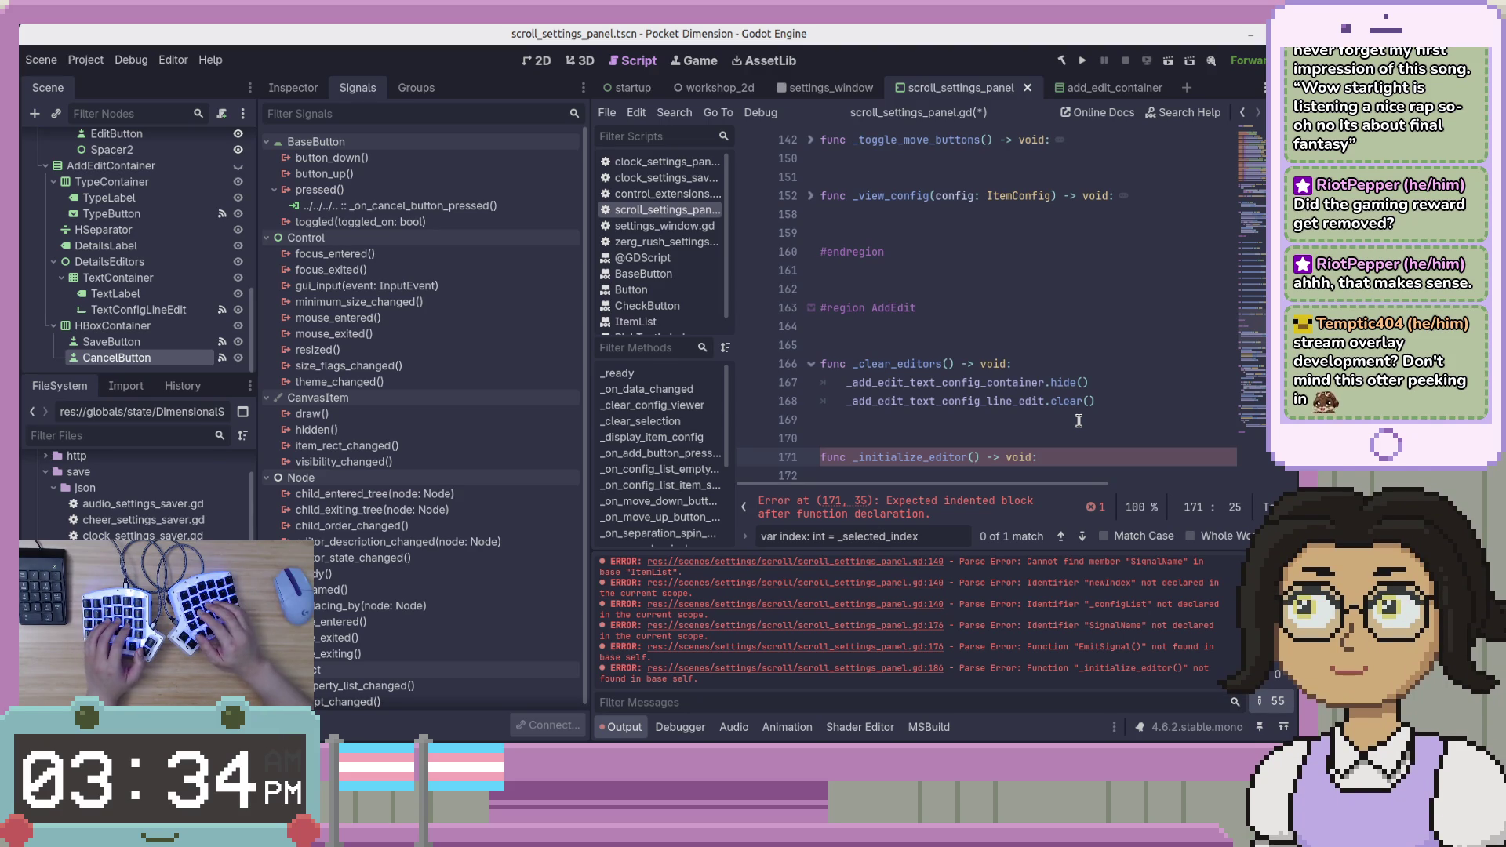
{"action": "type", "text": "ite_"}
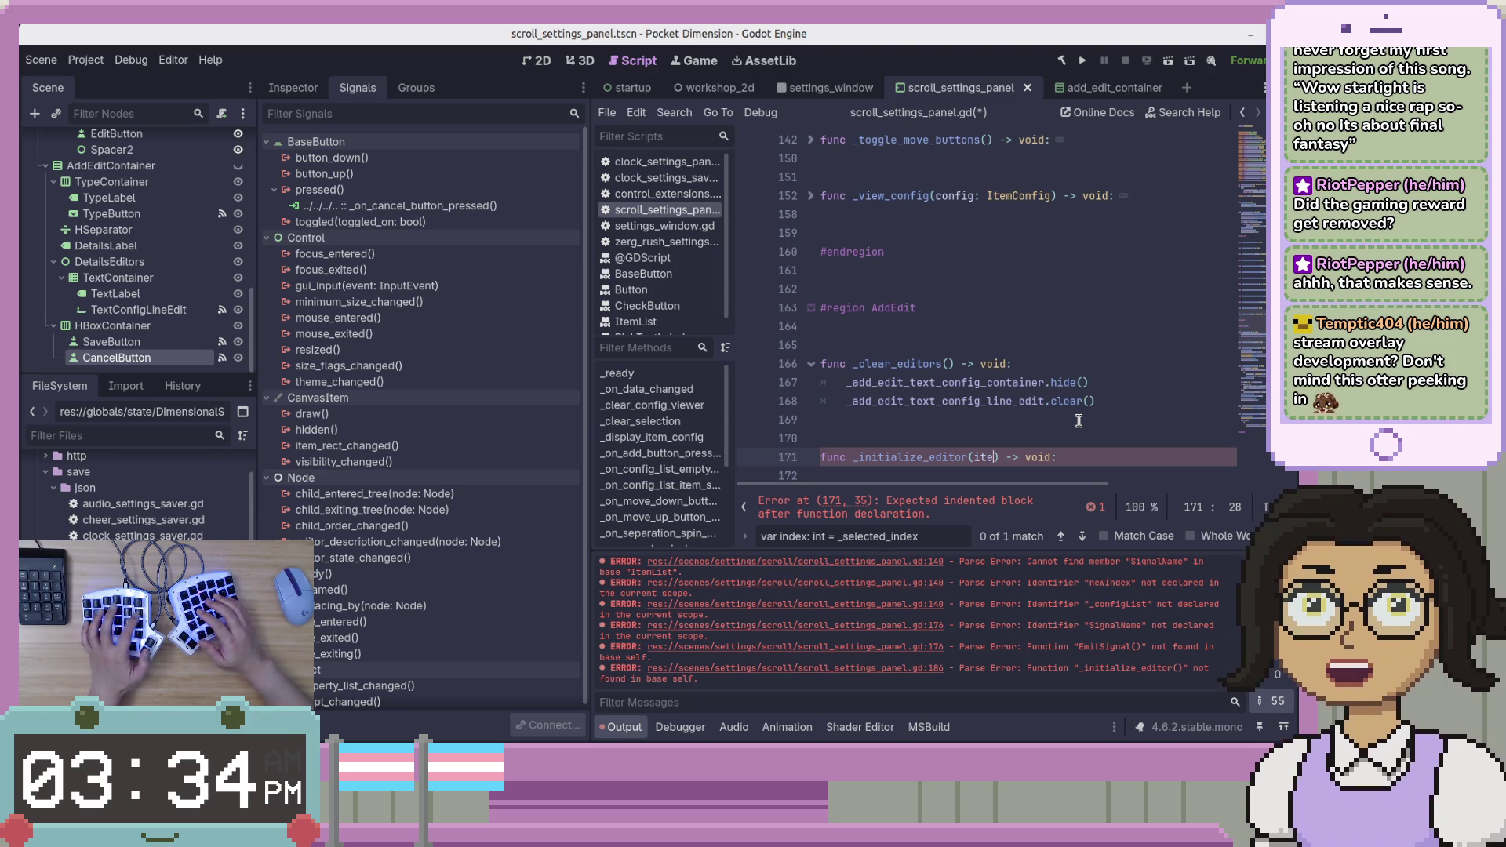
{"action": "key", "text": "BackSpace"}
{"action": "type", "text": "m"}
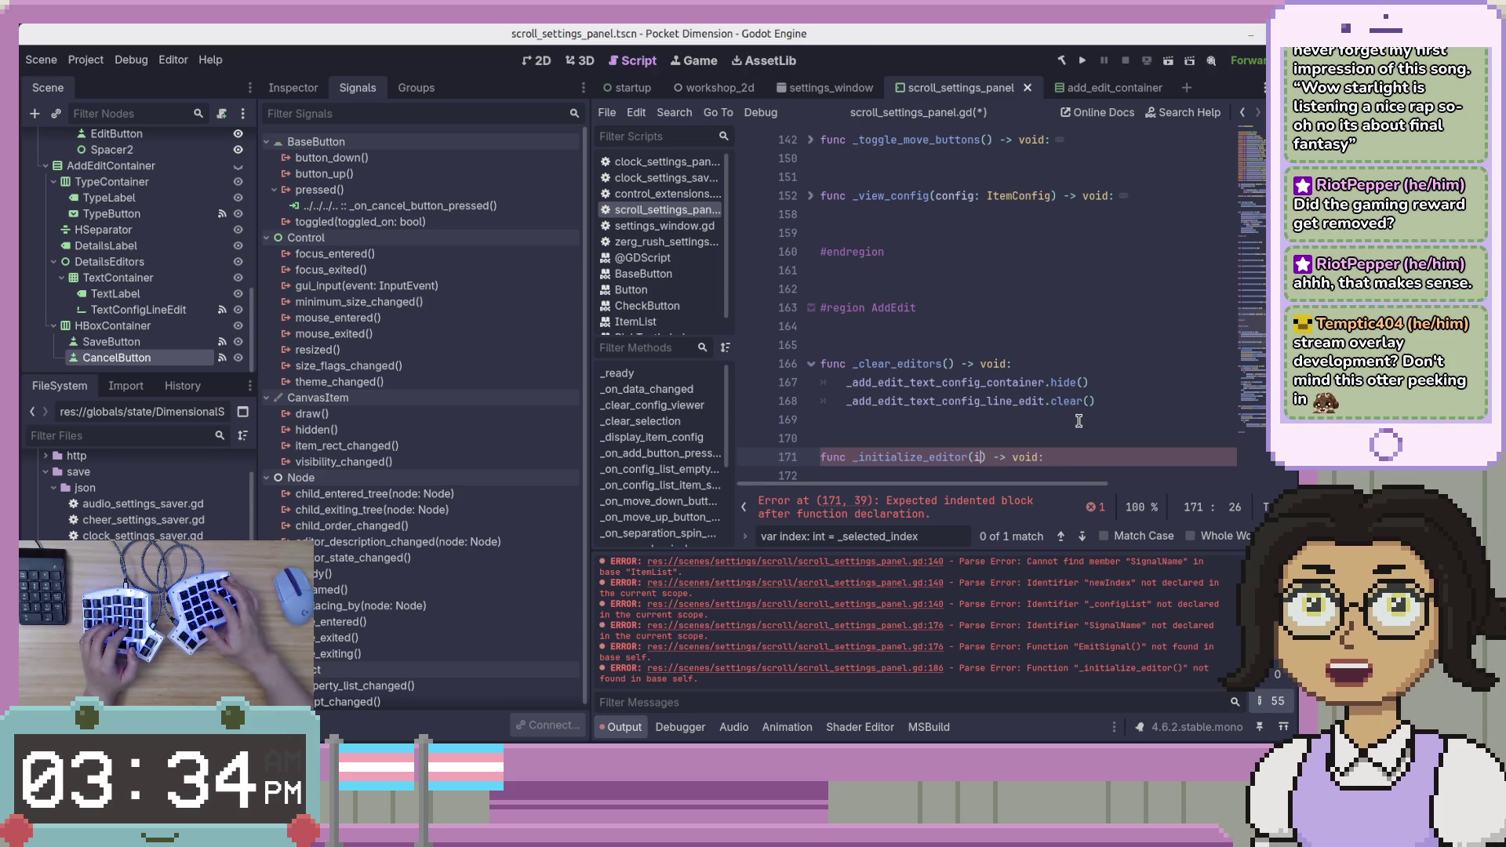
{"action": "key", "text": "BackSpace"}
{"action": "key", "text": "BackSpace"}
{"action": "type", "text": "config: "}
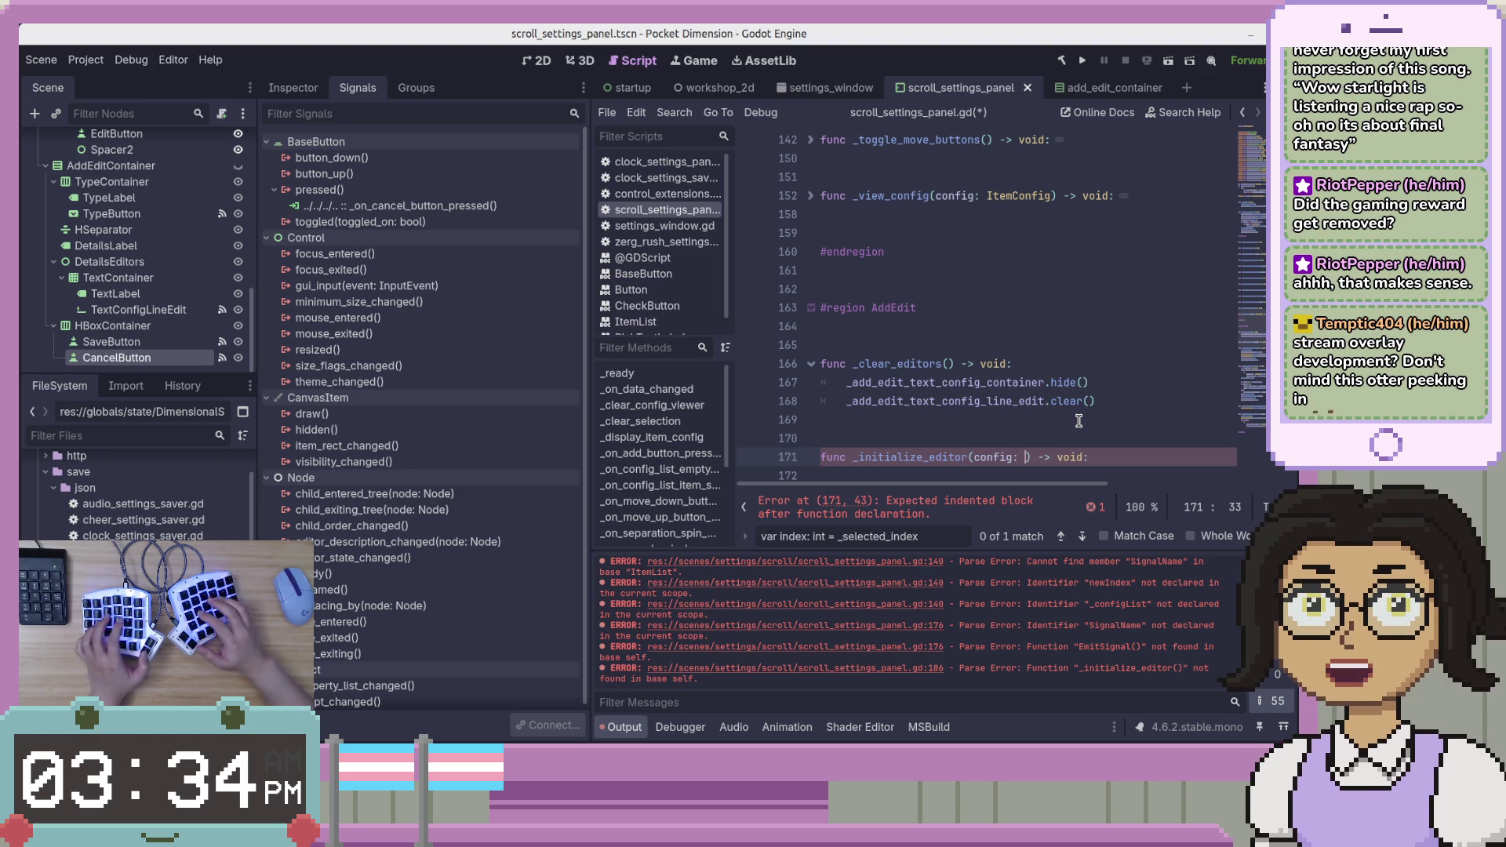
{"action": "type", "text": "ItemCon"}
{"action": "key", "text": "Return"}
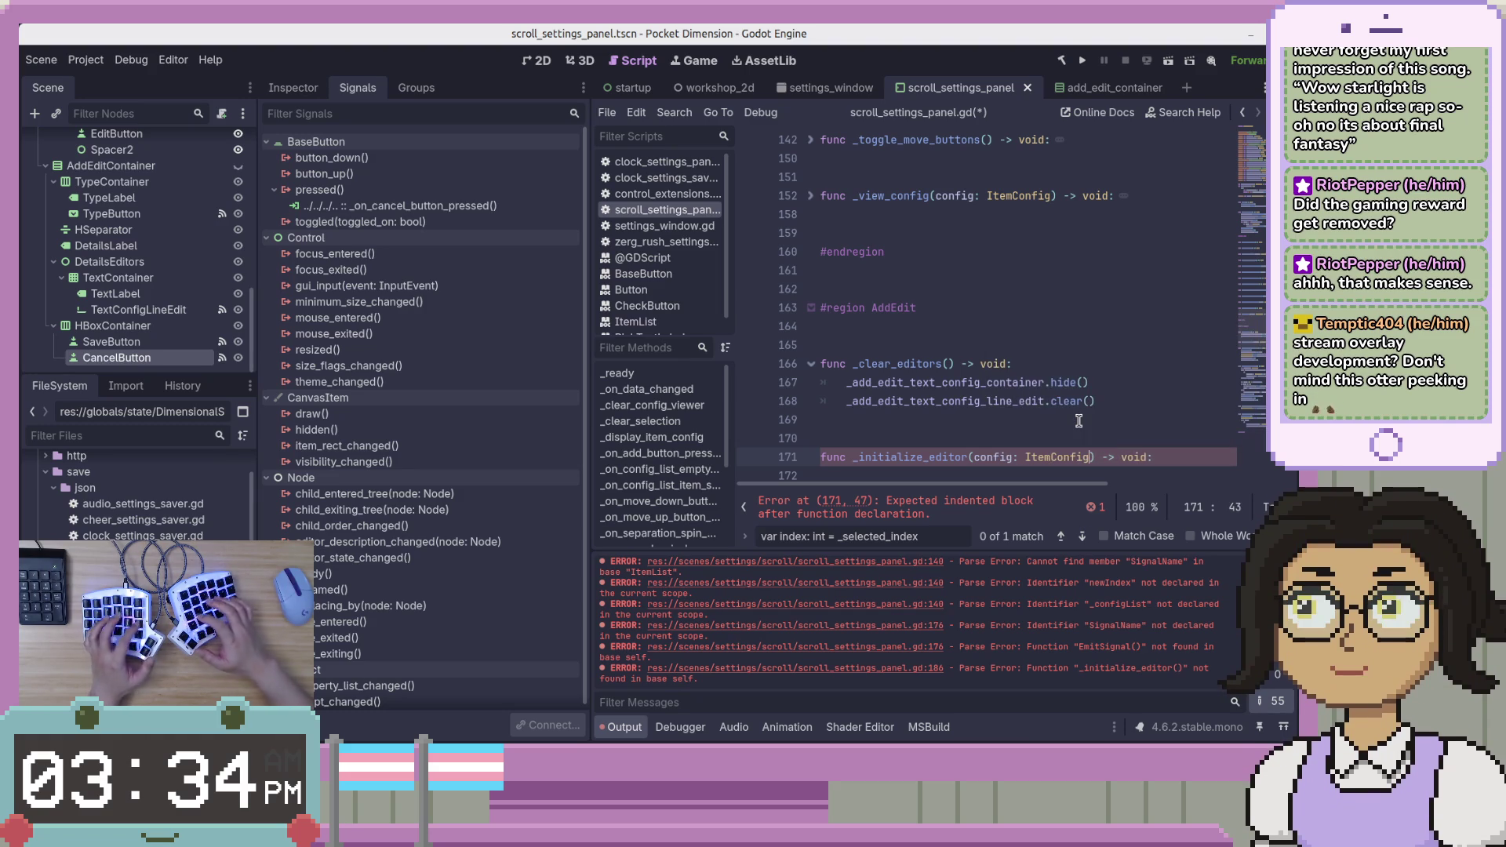
{"action": "type", "text": "= null"}
{"action": "key", "text": "End"}
{"action": "key", "text": "ctrl+s"}
Close the VS Code references peek and add _clear_editors() as the function's first line.
{"action": "key", "text": "Down"}
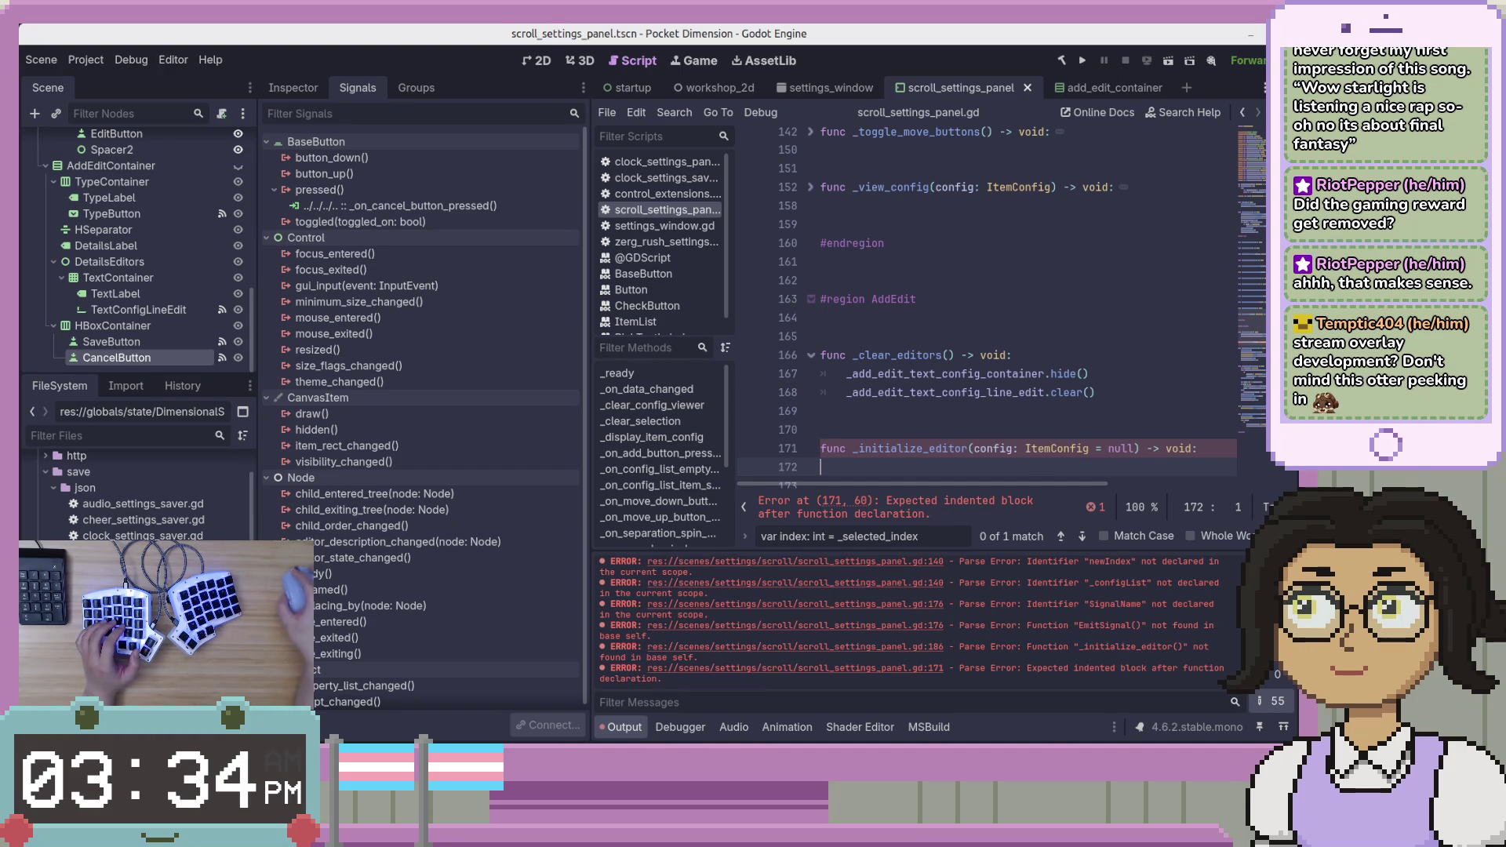
{"action": "key", "text": "alt+Tab"}
{"action": "left_click", "coordinate": [1028, 236]}
{"action": "key", "text": "Escape"}
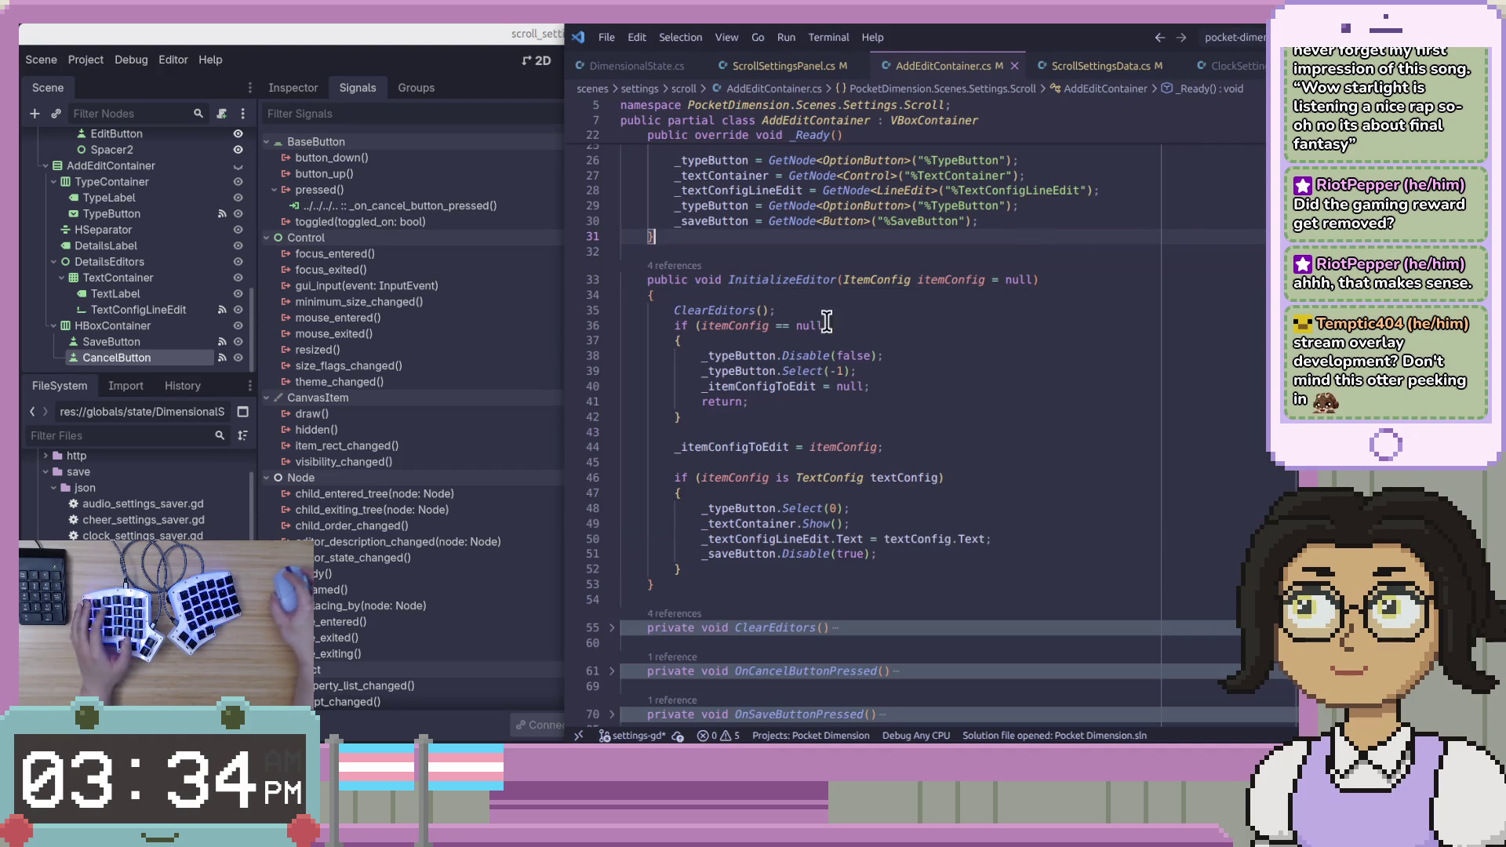
{"action": "key", "text": "alt+Tab"}
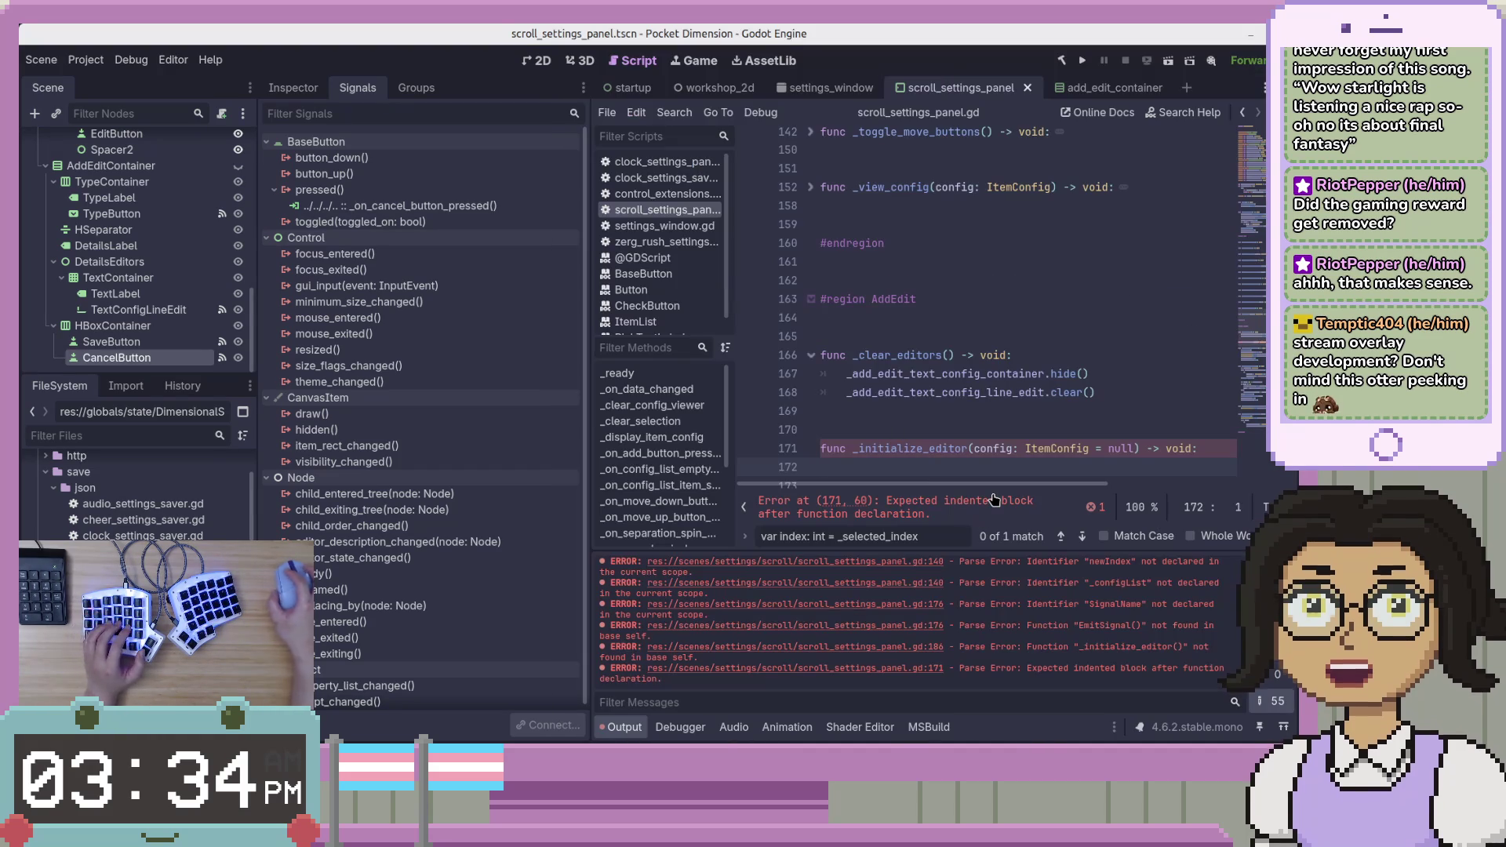
{"action": "type", "text": "_clear_"}
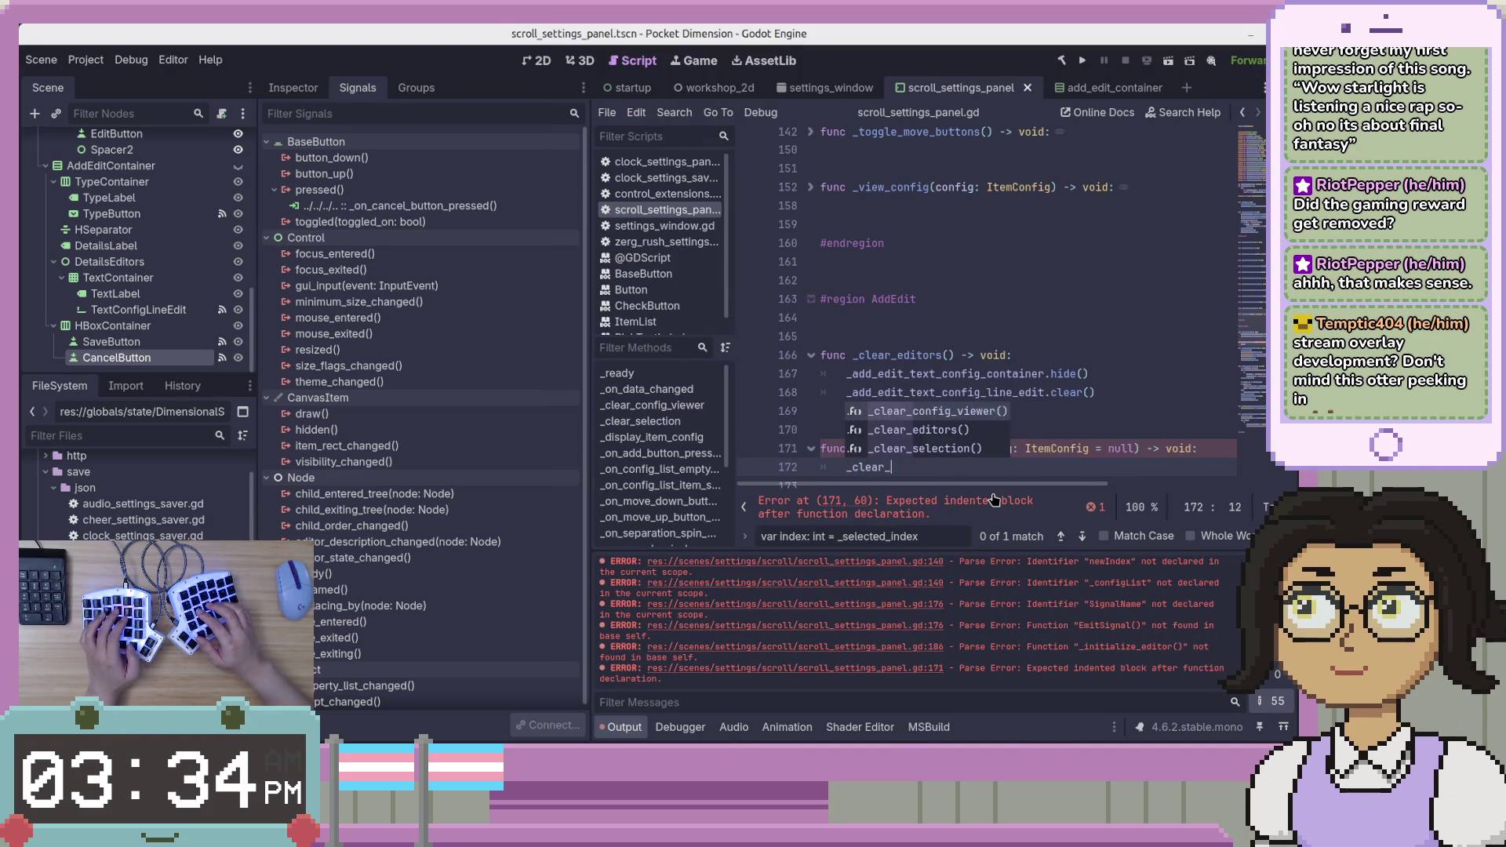
{"action": "type", "text": "editors()"}
{"action": "key", "text": "Return"}
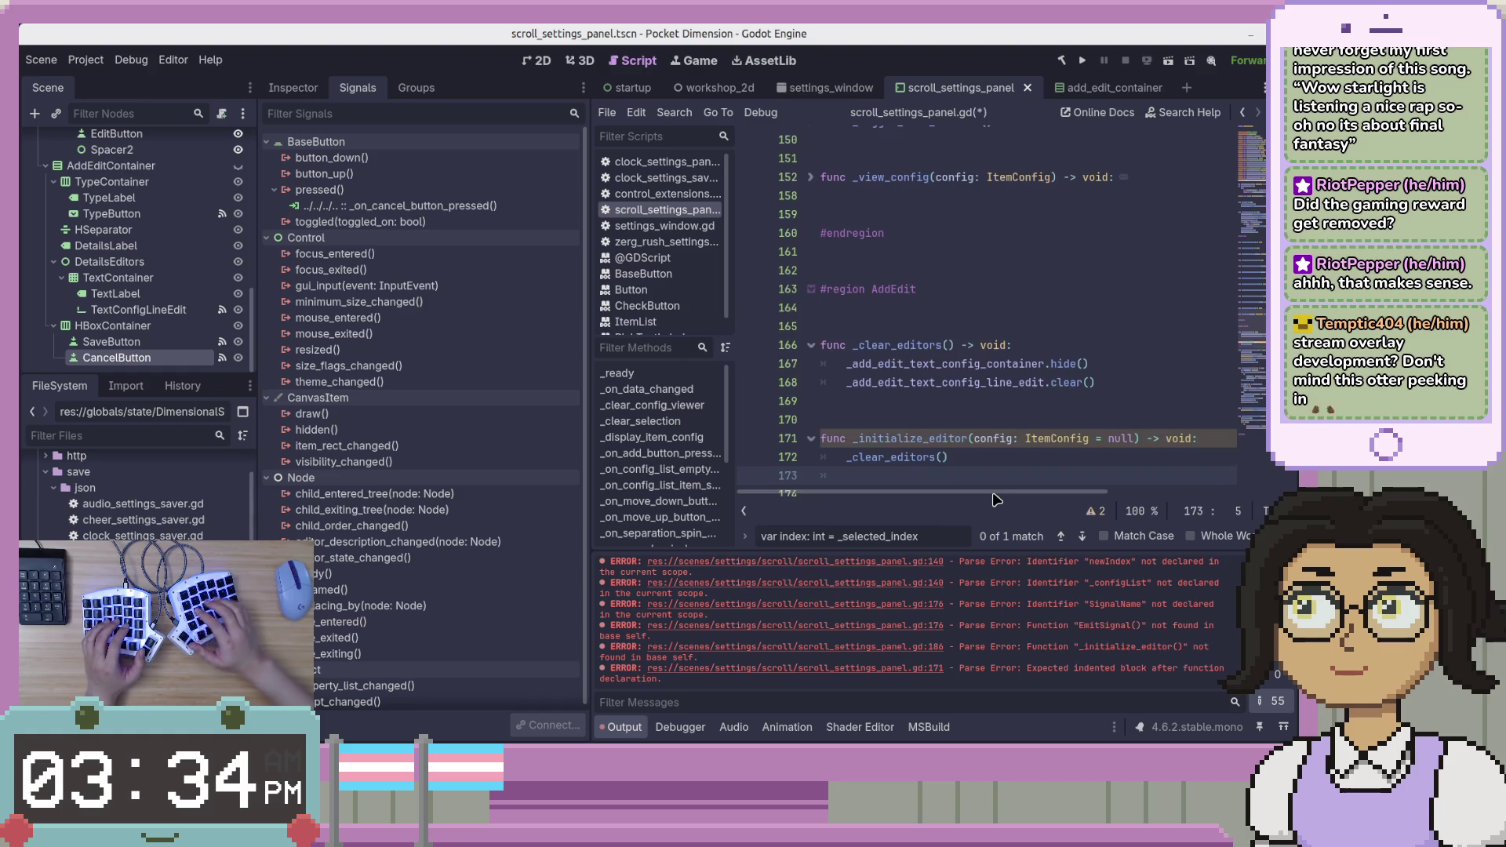
Select InitializeEditor's C# body following the ClearEditors call.
{"action": "key", "text": "alt+Tab"}
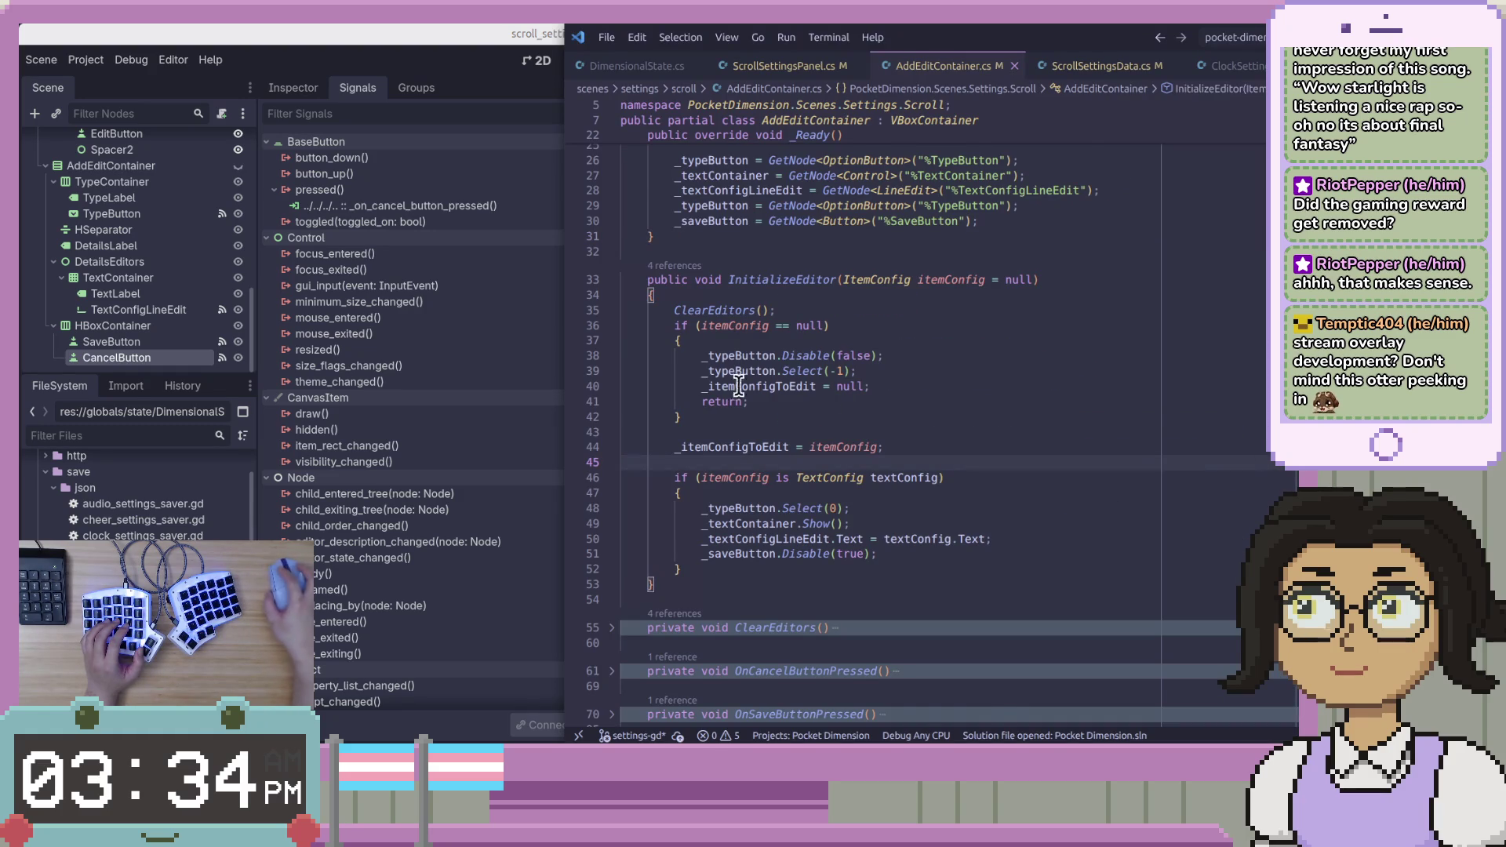
{"action": "scroll", "coordinate": [695, 384], "scroll_direction": "down", "scroll_amount": 1}
{"action": "mouse_move", "coordinate": [675, 285]}
{"action": "left_mouse_down"}
{"action": "mouse_move", "coordinate": [722, 502]}
{"action": "mouse_move", "coordinate": [757, 524]}
{"action": "left_mouse_up"}
{"action": "key", "text": "ctrl+c"}
{"action": "key", "text": "alt+Tab"}
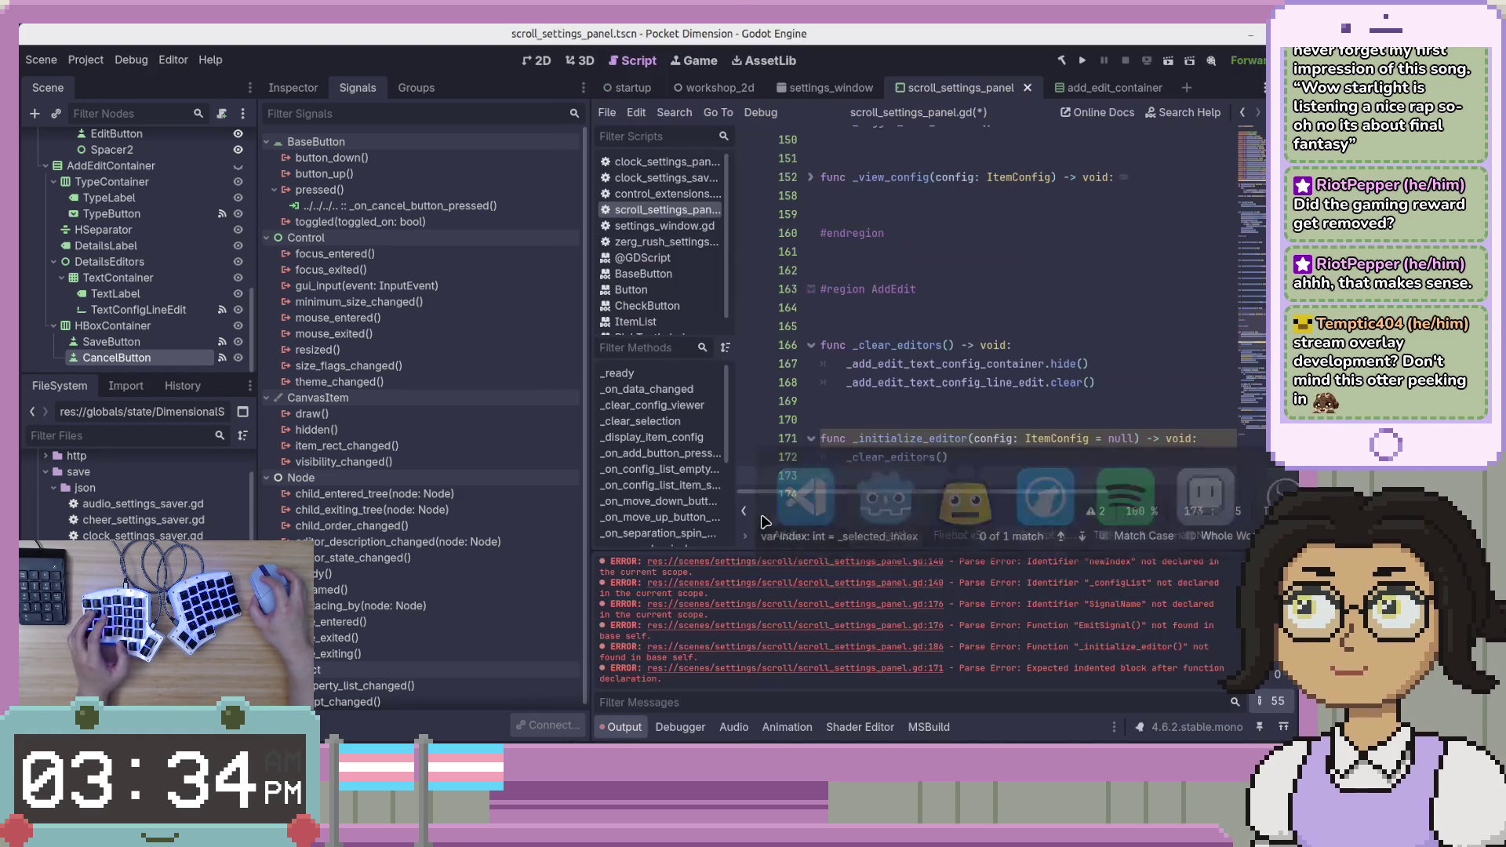
Paste the C# InitializeEditor body under _initialize_editor and rewrite the null check.
{"action": "scroll", "coordinate": [998, 416], "scroll_direction": "down", "scroll_amount": 5}
{"action": "scroll", "coordinate": [998, 417], "scroll_direction": "up", "scroll_amount": 2}
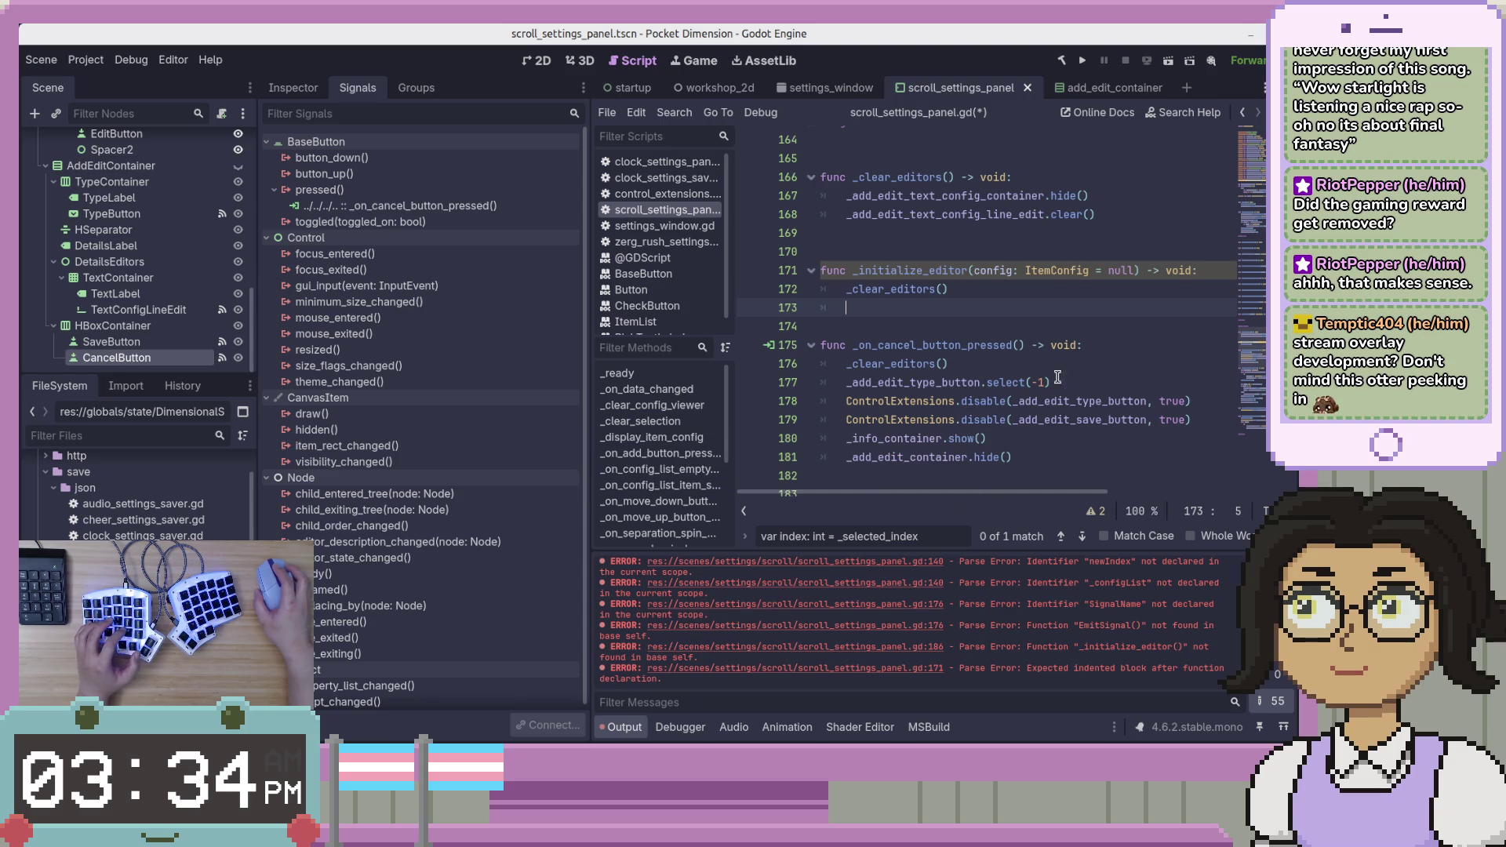
{"action": "key", "text": "ctrl+v"}
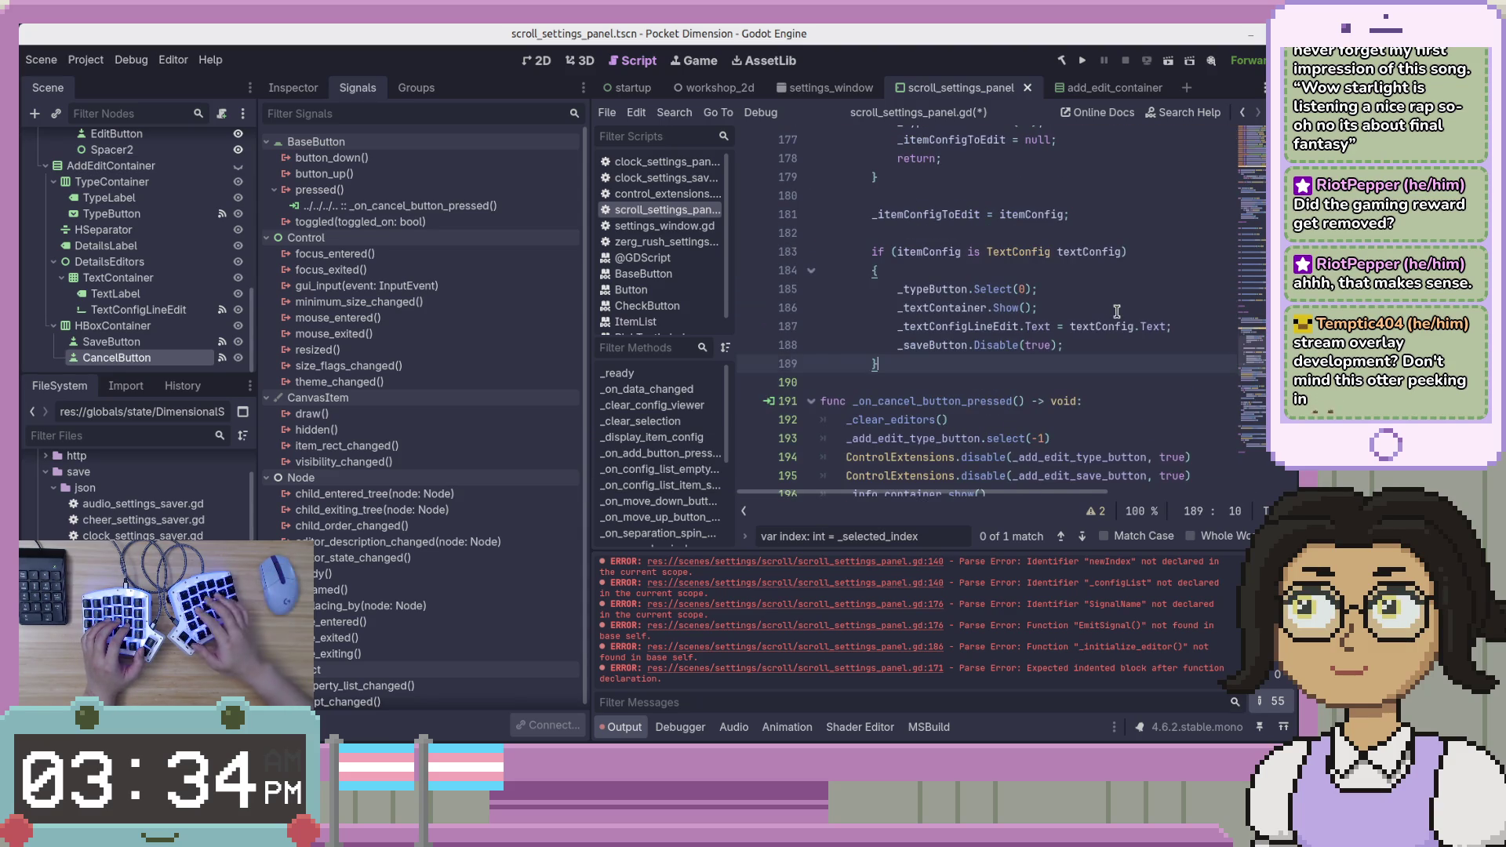
{"action": "key", "text": "Return"}
{"action": "key", "text": "Up"}
{"action": "scroll", "coordinate": [1033, 307], "scroll_direction": "up", "scroll_amount": 2}
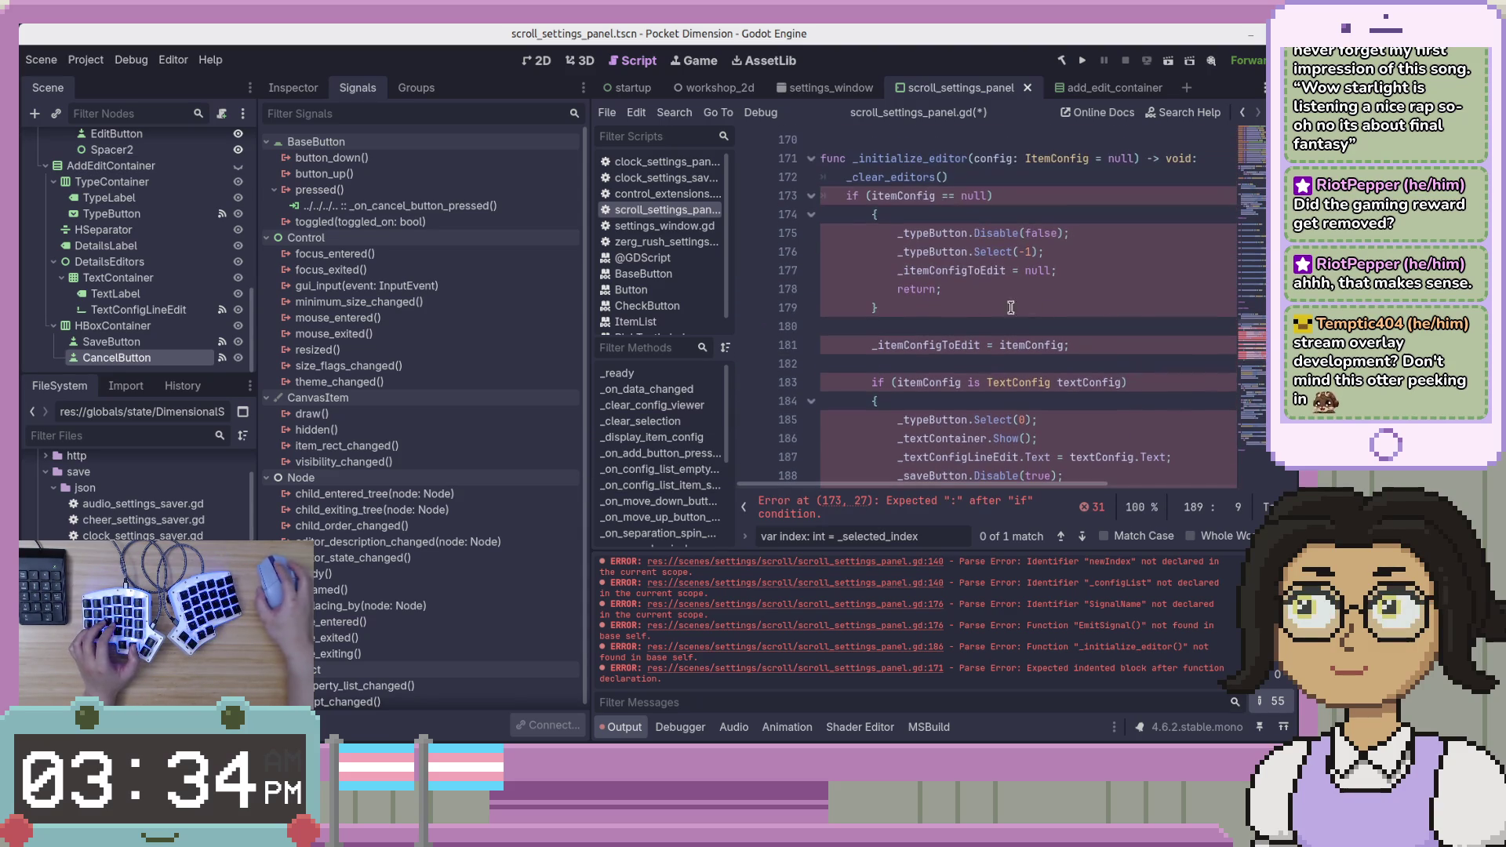
{"action": "left_click", "coordinate": [855, 197], "text": "shift"}
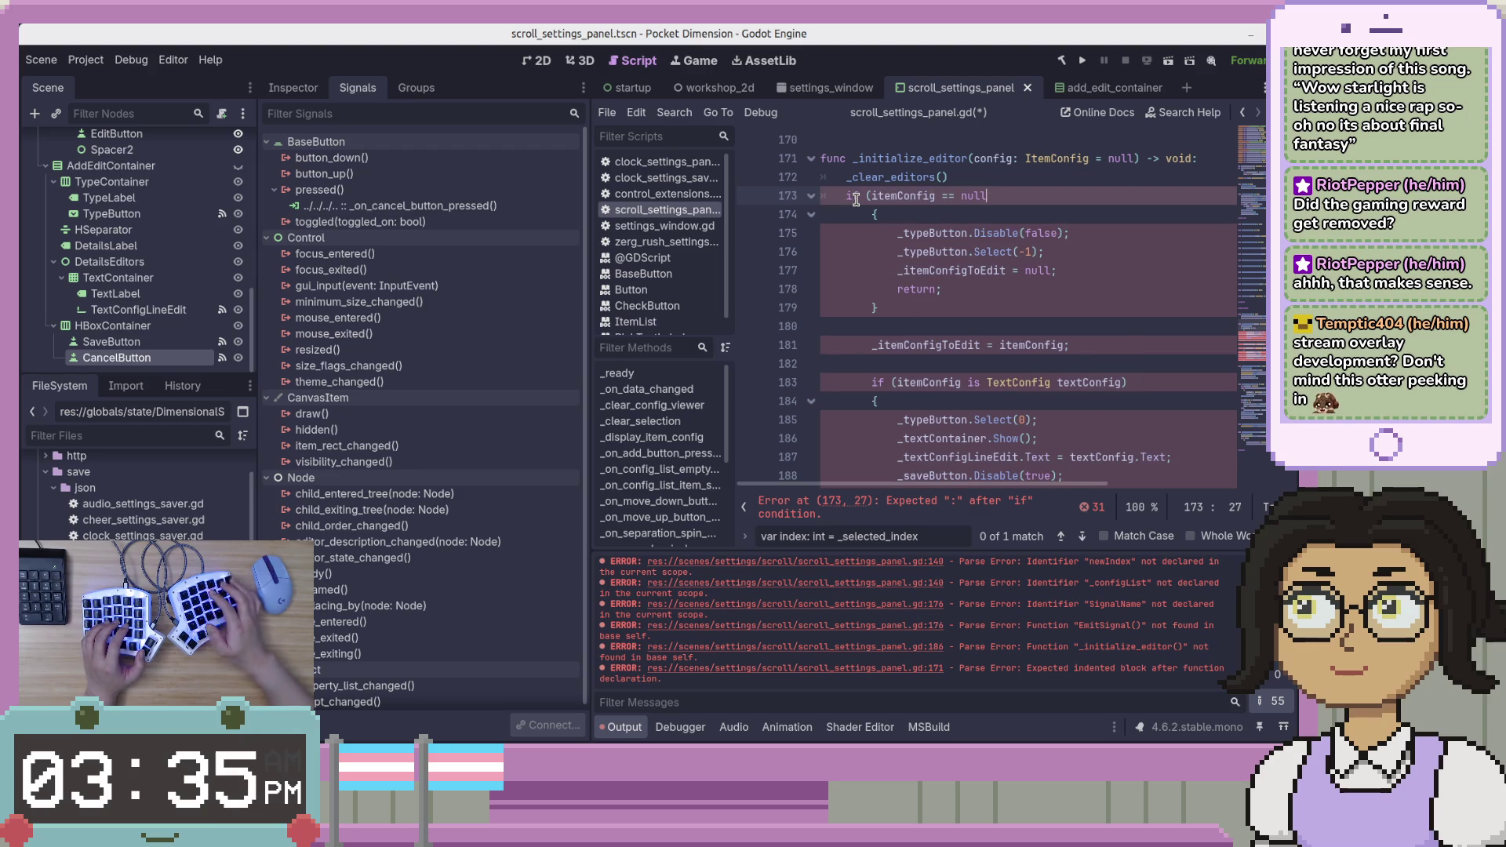
{"action": "type", "text": ":"}
{"action": "key", "text": "ctrl+z"}
Delete the opening and closing brace lines of the null-check branch.
{"action": "key", "text": "Down"}
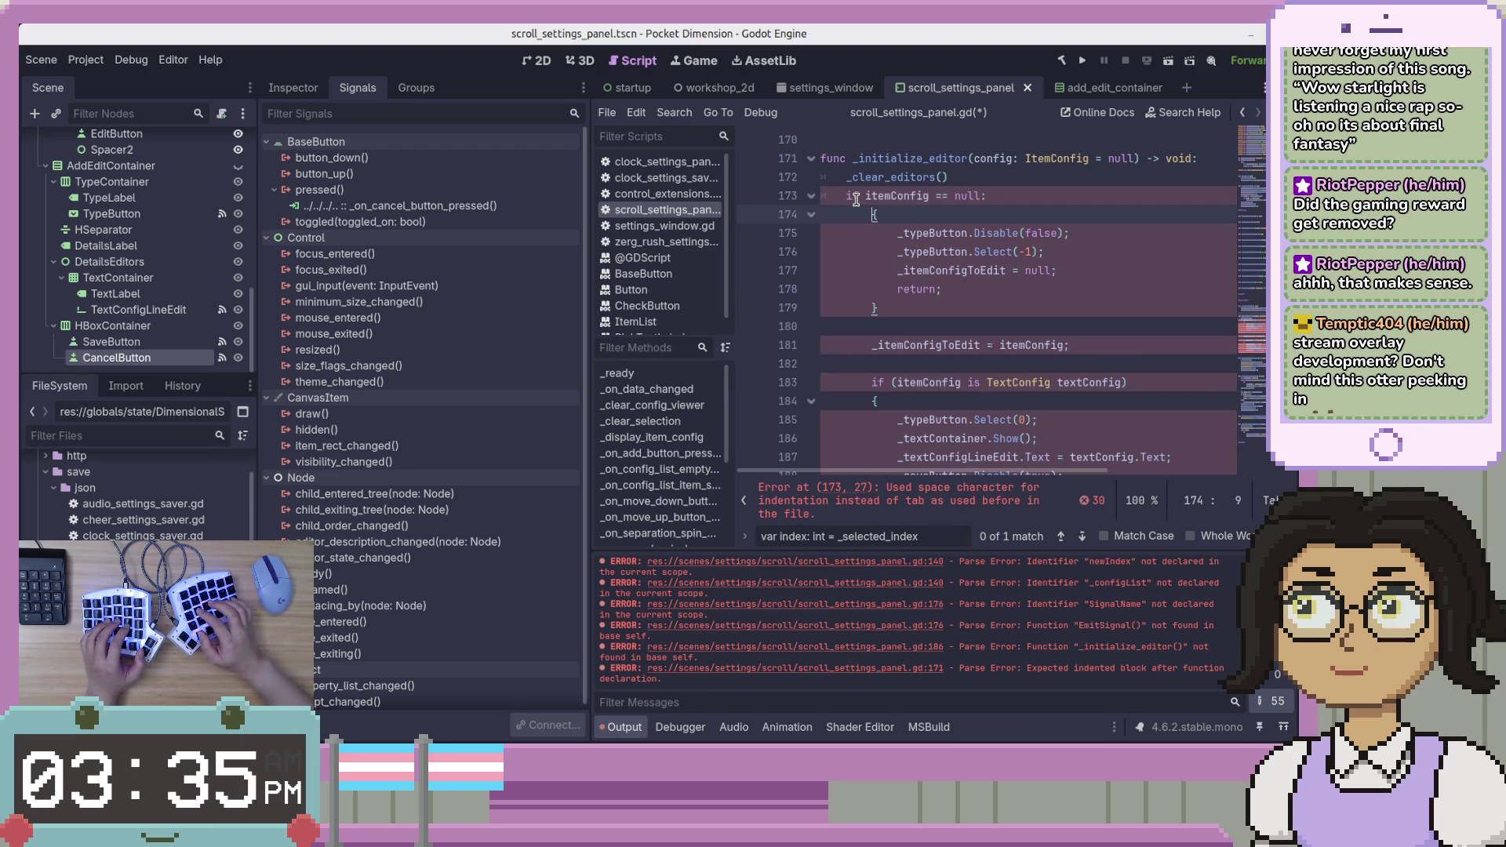
{"action": "key", "text": "shift+Up"}
{"action": "key", "text": "BackSpace"}
{"action": "key", "text": "Down"}
{"action": "key", "text": "Down"}
{"action": "key", "text": "Down"}
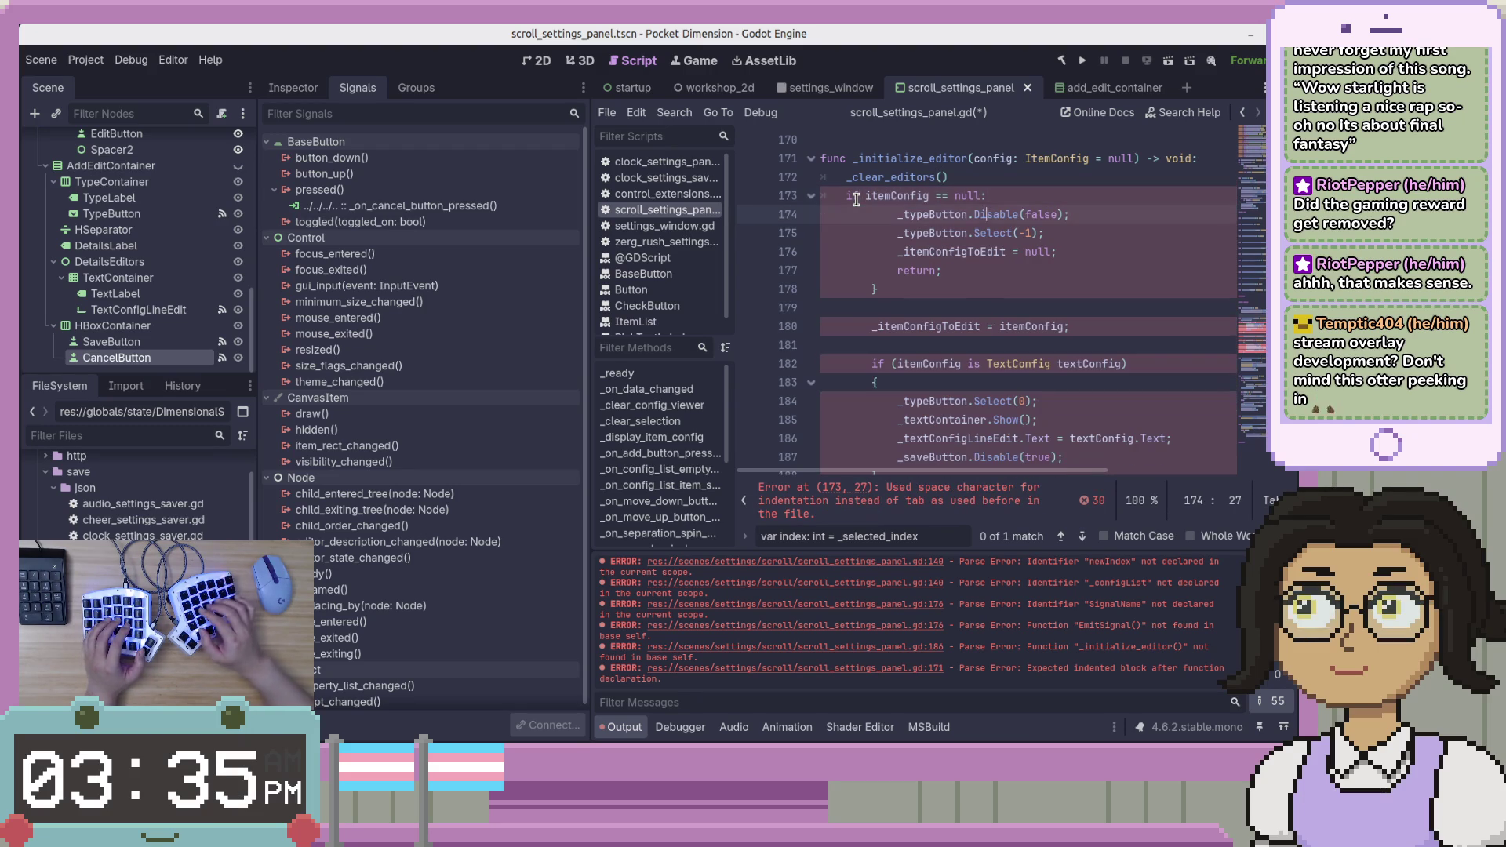
{"action": "key", "text": "Up"}
{"action": "key", "text": "shift+Up"}
{"action": "key", "text": "BackSpace"}
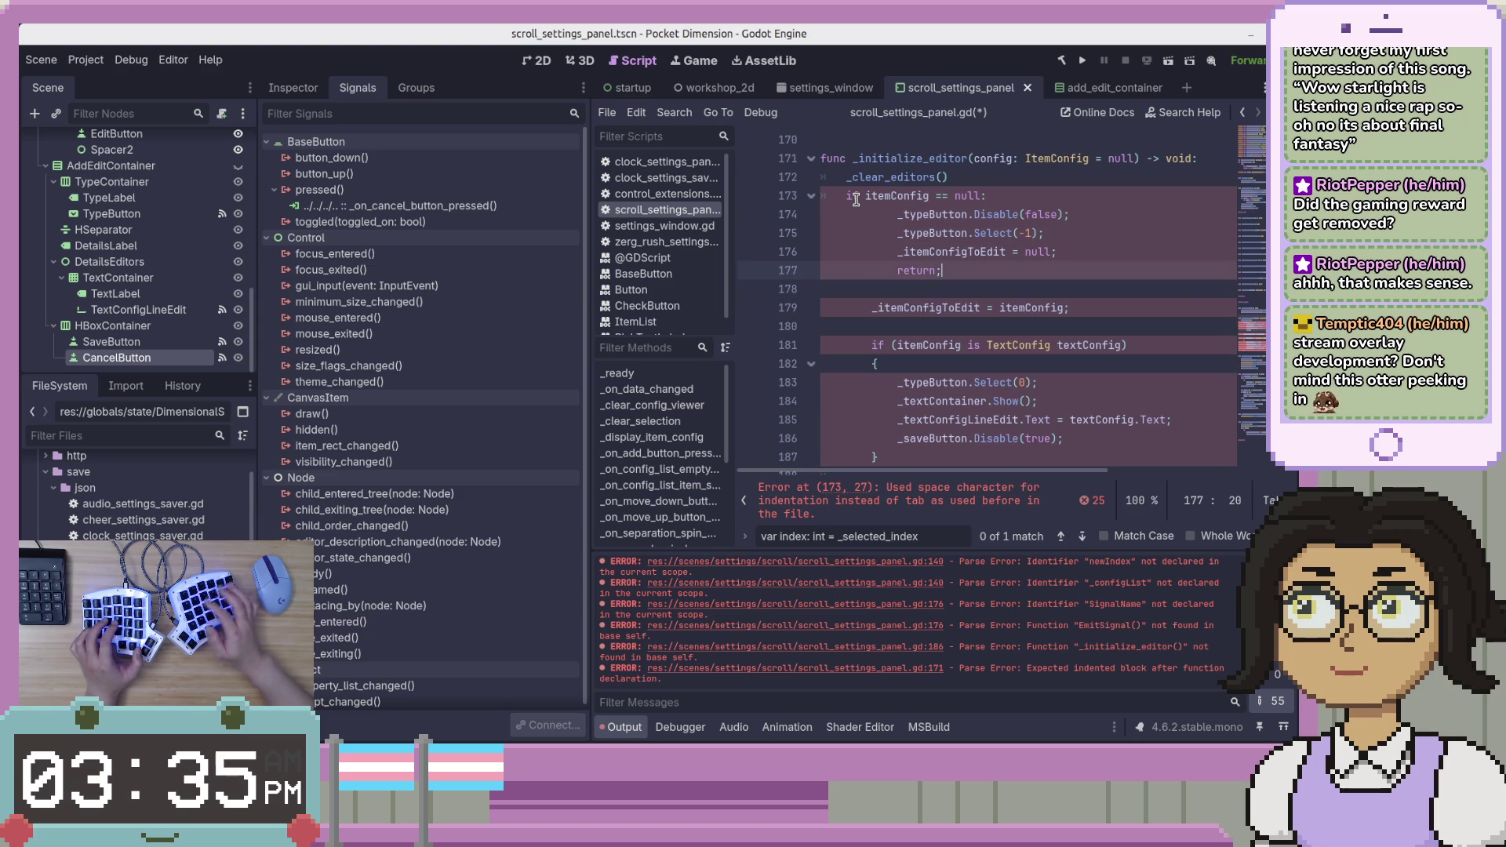
Strip semicolons from the four branch lines with multi-cursor and indent them under the if.
{"action": "key", "text": "shift+alt+Up"}
{"action": "key", "text": "shift+alt+Up"}
{"action": "key", "text": "shift+alt+Up"}
{"action": "key", "text": "BackSpace"}
{"action": "key", "text": "shift+Tab"}
{"action": "key", "text": "shift+Tab"}
{"action": "key", "text": "shift+Tab"}
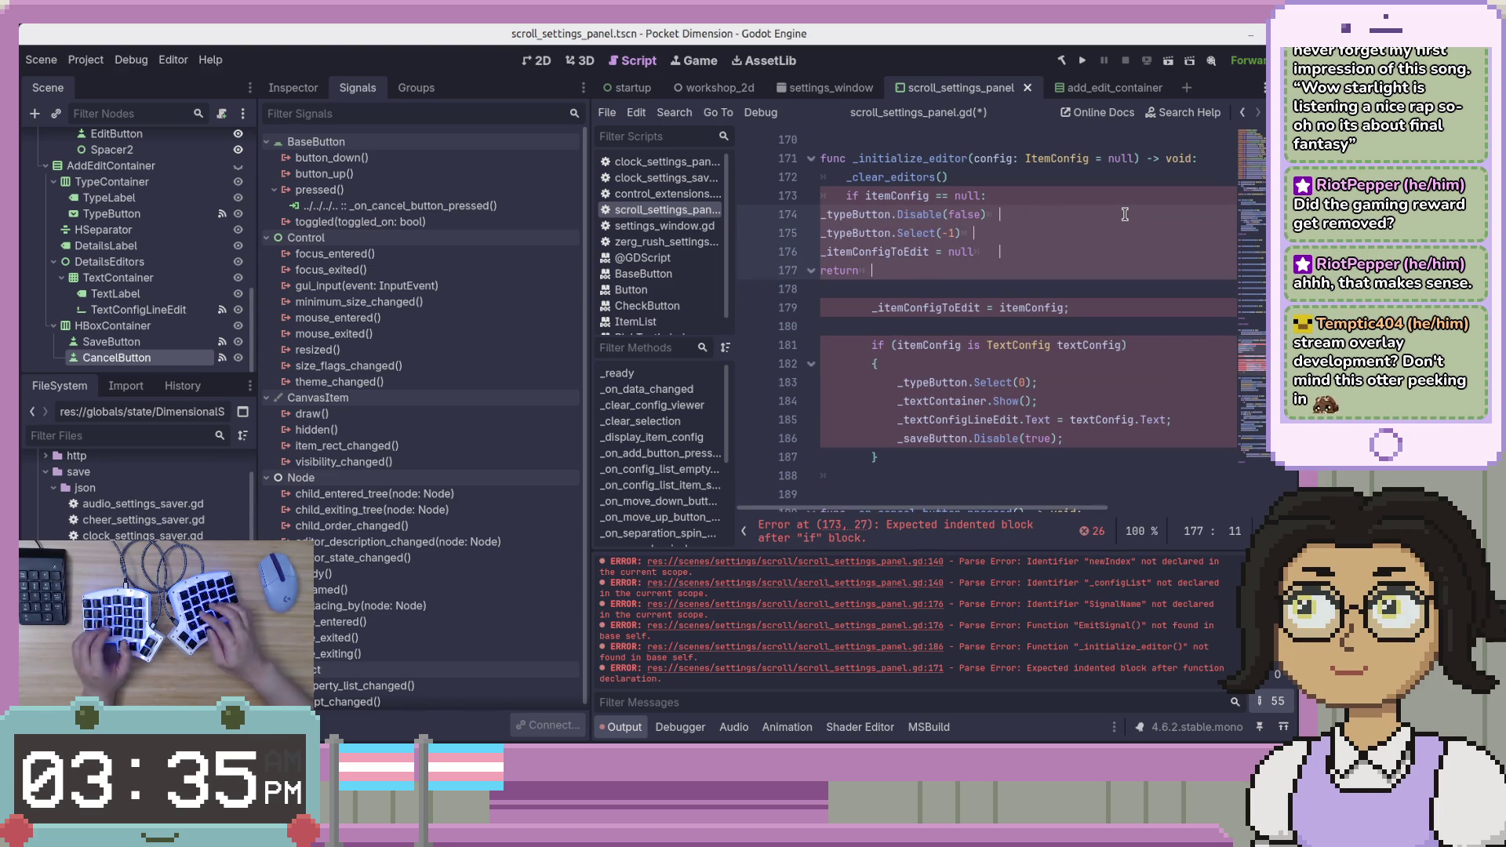
{"action": "key", "text": "Home"}
{"action": "key", "text": "Tab"}
{"action": "key", "text": "Tab"}
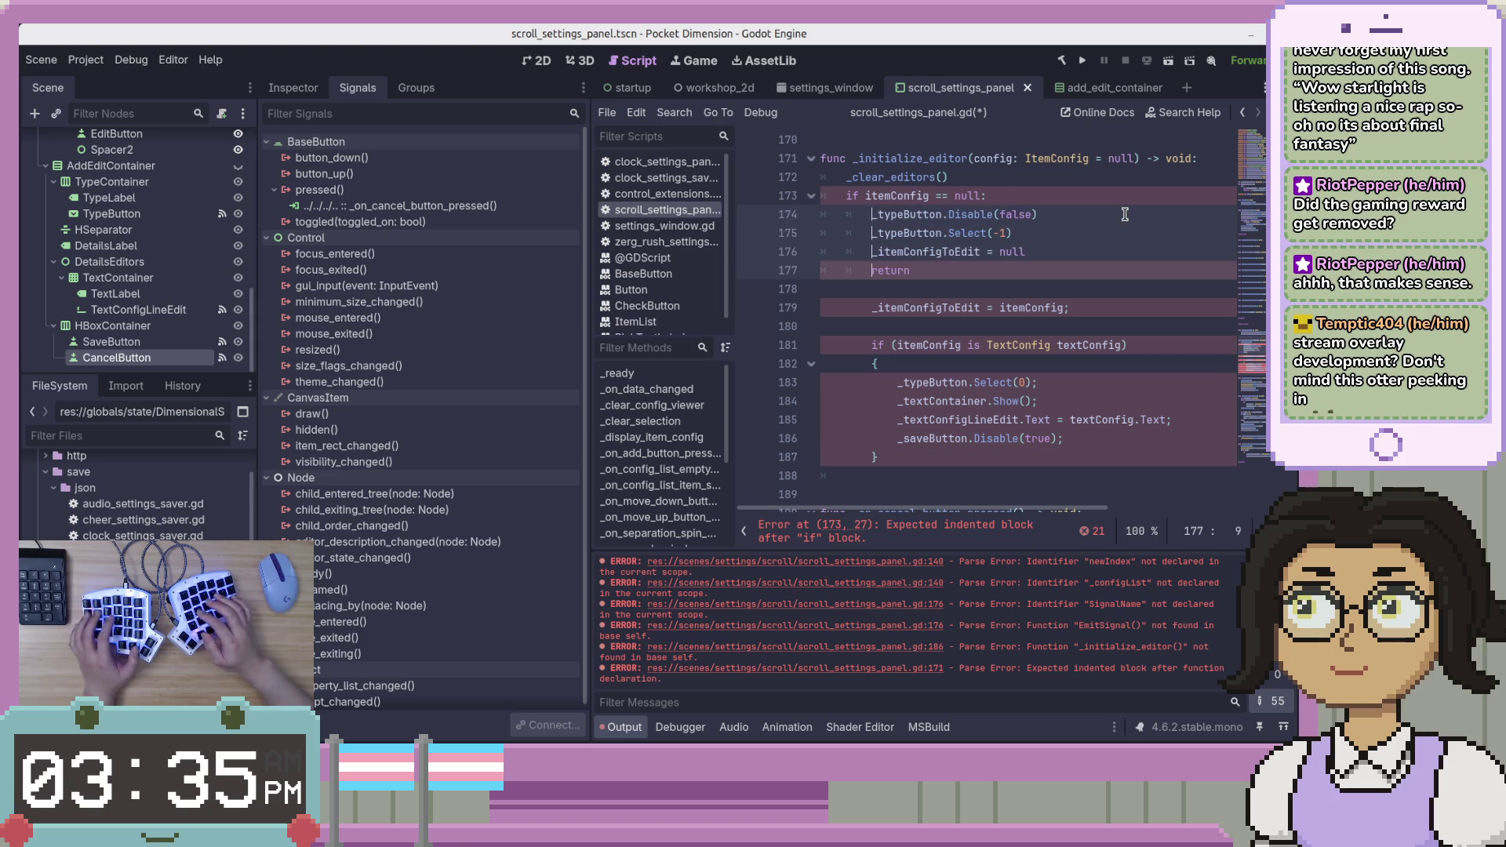
{"action": "key", "text": "Escape"}
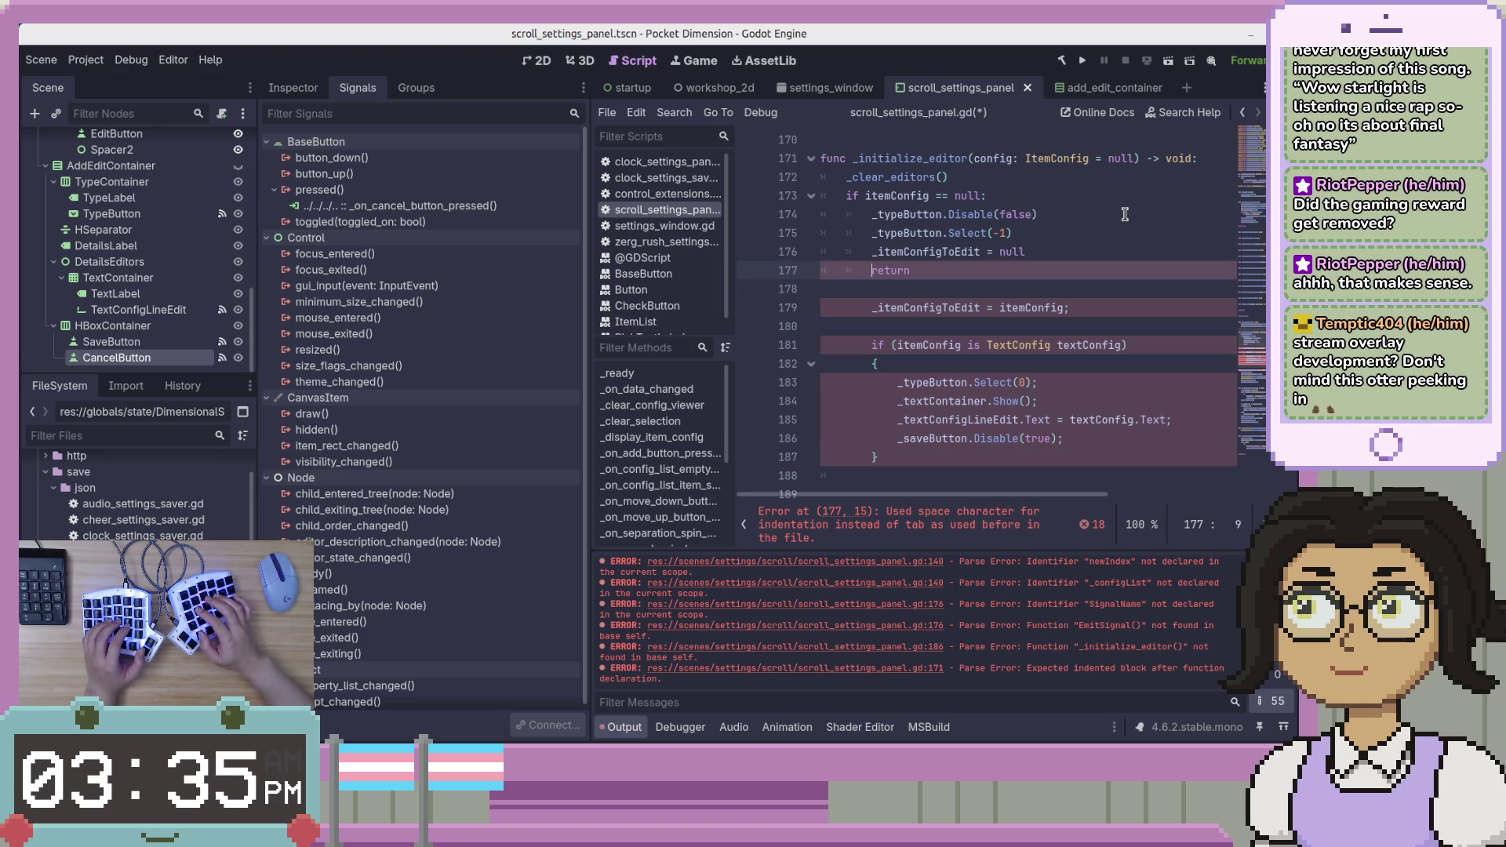
{"action": "left_click", "coordinate": [1019, 267]}
{"action": "left_click", "coordinate": [897, 212]}
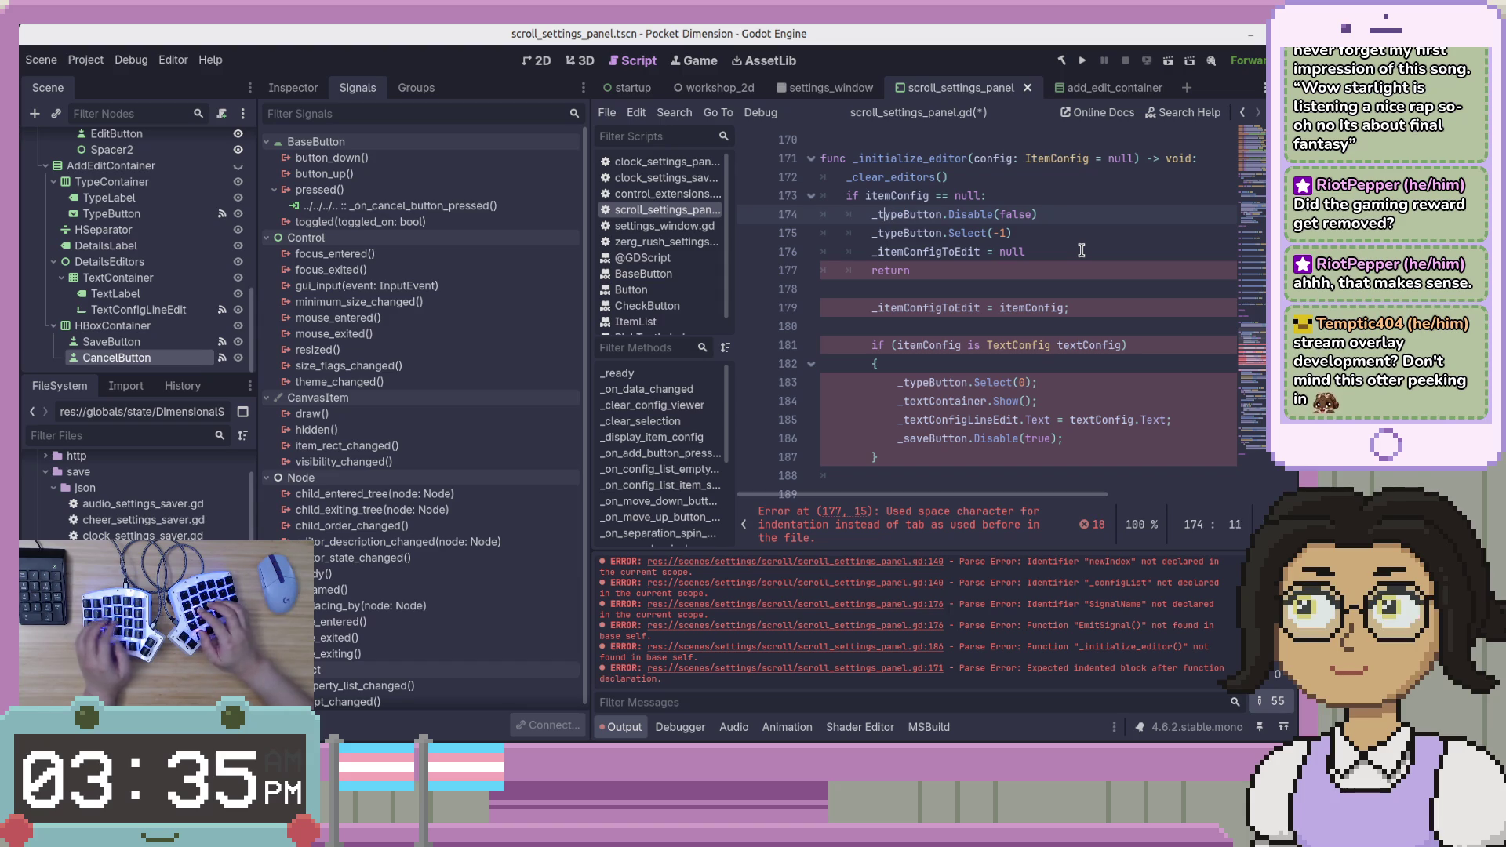
Rename the button references on lines 174–176 to _add_edit_type_button.
{"action": "key", "text": "shift+alt+Down"}
{"action": "key", "text": "shift+alt+Down"}
{"action": "type", "text": "add_edit"}
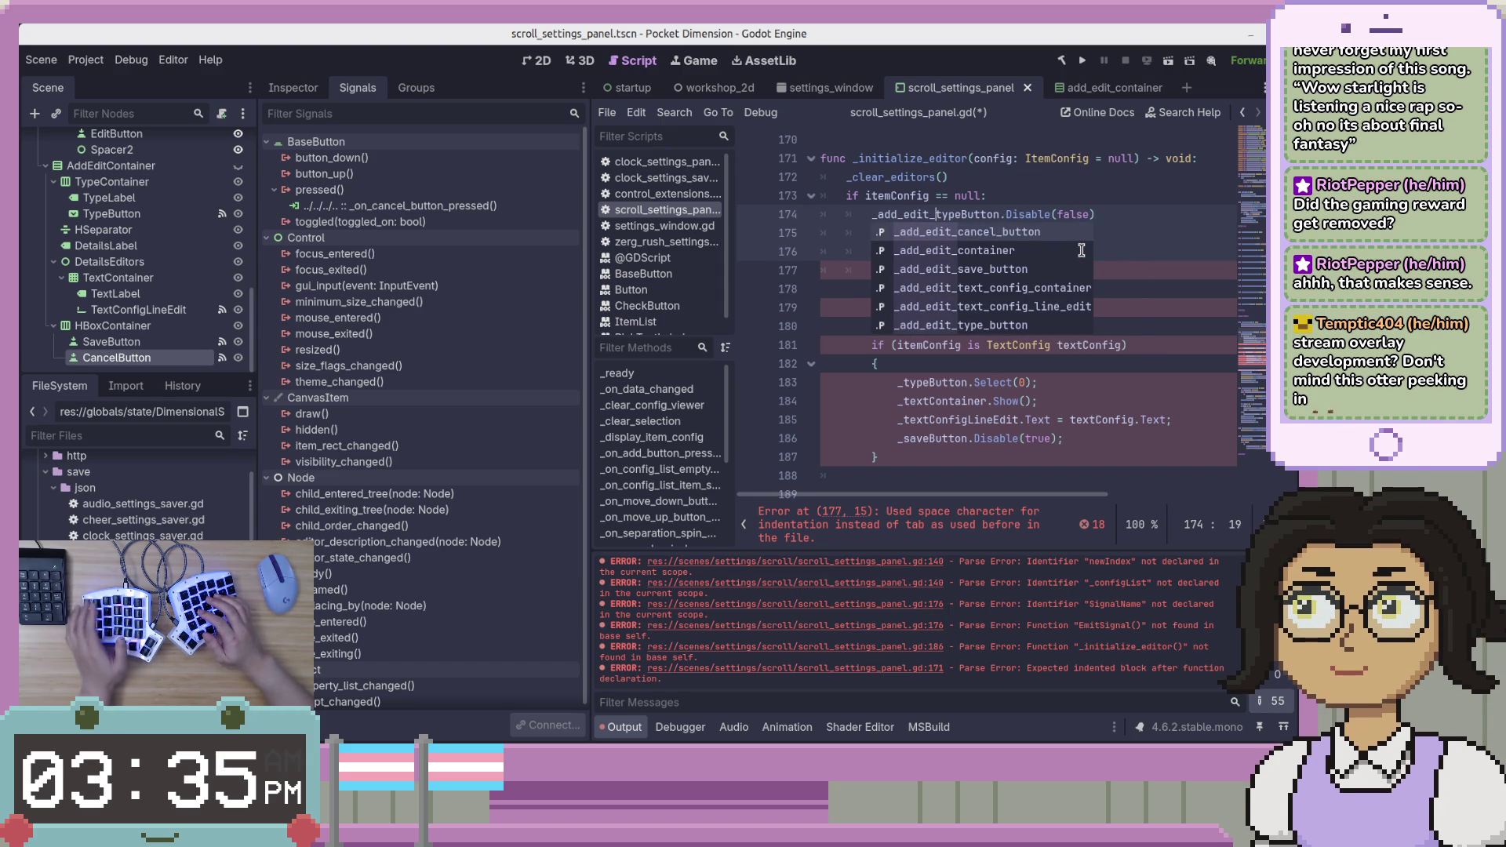
{"action": "type", "text": "_"}
{"action": "key", "text": "Right"}
{"action": "key", "text": "Right"}
{"action": "key", "text": "Right"}
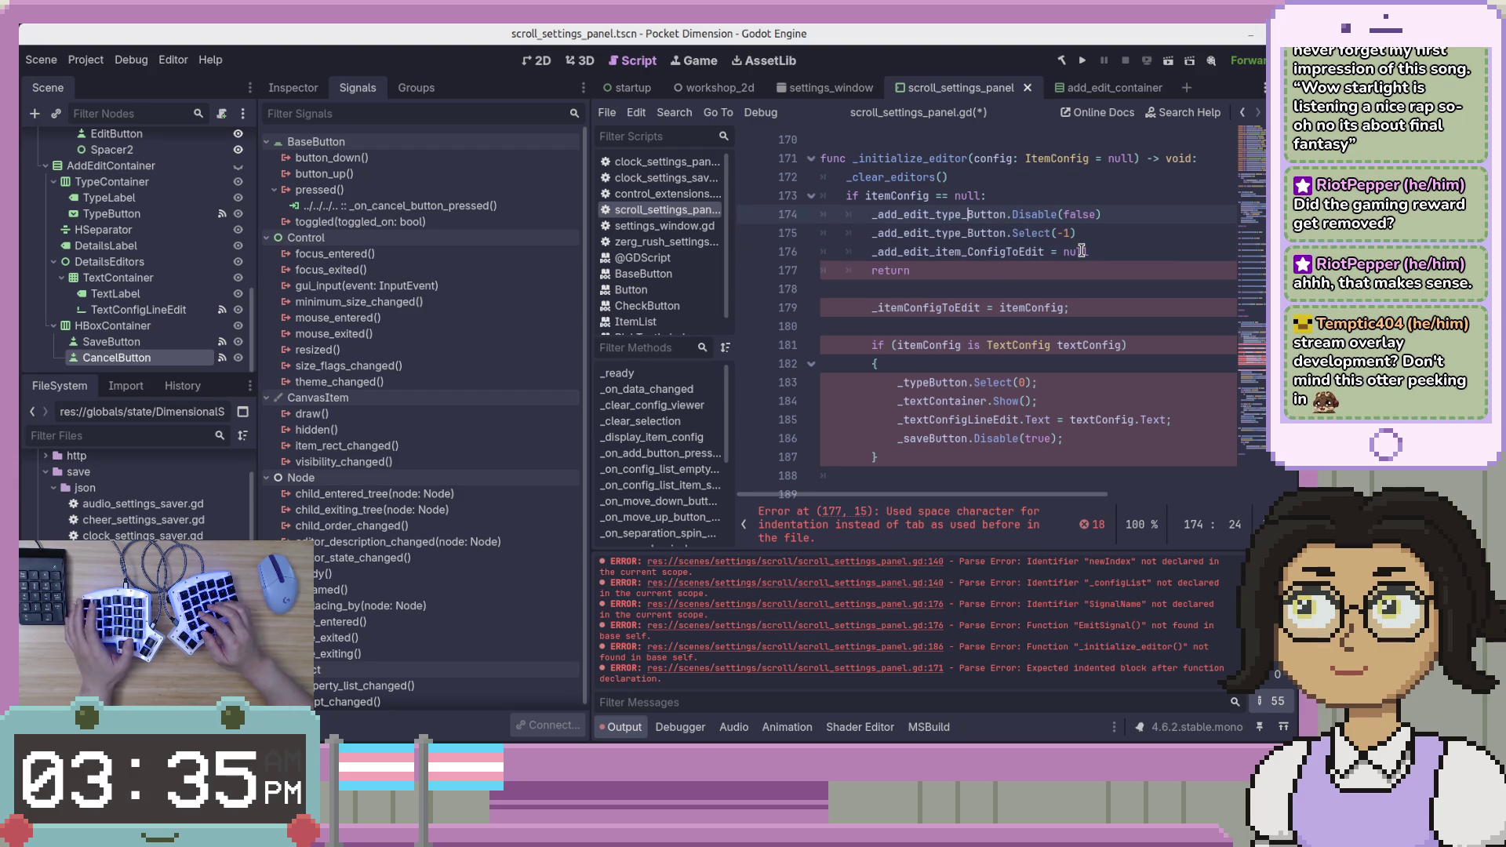
{"action": "left_click", "coordinate": [995, 253]}
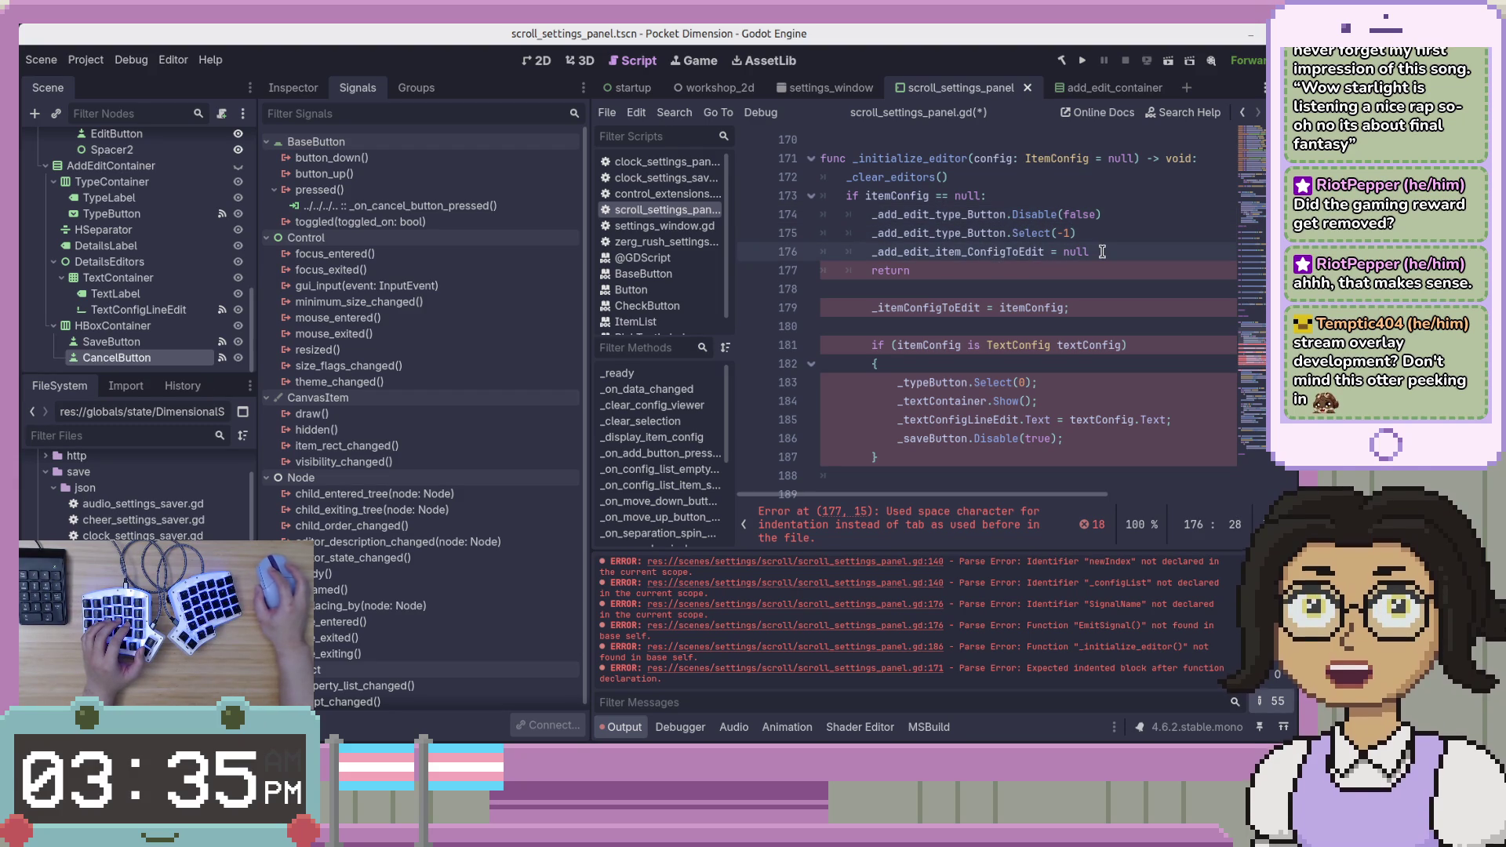
{"action": "left_click", "coordinate": [968, 216]}
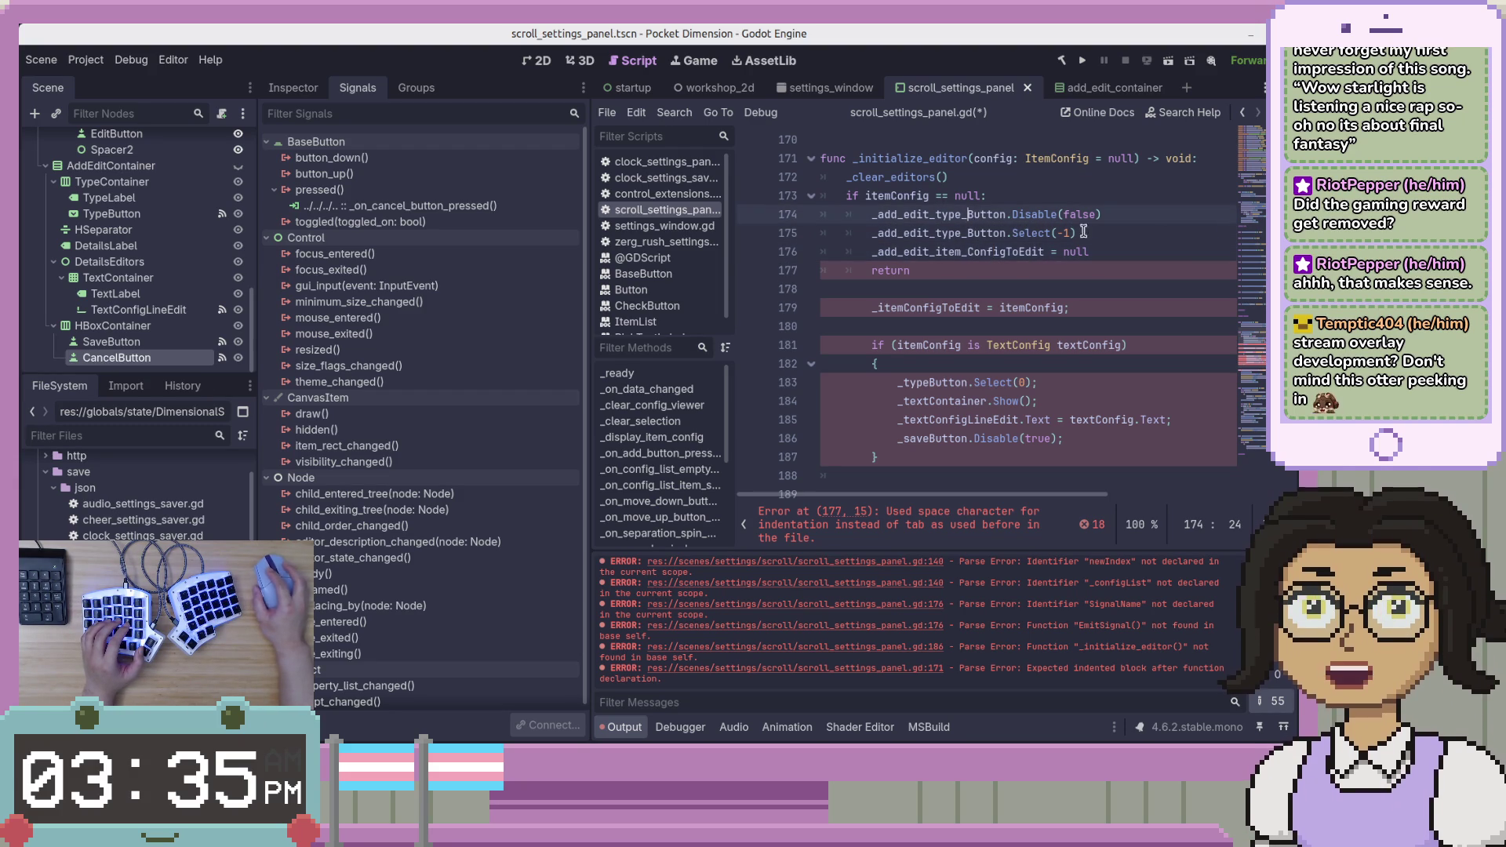
{"action": "key", "text": "Down"}
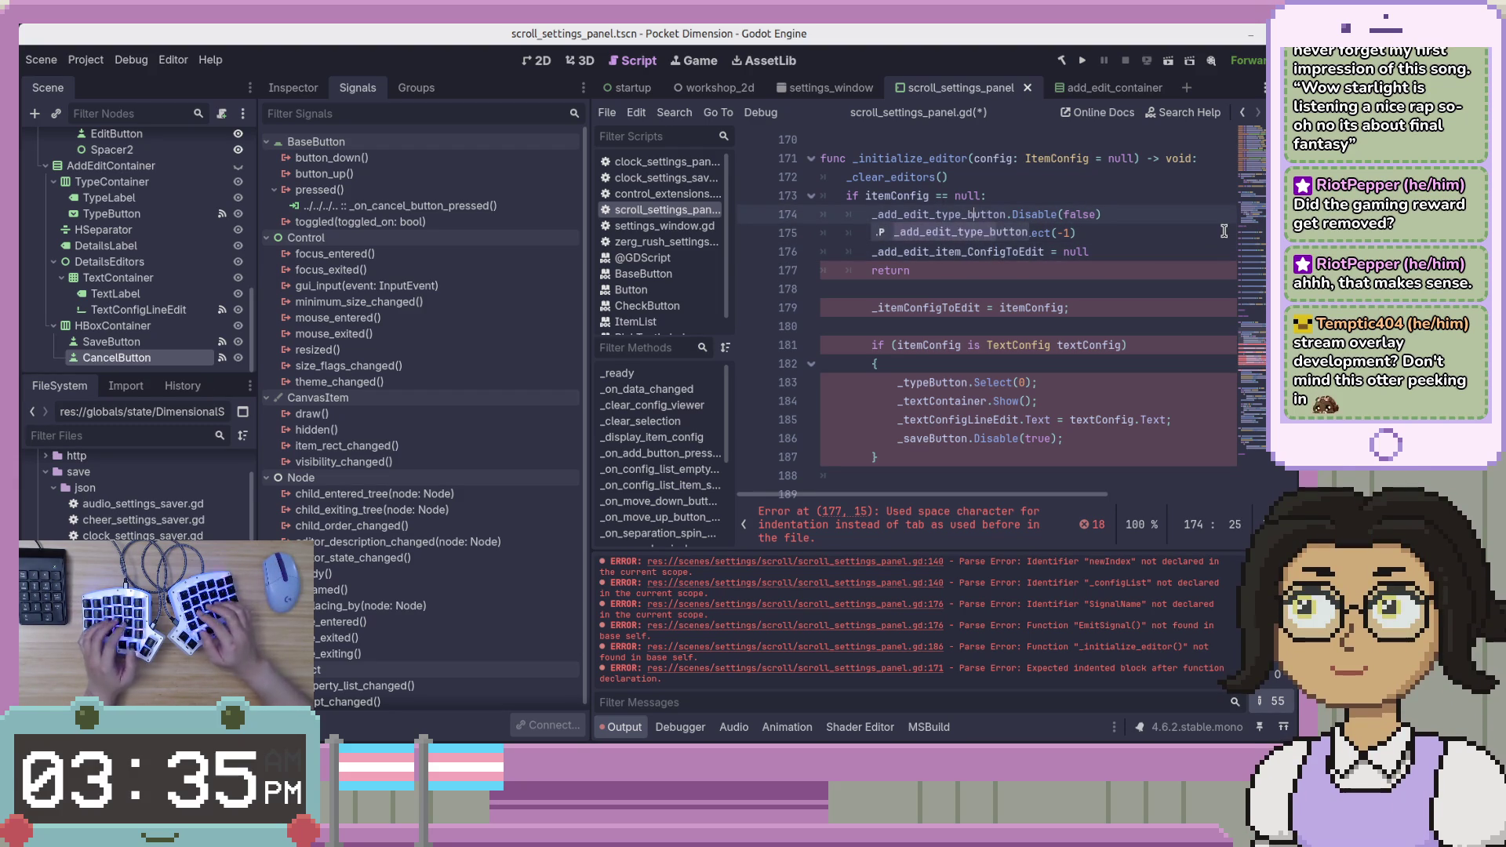
{"action": "key", "text": "Delete"}
{"action": "type", "text": "button.Sel"}
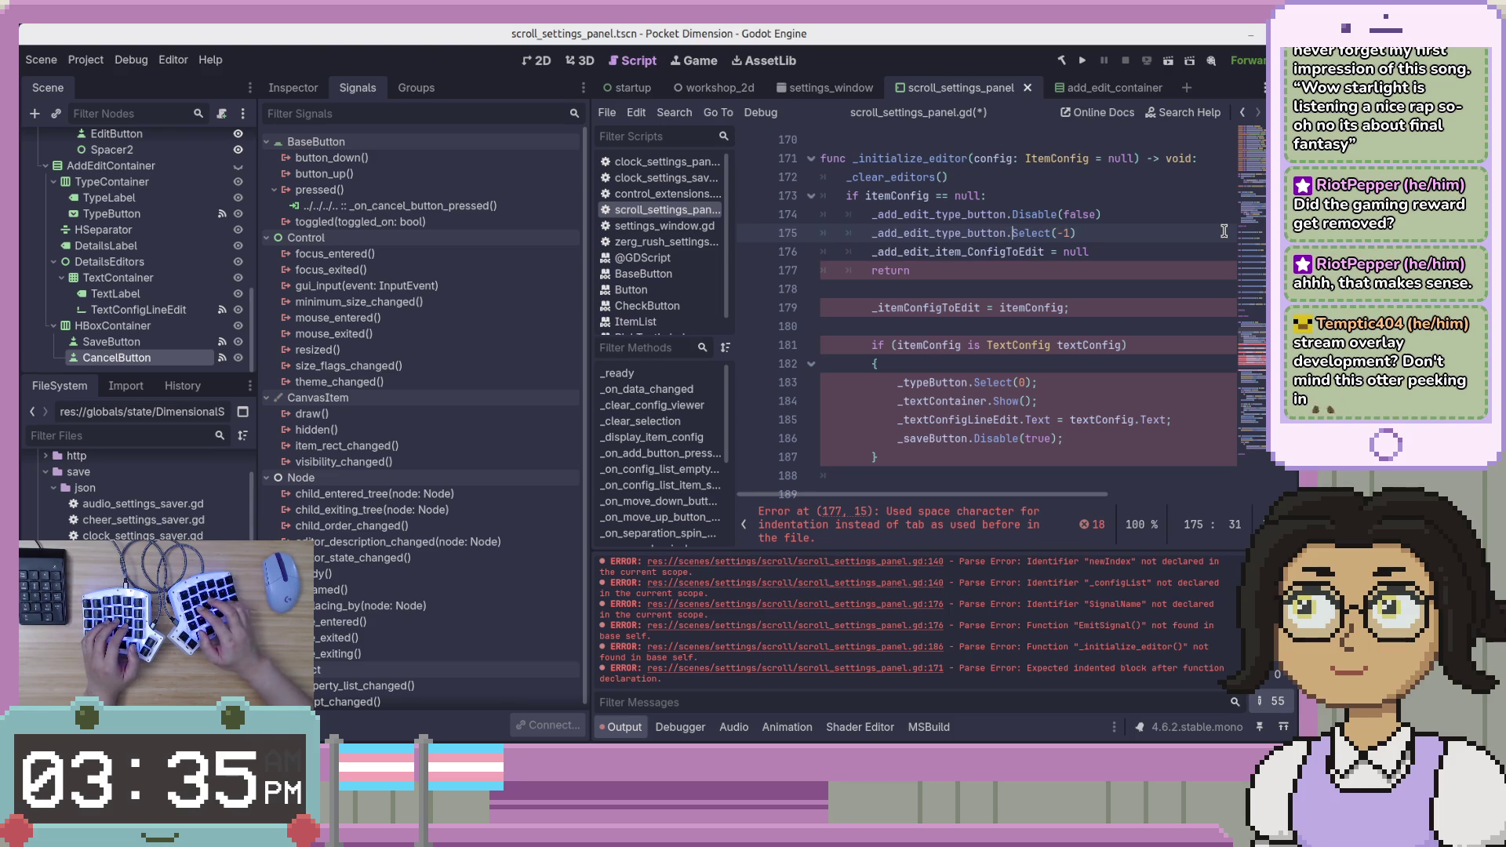
Wrap line 174 in ControlExtensions.disable(_add_edit_type_button, false) and save the script.
{"action": "key", "text": "Up"}
{"action": "key", "text": "Home"}
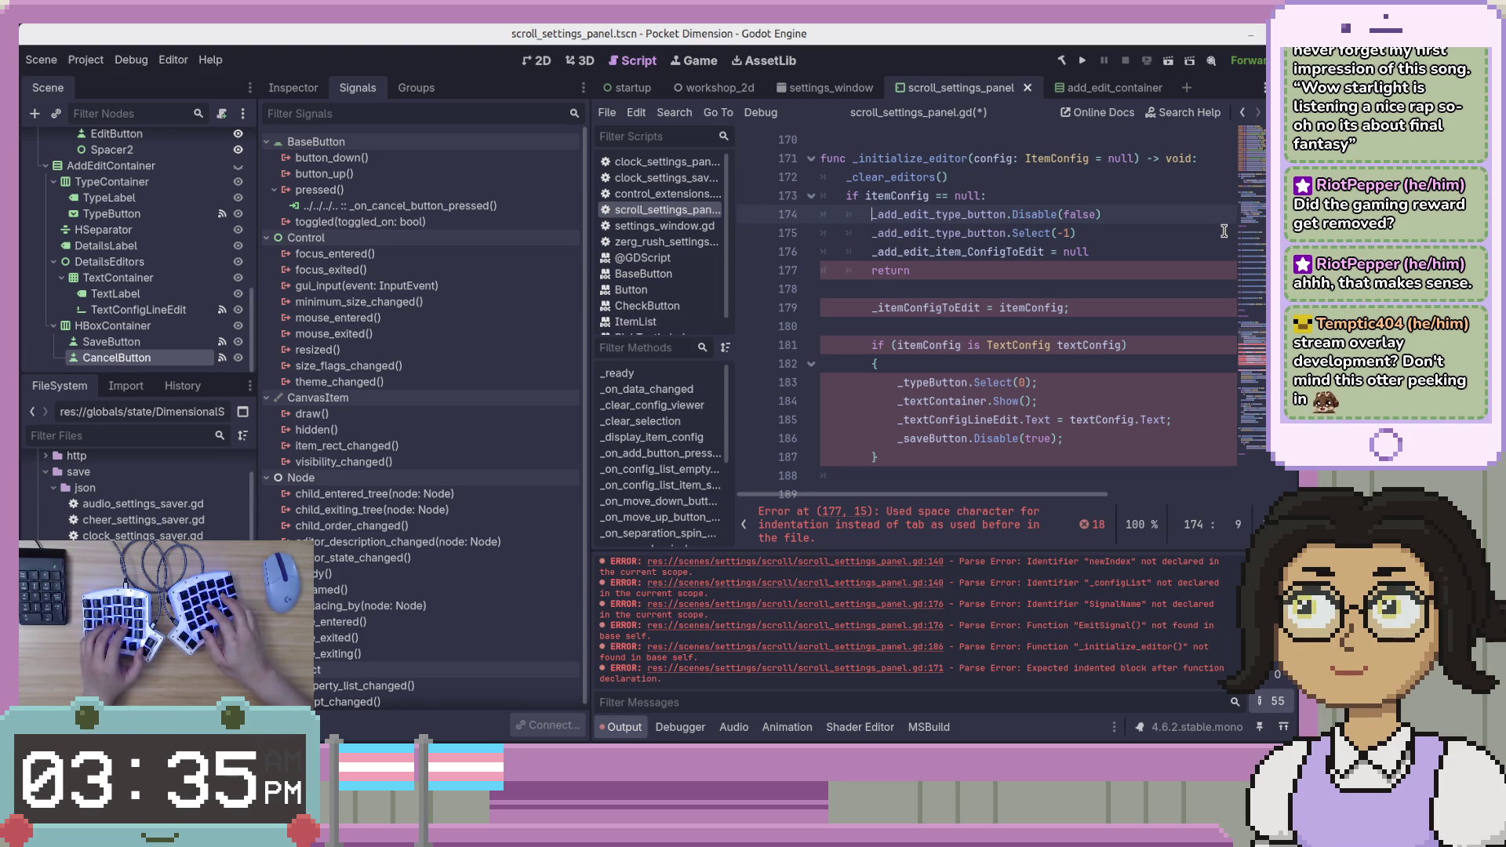
{"action": "type", "text": "ControlExtensions.disab"}
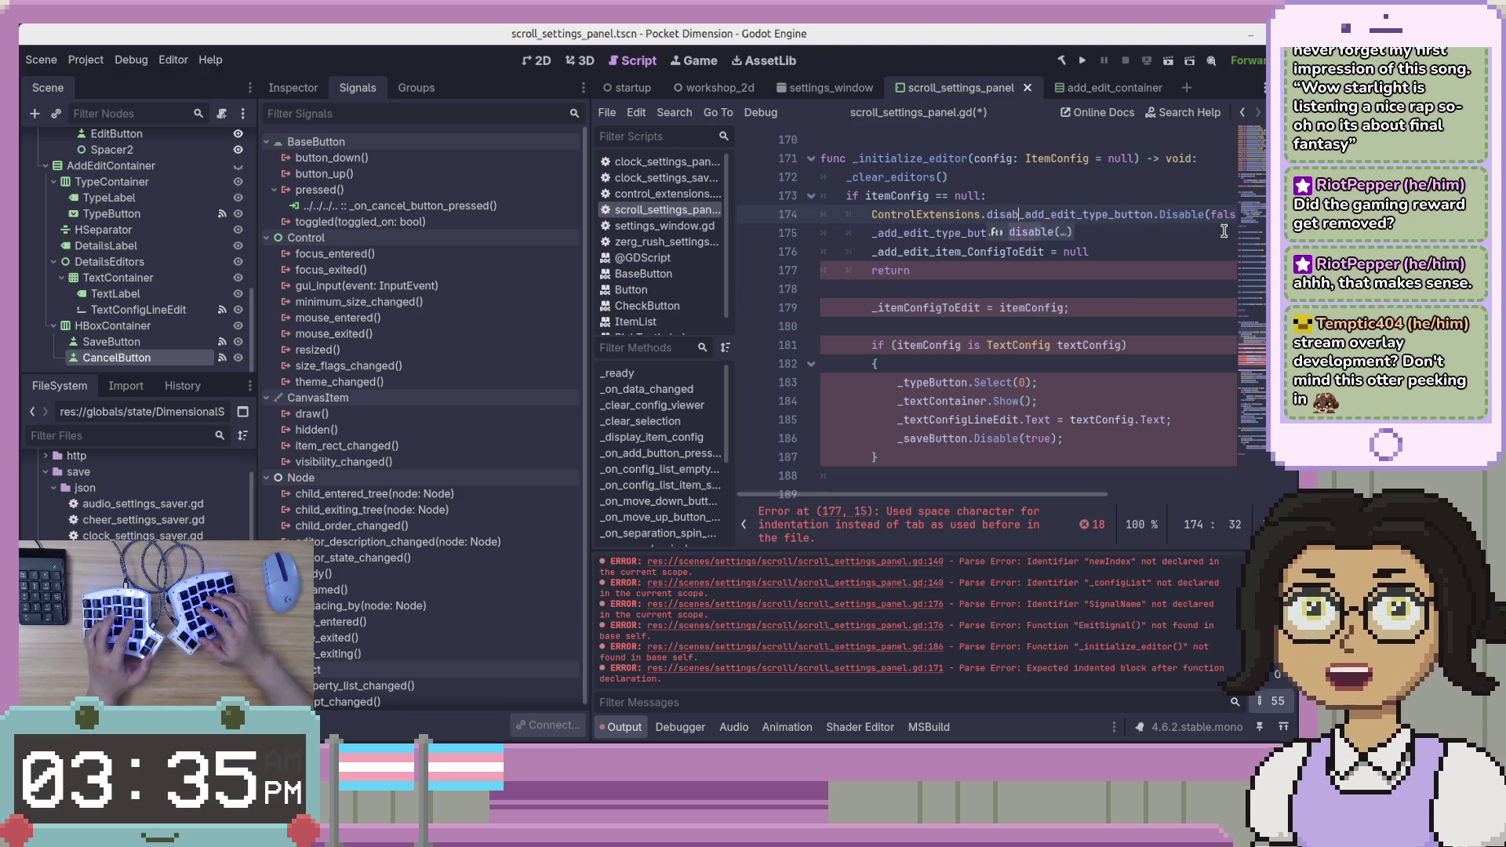
{"action": "key", "text": "Return"}
{"action": "key", "text": "End"}
{"action": "key", "text": "Left"}
{"action": "key", "text": "Left"}
{"action": "key", "text": "ctrl+Left"}
{"action": "key", "text": "ctrl+Left"}
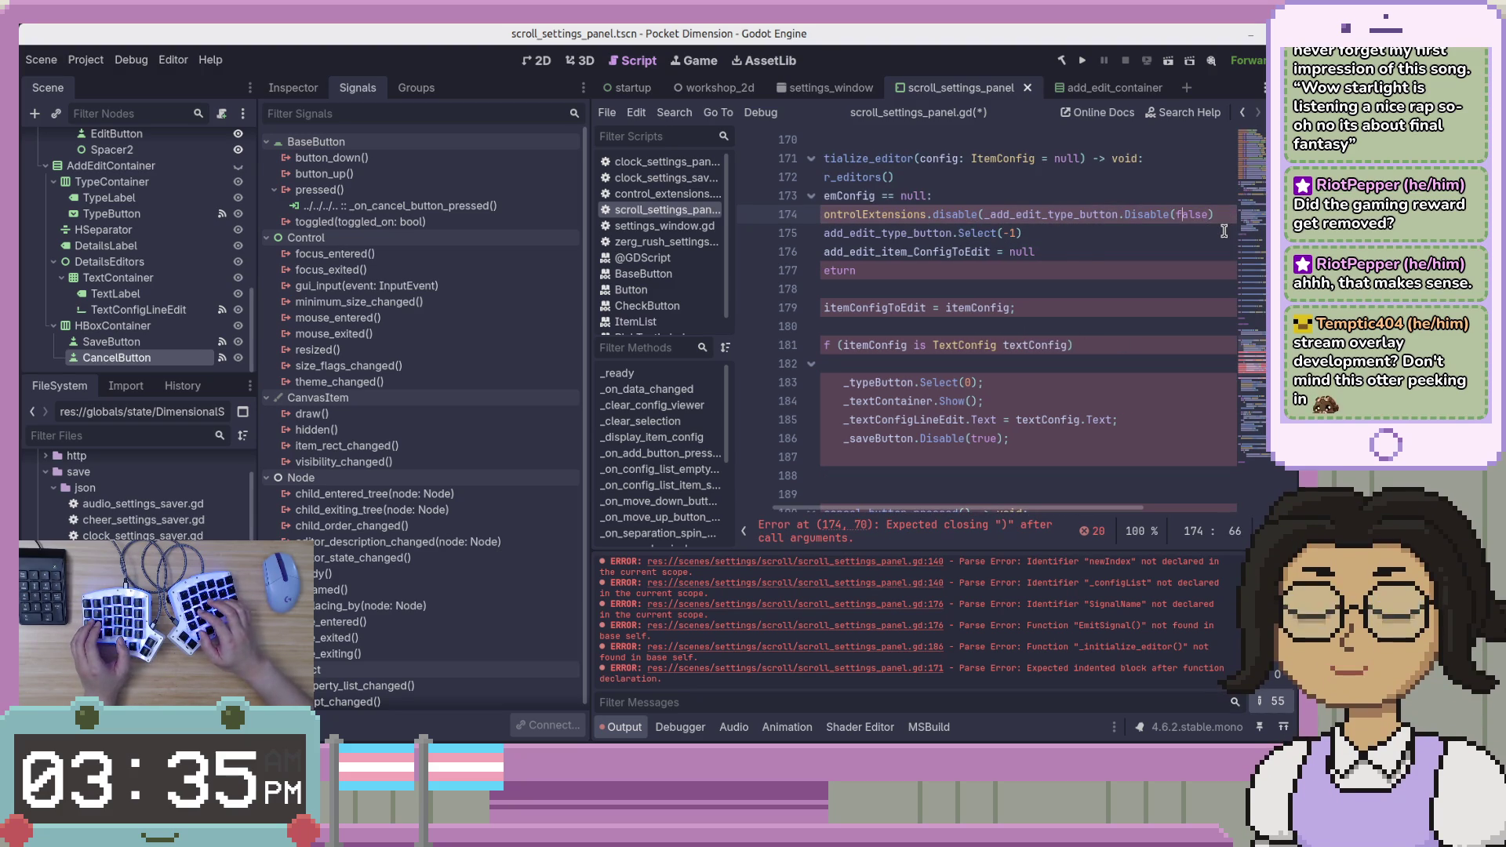
{"action": "key", "text": "Delete"}
{"action": "key", "text": "Delete"}
{"action": "key", "text": "Delete"}
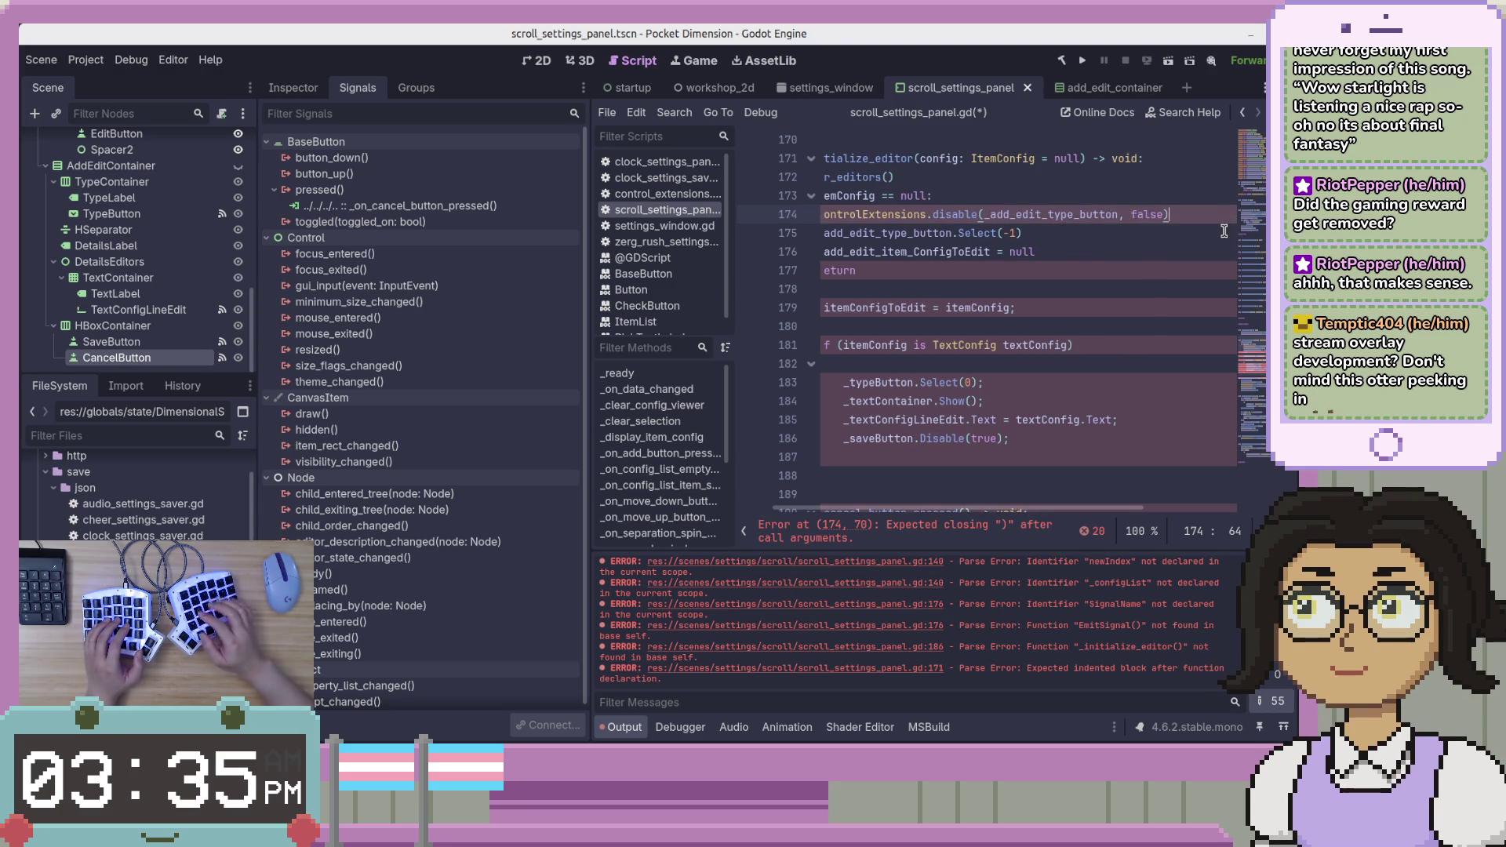
{"action": "type", "text": ","}
{"action": "key", "text": "ctrl+s"}
Lowercase the Select call on line 175 to select(-1).
{"action": "key", "text": "Down"}
{"action": "key", "text": "Home"}
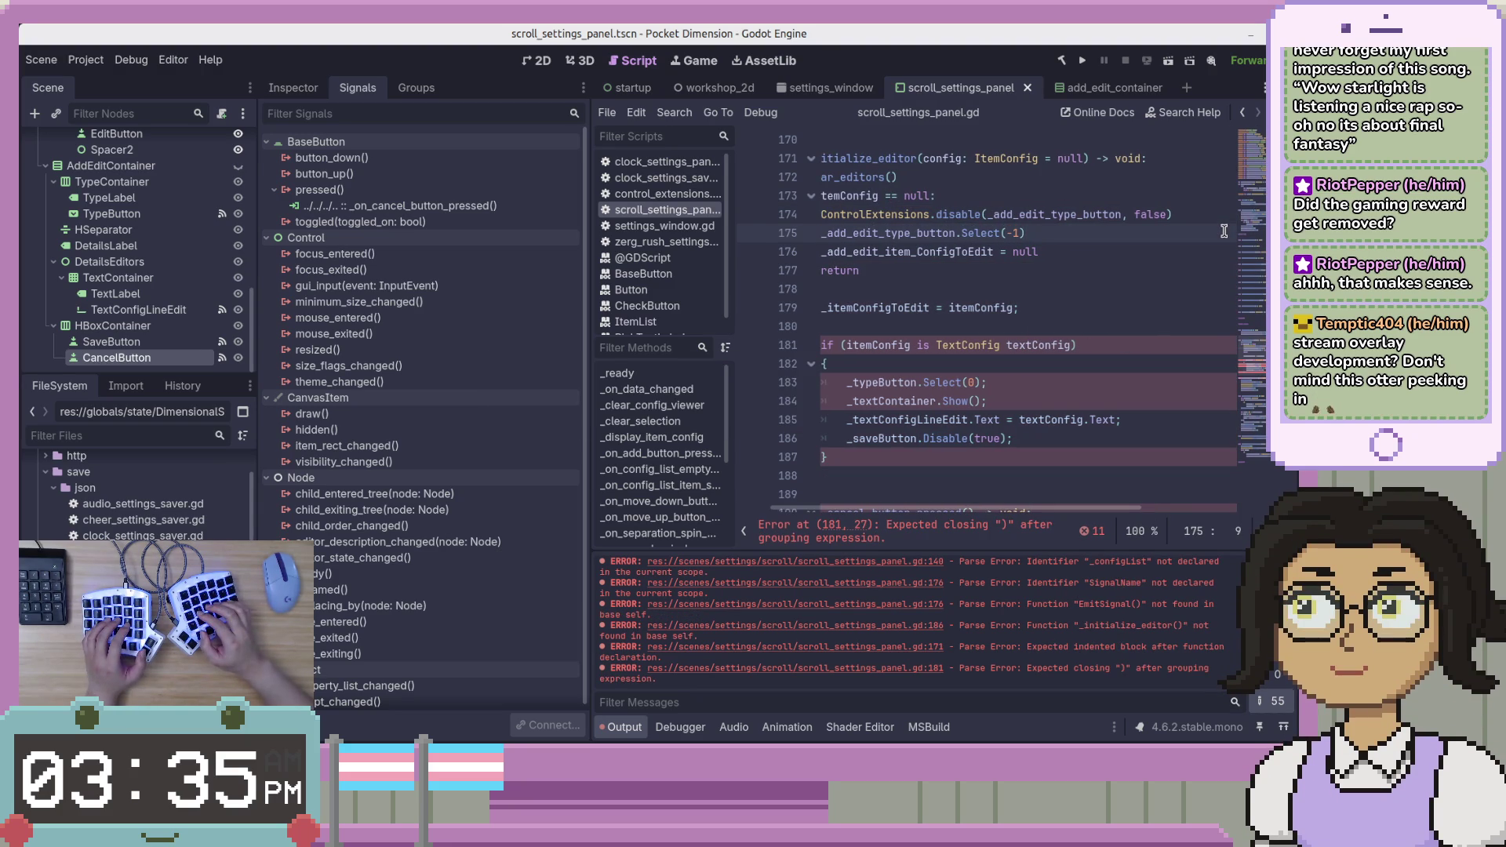
{"action": "key", "text": "End"}
{"action": "key", "text": "Left"}
{"action": "key", "text": "Delete"}
{"action": "type", "text": "s"}
{"action": "key", "text": "Escape"}
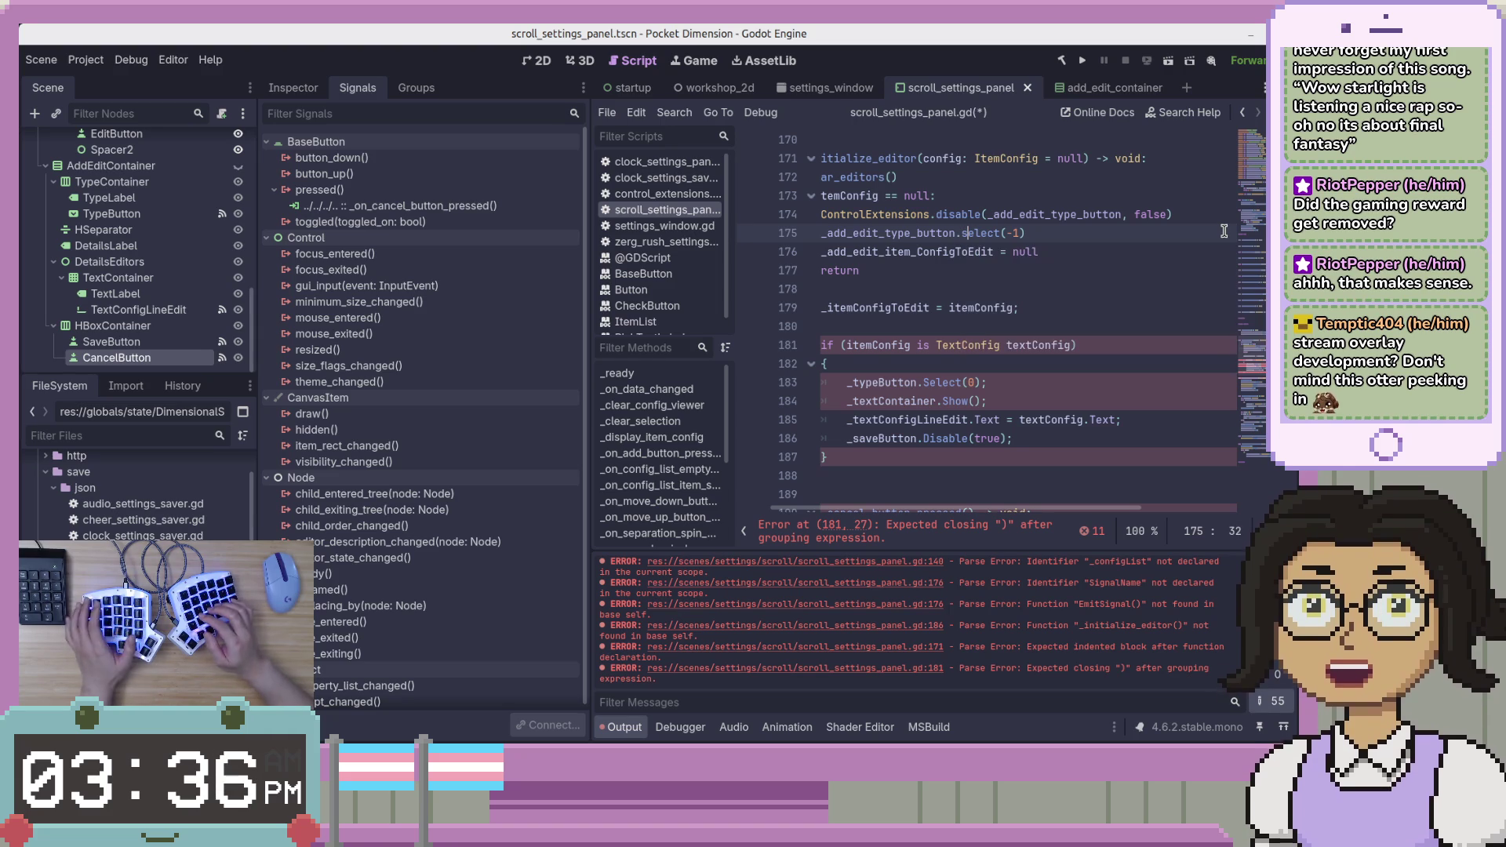
Rename the config variable to _item_config_to_edit, then switch to the C# source in VS Code.
{"action": "key", "text": "Down"}
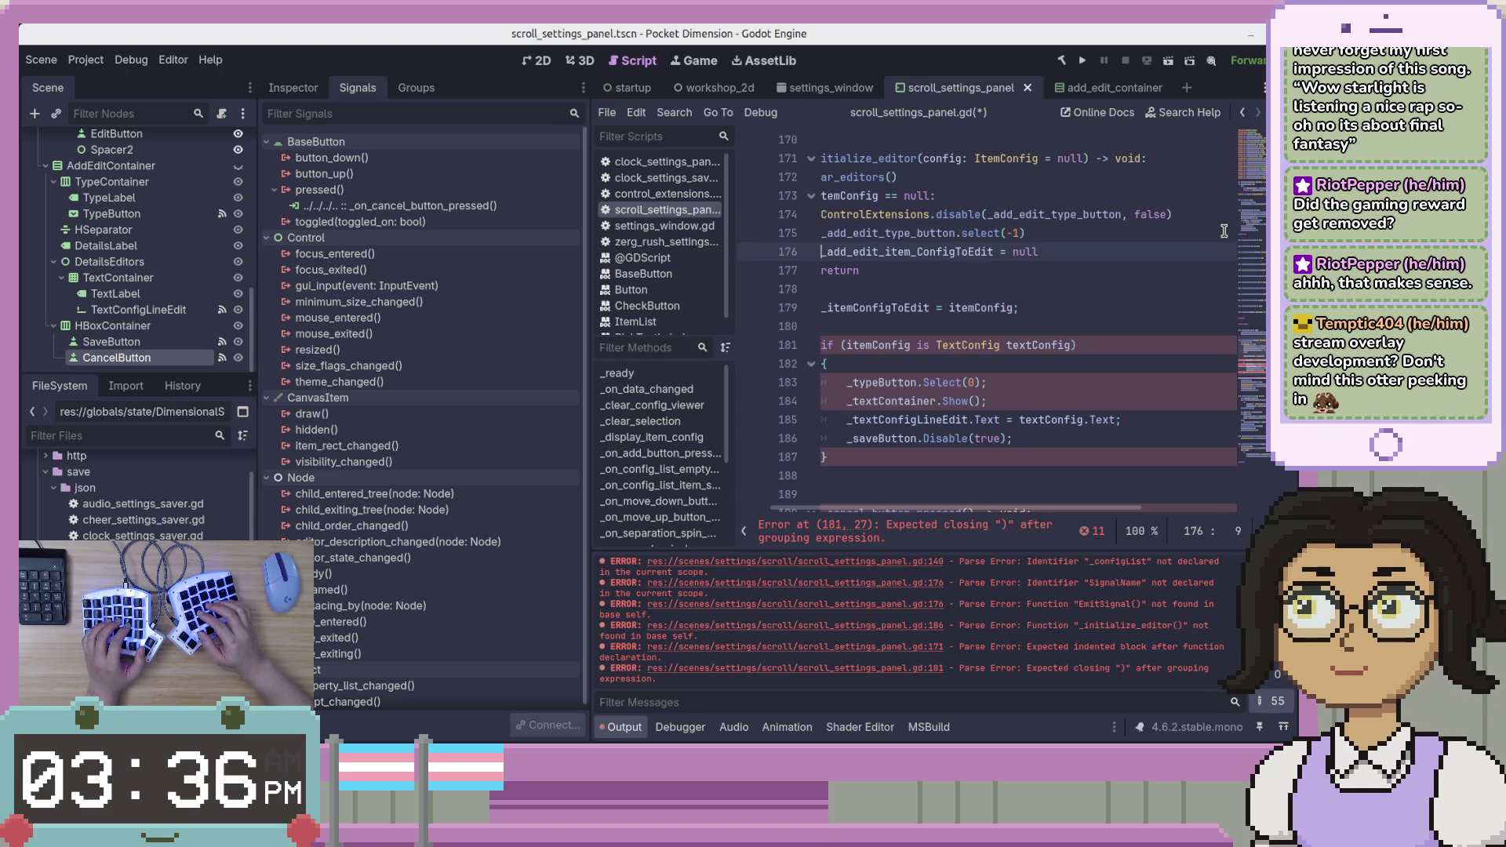
{"action": "key", "text": "ctrl+BackSpace"}
{"action": "type", "text": "_"}
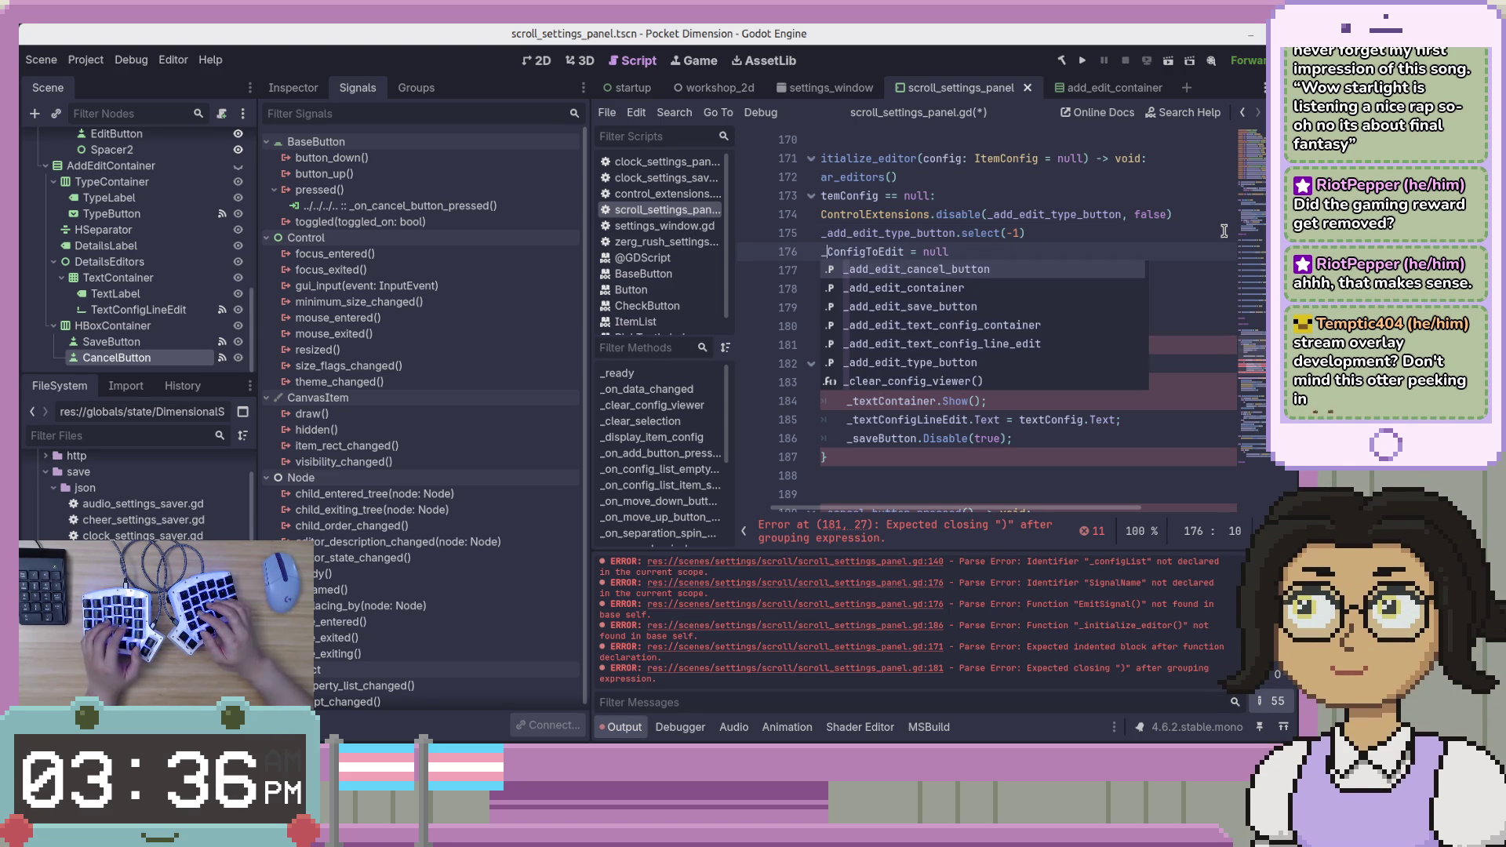
{"action": "type", "text": "config_to_"}
{"action": "key", "text": "Return"}
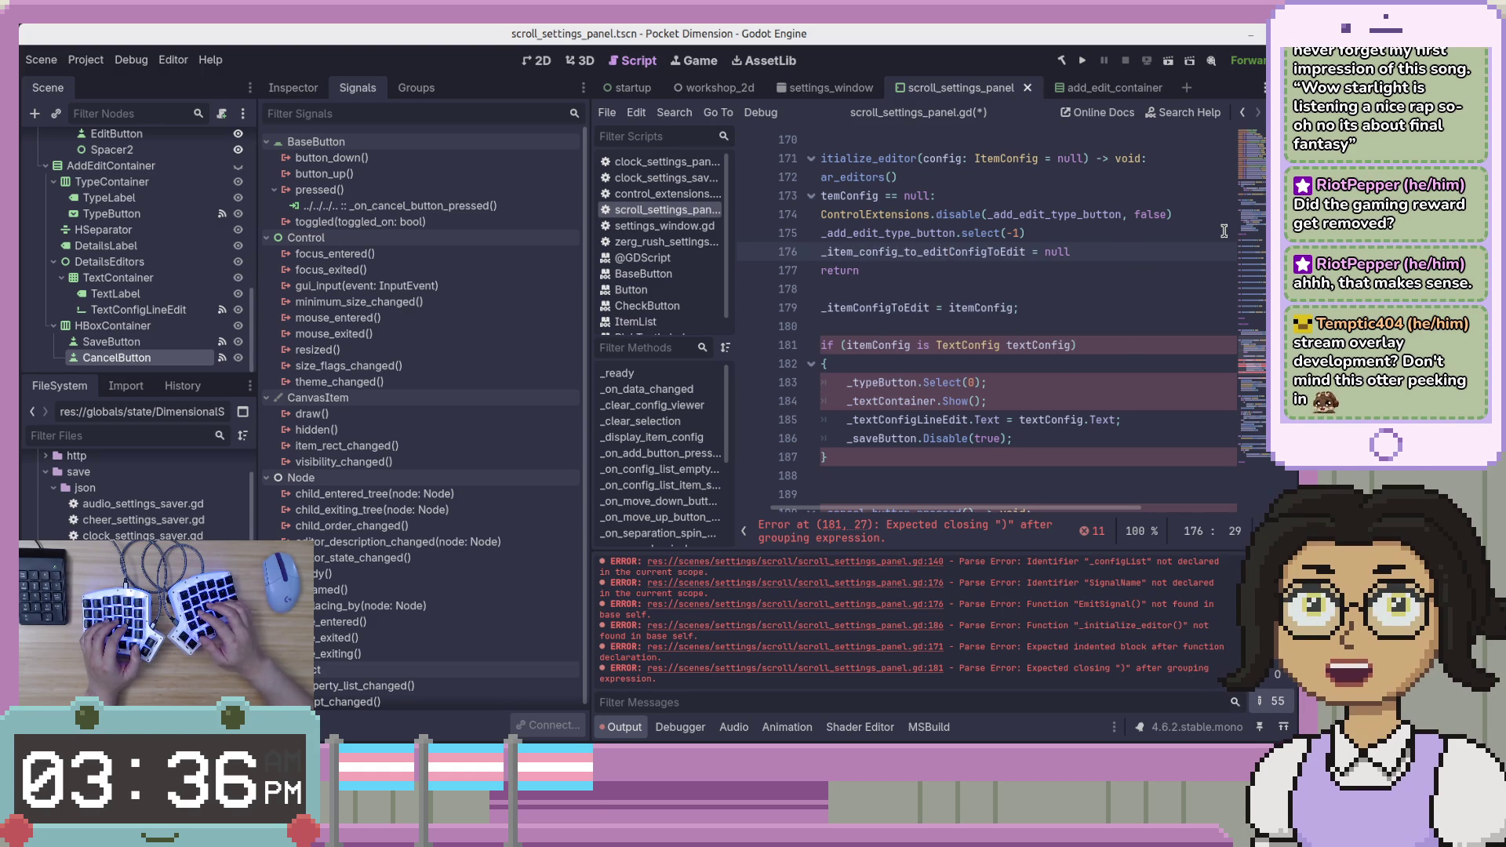
{"action": "key", "text": "ctrl+shift+Right"}
{"action": "key", "text": "Delete"}
{"action": "key", "text": "End"}
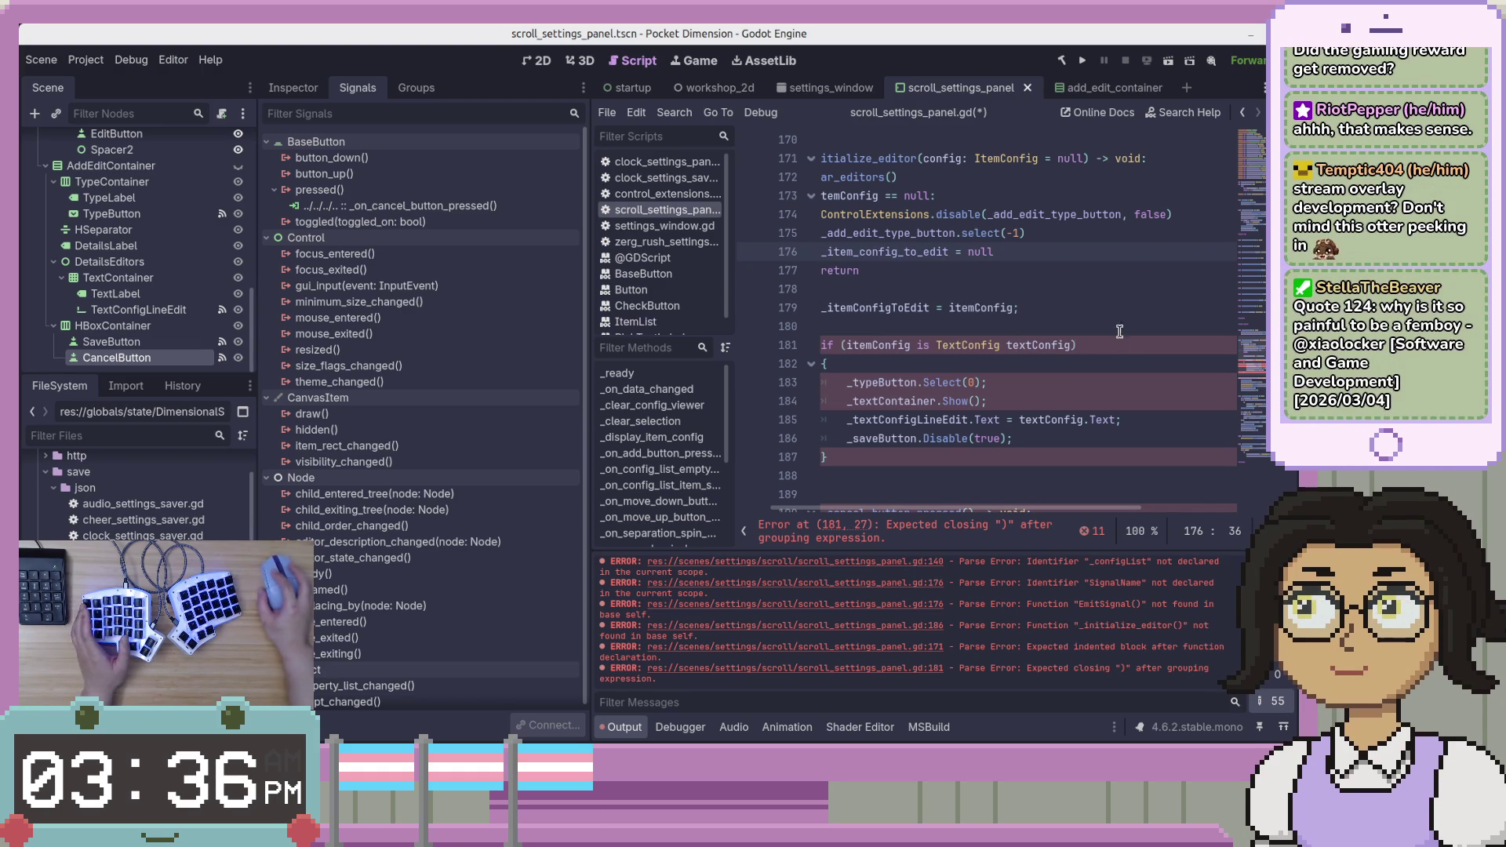
{"action": "left_click_drag", "start_coordinate": [990, 510], "coordinate": [906, 510]}
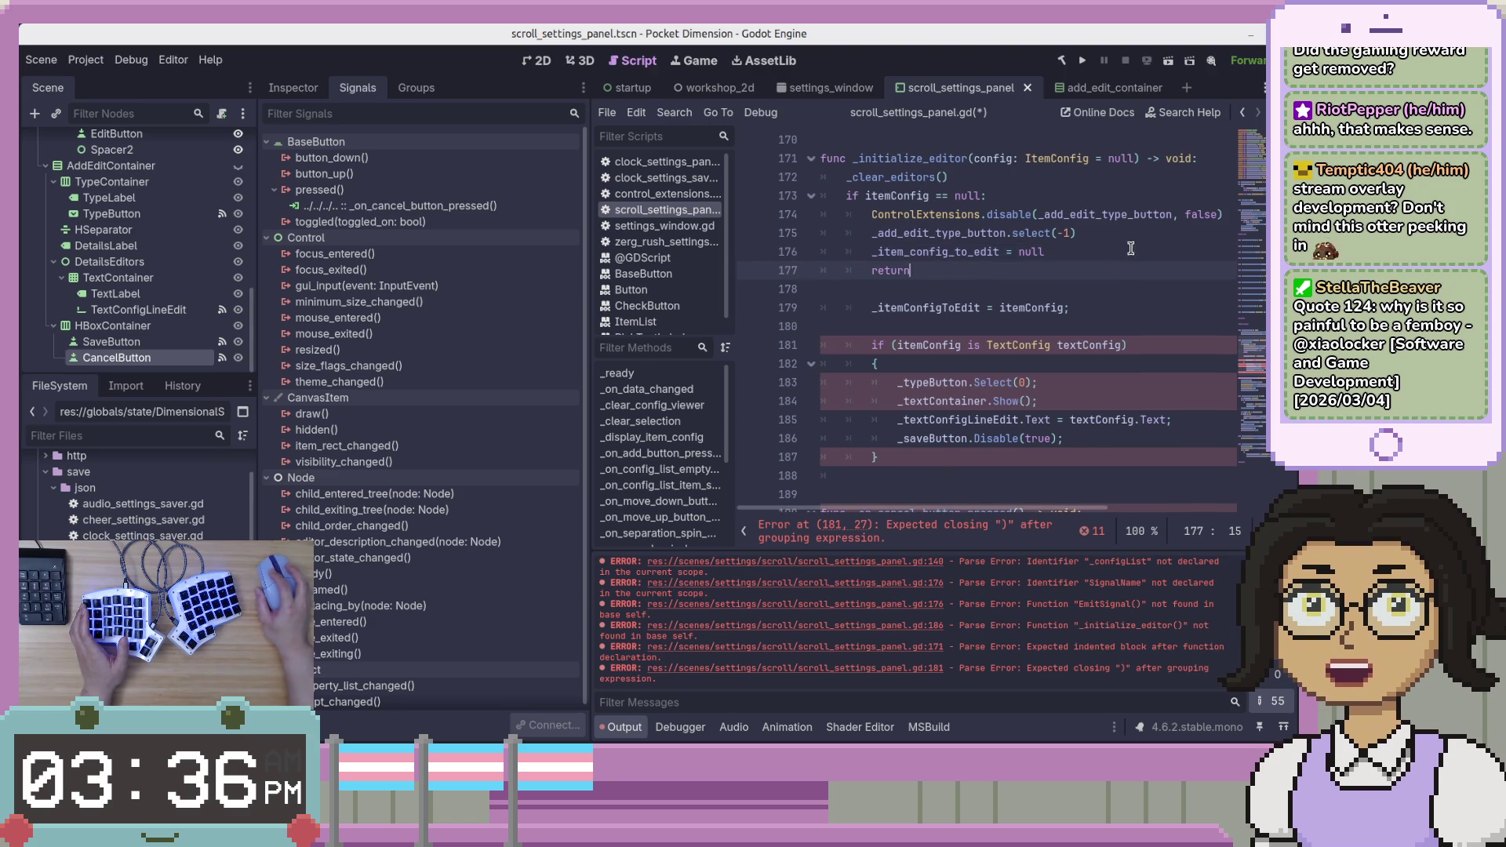
{"action": "key", "text": "Down"}
{"action": "key", "text": "Down"}
{"action": "key", "text": "Down"}
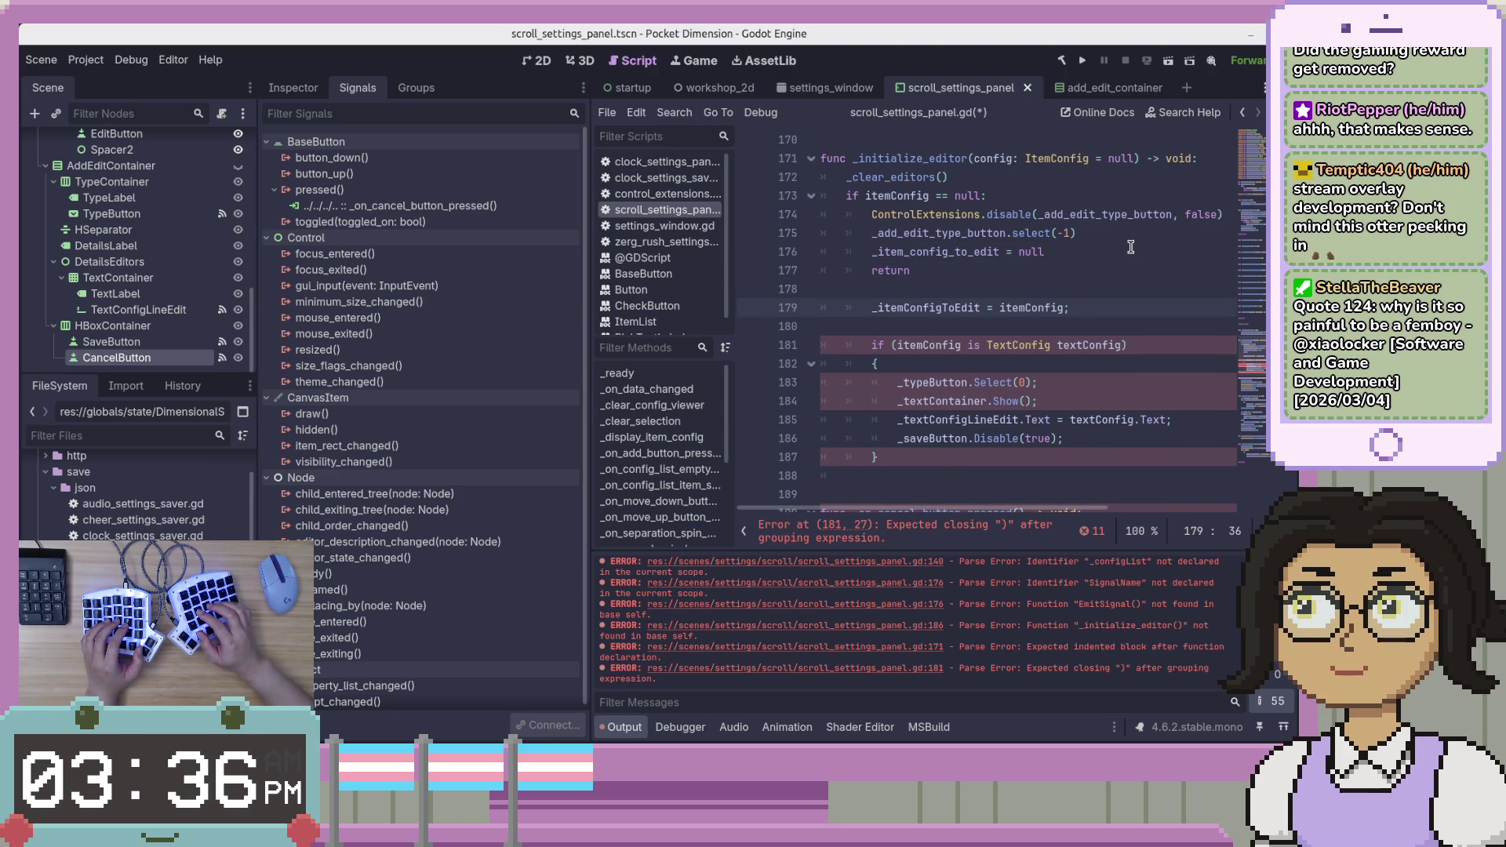
{"action": "key", "text": "alt+Tab"}
{"action": "left_click", "coordinate": [873, 406]}
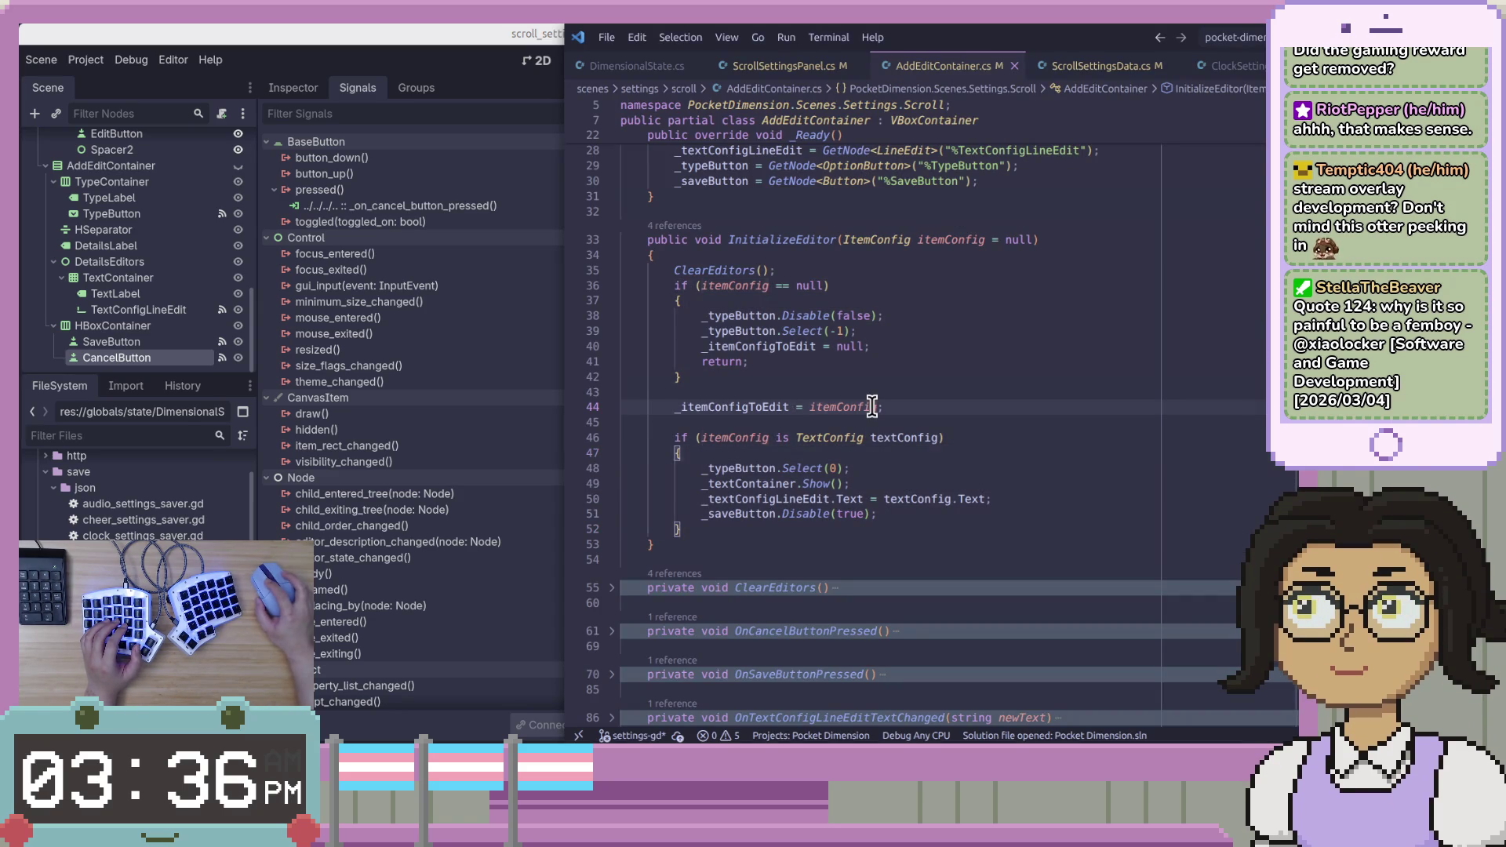
Select the itemConfig null block in AddEditContainer.cs, then return to Godot line 179.
{"action": "left_click", "coordinate": [909, 346]}
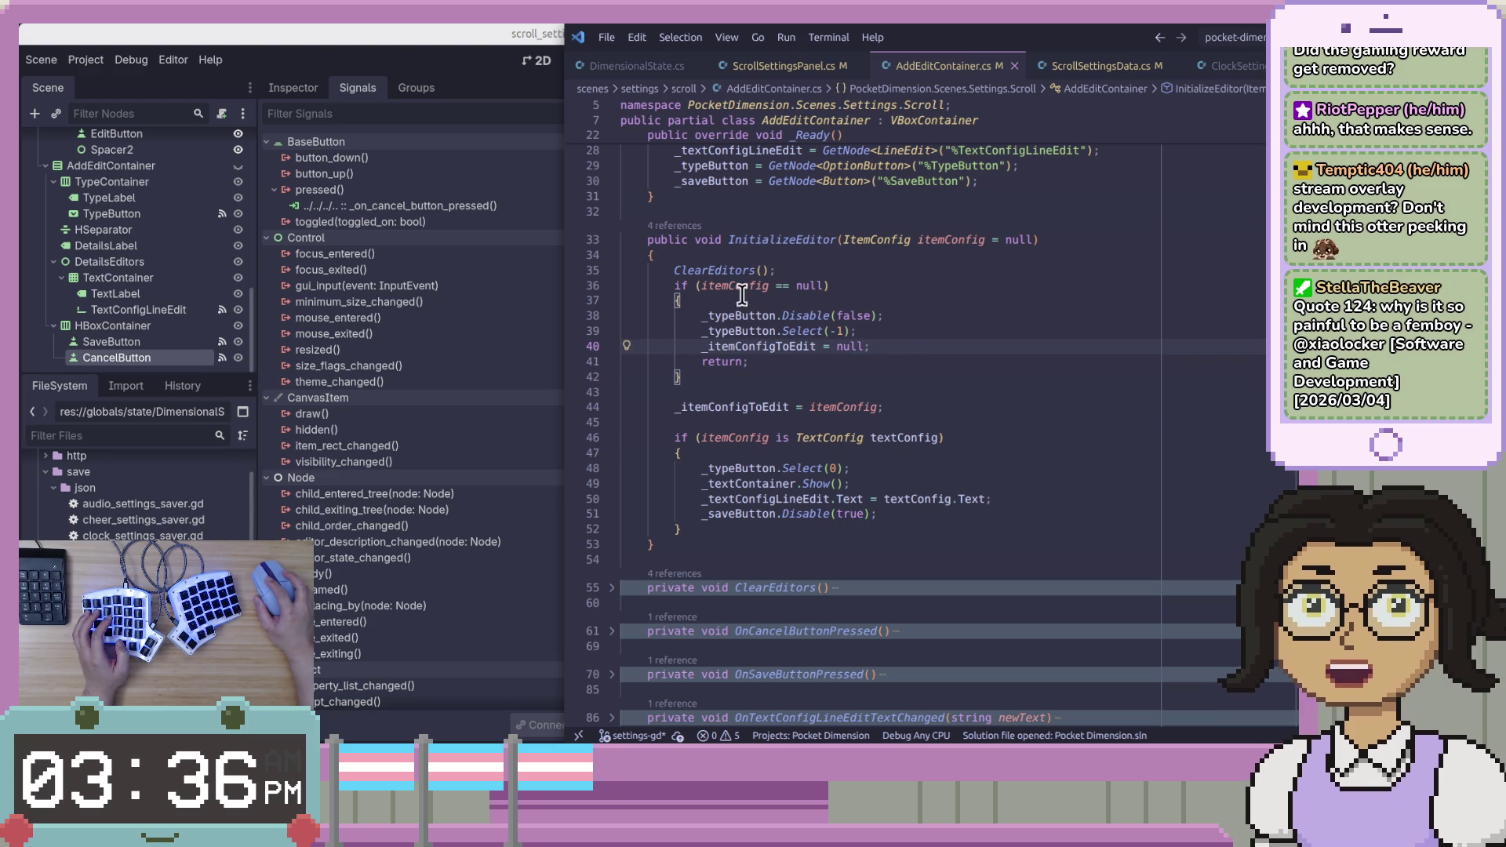
{"action": "left_click", "coordinate": [735, 285]}
{"action": "left_click", "coordinate": [890, 346]}
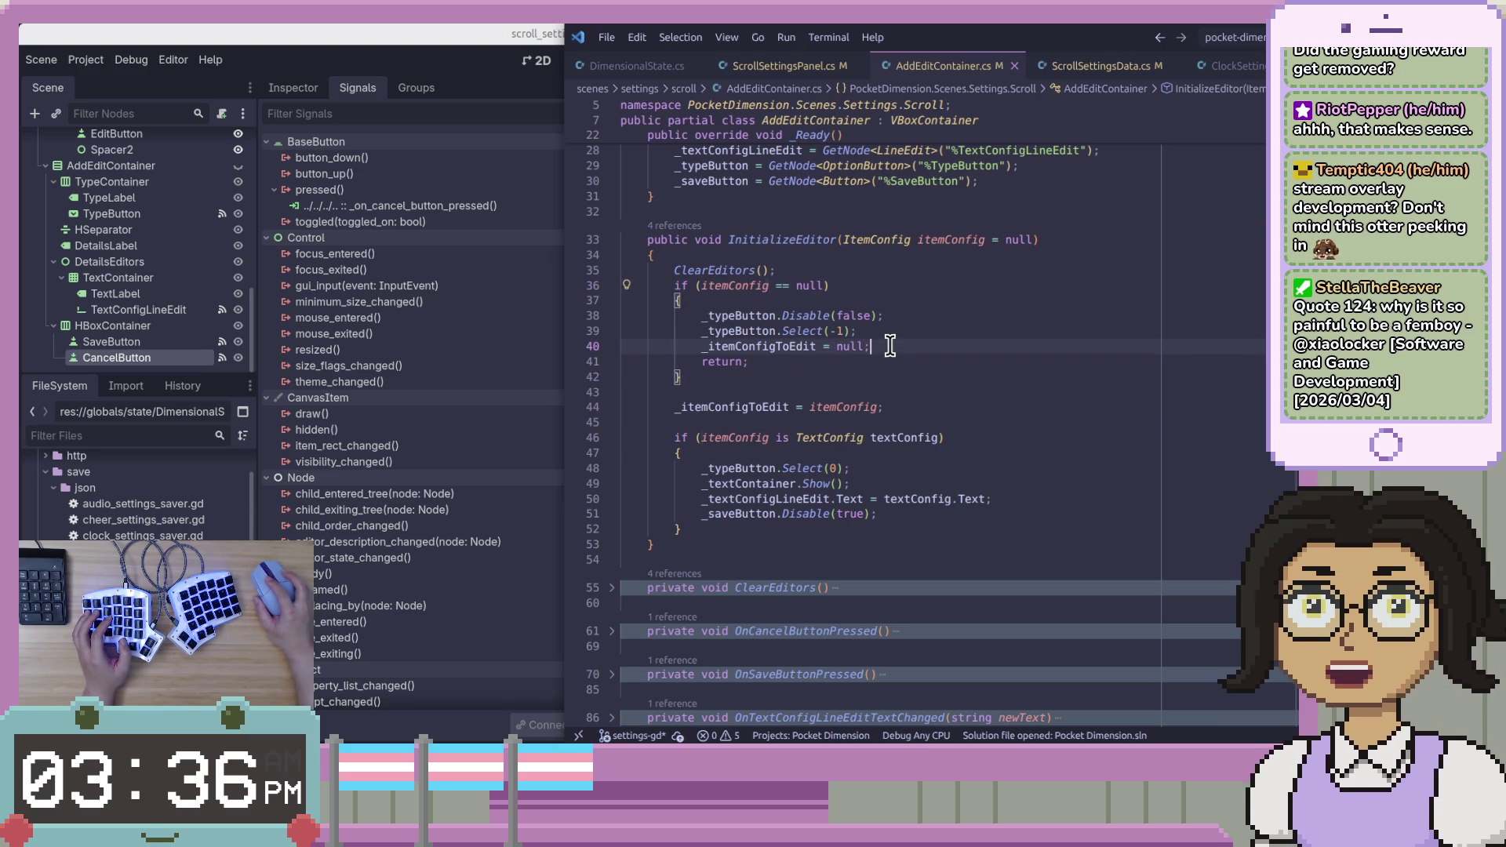
{"action": "left_click_drag", "start_coordinate": [791, 375], "coordinate": [753, 302]}
{"action": "key", "text": "alt+Tab"}
{"action": "left_click", "coordinate": [930, 338]}
{"action": "key", "text": "Up"}
{"action": "key", "text": "Up"}
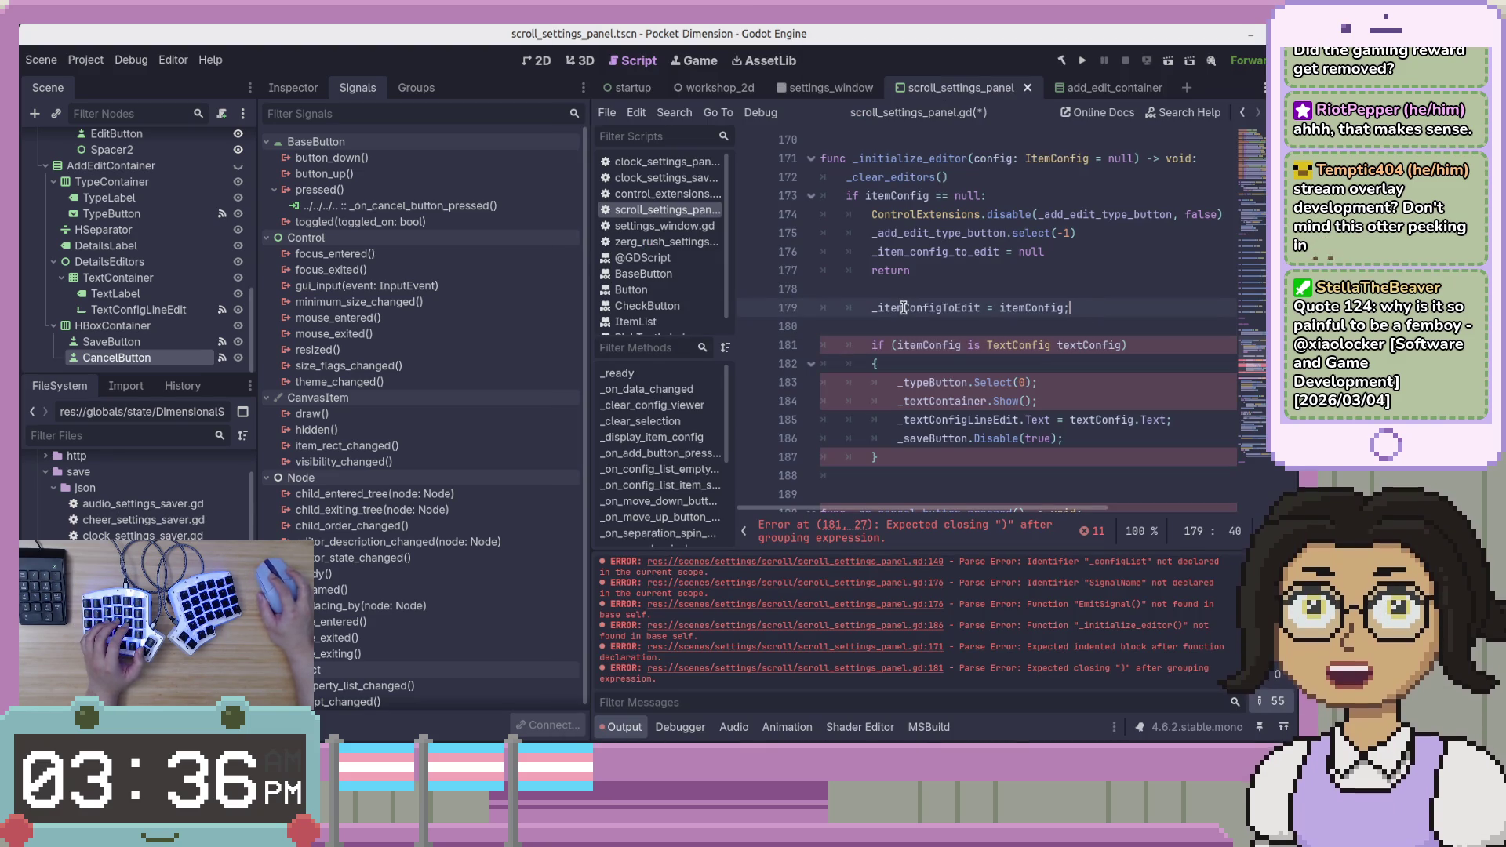
Rename the assignment target to _item_config_to_edit and drop the trailing semicolon.
{"action": "key", "text": "Delete"}
{"action": "type", "text": "_c"}
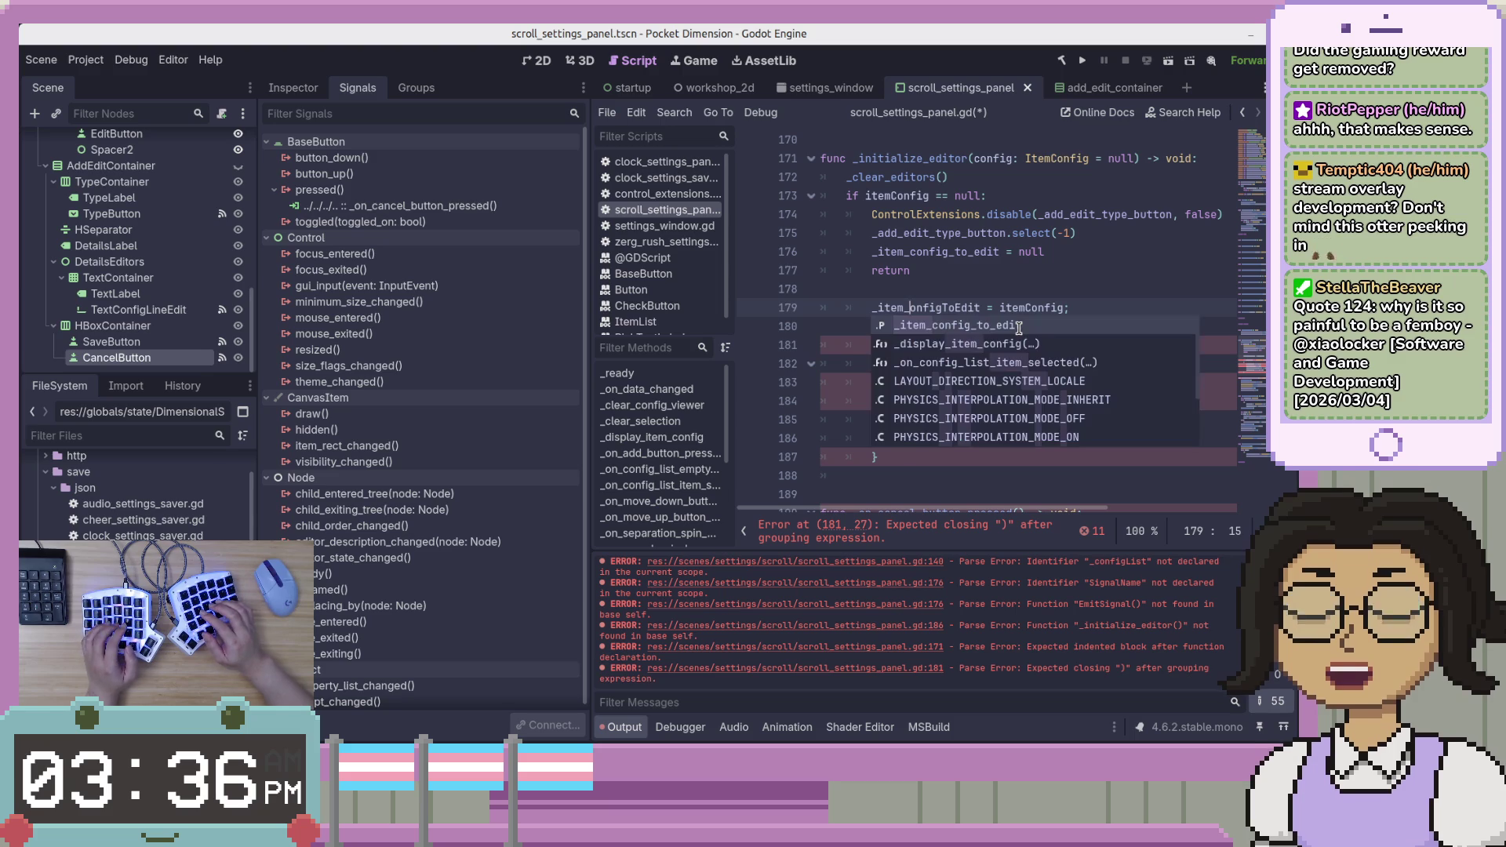
{"action": "key", "text": "Right"}
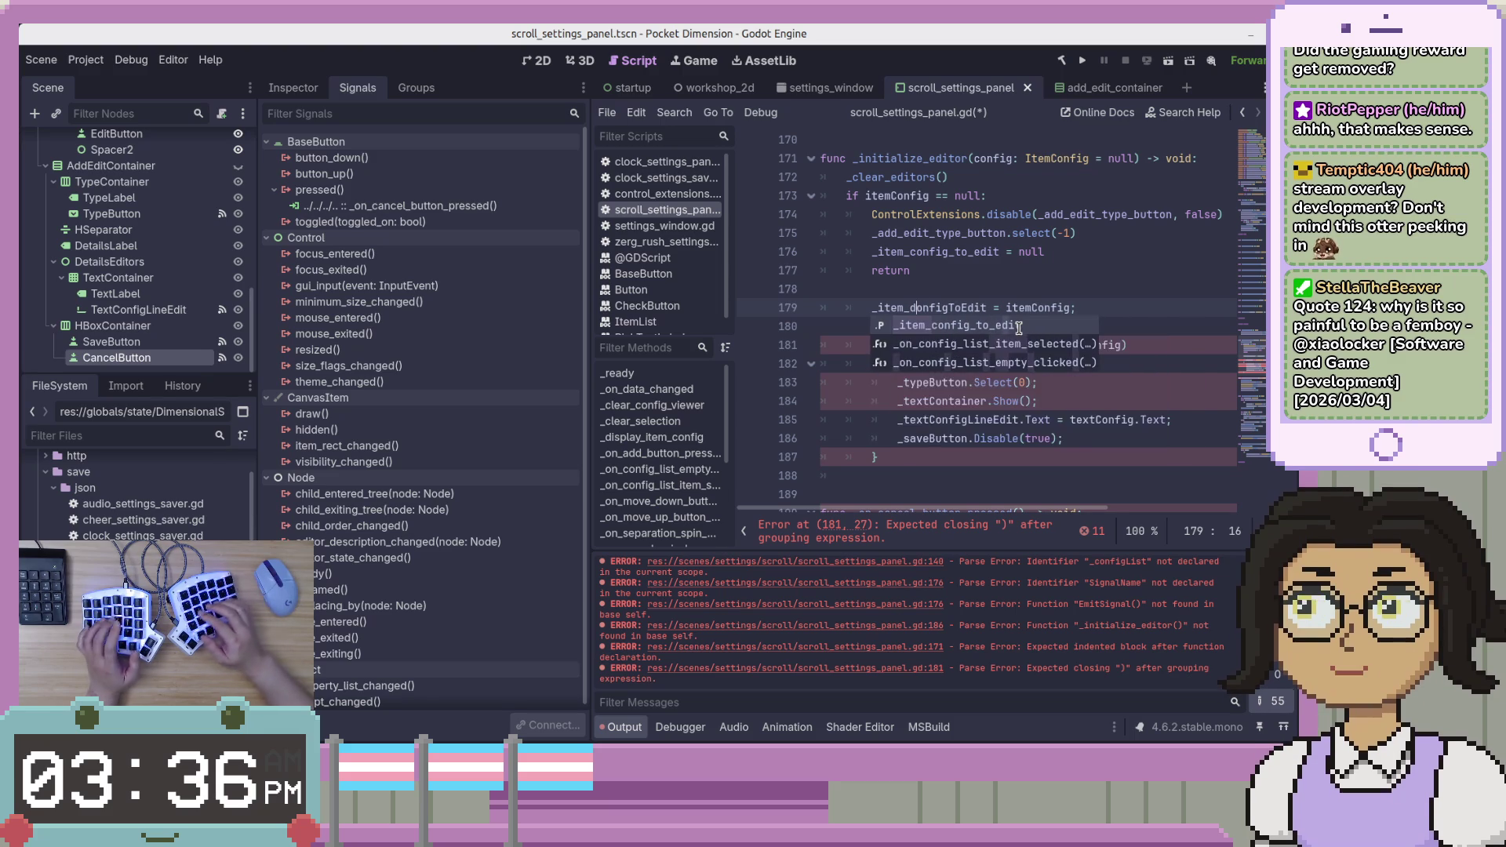
{"action": "type", "text": "_t"}
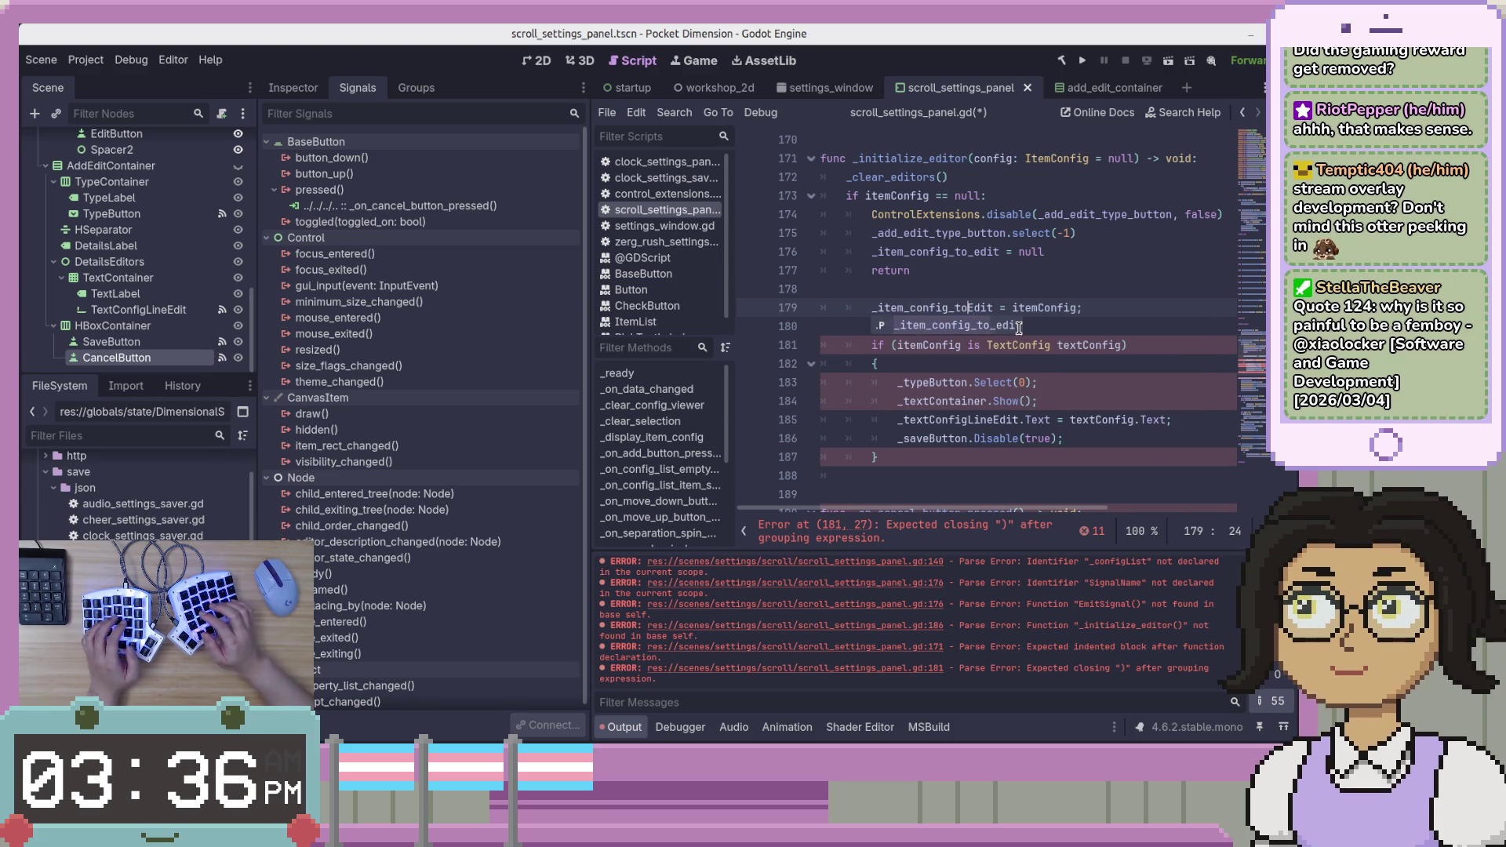
{"action": "key", "text": "Delete"}
{"action": "type", "text": "e"}
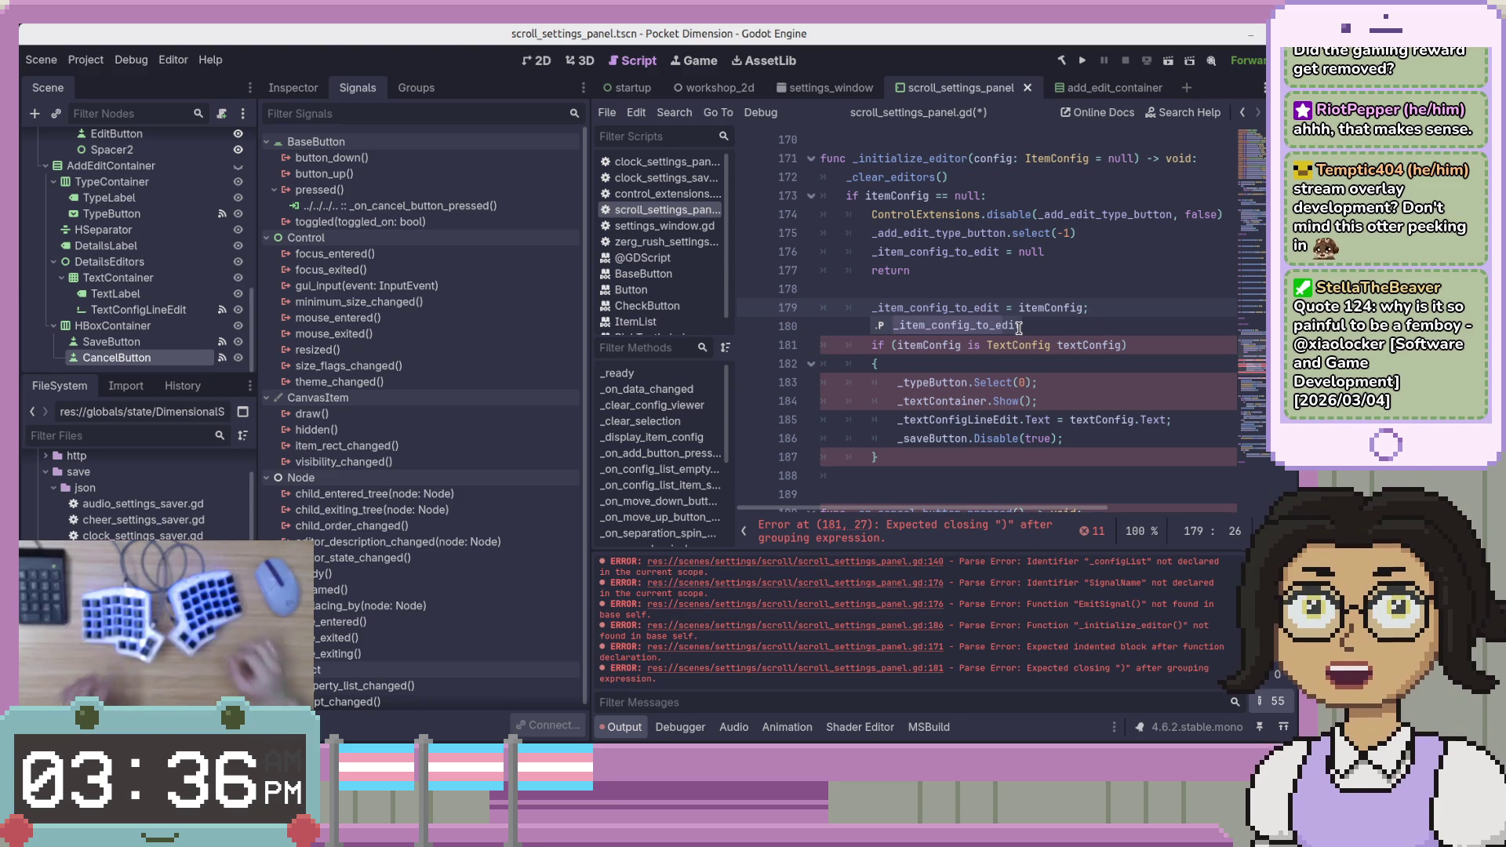
{"action": "key", "text": "Escape"}
{"action": "key", "text": "End"}
{"action": "key", "text": "BackSpace"}
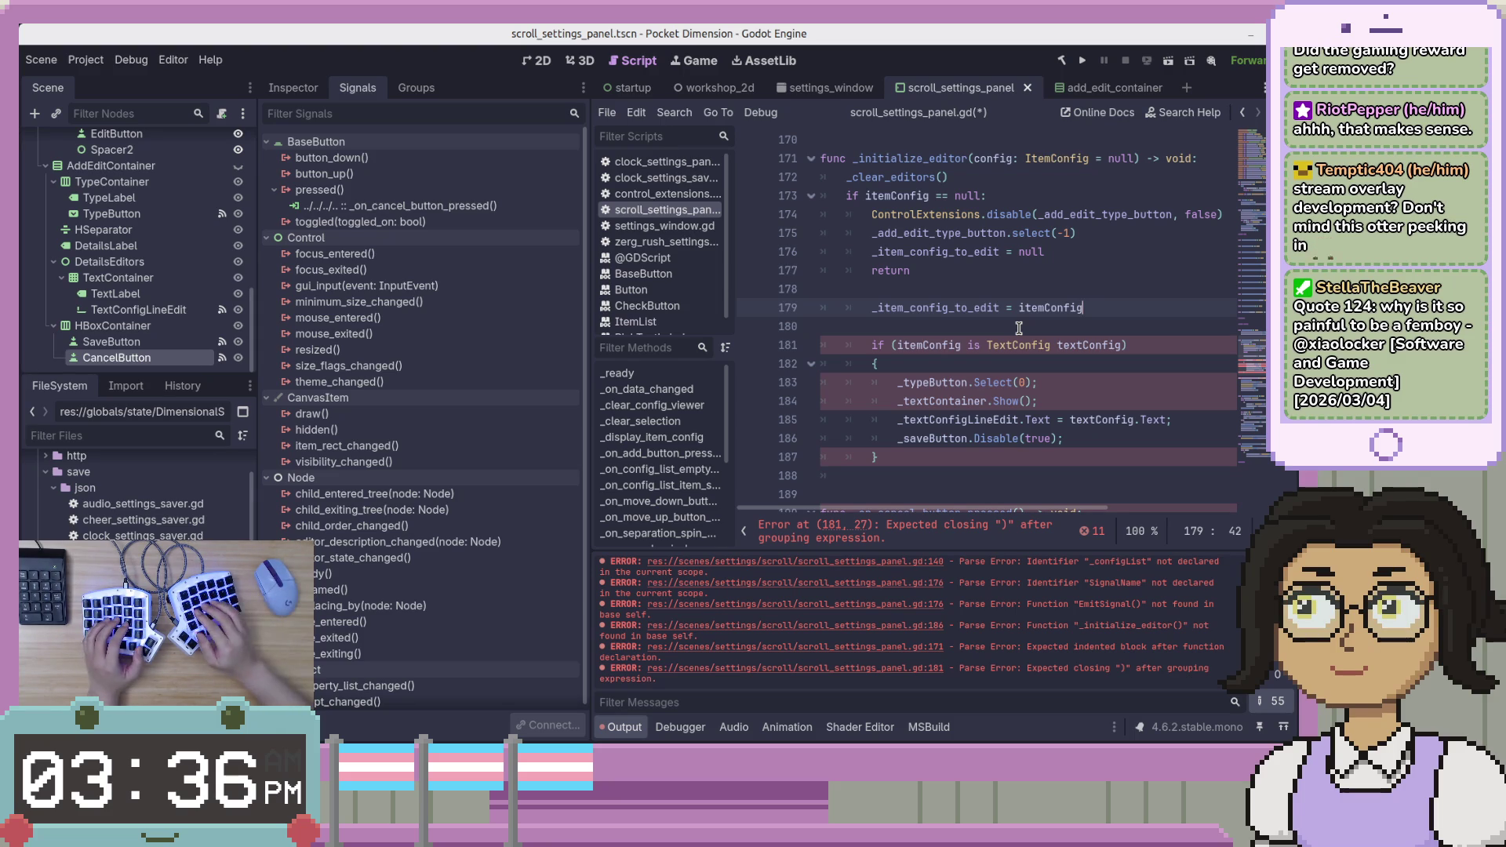
Remove the blank lines and dedent the assignment and if statement to function level.
{"action": "key", "text": "Down"}
{"action": "key", "text": "Up"}
{"action": "key", "text": "Up"}
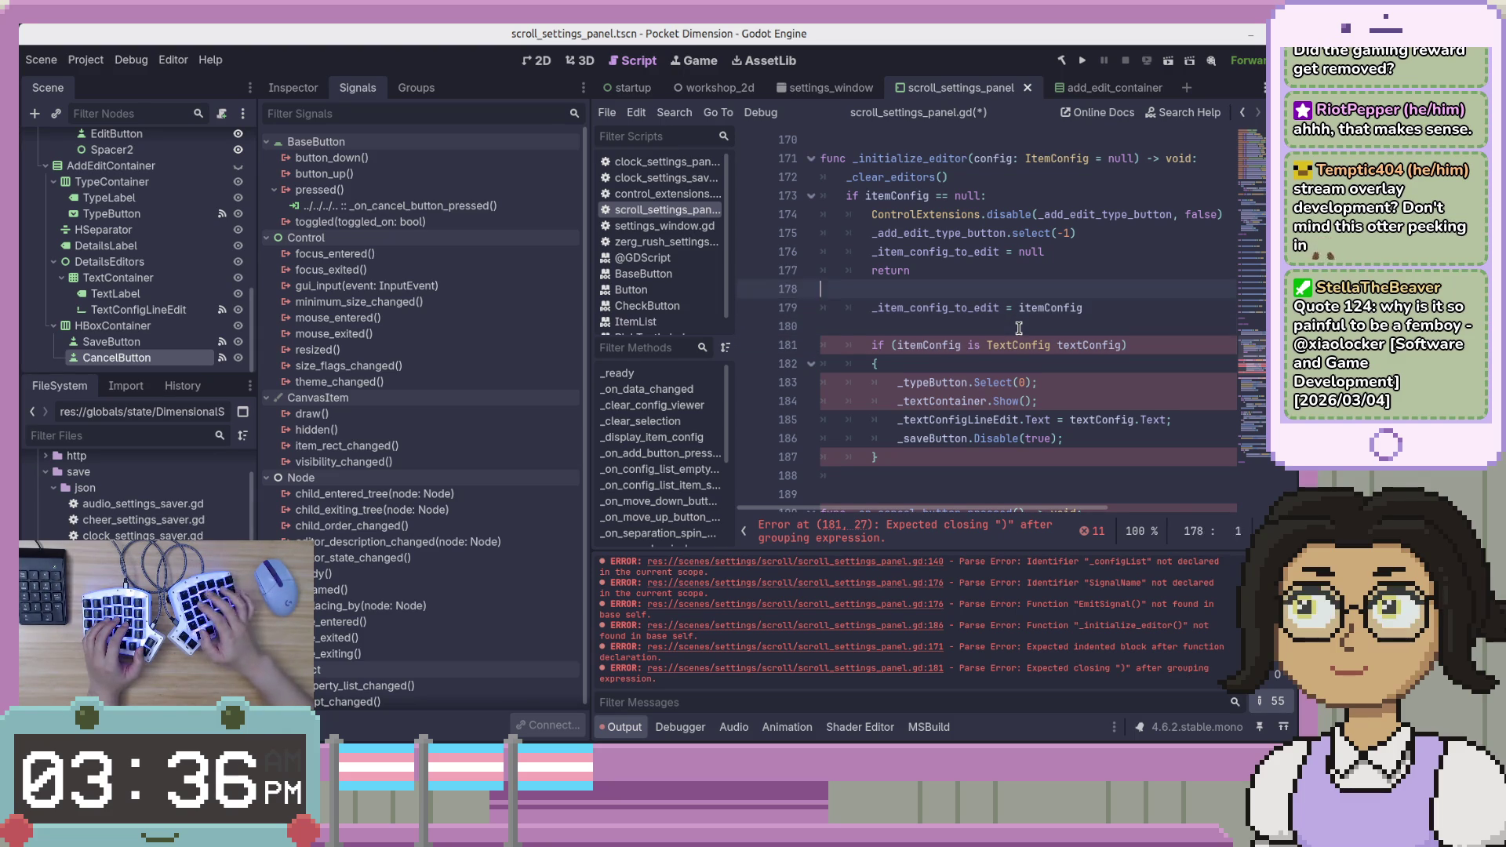
{"action": "key", "text": "BackSpace"}
{"action": "key", "text": "Down"}
{"action": "key", "text": "shift+Tab"}
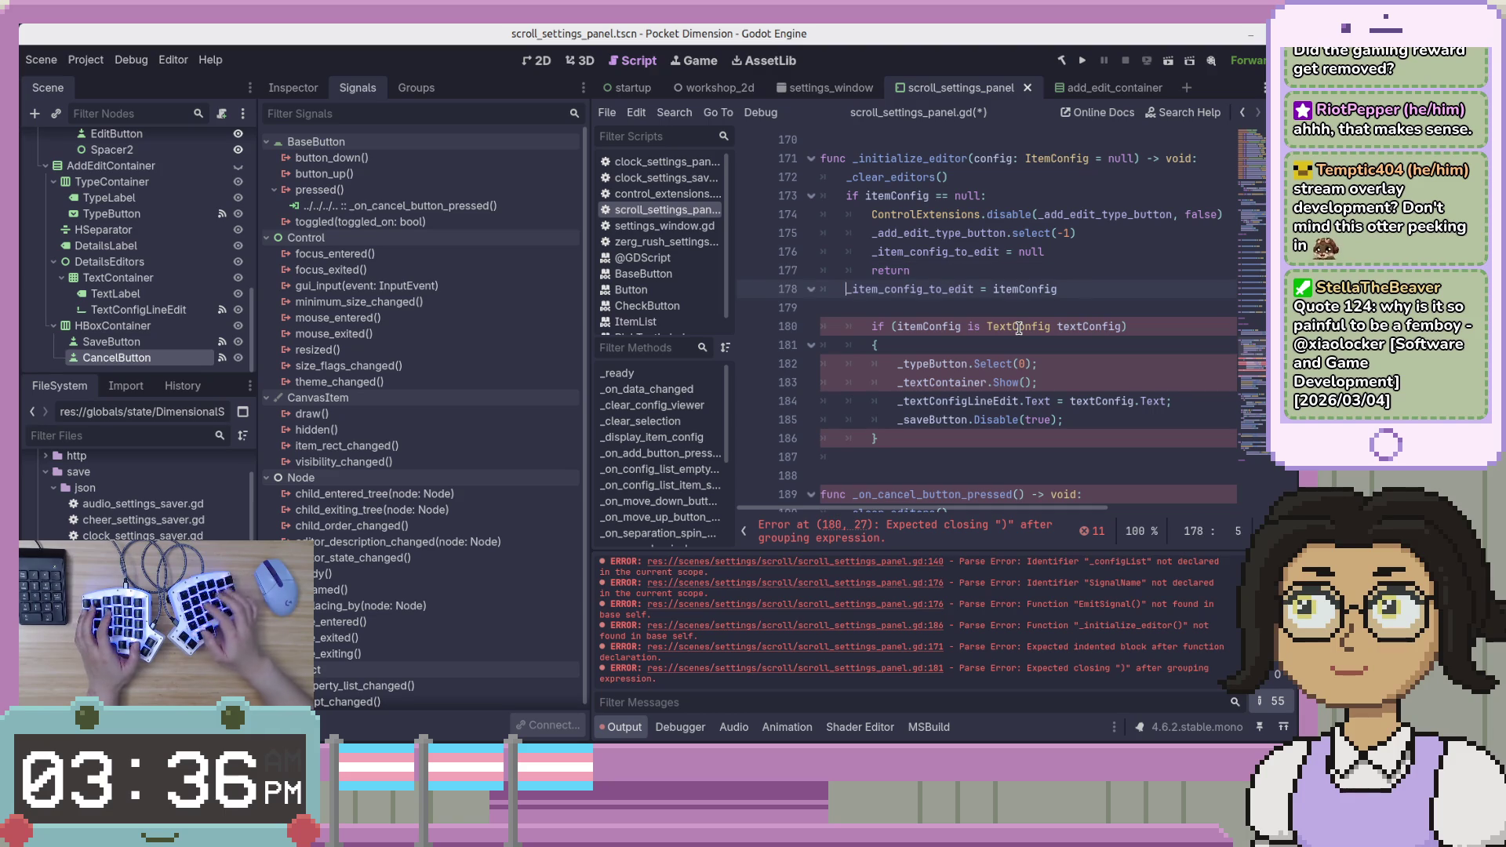
{"action": "key", "text": "Down"}
{"action": "key", "text": "Delete"}
{"action": "key", "text": "shift+Tab"}
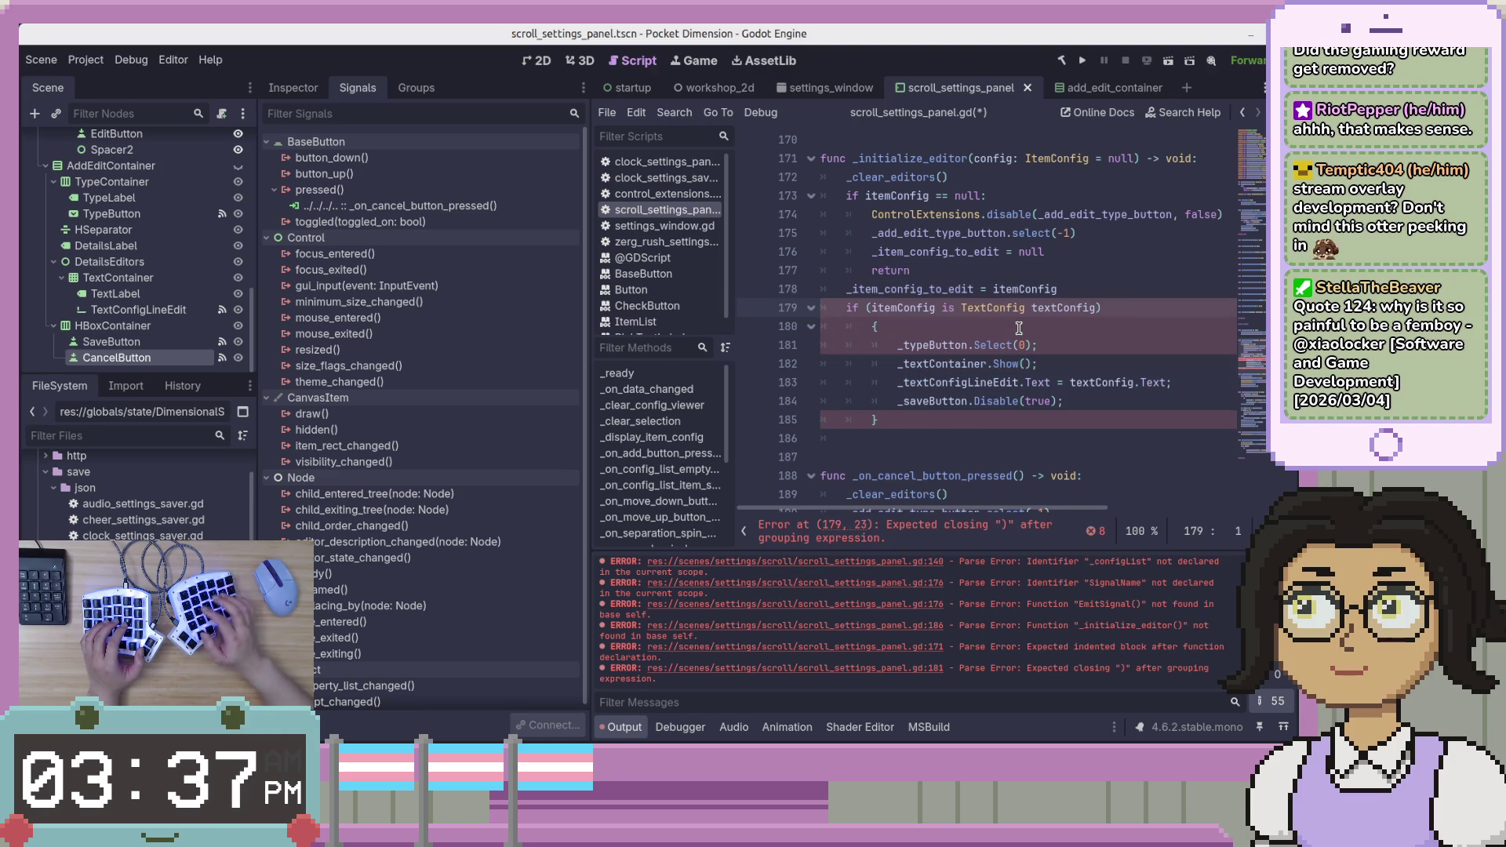
Strip the parentheses so the check reads 'if itemConfig is TextConfig:'.
{"action": "key", "text": "ctrl+Right"}
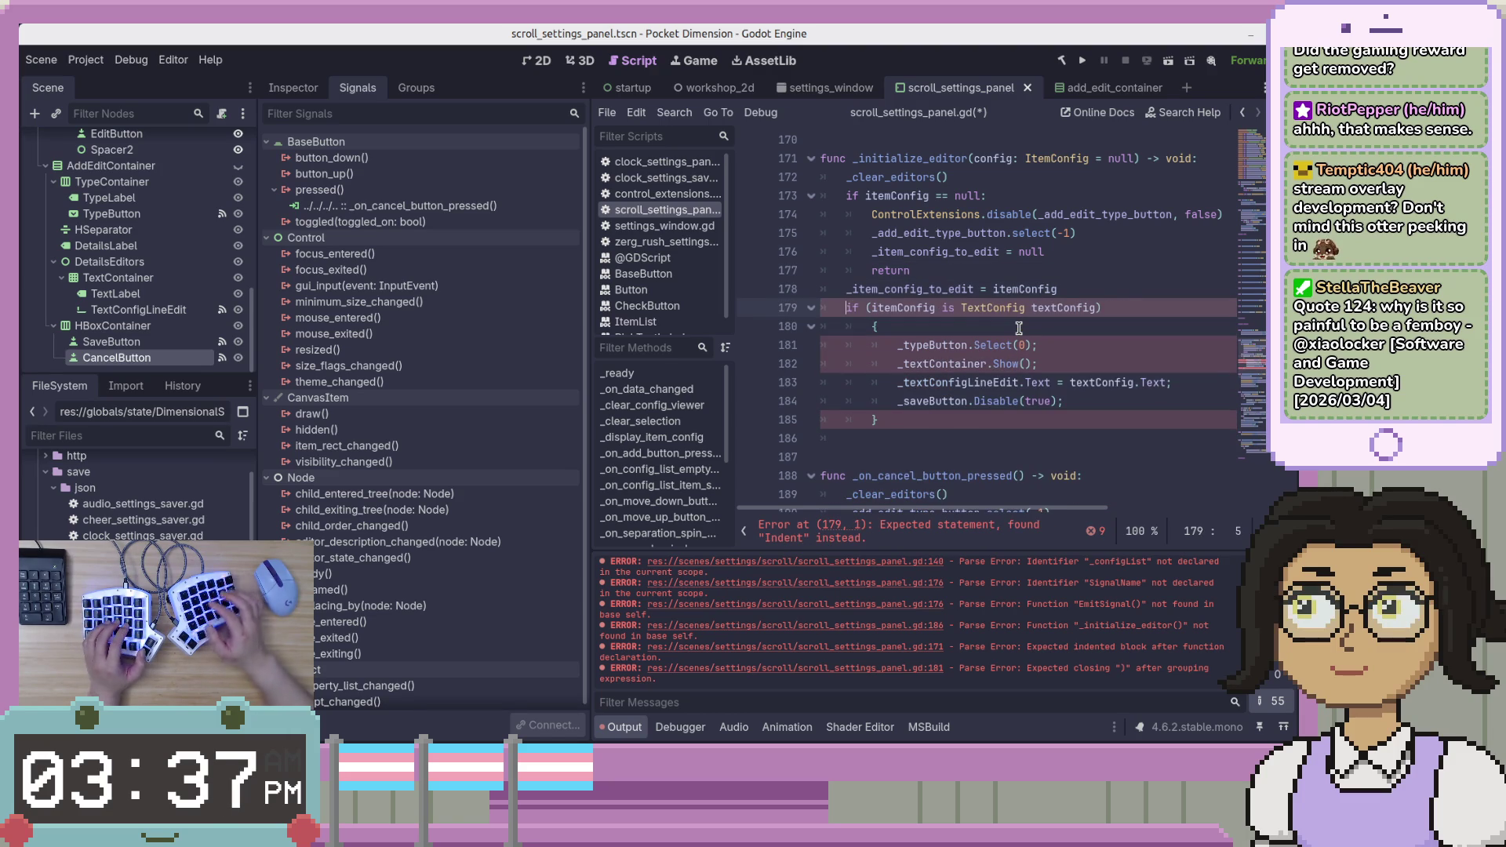
{"action": "key", "text": "BackSpace"}
{"action": "key", "text": "End"}
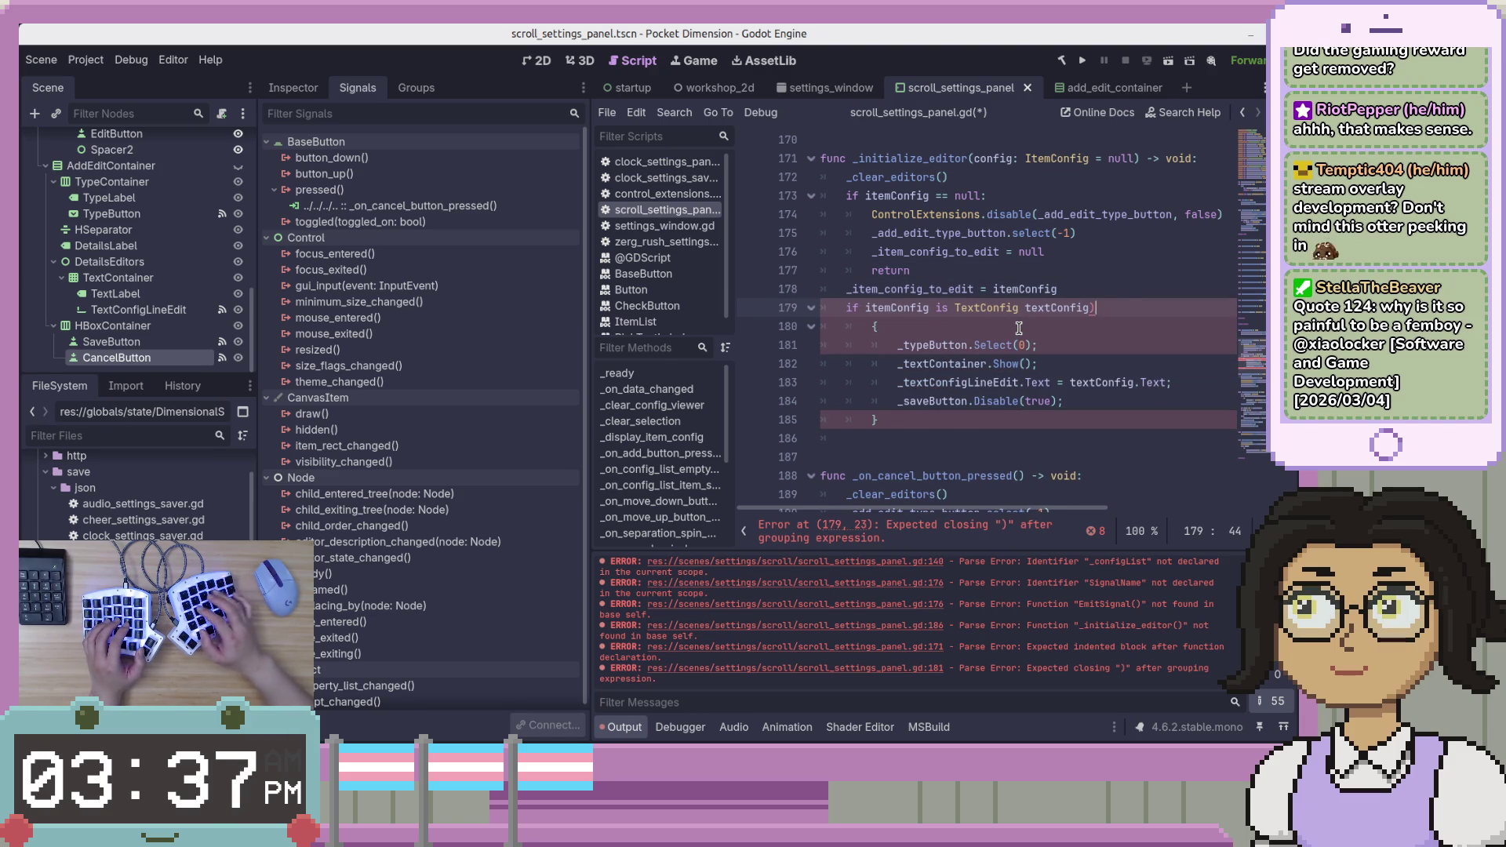
{"action": "key", "text": "BackSpace"}
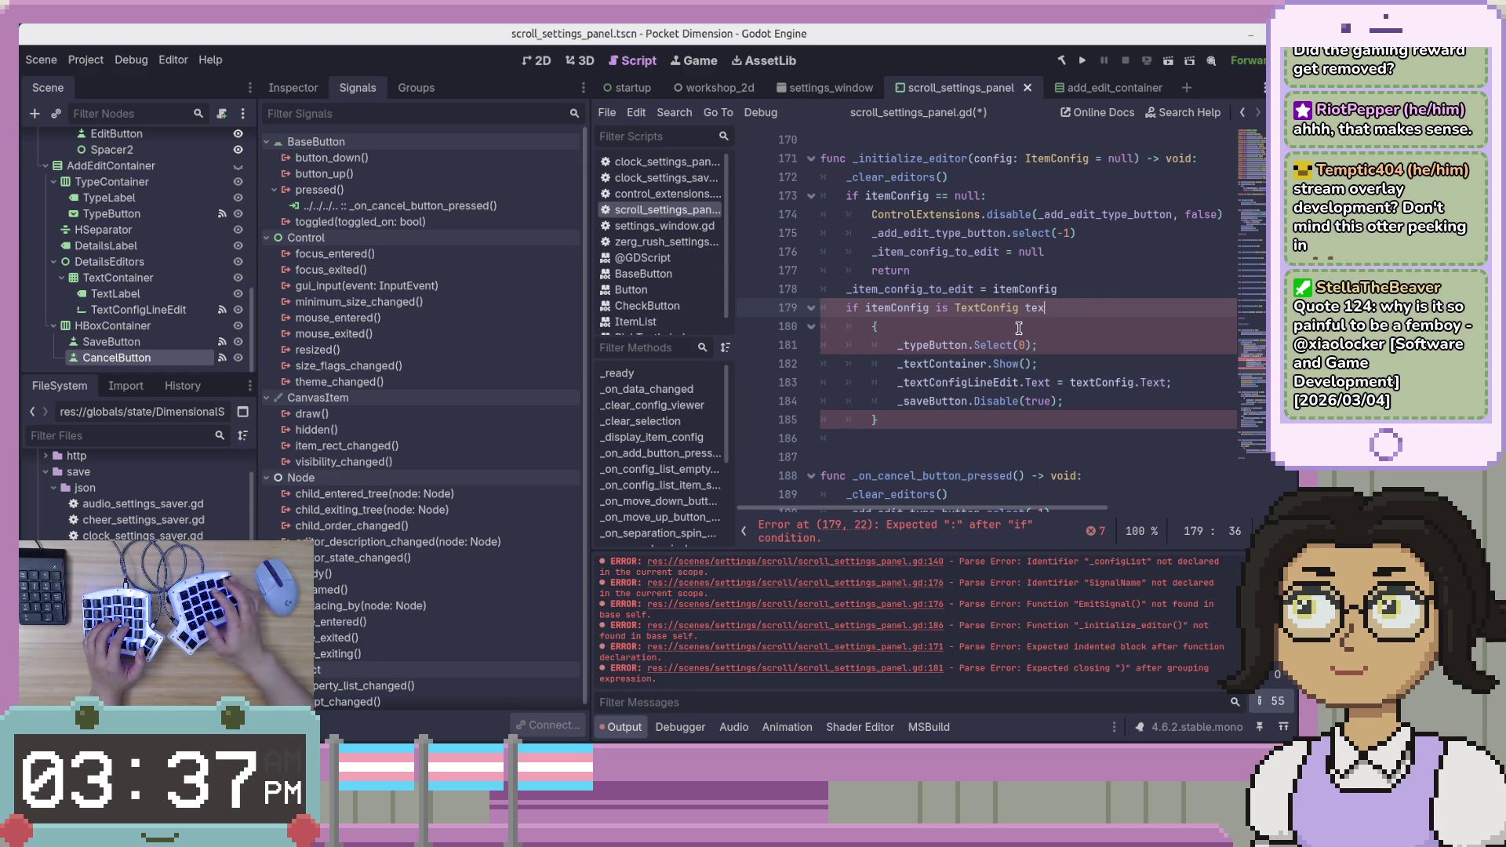
{"action": "type", "text": ":"}
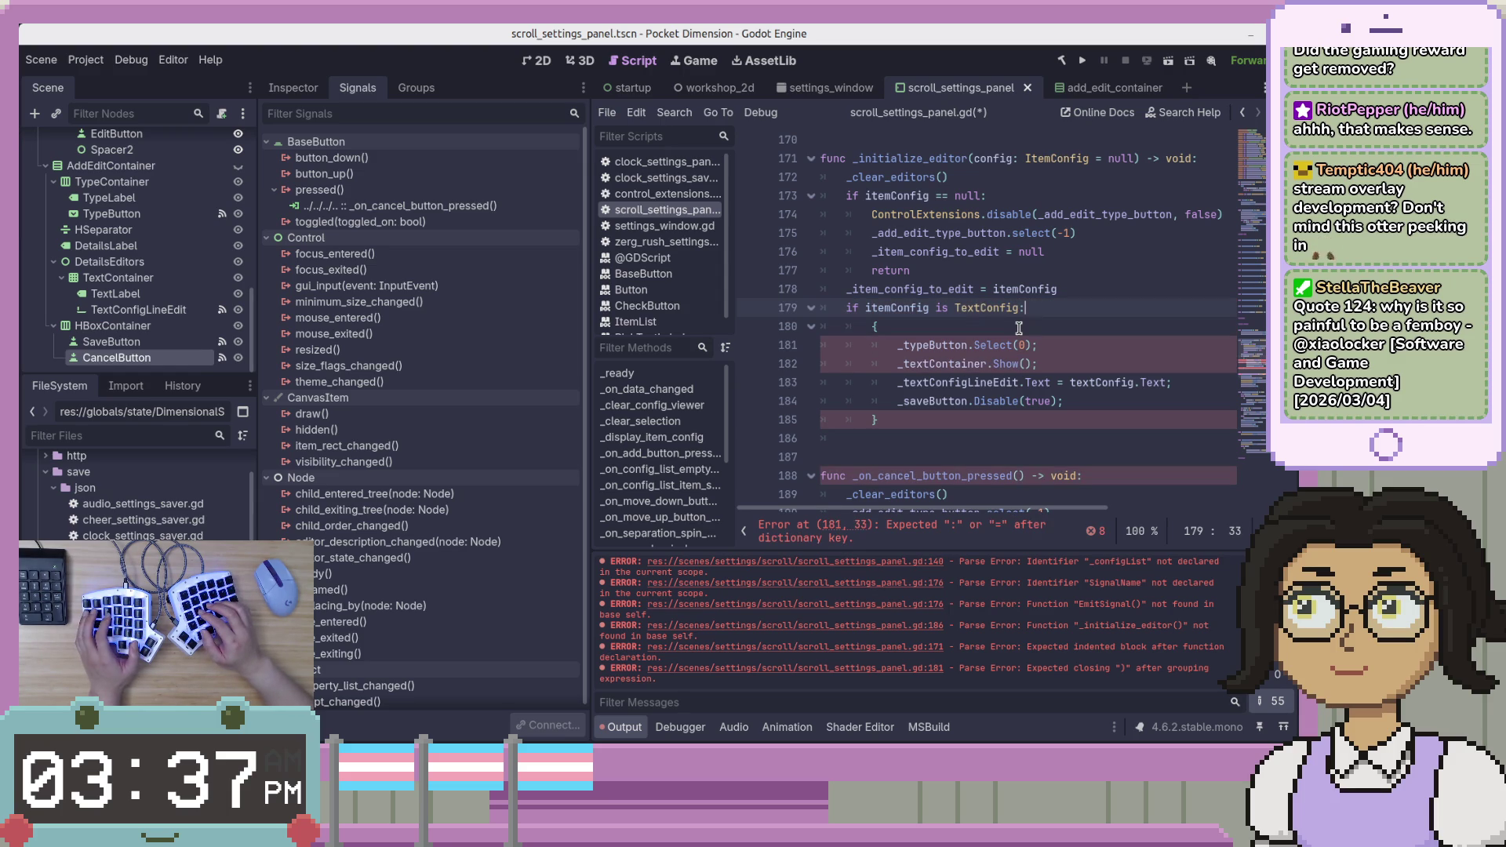
{"action": "key", "text": "Tab"}
{"action": "key", "text": "Tab"}
{"action": "key", "text": "Tab"}
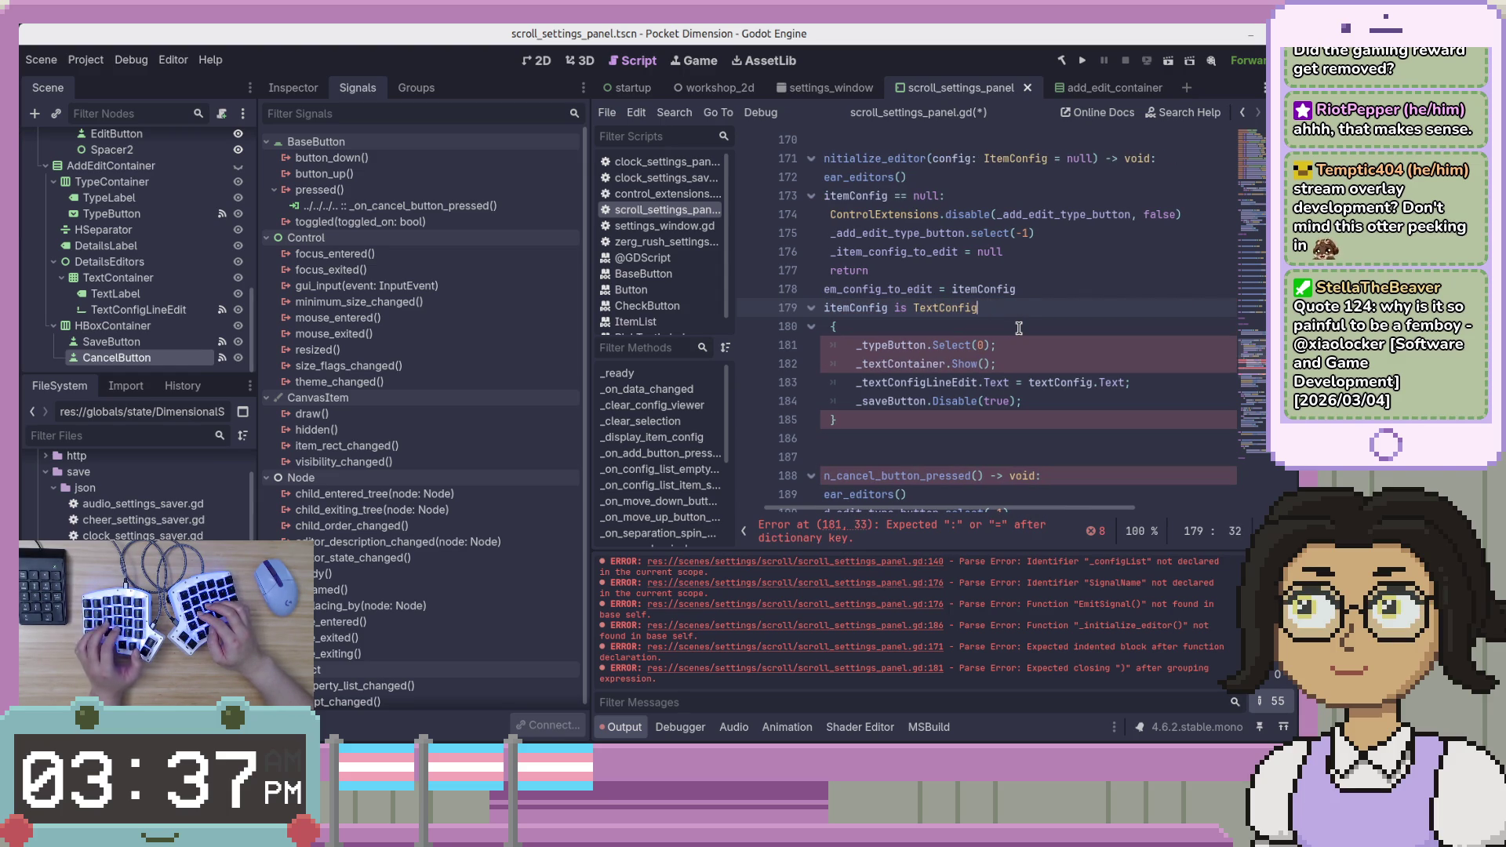
{"action": "key", "text": "BackSpace"}
{"action": "key", "text": "BackSpace"}
{"action": "key", "text": "BackSpace"}
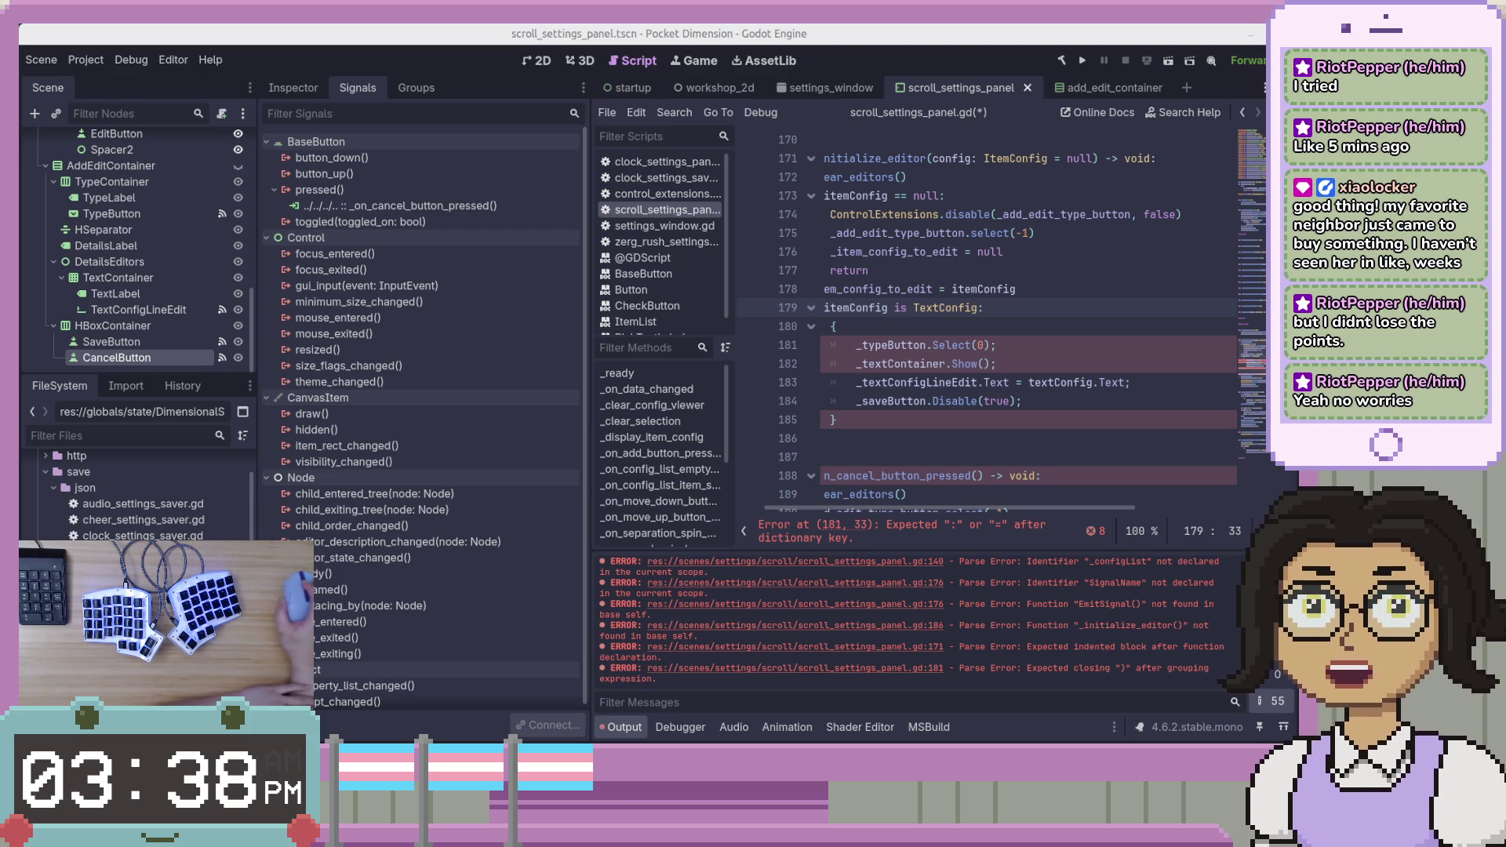
{"action": "type", "text": ":"}
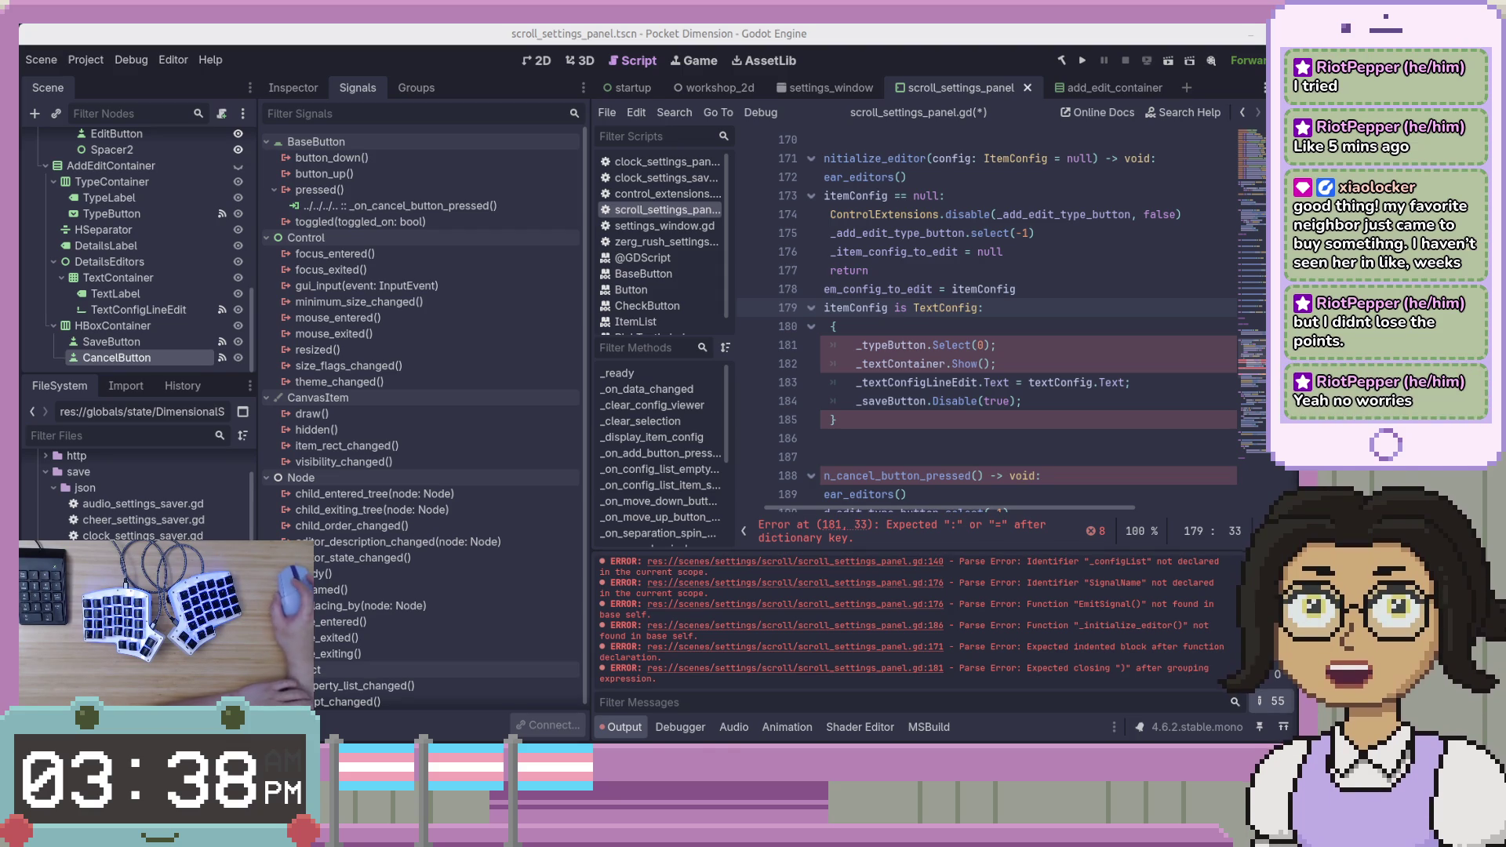
{"action": "key", "text": "alt+Tab"}
{"action": "left_click", "coordinate": [1074, 356]}
{"action": "left_click", "coordinate": [1063, 501]}
{"action": "left_click", "coordinate": [449, 69]}
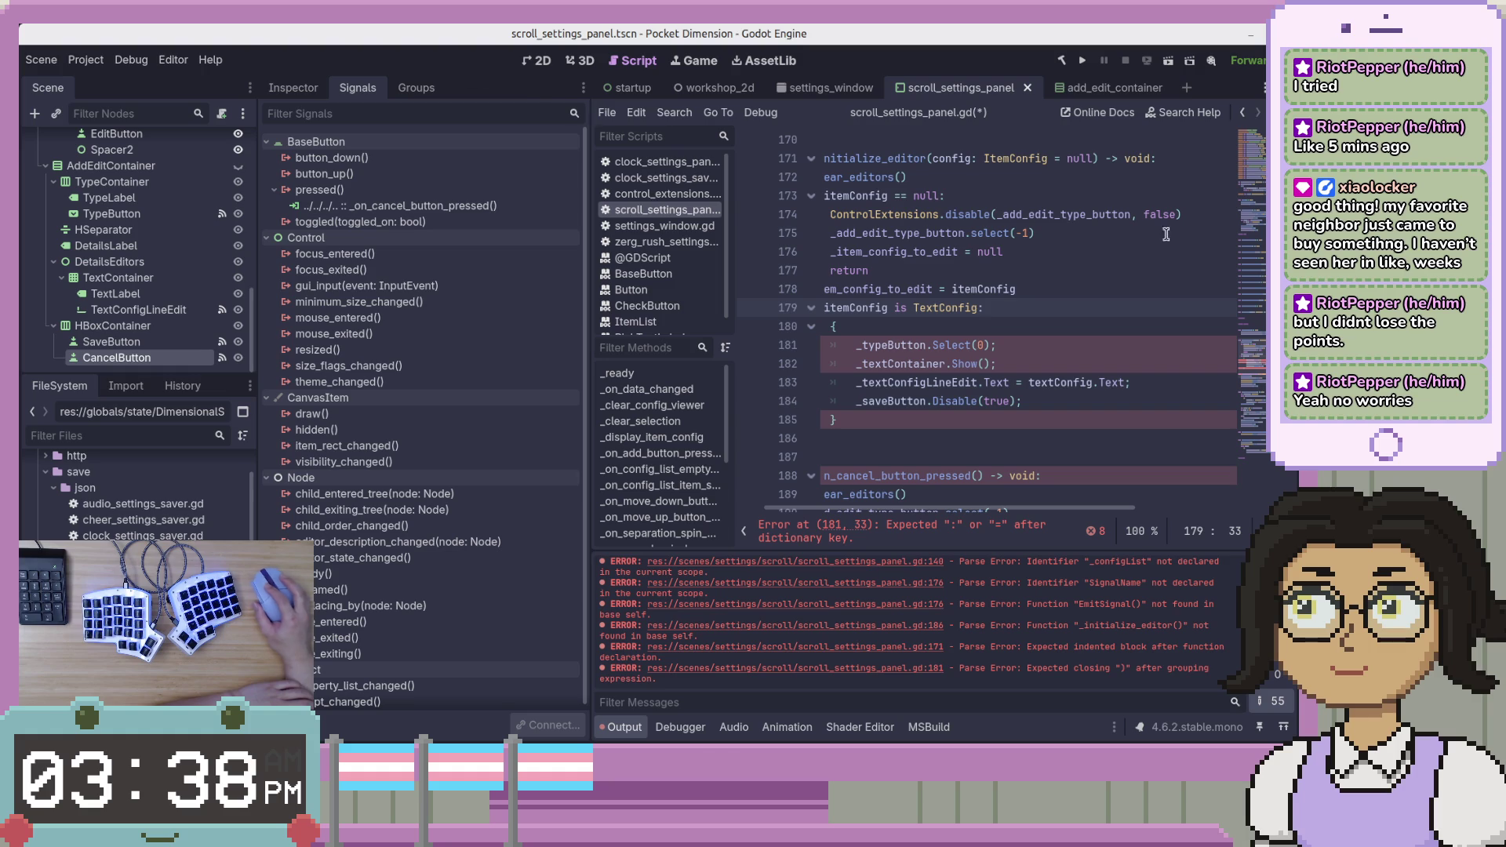
{"action": "key", "text": "alt+Tab"}
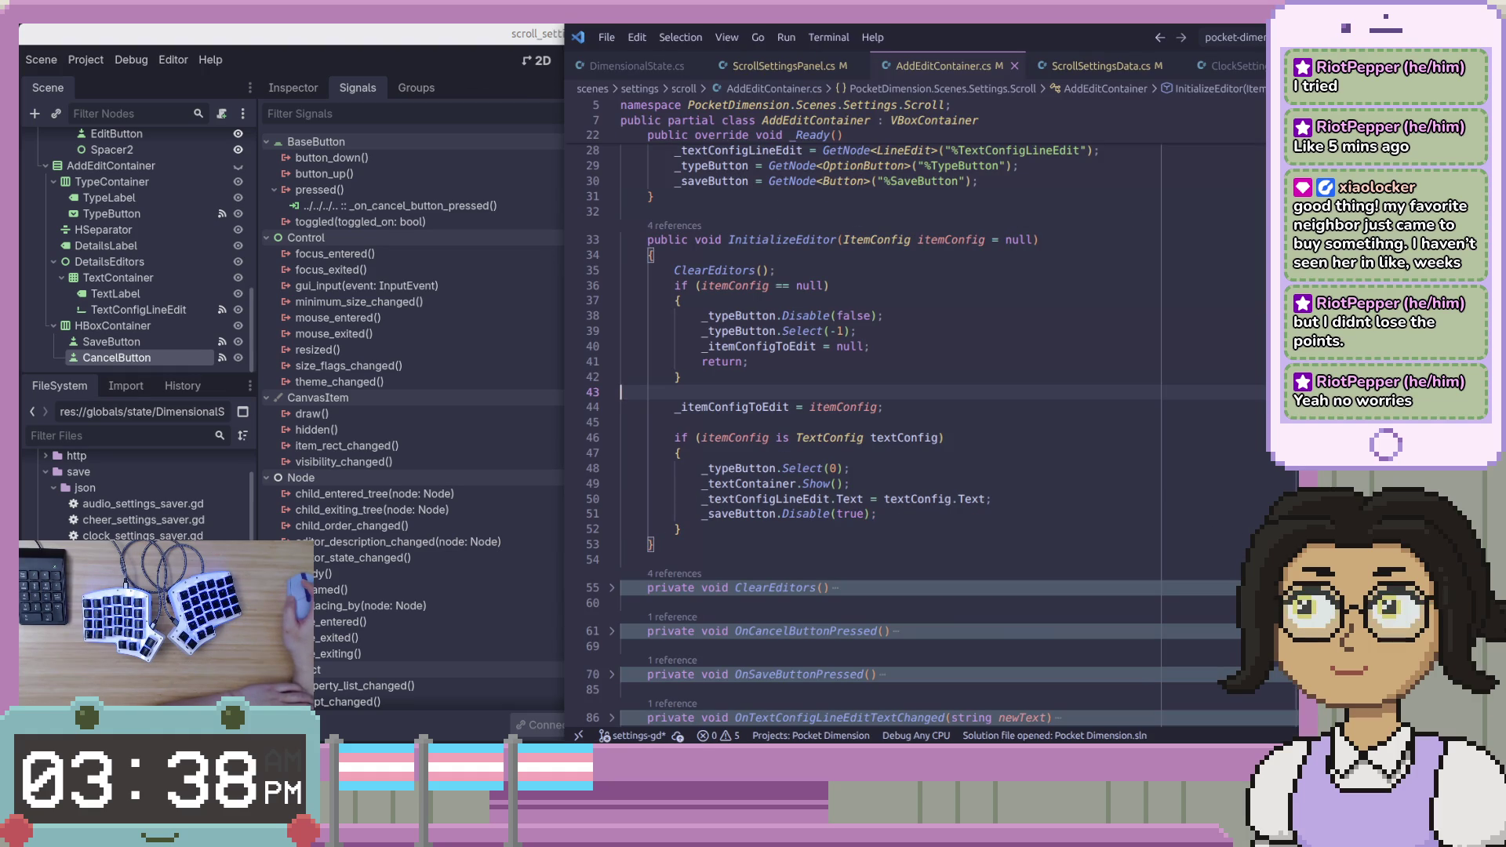
Review the C# TextConfig check at lines 43–46, then return to Godot's brace on line 180.
{"action": "left_click", "coordinate": [959, 432]}
{"action": "left_click", "coordinate": [975, 416]}
{"action": "left_click", "coordinate": [453, 66]}
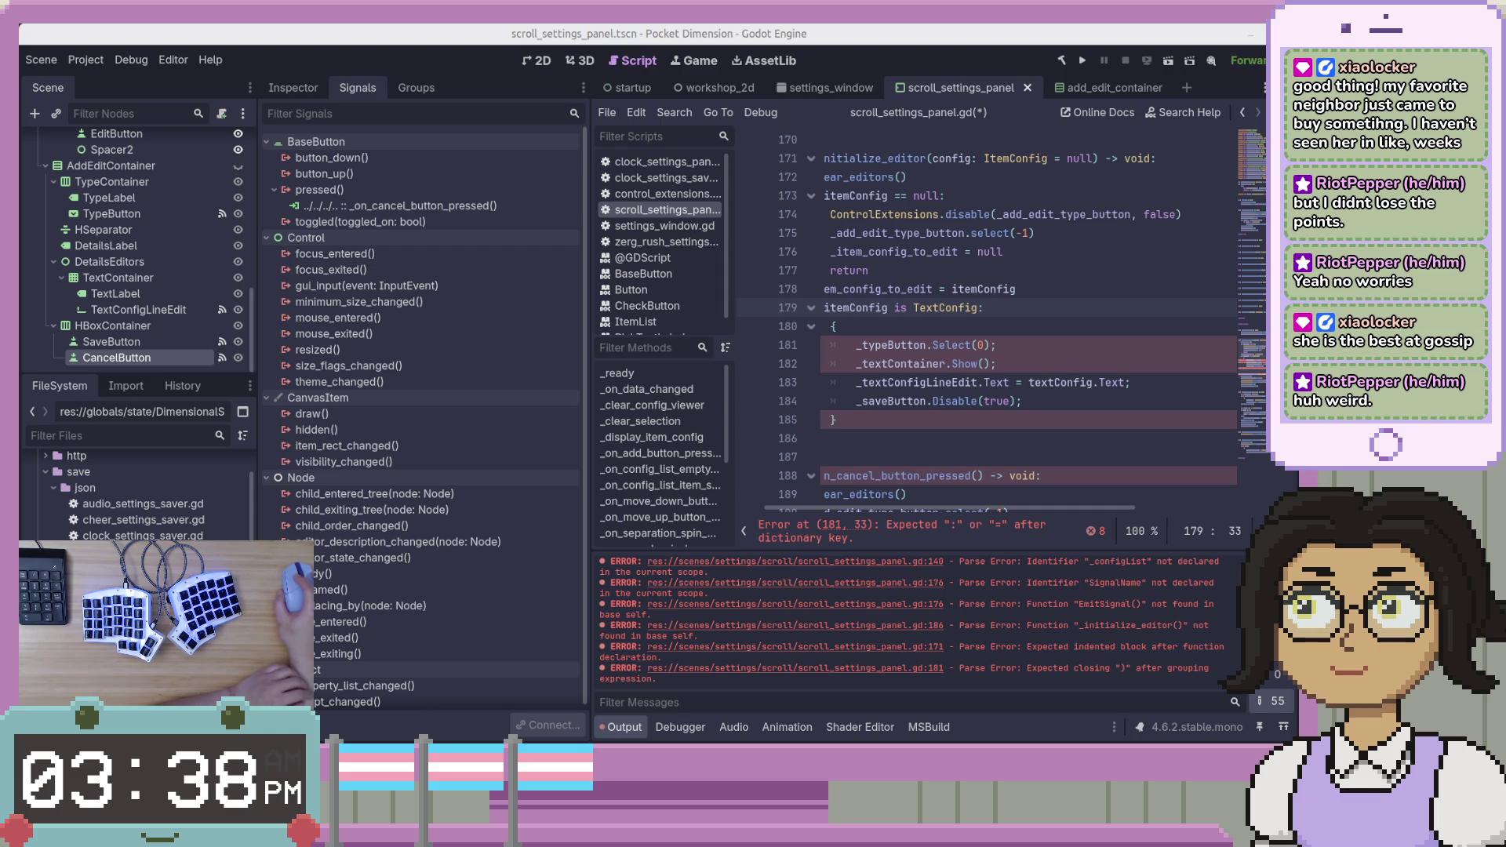
{"action": "left_click", "coordinate": [1114, 326]}
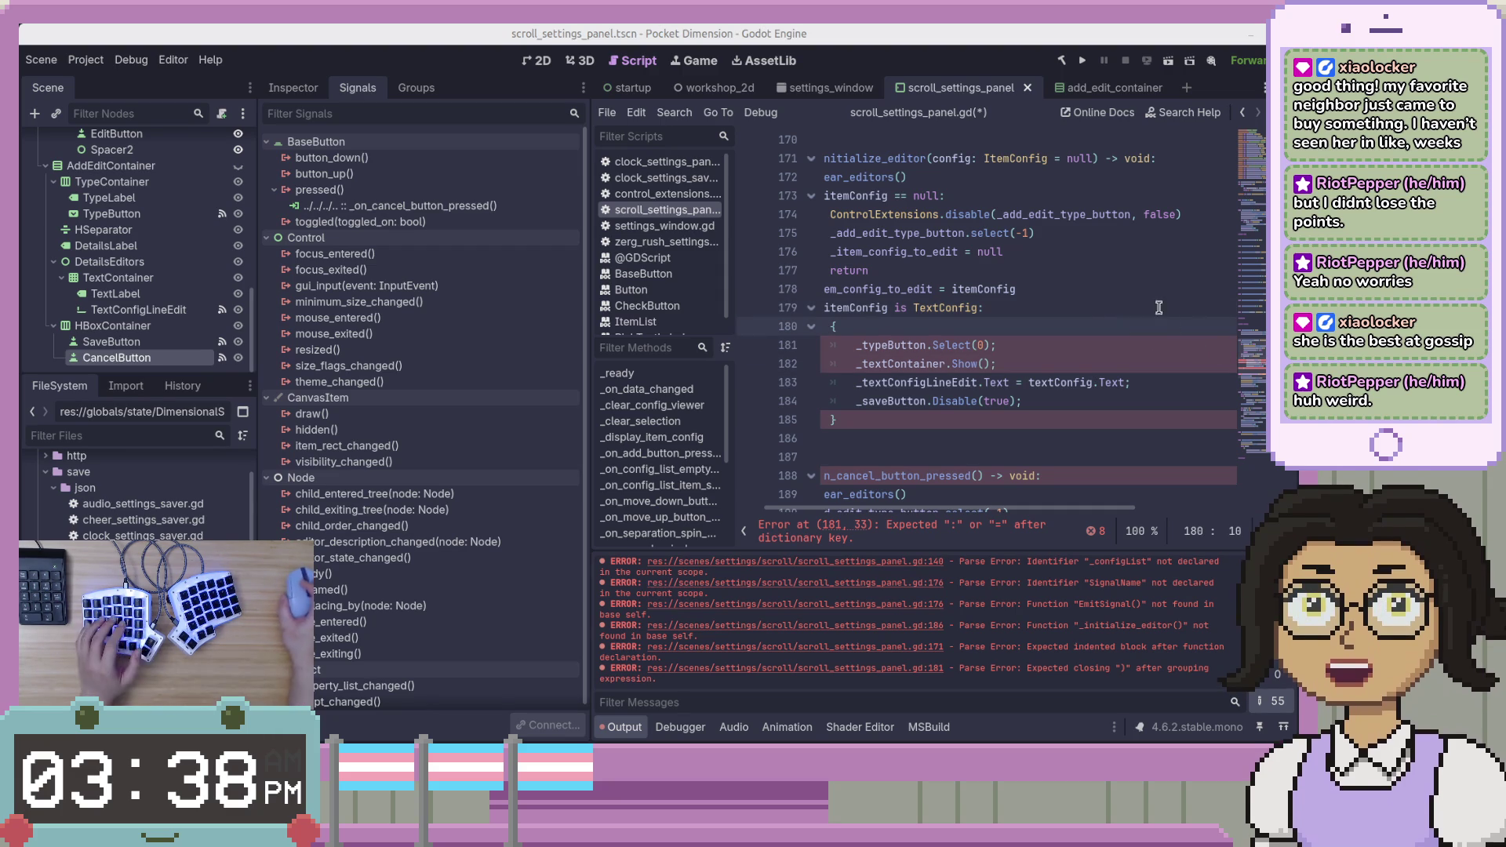
Delete the opening brace after the TextConfig check.
{"action": "left_click", "coordinate": [1054, 346]}
{"action": "left_click", "coordinate": [1112, 329]}
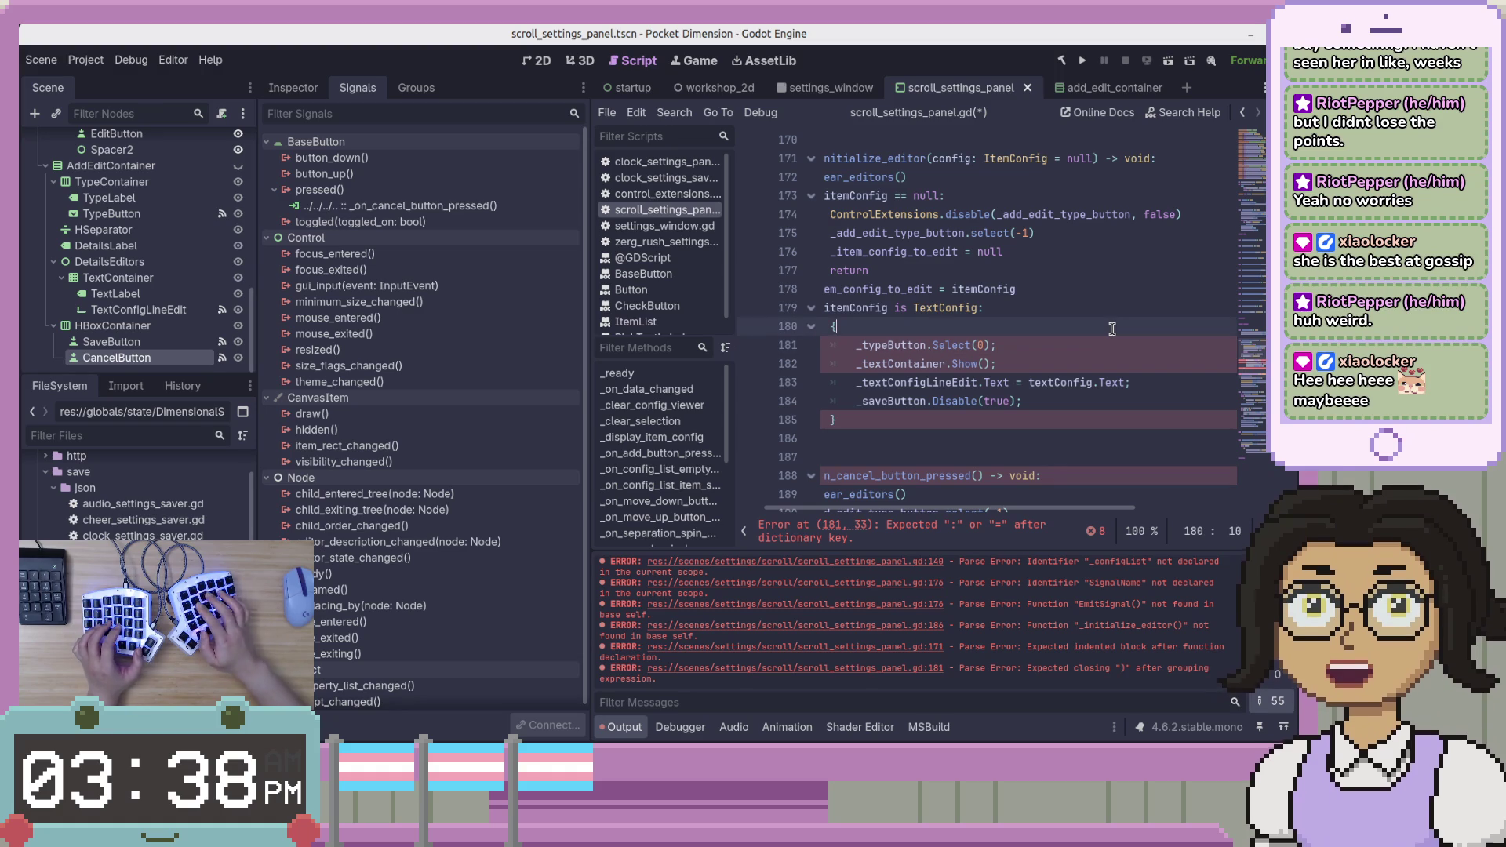
{"action": "key", "text": "BackSpace"}
{"action": "key", "text": "BackSpace"}
{"action": "key", "text": "BackSpace"}
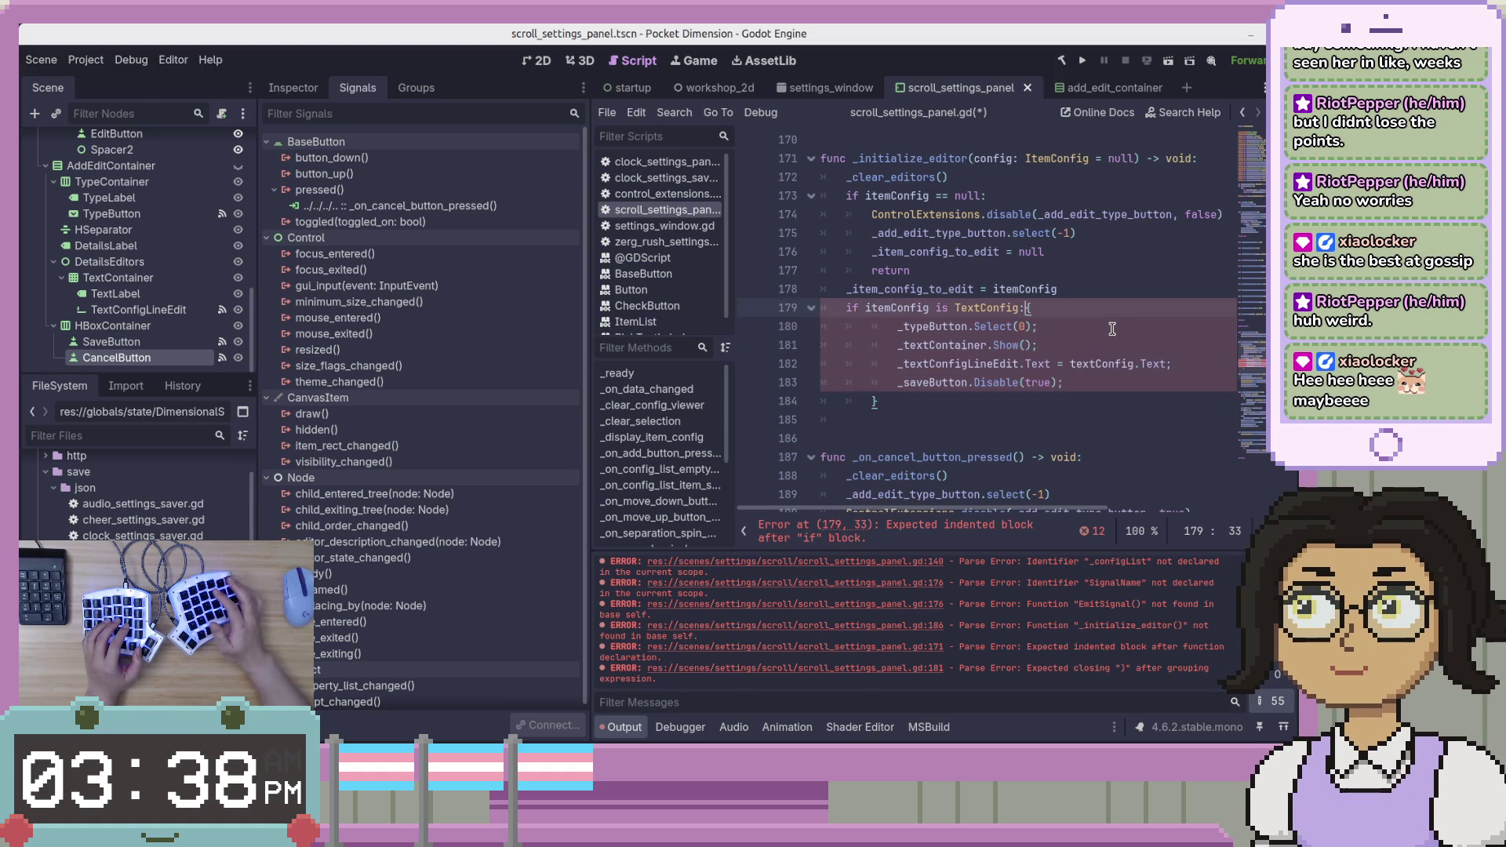
{"action": "key", "text": "BackSpace"}
Fix the indentation of the four TextConfig body lines and place cursors on all four.
{"action": "key", "text": "Down"}
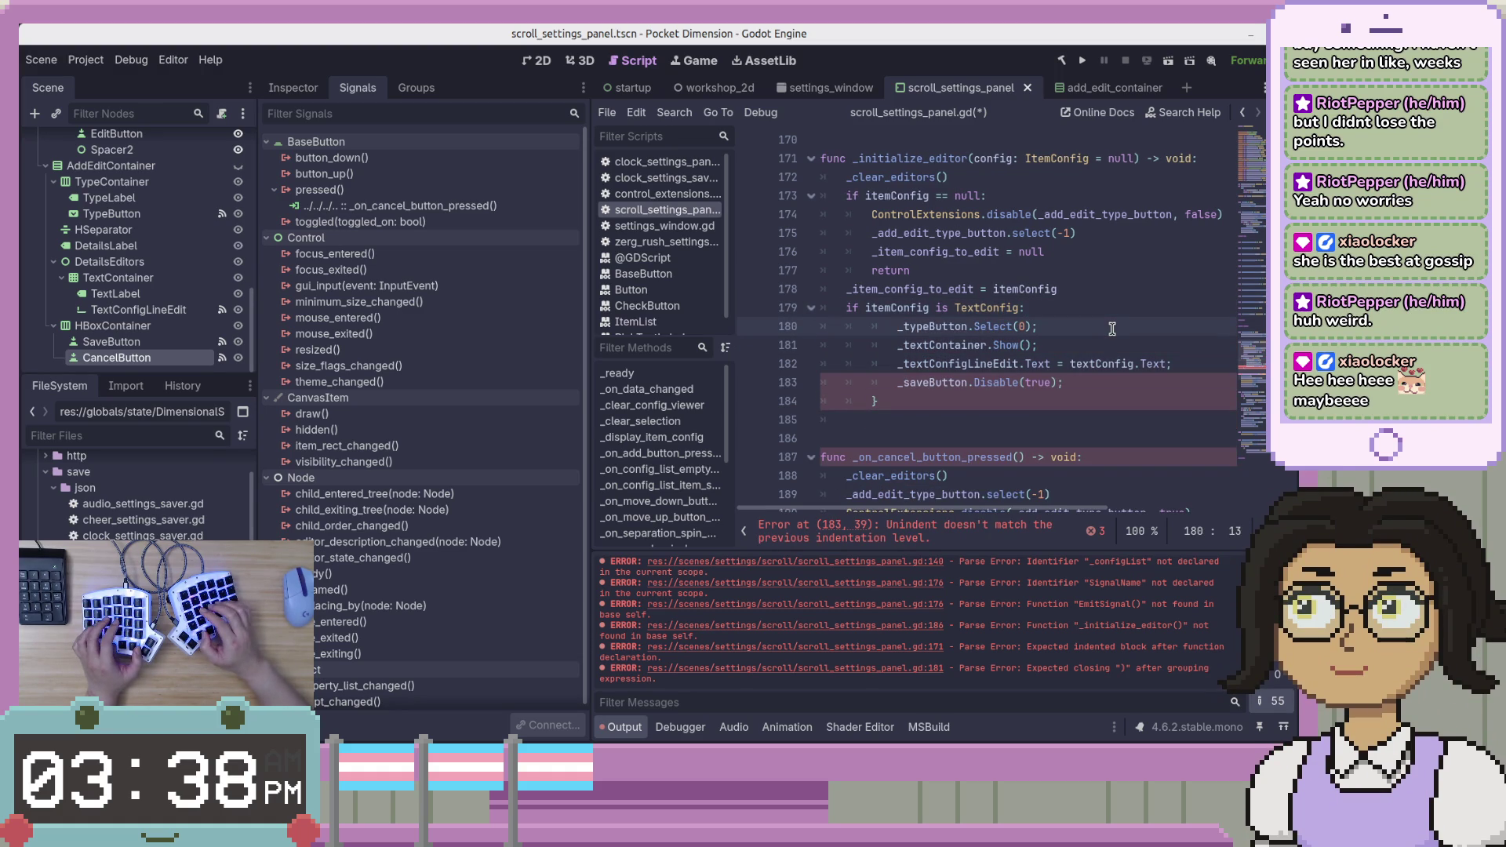
{"action": "key", "text": "BackSpace"}
{"action": "key", "text": "Down"}
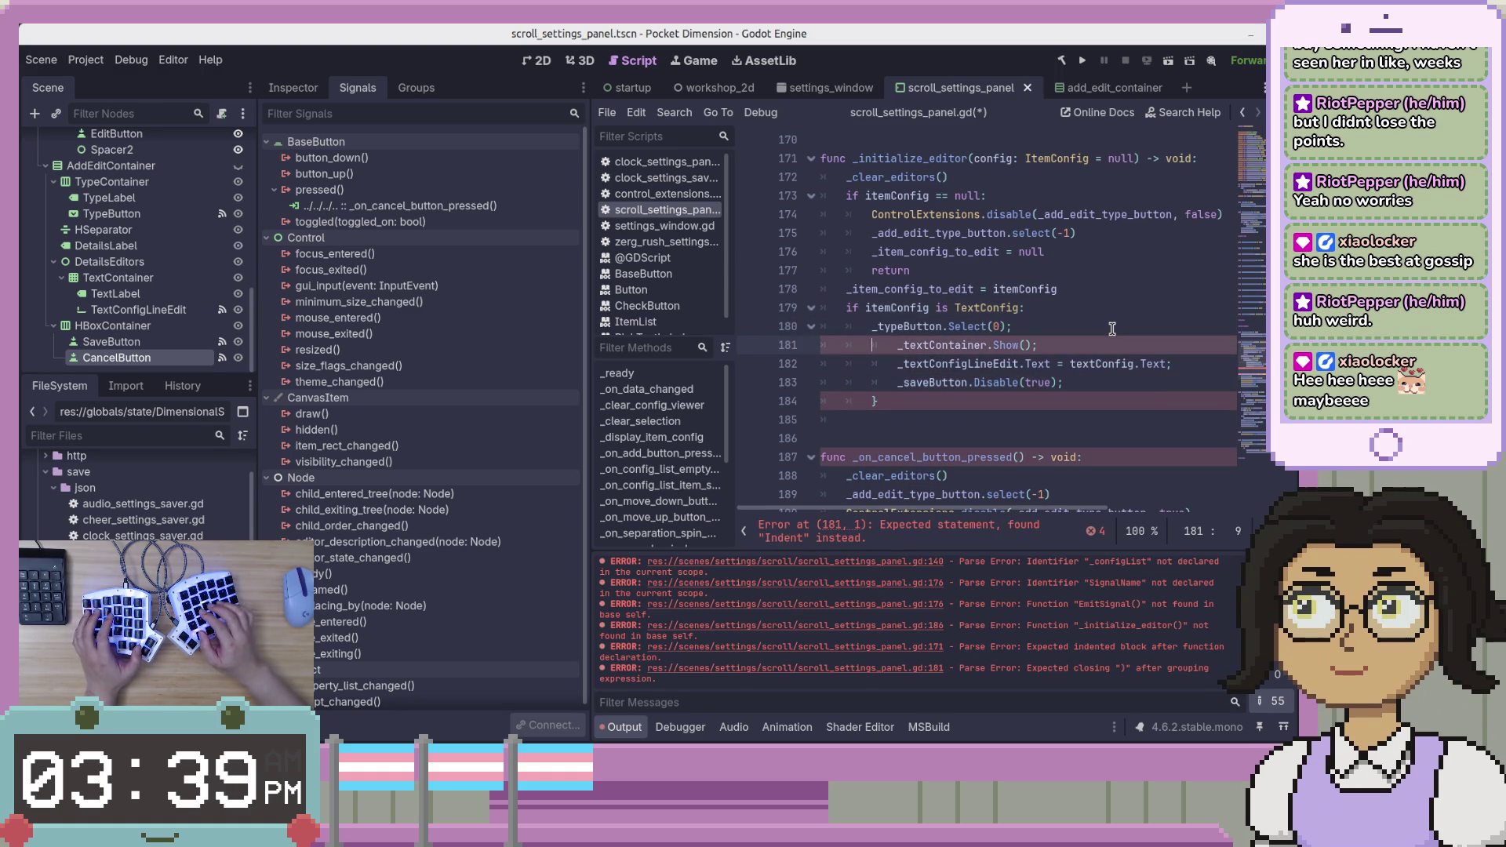
{"action": "key", "text": "Tab"}
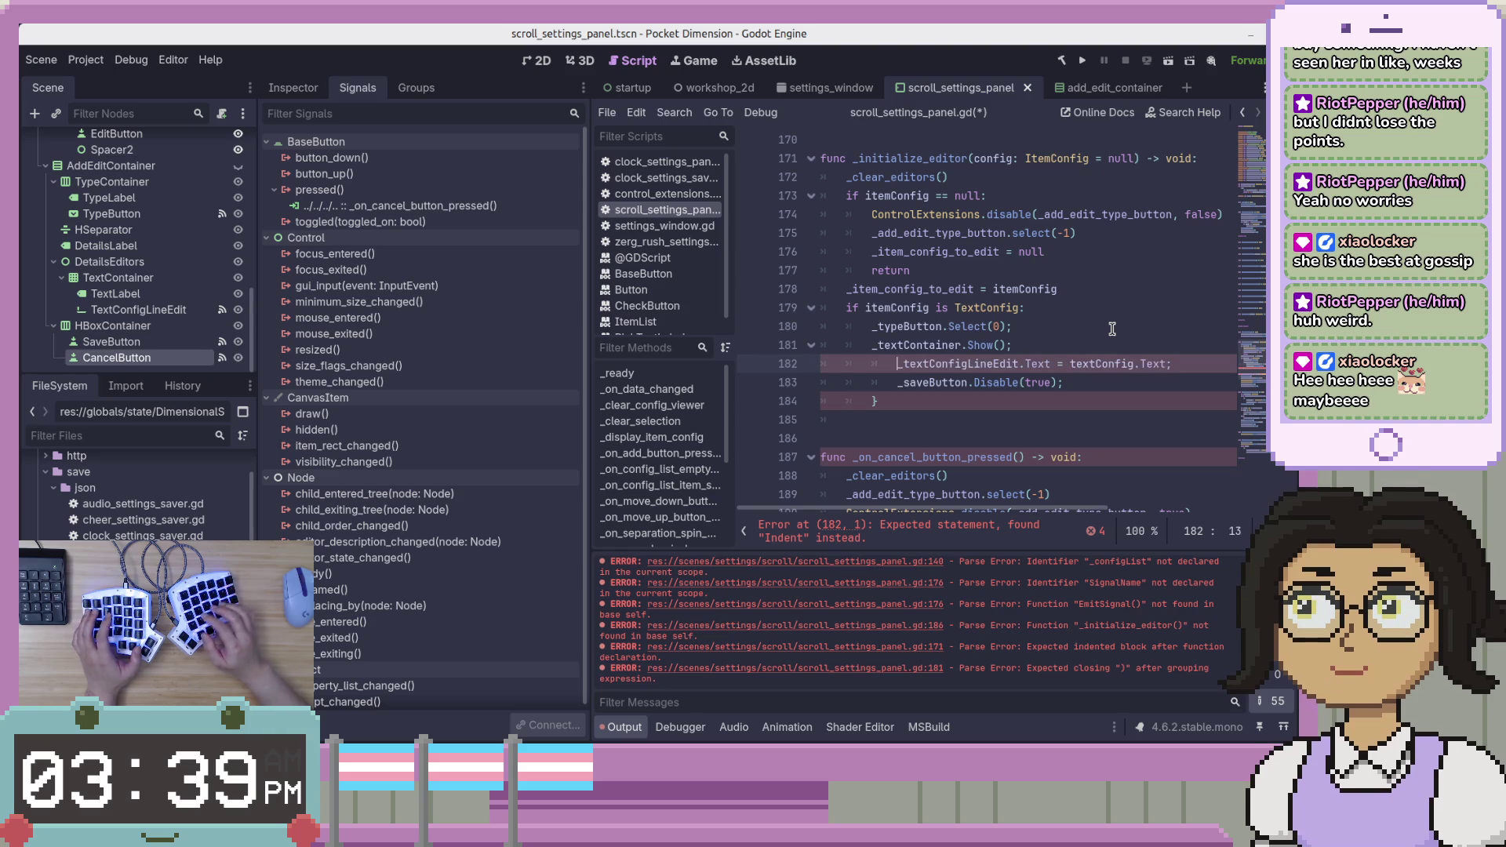
{"action": "key", "text": "BackSpace"}
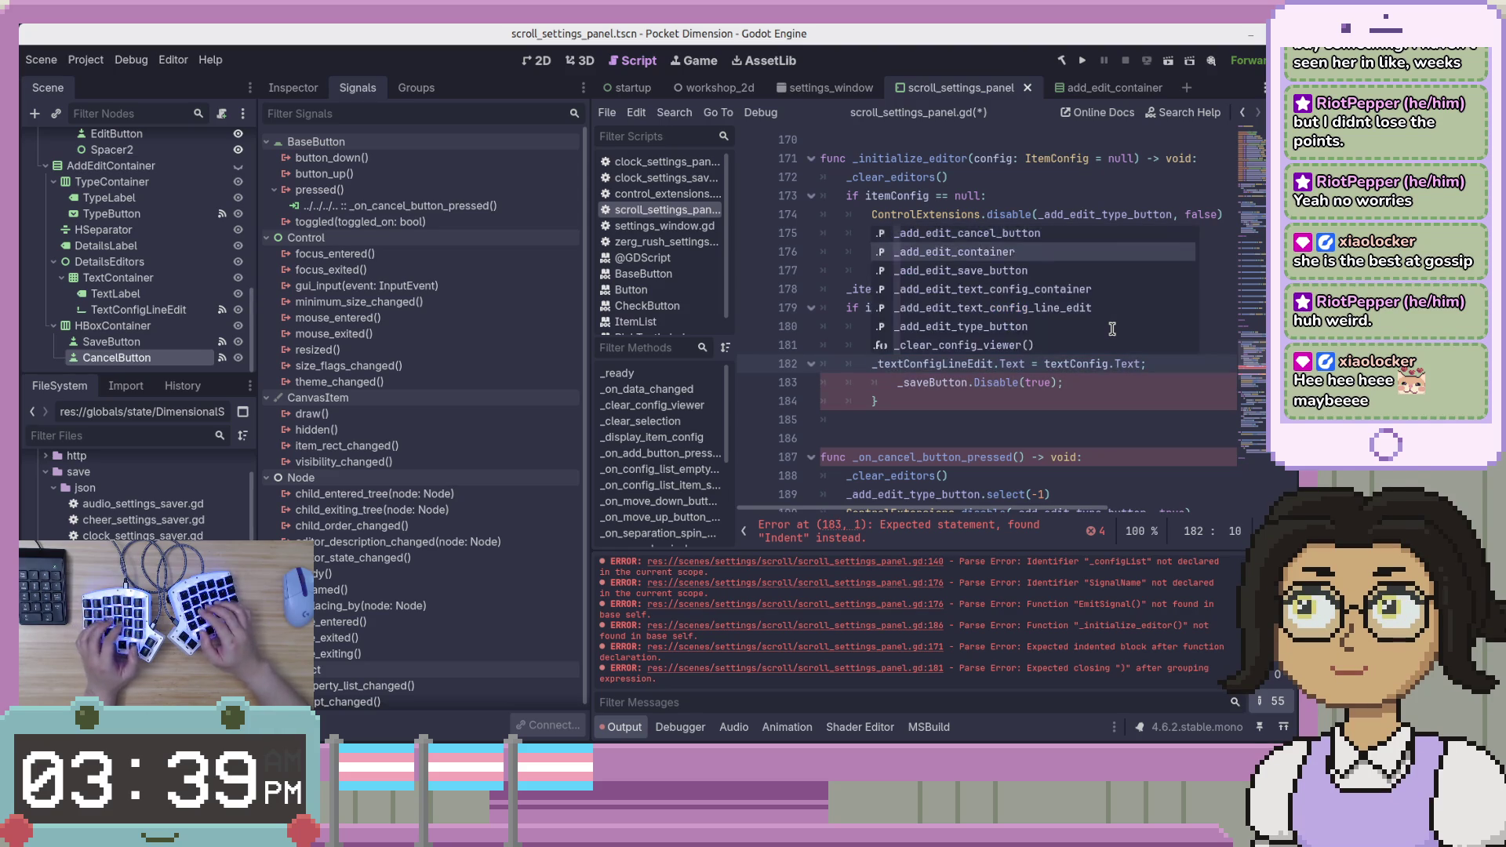
{"action": "key", "text": "Down"}
{"action": "key", "text": "BackSpace"}
{"action": "key", "text": "Up"}
{"action": "key", "text": "Up"}
{"action": "key", "text": "Up"}
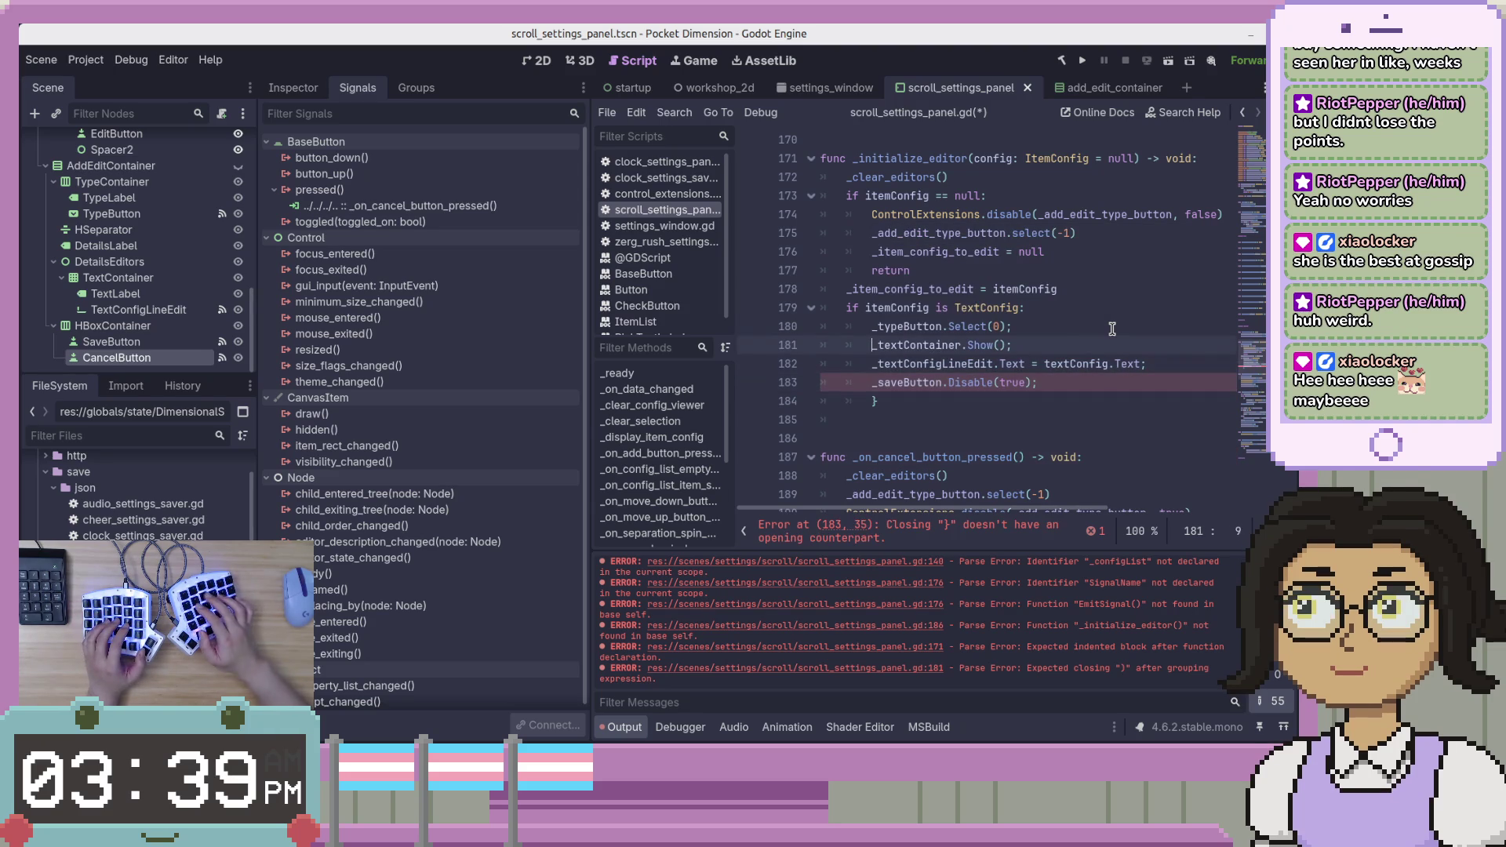
{"action": "key", "text": "shift+alt+Down"}
{"action": "key", "text": "shift+alt+Down"}
{"action": "key", "text": "shift+alt+Down"}
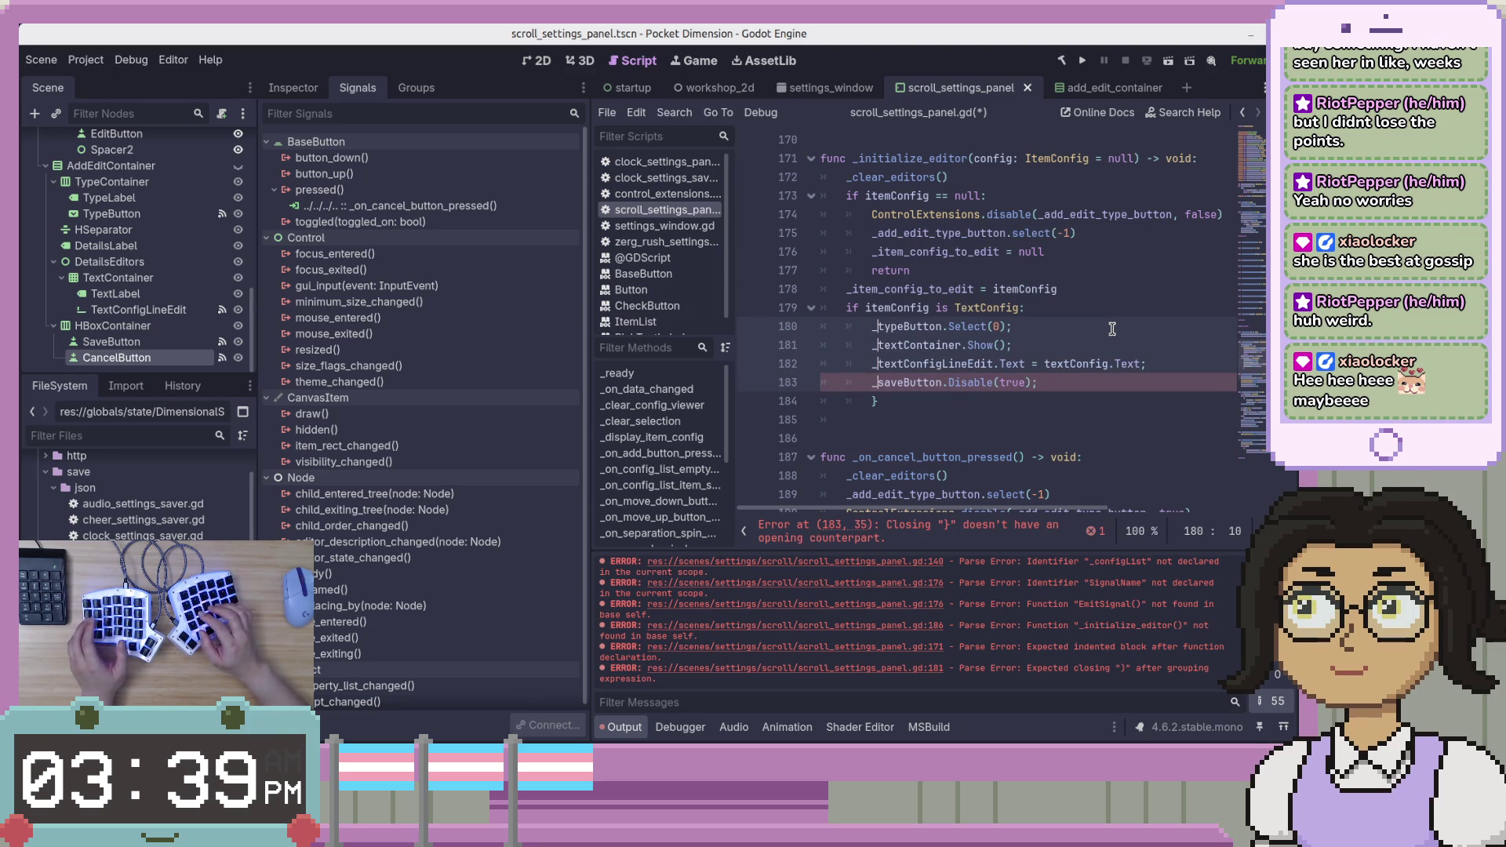
Add the add_edit_ prefix and make line 180 call _add_edit_type_button.select(0).
{"action": "type", "text": "add_edit"}
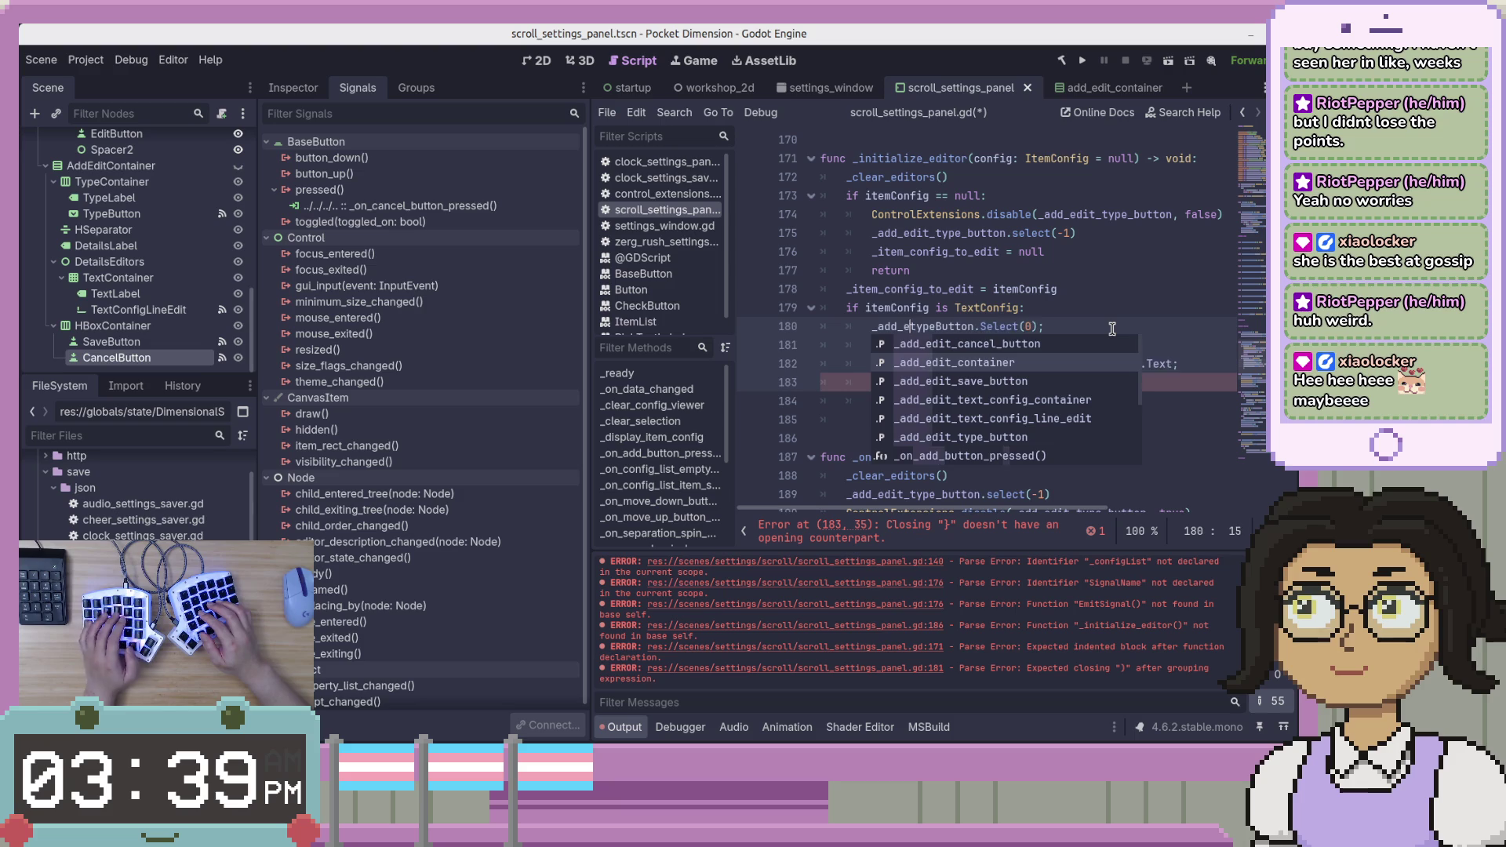
{"action": "type", "text": "_"}
{"action": "key", "text": "Escape"}
{"action": "key", "text": "Escape"}
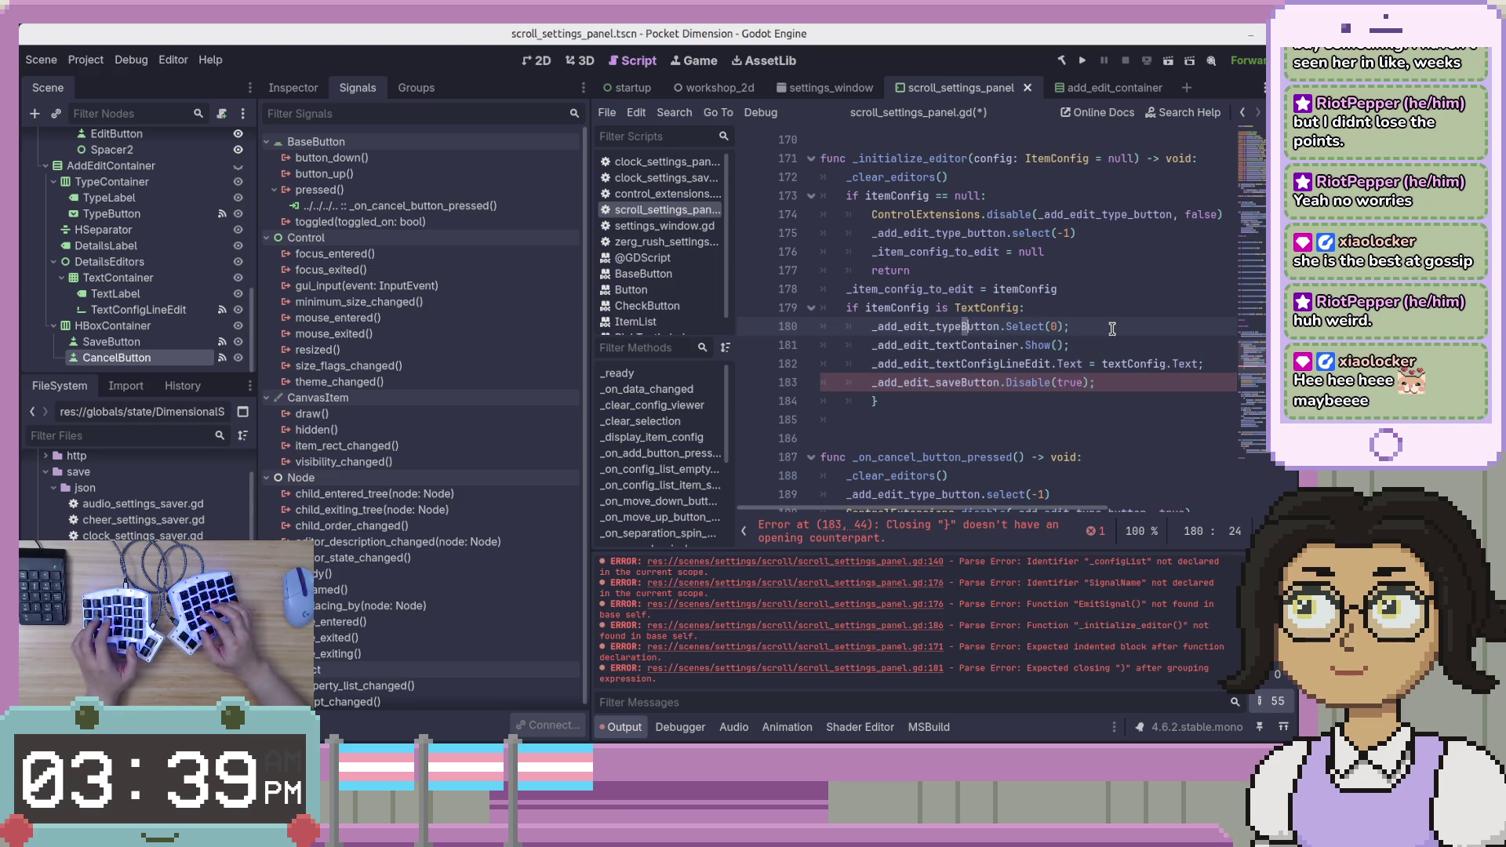
{"action": "type", "text": "b"}
{"action": "key", "text": "Escape"}
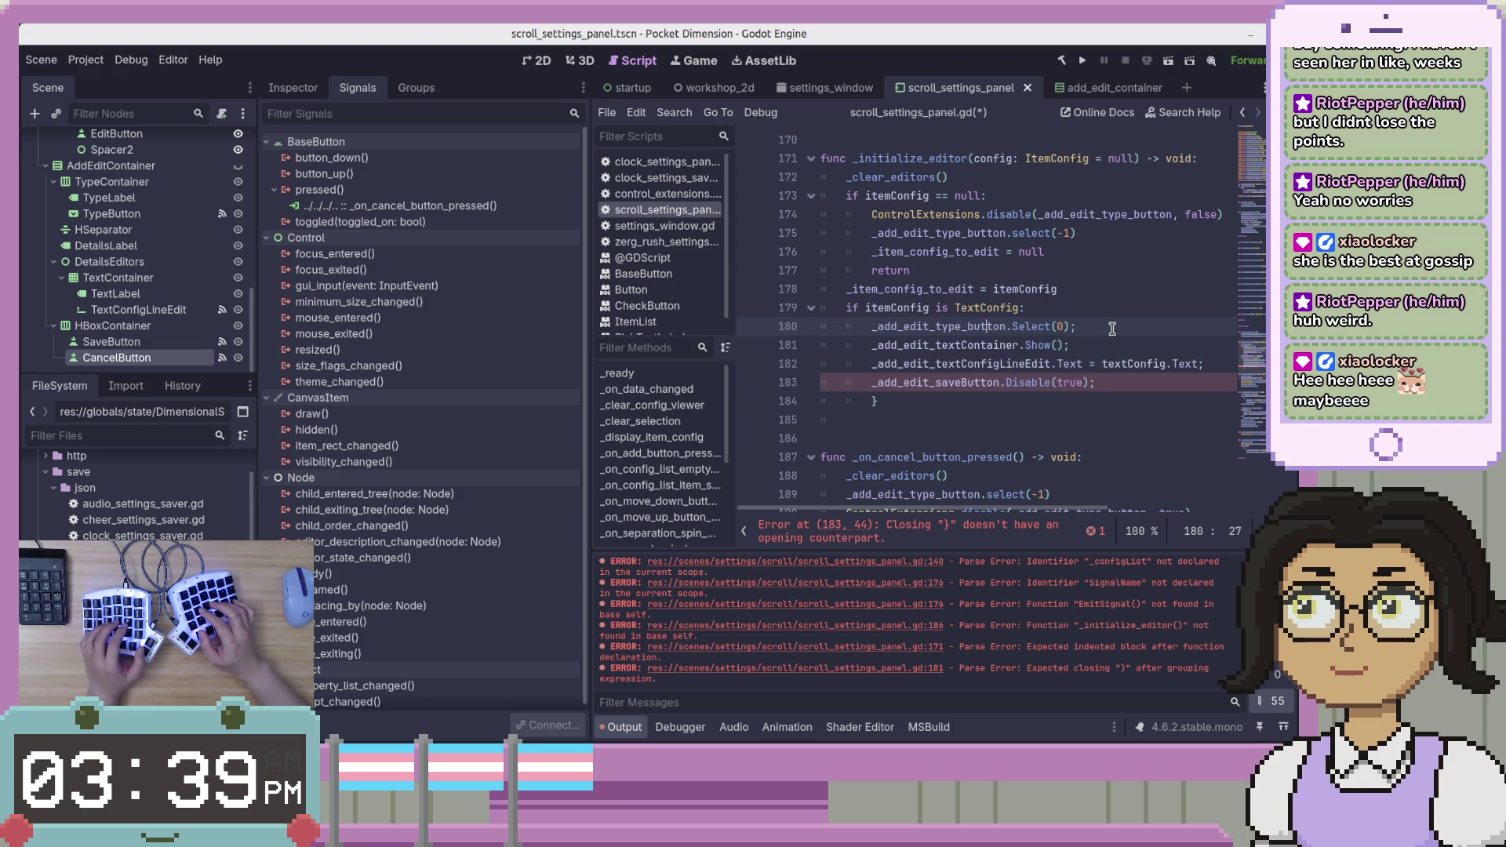
{"action": "key", "text": "Right"}
{"action": "key", "text": "Right"}
{"action": "key", "text": "Right"}
{"action": "key", "text": "Delete"}
{"action": "type", "text": "s"}
{"action": "key", "text": "End"}
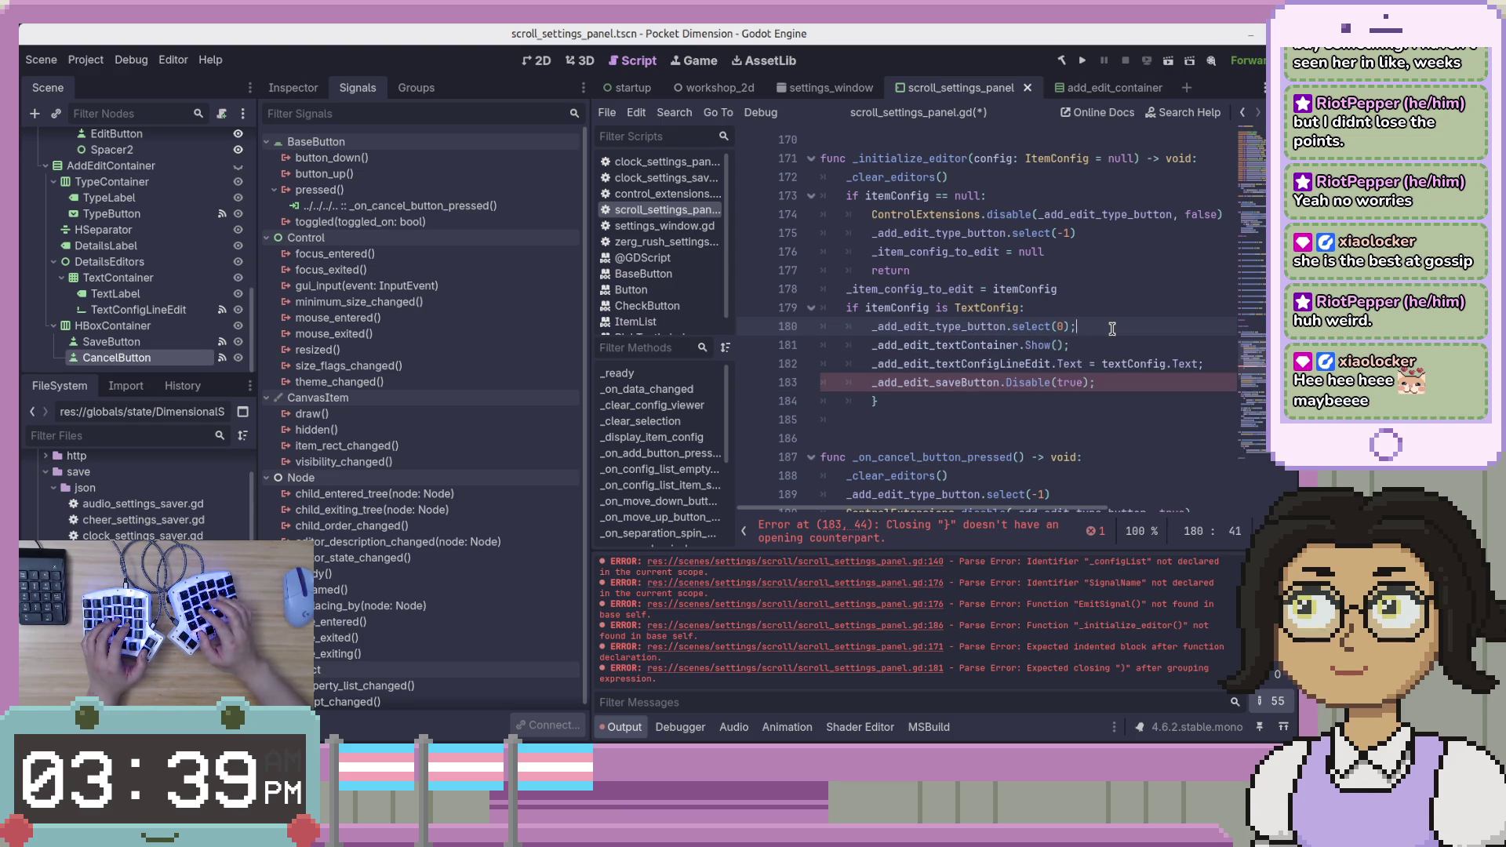
Rewrite line 181 as _add_edit_text_container.show() without the semicolon.
{"action": "key", "text": "Down"}
{"action": "key", "text": "BackSpace"}
{"action": "key", "text": "Home"}
{"action": "key", "text": "ctrl+Right"}
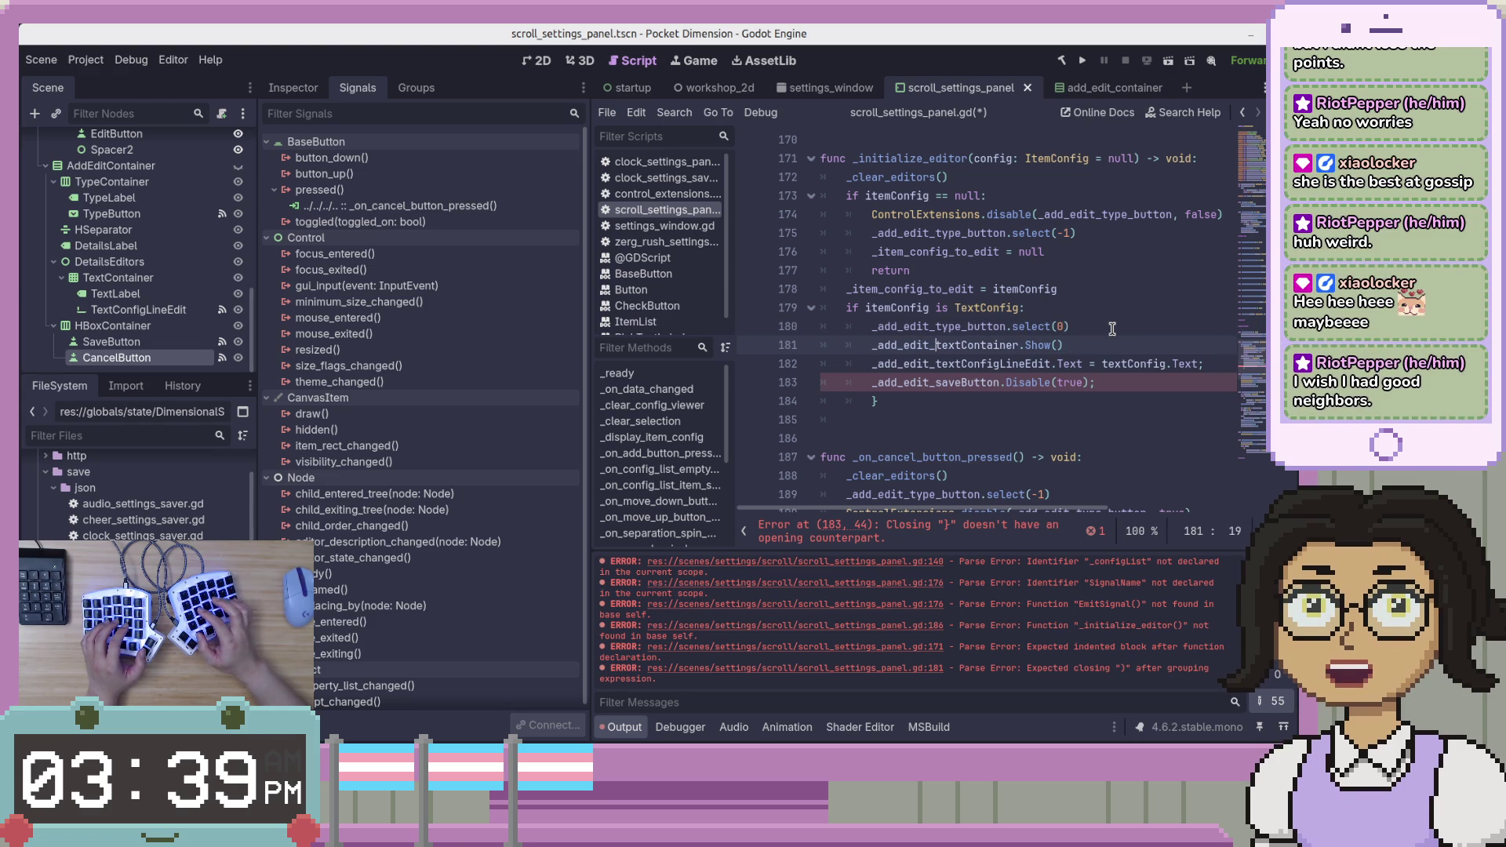
{"action": "key", "text": "Delete"}
{"action": "type", "text": "_"}
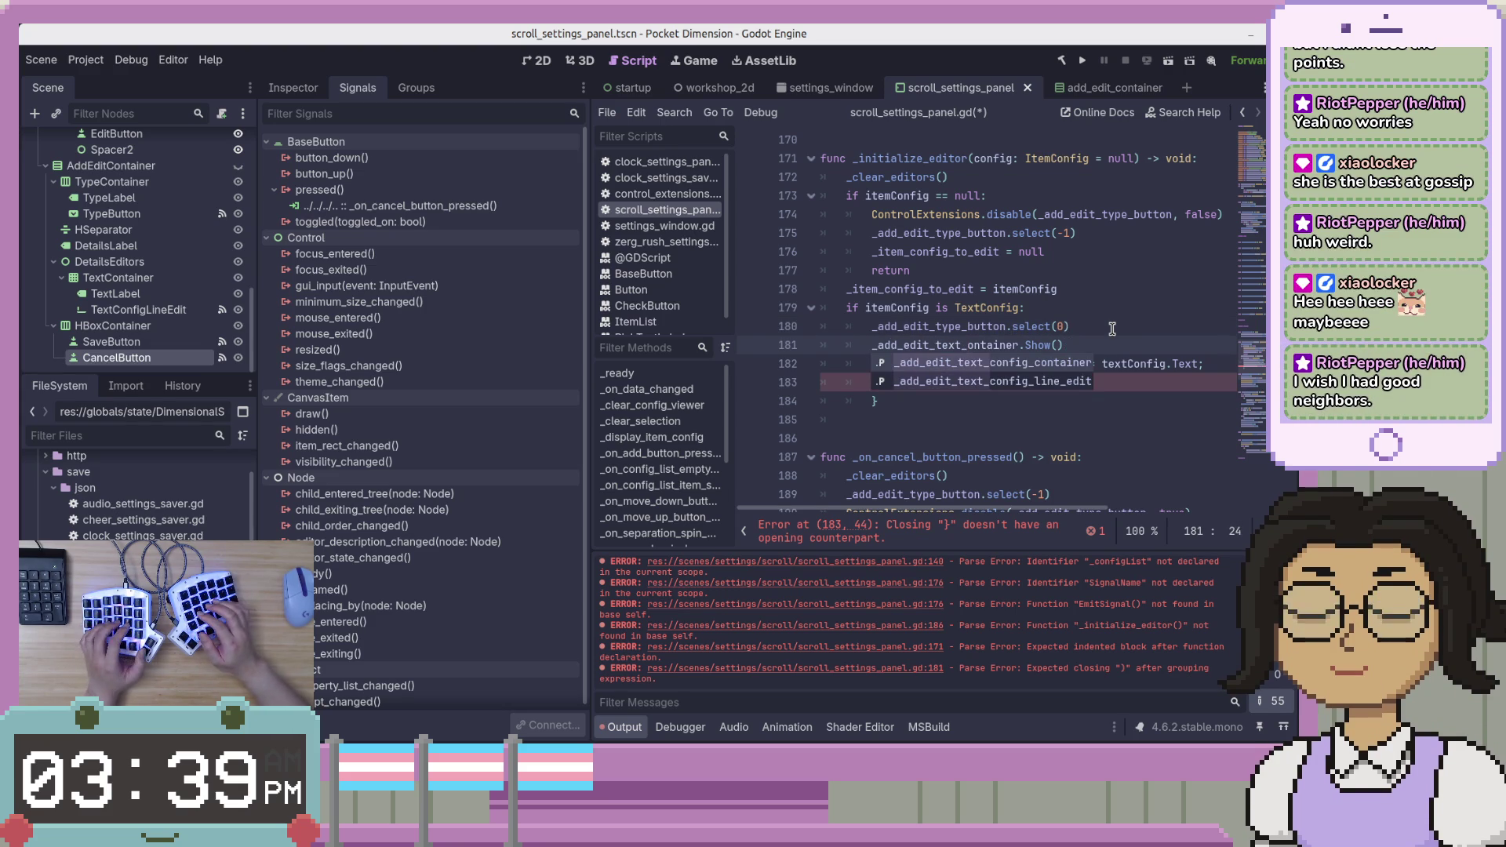
{"action": "key", "text": "End"}
{"action": "key", "text": "BackSpace"}
{"action": "key", "text": "BackSpace"}
{"action": "key", "text": "BackSpace"}
{"action": "type", "text": "show"}
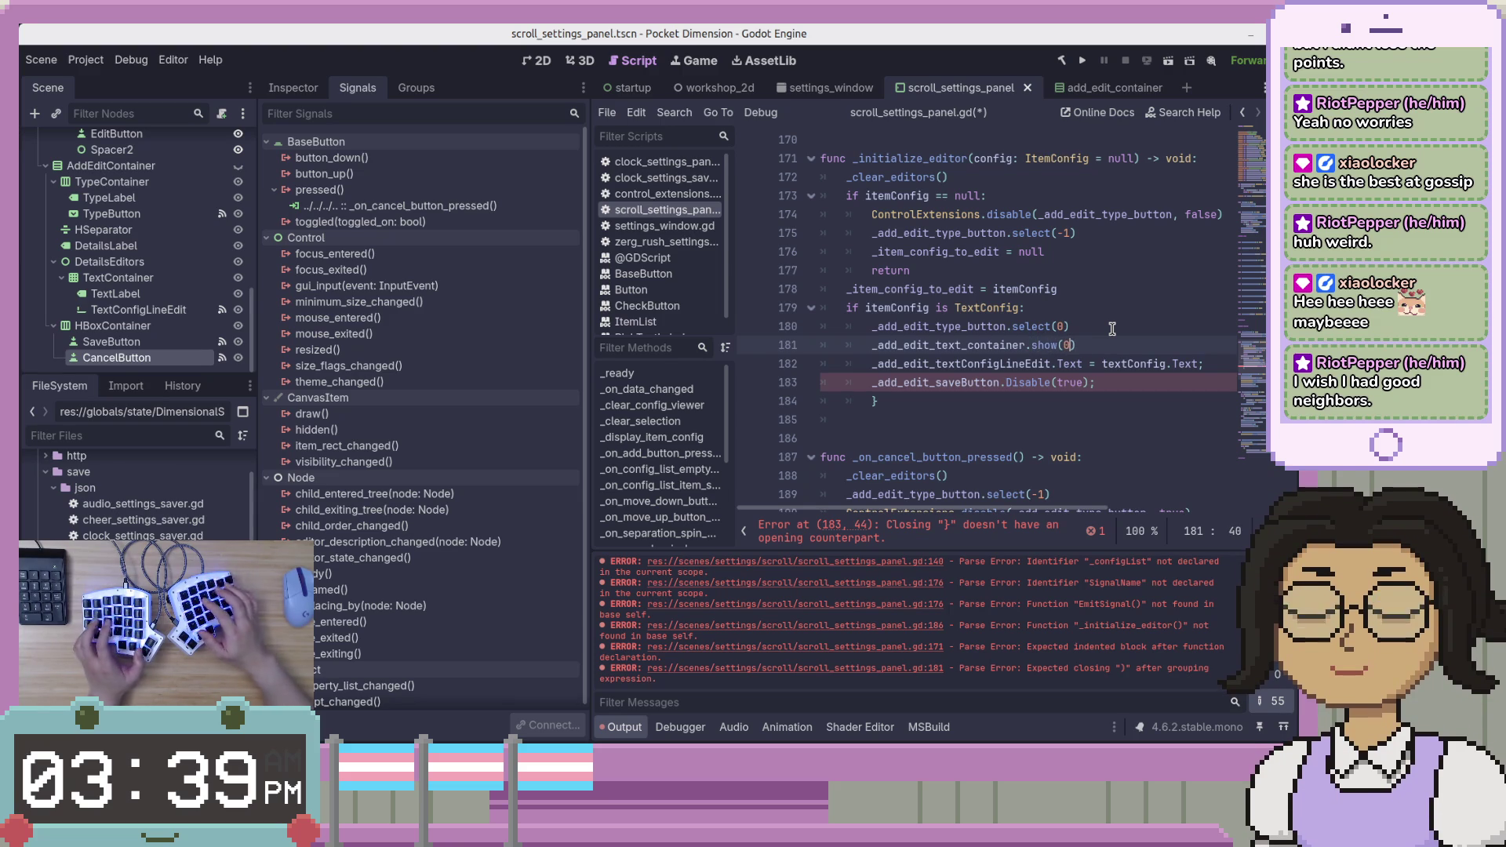
Rename line 182's target to _add_edit_text_config_line_edit.text.
{"action": "key", "text": "Down"}
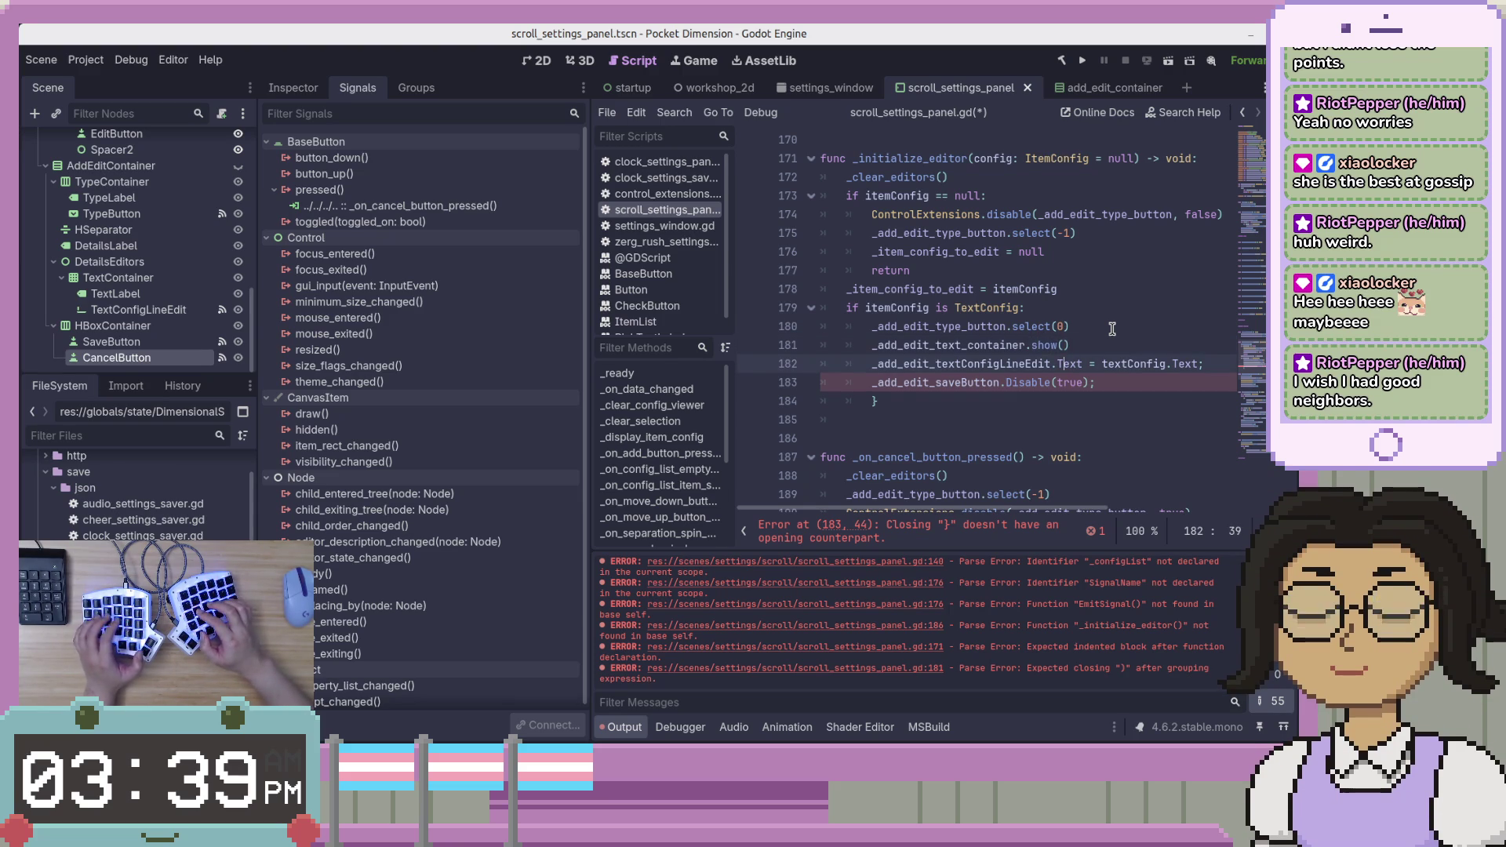
{"action": "key", "text": "BackSpace"}
{"action": "type", "text": "_c"}
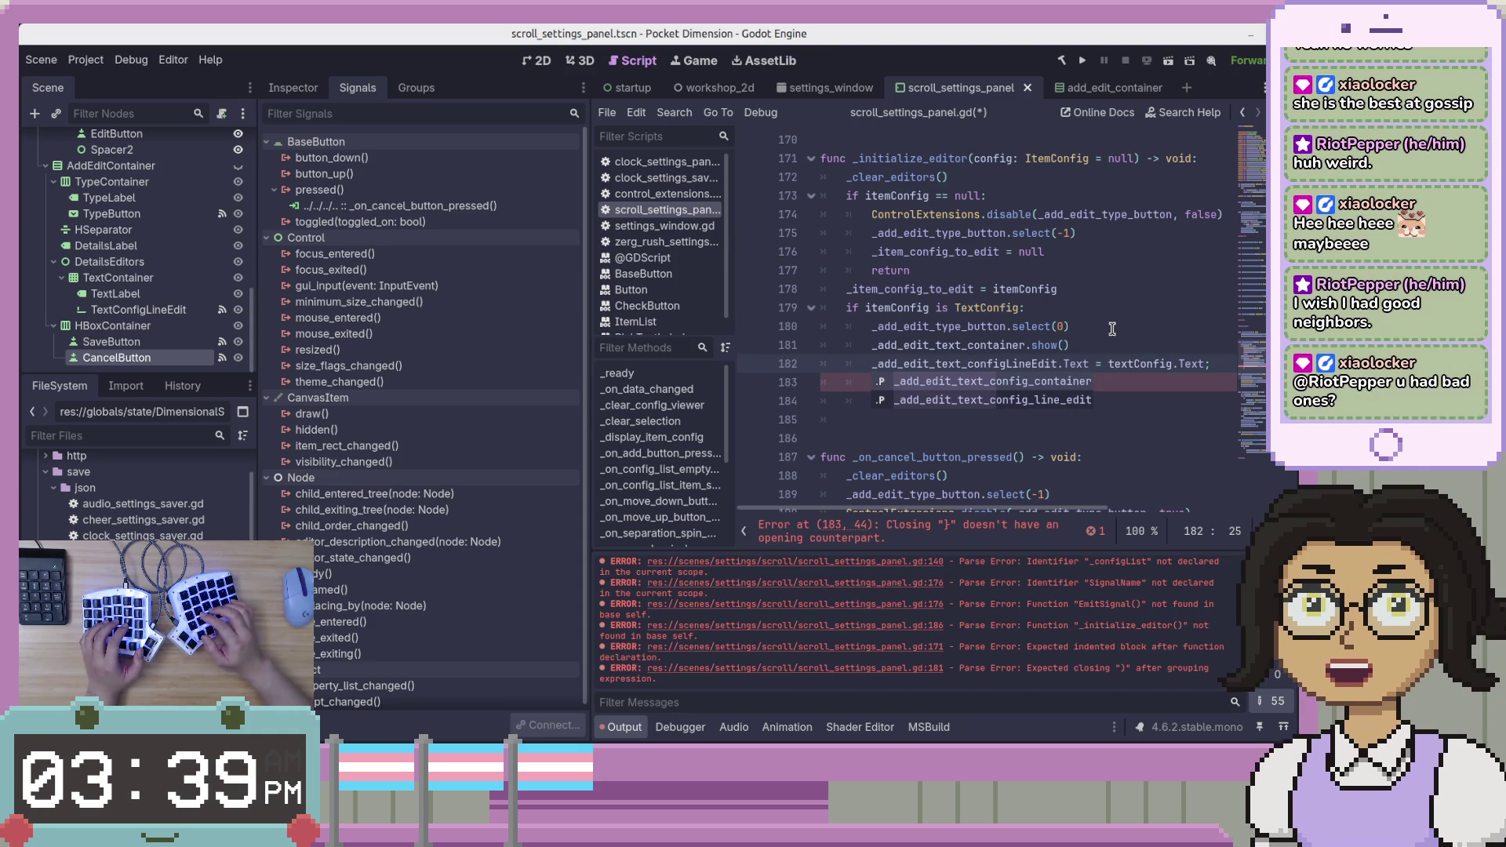
{"action": "key", "text": "Right"}
{"action": "key", "text": "Right"}
{"action": "key", "text": "Right"}
{"action": "type", "text": "_l"}
{"action": "key", "text": "Delete"}
{"action": "type", "text": "_"}
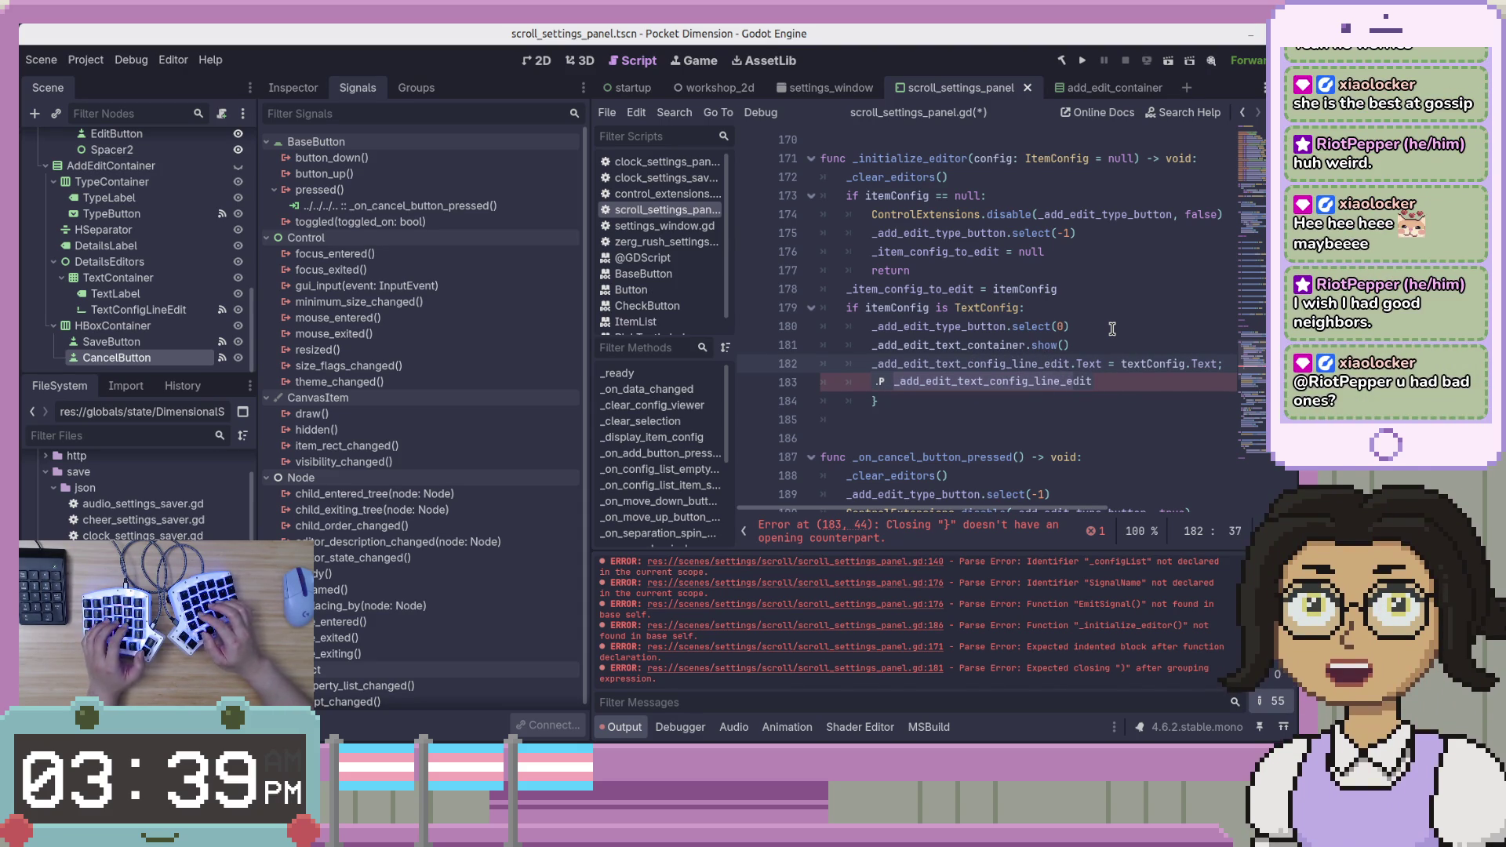
{"action": "key", "text": "Right"}
{"action": "key", "text": "Right"}
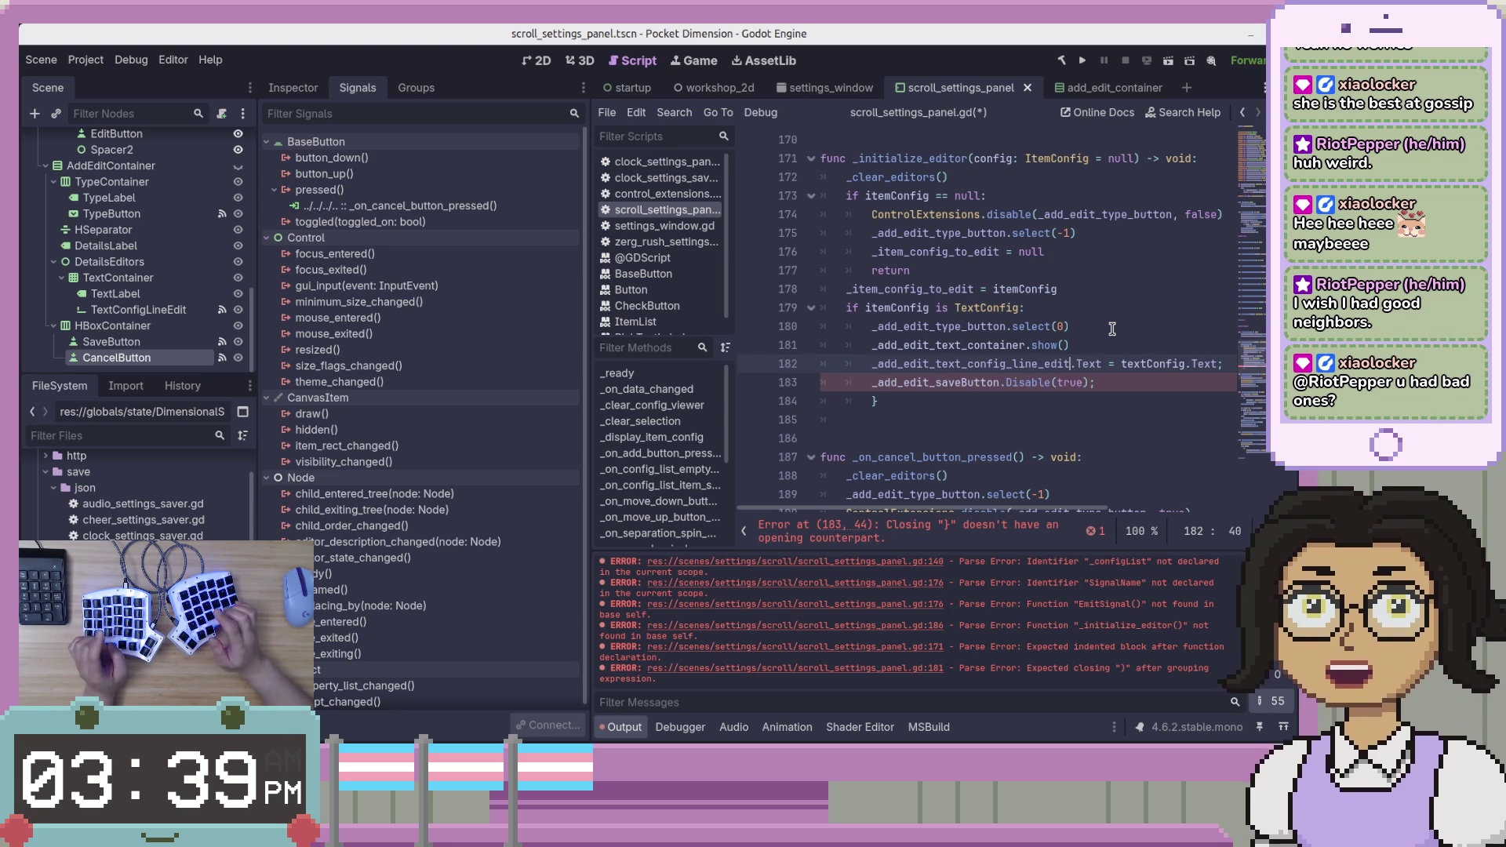
{"action": "key", "text": "Delete"}
{"action": "type", "text": "t"}
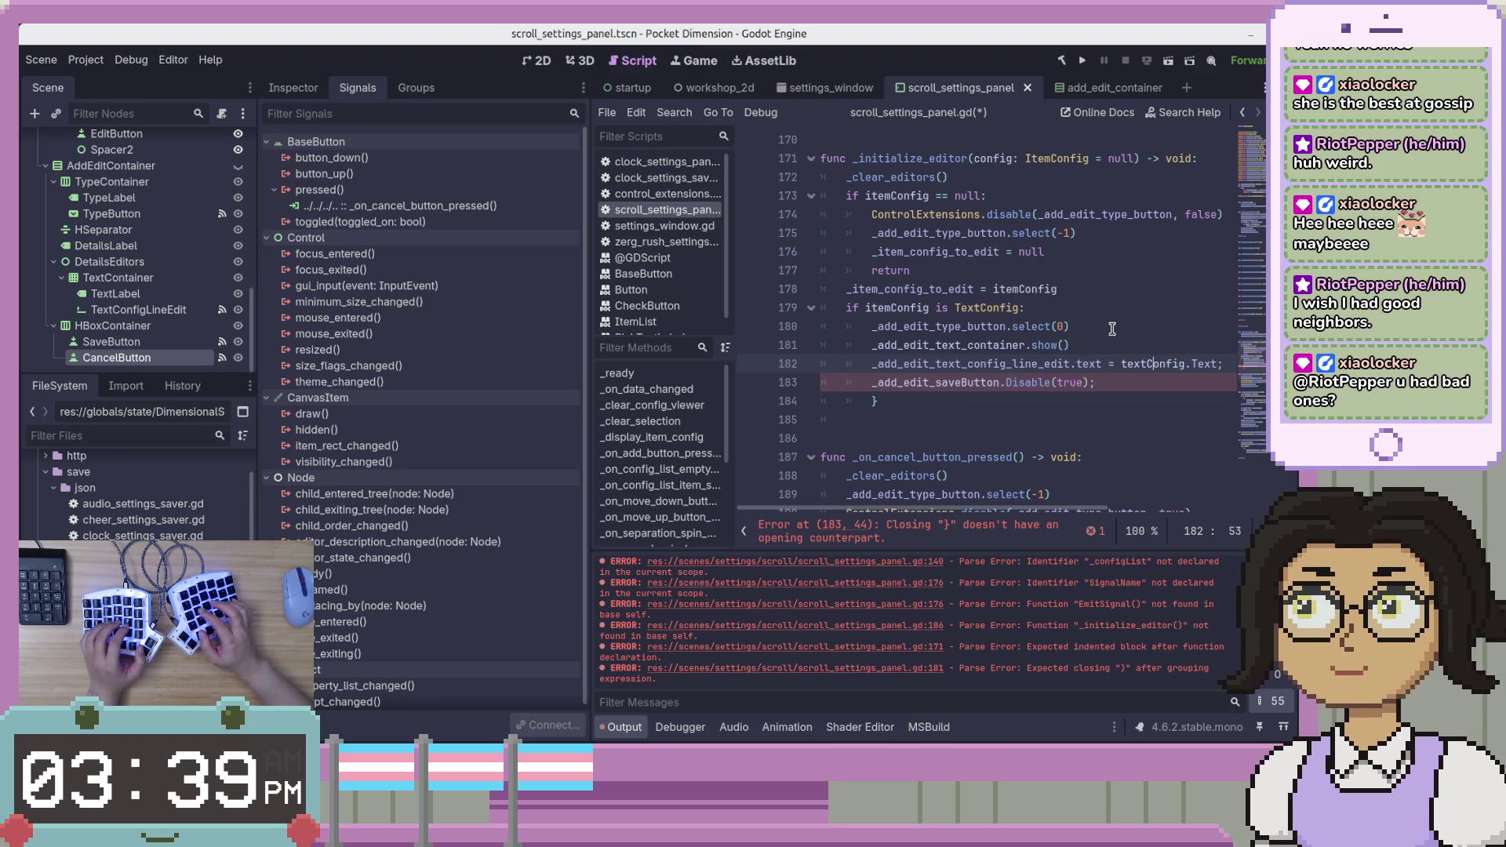
Correct the config variable name on the right side of line 182's assignment.
{"action": "key", "text": "Left"}
{"action": "key", "text": "Delete"}
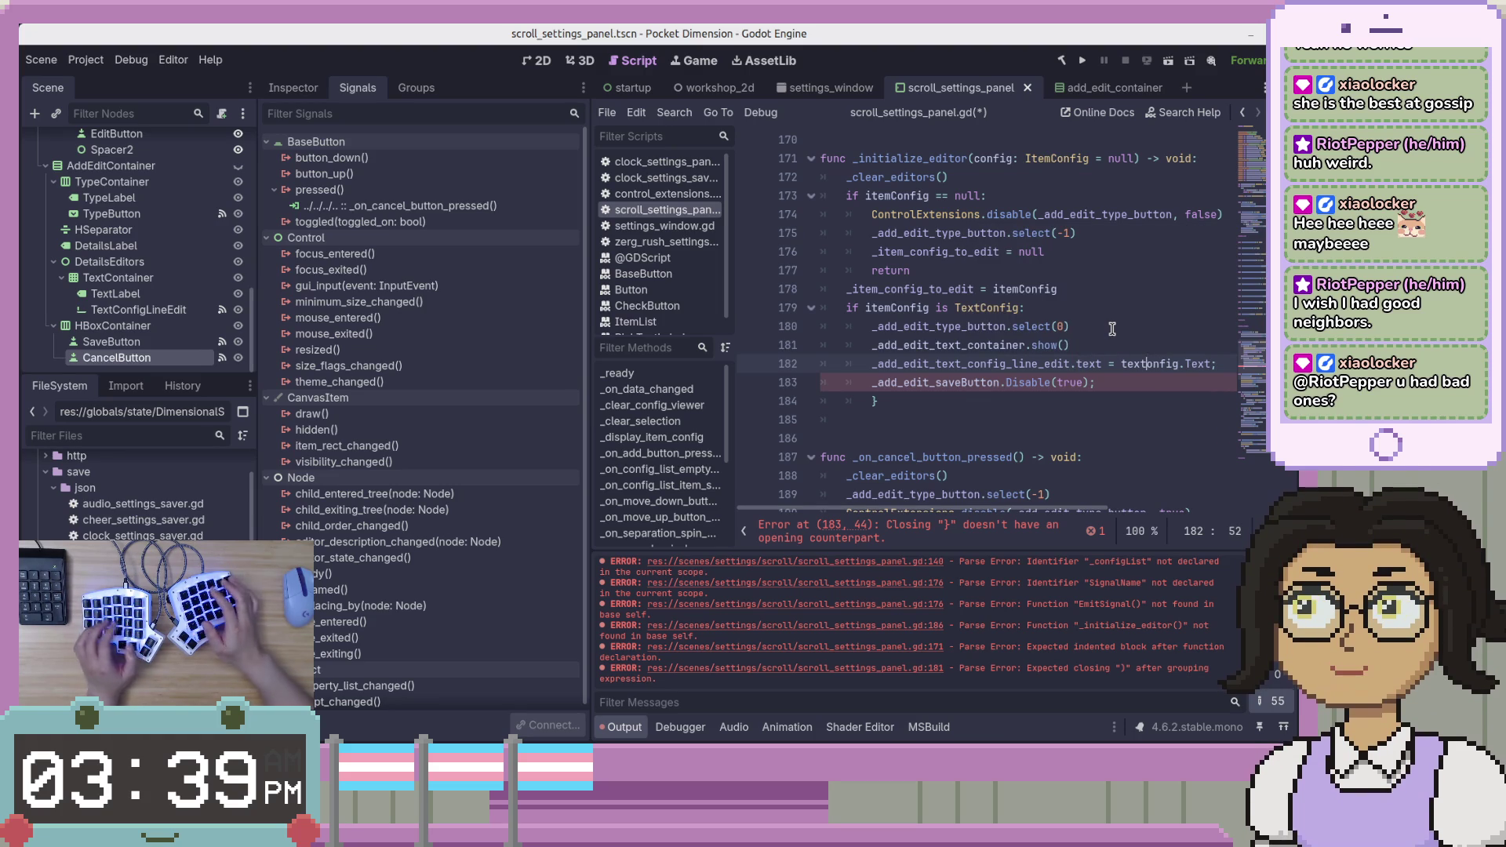
{"action": "type", "text": "tem_co"}
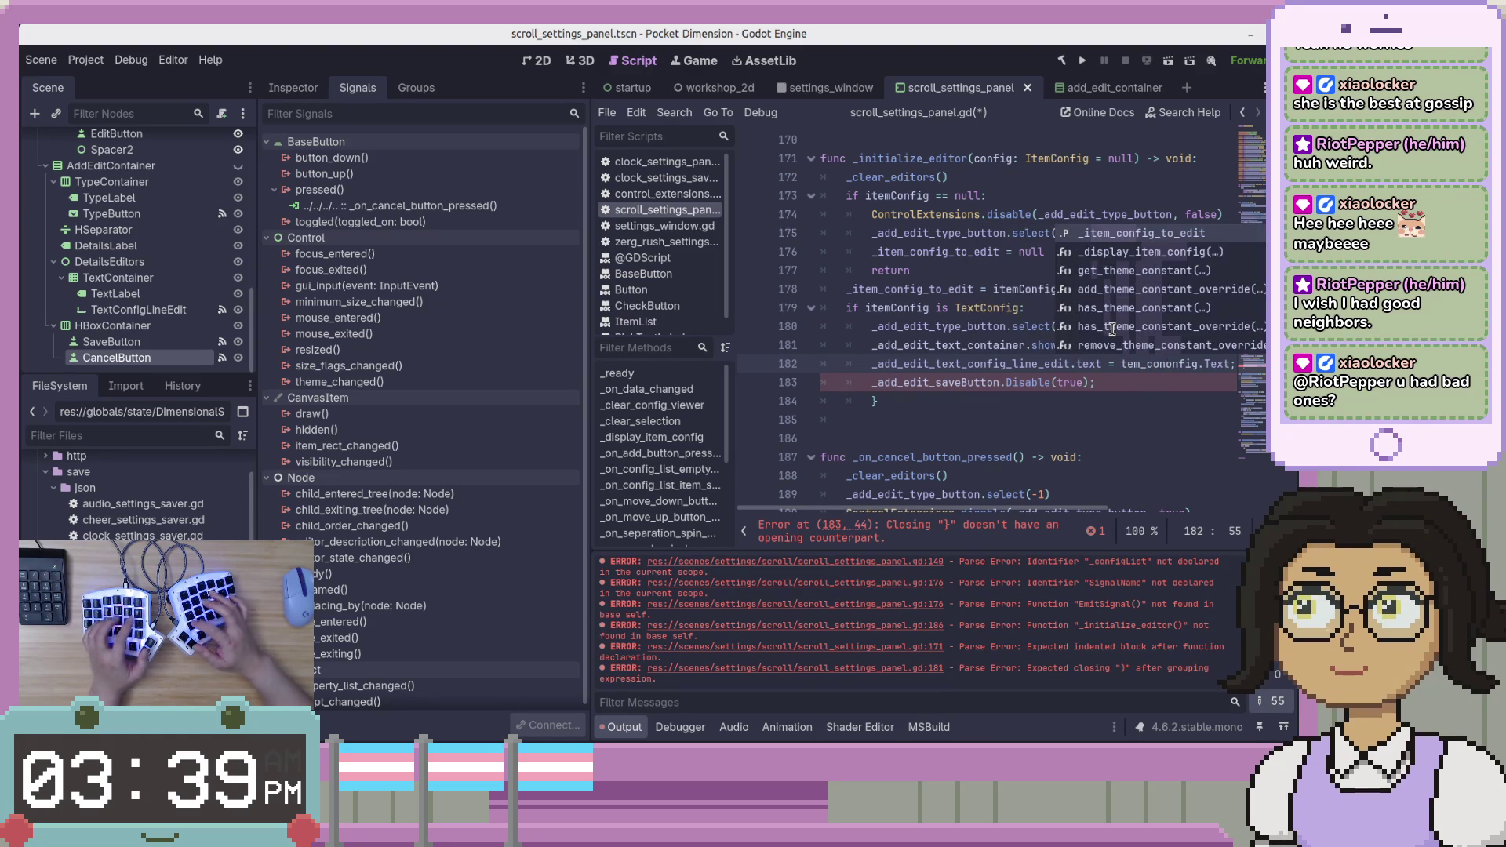
{"action": "key", "text": "BackSpace"}
{"action": "key", "text": "Escape"}
{"action": "key", "text": "Up"}
{"action": "key", "text": "Up"}
{"action": "key", "text": "Up"}
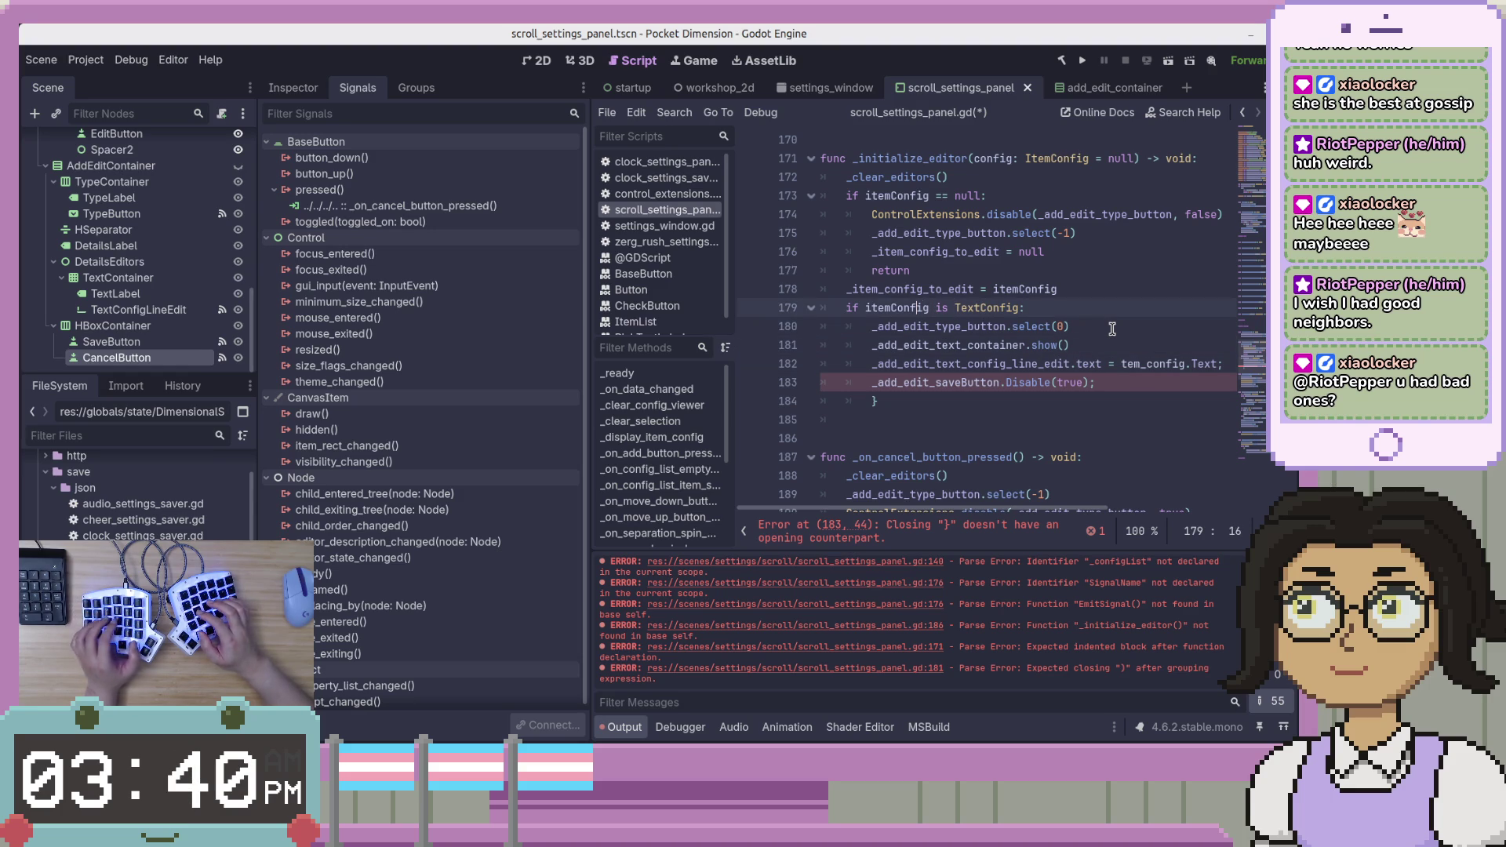
Make the TextConfig branch test config, clear the leftover tem_ prefix, and save.
{"action": "type", "text": "config"}
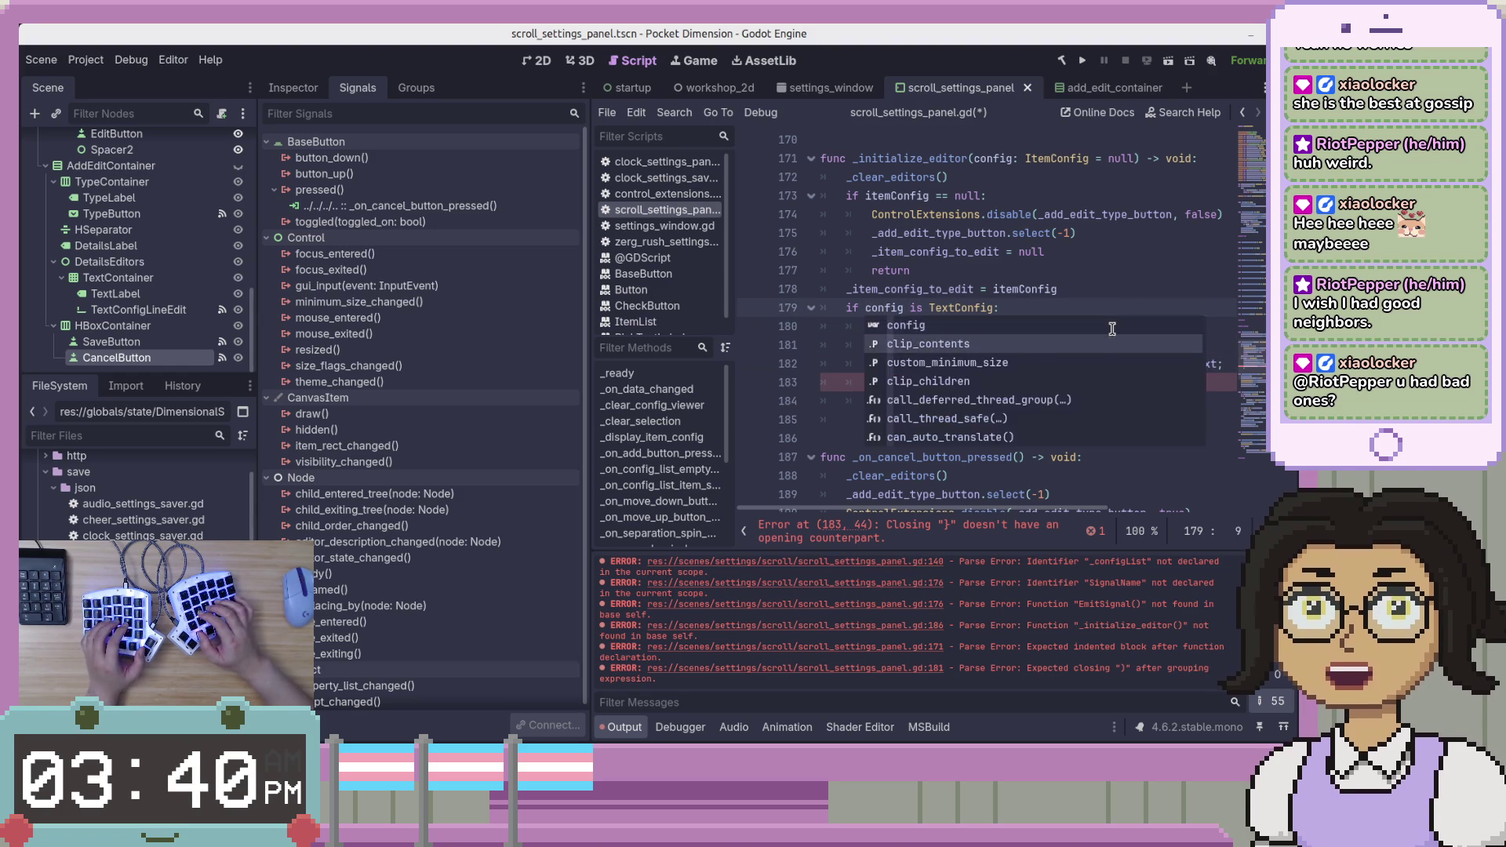
{"action": "key", "text": "Escape"}
{"action": "key", "text": "Down"}
{"action": "key", "text": "Down"}
{"action": "key", "text": "Down"}
{"action": "key", "text": "End"}
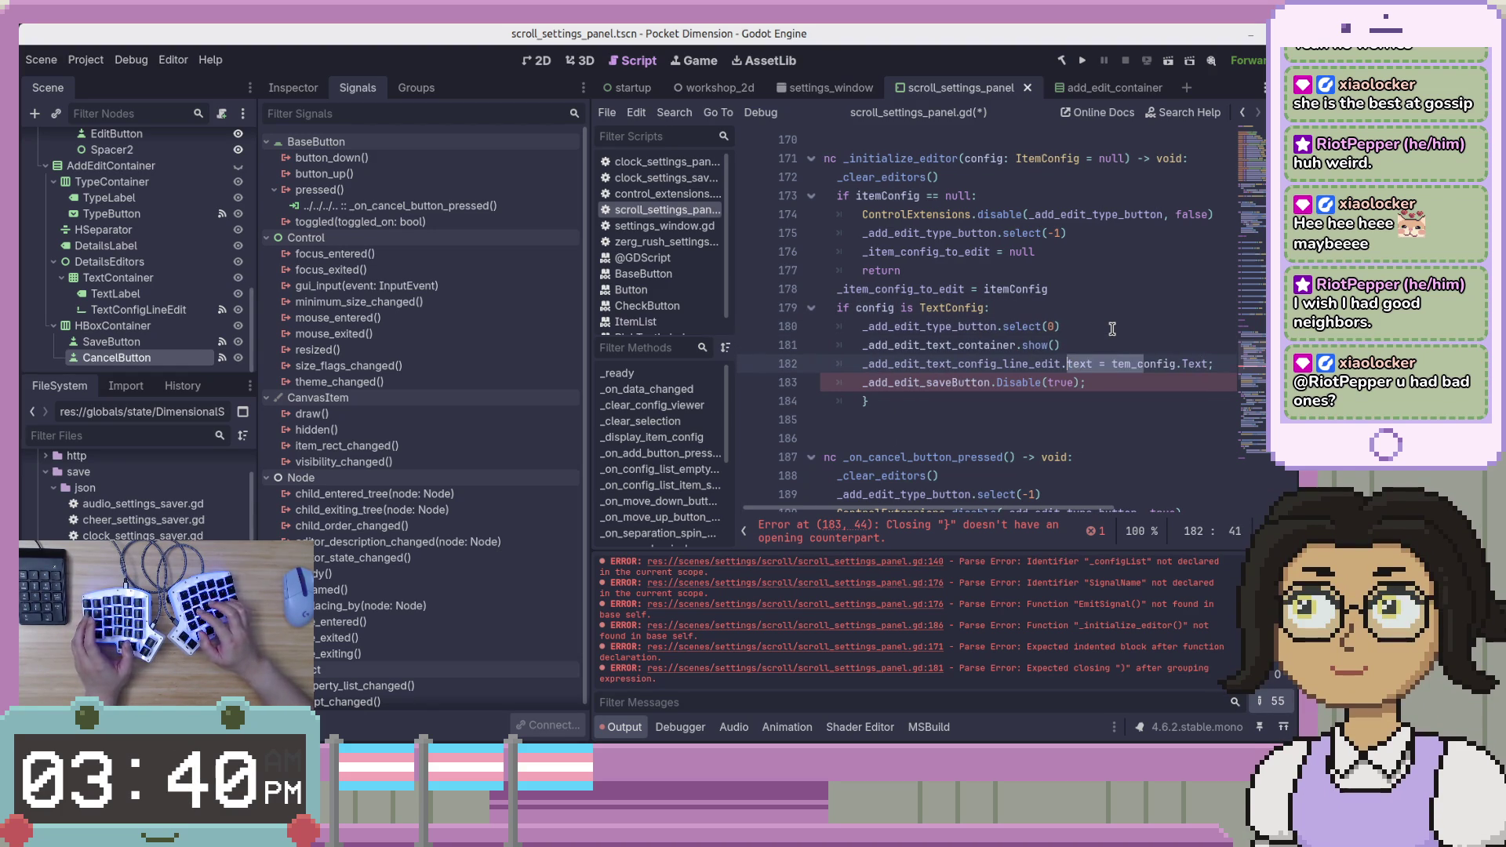
{"action": "key", "text": "BackSpace"}
{"action": "key", "text": "End"}
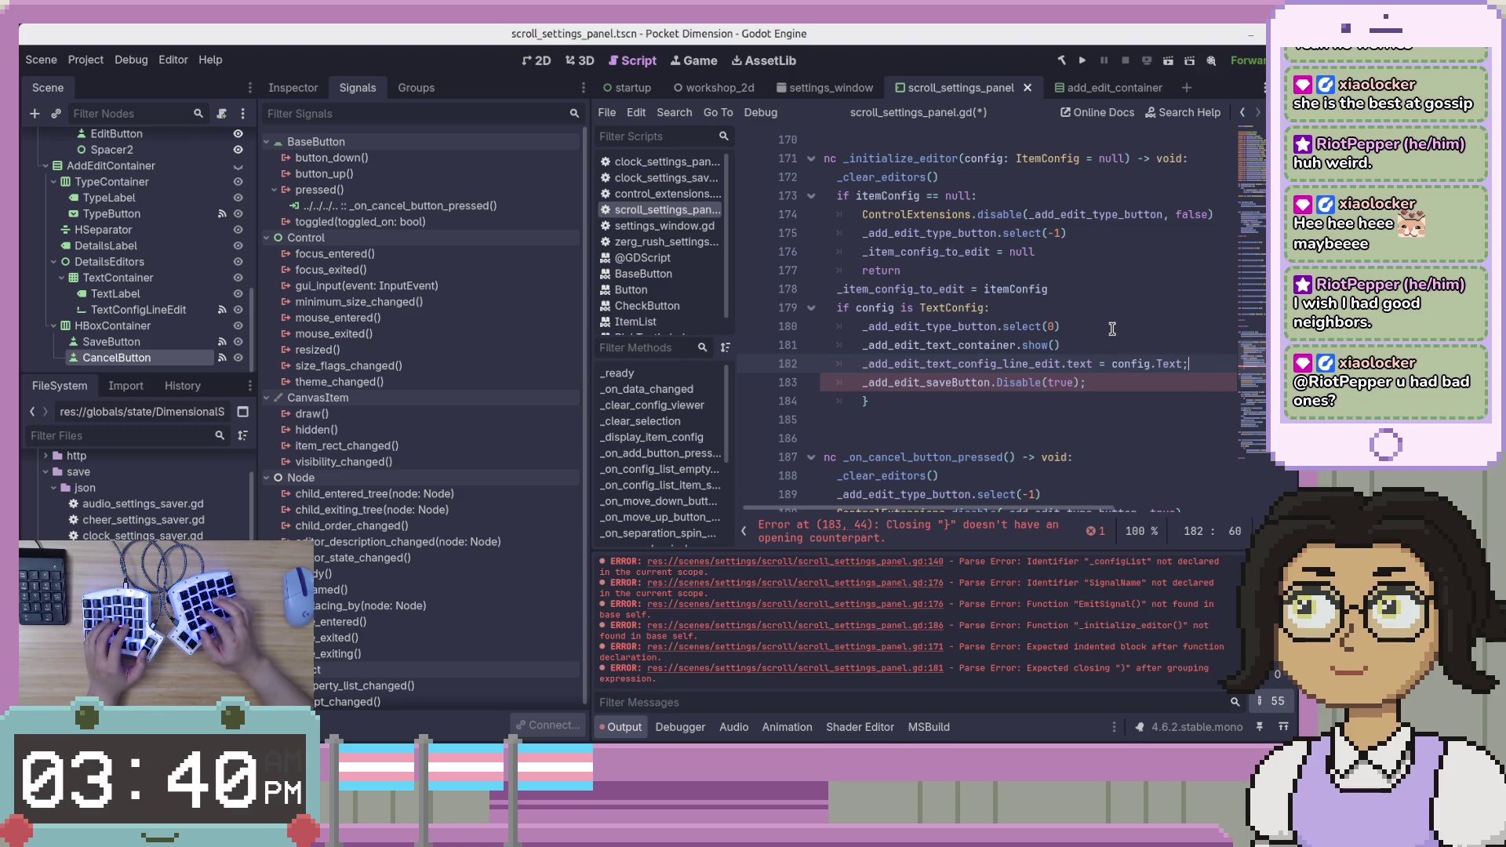
{"action": "key", "text": "ctrl+s"}
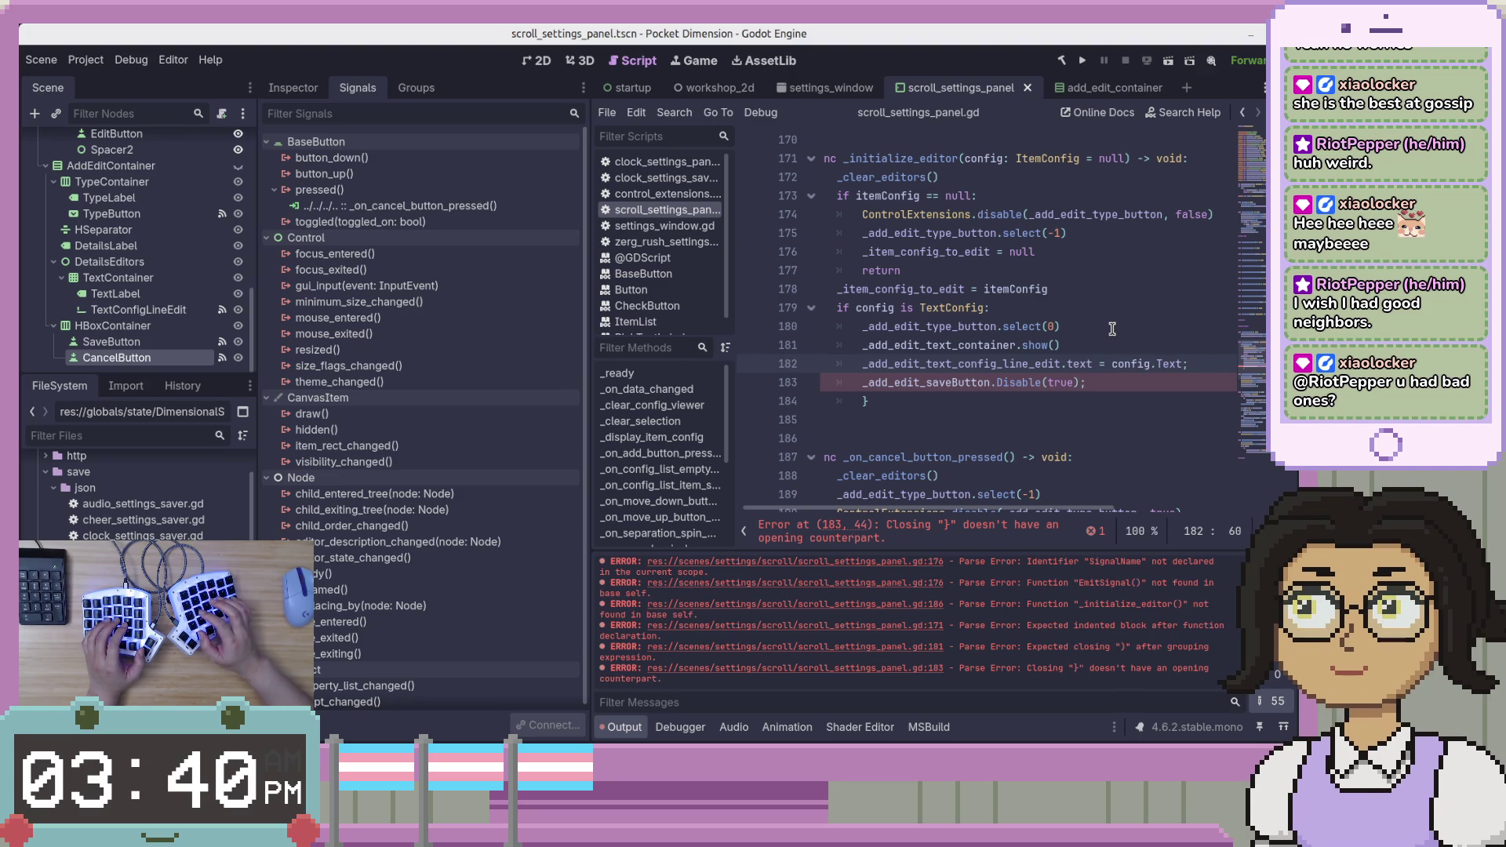
Start line 183 with ControlExtensions.disable applied to _add_edit_save_button.
{"action": "key", "text": "Down"}
{"action": "key", "text": "Home"}
{"action": "key", "text": "Right"}
{"action": "key", "text": "Right"}
{"action": "key", "text": "Right"}
{"action": "key", "text": "Right"}
{"action": "key", "text": "Right"}
{"action": "key", "text": "Delete"}
{"action": "type", "text": "_b"}
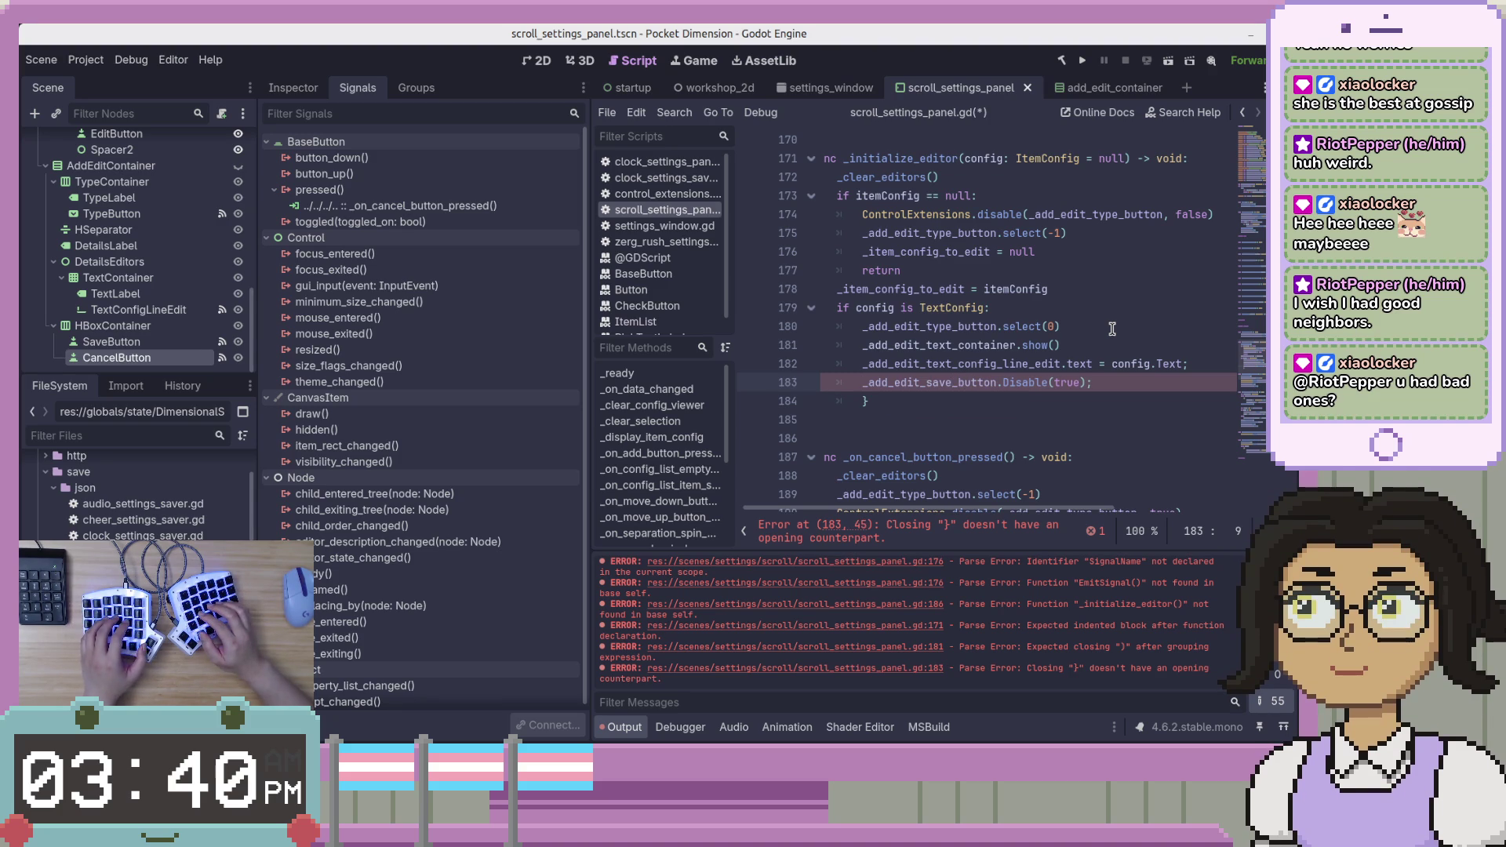
{"action": "type", "text": "ControlEx"}
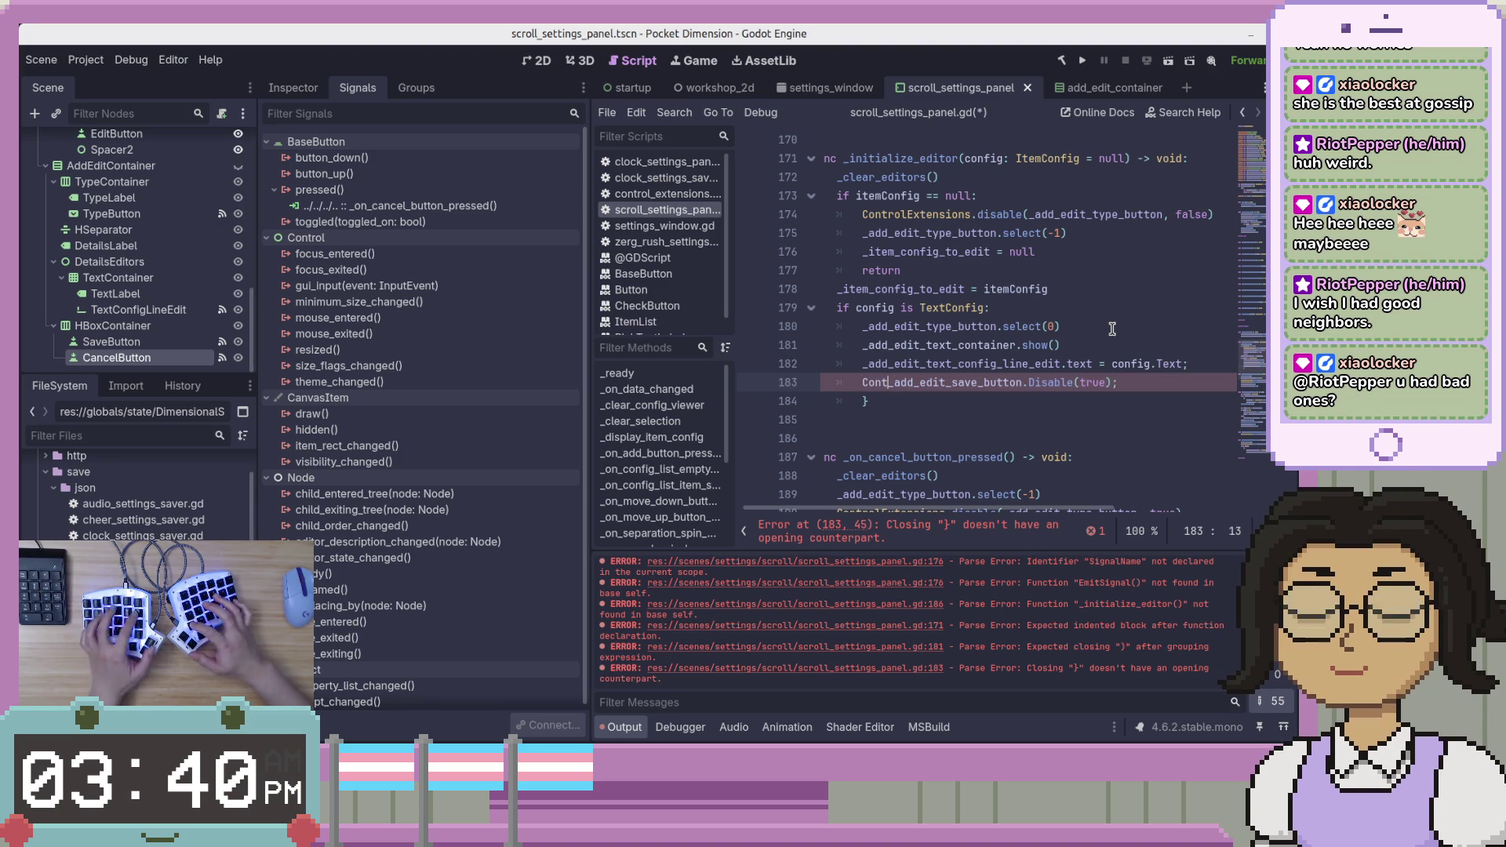
{"action": "key", "text": "Return"}
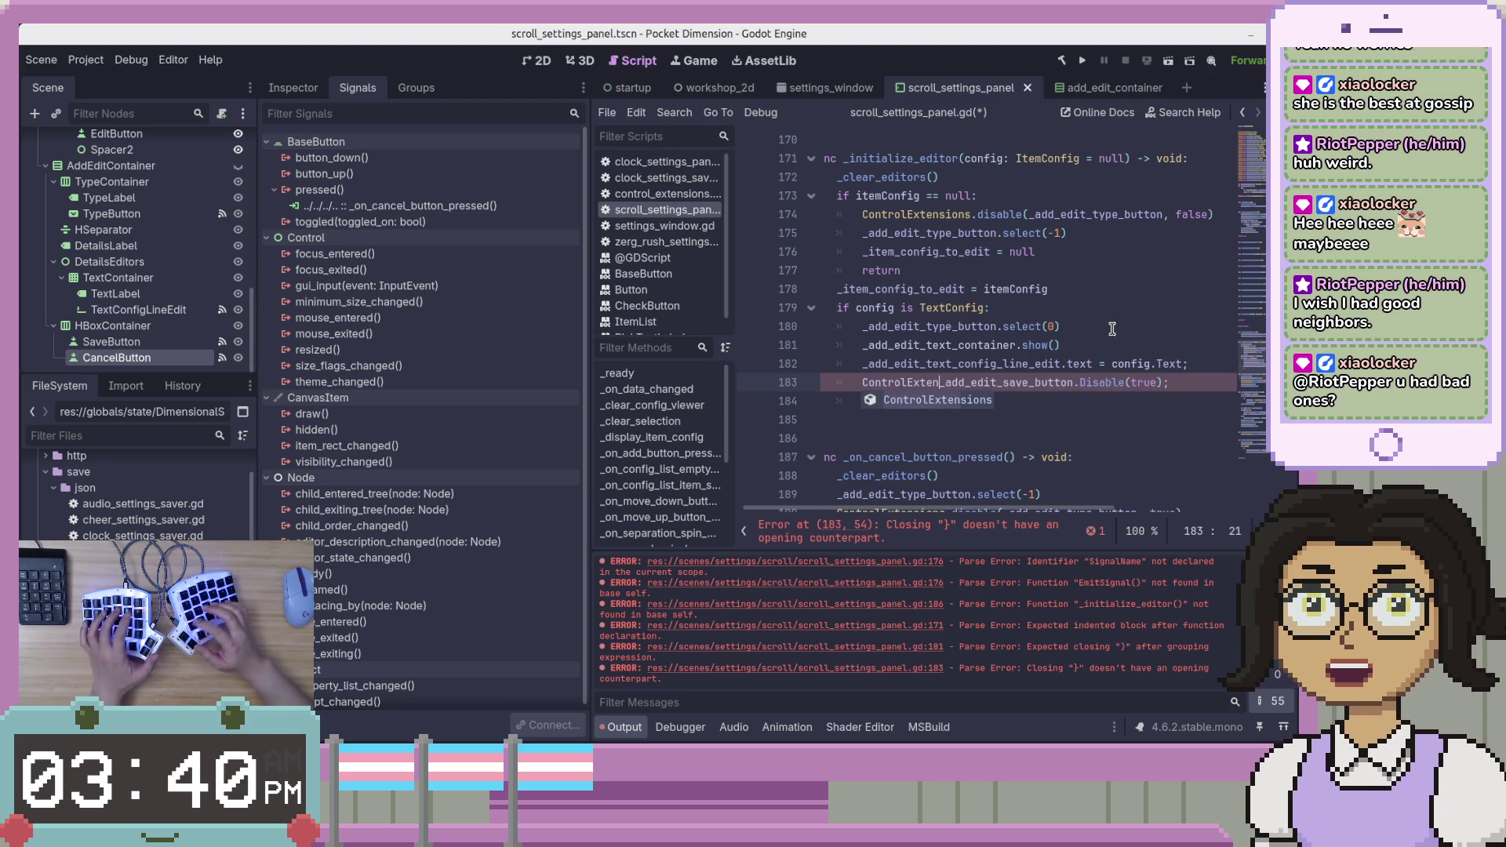
{"action": "type", "text": "."}
{"action": "key", "text": "BackSpace"}
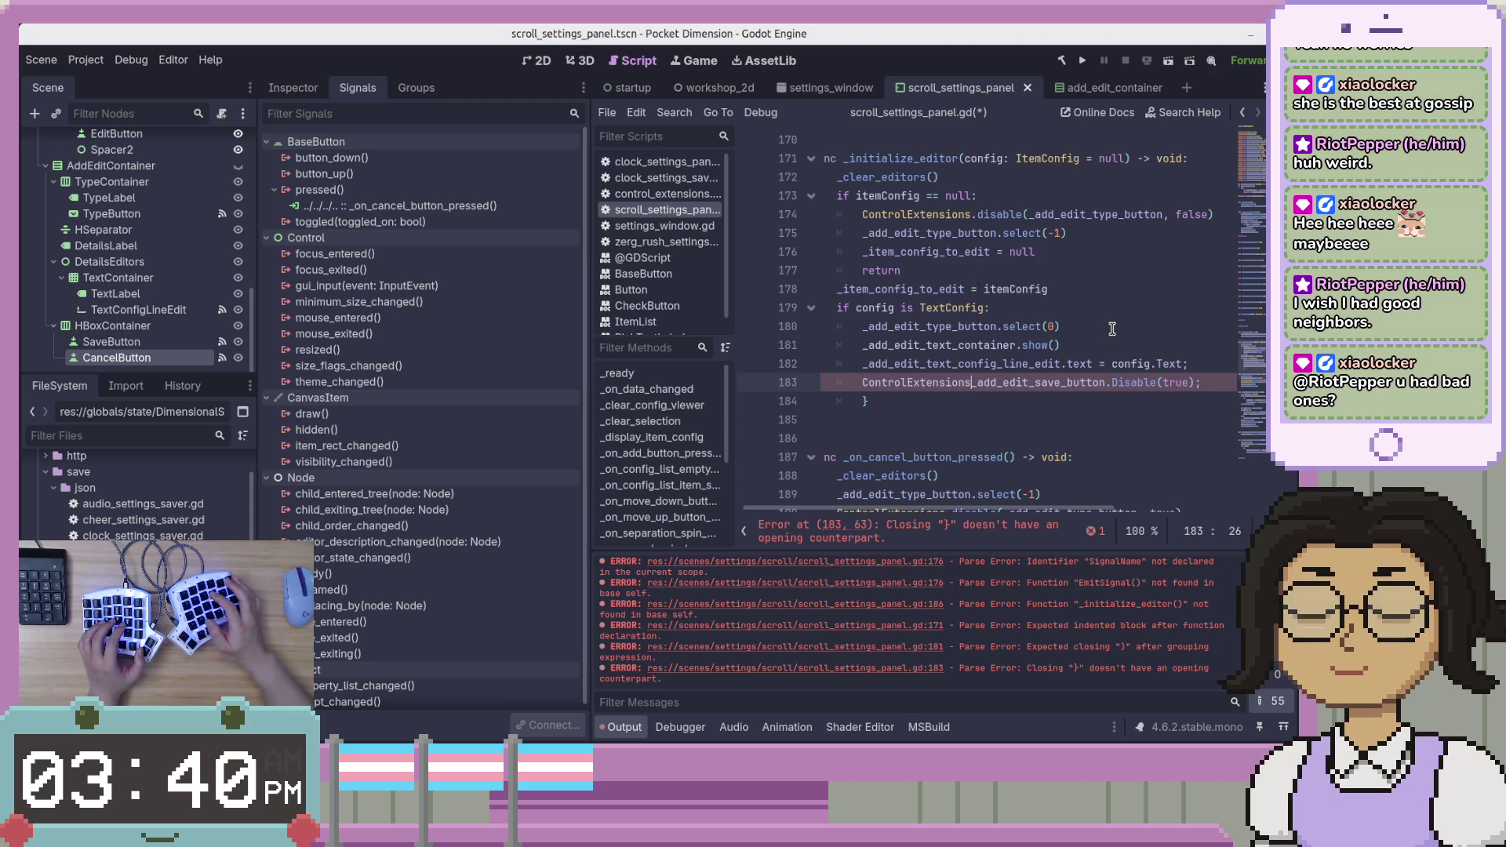
{"action": "type", "text": ".disa"}
{"action": "key", "text": "Return"}
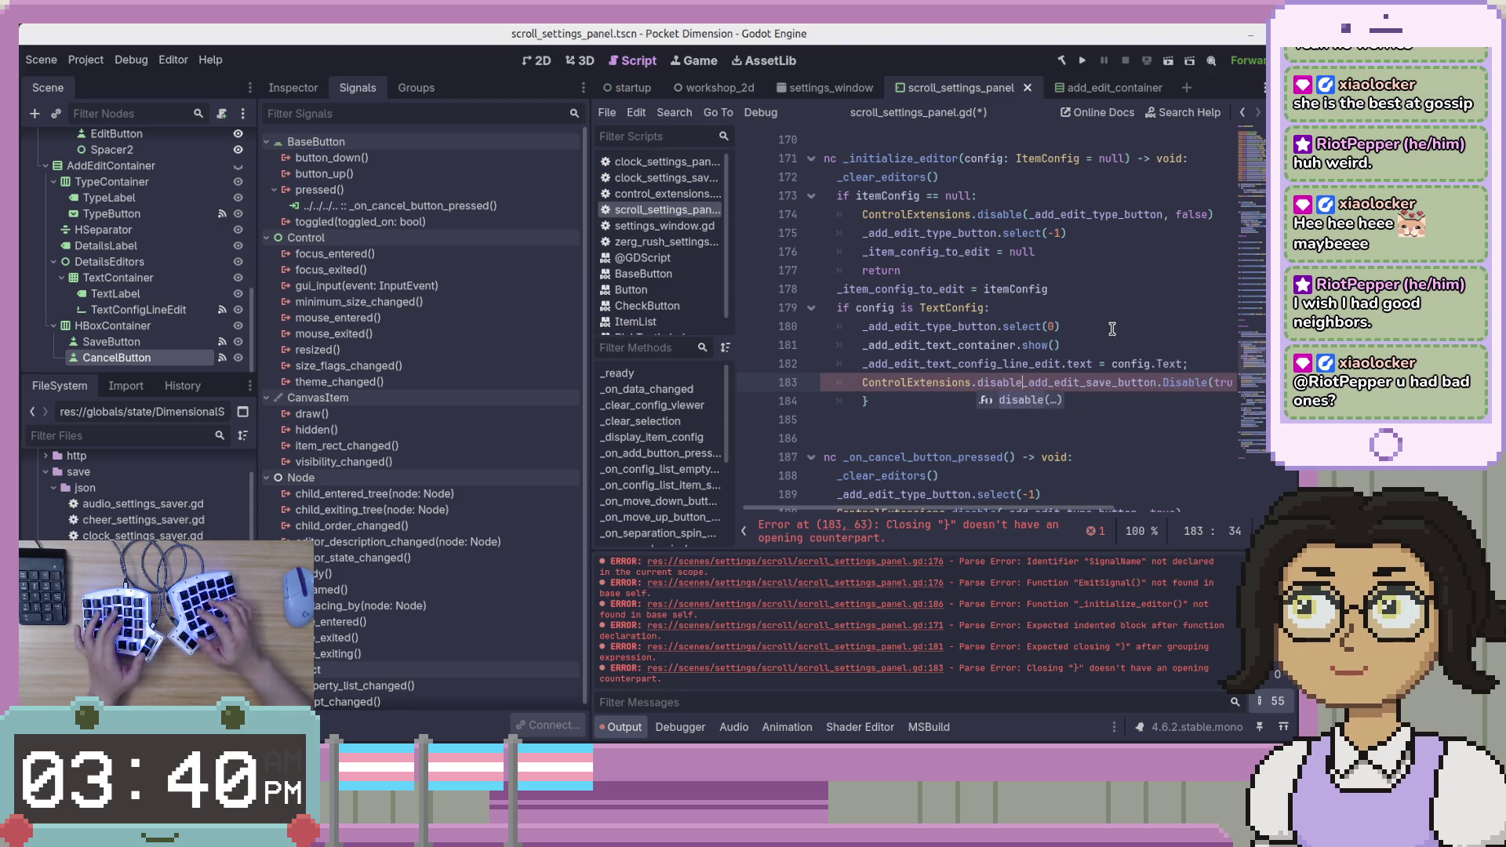
Remove the old .Disable( call and trailing semicolon, leaving disable(_add_edit_save_button, true).
{"action": "key", "text": "End"}
{"action": "key", "text": "Left"}
{"action": "key", "text": "ctrl+Left"}
{"action": "key", "text": "ctrl+Left"}
{"action": "key", "text": "ctrl+Left"}
{"action": "key", "text": "BackSpace"}
{"action": "key", "text": "Delete"}
{"action": "key", "text": "Delete"}
{"action": "key", "text": "Delete"}
{"action": "type", "text": ","}
{"action": "key", "text": "End"}
{"action": "key", "text": "BackSpace"}
Drop the trailing semicolon on line 182 and save the script.
{"action": "key", "text": "Up"}
{"action": "key", "text": "End"}
{"action": "key", "text": "BackSpace"}
{"action": "key", "text": "ctrl+s"}
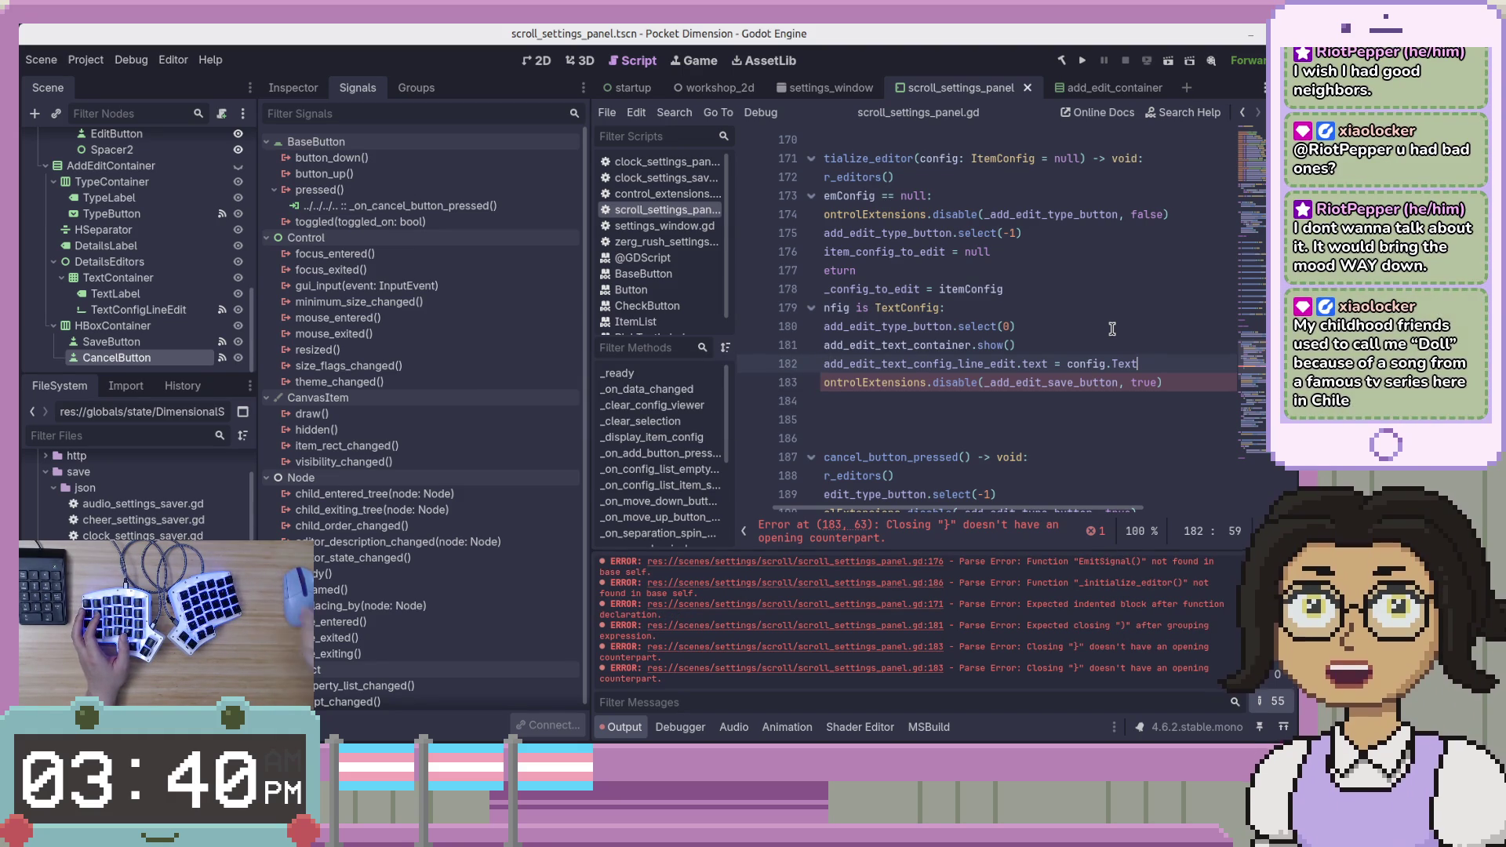
{"action": "left_click", "coordinate": [1168, 382]}
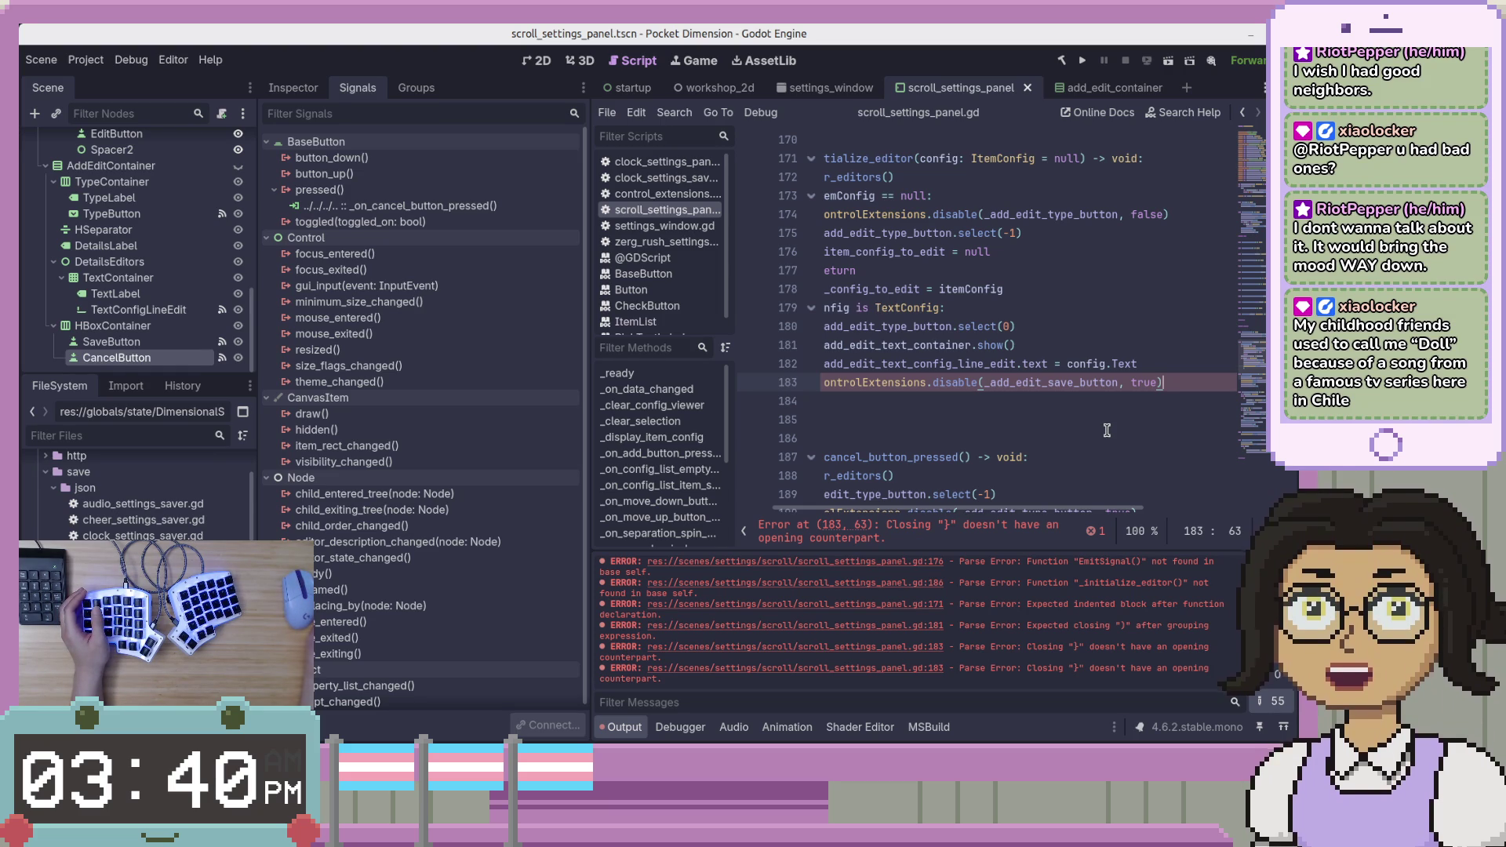
{"action": "left_click_drag", "start_coordinate": [1102, 510], "coordinate": [1020, 510]}
Remove the stray closing brace left on line 184.
{"action": "left_click", "coordinate": [1209, 396]}
{"action": "type", "text": "}"}
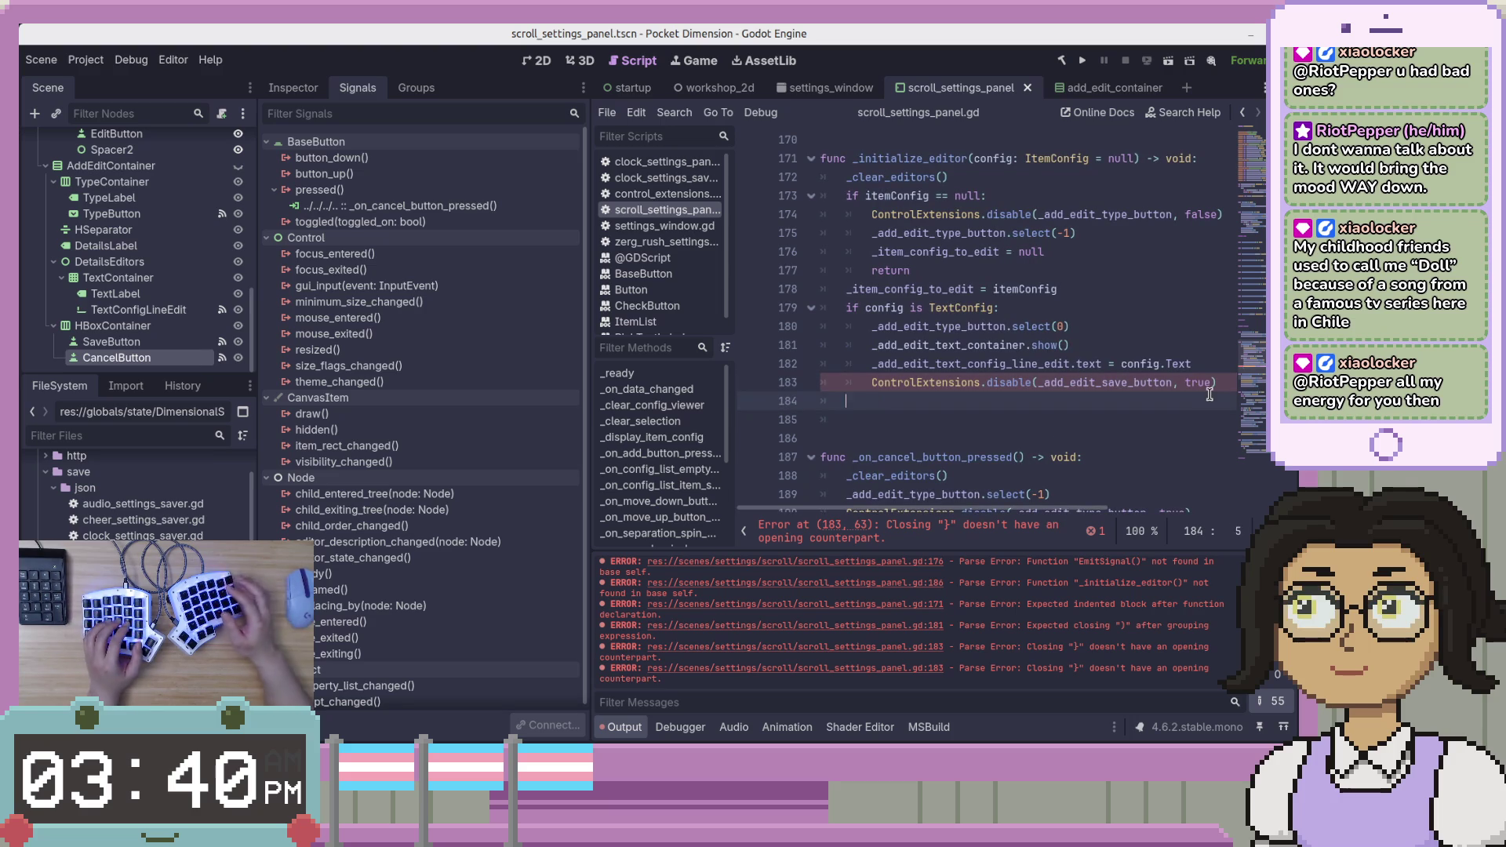
{"action": "key", "text": "BackSpace"}
{"action": "key", "text": "BackSpace"}
{"action": "key", "text": "Up"}
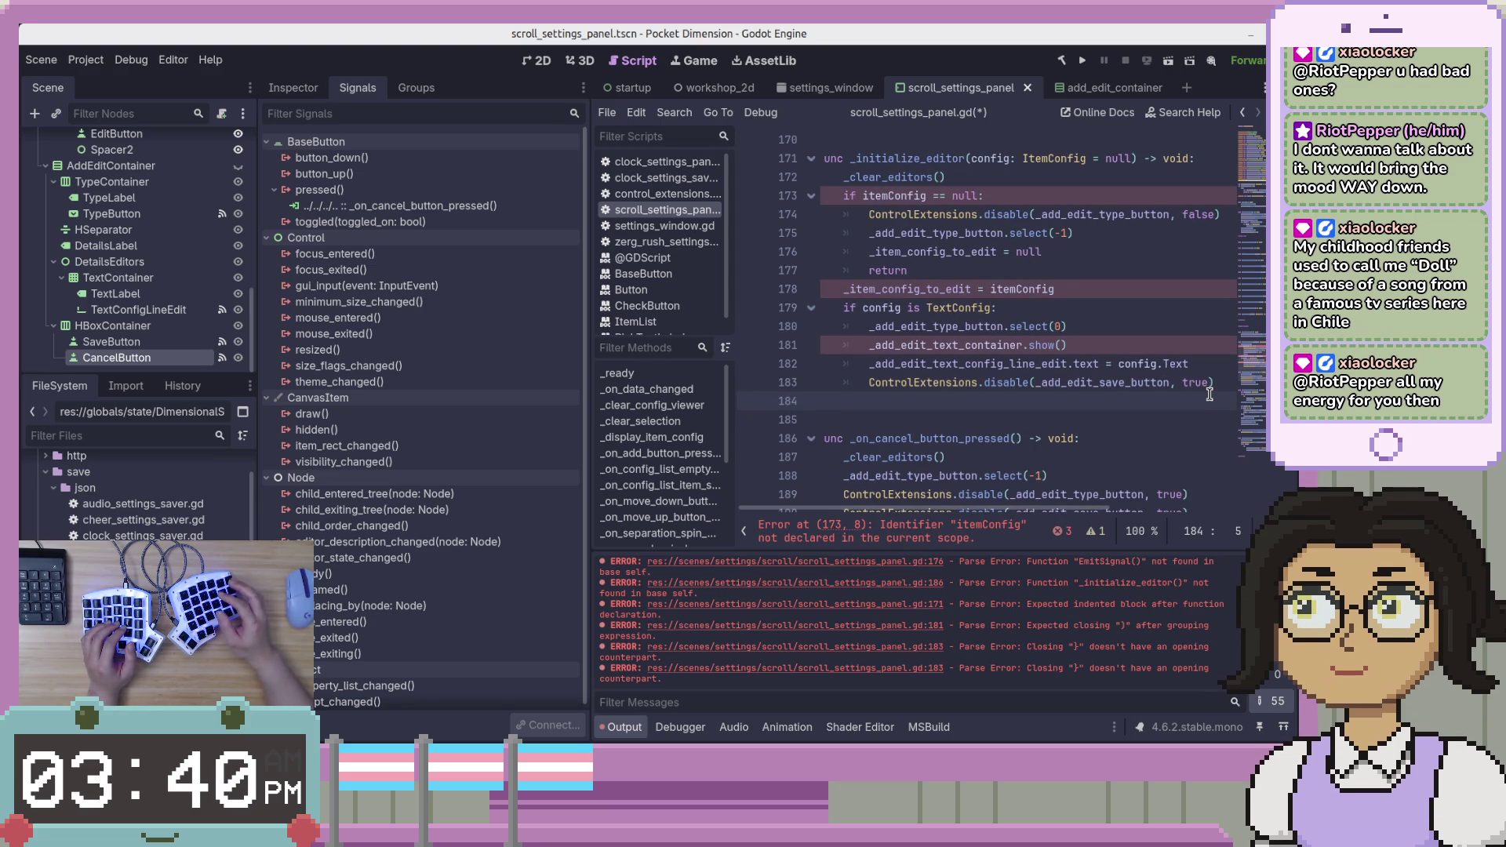
{"action": "key", "text": "Up"}
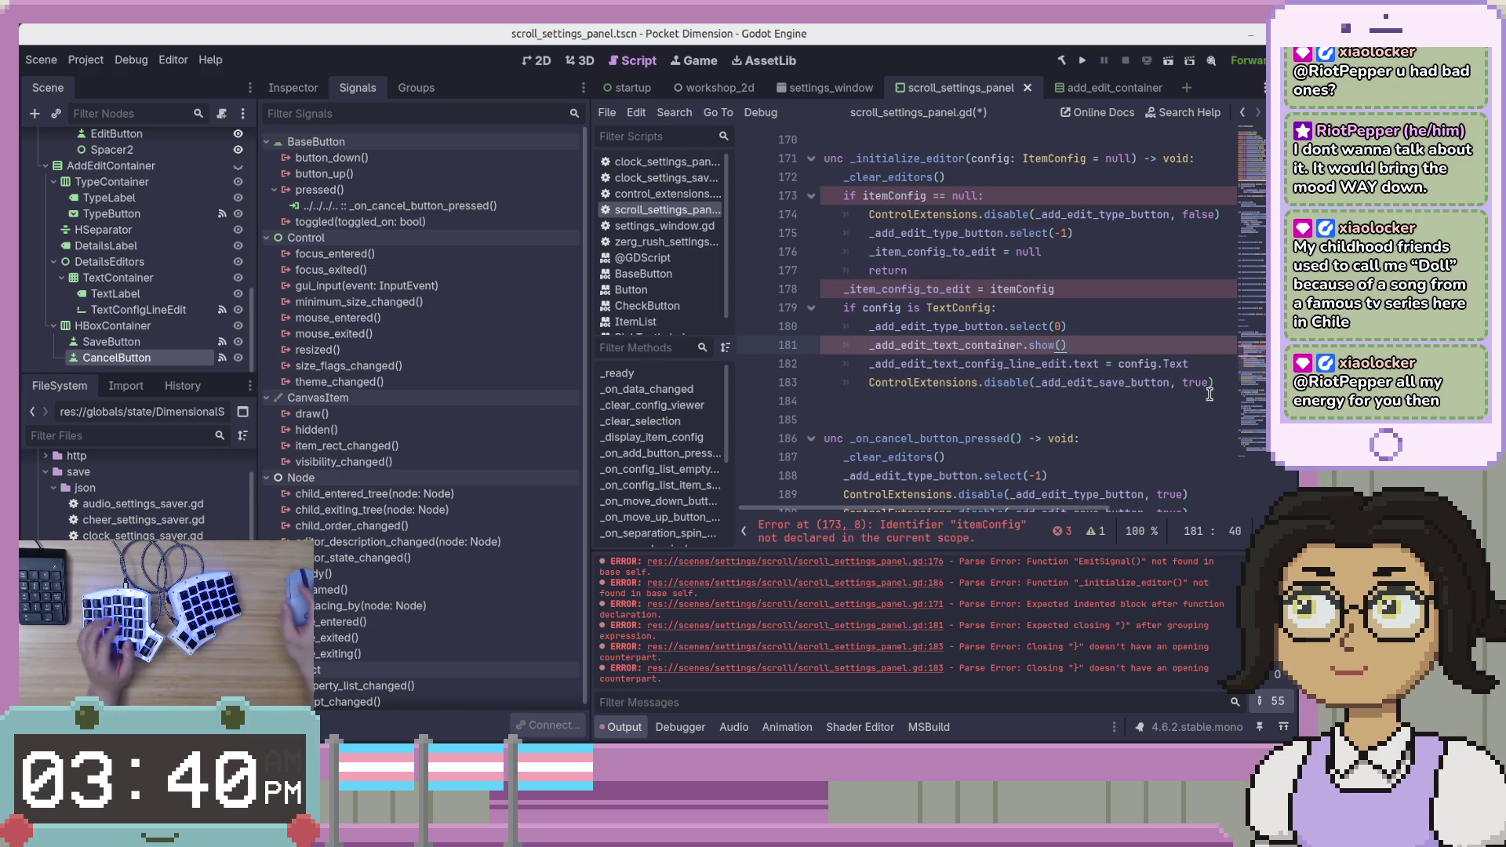
Replace itemConfig with config on lines 173 and 178 of _initialize_editor.
{"action": "scroll", "coordinate": [902, 511], "scroll_direction": "left", "scroll_amount": 1}
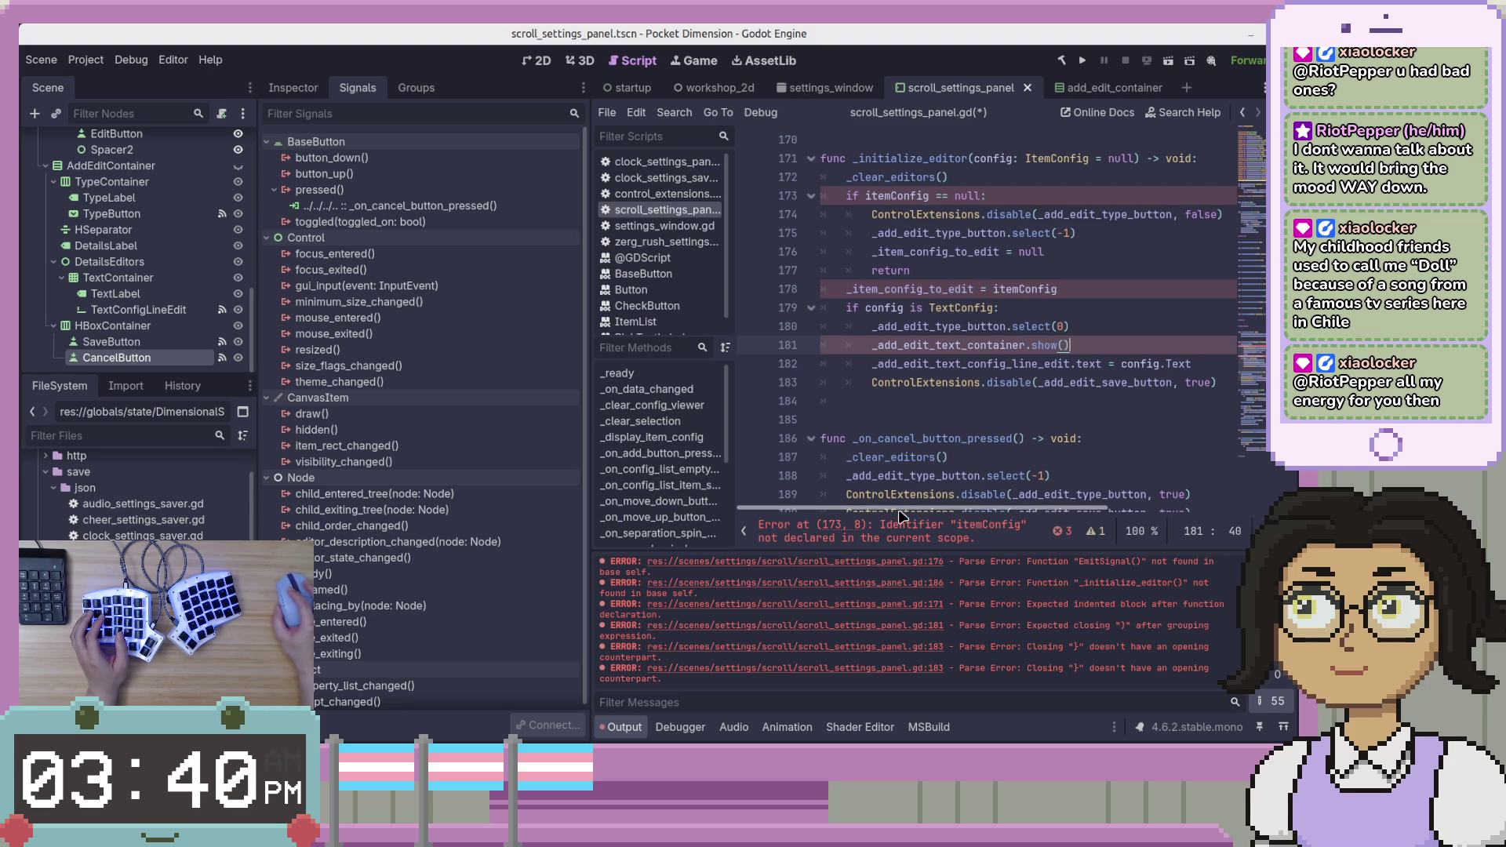
{"action": "left_click", "coordinate": [886, 196]}
{"action": "key", "text": "BackSpace"}
{"action": "key", "text": "BackSpace"}
{"action": "key", "text": "BackSpace"}
{"action": "key", "text": "Delete"}
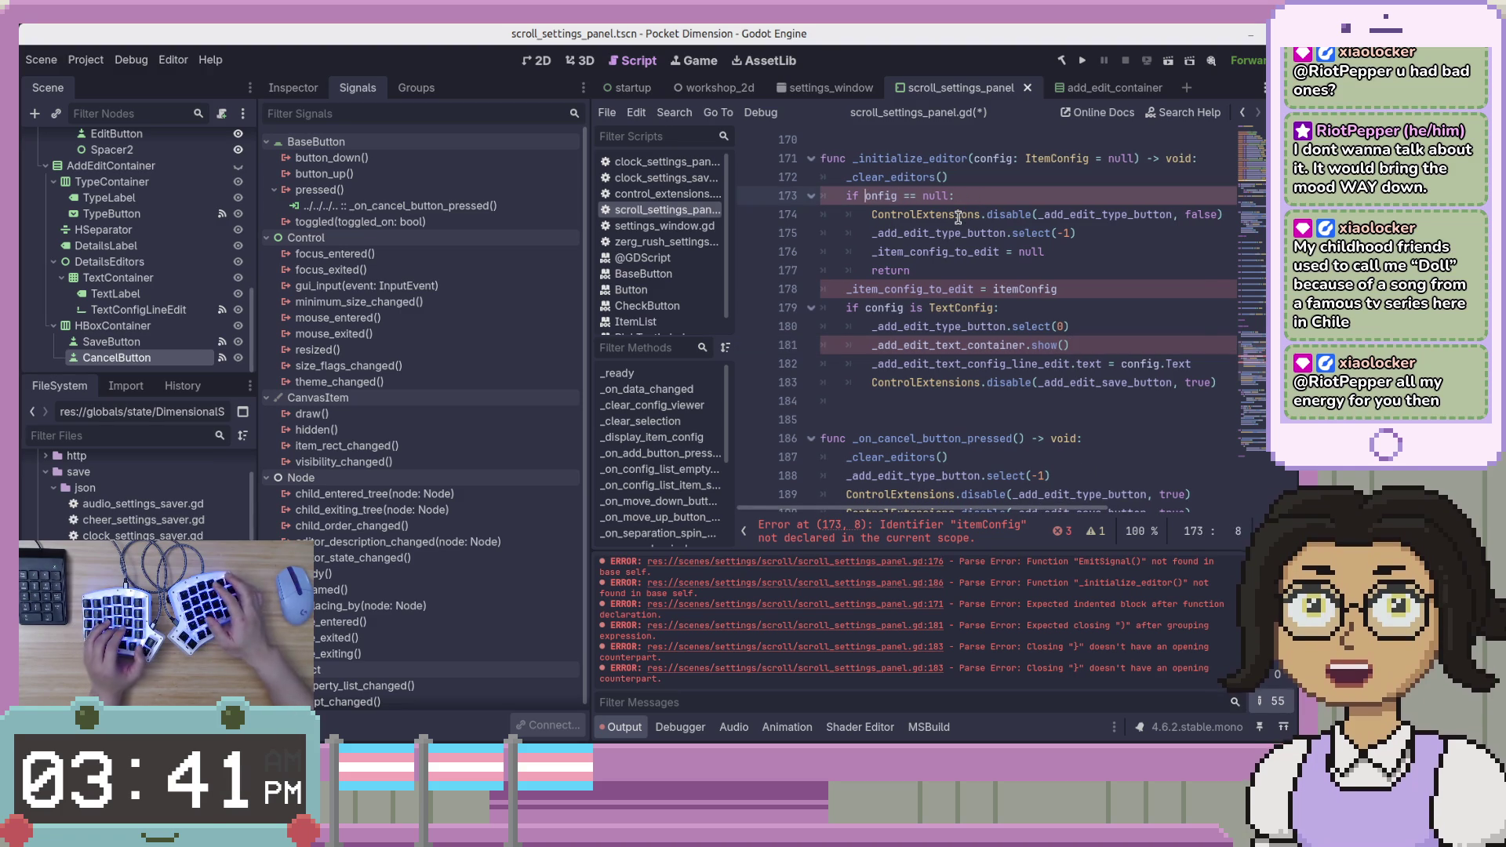
{"action": "type", "text": "c"}
{"action": "key", "text": "Escape"}
{"action": "key", "text": "Down"}
{"action": "key", "text": "Down"}
{"action": "key", "text": "Down"}
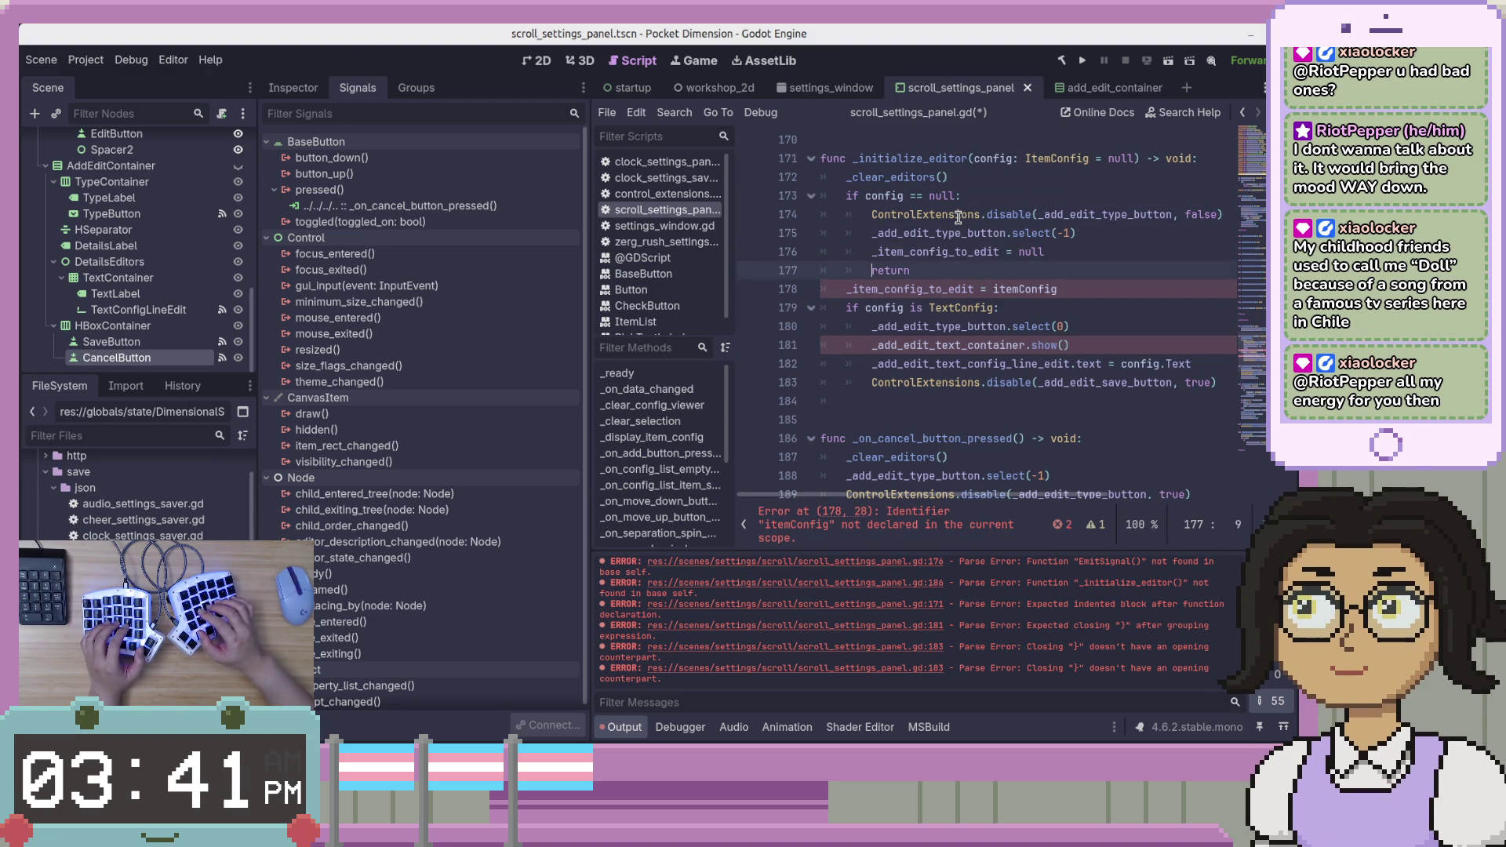
{"action": "key", "text": "BackSpace"}
{"action": "key", "text": "BackSpace"}
{"action": "key", "text": "BackSpace"}
{"action": "type", "text": "co"}
{"action": "key", "text": "Return"}
{"action": "key", "text": "Down"}
{"action": "key", "text": "Down"}
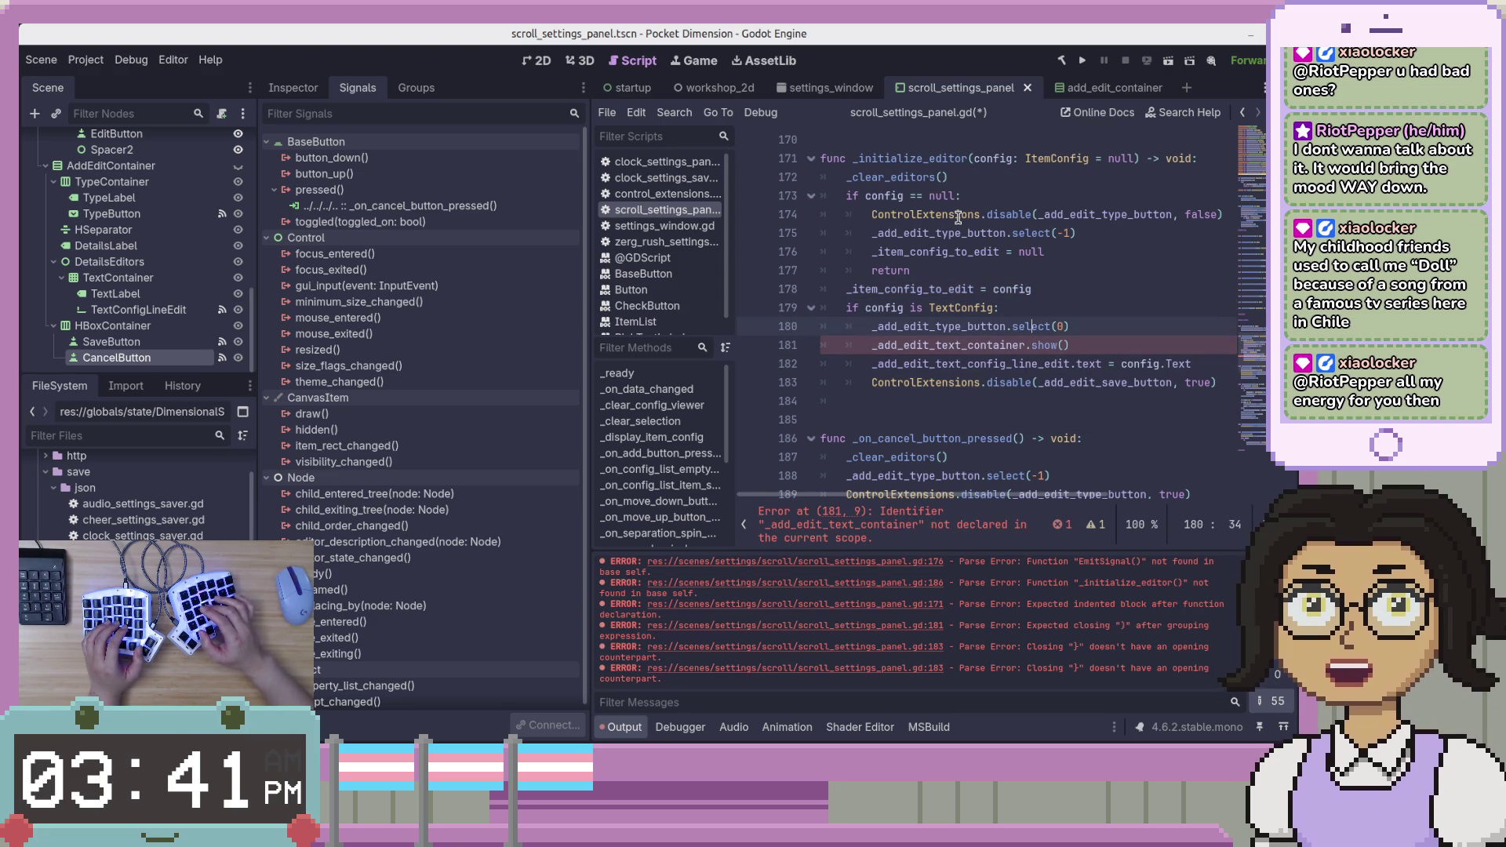
{"action": "left_click", "coordinate": [894, 345]}
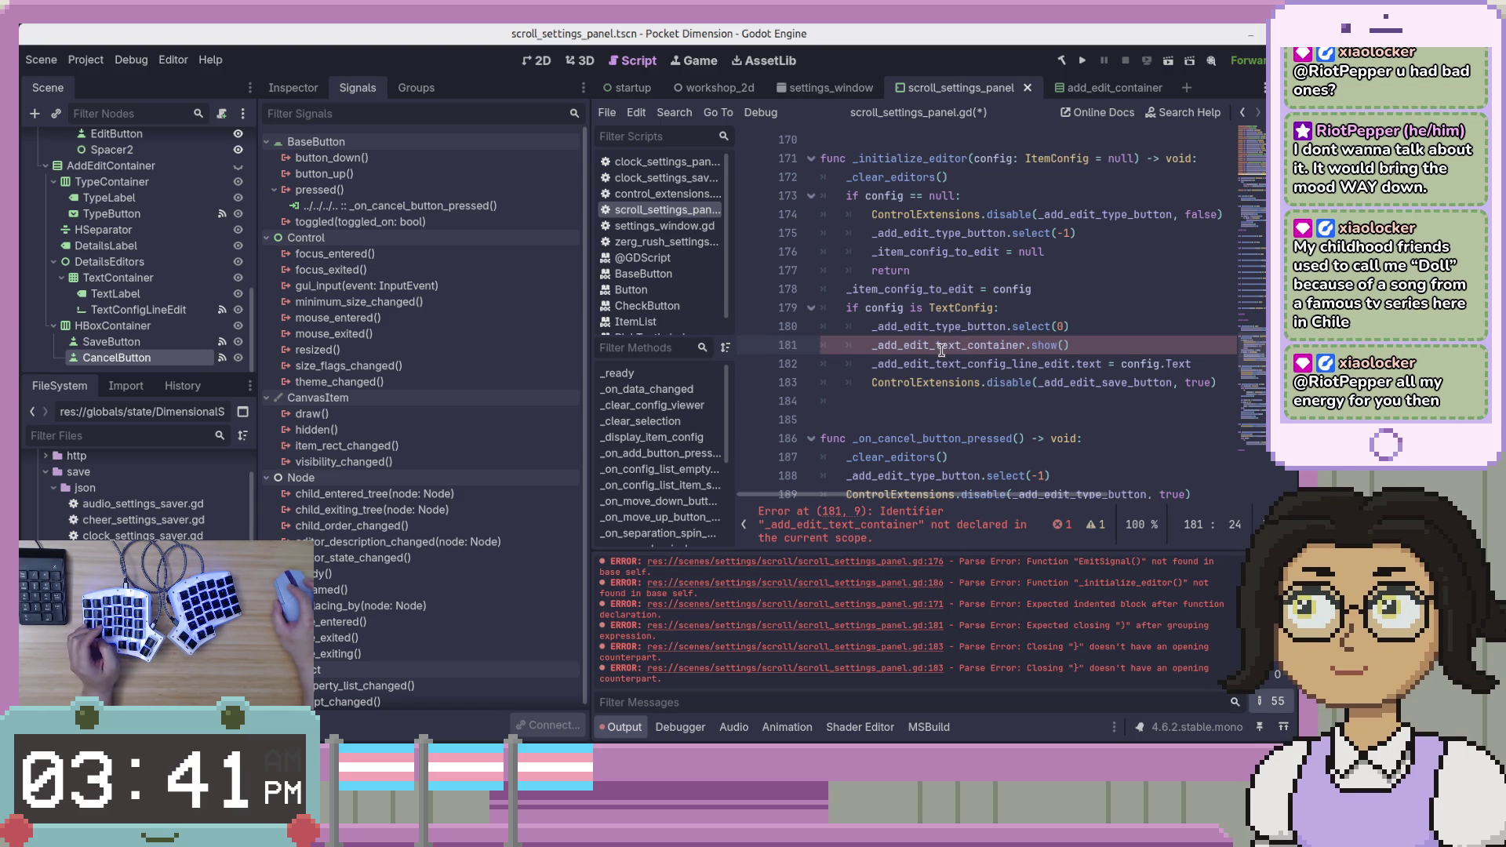
{"action": "left_click", "coordinate": [972, 338]}
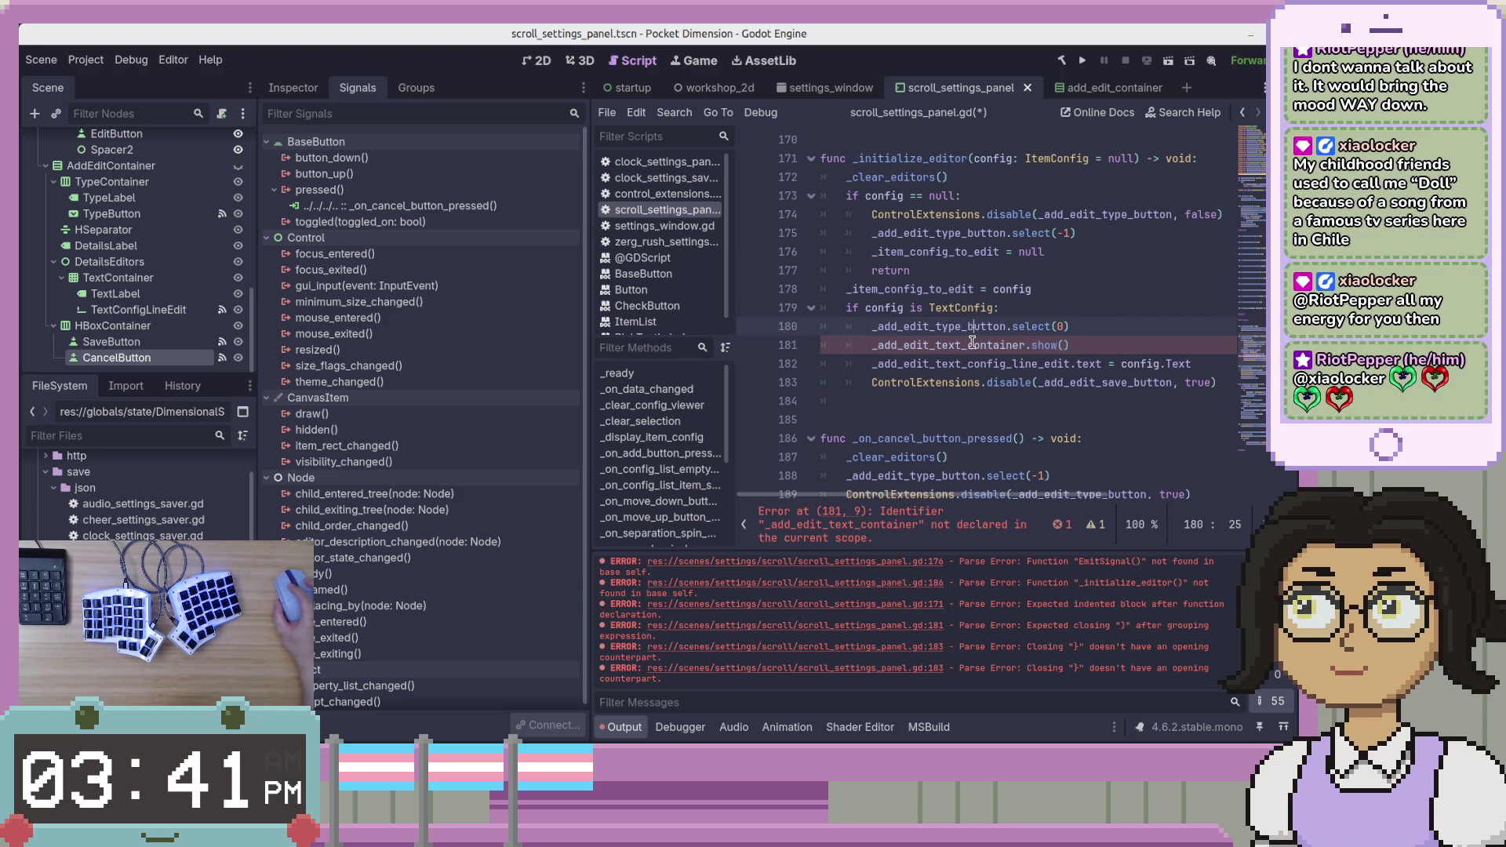
Rename line 181's container to _add_edit_text_config_container and save, clearing the error.
{"action": "double_click", "coordinate": [973, 345]}
{"action": "scroll", "coordinate": [1082, 342], "scroll_direction": "up", "scroll_amount": 3}
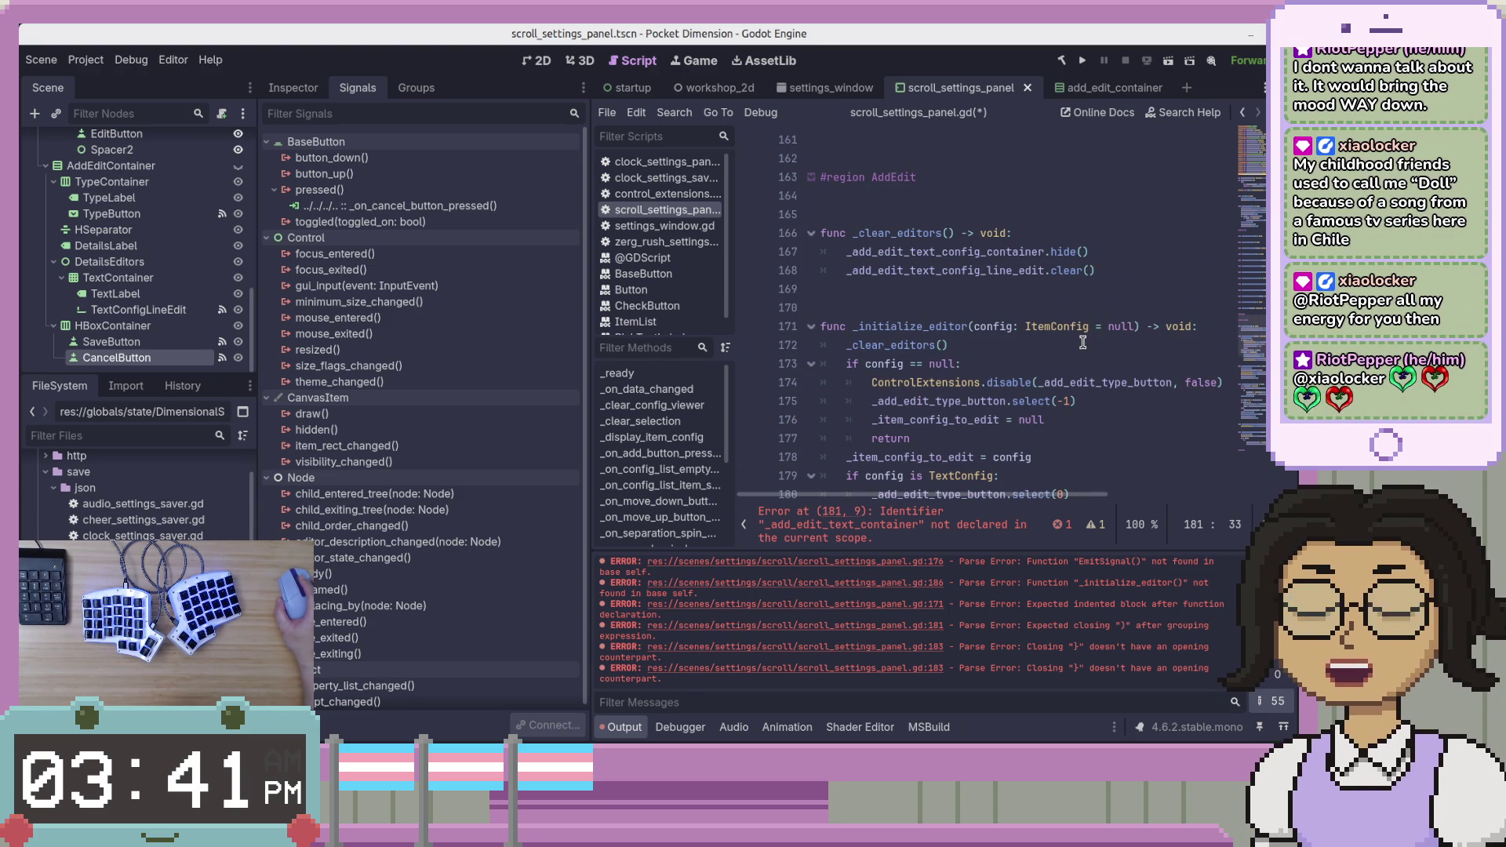
{"action": "scroll", "coordinate": [971, 431], "scroll_direction": "down", "scroll_amount": 1}
{"action": "left_click", "coordinate": [971, 430]}
{"action": "scroll", "coordinate": [970, 430], "scroll_direction": "down", "scroll_amount": 1}
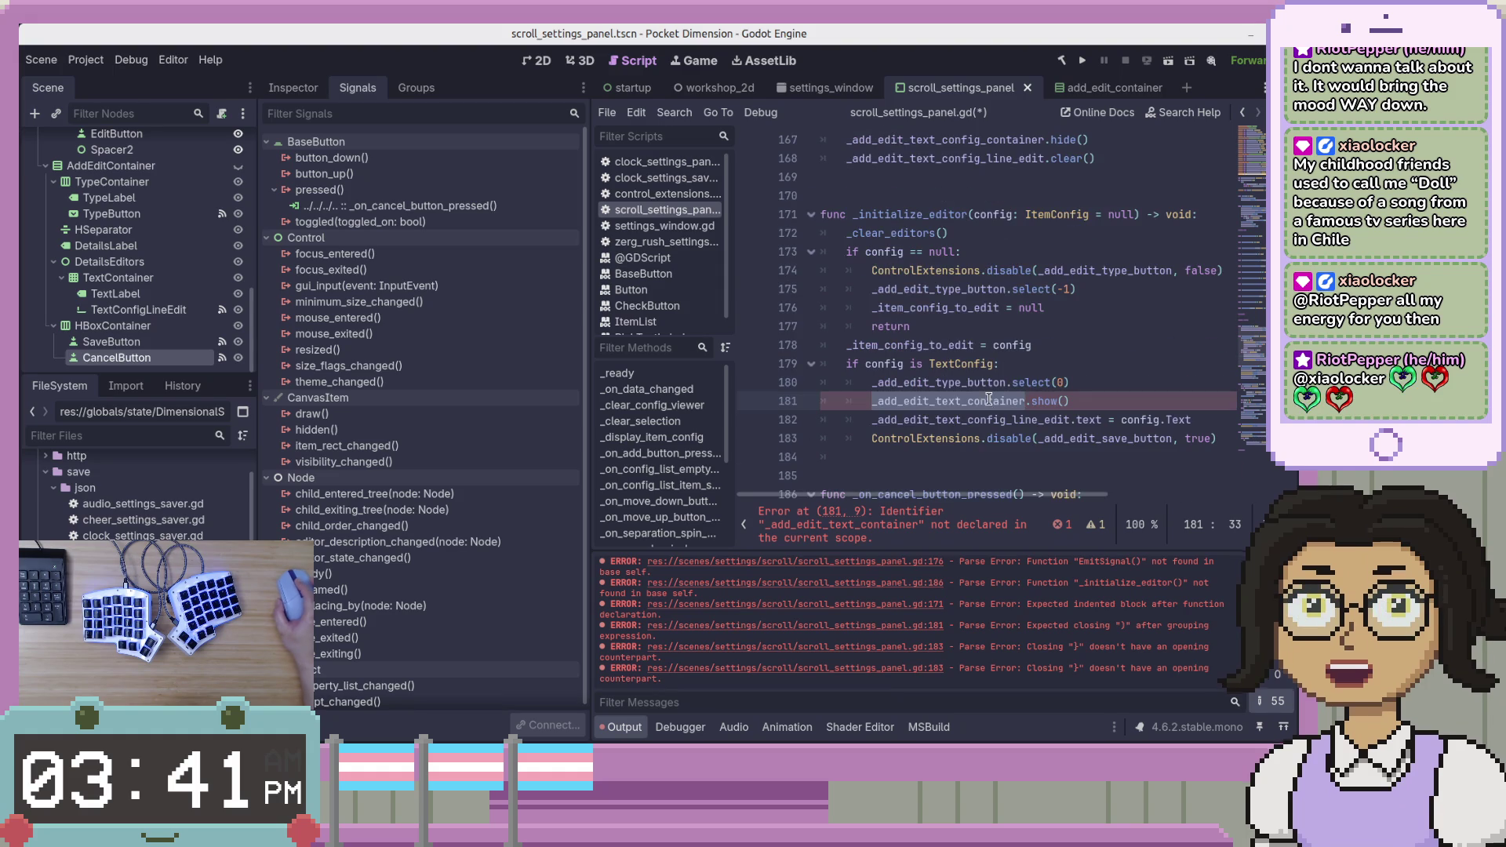
{"action": "type", "text": "config"}
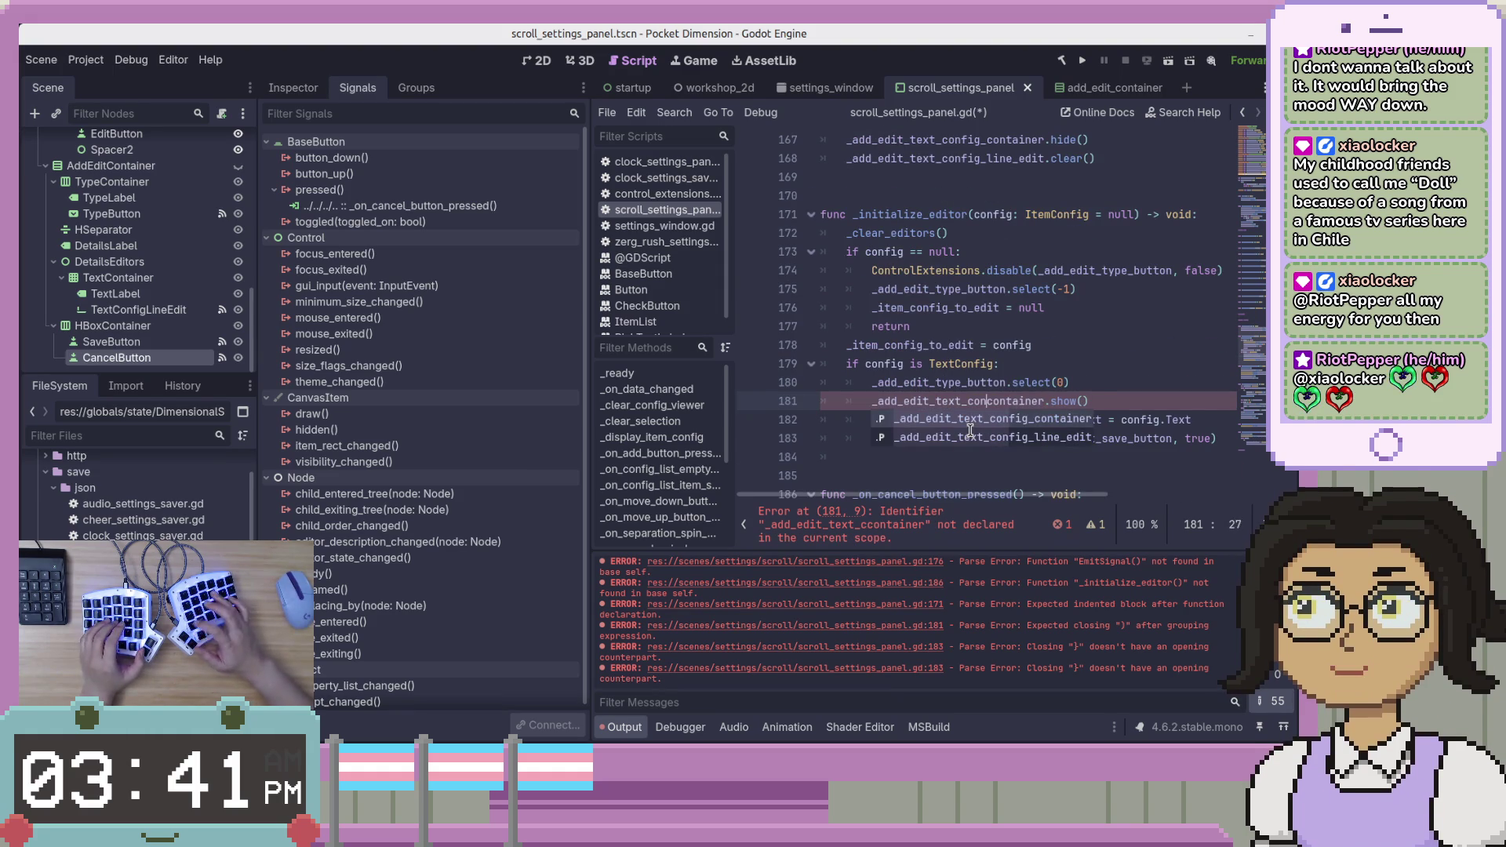
{"action": "type", "text": "_"}
{"action": "key", "text": "ctrl+s"}
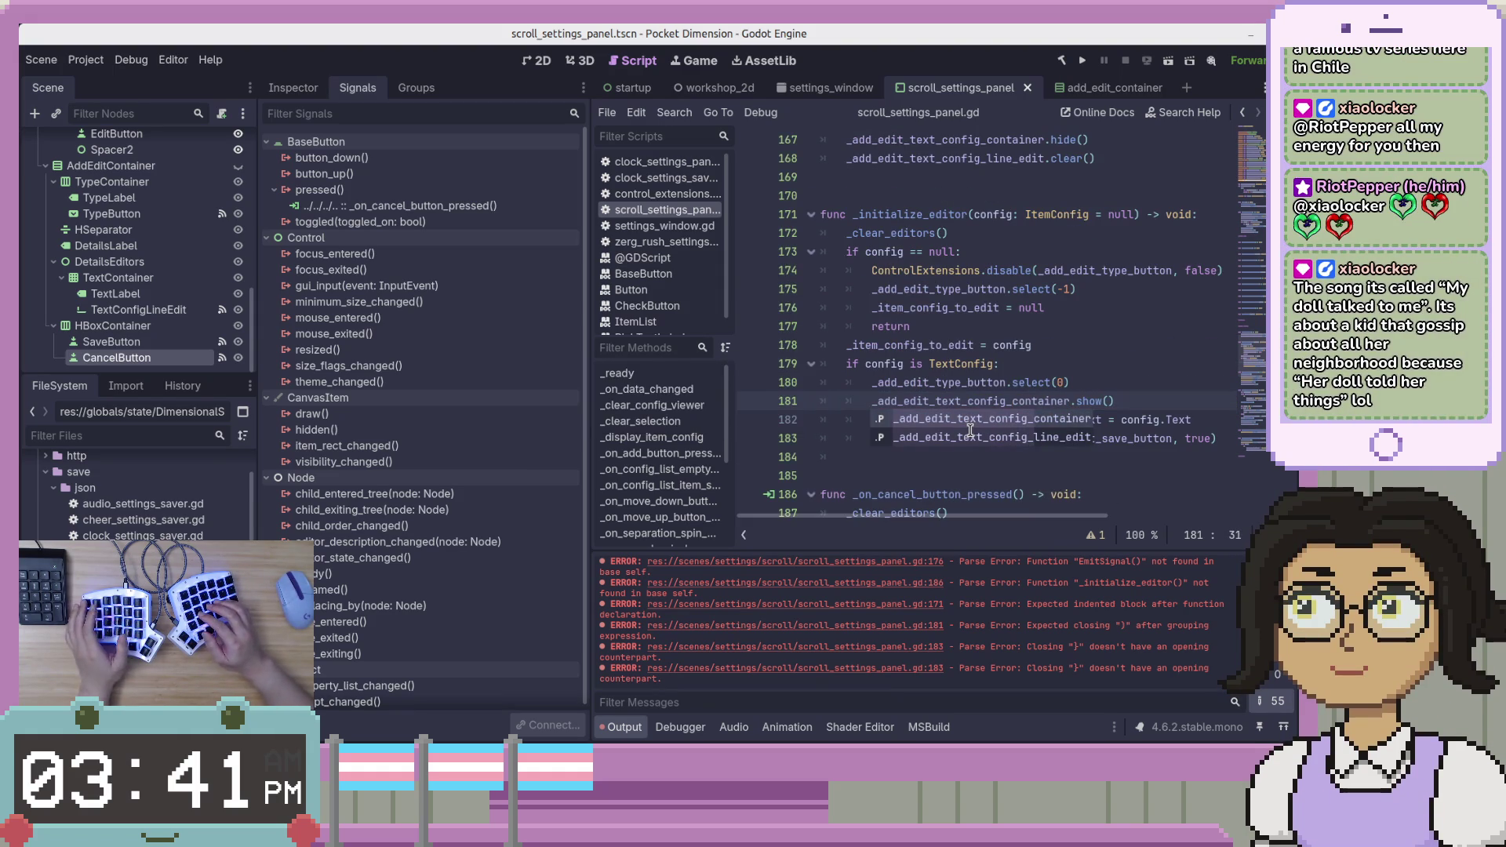
Add a blank line after the function, save, and switch to VS Code.
{"action": "key", "text": "Down"}
{"action": "key", "text": "Down"}
{"action": "key", "text": "Down"}
{"action": "key", "text": "Return"}
{"action": "key", "text": "BackSpace"}
{"action": "key", "text": "ctrl+s"}
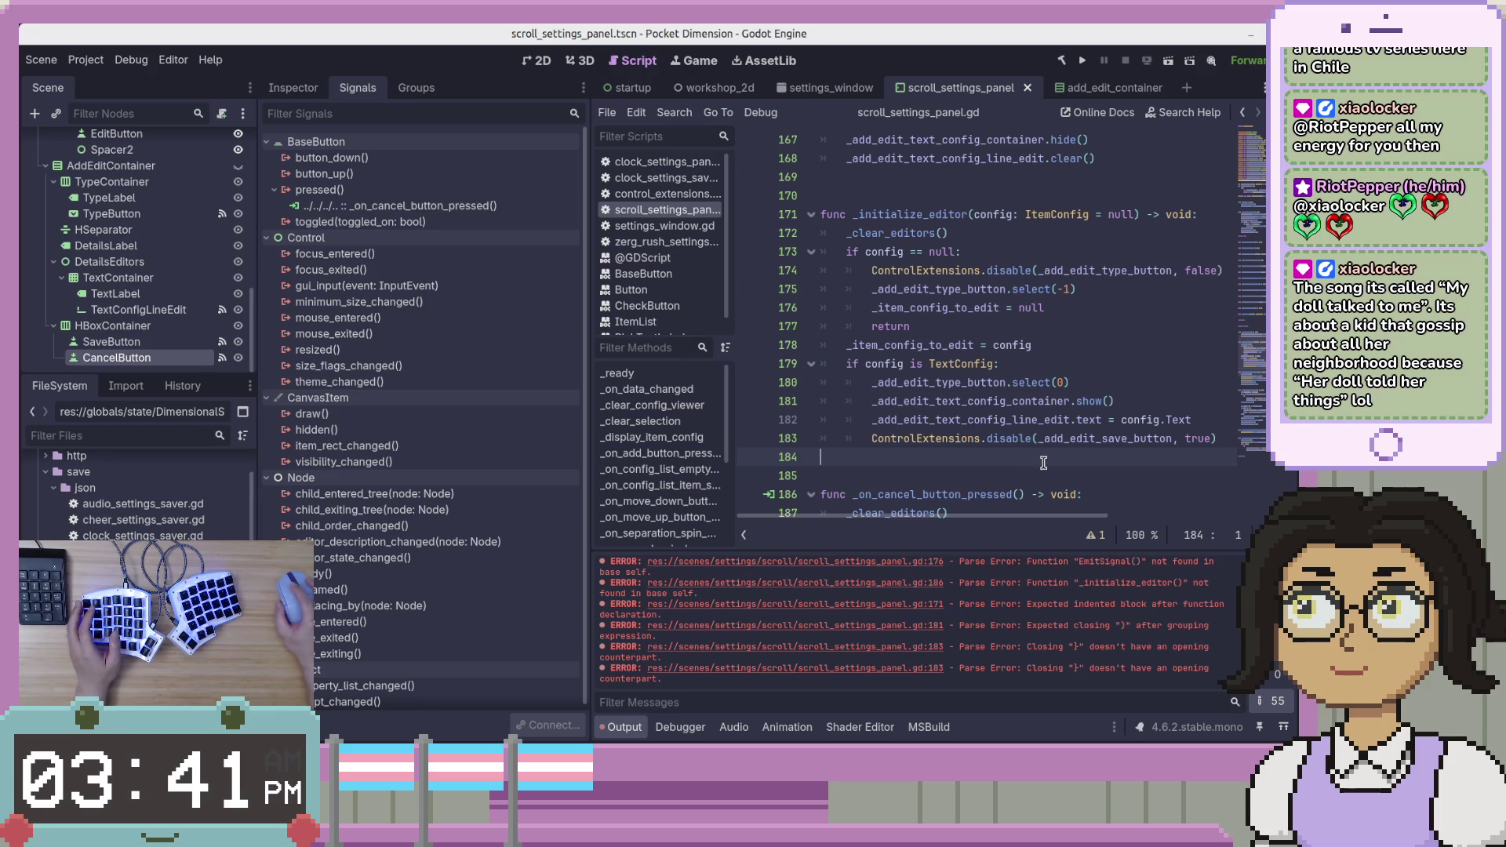
{"action": "key", "text": "alt+Tab"}
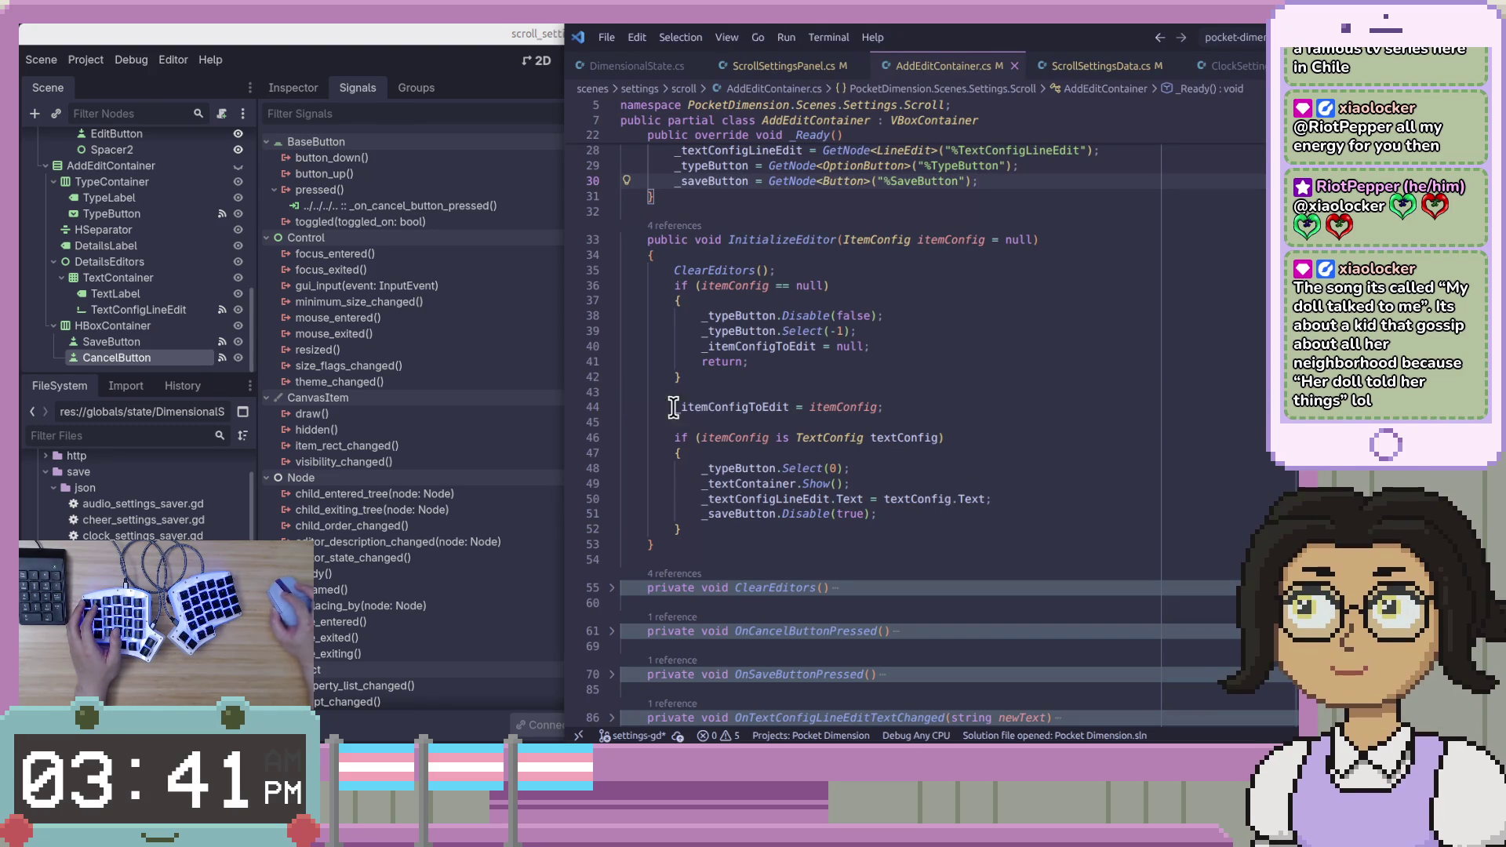
Collapse the InitializeEditor and _Ready methods in AddEditContainer.cs.
{"action": "left_click", "coordinate": [613, 240]}
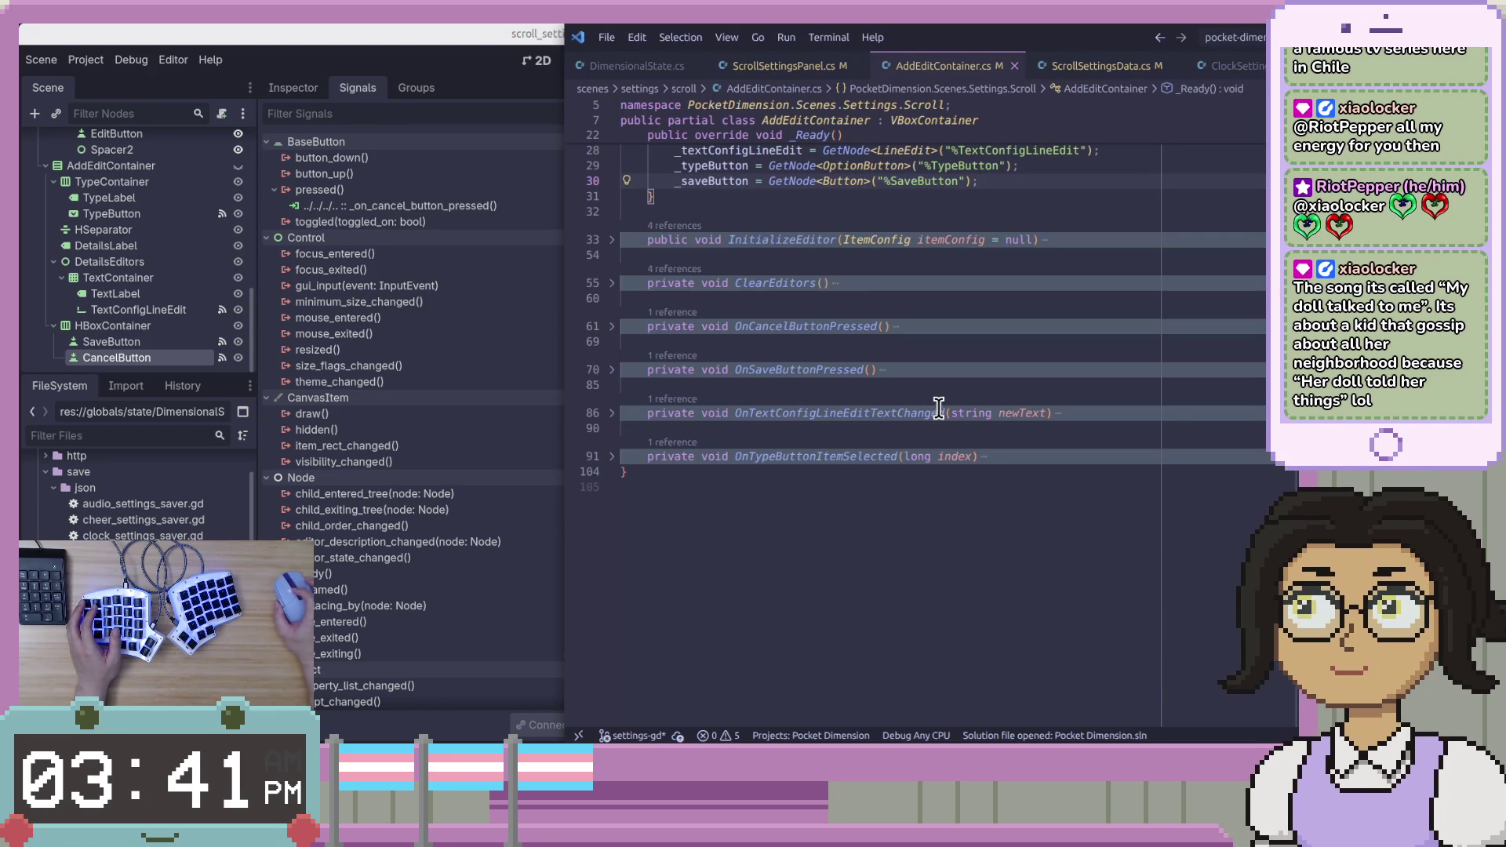
{"action": "scroll", "coordinate": [973, 425], "scroll_direction": "up", "scroll_amount": 3}
{"action": "scroll", "coordinate": [854, 452], "scroll_direction": "up", "scroll_amount": 3}
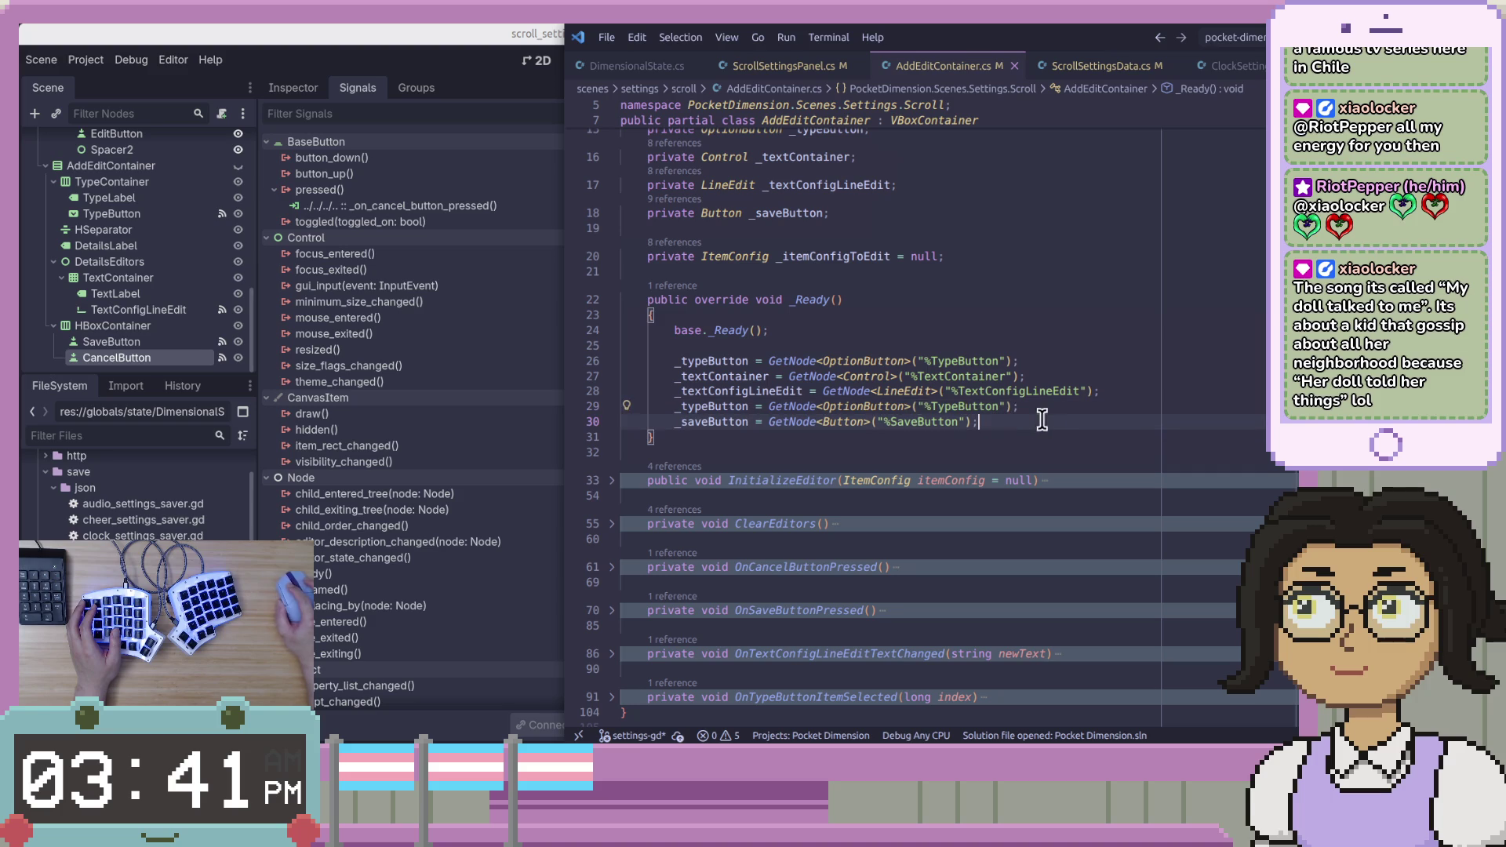
{"action": "left_click", "coordinate": [613, 299]}
{"action": "scroll", "coordinate": [847, 369], "scroll_direction": "up", "scroll_amount": 4}
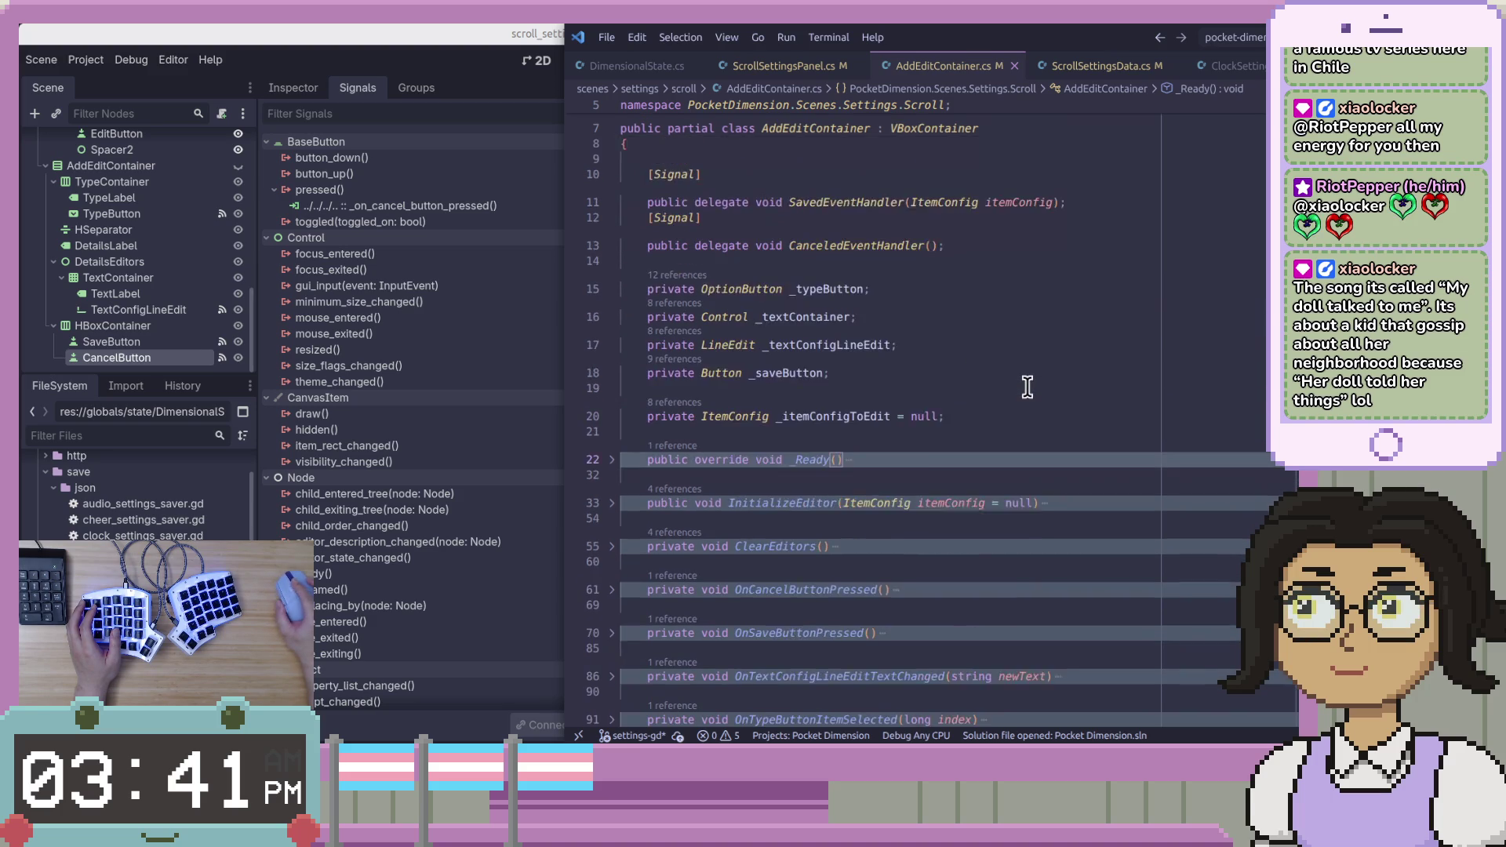
{"action": "scroll", "coordinate": [1028, 449], "scroll_direction": "up", "scroll_amount": 1}
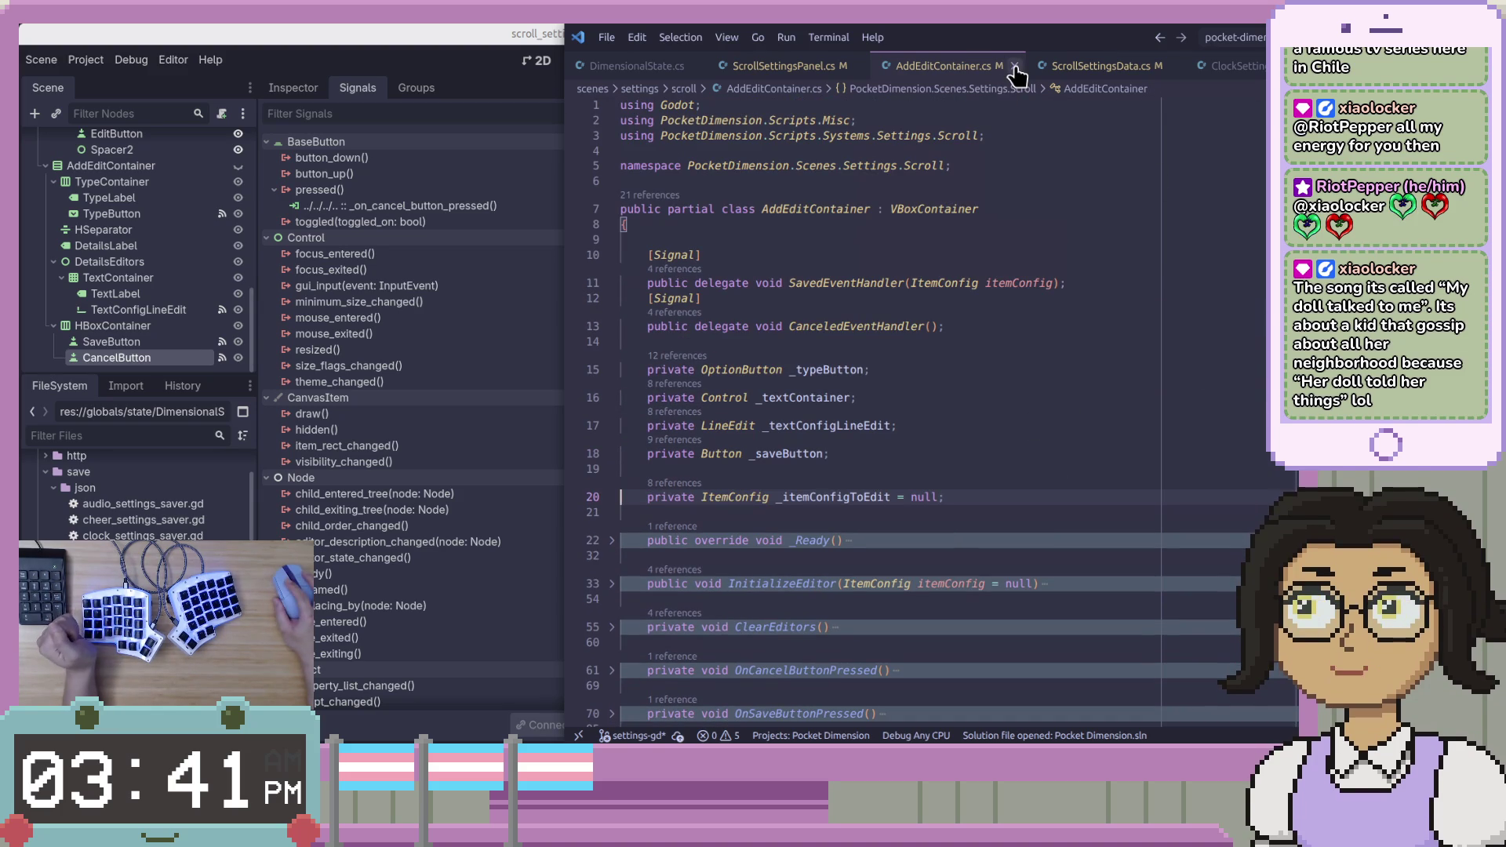
Review ScrollSettingsPanel.cs, then return to the Godot script at line 181.
{"action": "key", "text": "ctrl+Tab"}
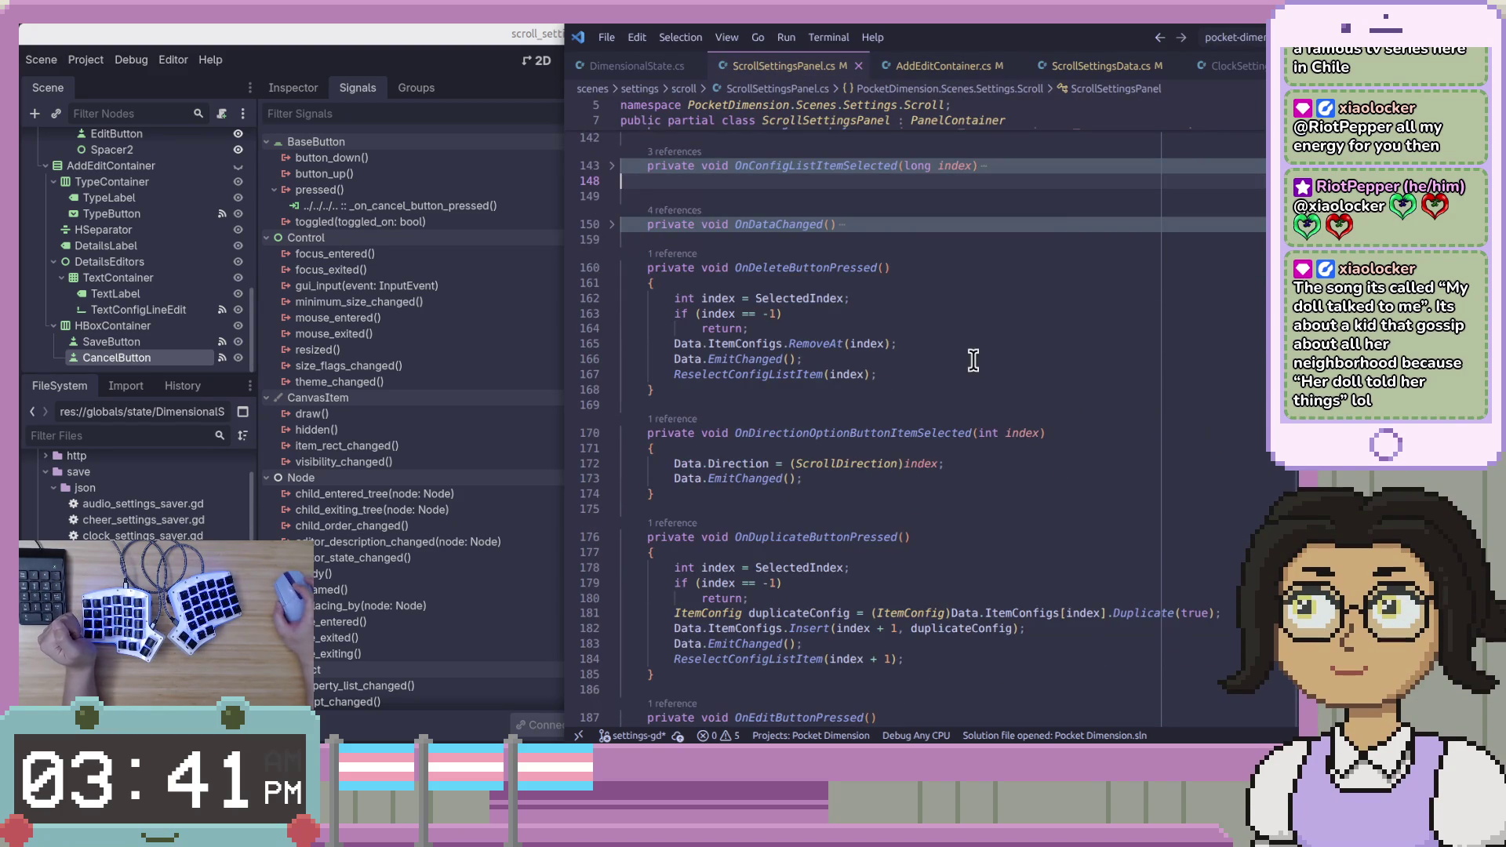
{"action": "scroll", "coordinate": [973, 360], "scroll_direction": "down", "scroll_amount": 10}
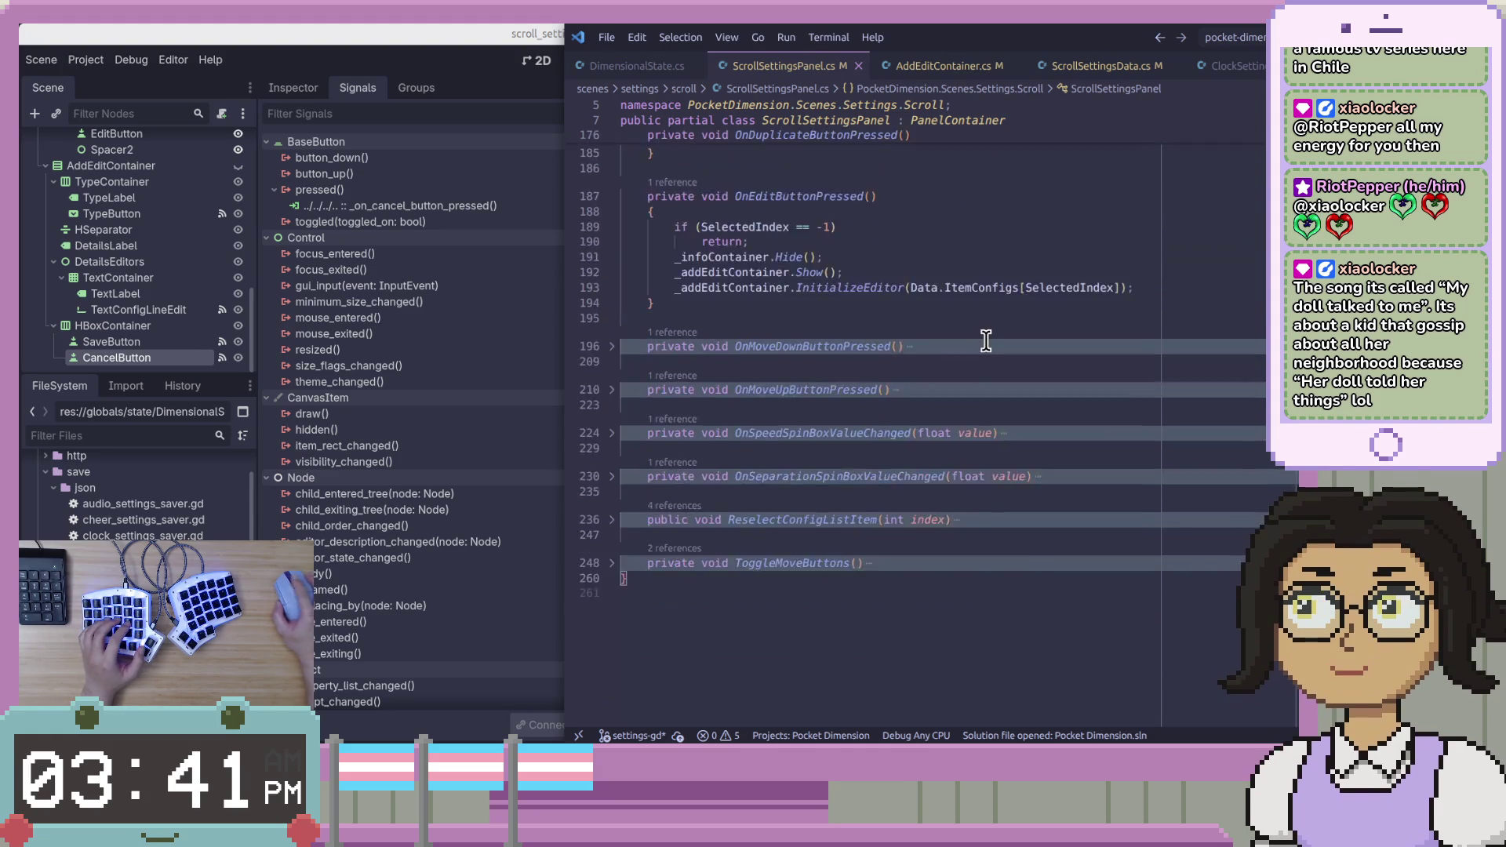
{"action": "scroll", "coordinate": [986, 340], "scroll_direction": "up", "scroll_amount": 8}
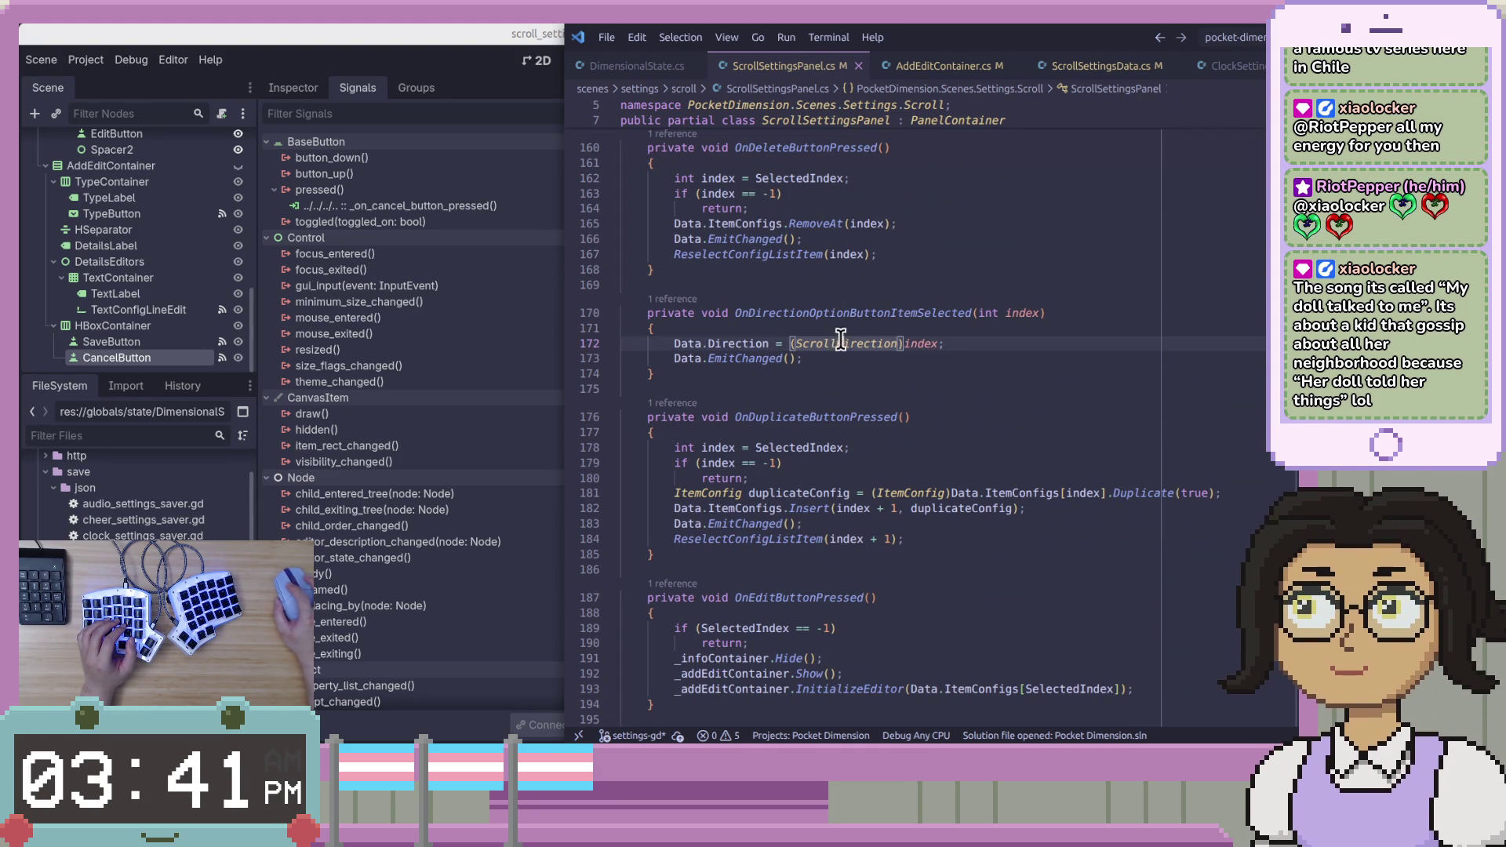
{"action": "left_click", "coordinate": [470, 59]}
{"action": "left_click", "coordinate": [1065, 402]}
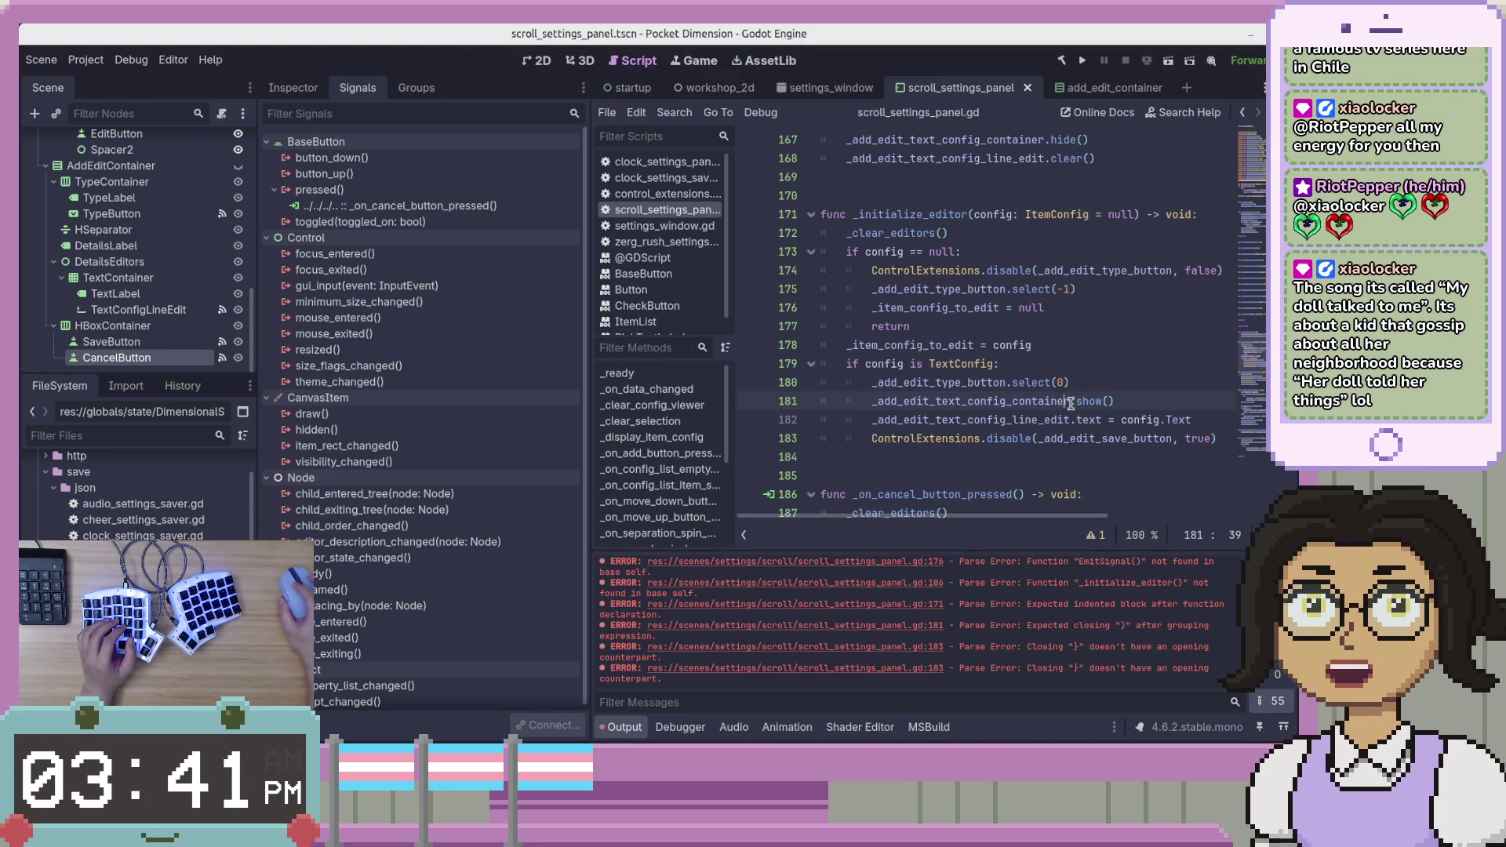
Check signals of TypeButton, TextConfigLineEdit, SaveButton and CancelButton, then return to VS Code.
{"action": "scroll", "coordinate": [216, 270], "scroll_direction": "up", "scroll_amount": 2}
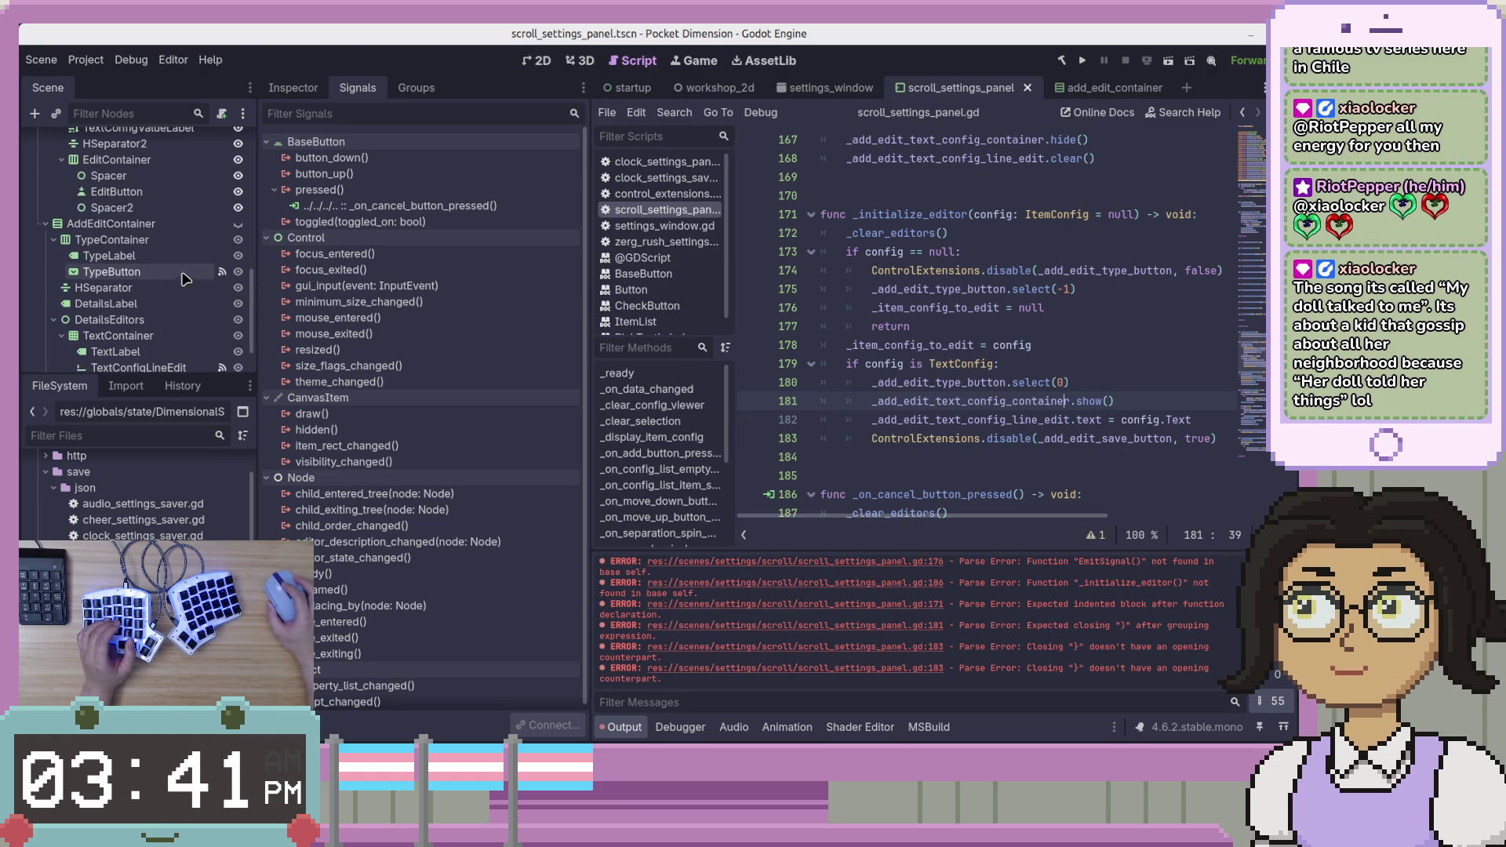
{"action": "left_click", "coordinate": [174, 271]}
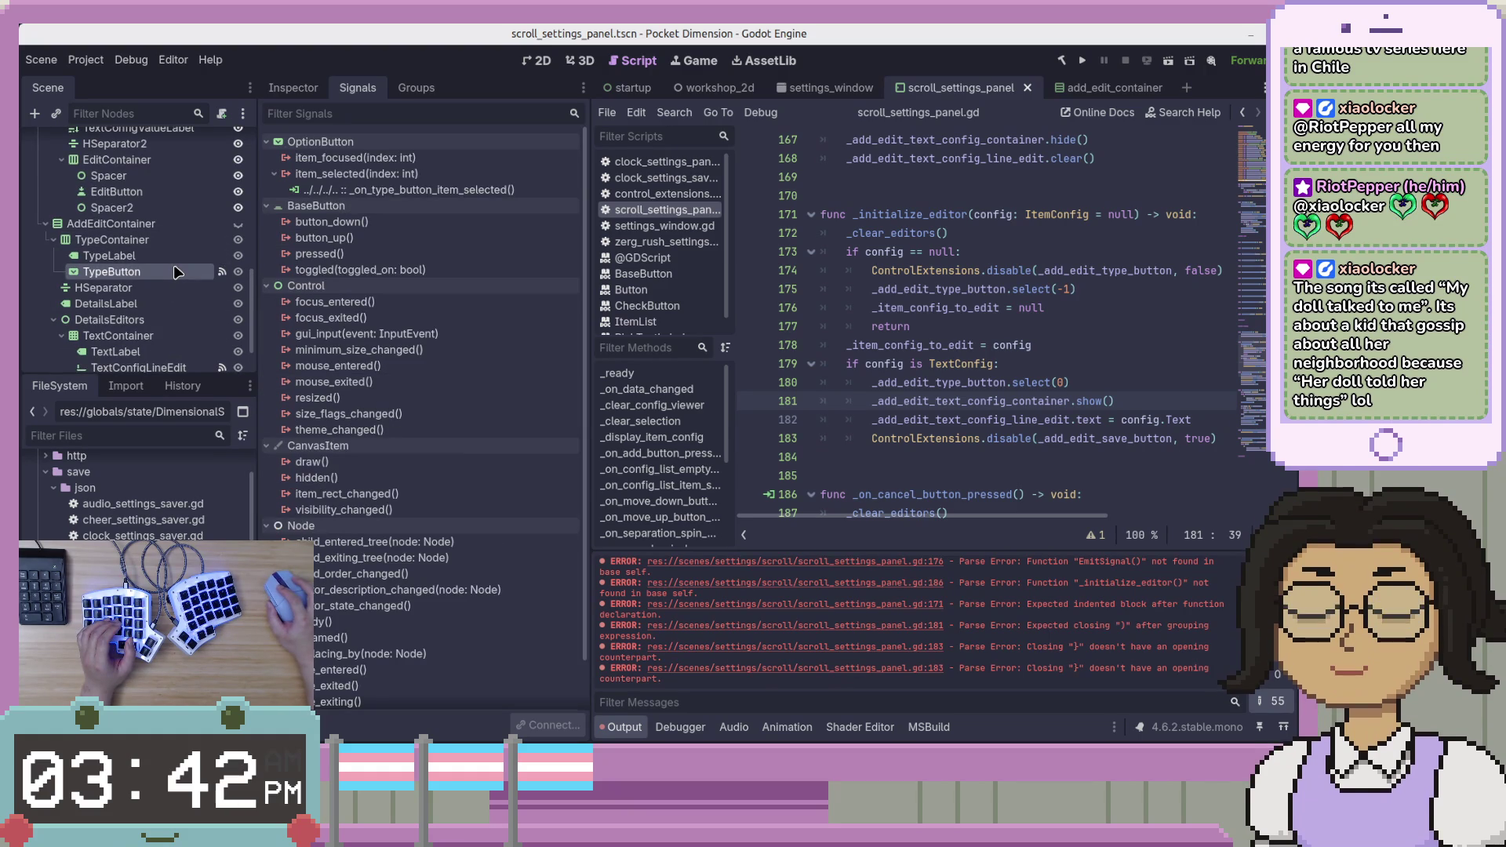
{"action": "left_click", "coordinate": [174, 367]}
{"action": "scroll", "coordinate": [188, 361], "scroll_direction": "down", "scroll_amount": 2}
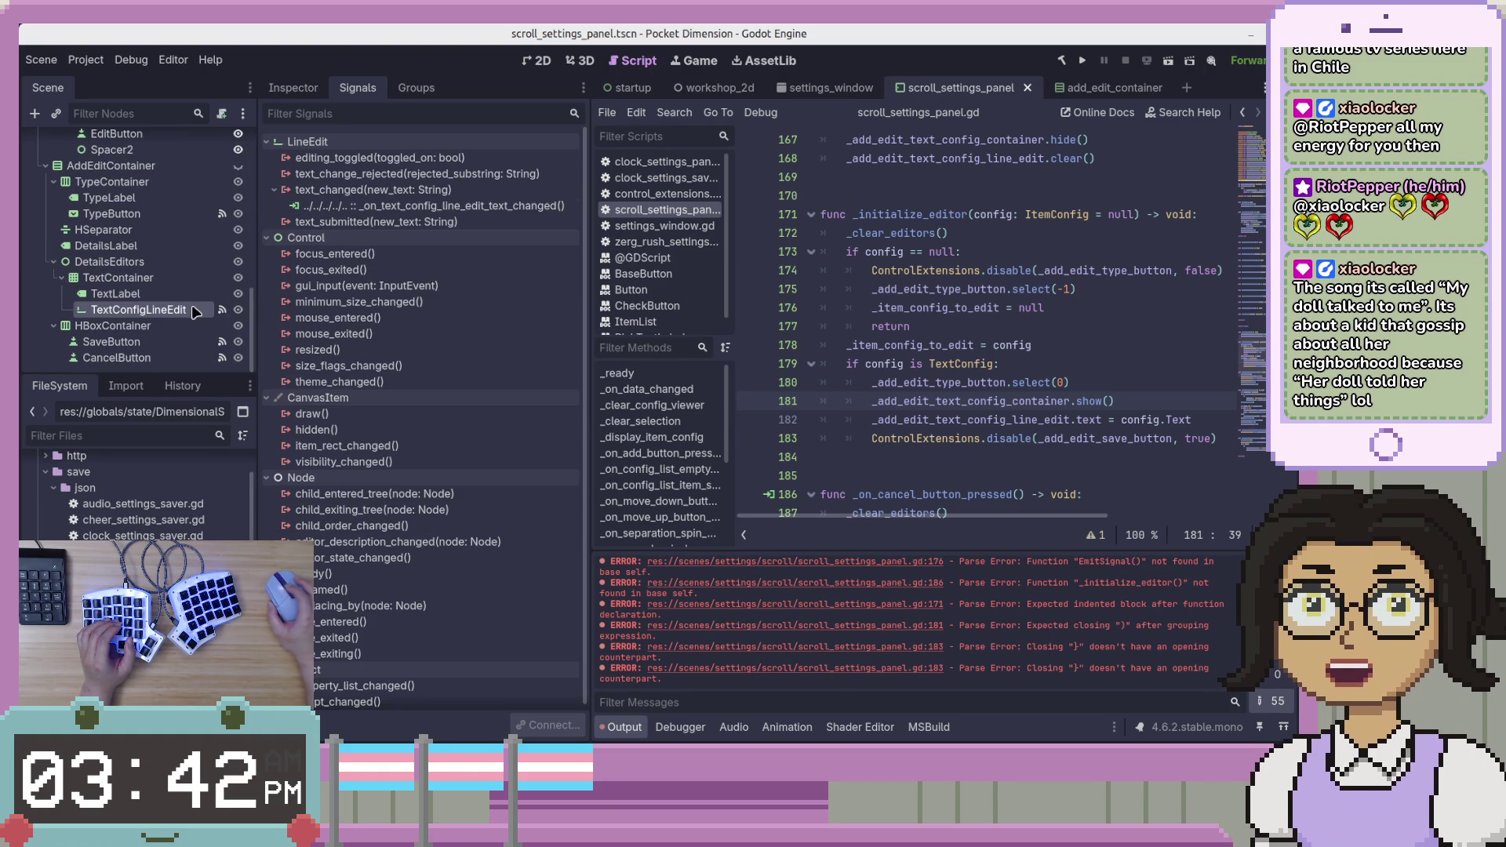
{"action": "left_click", "coordinate": [191, 345]}
{"action": "left_click", "coordinate": [188, 360]}
{"action": "key", "text": "alt+Tab"}
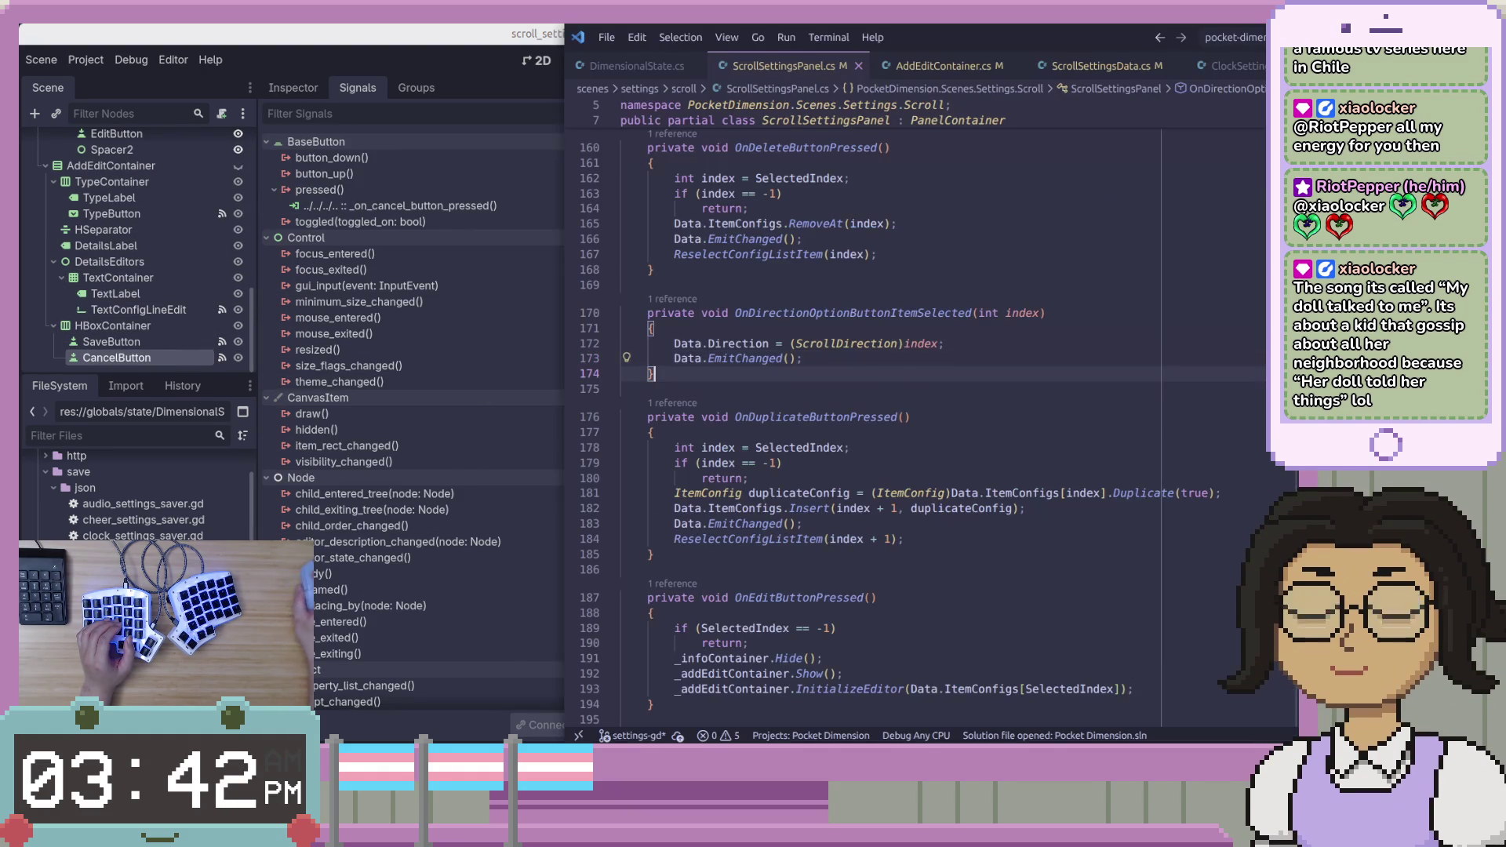
Click DeleteButton's unique-name icon in the Scene dock, prompting the revoke confirmation.
{"action": "scroll", "coordinate": [129, 259], "scroll_direction": "up", "scroll_amount": 5}
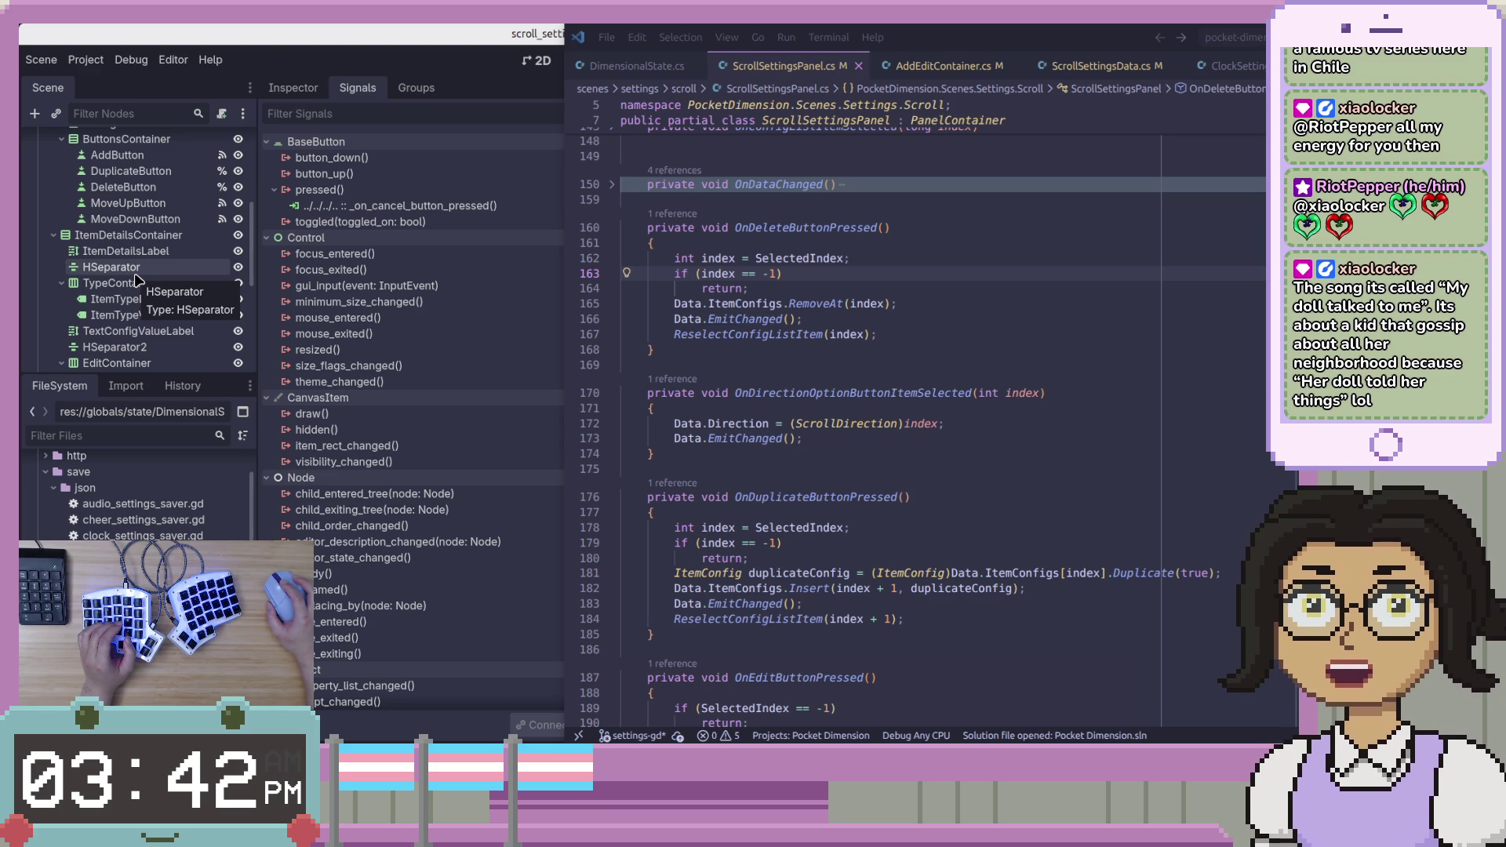
{"action": "scroll", "coordinate": [134, 271], "scroll_direction": "up", "scroll_amount": 2}
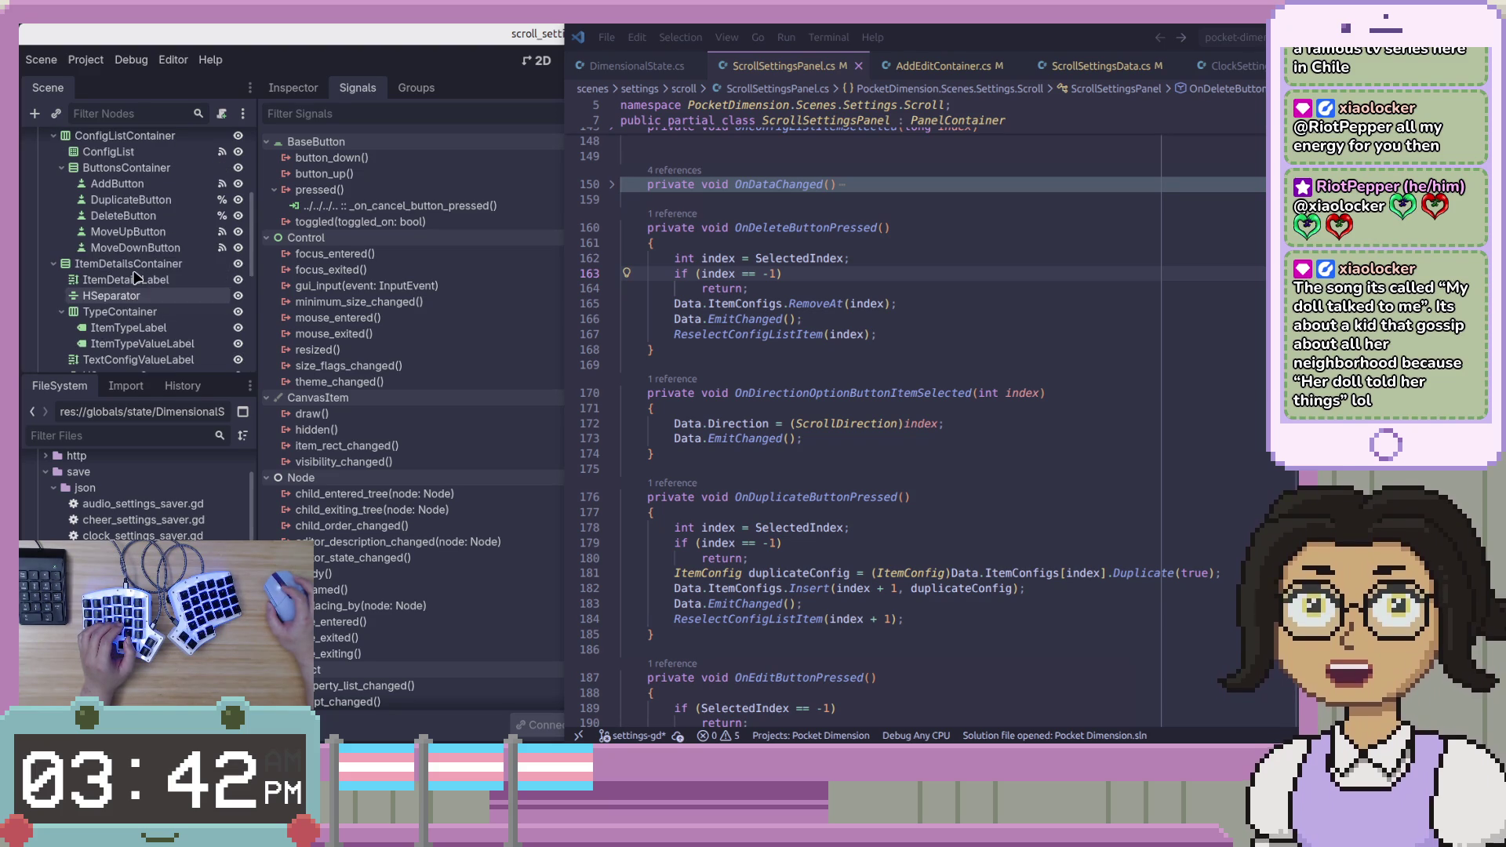
{"action": "left_click", "coordinate": [149, 216]}
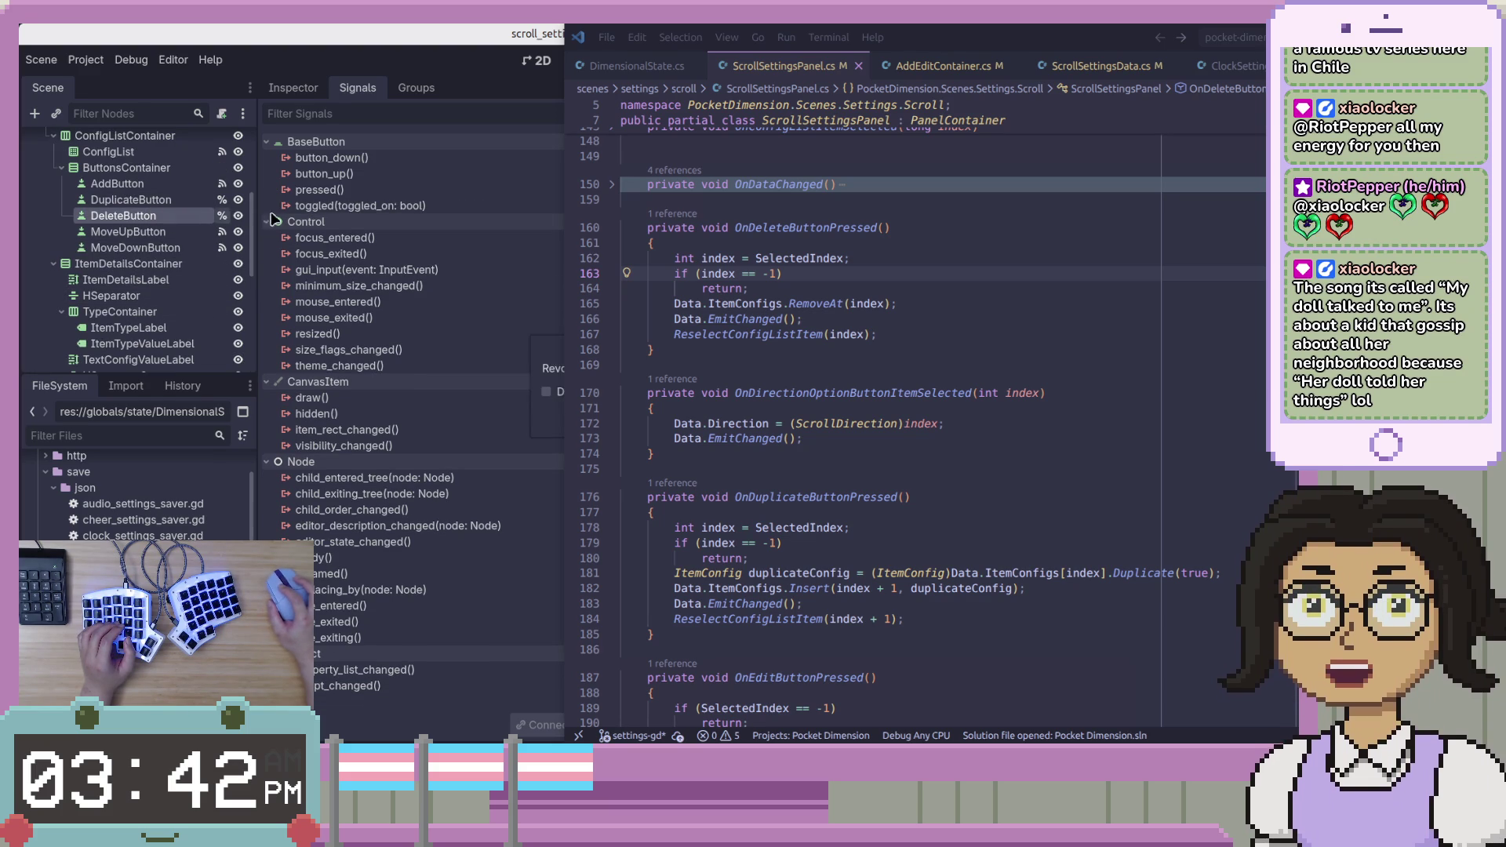
{"action": "left_click", "coordinate": [457, 37]}
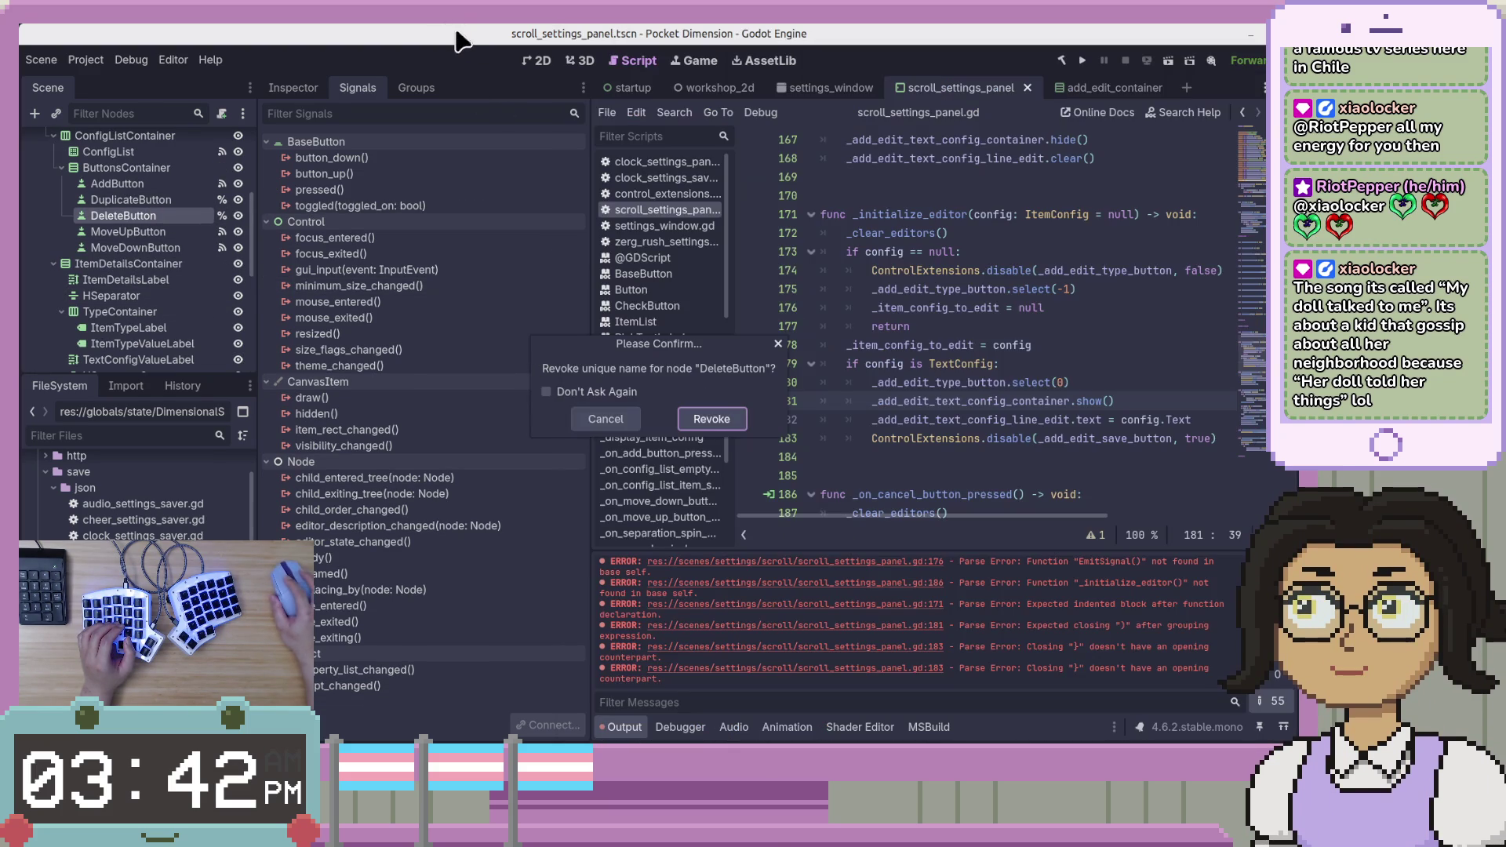
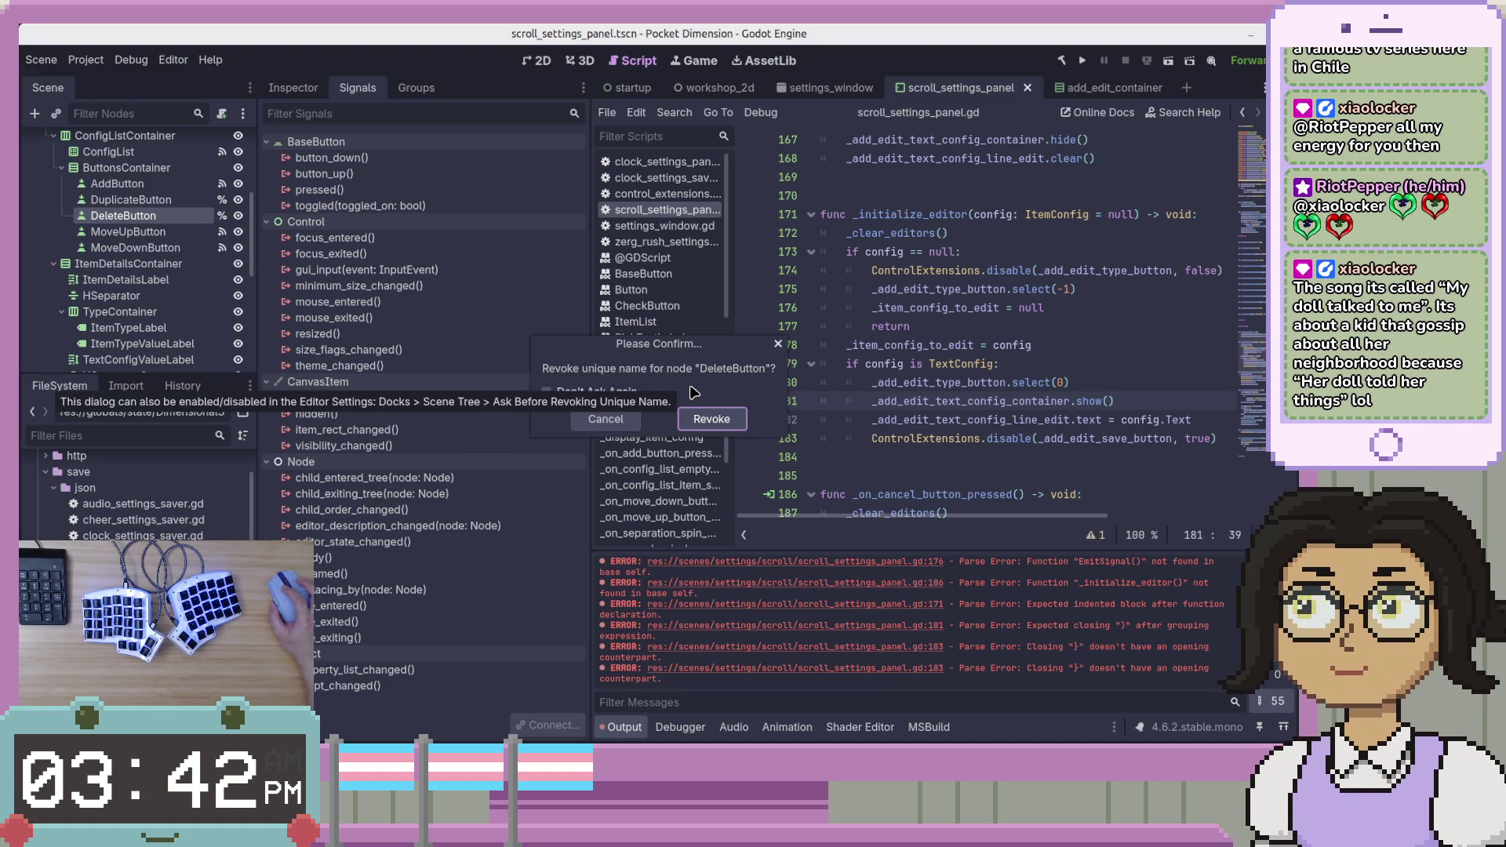
Revoke the scene-unique names of DeleteButton and DuplicateButton.
{"action": "left_click", "coordinate": [735, 424]}
{"action": "left_click", "coordinate": [187, 202]}
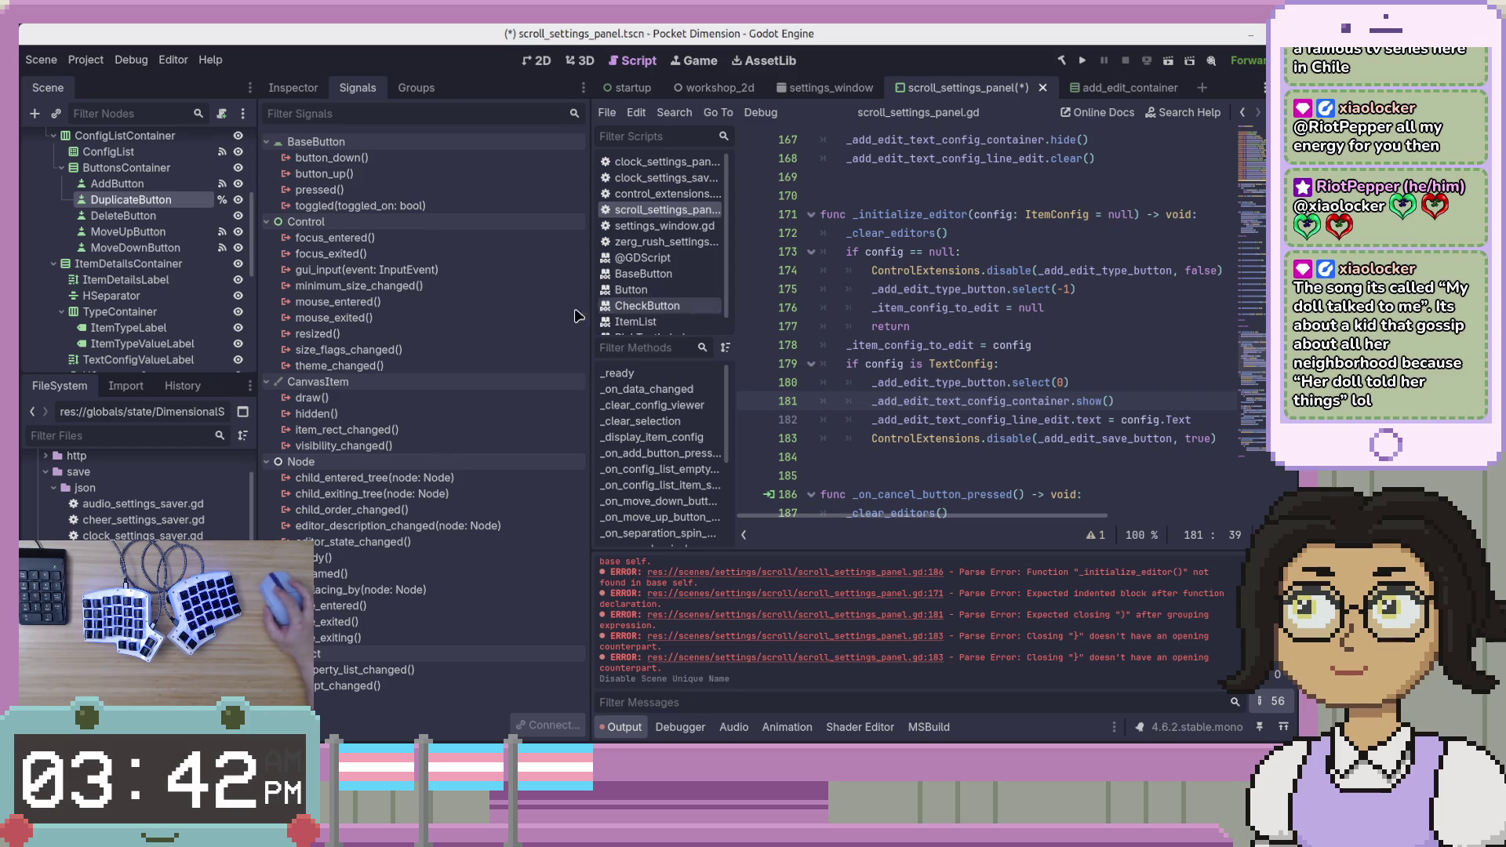
{"action": "left_click", "coordinate": [224, 200]}
{"action": "left_click", "coordinate": [713, 417]}
Connect DeleteButton's pressed signal to a new _on_delete_button_pressed function.
{"action": "left_click", "coordinate": [196, 211]}
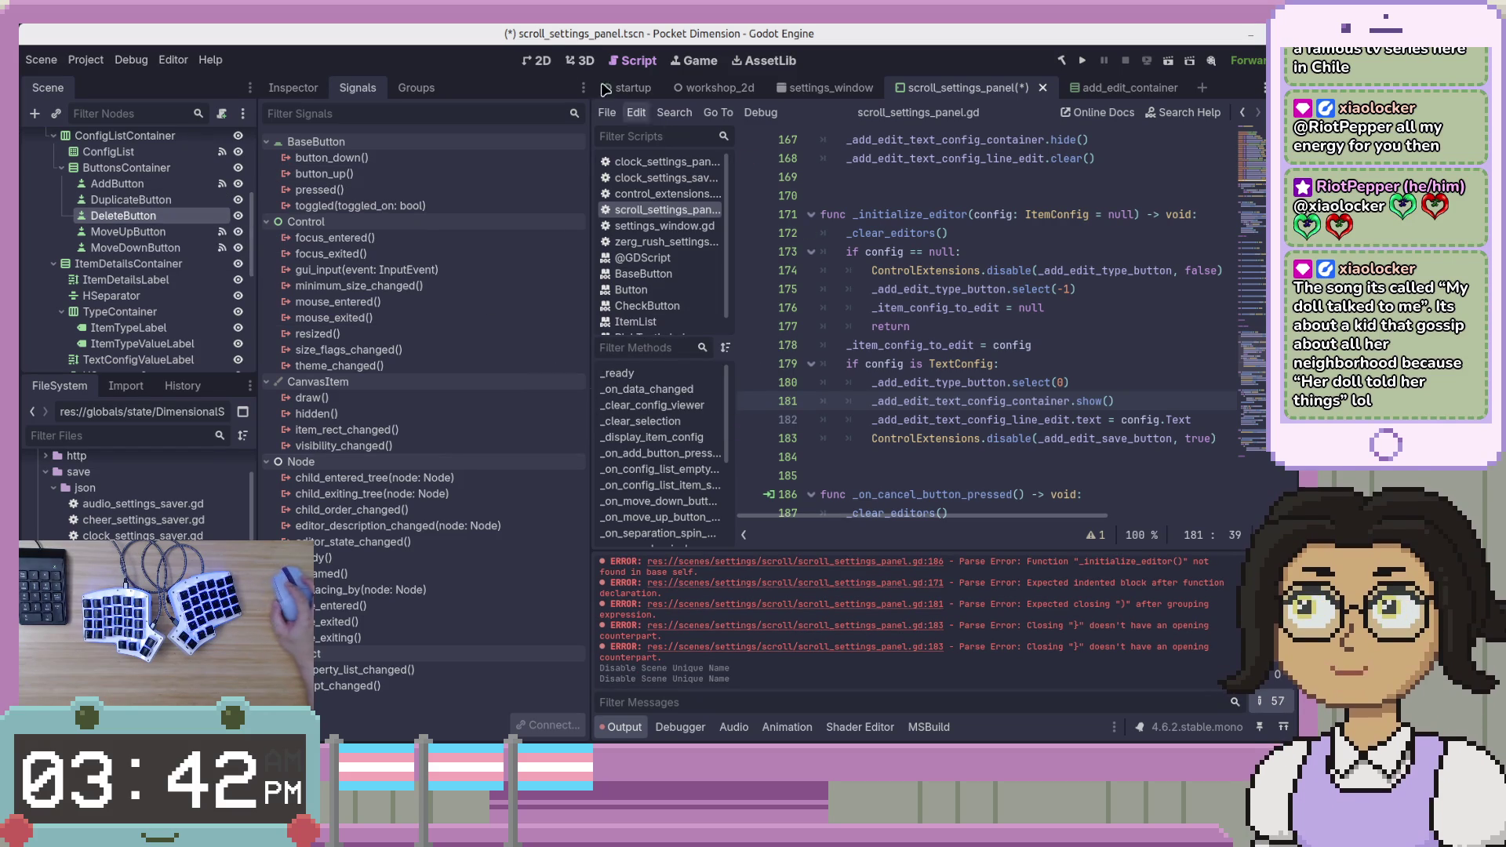
{"action": "left_click", "coordinate": [156, 201]}
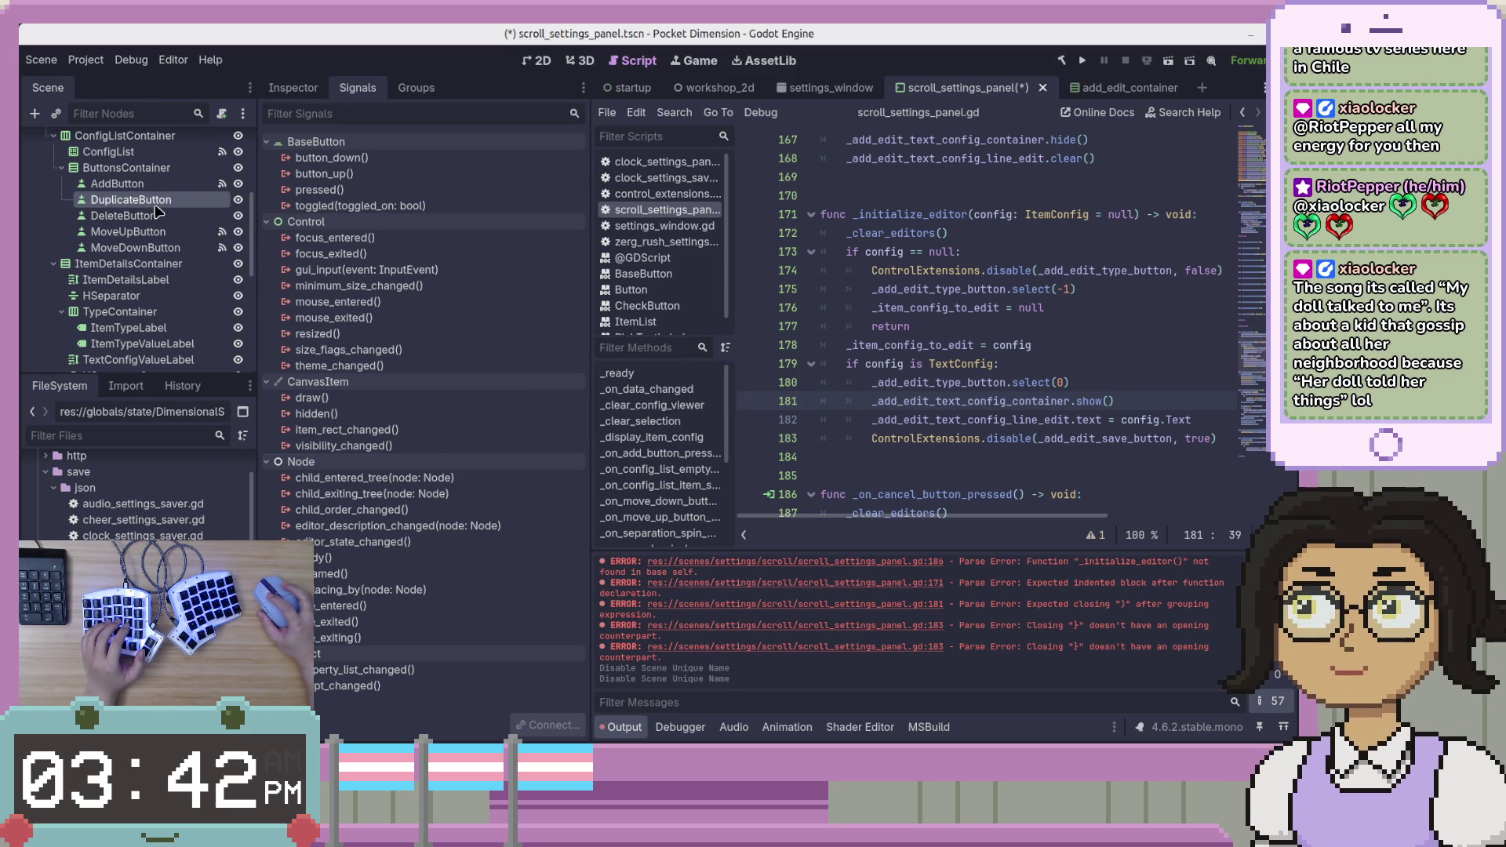
{"action": "left_click", "coordinate": [154, 216]}
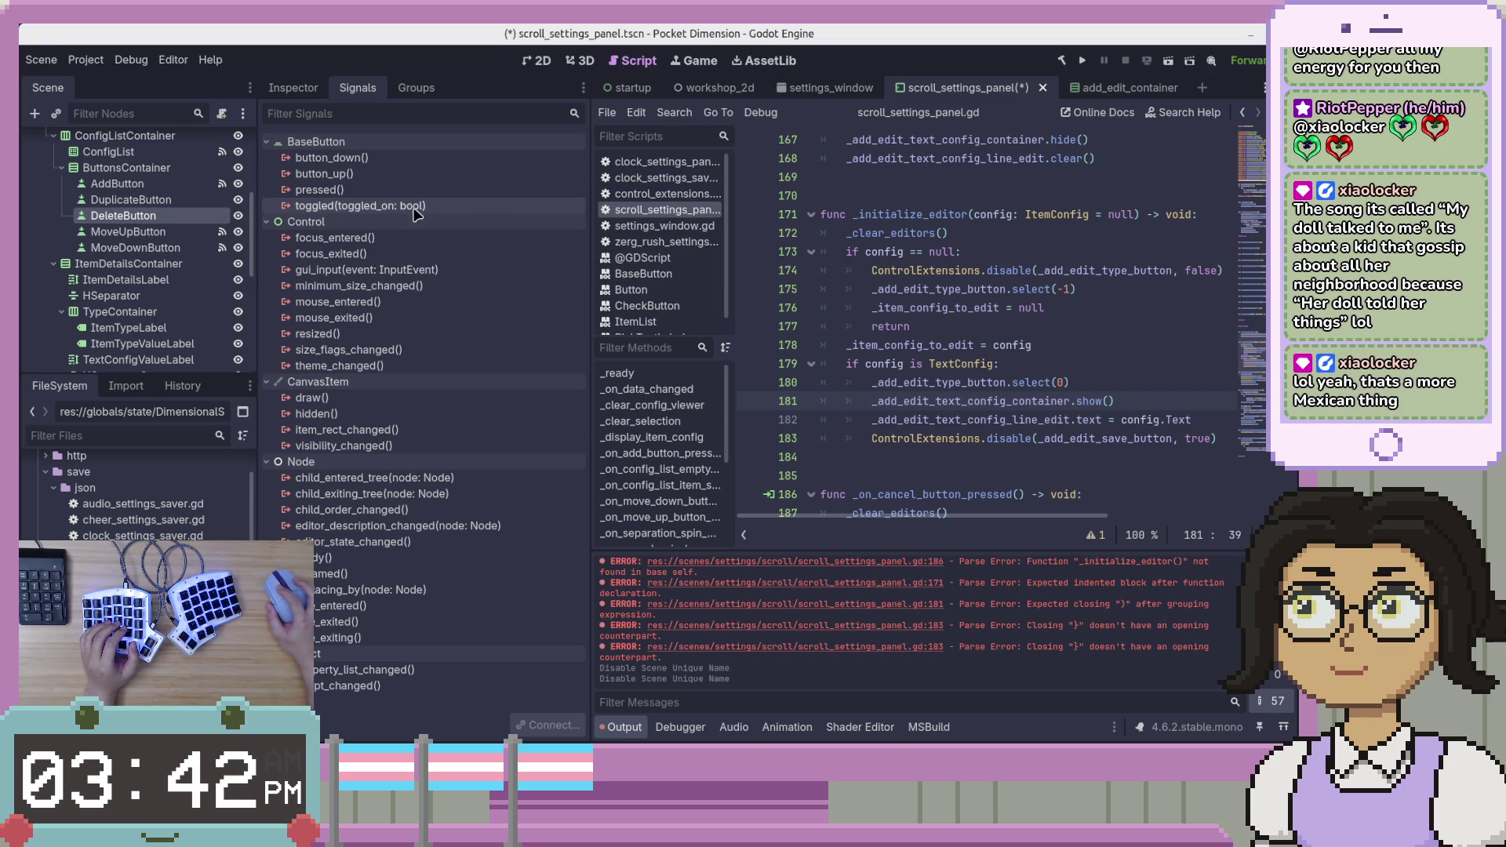
{"action": "double_click", "coordinate": [418, 190]}
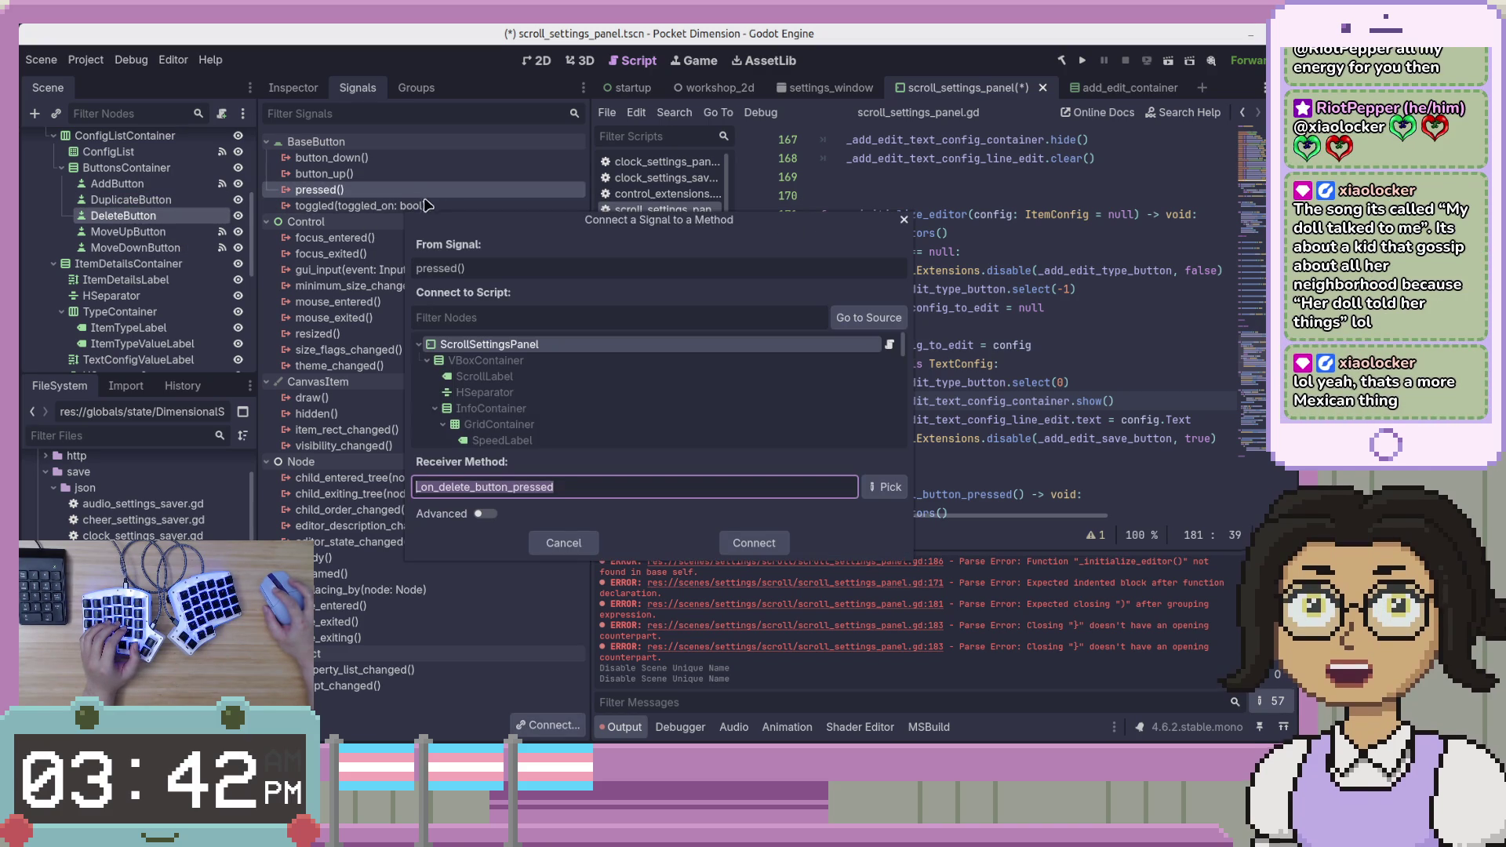
{"action": "left_click", "coordinate": [757, 550]}
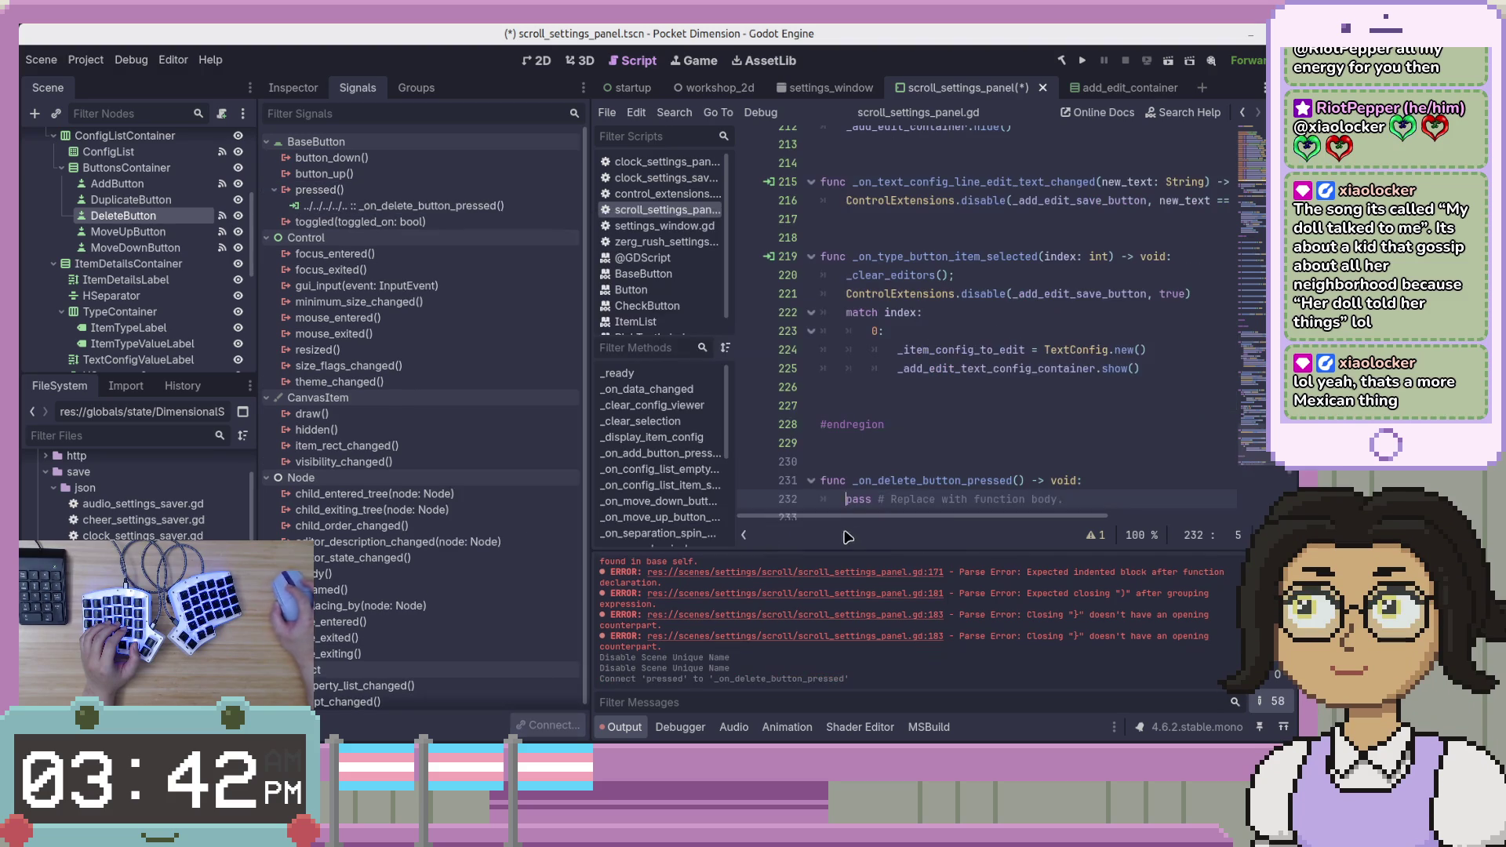
Copy the OnDeleteButtonPressed body from the C# version in VS Code.
{"action": "key", "text": "alt+Tab"}
{"action": "left_click", "coordinate": [863, 332]}
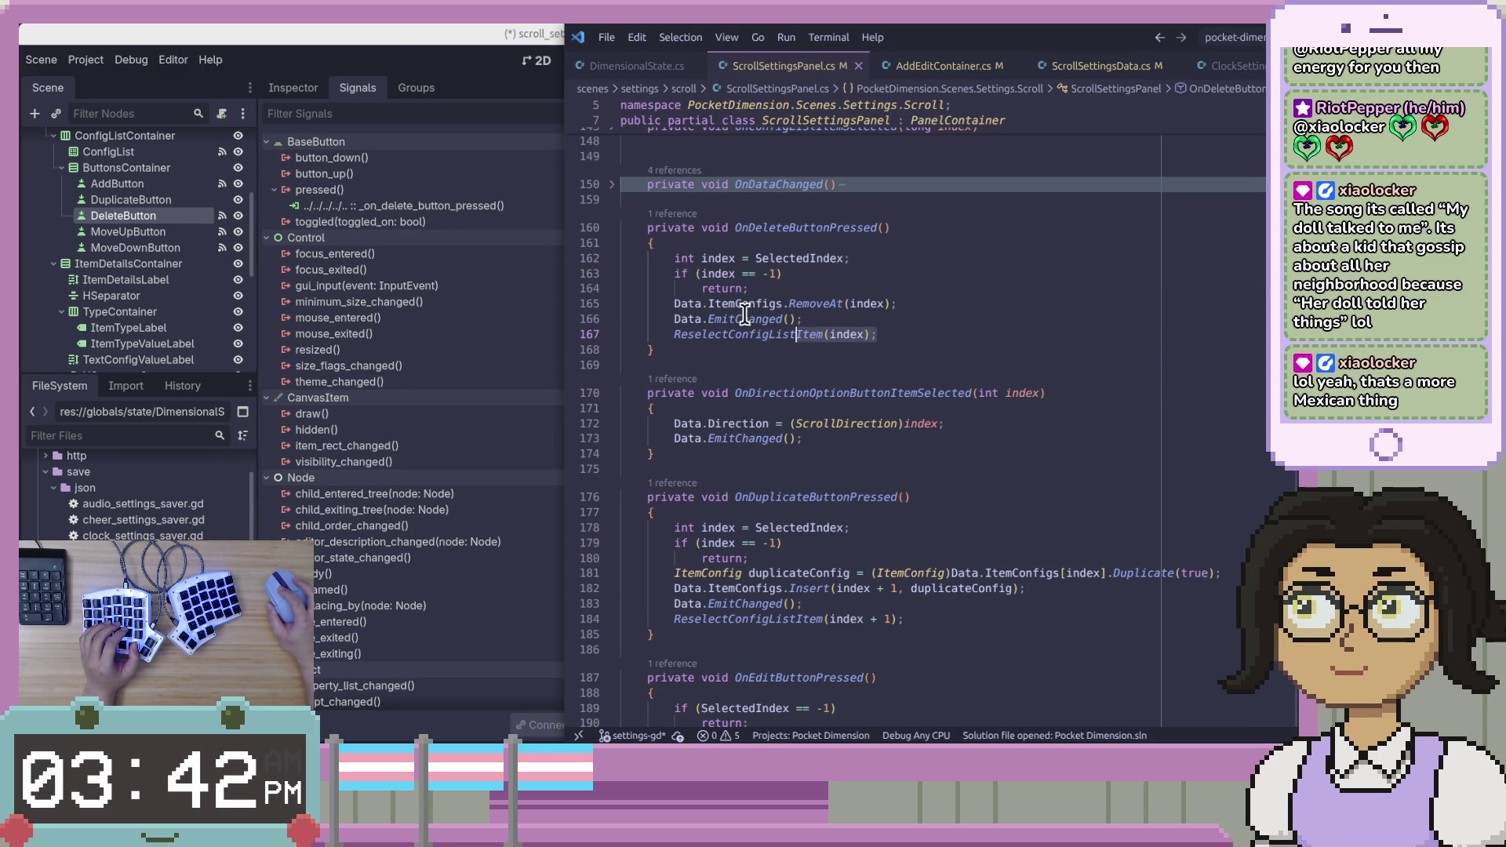
{"action": "key", "text": "shift+alt+Right"}
{"action": "key", "text": "shift+alt+Right"}
{"action": "key", "text": "shift+alt+Right"}
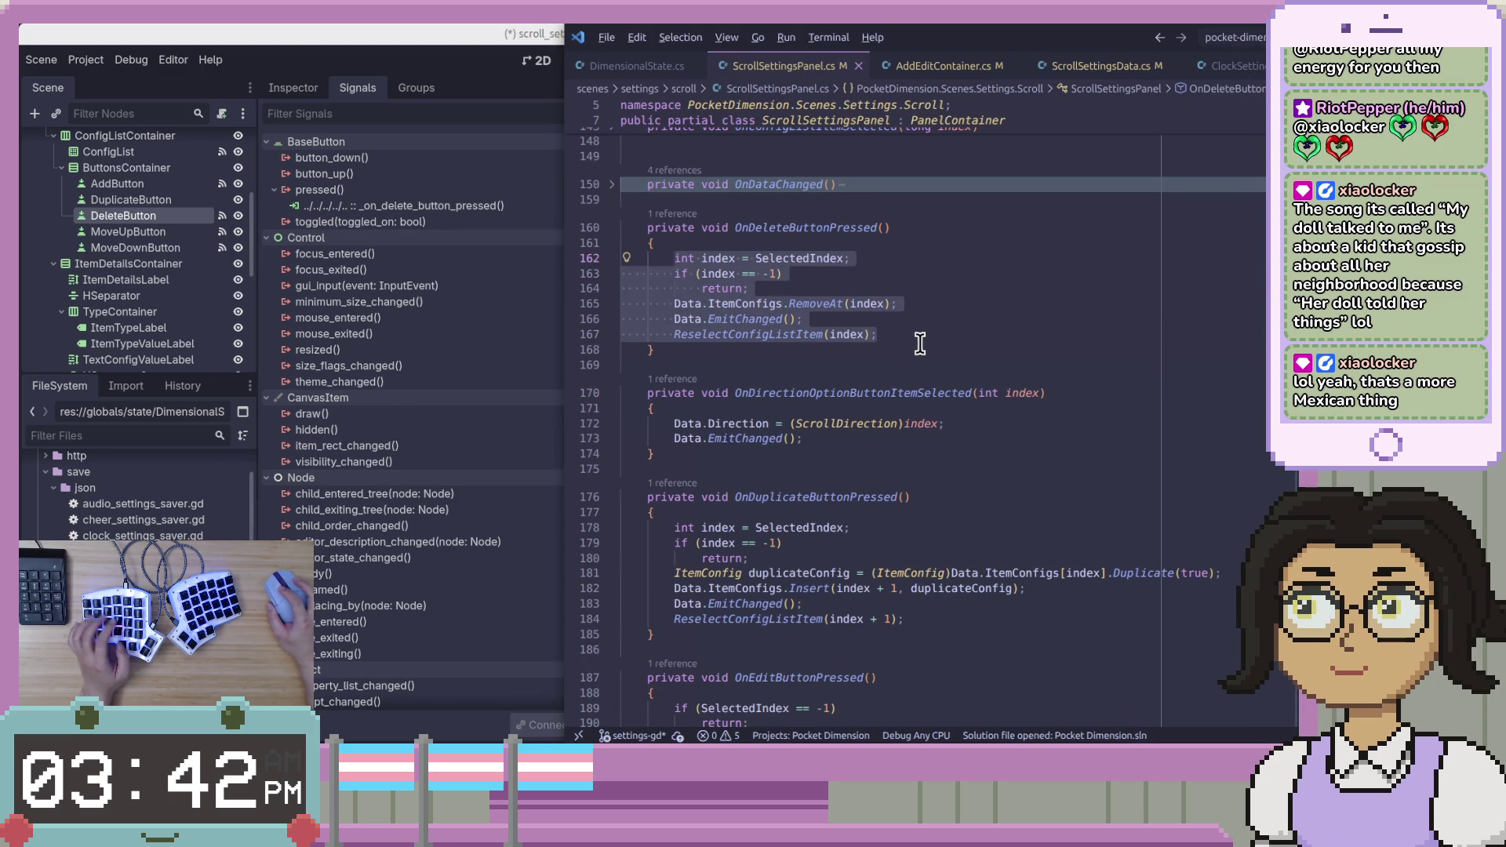
{"action": "key", "text": "alt+Tab"}
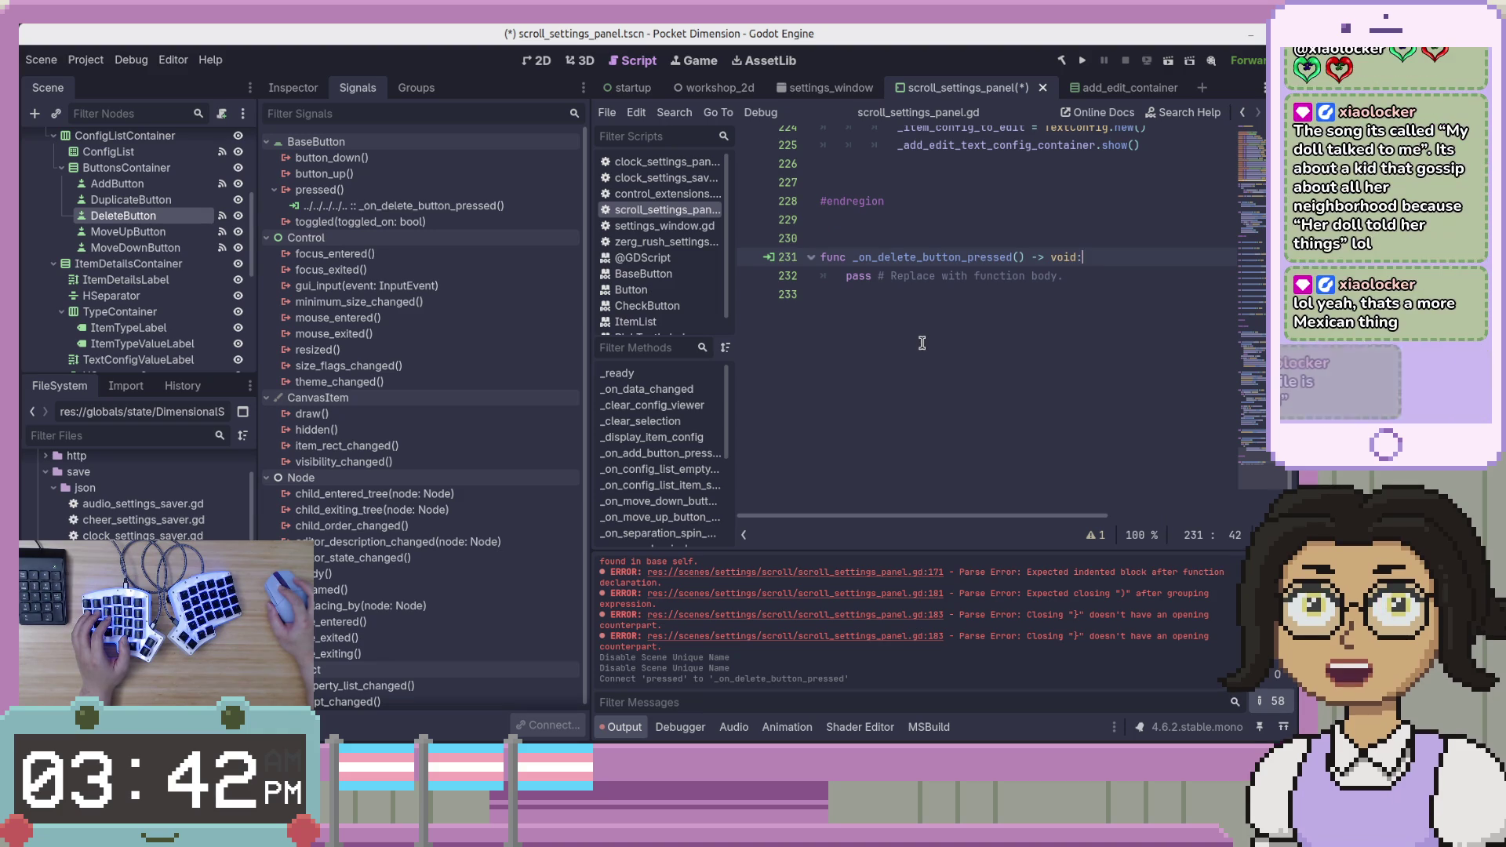
Paste the C# delete logic over the pass placeholder and dedent it one level.
{"action": "left_click_drag", "start_coordinate": [1065, 276], "coordinate": [846, 281]}
{"action": "type", "text": "int index = SelectedIndex; \t\tif (index == -1) \t\t\treturn; \t\tData.ItemConfigs.RemoveAt(index); \t\tData.EmitChanged(); \t\tReselectConfigListItem(index);"}
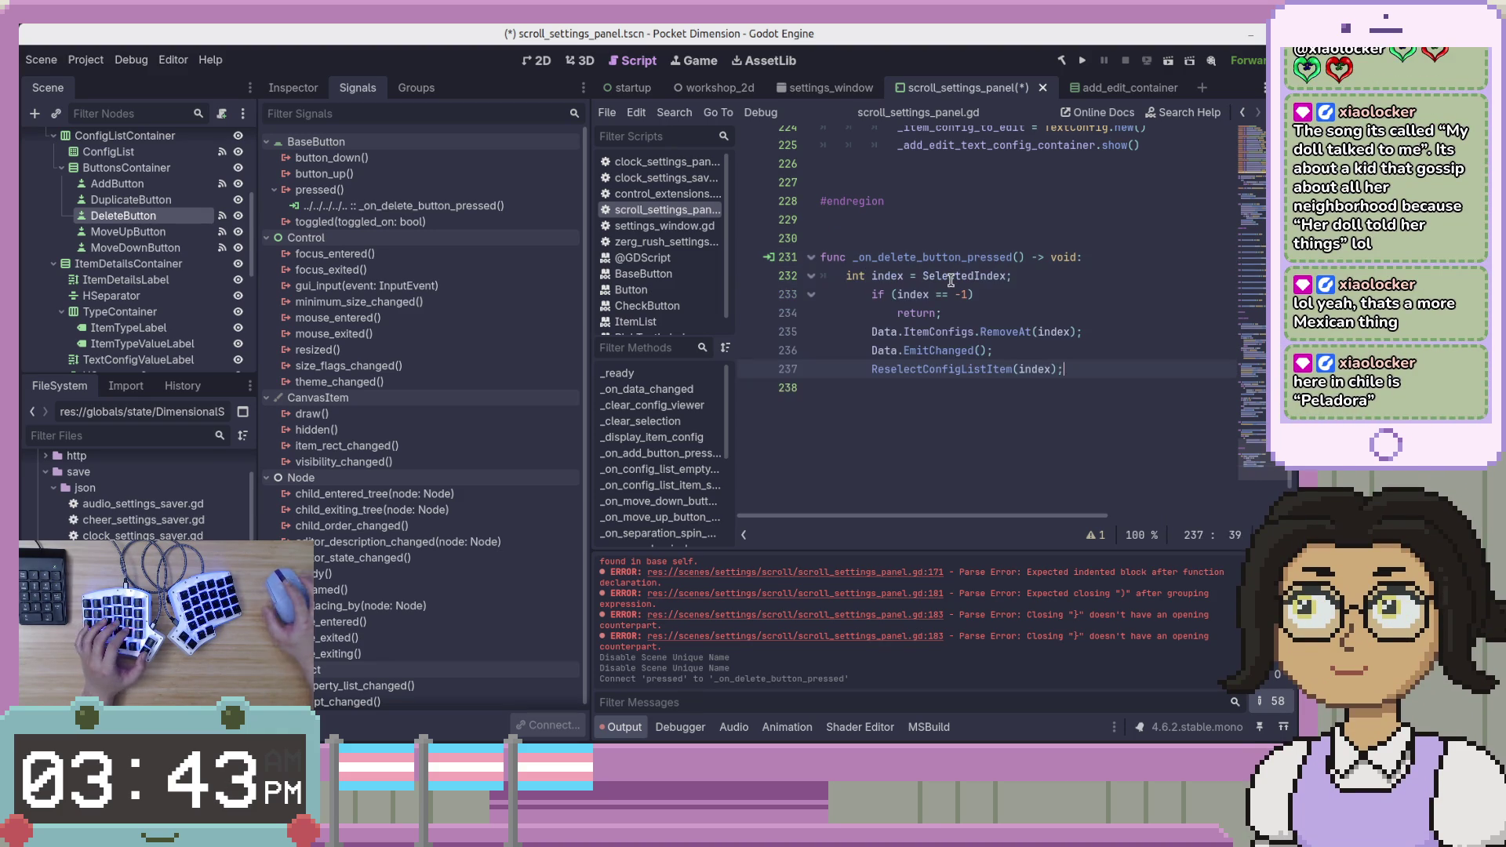
{"action": "key", "text": "shift+Up"}
{"action": "key", "text": "shift+Up"}
{"action": "key", "text": "shift+Up"}
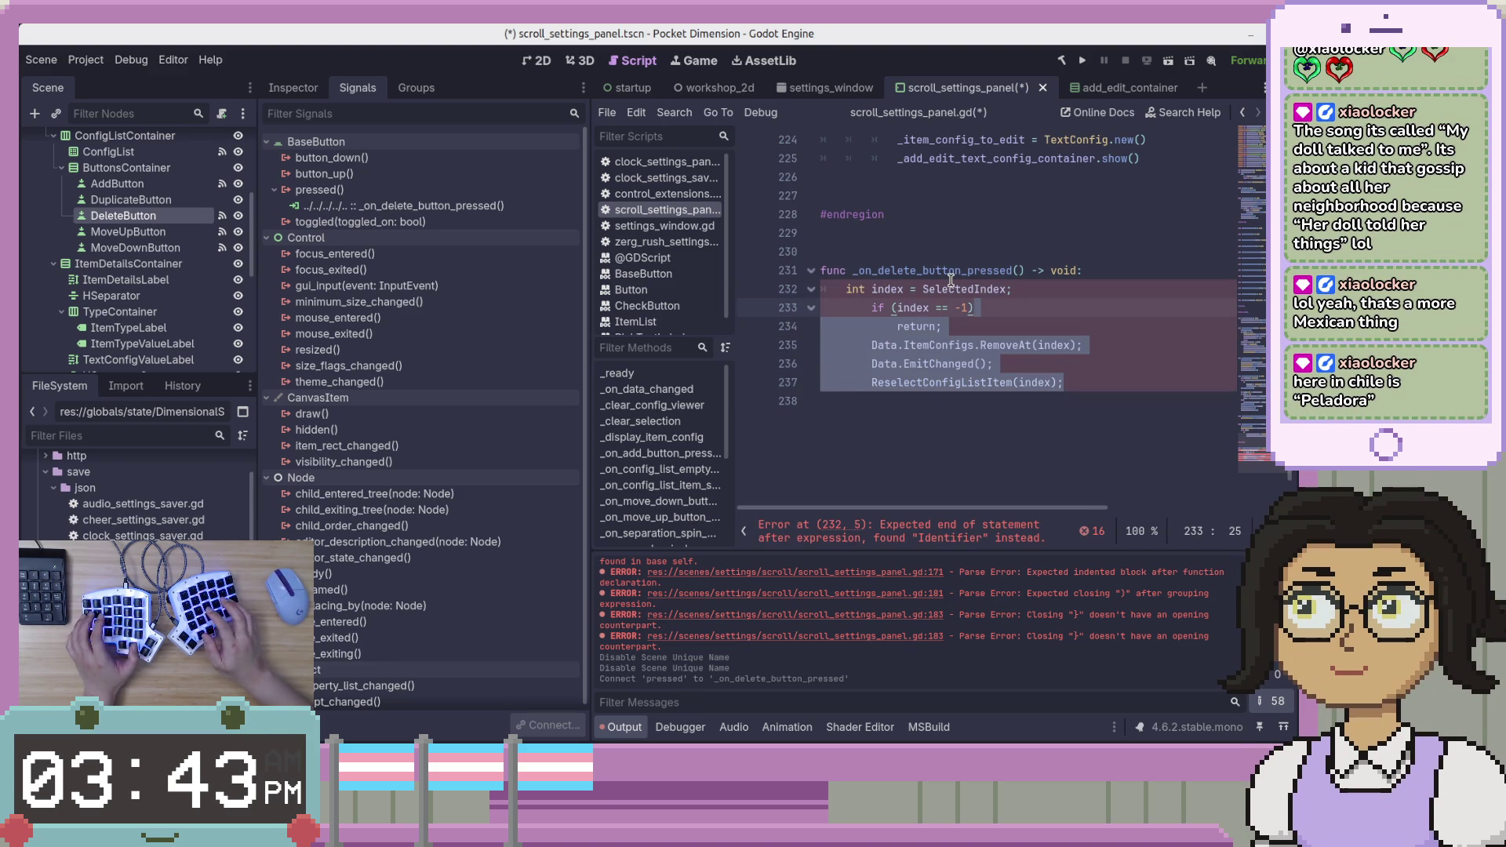
{"action": "key", "text": "shift+Tab"}
Rewrite the index declaration as 'var index: int = _selected_index'.
{"action": "left_click", "coordinate": [951, 280]}
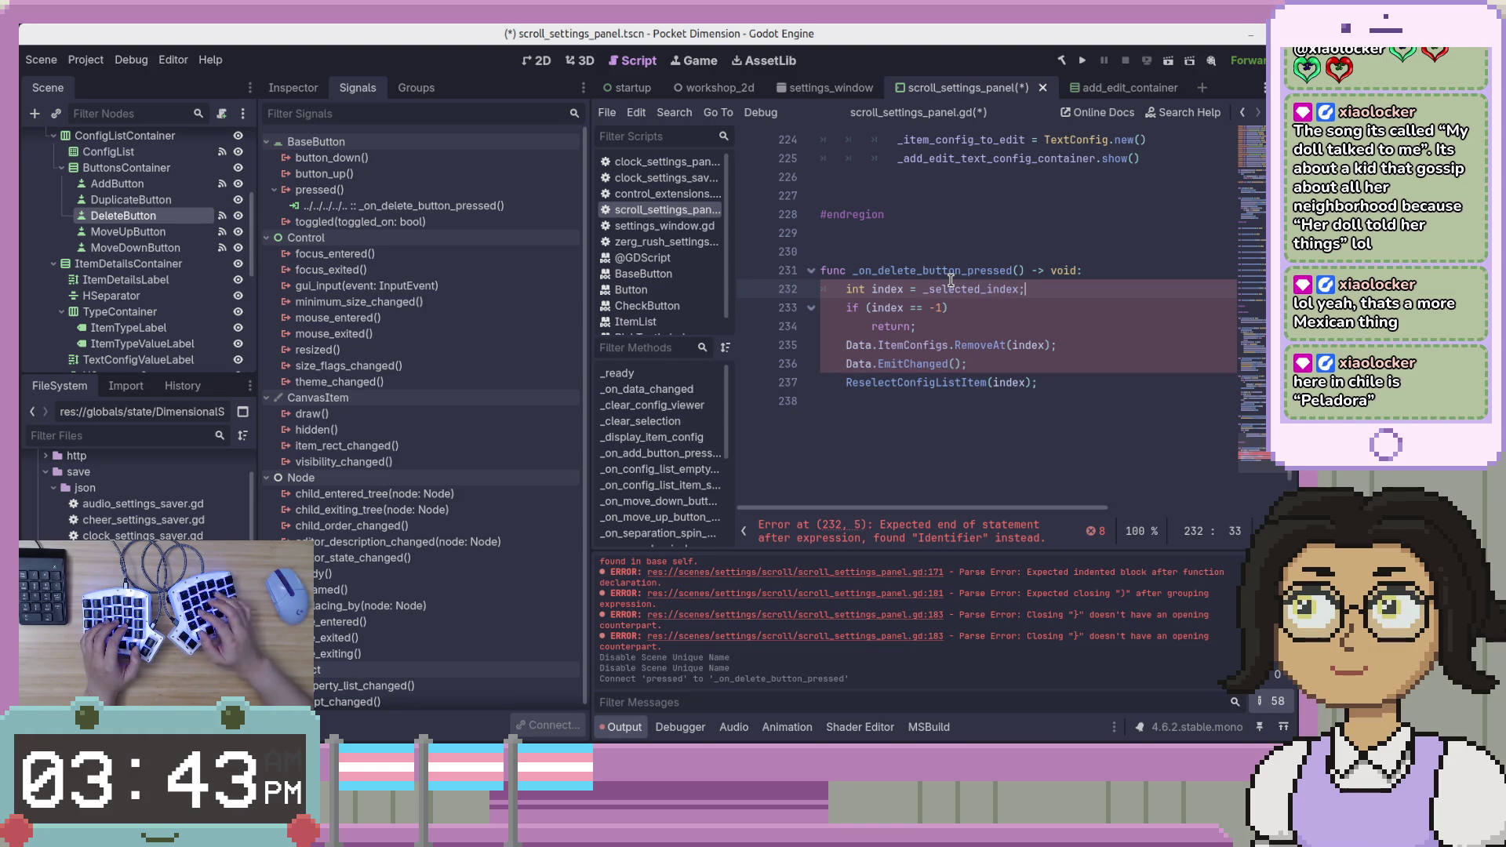
{"action": "key", "text": "Down"}
{"action": "key", "text": "Down"}
{"action": "key", "text": "Up"}
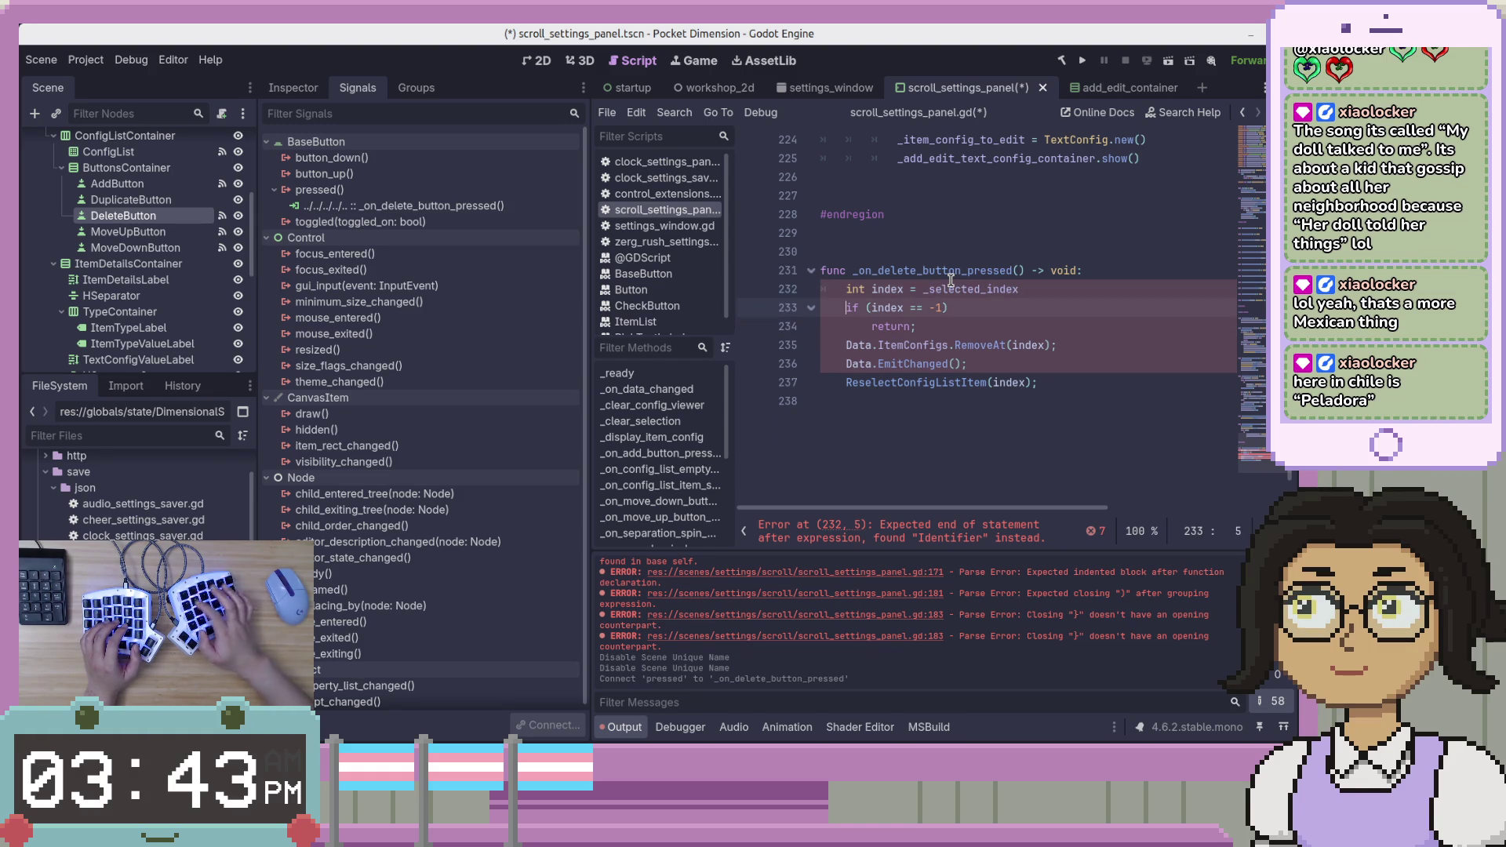
{"action": "key", "text": "Up"}
{"action": "key", "text": "Right"}
{"action": "key", "text": "Right"}
{"action": "key", "text": "Right"}
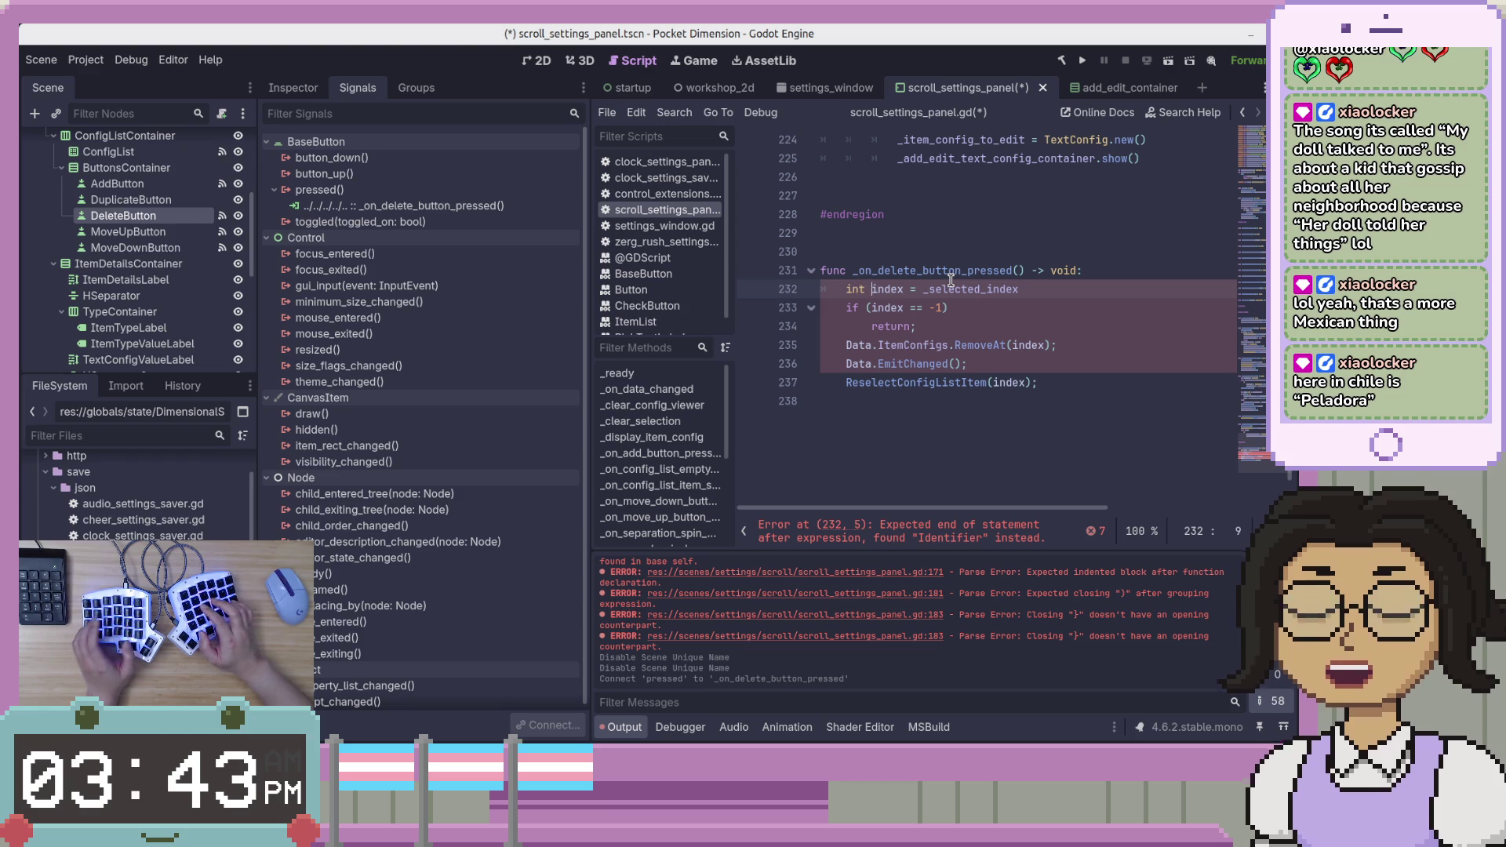
{"action": "key", "text": "ctrl+shift+Left"}
{"action": "key", "text": "Right"}
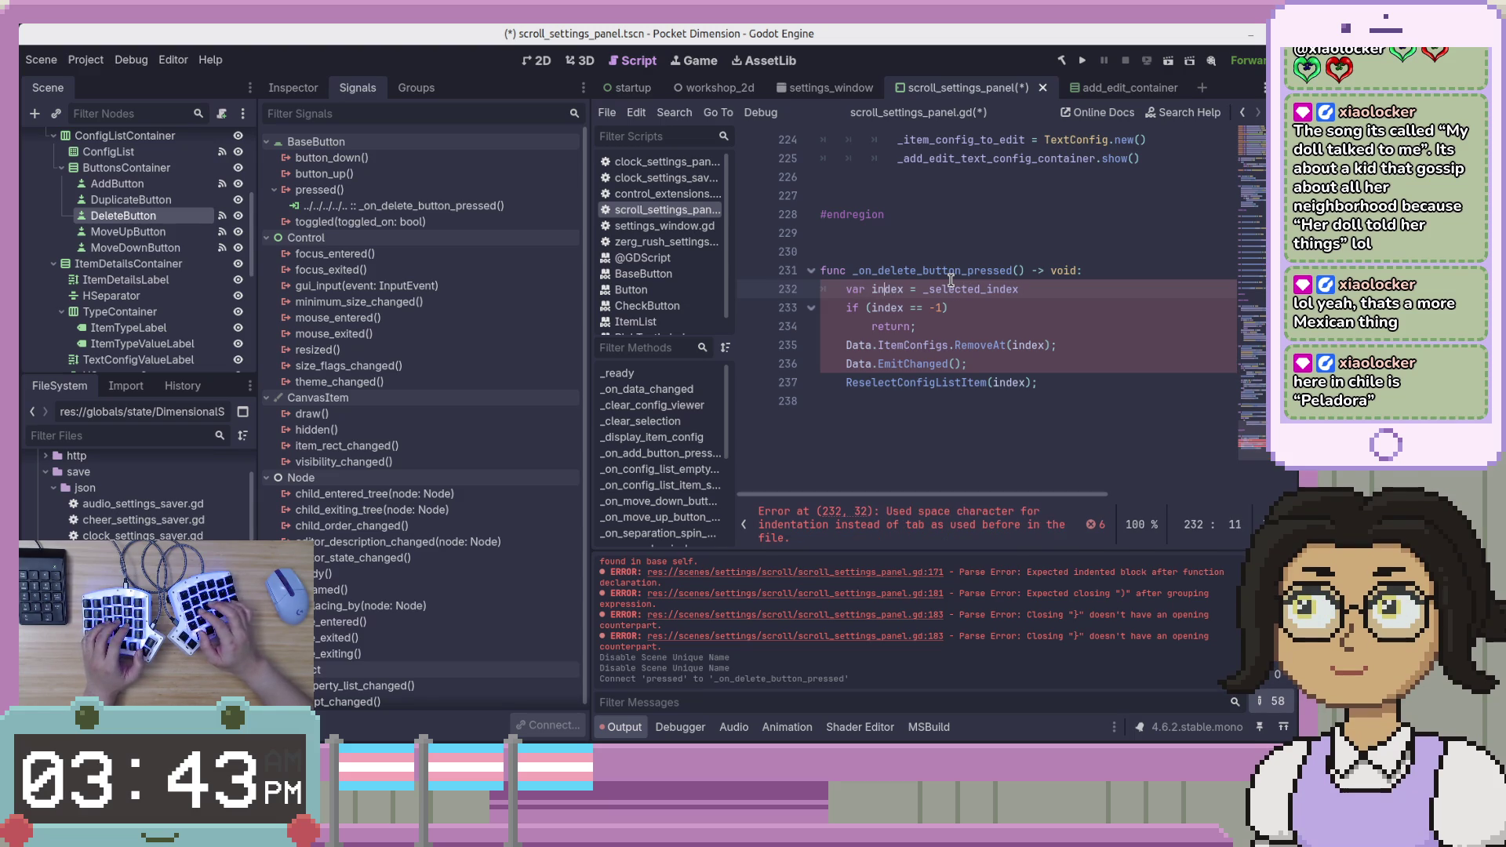
{"action": "type", "text": ": int"}
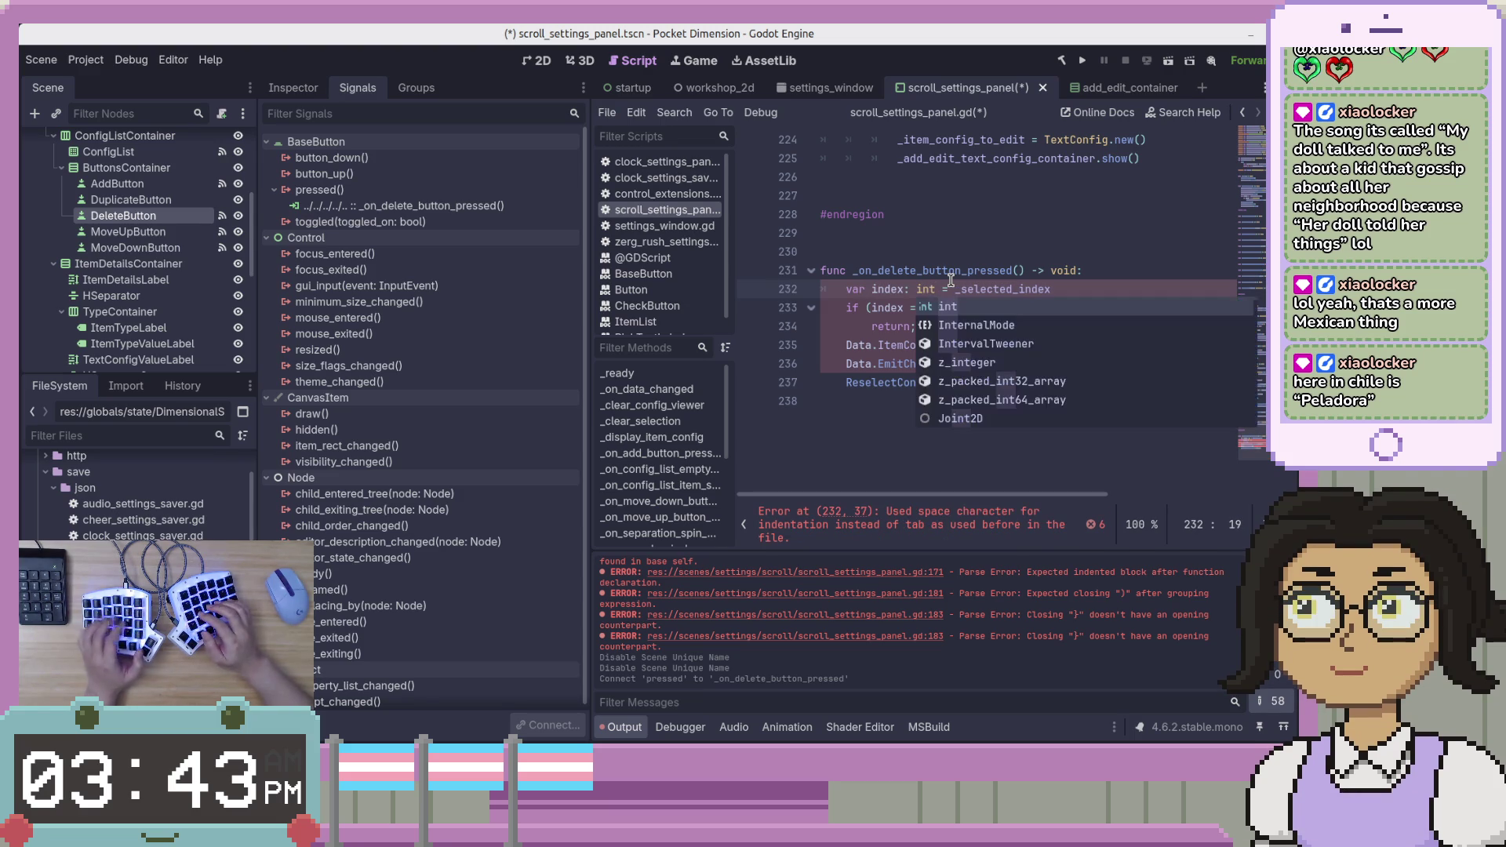
Rework the C# -1 check on line 233 into GDScript comparison syntax.
{"action": "key", "text": "Down"}
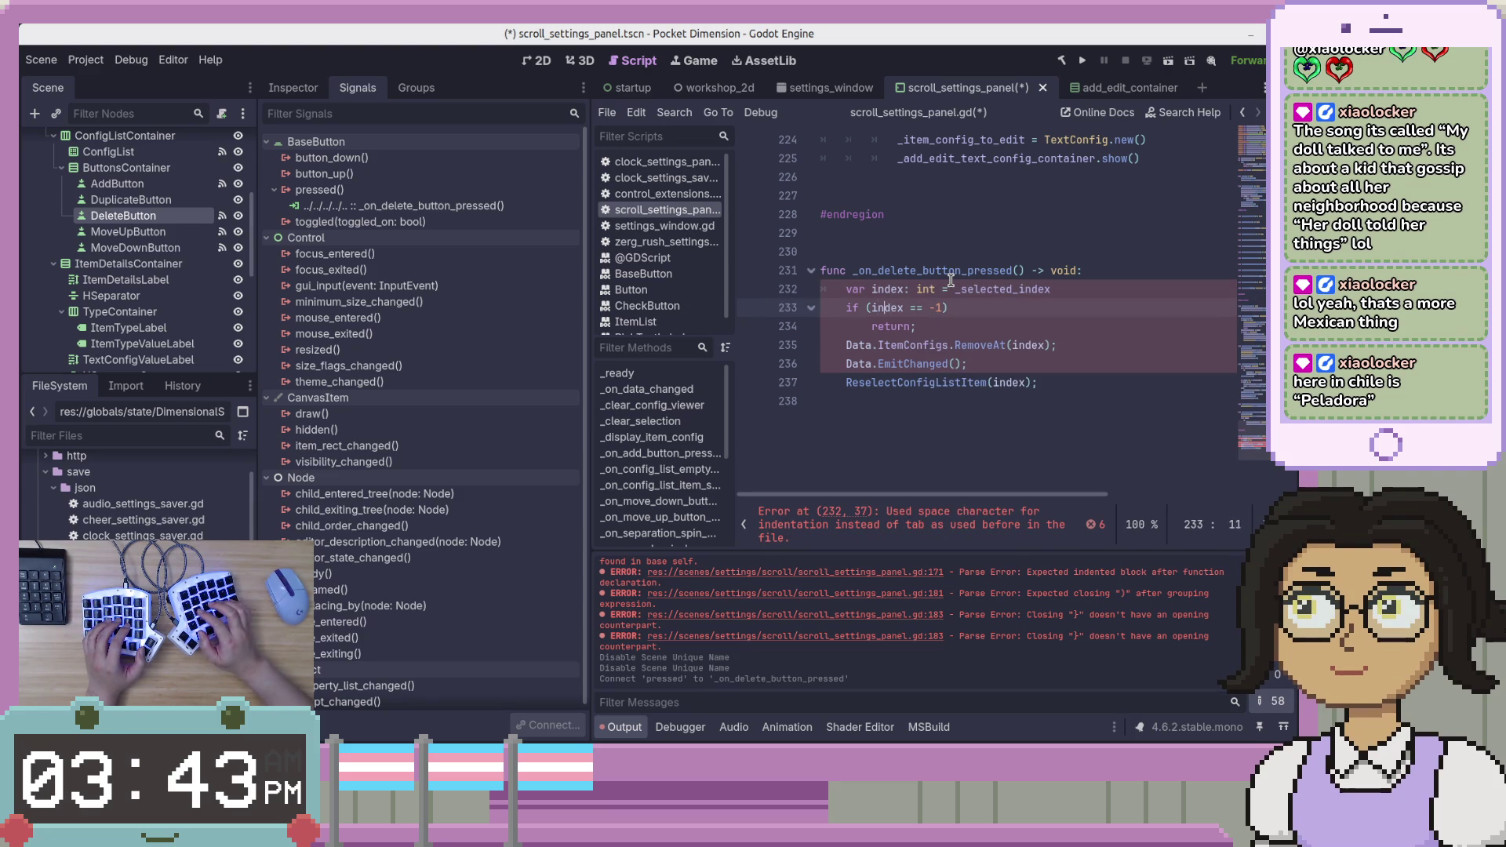
{"action": "key", "text": "ctrl+z"}
{"action": "key", "text": "ctrl+z"}
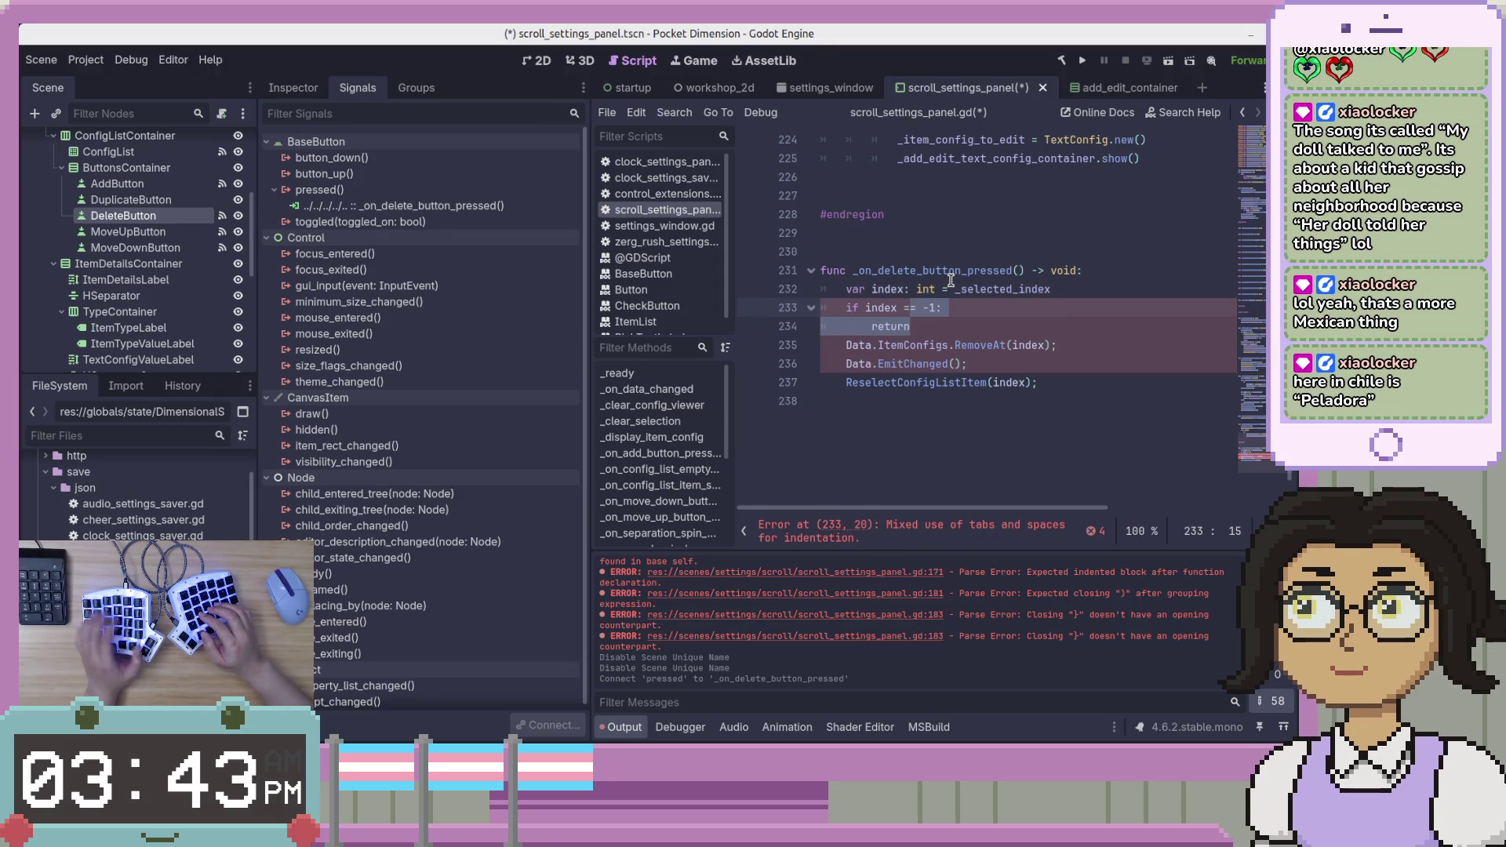
{"action": "key", "text": "ctrl+z"}
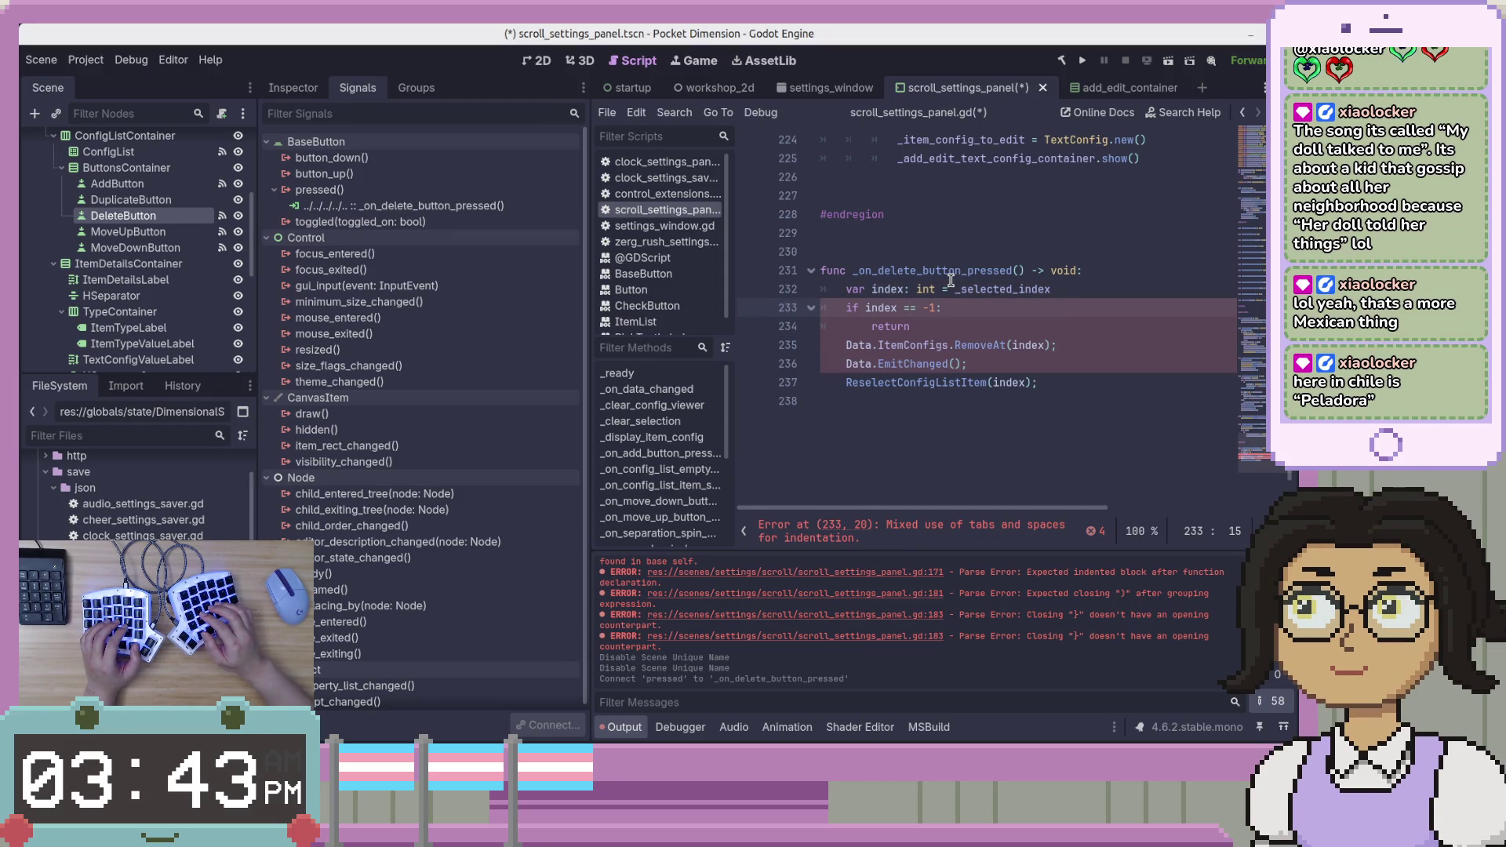
{"action": "key", "text": "Right"}
{"action": "type", "text": "<"}
{"action": "key", "text": "Right"}
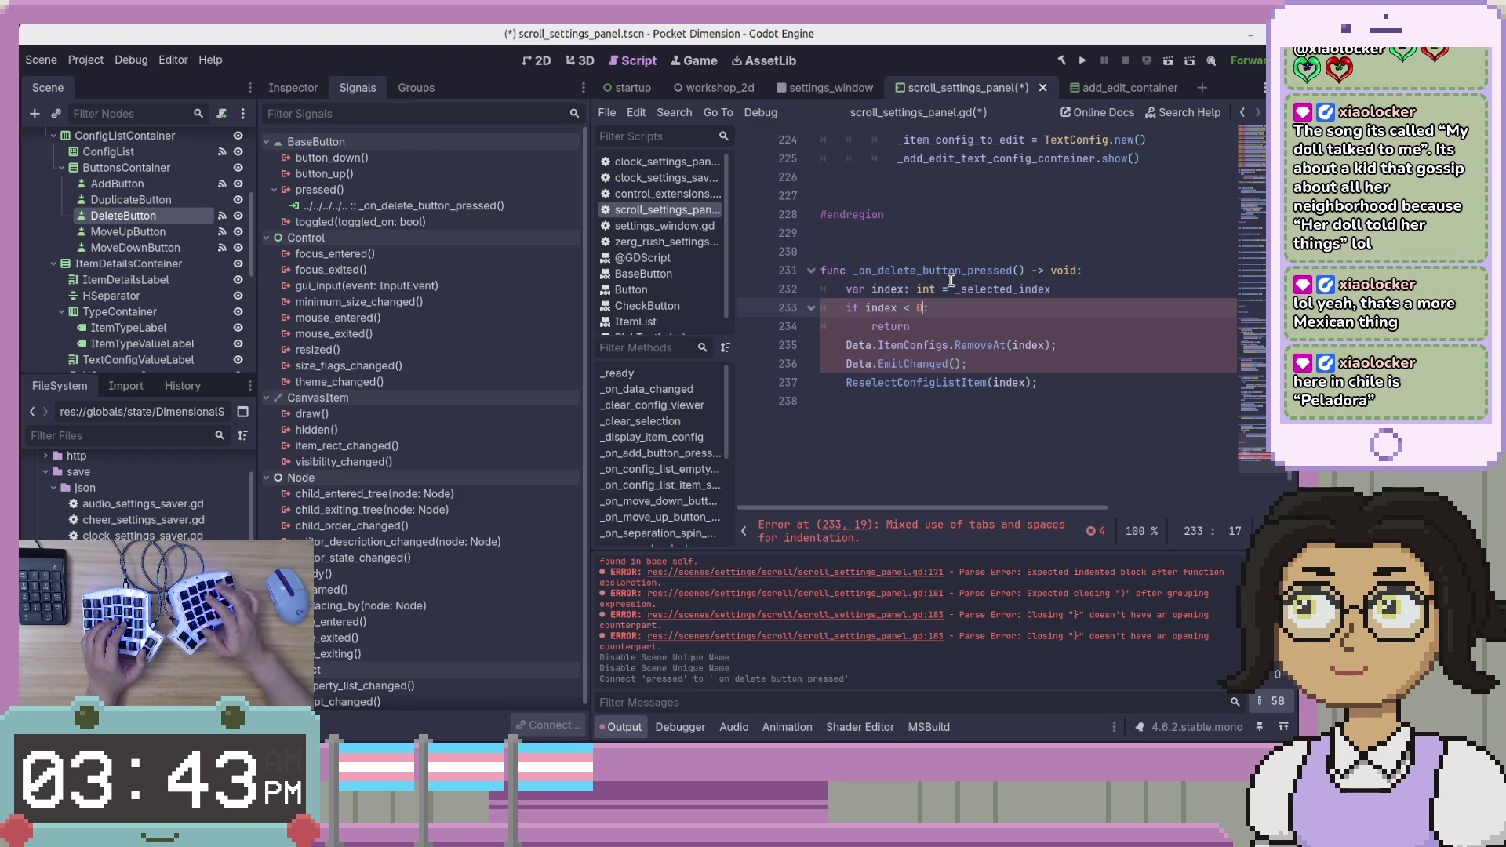
{"action": "key", "text": "BackSpace"}
{"action": "key", "text": "ctrl+s"}
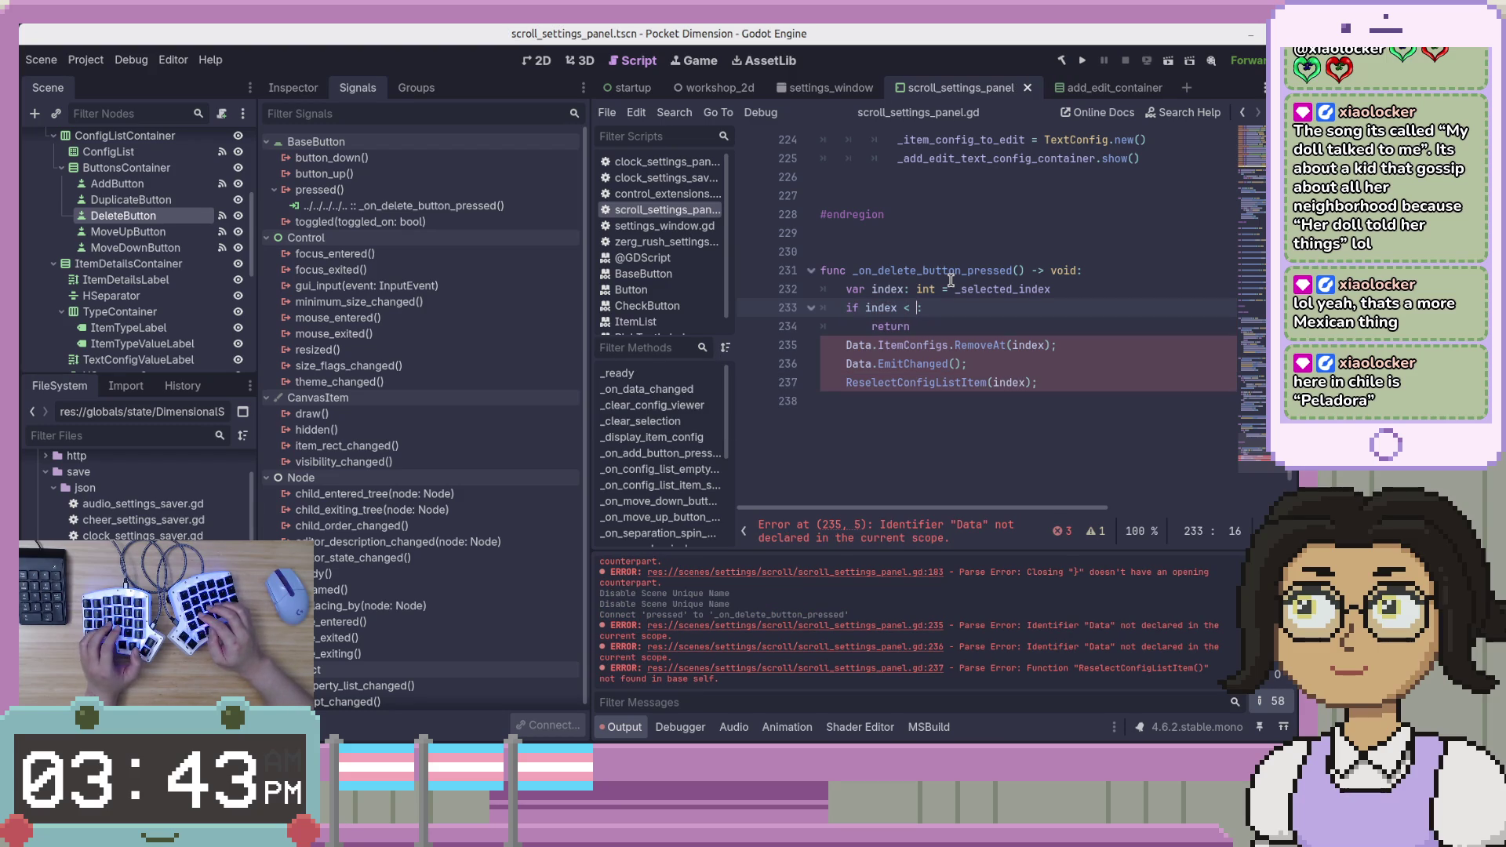
Finish the check as 'if index == -1: return', fix return's indentation, and save.
{"action": "type", "text": "-1:== -1:"}
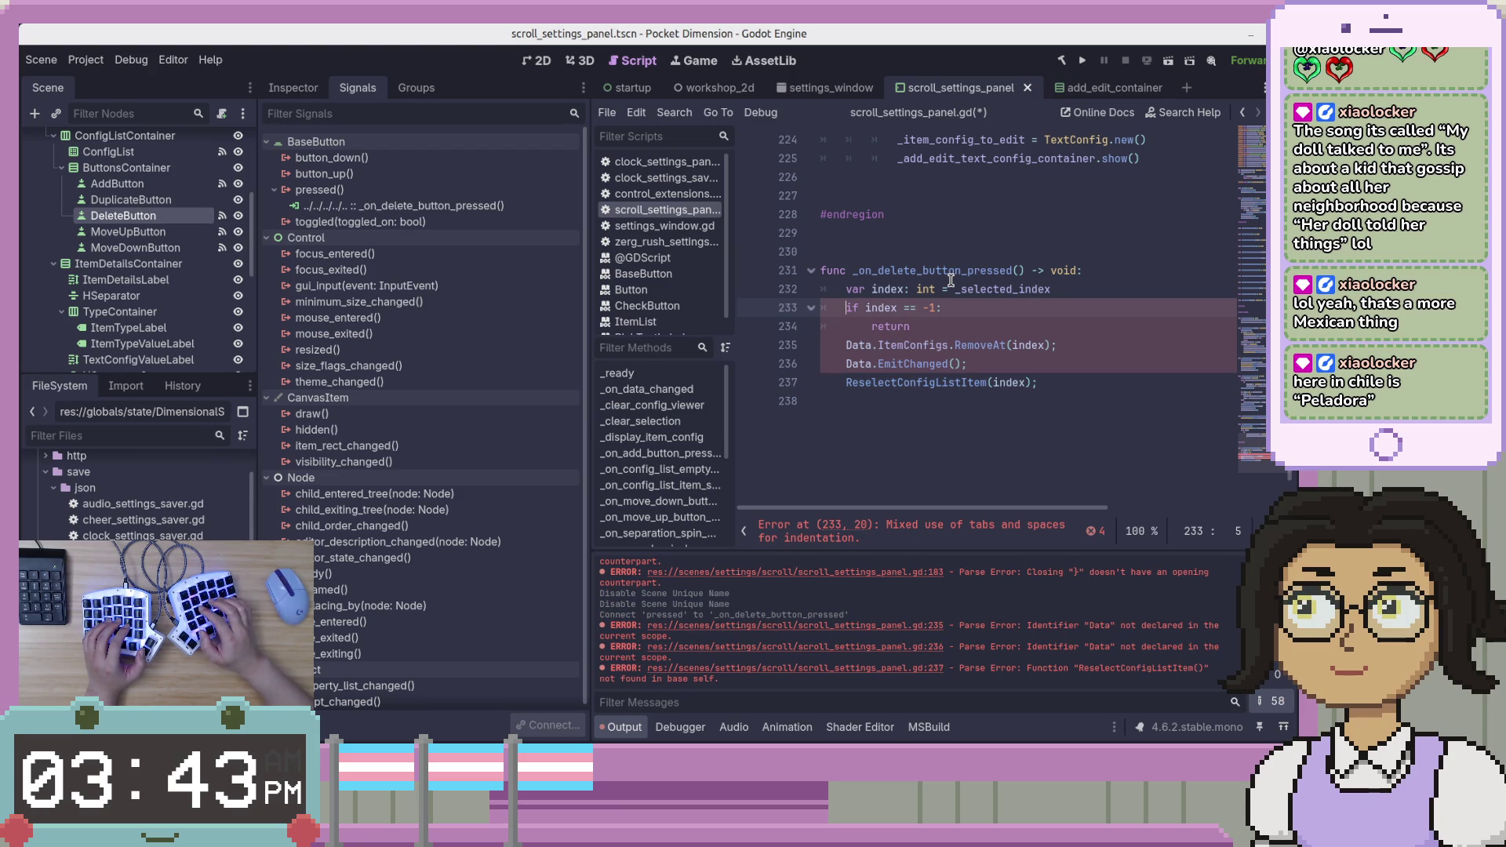
{"action": "key", "text": "Down"}
{"action": "key", "text": "shift+Home"}
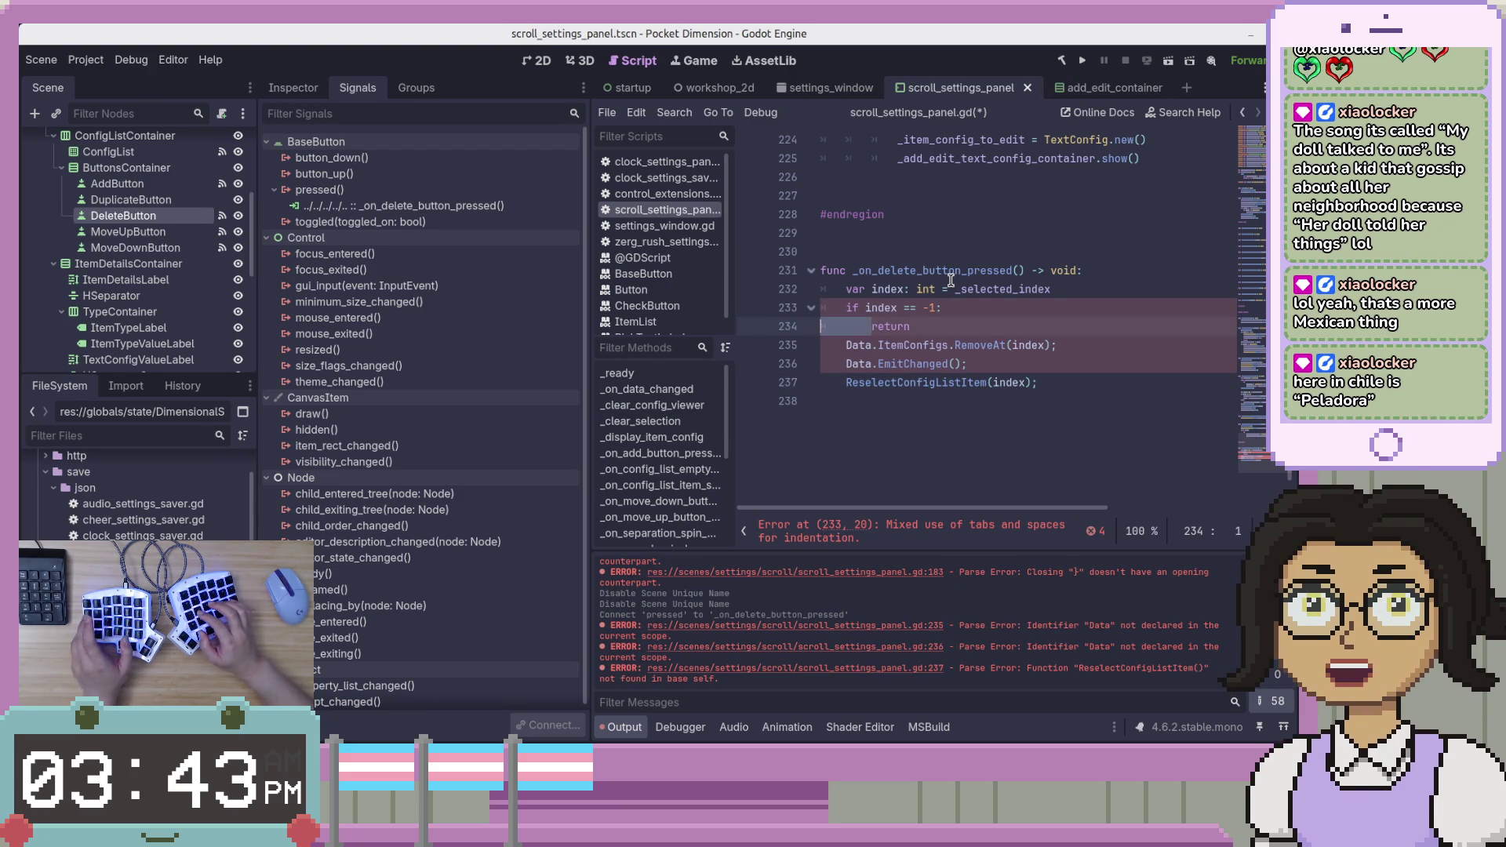
{"action": "key", "text": "Tab"}
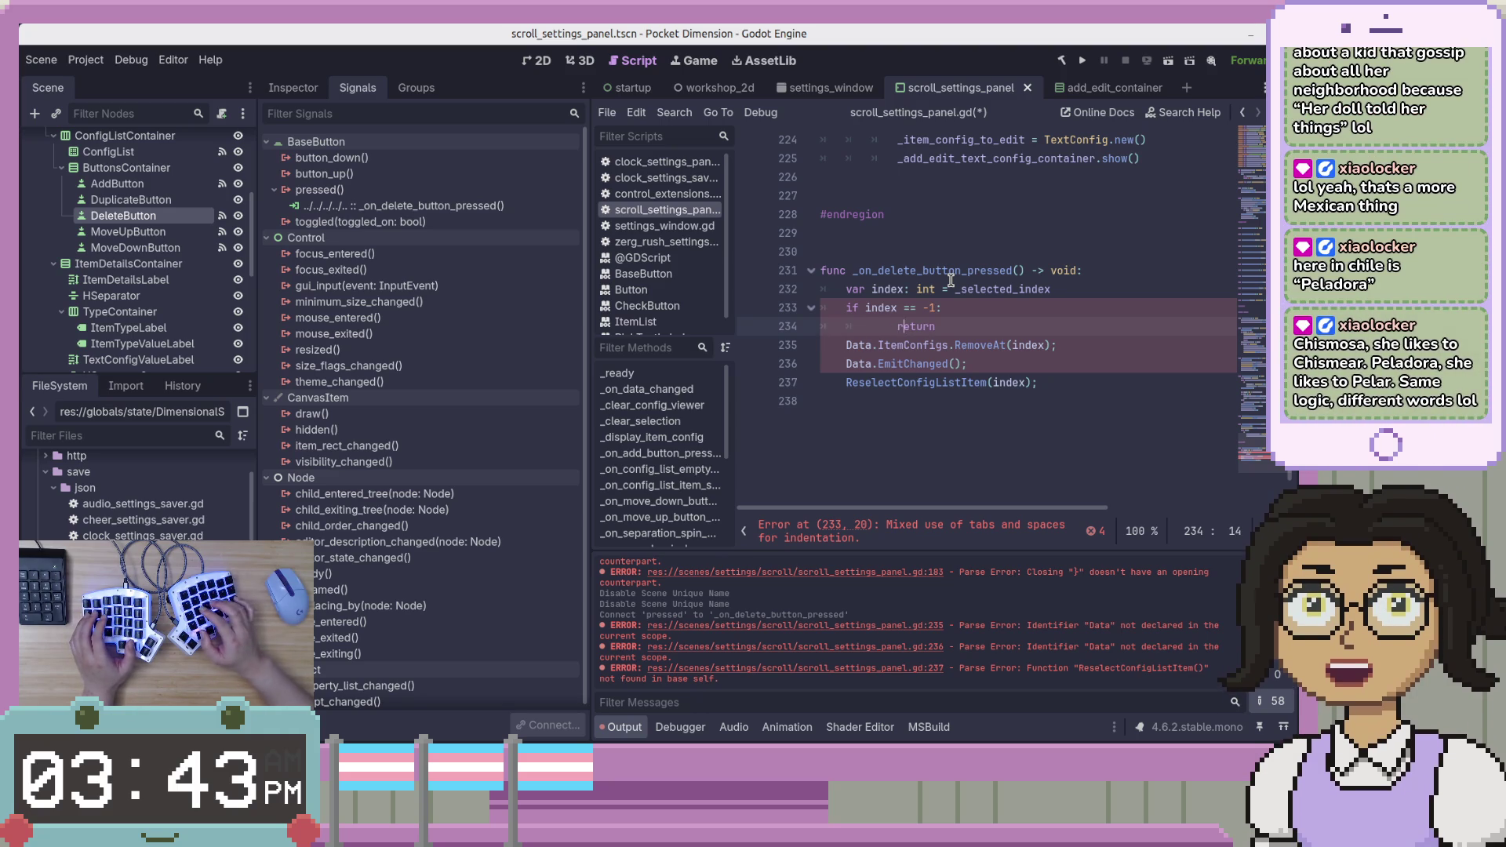
{"action": "key", "text": "shift+Tab"}
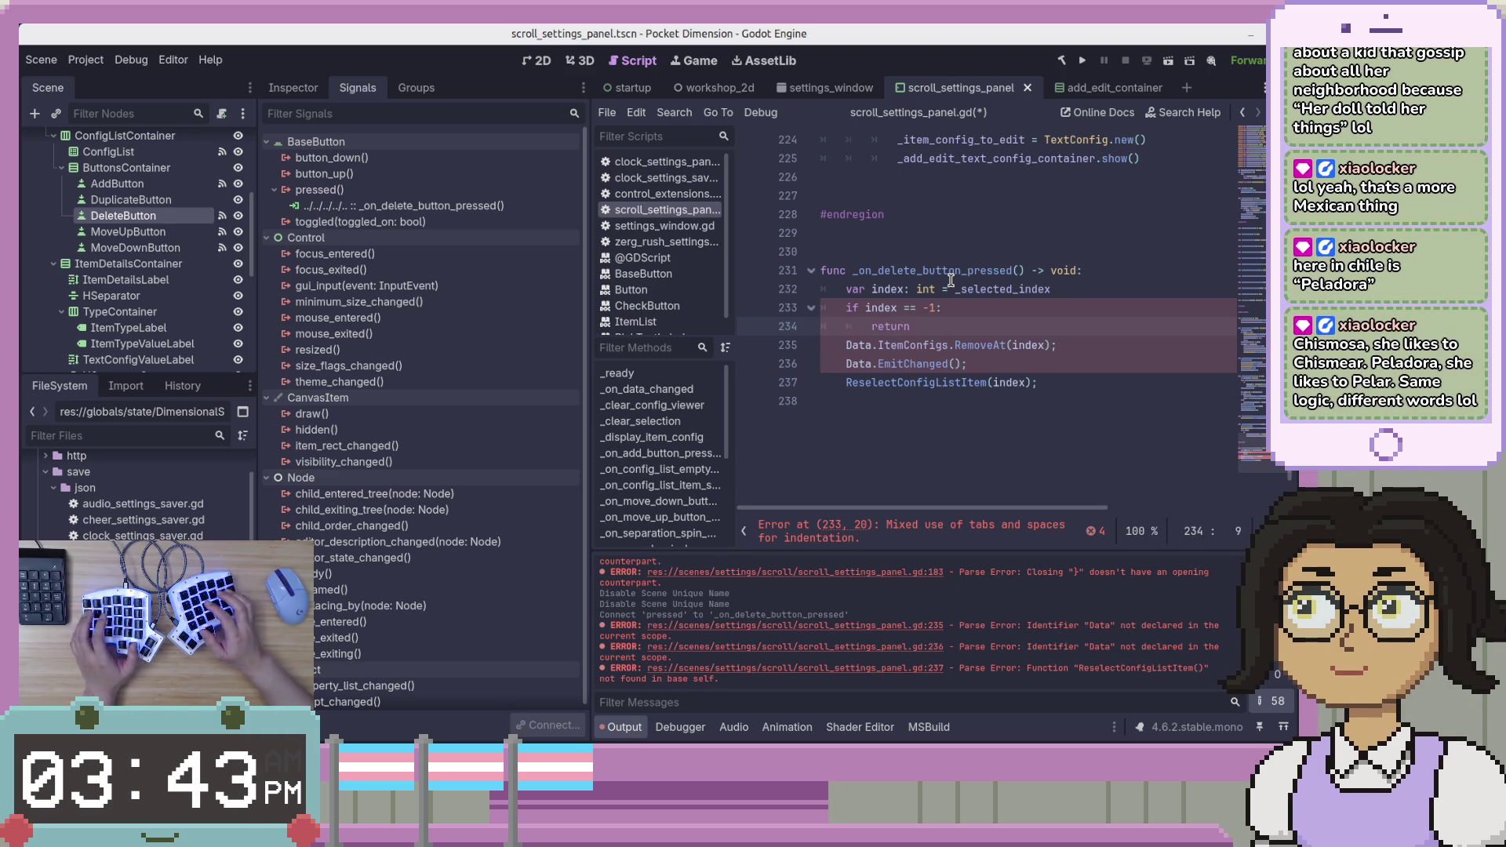
{"action": "key", "text": "ctrl+s"}
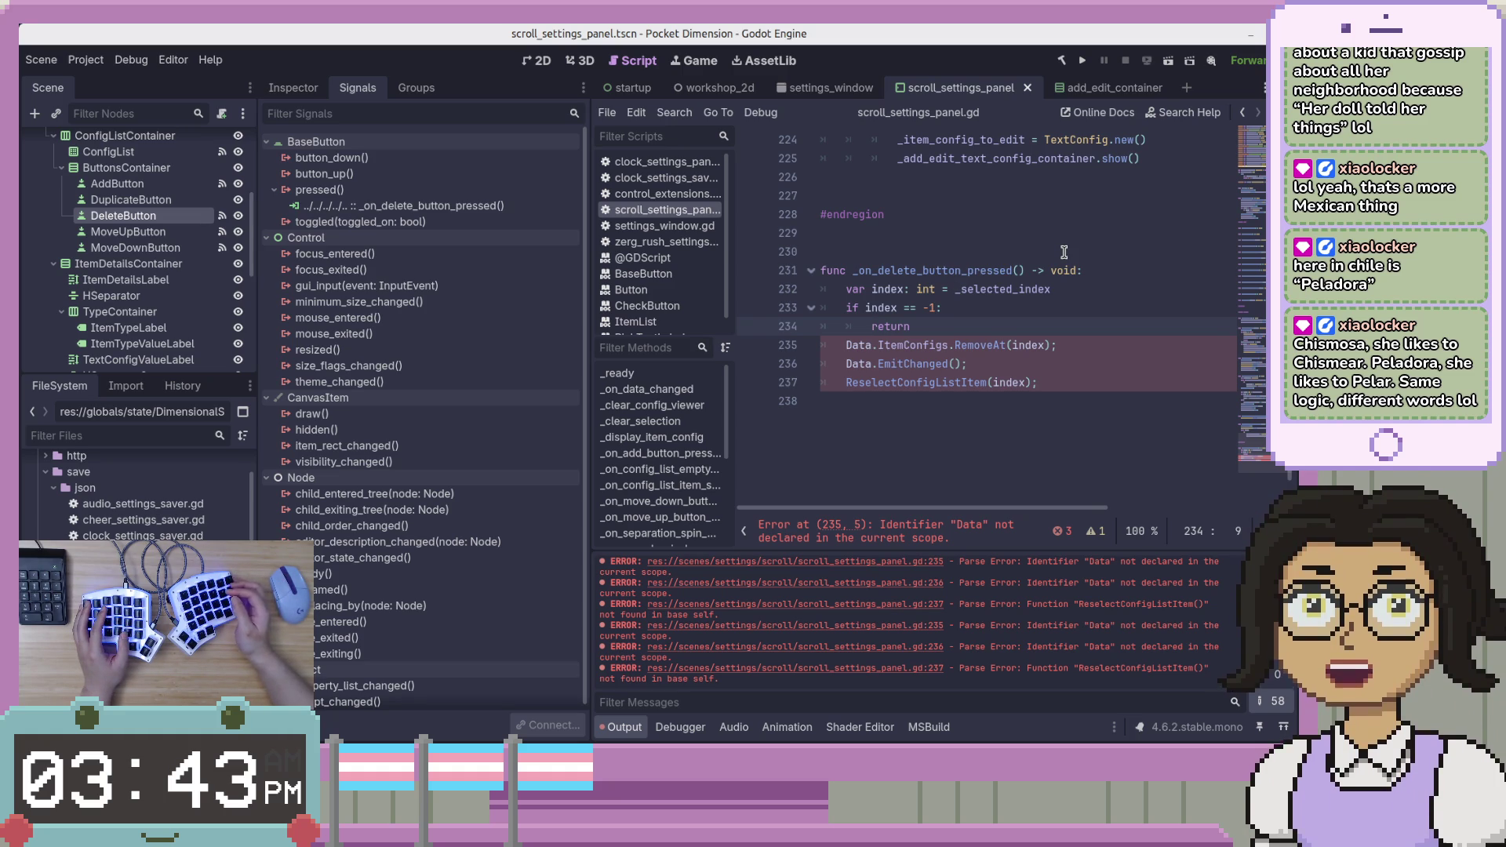
Rename Data to _data on both lines using a second caret.
{"action": "key", "text": "Down"}
{"action": "key", "text": "Down"}
{"action": "key", "text": "Up"}
{"action": "key", "text": "Right"}
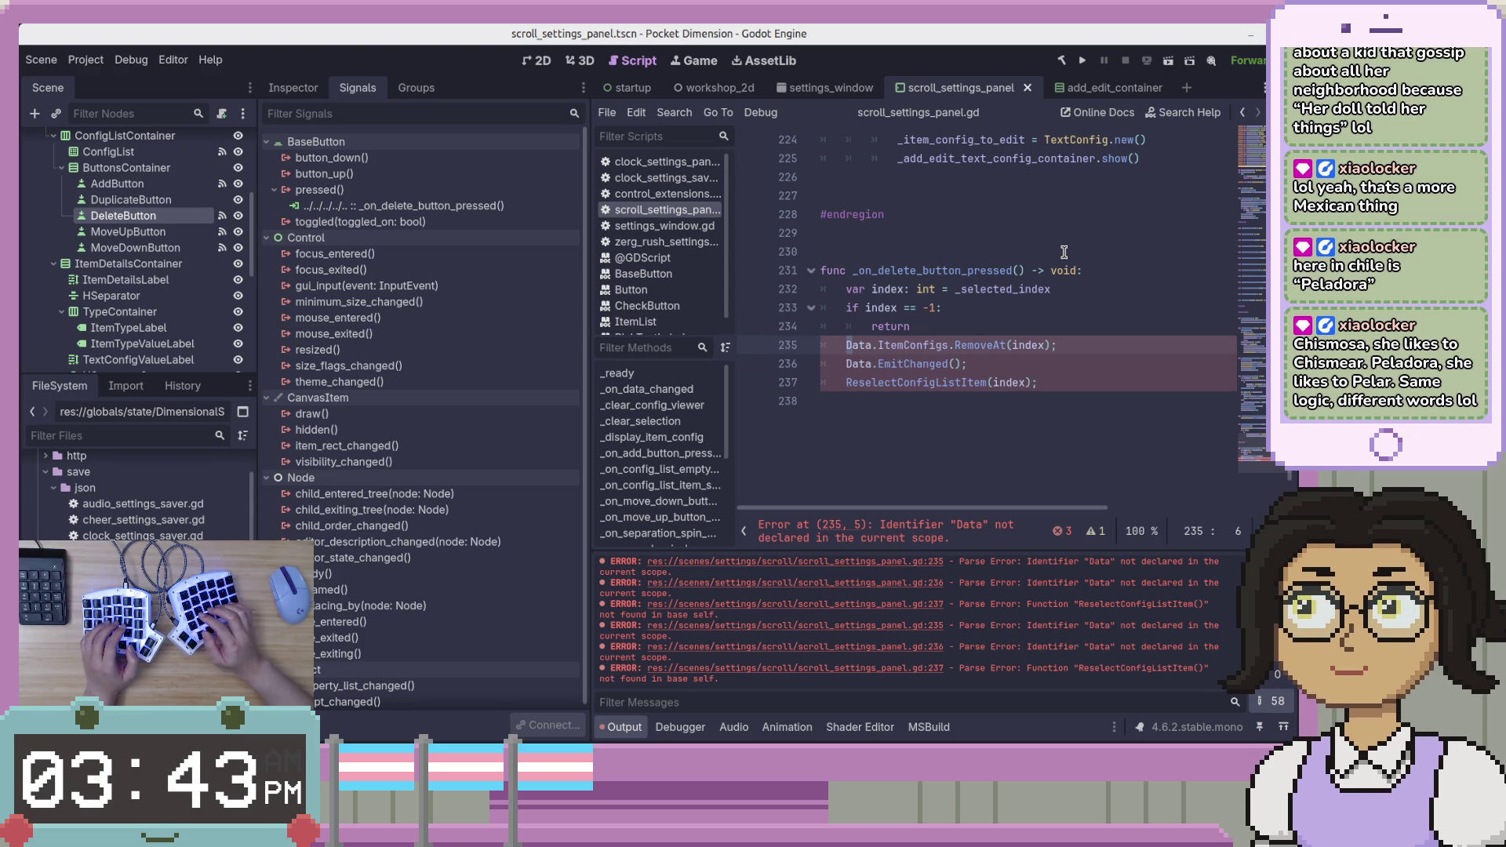
{"action": "key", "text": "shift+alt+Down"}
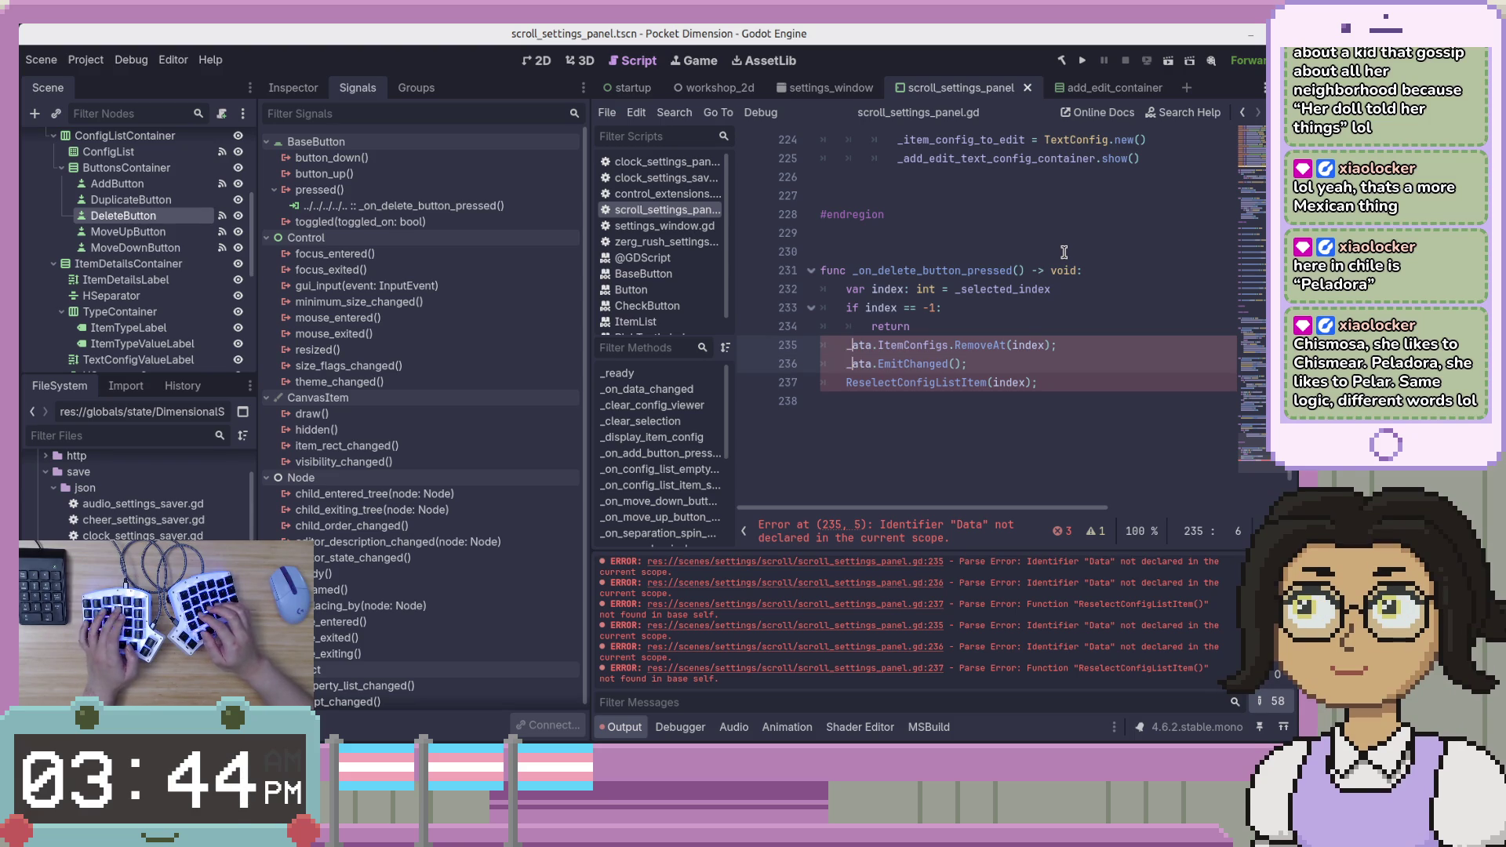
{"action": "type", "text": "d"}
{"action": "key", "text": "Escape"}
{"action": "key", "text": "Escape"}
{"action": "key", "text": "Down"}
{"action": "key", "text": "Right"}
{"action": "key", "text": "Right"}
{"action": "key", "text": "Right"}
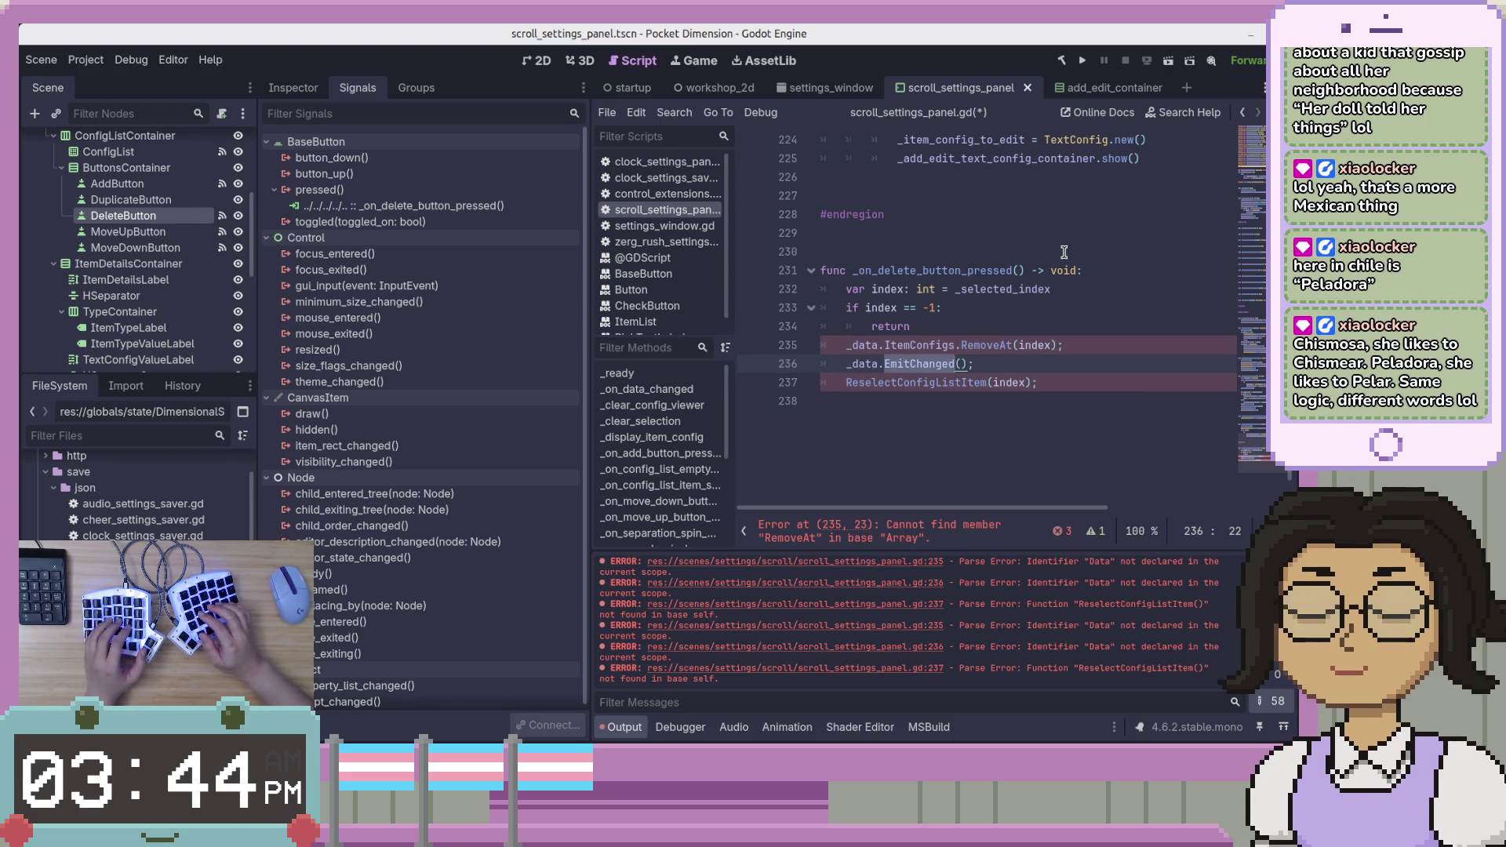
Change the change-notification call to emit_changed() and drop its semicolon.
{"action": "type", "text": "emit"}
{"action": "key", "text": "BackSpace"}
{"action": "key", "text": "BackSpace"}
{"action": "type", "text": "hange"}
{"action": "key", "text": "End"}
{"action": "key", "text": "BackSpace"}
Change RemoveAt to remove_at on line 235 and remove its semicolon.
{"action": "key", "text": "Up"}
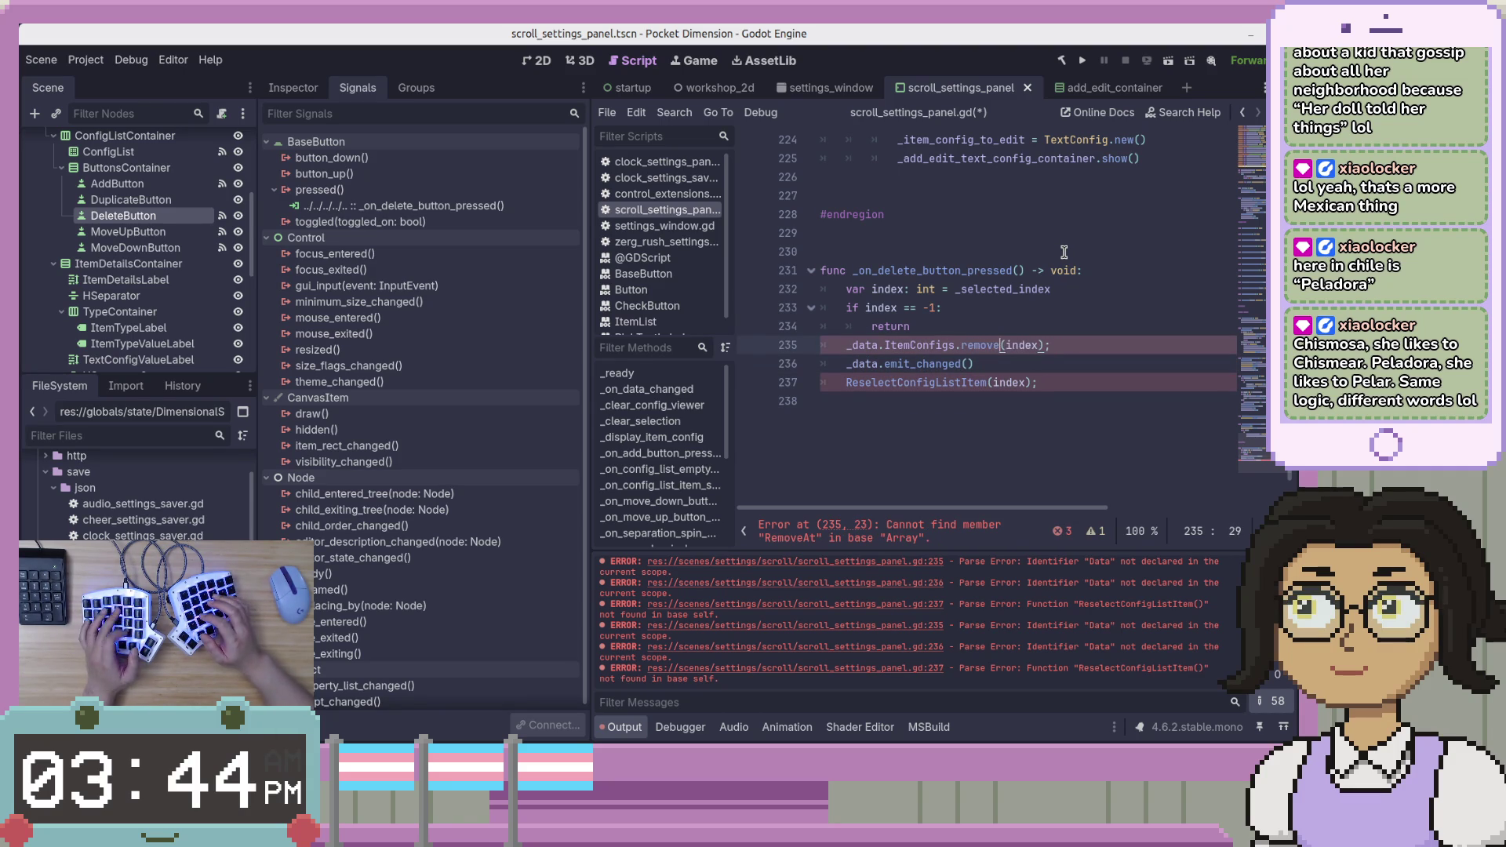
{"action": "key", "text": "Return"}
{"action": "key", "text": "End"}
{"action": "key", "text": "BackSpace"}
{"action": "key", "text": "Down"}
{"action": "key", "text": "Down"}
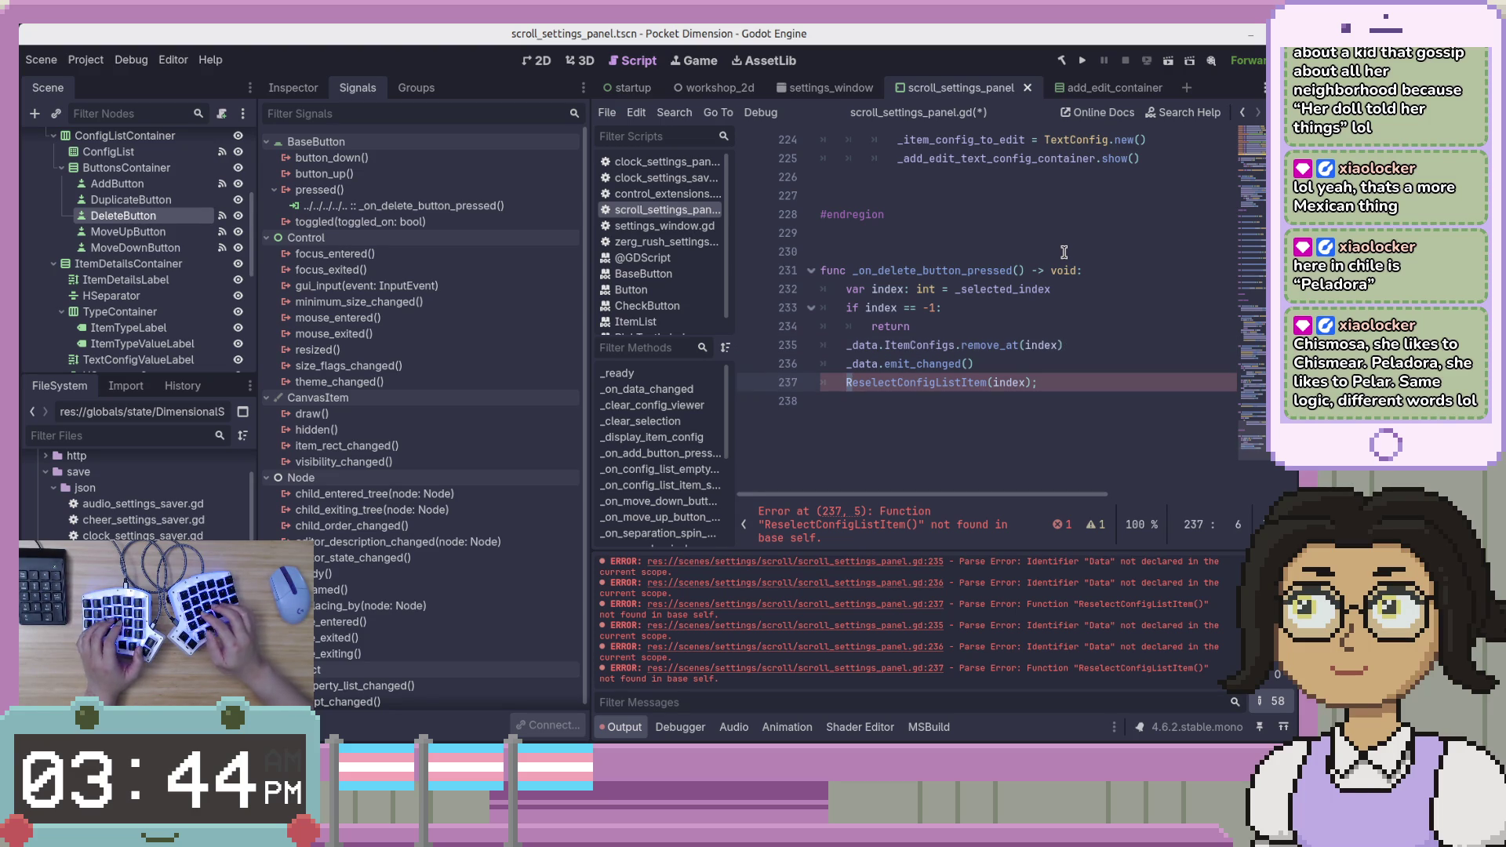
Replace ReselectConfigListItem with _reselect_config_list_item(index), delete the semicolon, and save.
{"action": "key", "text": "alt+Left"}
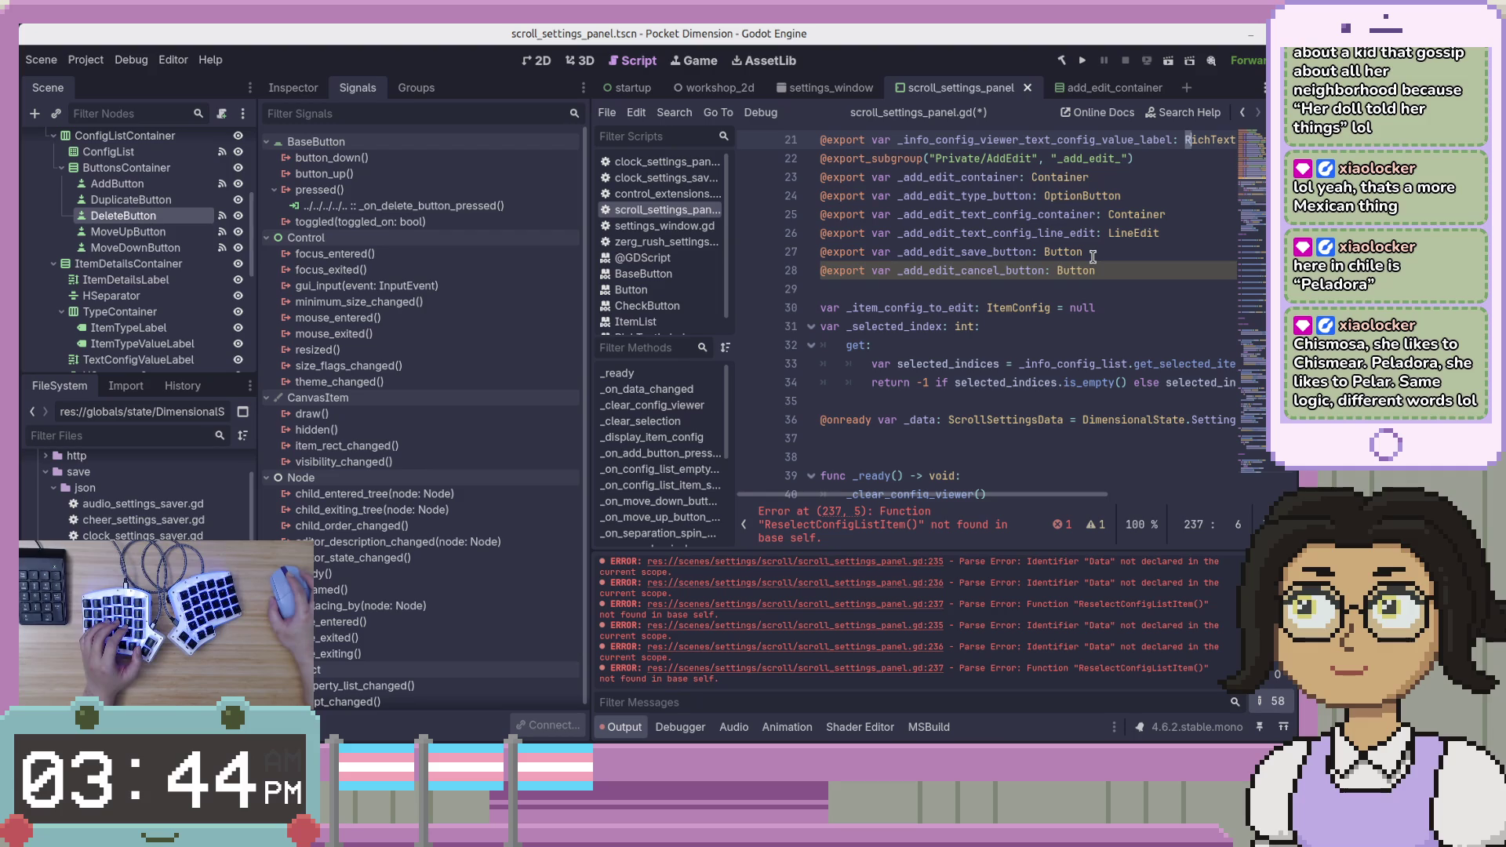
{"action": "left_click_drag", "start_coordinate": [1252, 157], "coordinate": [1265, 448]}
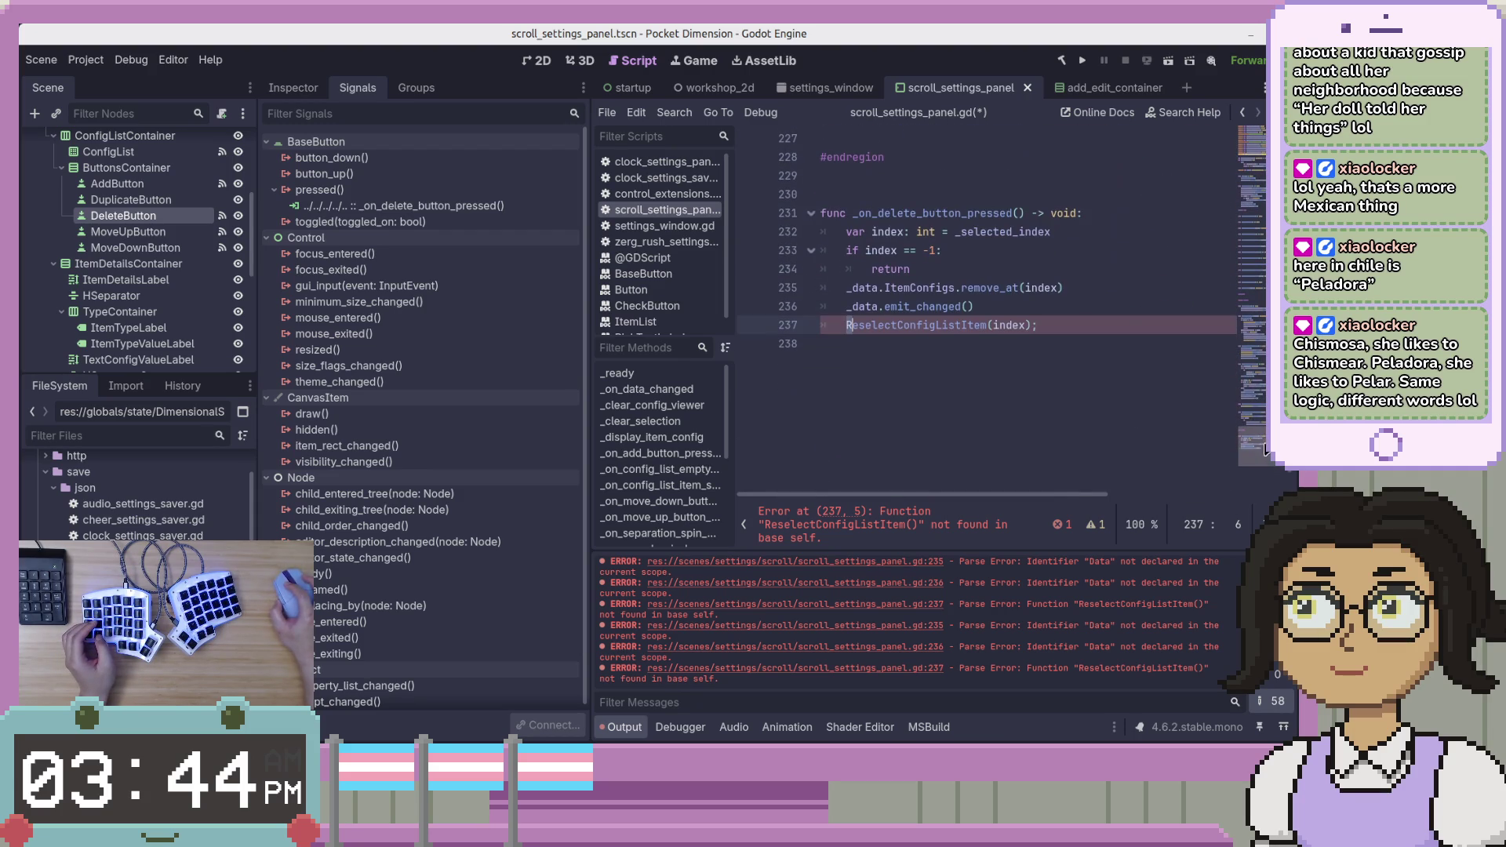
{"action": "double_click", "coordinate": [926, 326]}
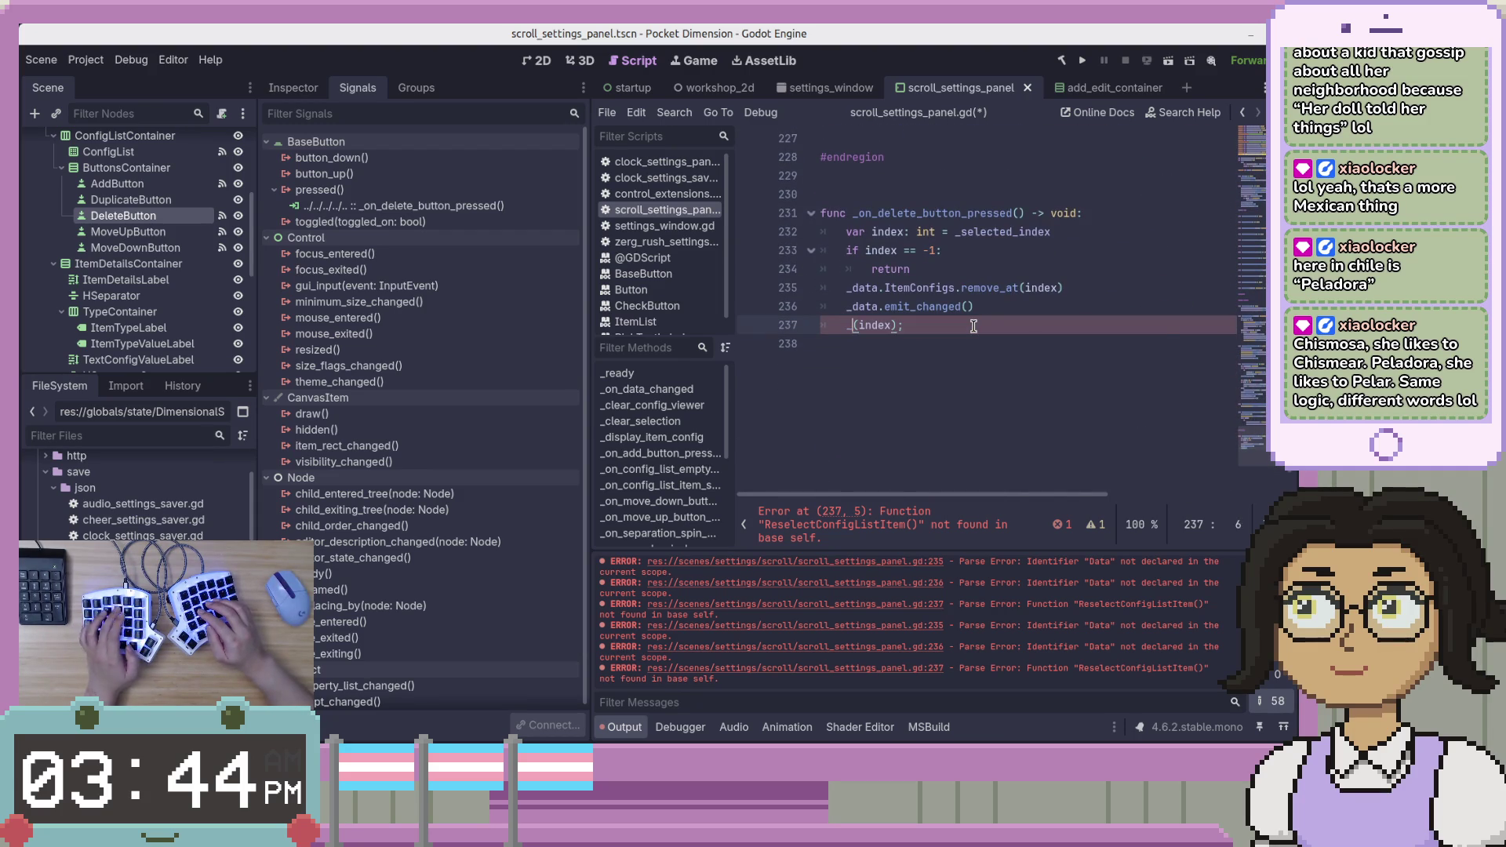
{"action": "type", "text": "resel"}
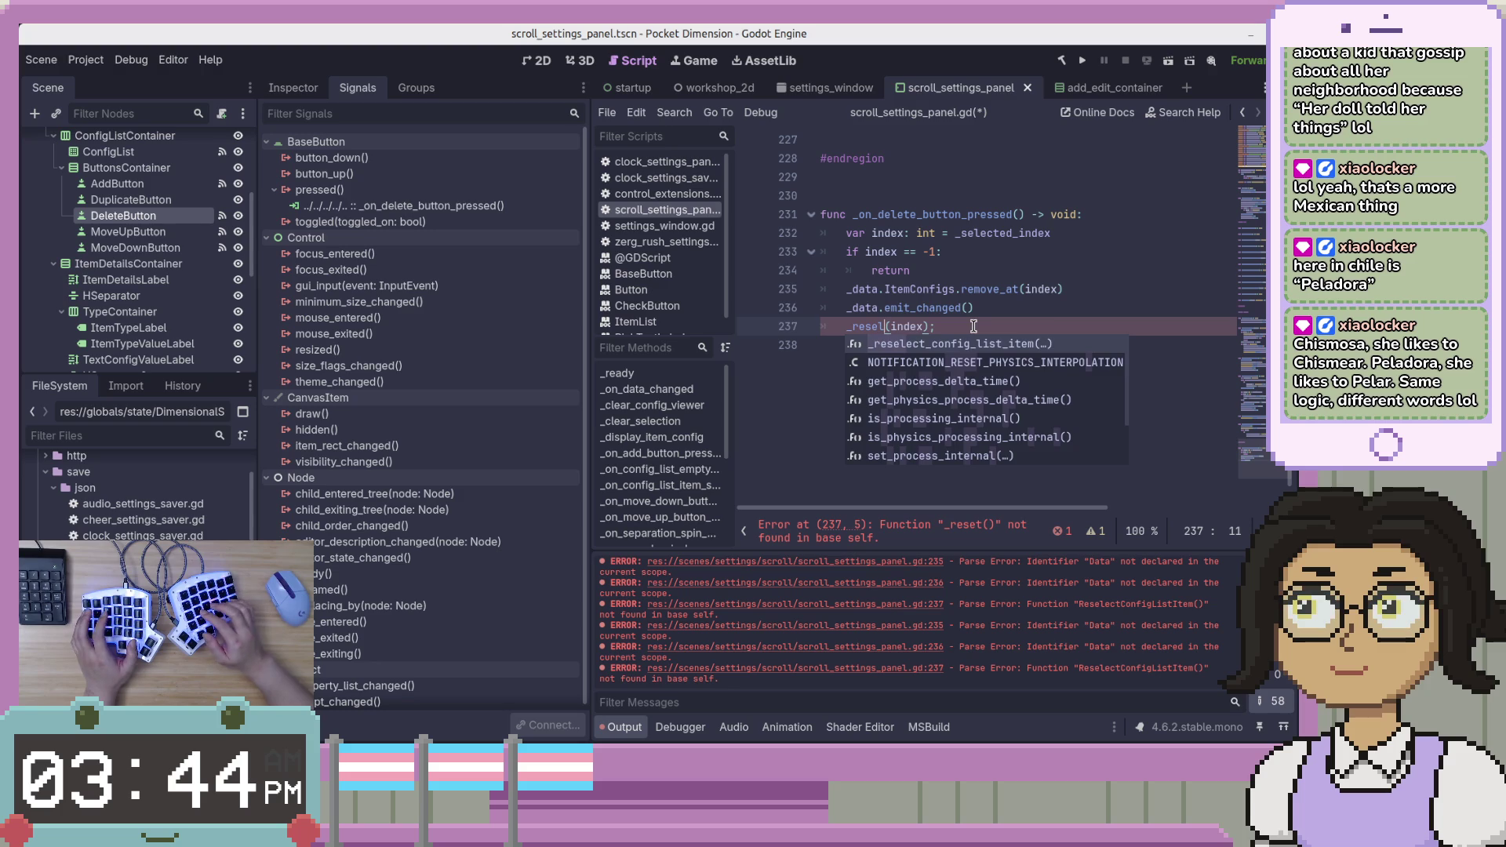
{"action": "key", "text": "Return"}
{"action": "key", "text": "End"}
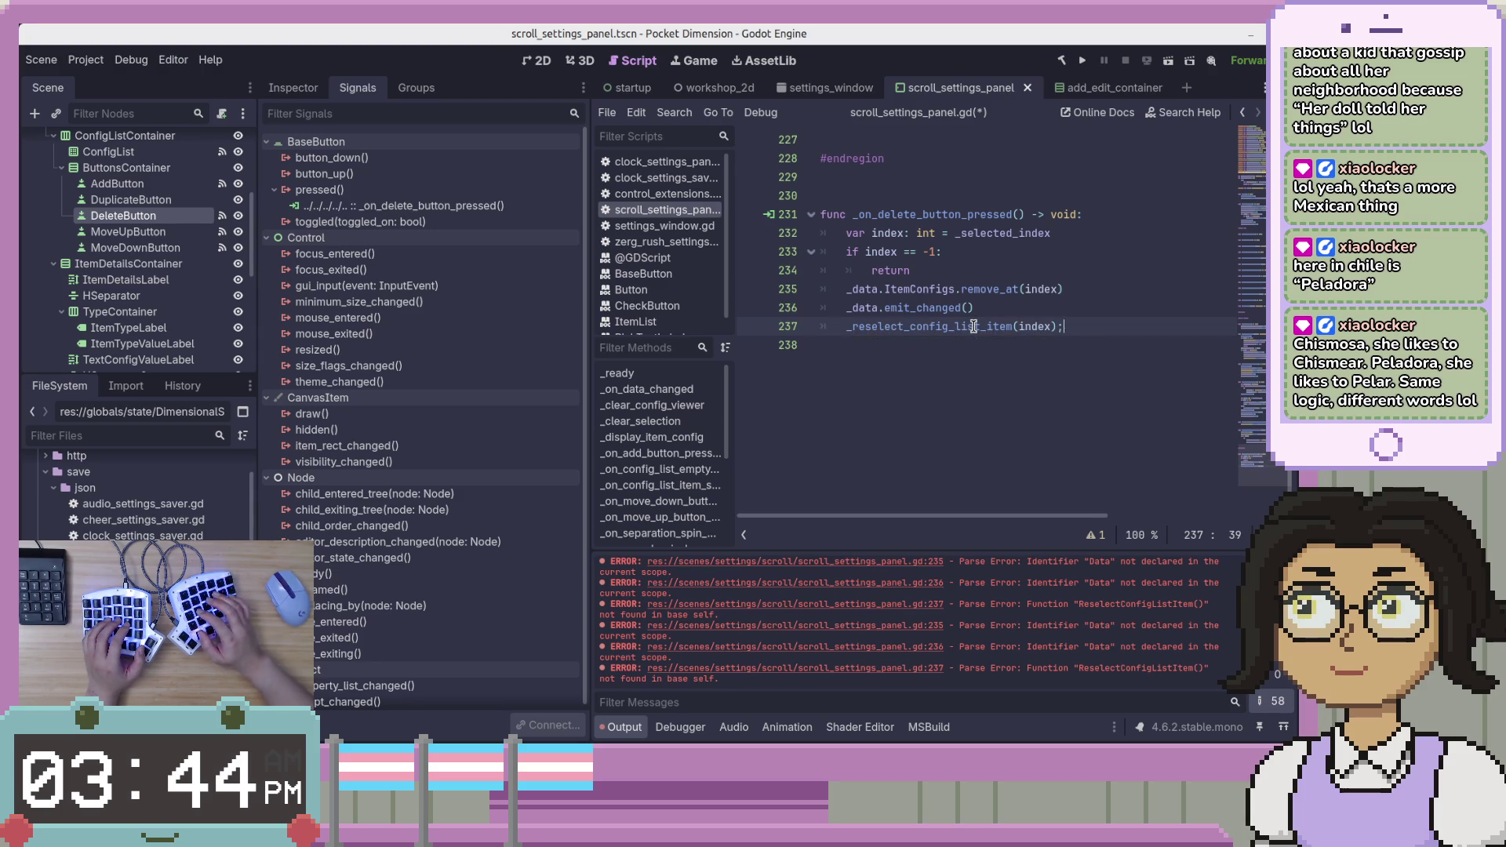
{"action": "key", "text": "BackSpace"}
{"action": "key", "text": "ctrl+s"}
{"action": "key", "text": "Up"}
{"action": "key", "text": "Up"}
{"action": "key", "text": "Up"}
{"action": "key", "text": "Up"}
{"action": "key", "text": "Up"}
{"action": "key", "text": "Up"}
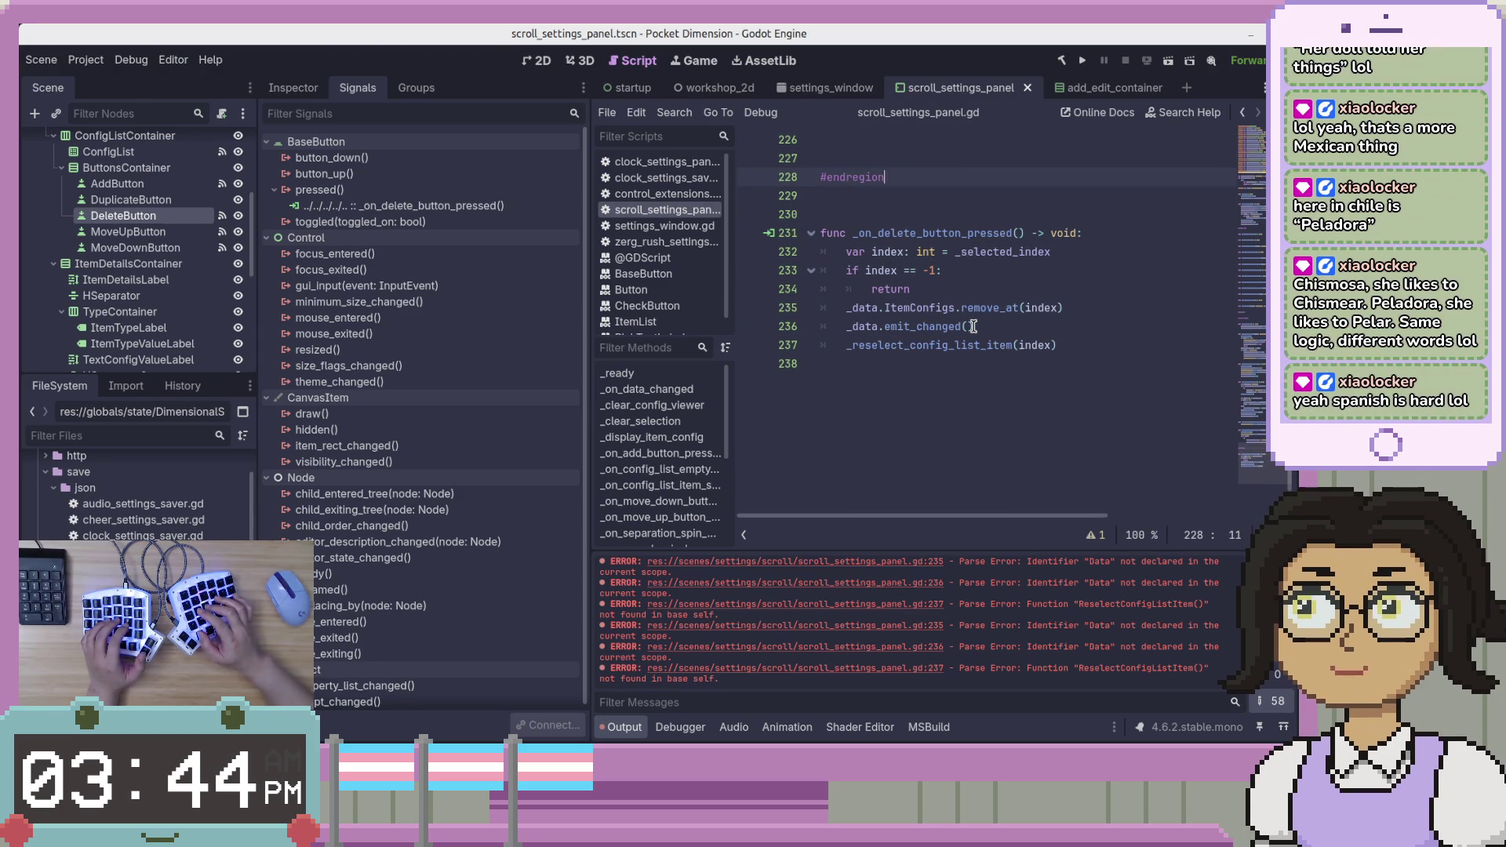
{"action": "key", "text": "Down"}
{"action": "key", "text": "Down"}
{"action": "key", "text": "Down"}
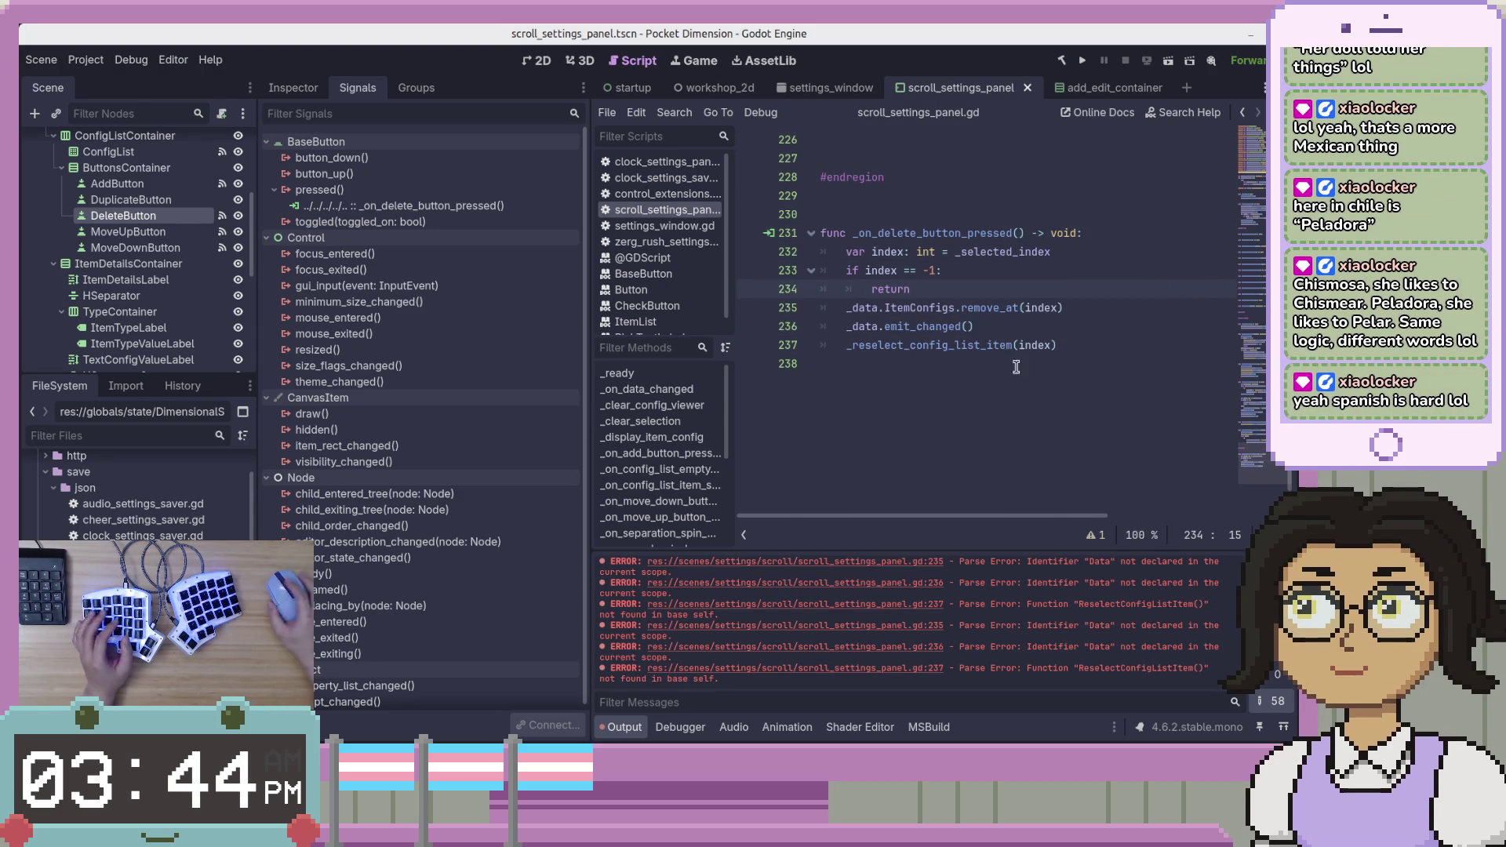
Cut the delete-button handler from the end of the script.
{"action": "scroll", "coordinate": [996, 392], "scroll_direction": "up", "scroll_amount": 3}
{"action": "scroll", "coordinate": [1043, 424], "scroll_direction": "down", "scroll_amount": 2}
{"action": "left_click", "coordinate": [1099, 443]}
{"action": "mouse_move", "coordinate": [1130, 448]}
{"action": "left_mouse_down"}
{"action": "mouse_move", "coordinate": [1134, 400]}
{"action": "mouse_move", "coordinate": [857, 252]}
{"action": "mouse_move", "coordinate": [888, 233]}
{"action": "left_mouse_up"}
{"action": "key", "text": "ctrl+c"}
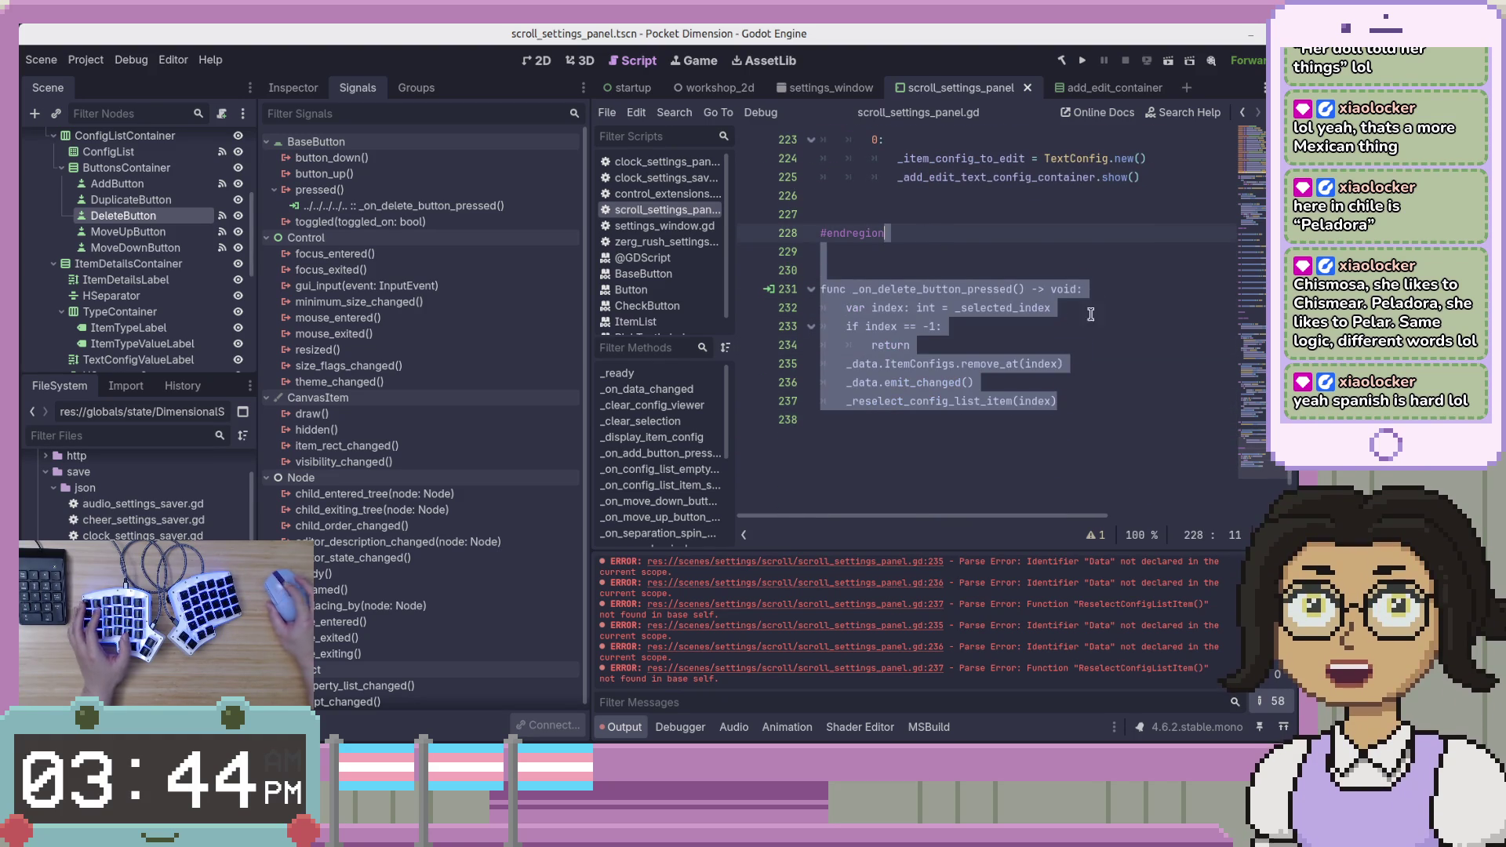
{"action": "right_click", "coordinate": [906, 301]}
{"action": "left_click", "coordinate": [1052, 347]}
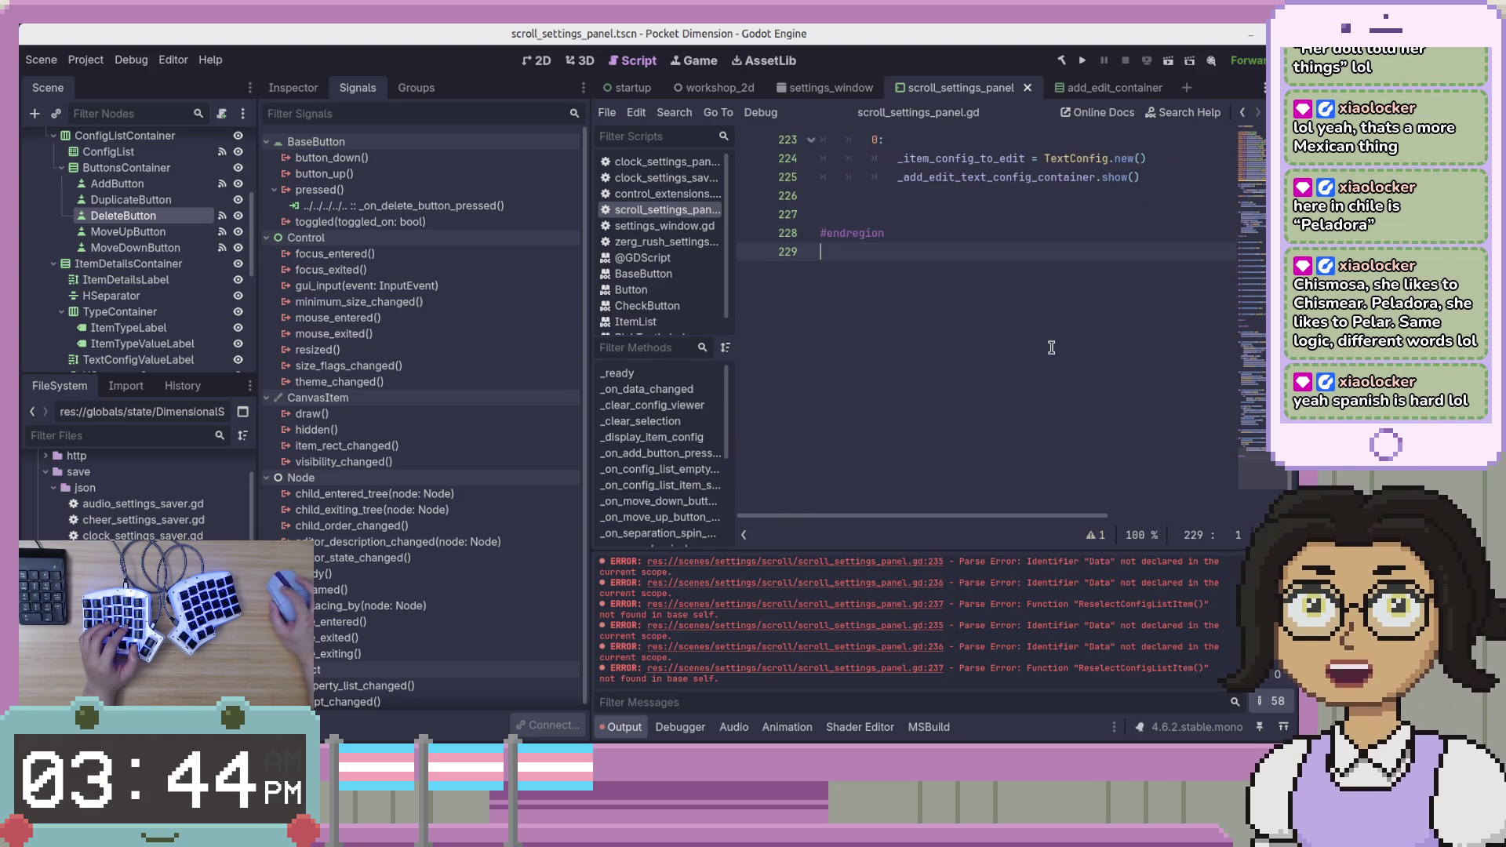
Insert an empty line above #region Info.
{"action": "scroll", "coordinate": [1098, 315], "scroll_direction": "up", "scroll_amount": 5}
{"action": "scroll", "coordinate": [1130, 369], "scroll_direction": "up", "scroll_amount": 15}
{"action": "scroll", "coordinate": [1145, 386], "scroll_direction": "up", "scroll_amount": 20}
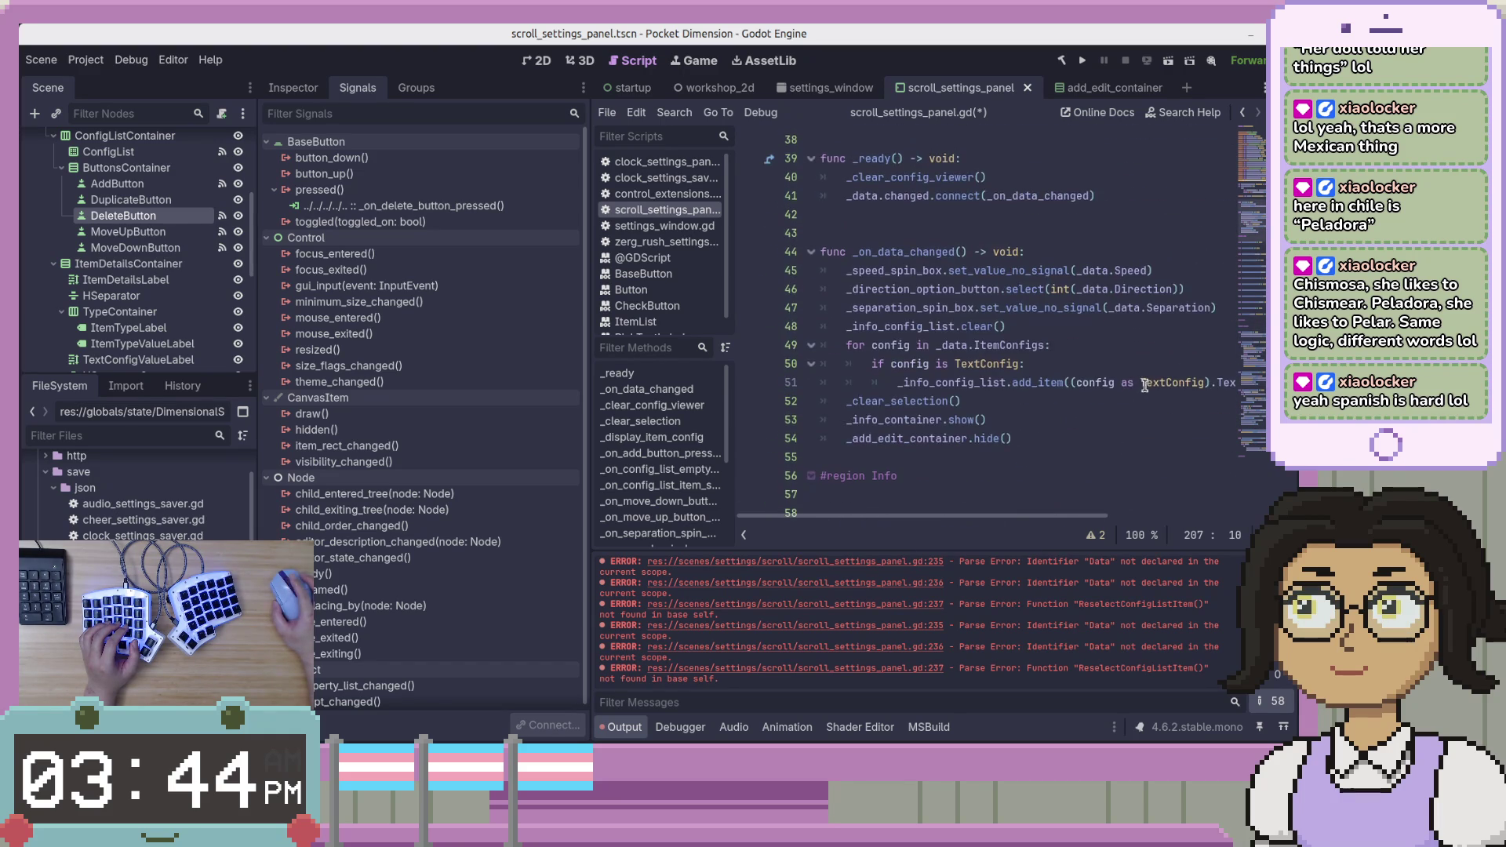
{"action": "scroll", "coordinate": [1144, 386], "scroll_direction": "up", "scroll_amount": 5}
{"action": "scroll", "coordinate": [1147, 389], "scroll_direction": "down", "scroll_amount": 5}
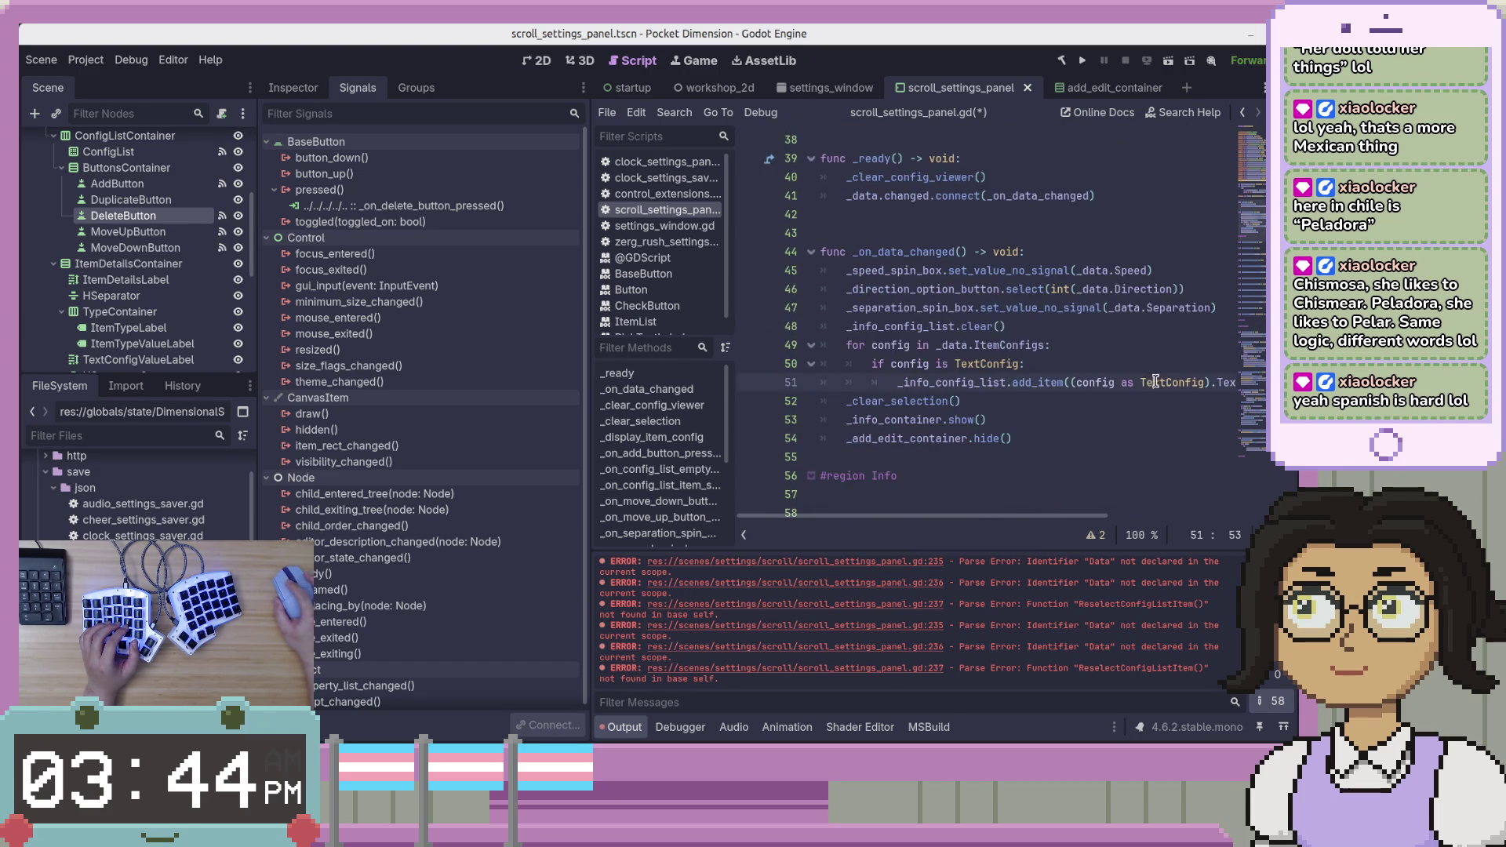
{"action": "scroll", "coordinate": [1155, 382], "scroll_direction": "down", "scroll_amount": 3}
{"action": "left_click", "coordinate": [1143, 309]}
{"action": "left_click", "coordinate": [1166, 289]}
{"action": "key", "text": "Return"}
Paste the delete handler right after _on_add_button_pressed, removing the extra blank line.
{"action": "key", "text": "Down"}
{"action": "key", "text": "Down"}
{"action": "key", "text": "Down"}
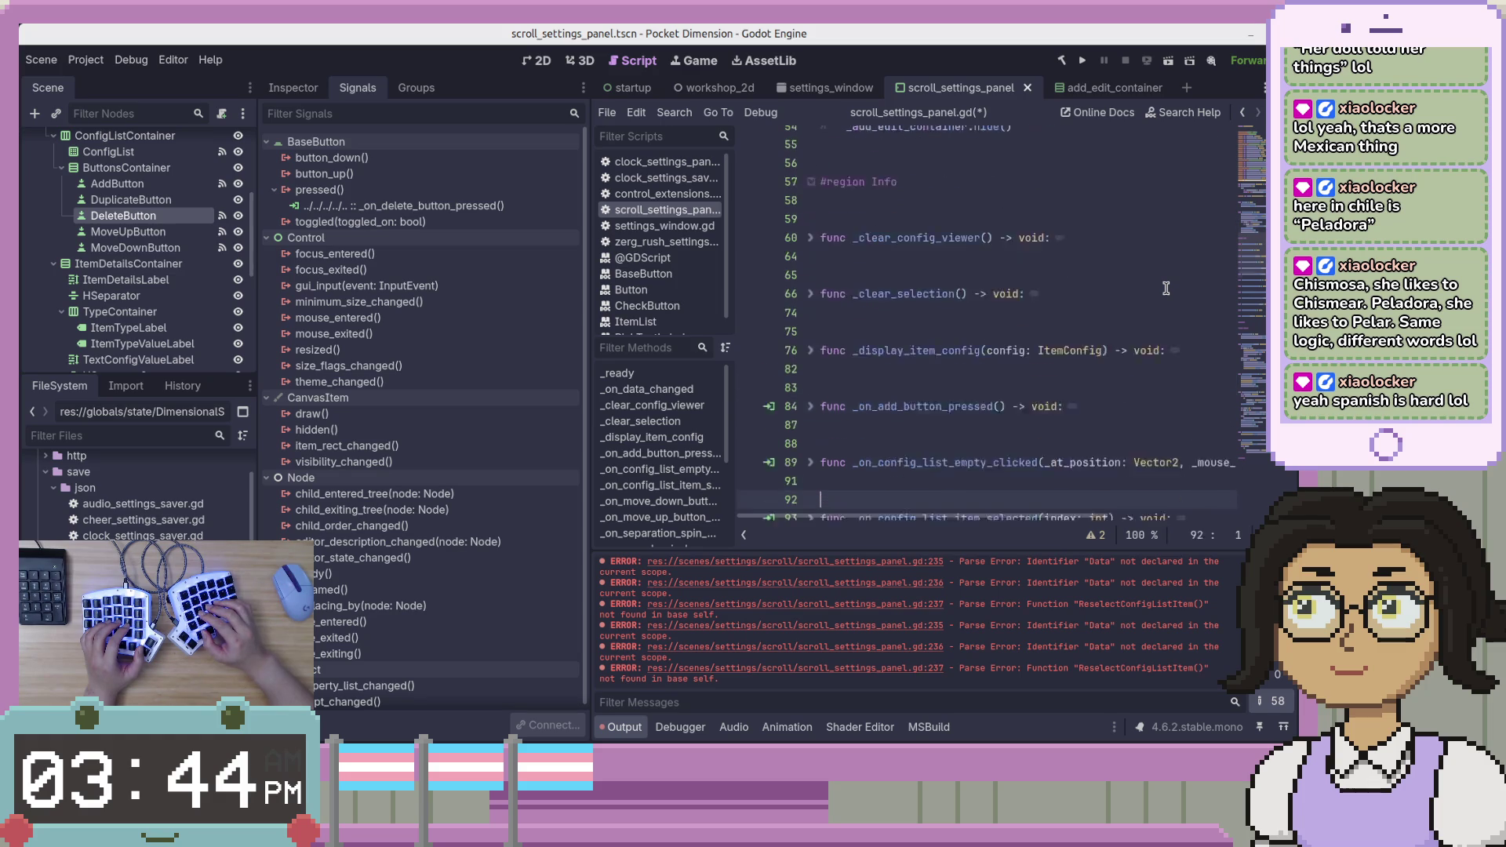
{"action": "scroll", "coordinate": [1166, 289], "scroll_direction": "down", "scroll_amount": 2}
{"action": "key", "text": "Up"}
{"action": "key", "text": "Up"}
{"action": "key", "text": "Up"}
{"action": "key", "text": "End"}
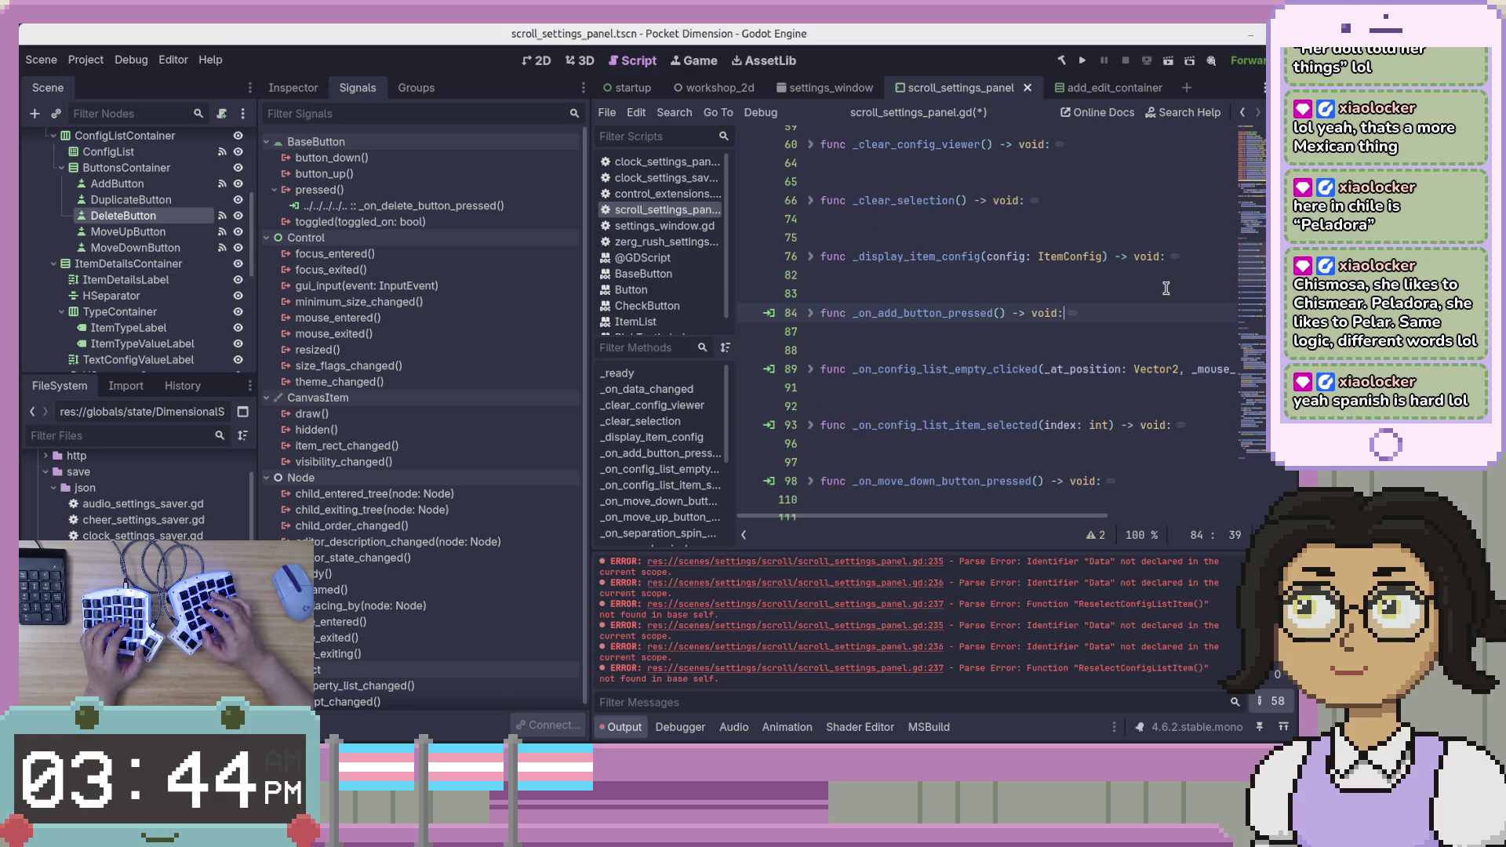
{"action": "key", "text": "Down"}
{"action": "key", "text": "Down"}
{"action": "key", "text": "ctrl+v"}
{"action": "key", "text": "Up"}
{"action": "key", "text": "Up"}
{"action": "key", "text": "Up"}
{"action": "key", "text": "Up"}
{"action": "key", "text": "Delete"}
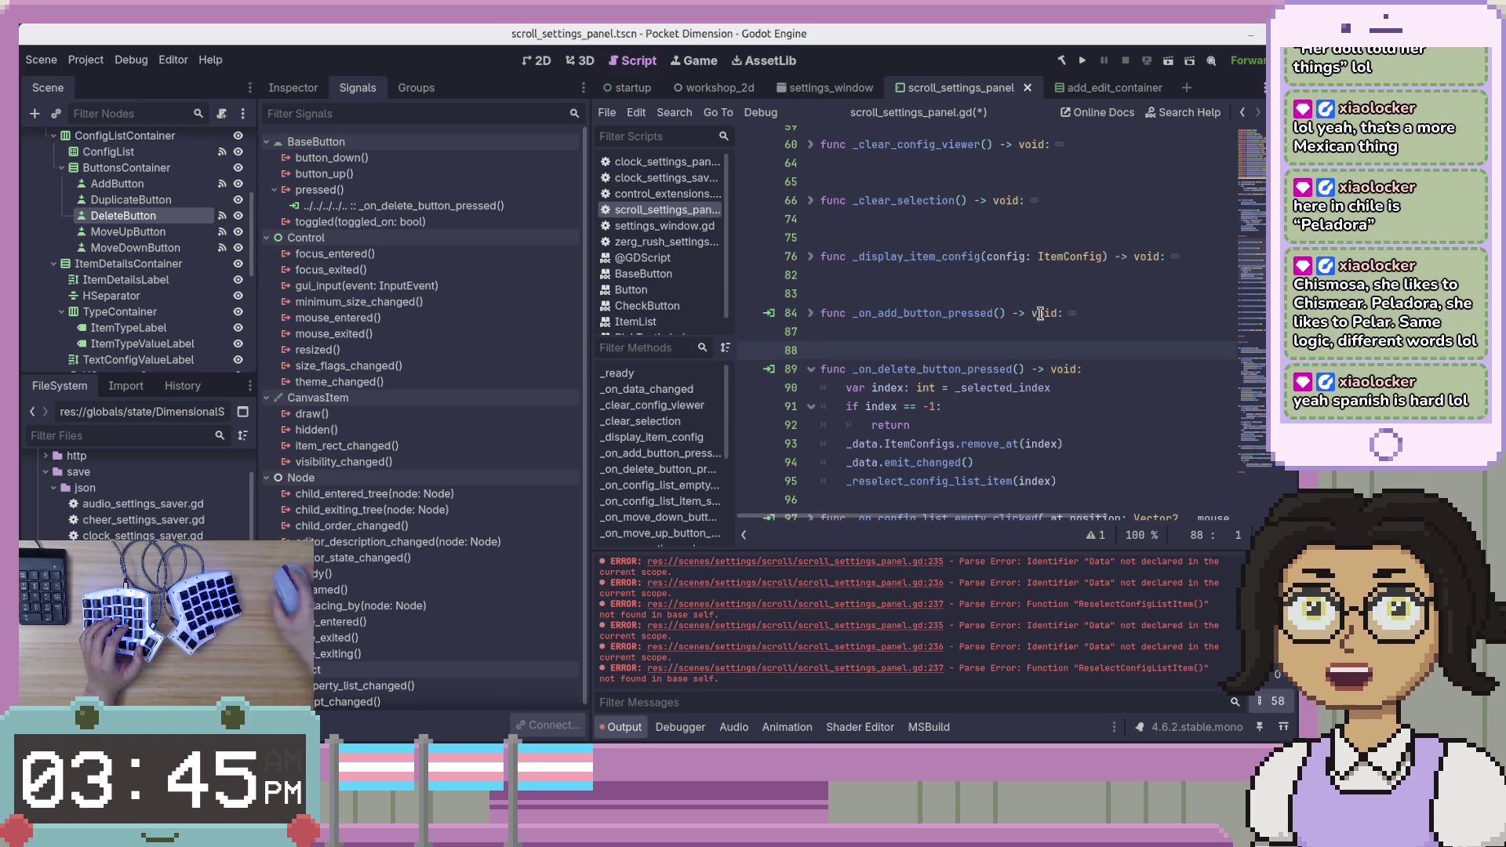
Collapse _on_delete_button_pressed, add a blank line after it, and save.
{"action": "left_click", "coordinate": [811, 368]}
{"action": "left_click", "coordinate": [1025, 386]}
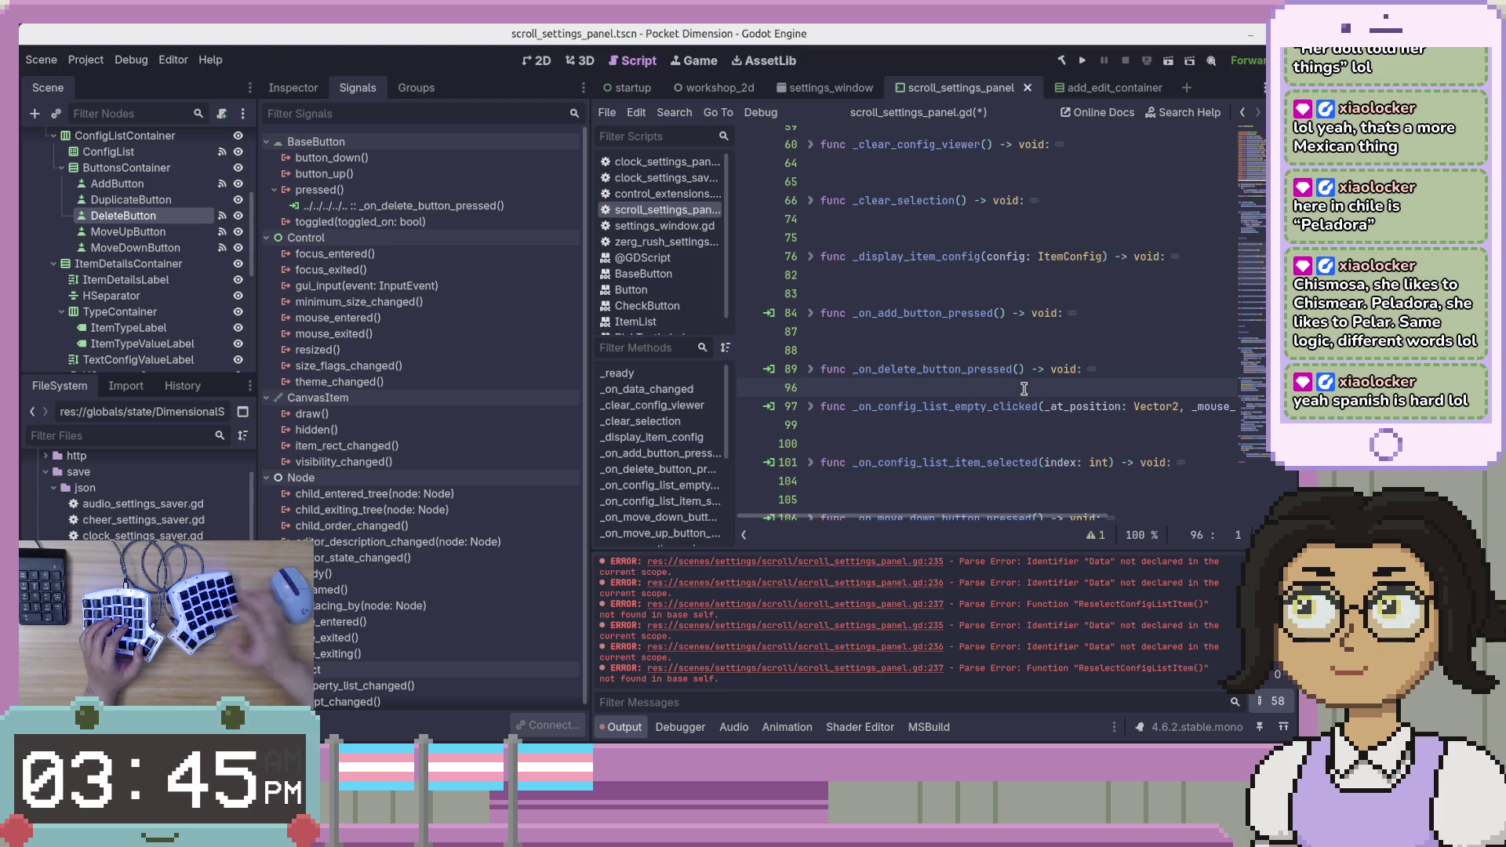
{"action": "key", "text": "Return"}
{"action": "key", "text": "ctrl+s"}
{"action": "scroll", "coordinate": [956, 380], "scroll_direction": "down", "scroll_amount": 4}
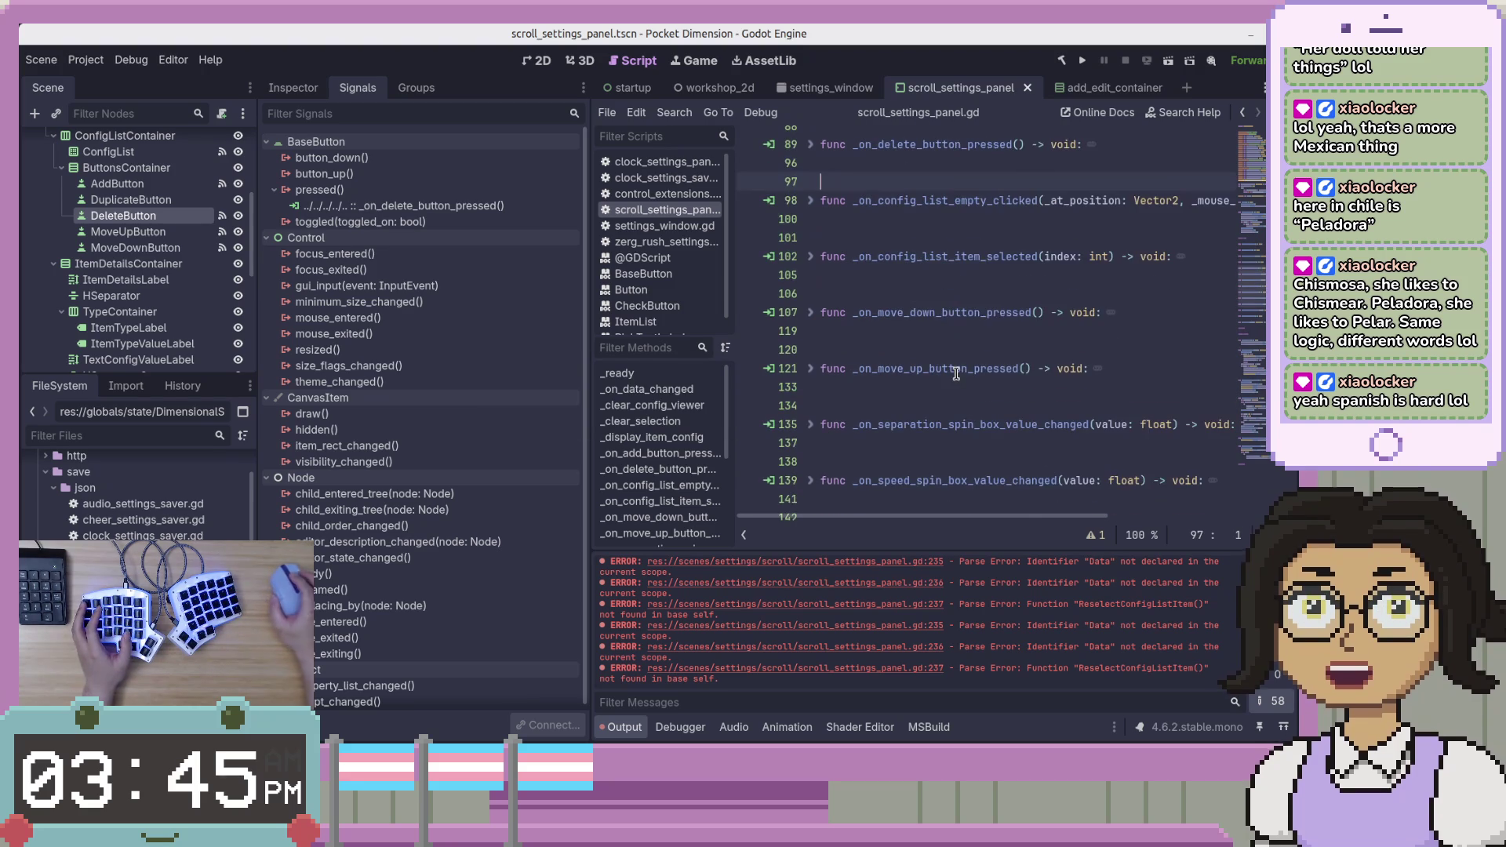
In VS Code, fold the ported OnDeleteButtonPressed and move to OnDirectionOptionButtonItemSelected.
{"action": "key", "text": "alt+Tab"}
{"action": "left_click", "coordinate": [1039, 276]}
{"action": "left_click", "coordinate": [910, 303]}
{"action": "left_click", "coordinate": [612, 228]}
{"action": "left_click", "coordinate": [789, 333]}
{"action": "left_click", "coordinate": [827, 271]}
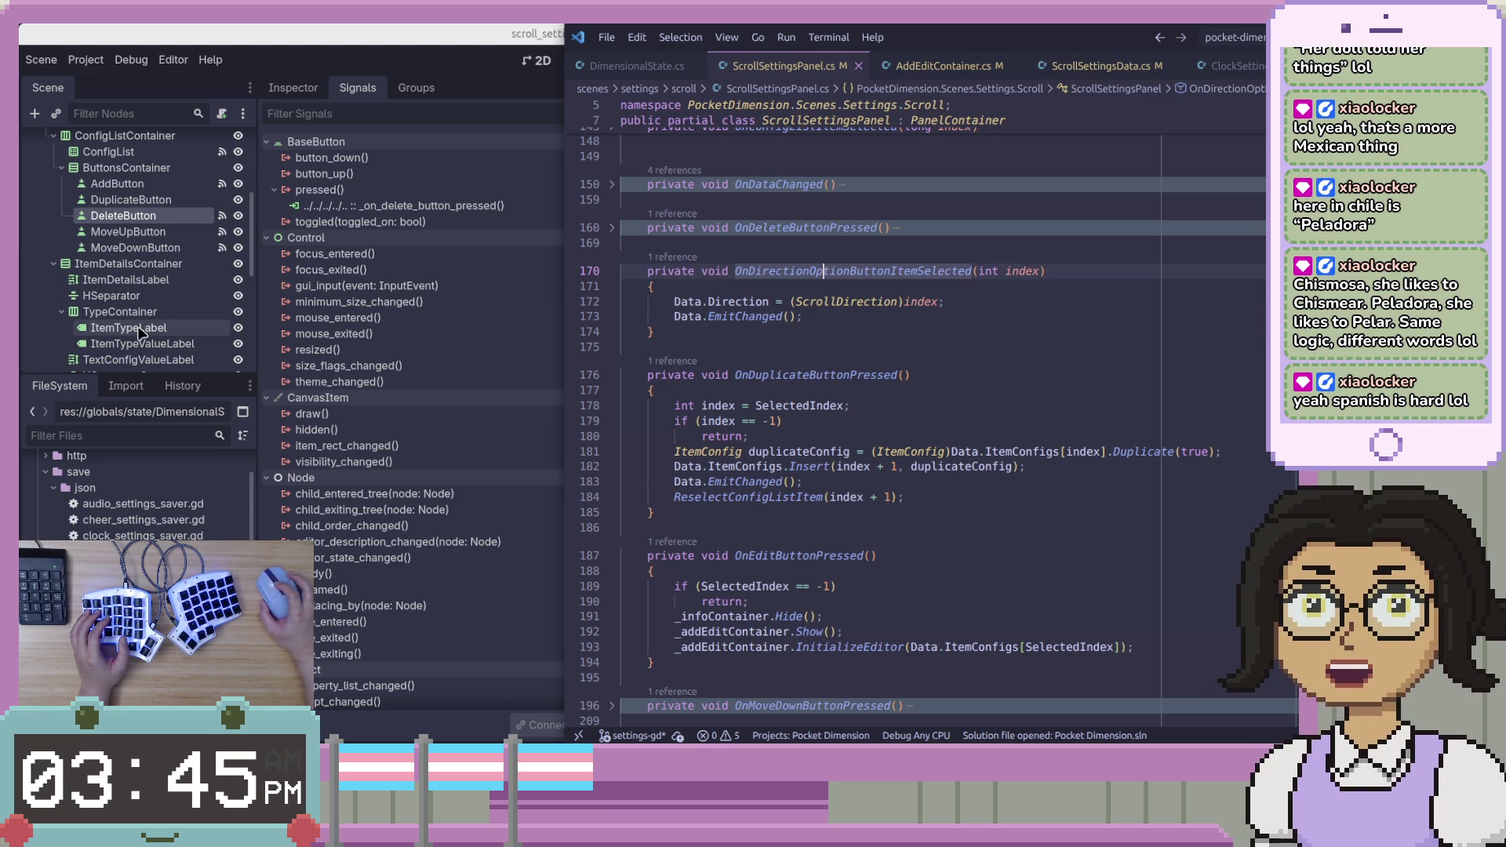
Revoke the scene-unique name of DirectionOptionButton.
{"action": "scroll", "coordinate": [166, 329], "scroll_direction": "up", "scroll_amount": 5}
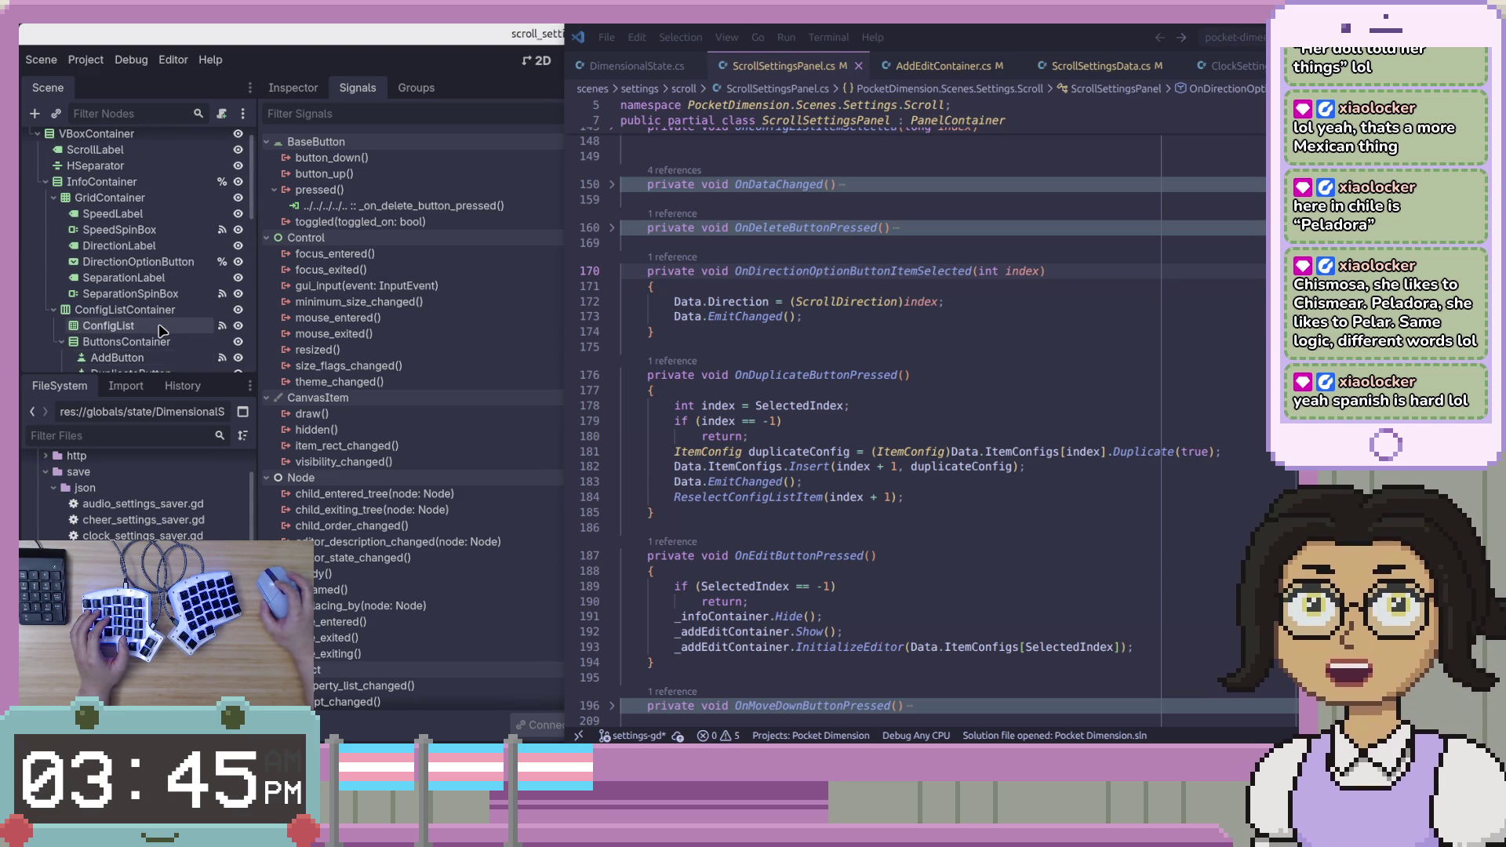
{"action": "left_click", "coordinate": [163, 261]}
{"action": "left_click", "coordinate": [221, 262]}
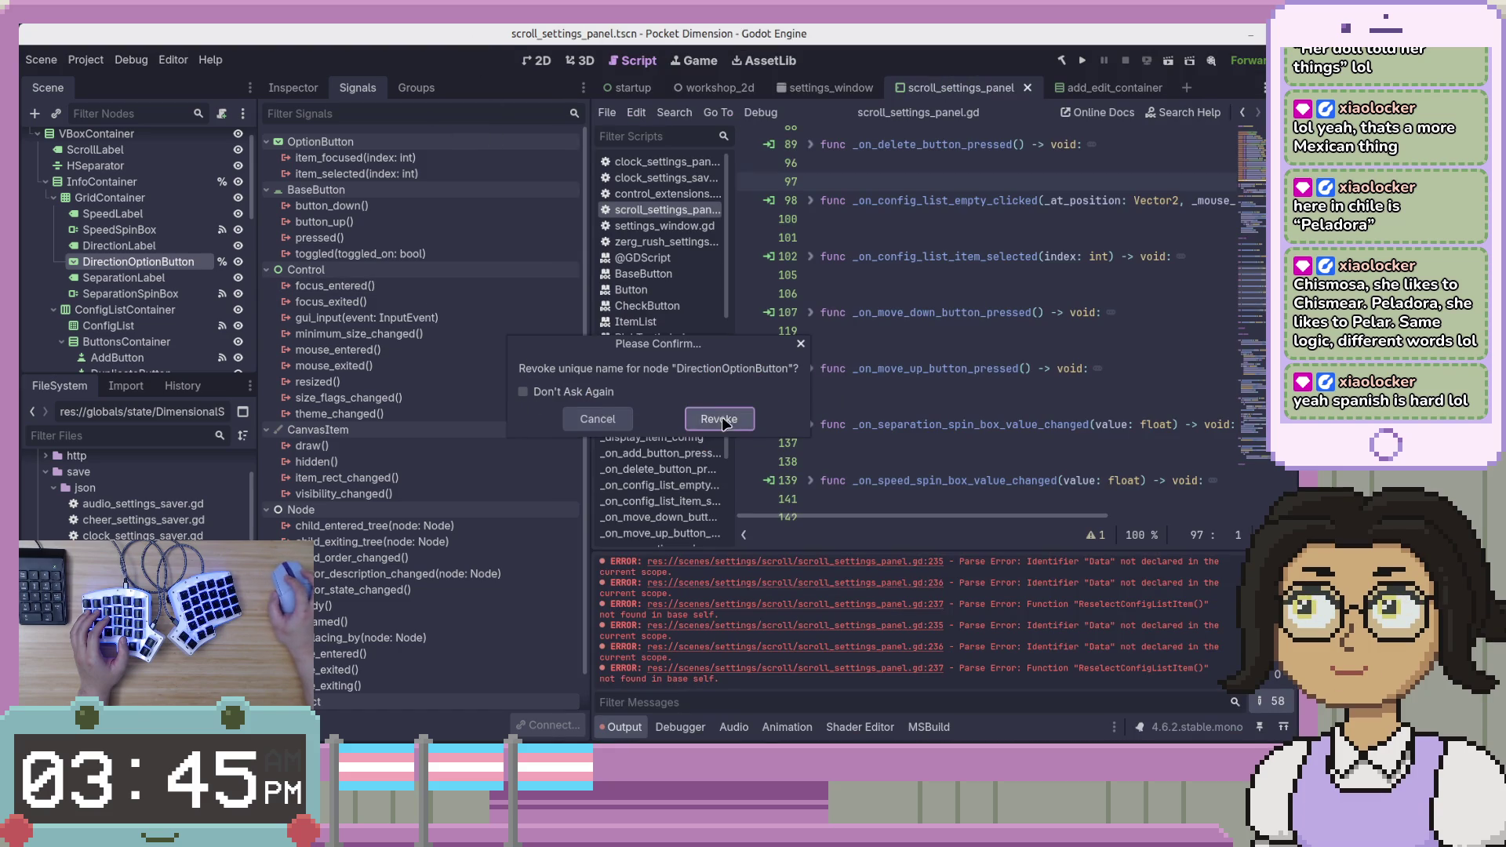
{"action": "left_click", "coordinate": [702, 419]}
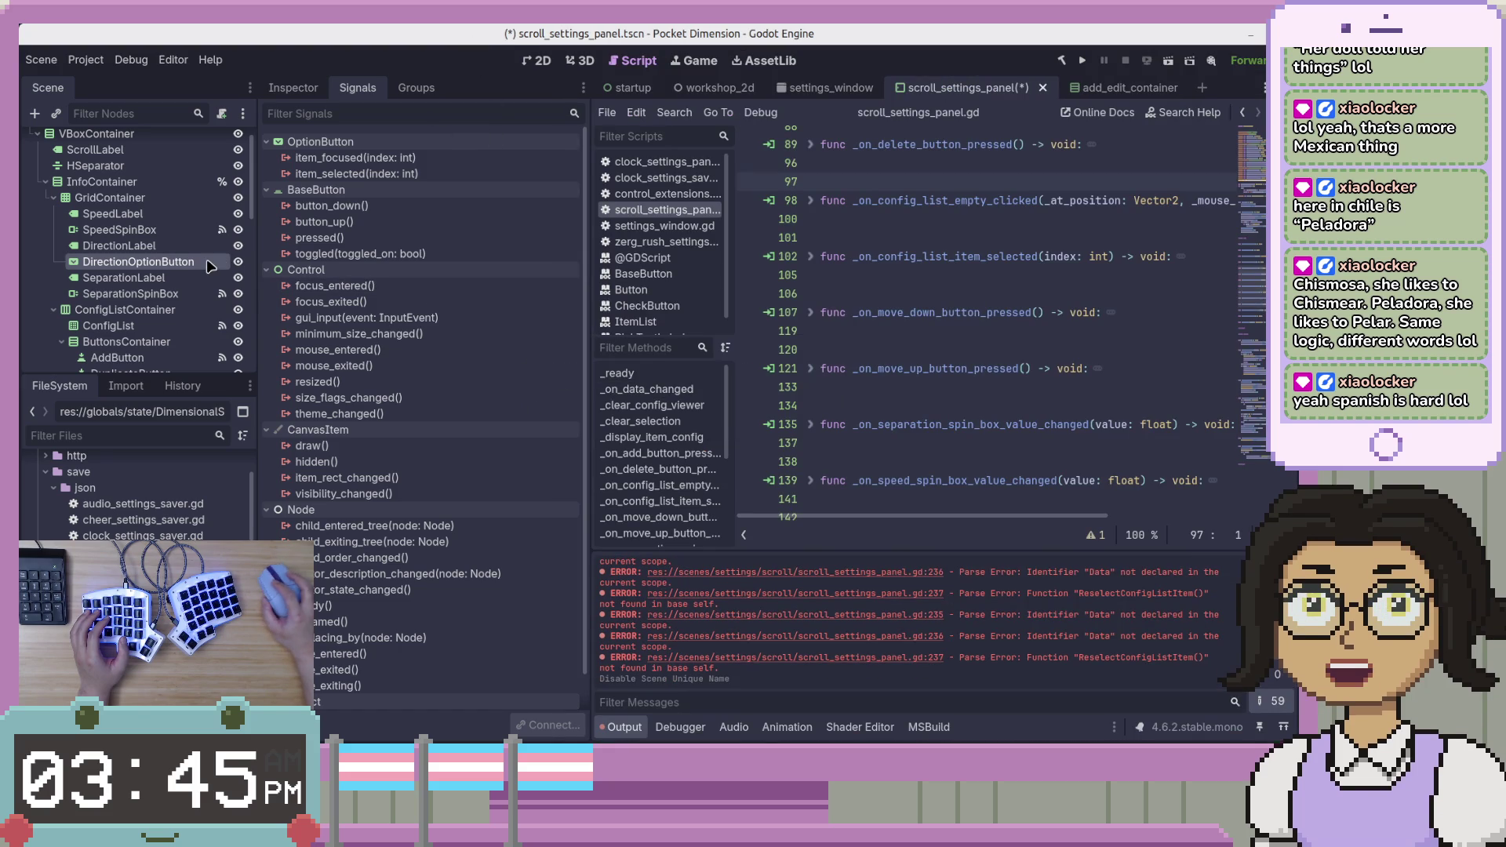
Connect item_selected to a new handler and cut the generated stub from the script's end.
{"action": "double_click", "coordinate": [383, 173]}
{"action": "key", "text": "Return"}
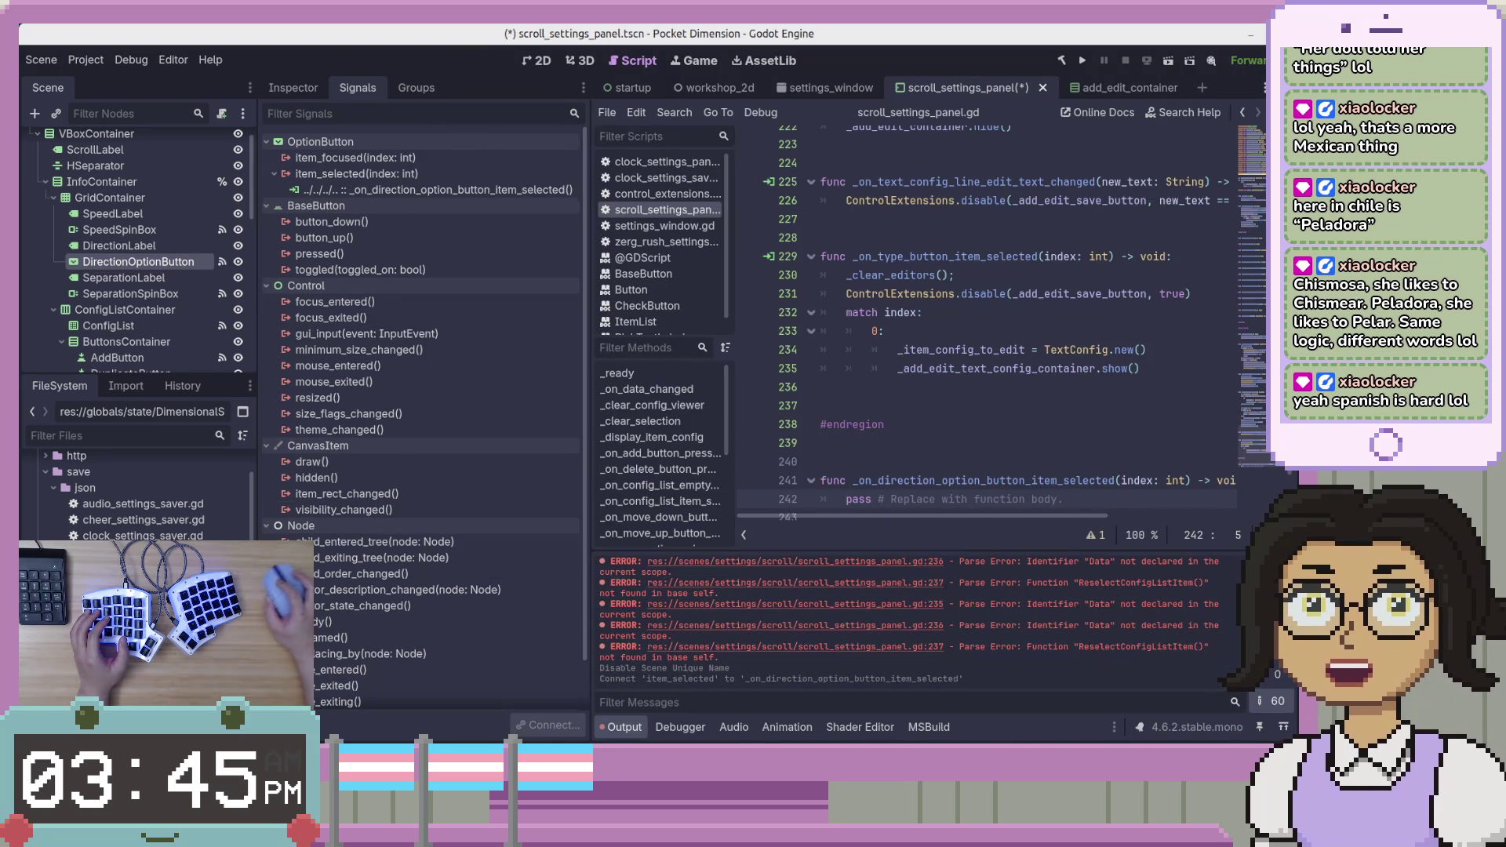
{"action": "scroll", "coordinate": [1042, 469], "scroll_direction": "down", "scroll_amount": 1}
{"action": "mouse_move", "coordinate": [1076, 445]}
{"action": "left_mouse_down"}
{"action": "mouse_move", "coordinate": [902, 367]}
{"action": "mouse_move", "coordinate": [894, 384]}
{"action": "left_mouse_up"}
{"action": "key", "text": "ctrl+x"}
Paste the stub after _on_delete_button_pressed and tidy the blank lines around it.
{"action": "scroll", "coordinate": [895, 384], "scroll_direction": "up", "scroll_amount": 20}
{"action": "scroll", "coordinate": [812, 322], "scroll_direction": "down", "scroll_amount": 8}
{"action": "scroll", "coordinate": [812, 322], "scroll_direction": "up", "scroll_amount": 6}
{"action": "scroll", "coordinate": [814, 327], "scroll_direction": "down", "scroll_amount": 5}
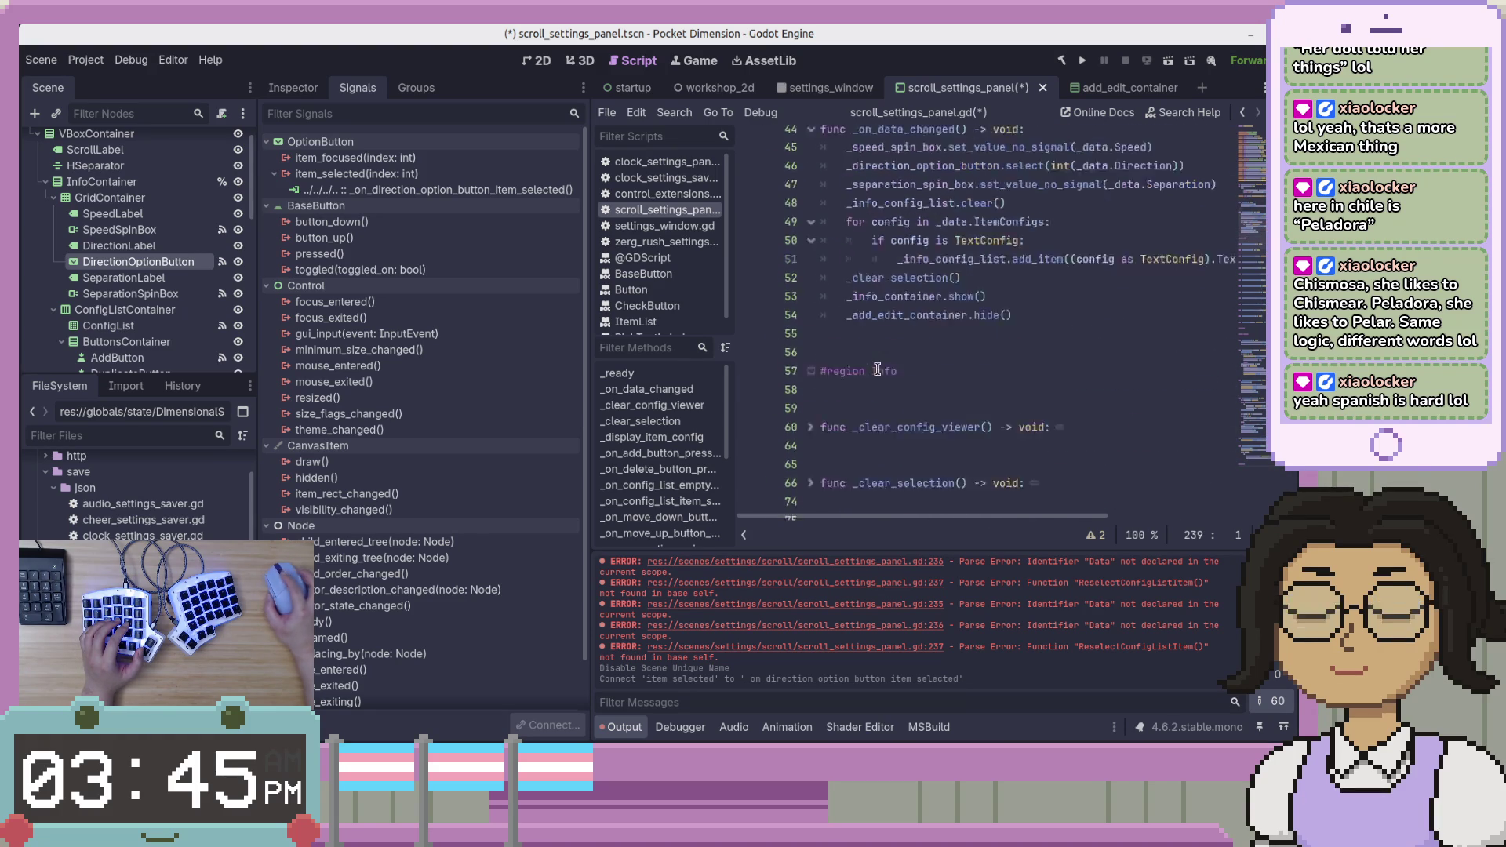
{"action": "left_click", "coordinate": [1099, 368]}
{"action": "scroll", "coordinate": [1100, 372], "scroll_direction": "down", "scroll_amount": 5}
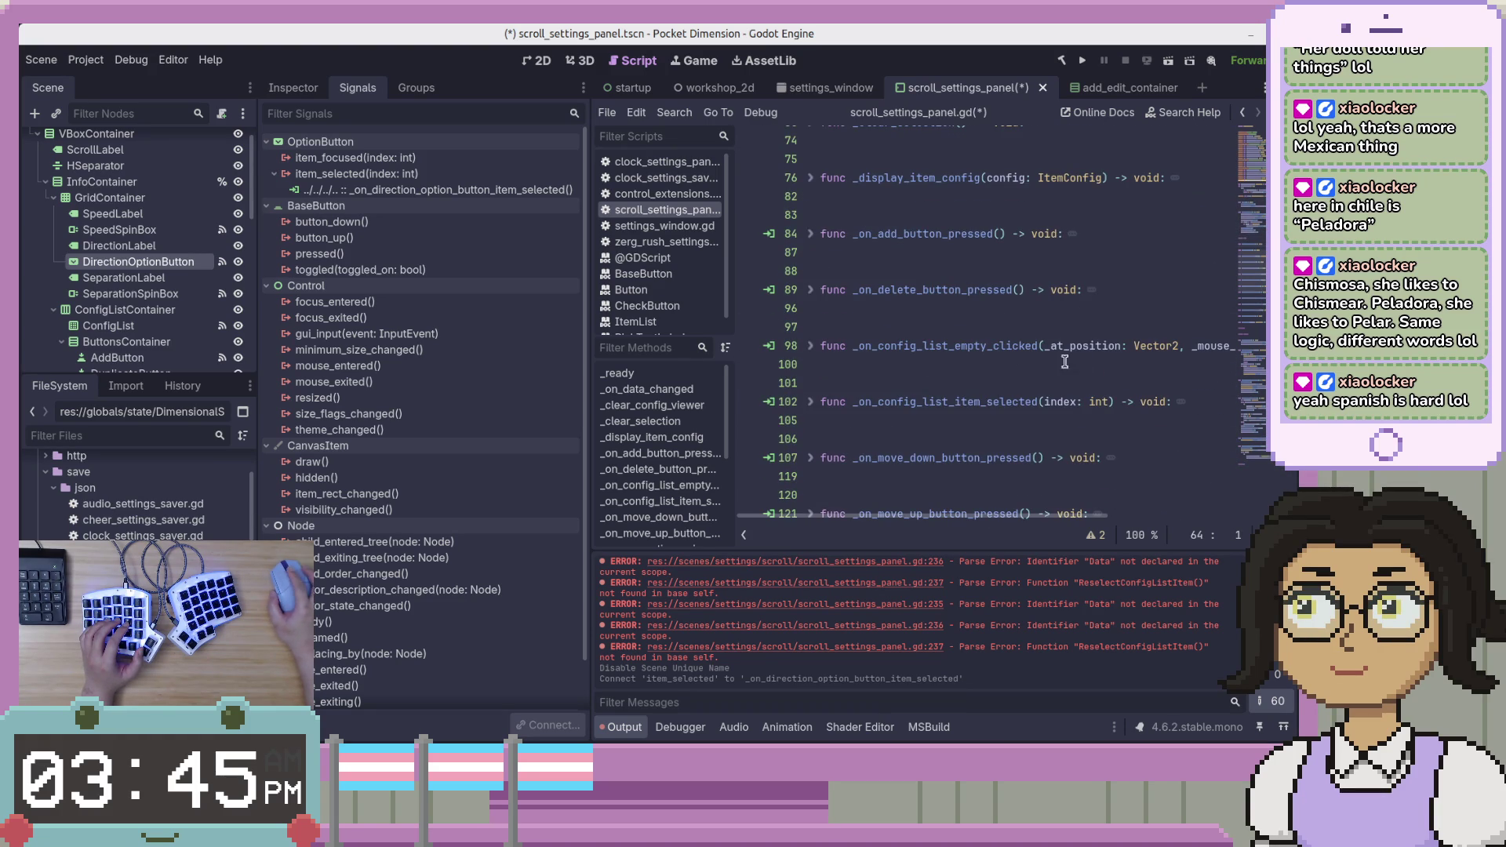
{"action": "left_click", "coordinate": [916, 310]}
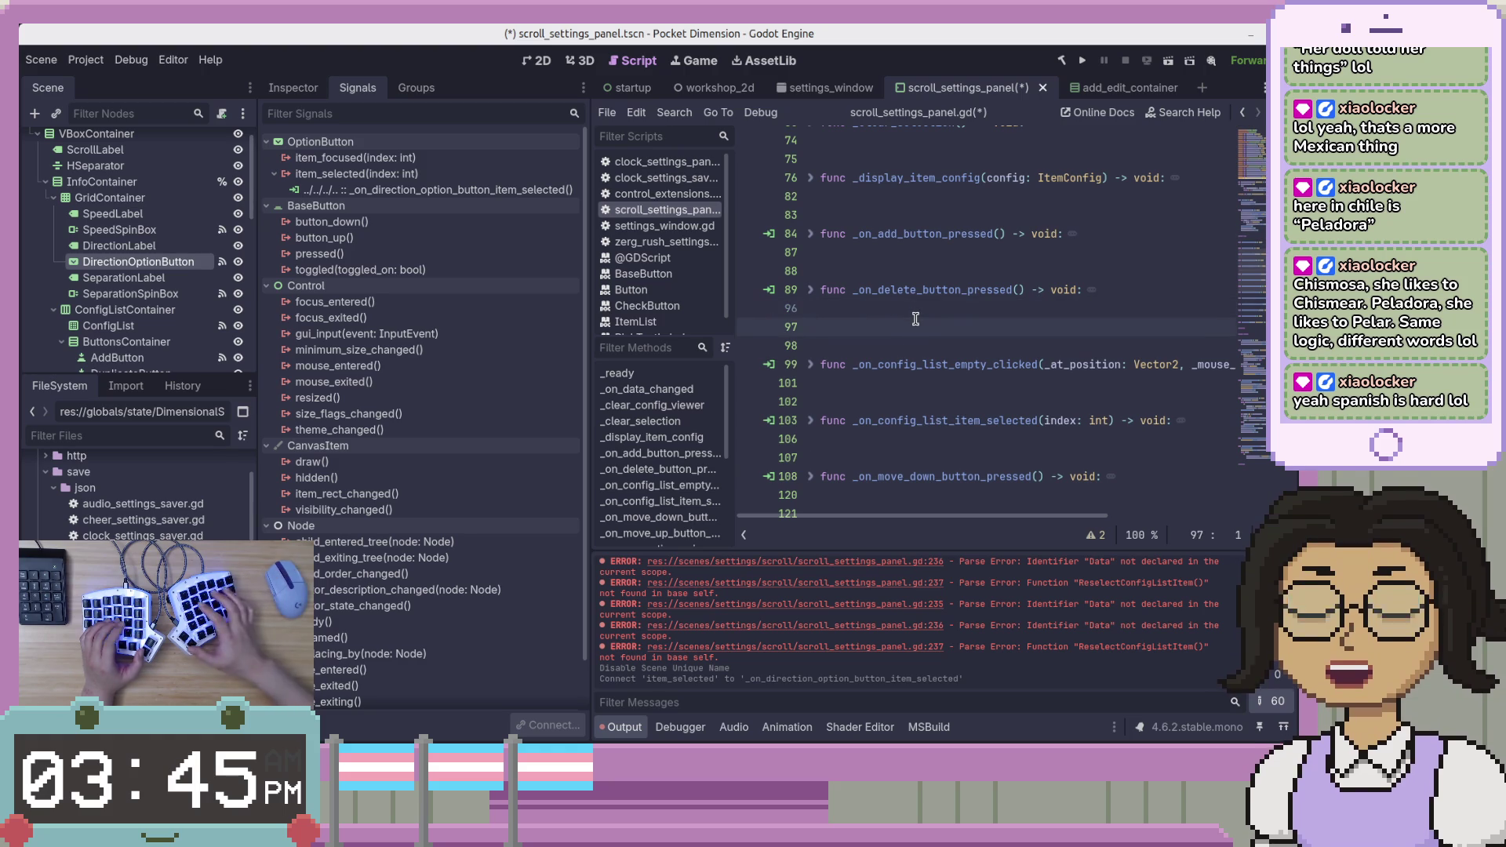
{"action": "key", "text": "ctrl+v"}
{"action": "key", "text": "Up"}
{"action": "key", "text": "Up"}
{"action": "key", "text": "Up"}
{"action": "key", "text": "BackSpace"}
{"action": "key", "text": "BackSpace"}
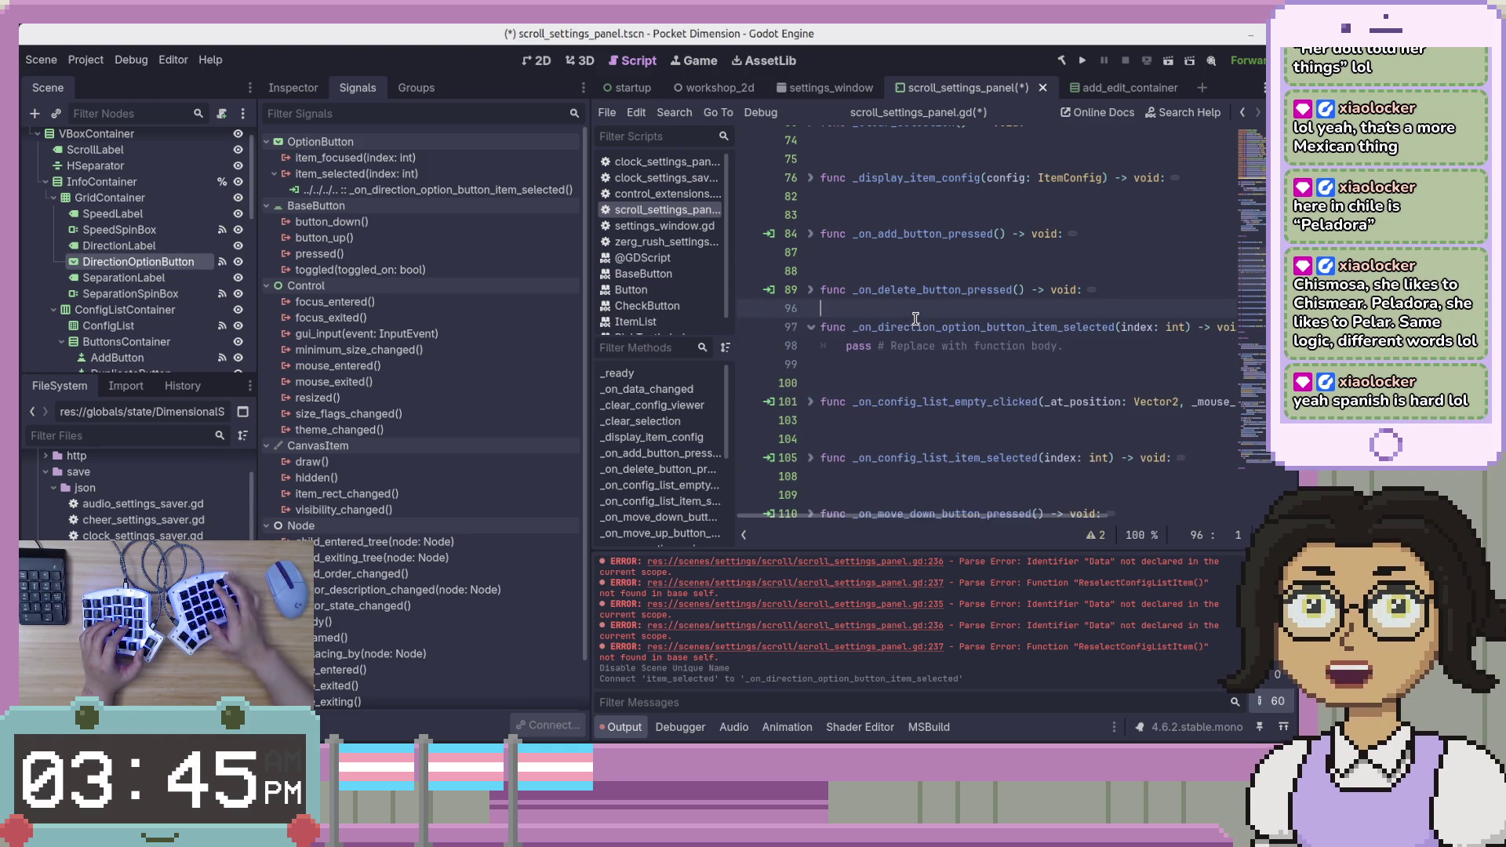
{"action": "key", "text": "Return"}
{"action": "key", "text": "Return"}
{"action": "key", "text": "Down"}
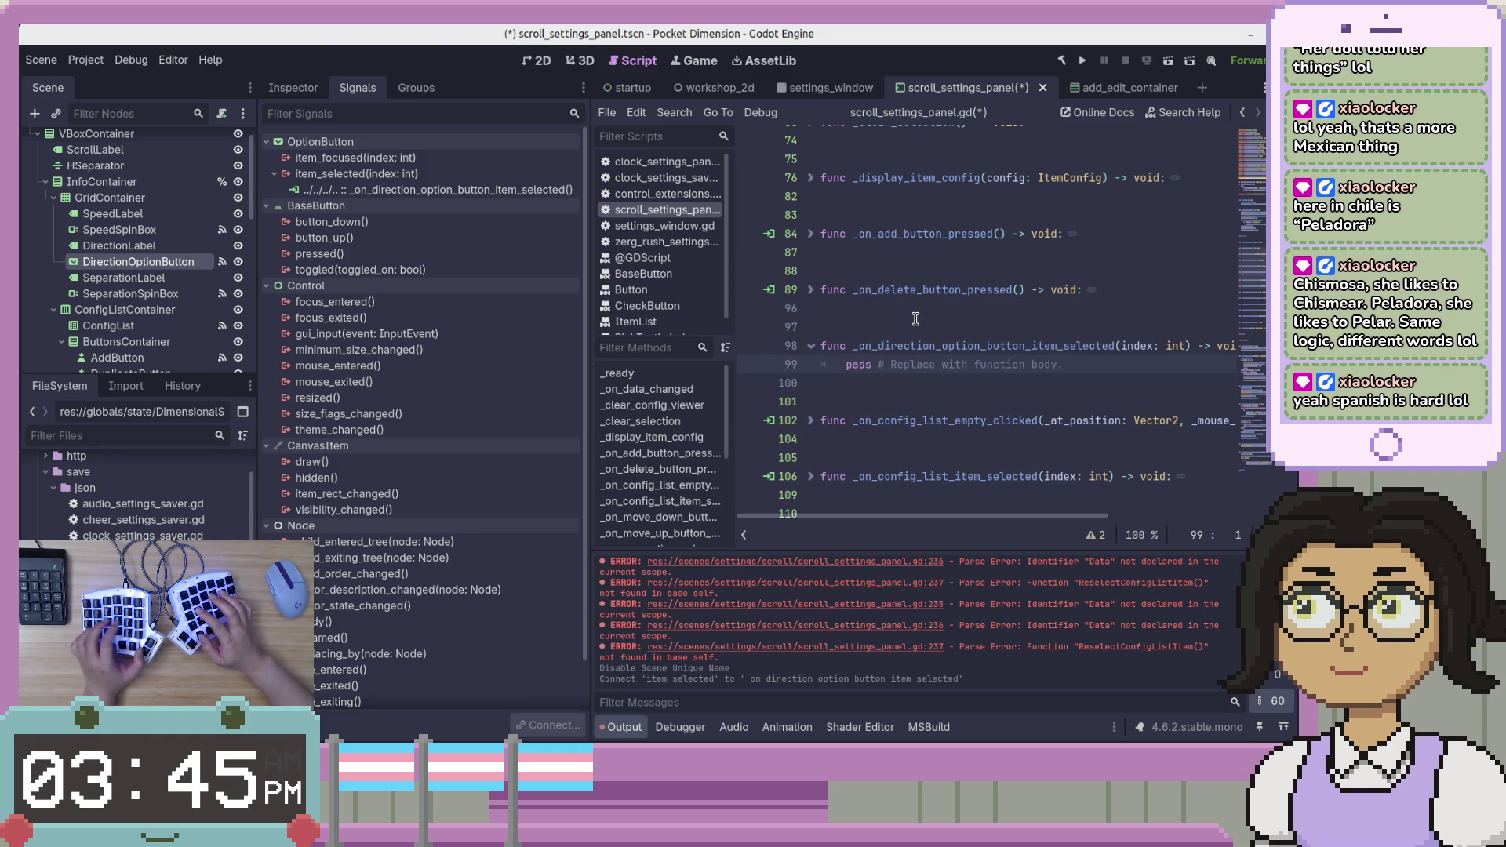
{"action": "key", "text": "alt+Tab"}
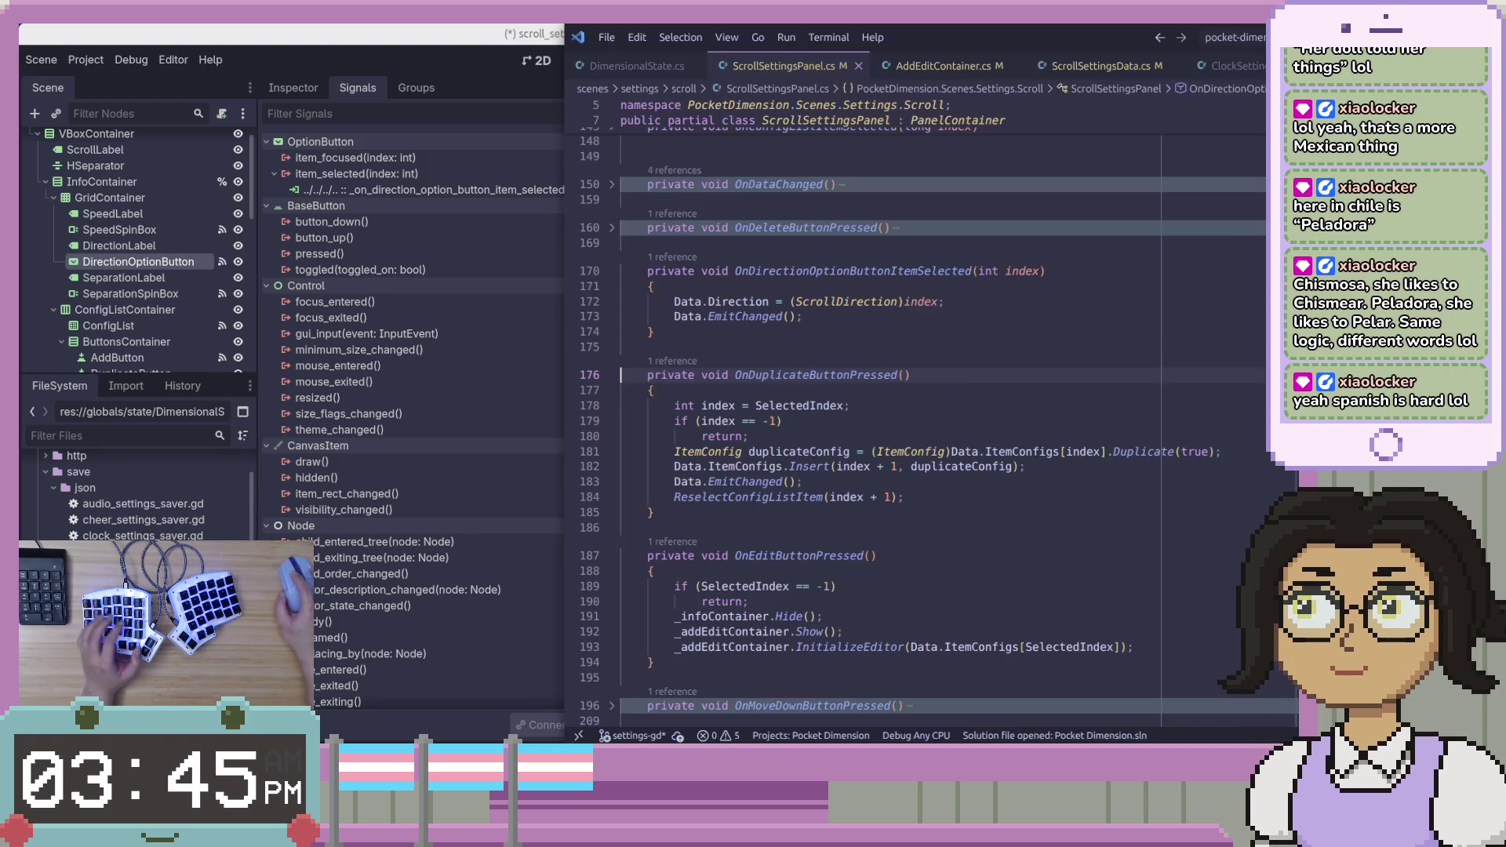
Copy the two direction-handler body lines from the C# file into the GDScript handler and fix their indentation.
{"action": "left_click", "coordinate": [933, 395]}
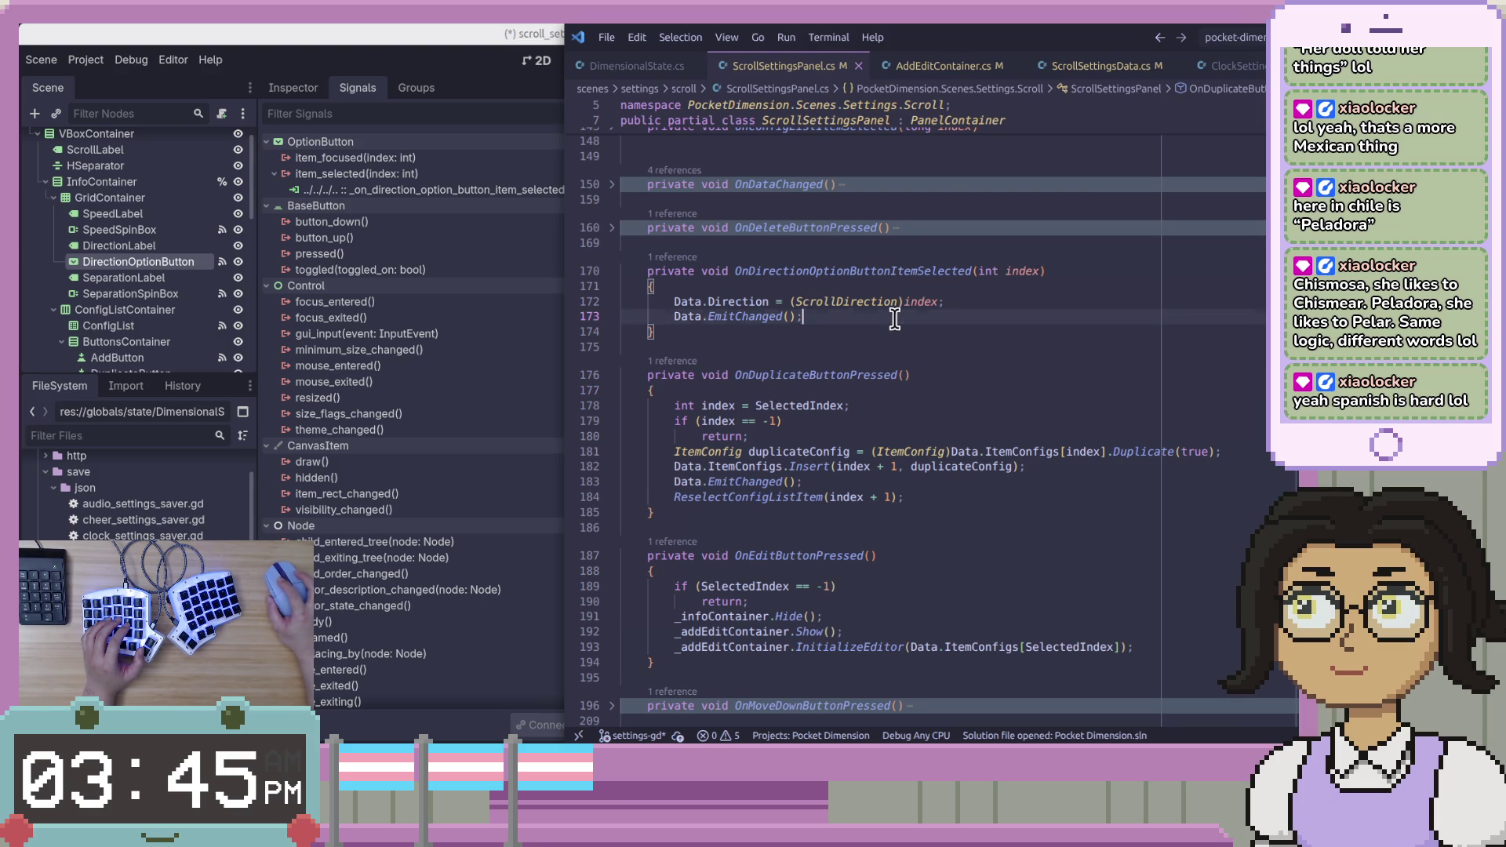
{"action": "left_click_drag", "start_coordinate": [804, 317], "coordinate": [670, 303]}
{"action": "key", "text": "ctrl+c"}
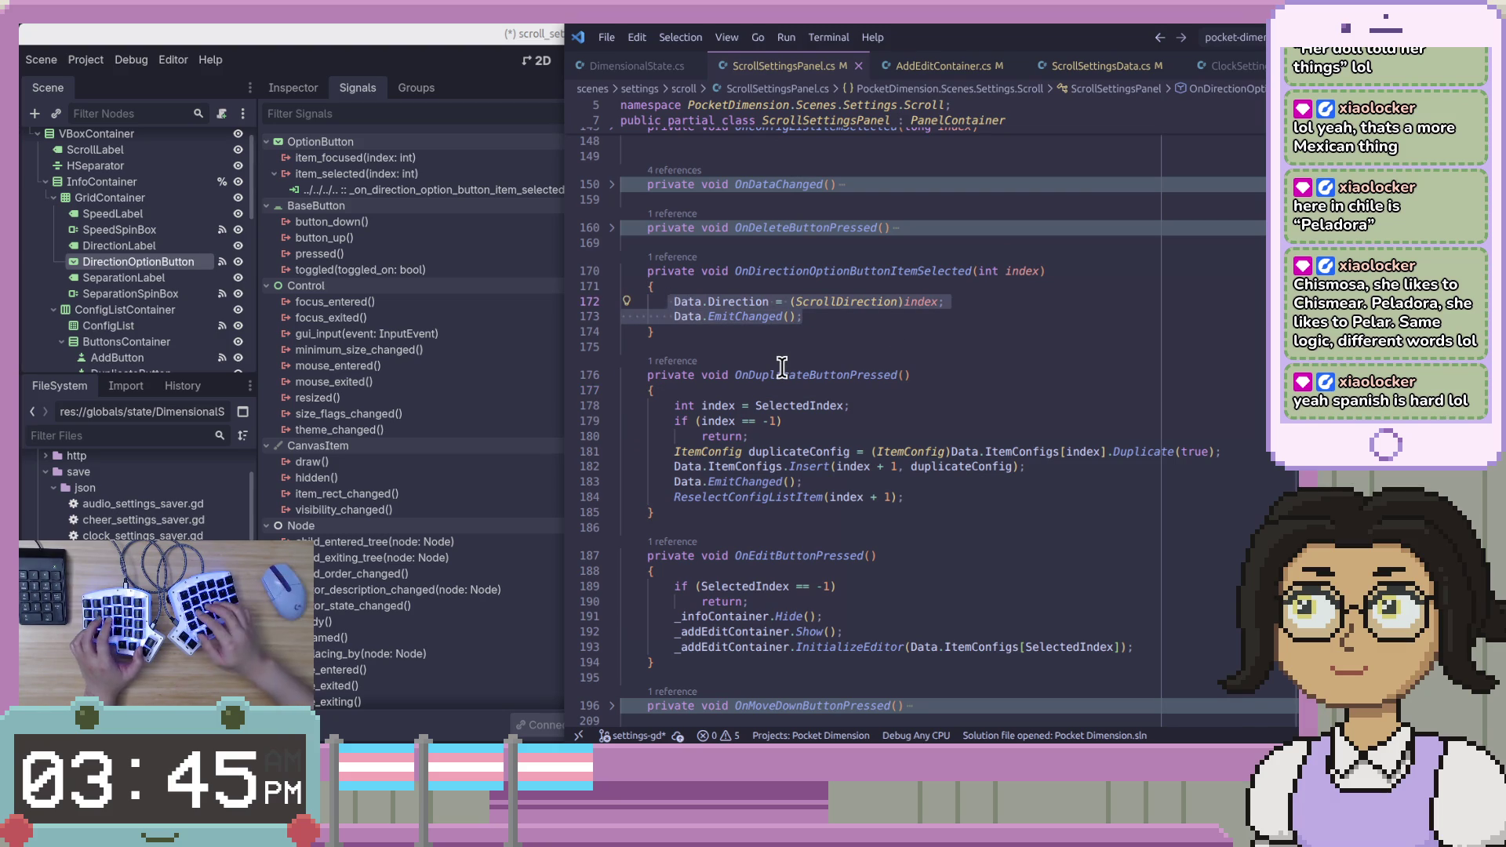
{"action": "key", "text": "BackSpace"}
{"action": "key", "text": "ctrl+z"}
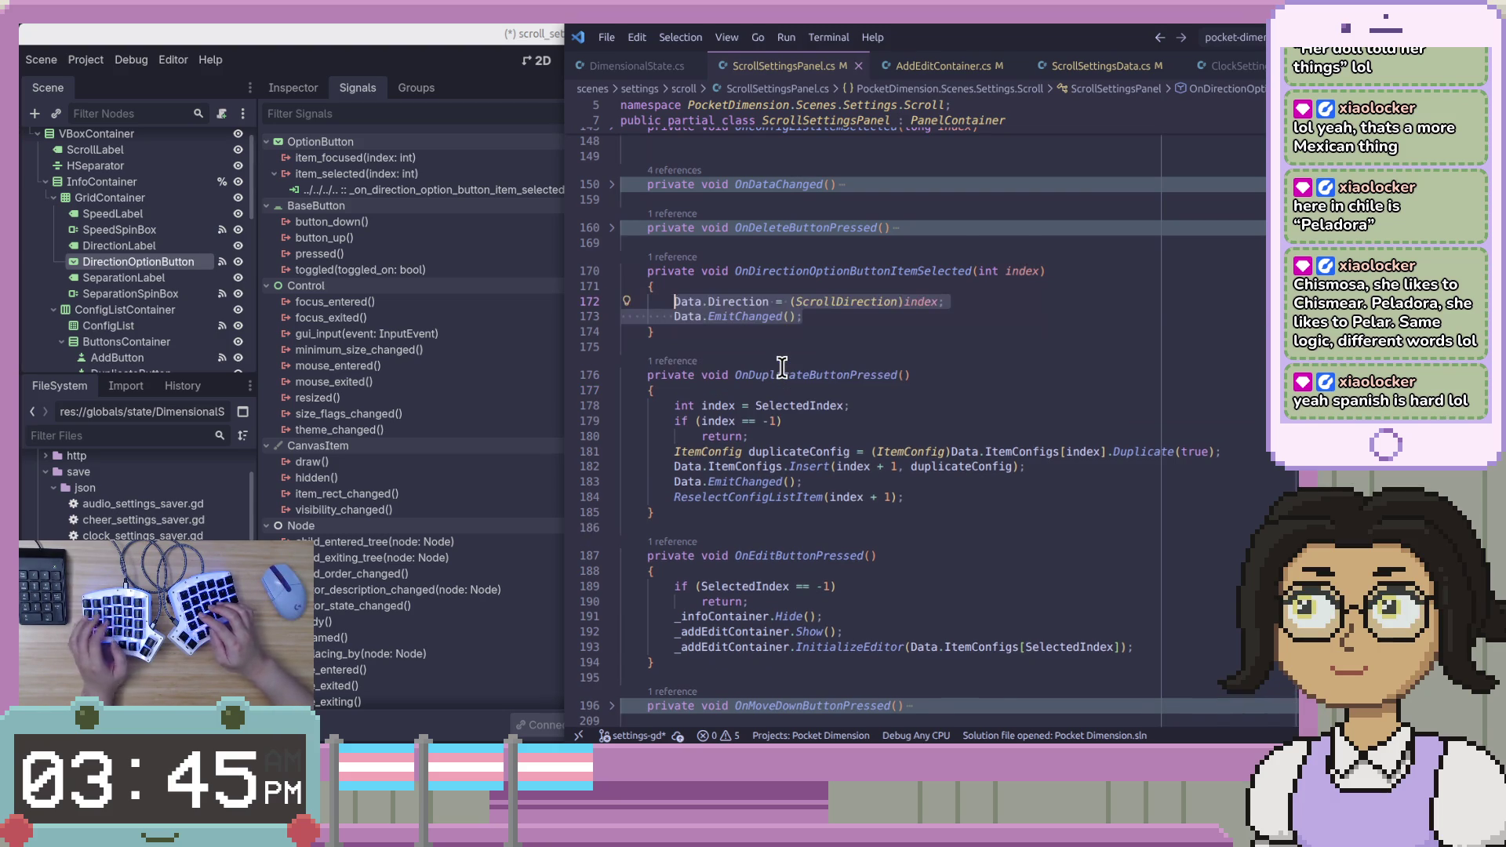
{"action": "key", "text": "alt+Tab"}
{"action": "key", "text": "ctrl+v"}
{"action": "key", "text": "Home"}
{"action": "key", "text": "Delete"}
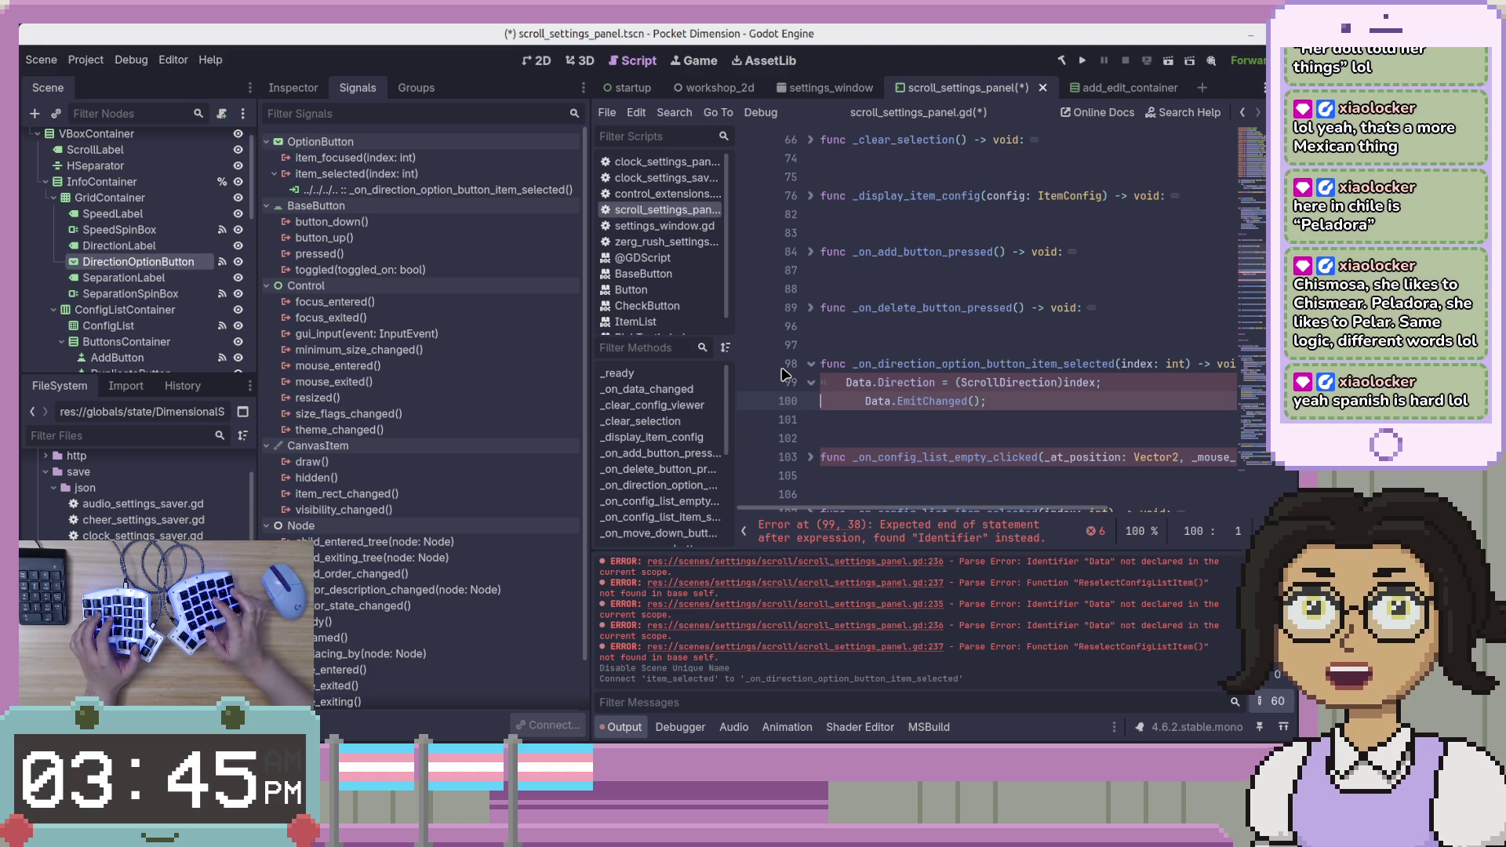
{"action": "key", "text": "Delete"}
{"action": "key", "text": "Home"}
Rename both Data references to _data and delete the (ScrollDirection) cast.
{"action": "key", "text": "Up"}
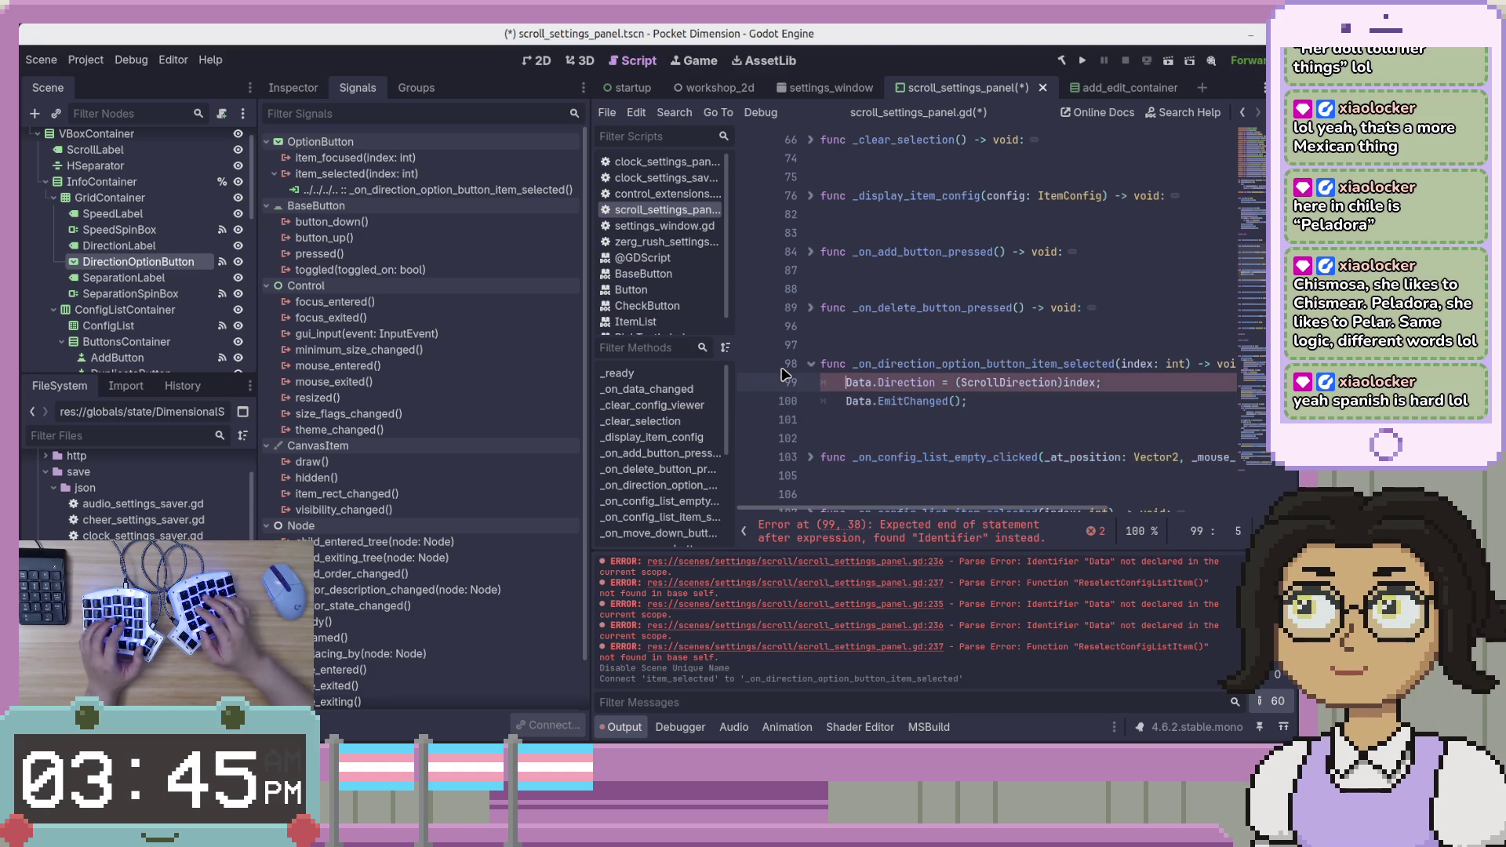
{"action": "key", "text": "Left"}
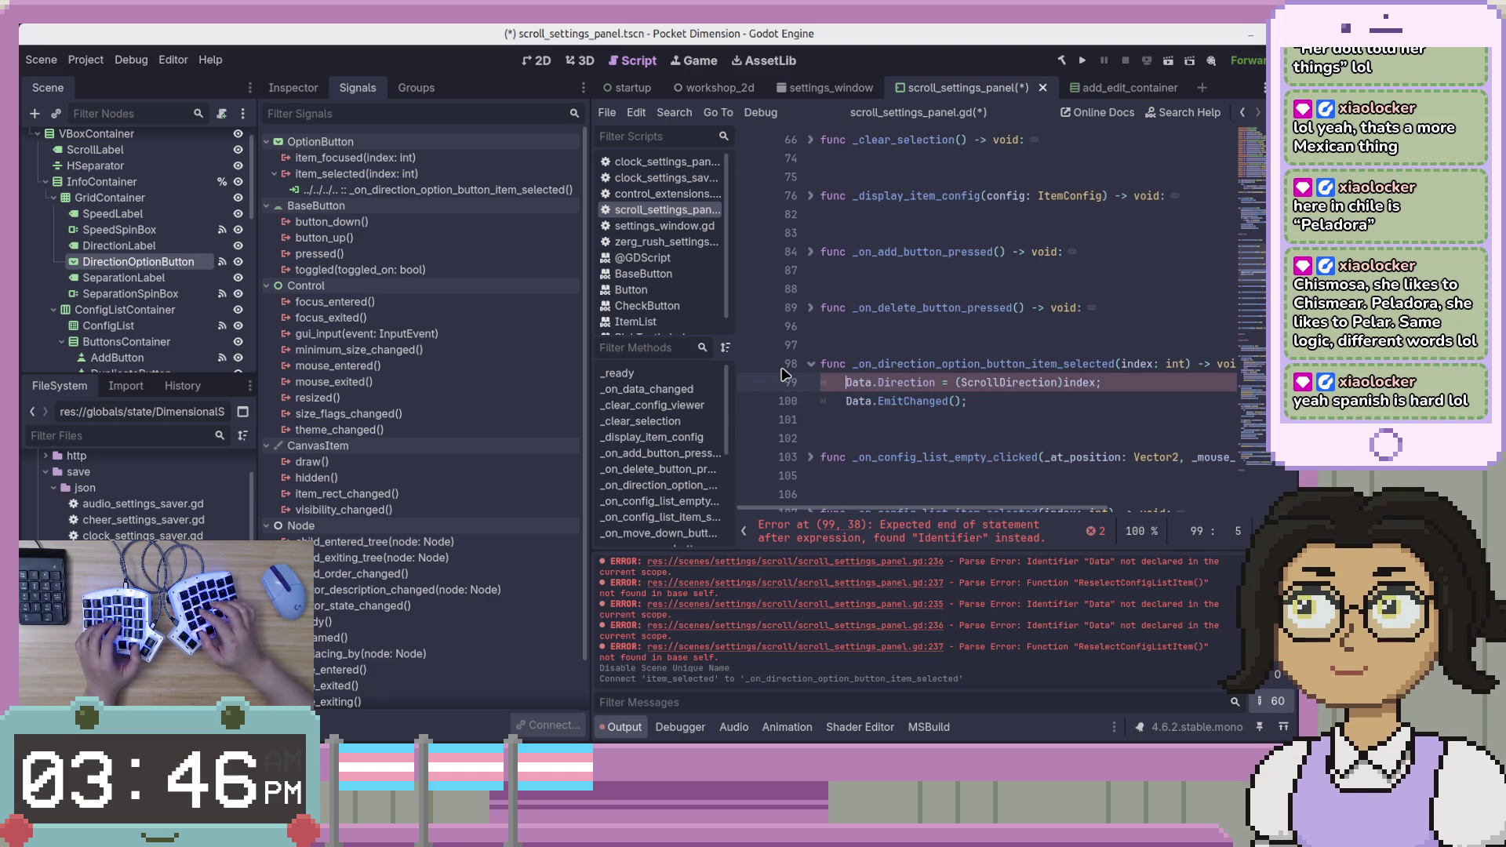
{"action": "key", "text": "Left"}
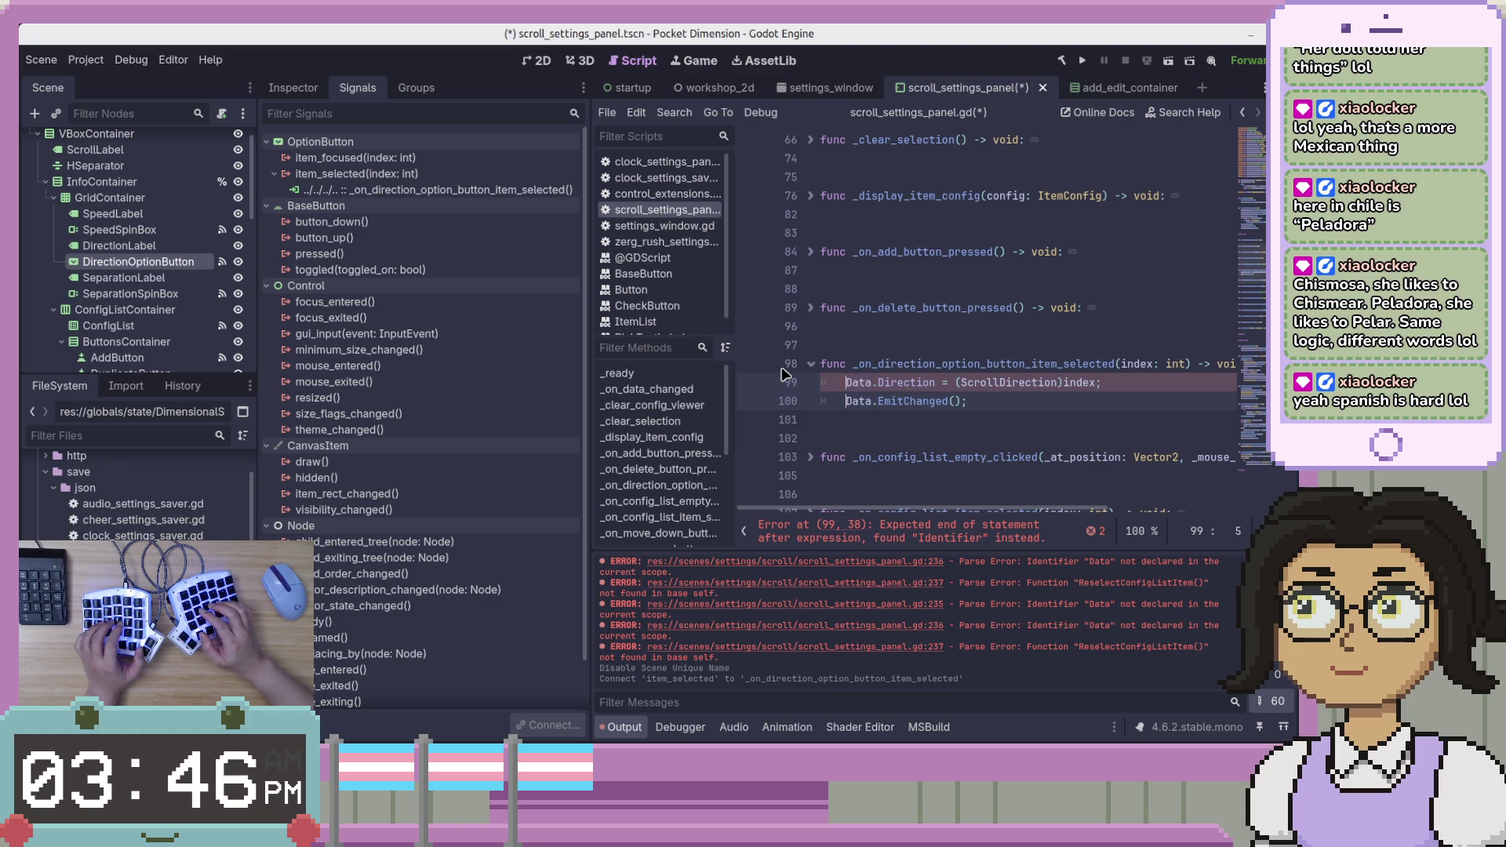
{"action": "type", "text": "d"}
{"action": "key", "text": "Escape"}
{"action": "key", "text": "End"}
{"action": "key", "text": "Left"}
{"action": "key", "text": "Left"}
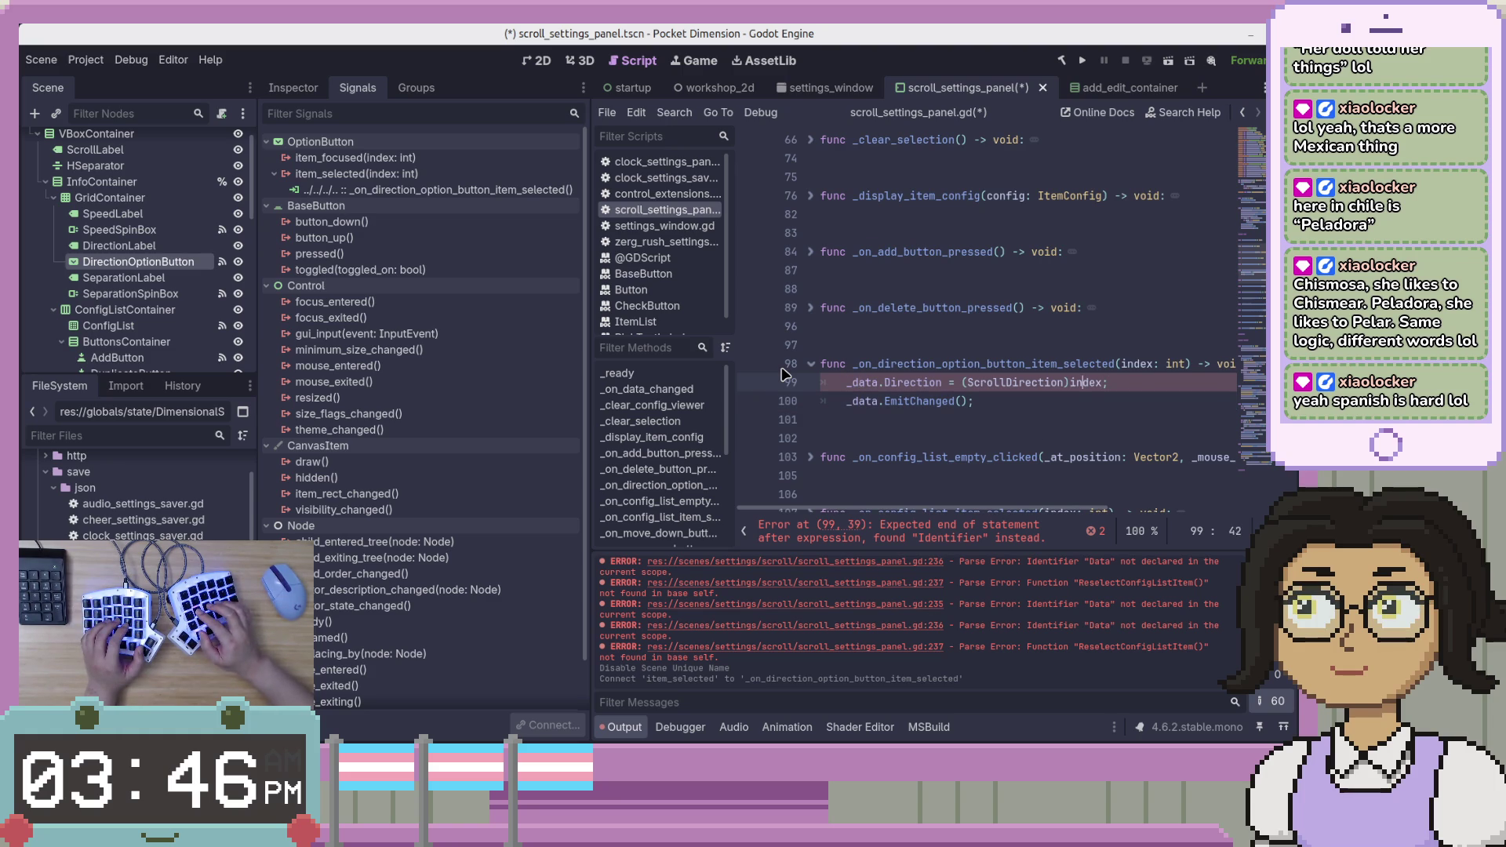
{"action": "key", "text": "ctrl+shift+Left"}
{"action": "key", "text": "ctrl+shift+Left"}
{"action": "key", "text": "BackSpace"}
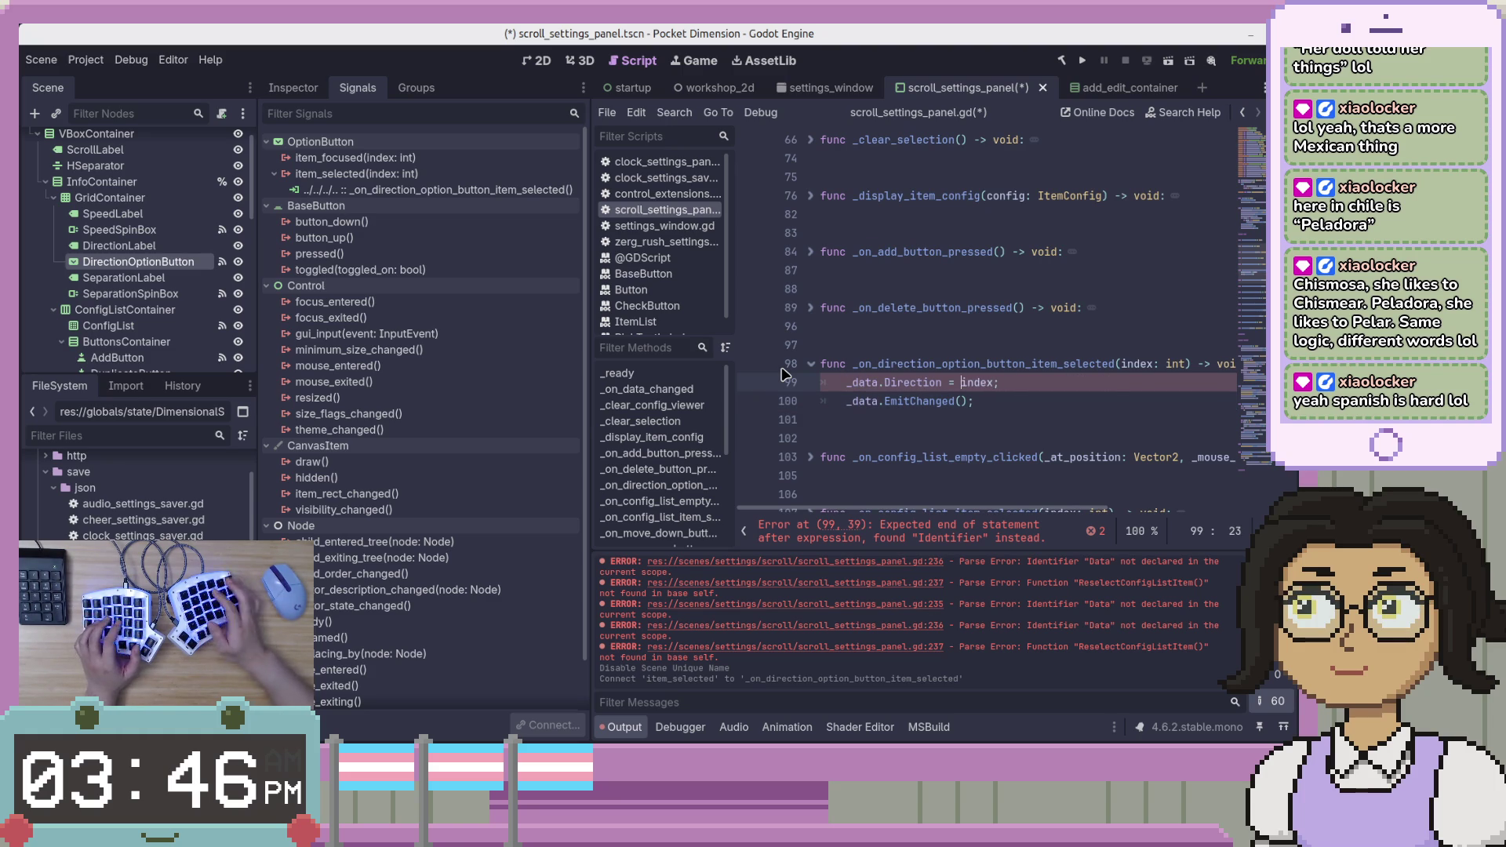
{"action": "key", "text": "ctrl+s"}
Remove the trailing semicolons, change EmitChanged to emit_changed, and save the script.
{"action": "key", "text": "Down"}
{"action": "key", "text": "End"}
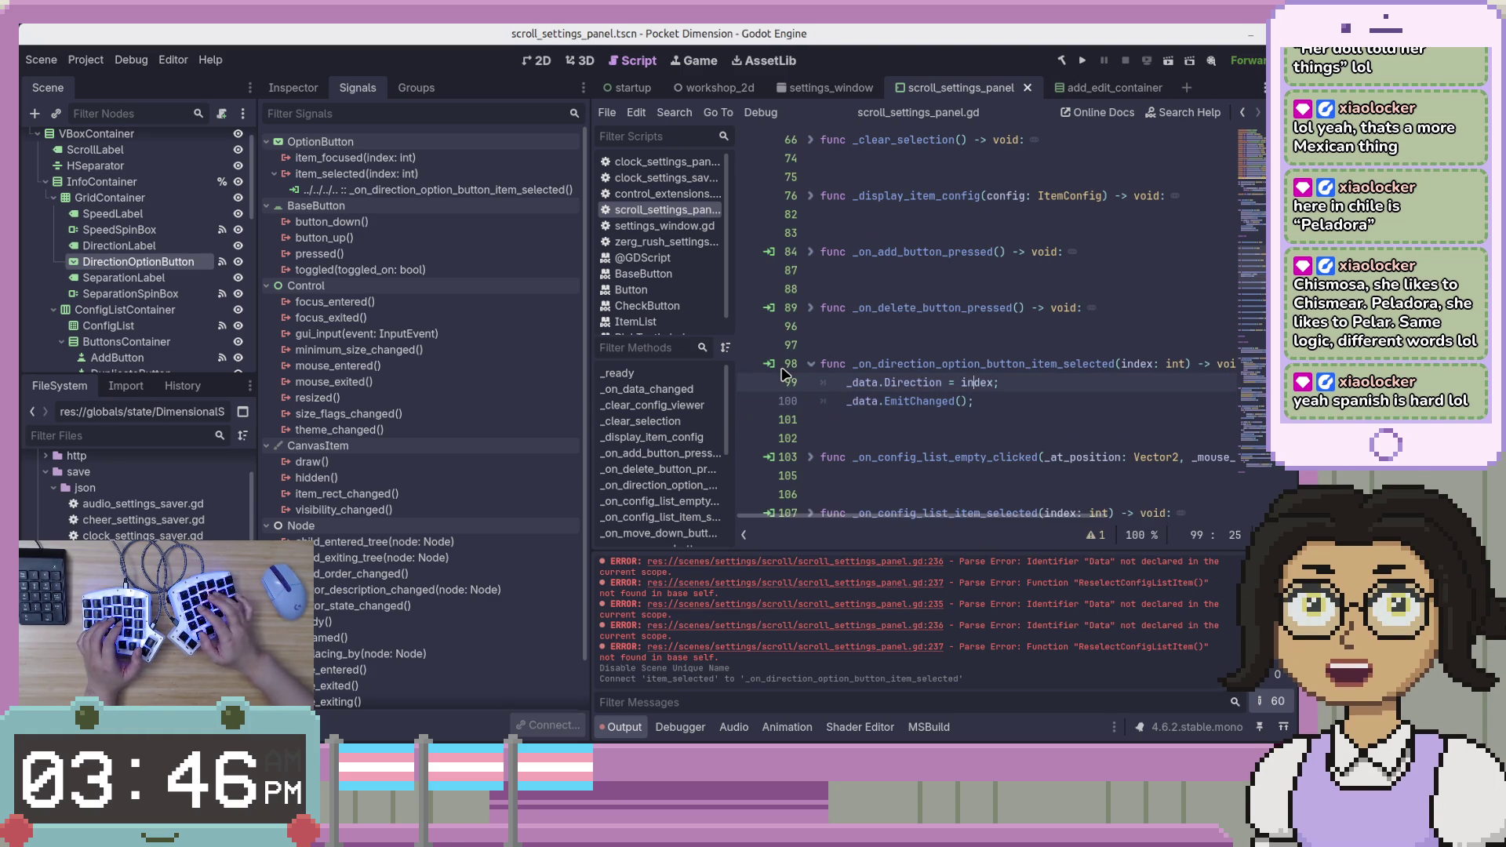
{"action": "key", "text": "Up"}
{"action": "key", "text": "BackSpace"}
{"action": "key", "text": "Down"}
{"action": "key", "text": "BackSpace"}
{"action": "key", "text": "ctrl+Left"}
{"action": "key", "text": "ctrl+shift+Left"}
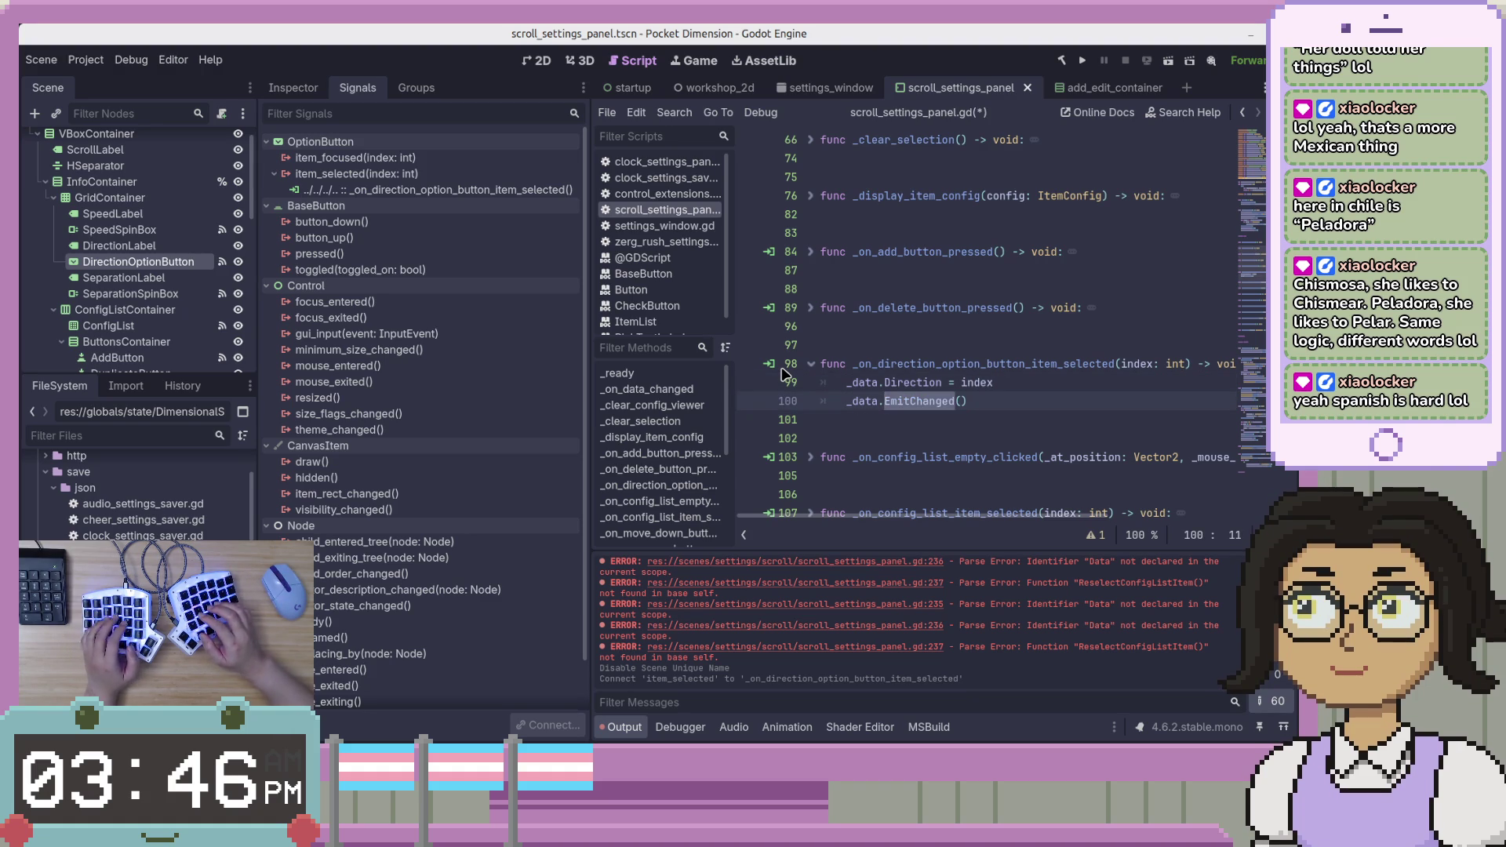
{"action": "type", "text": "emit"}
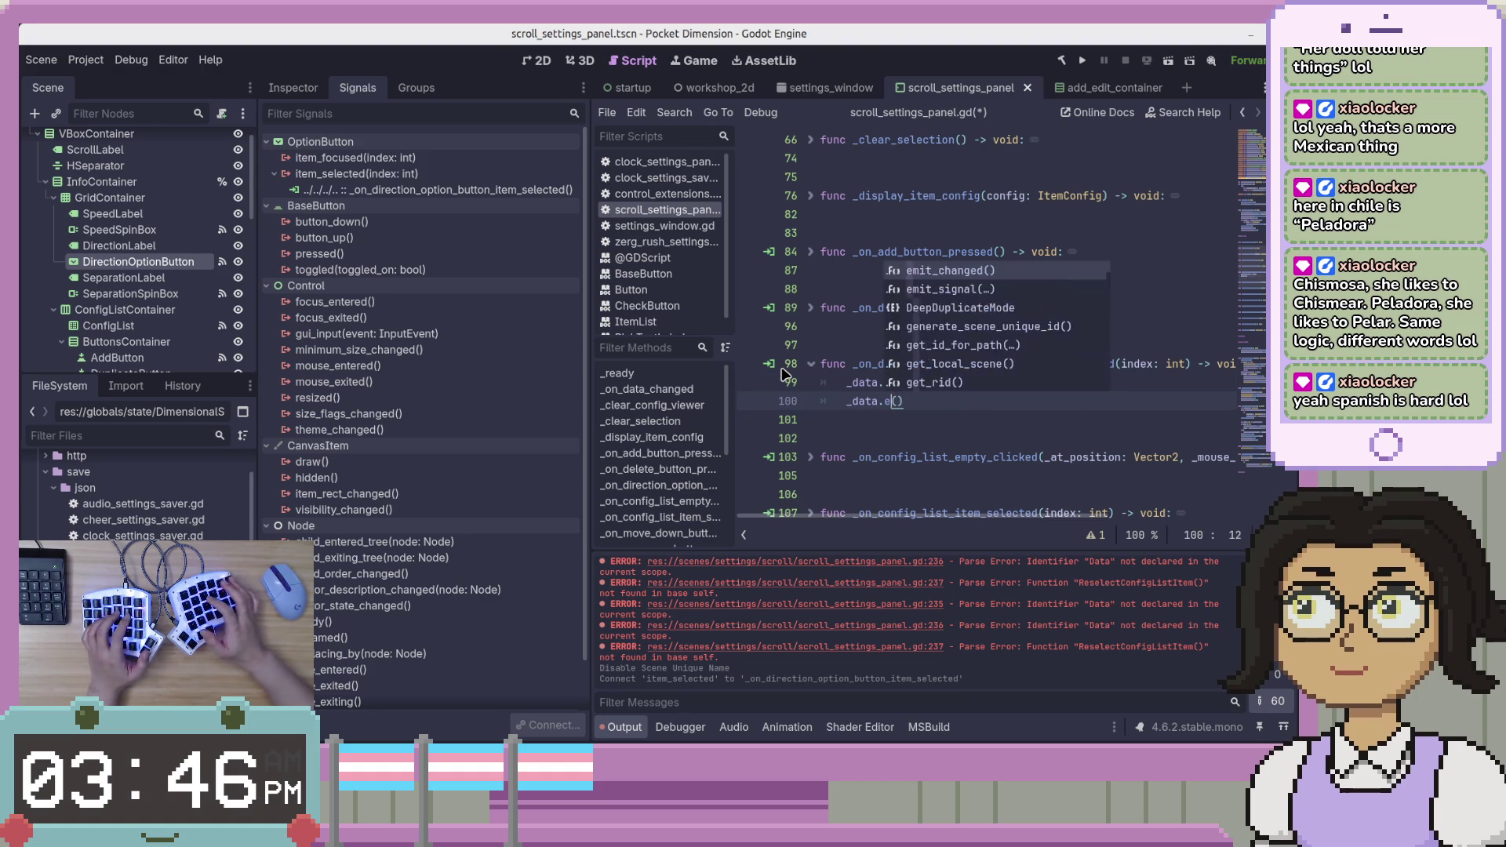
{"action": "type", "text": "_changed"}
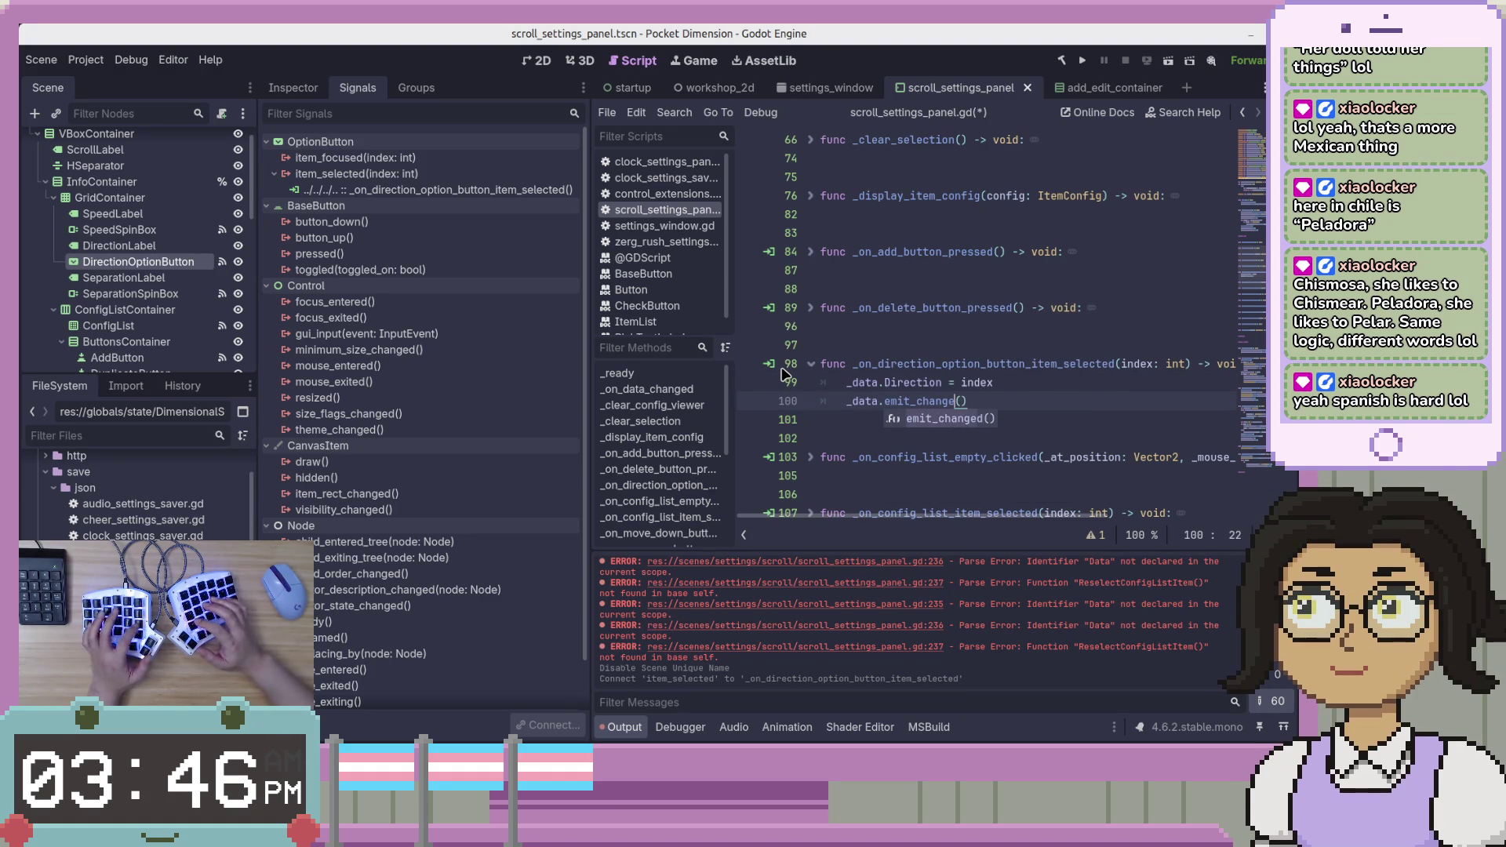
{"action": "key", "text": "ctrl+s"}
{"action": "left_click", "coordinate": [1074, 423]}
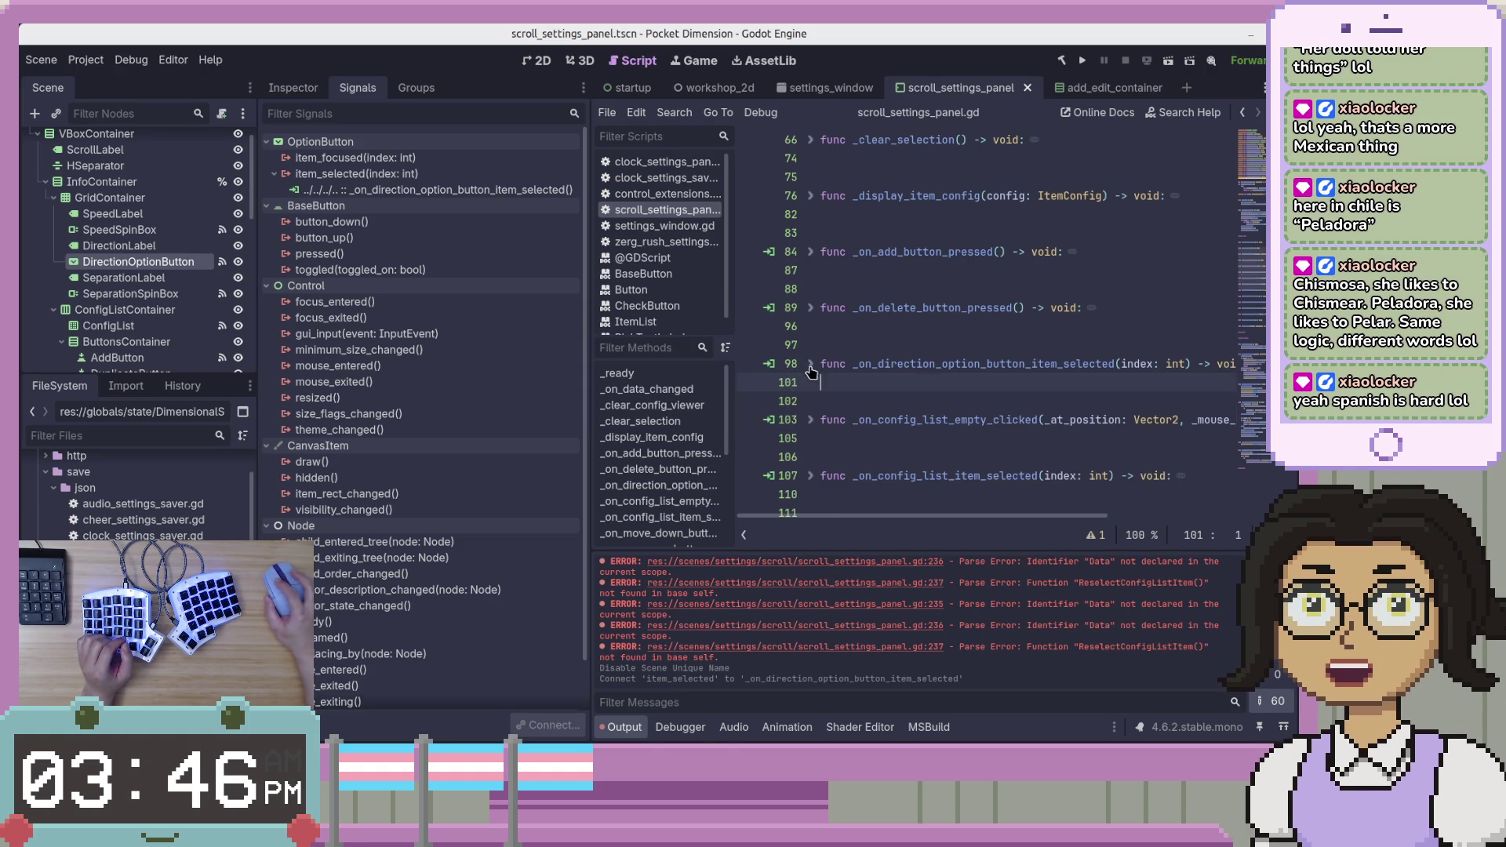
{"action": "key", "text": "alt+Tab"}
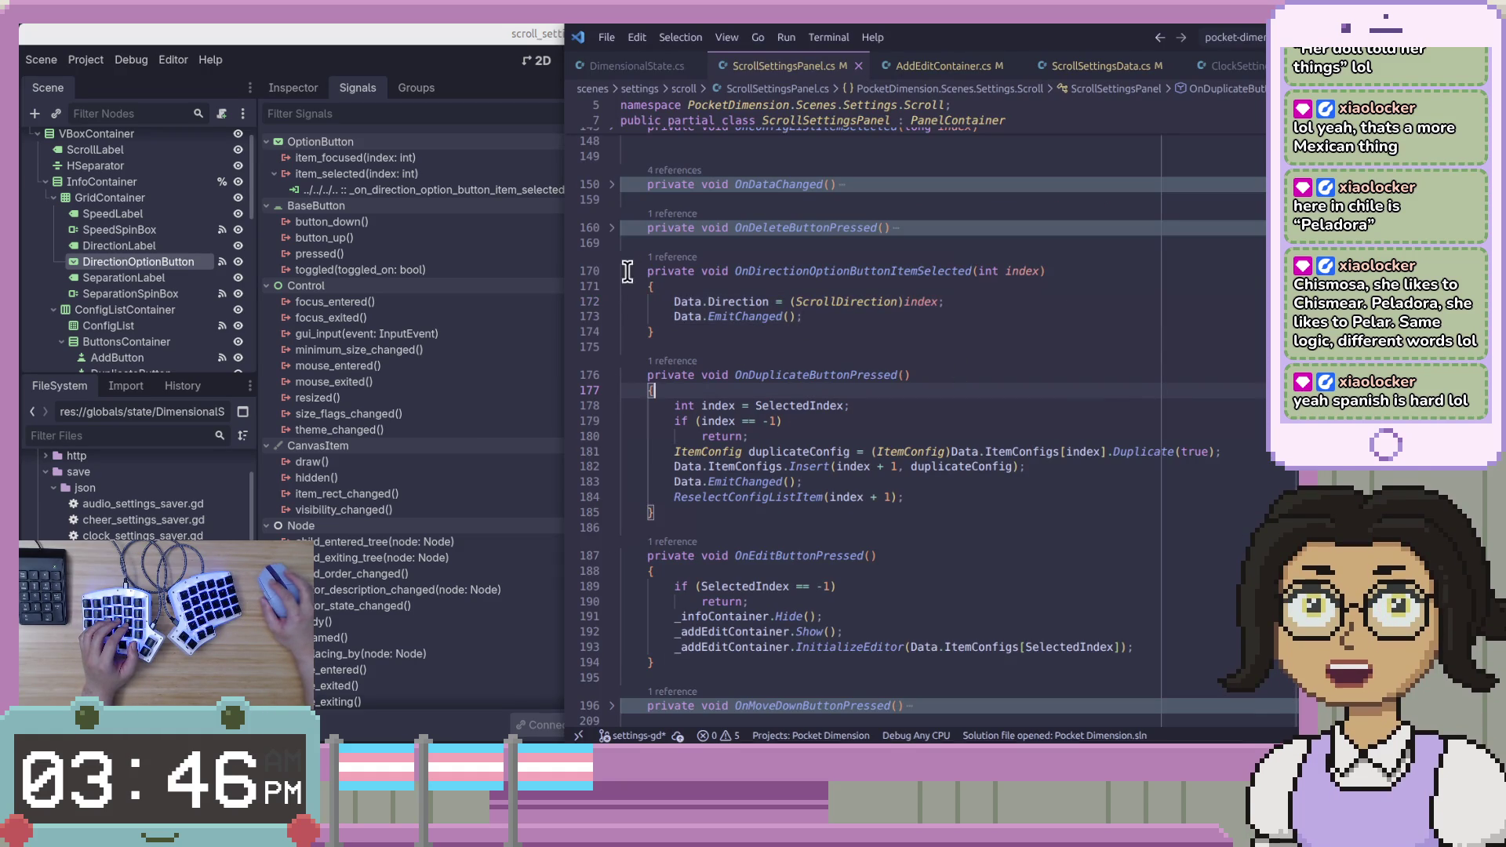
Review the C# duplicate button handler's code in VS Code.
{"action": "left_click", "coordinate": [612, 271]}
{"action": "left_click", "coordinate": [1025, 342]}
{"action": "scroll", "coordinate": [1029, 382], "scroll_direction": "down", "scroll_amount": 1}
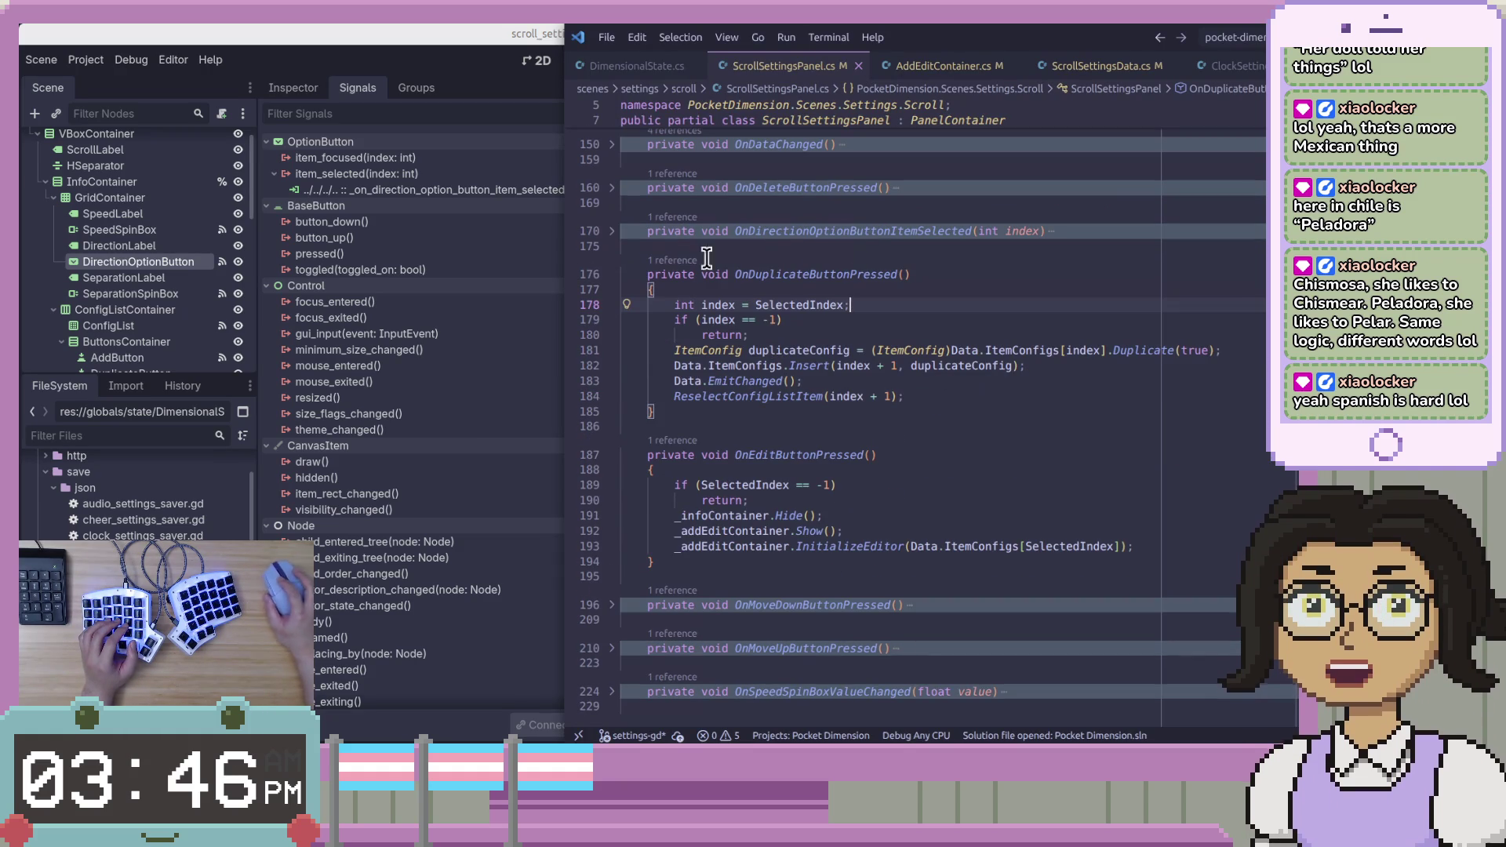
{"action": "scroll", "coordinate": [134, 298], "scroll_direction": "down", "scroll_amount": 5}
Connect DuplicateButton's pressed() signal from the Node > Signals list to _on_duplicate_button_pressed.
{"action": "left_click", "coordinate": [160, 230]}
{"action": "right_click", "coordinate": [163, 234]}
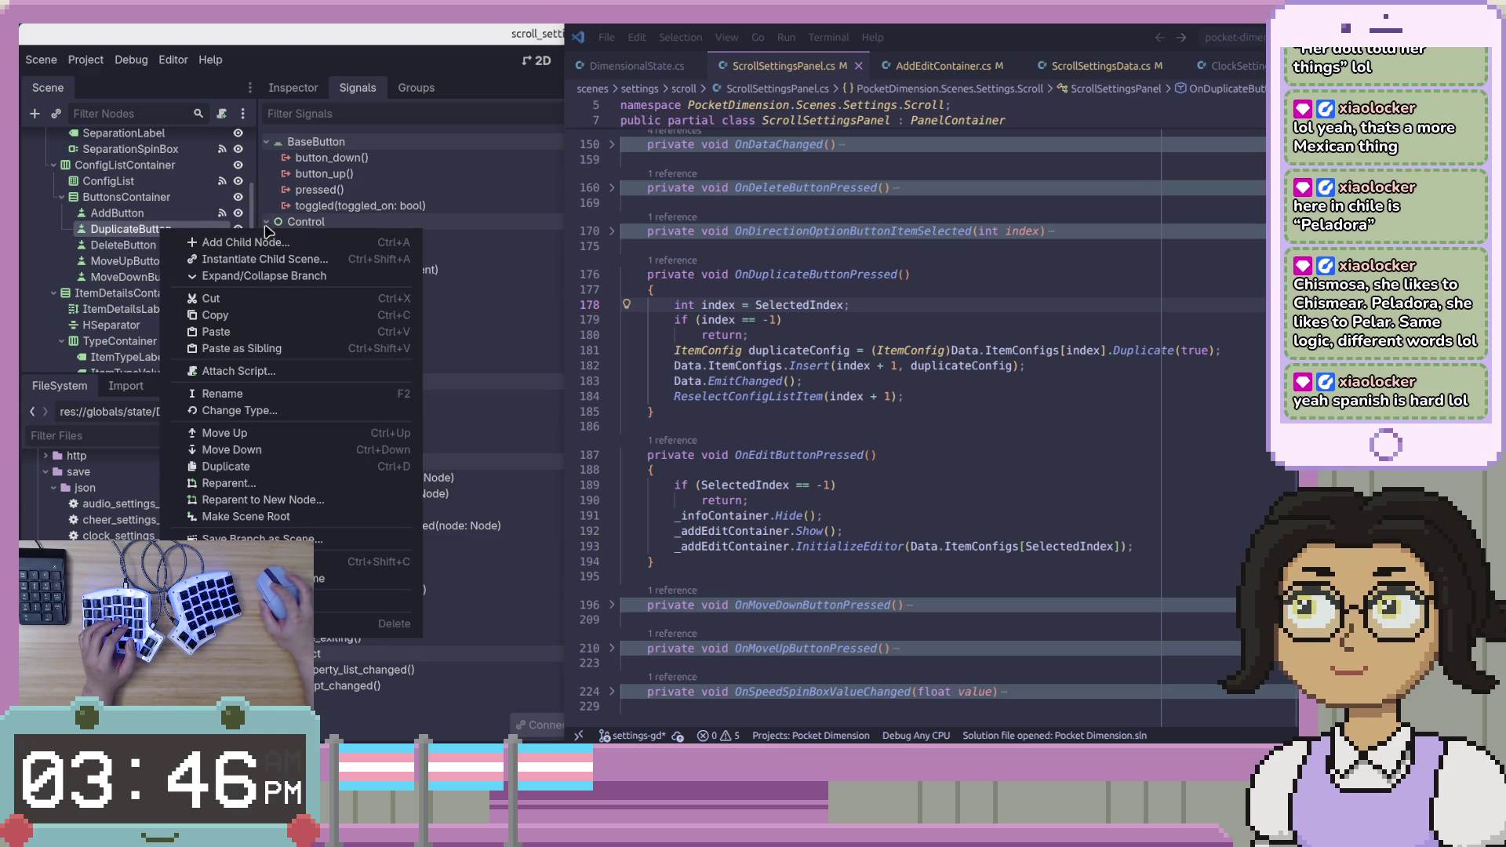
{"action": "double_click", "coordinate": [386, 191]}
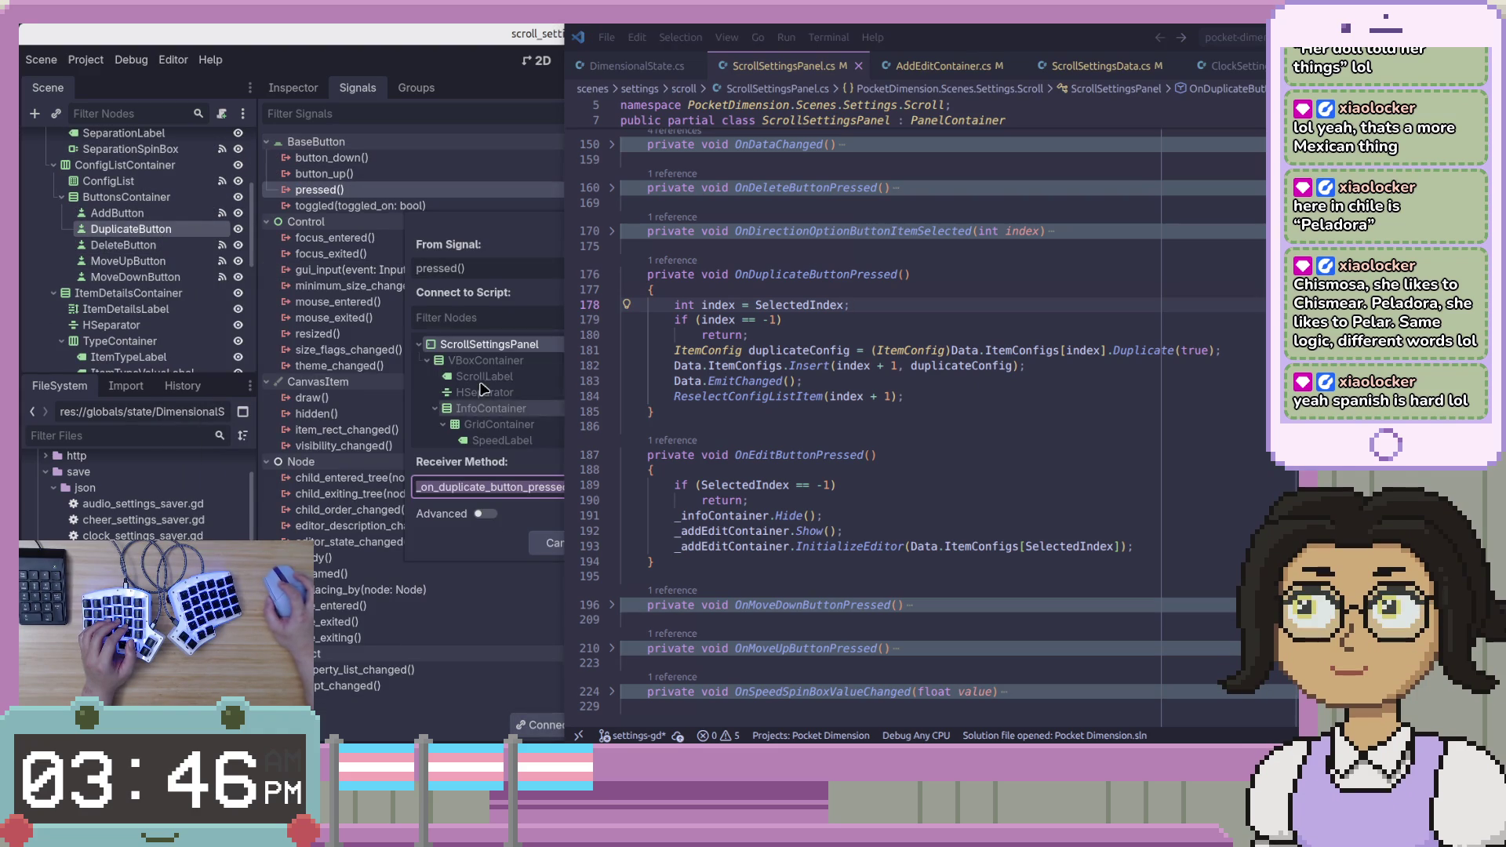
{"action": "left_click", "coordinate": [522, 111]}
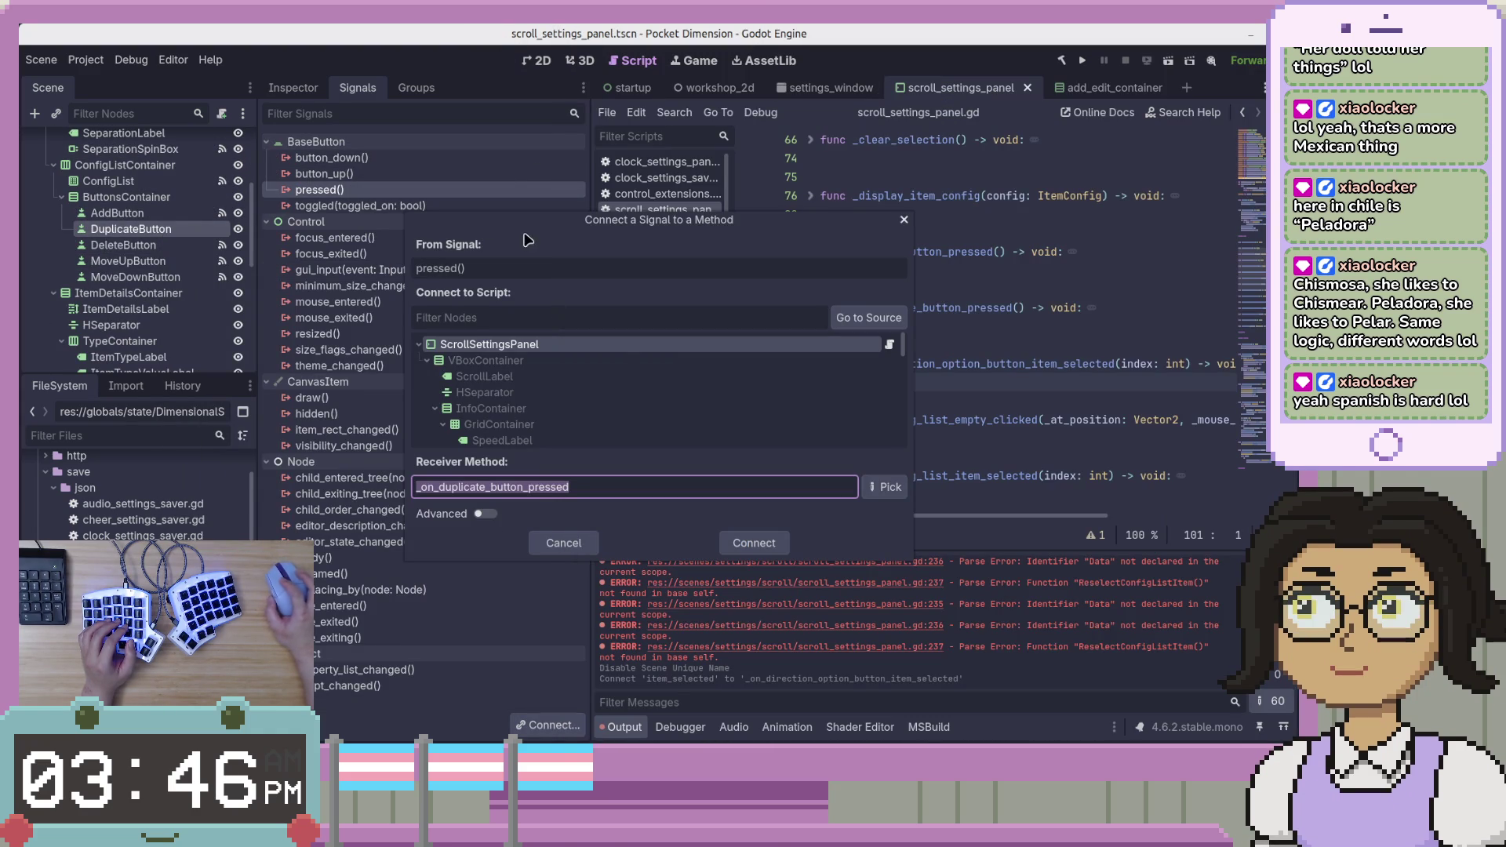
{"action": "left_click", "coordinate": [754, 541]}
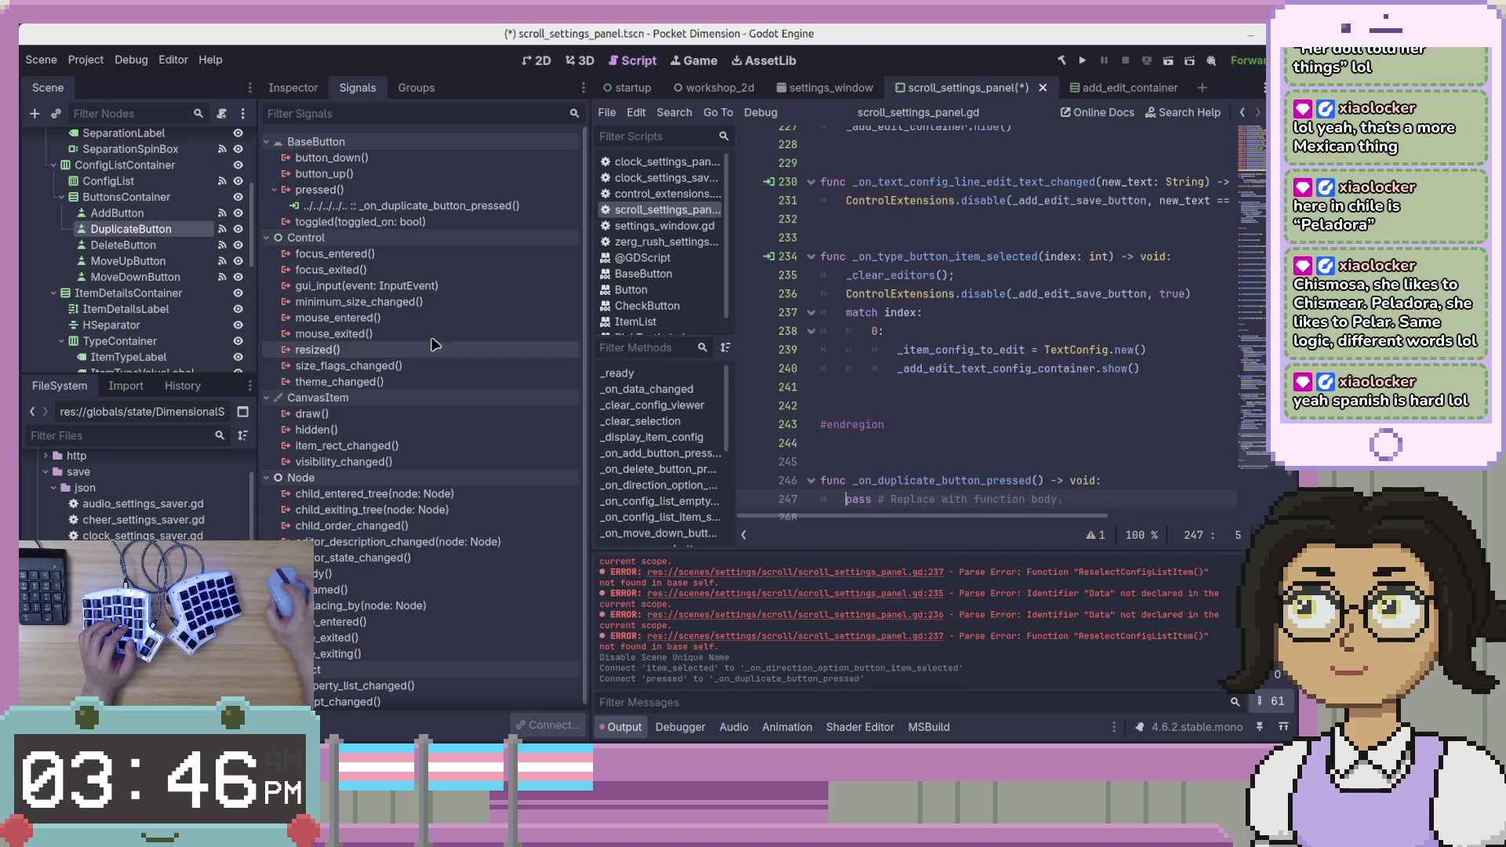
Select the C# OnDuplicateButtonPressed body, lines 178–184, in VS Code.
{"action": "left_click", "coordinate": [1093, 475]}
{"action": "left_click", "coordinate": [1099, 369]}
{"action": "key", "text": "alt+Tab"}
{"action": "left_click", "coordinate": [903, 292]}
{"action": "mouse_move", "coordinate": [677, 305]}
{"action": "left_mouse_down"}
{"action": "mouse_move", "coordinate": [777, 321]}
{"action": "mouse_move", "coordinate": [958, 397]}
{"action": "left_mouse_up"}
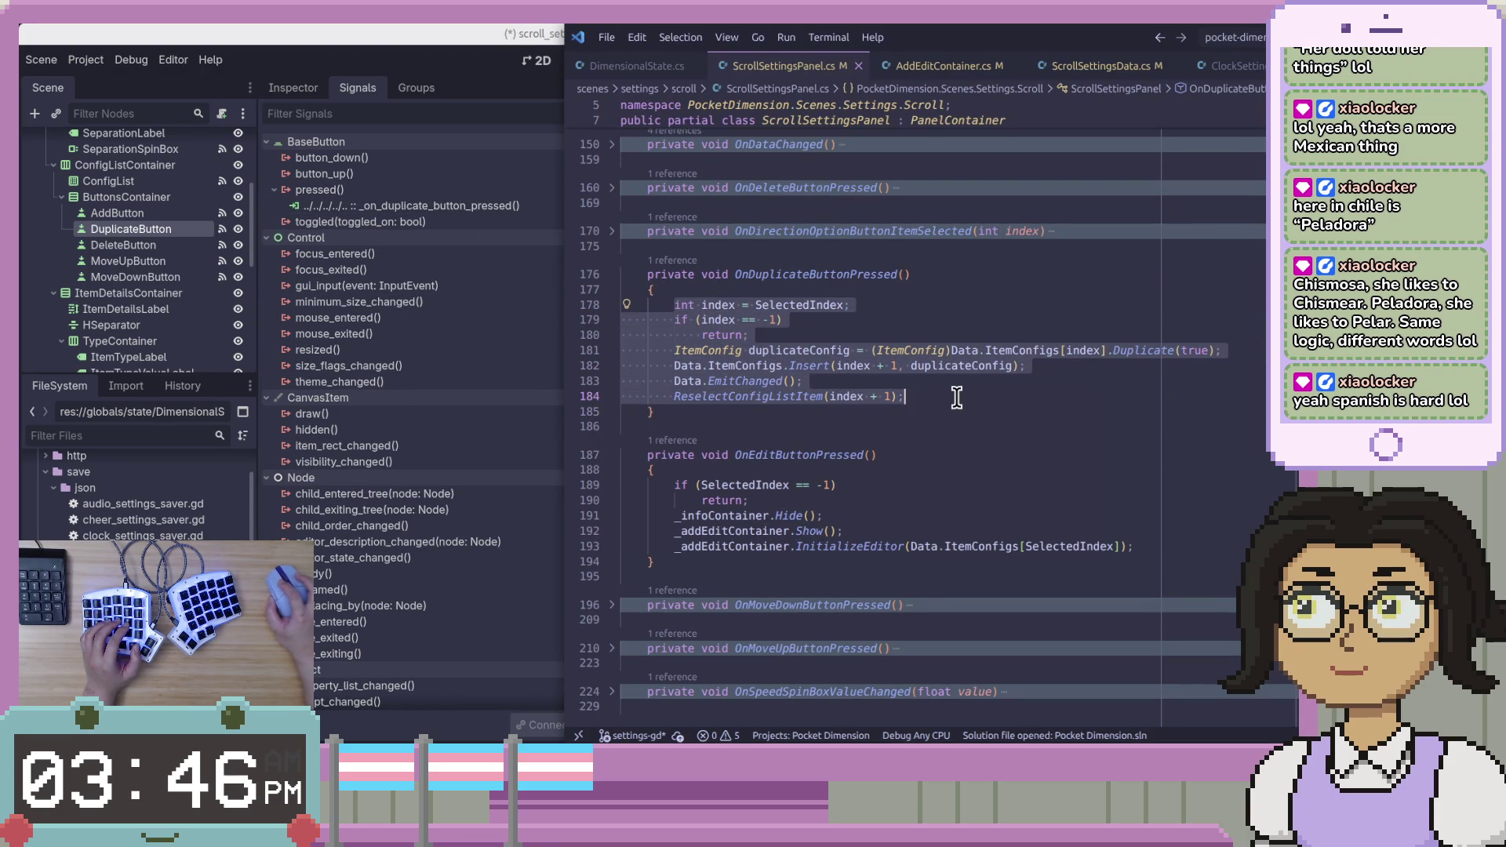
Replace the placeholder pass with the pasted C# duplicate code and unindent it one level.
{"action": "key", "text": "alt+Tab"}
{"action": "key", "text": "Down"}
{"action": "key", "text": "shift+Home"}
{"action": "key", "text": "ctrl+v"}
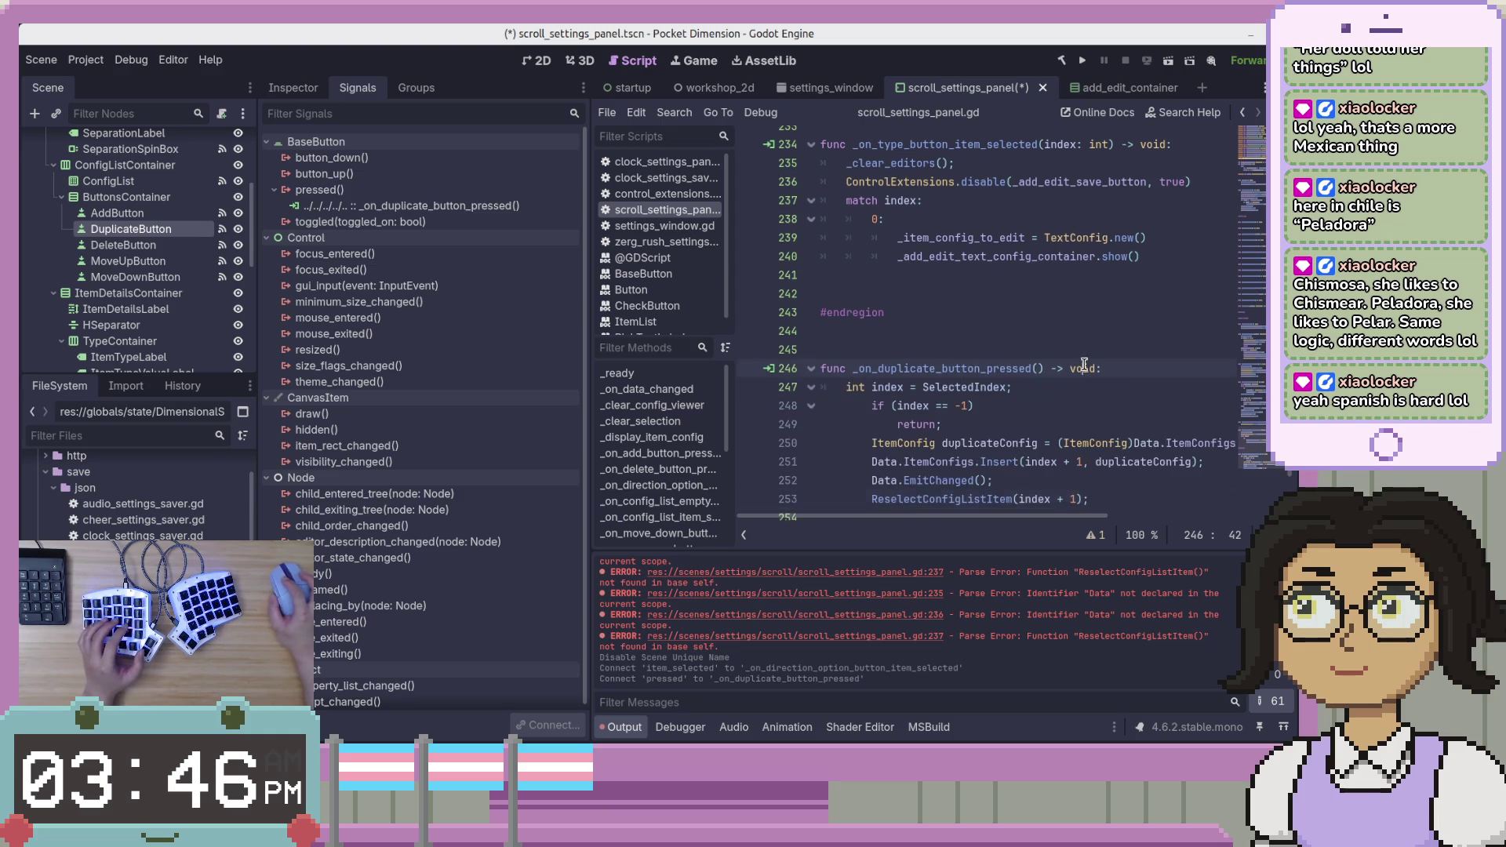
{"action": "left_click", "coordinate": [1032, 311], "text": "shift"}
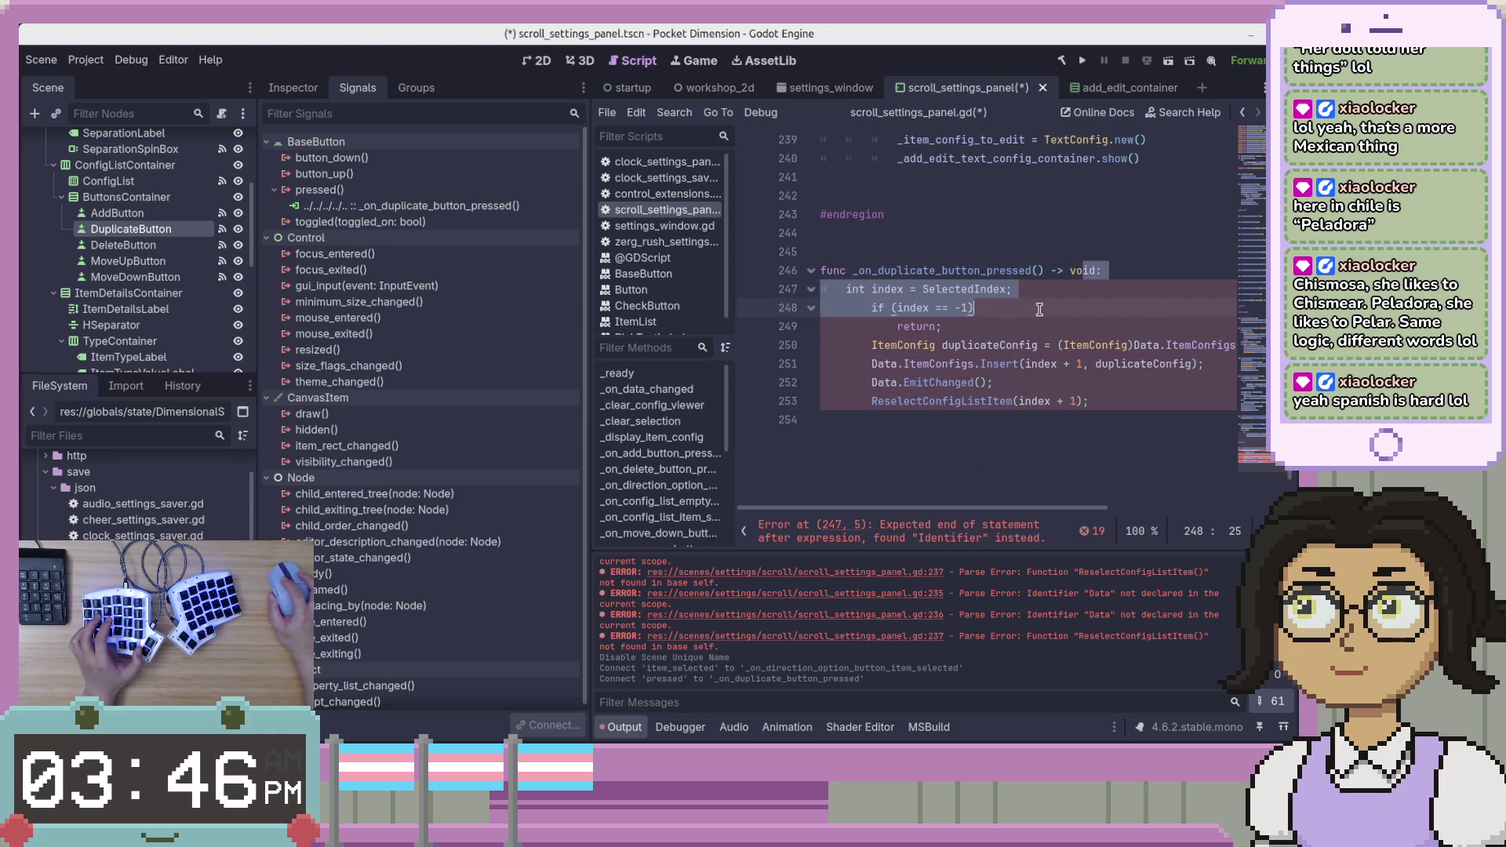
{"action": "key", "text": "shift+Down"}
{"action": "key", "text": "shift+Down"}
{"action": "key", "text": "shift+Down"}
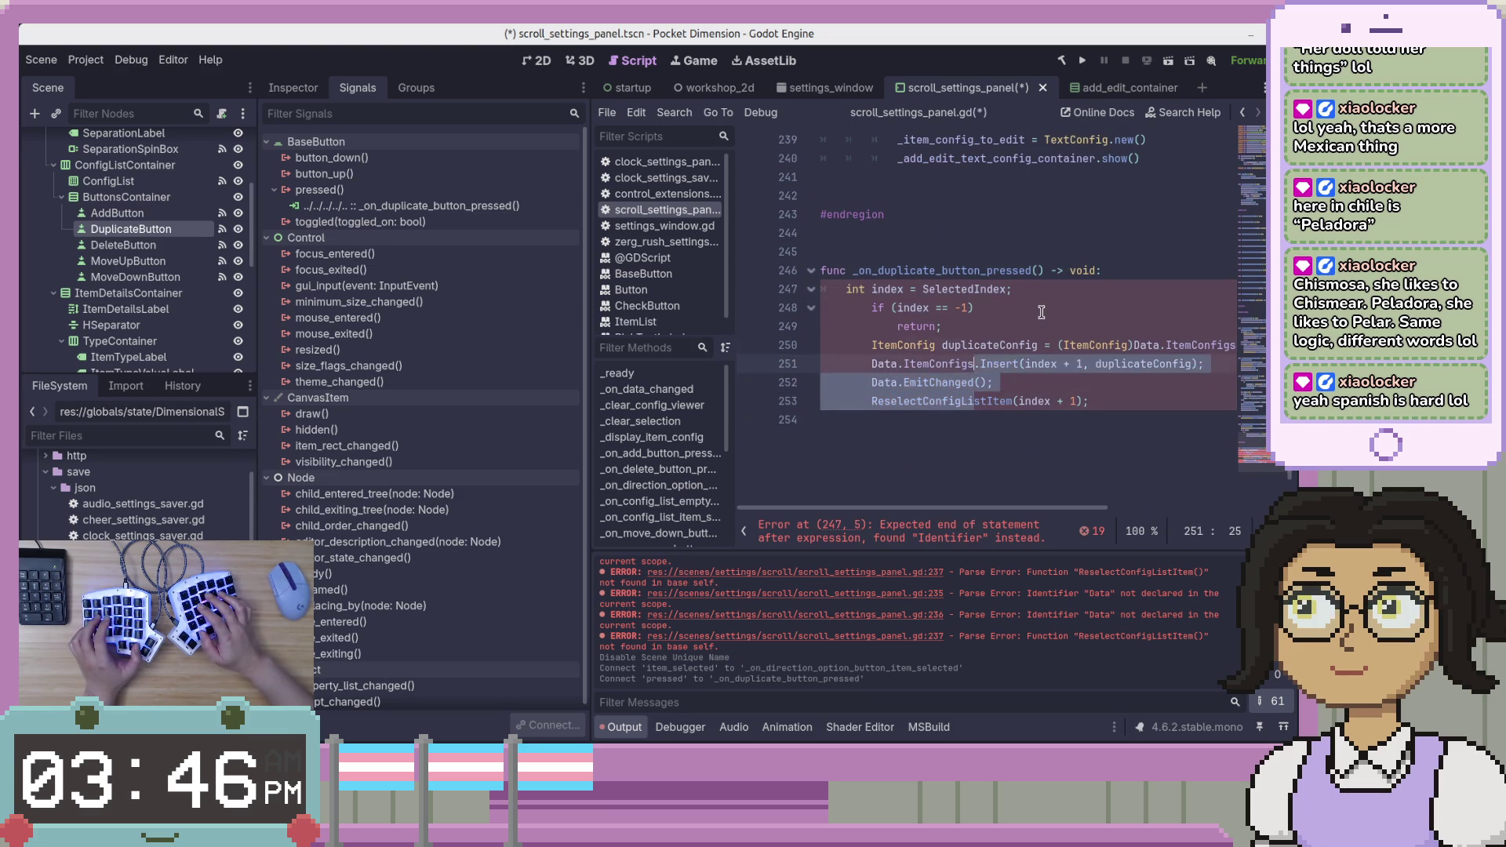
{"action": "key", "text": "shift+Tab"}
{"action": "key", "text": "Up"}
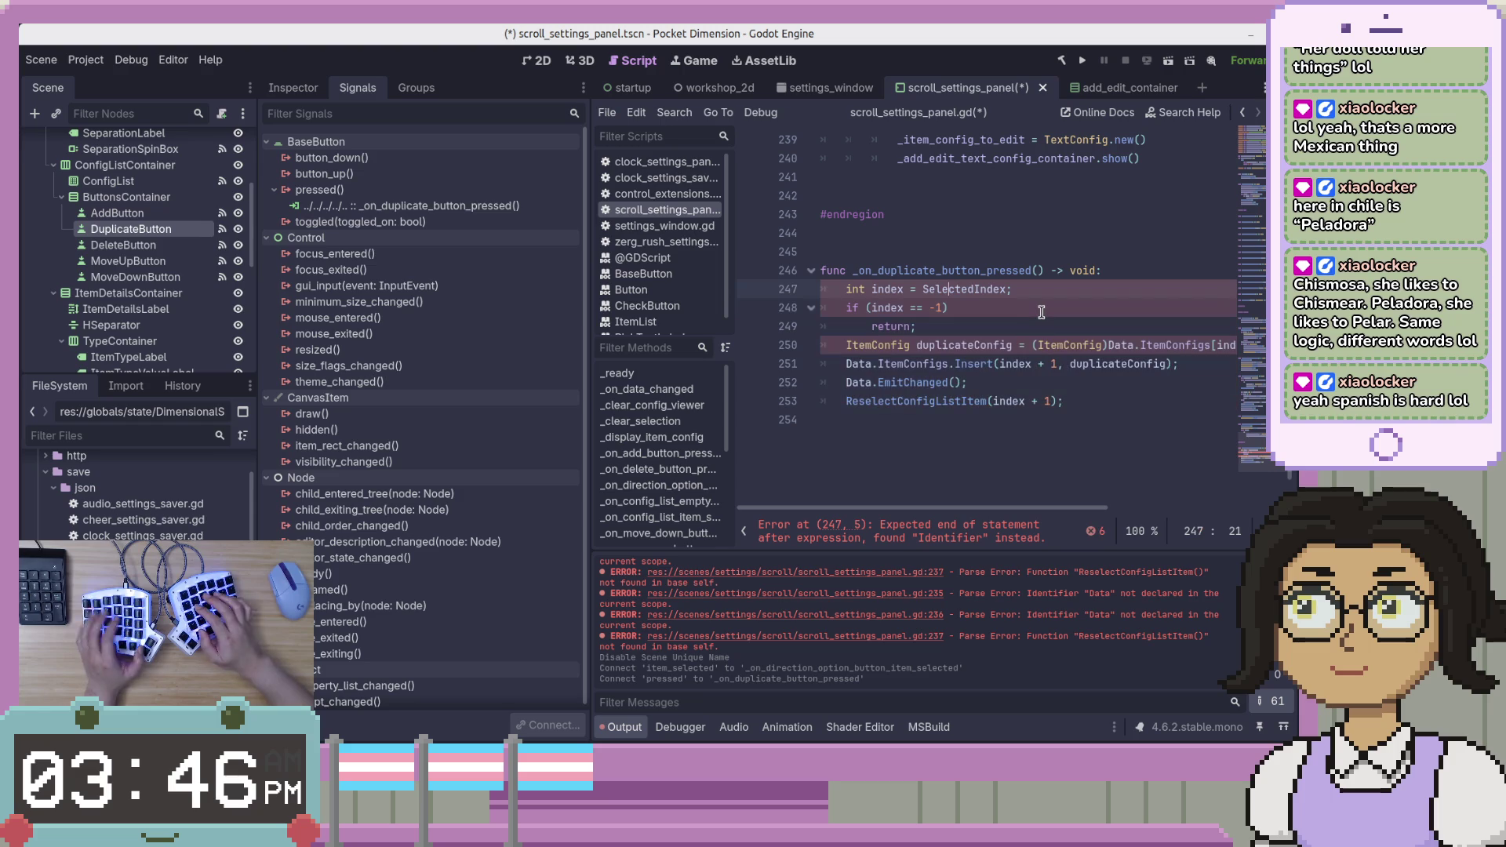
Rewrite the index declaration as var index: int = _selected_index.
{"action": "key", "text": "Left"}
{"action": "key", "text": "ctrl+Left"}
{"action": "key", "text": "ctrl+Left"}
{"action": "key", "text": "ctrl+shift+Left"}
{"action": "type", "text": "var"}
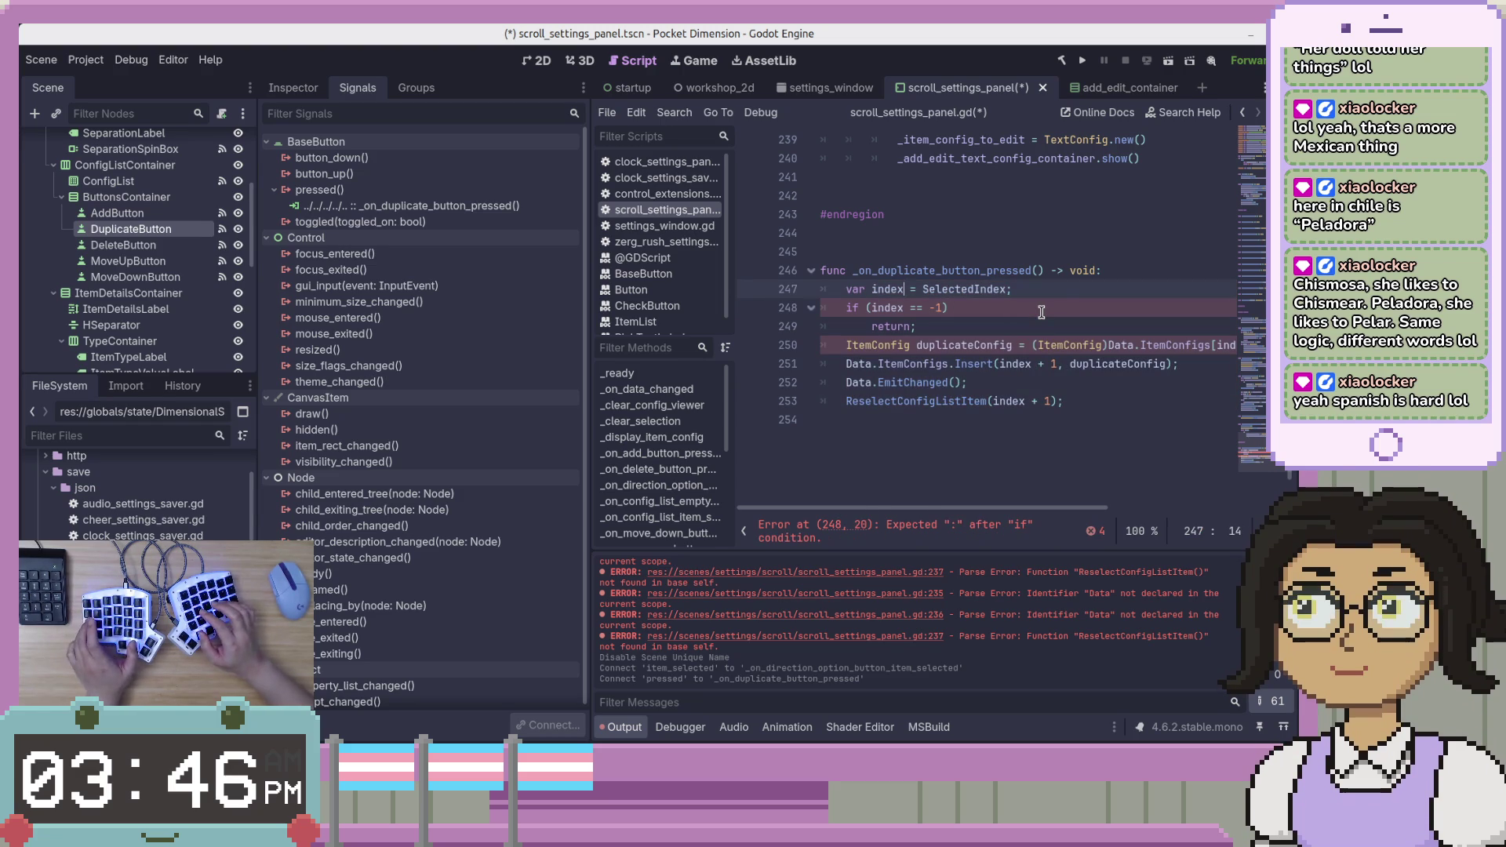
{"action": "key", "text": "ctrl+Right"}
{"action": "key", "text": "ctrl+shift+Right"}
{"action": "key", "text": "ctrl+shift+Right"}
{"action": "key", "text": "ctrl+shift+Left"}
{"action": "type", "text": ": in"}
{"action": "type", "text": "t ="}
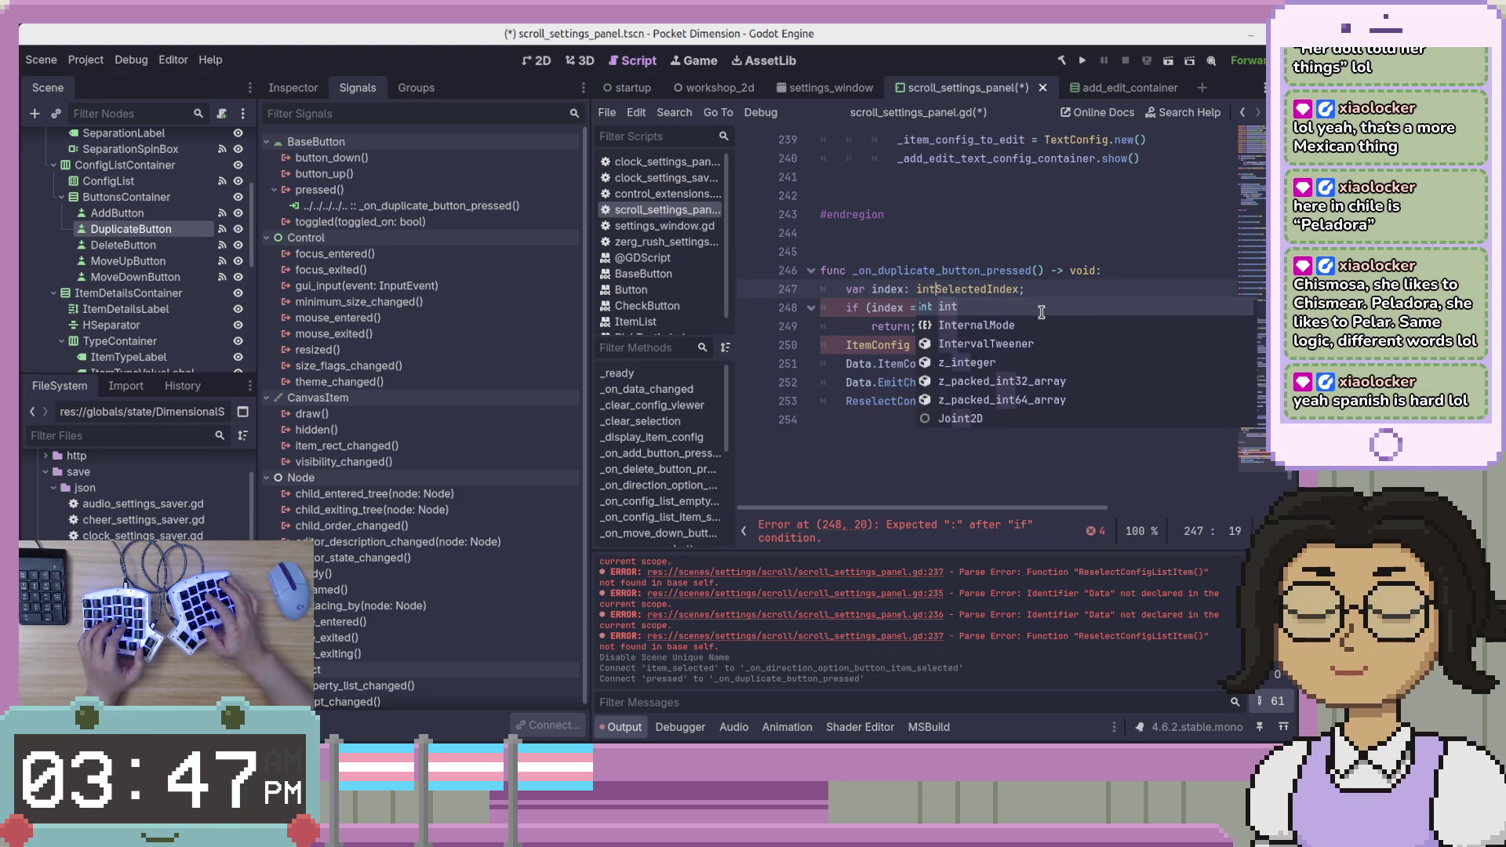
{"action": "key", "text": "Delete"}
{"action": "type", "text": "_selected_index"}
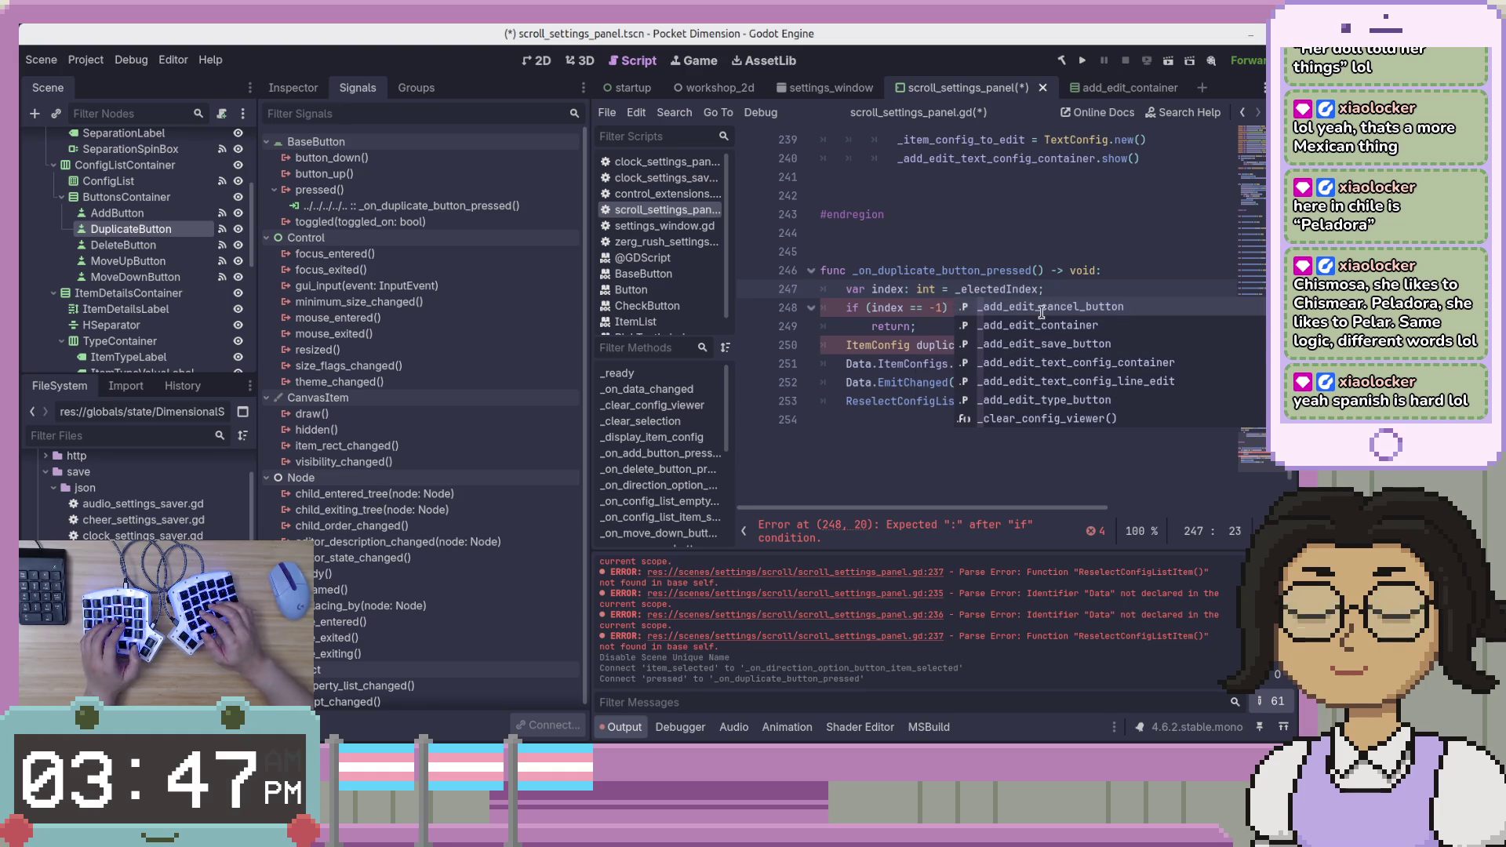
{"action": "key", "text": "shift+End"}
{"action": "key", "text": "Delete"}
{"action": "key", "text": "Down"}
{"action": "key", "text": "Down"}
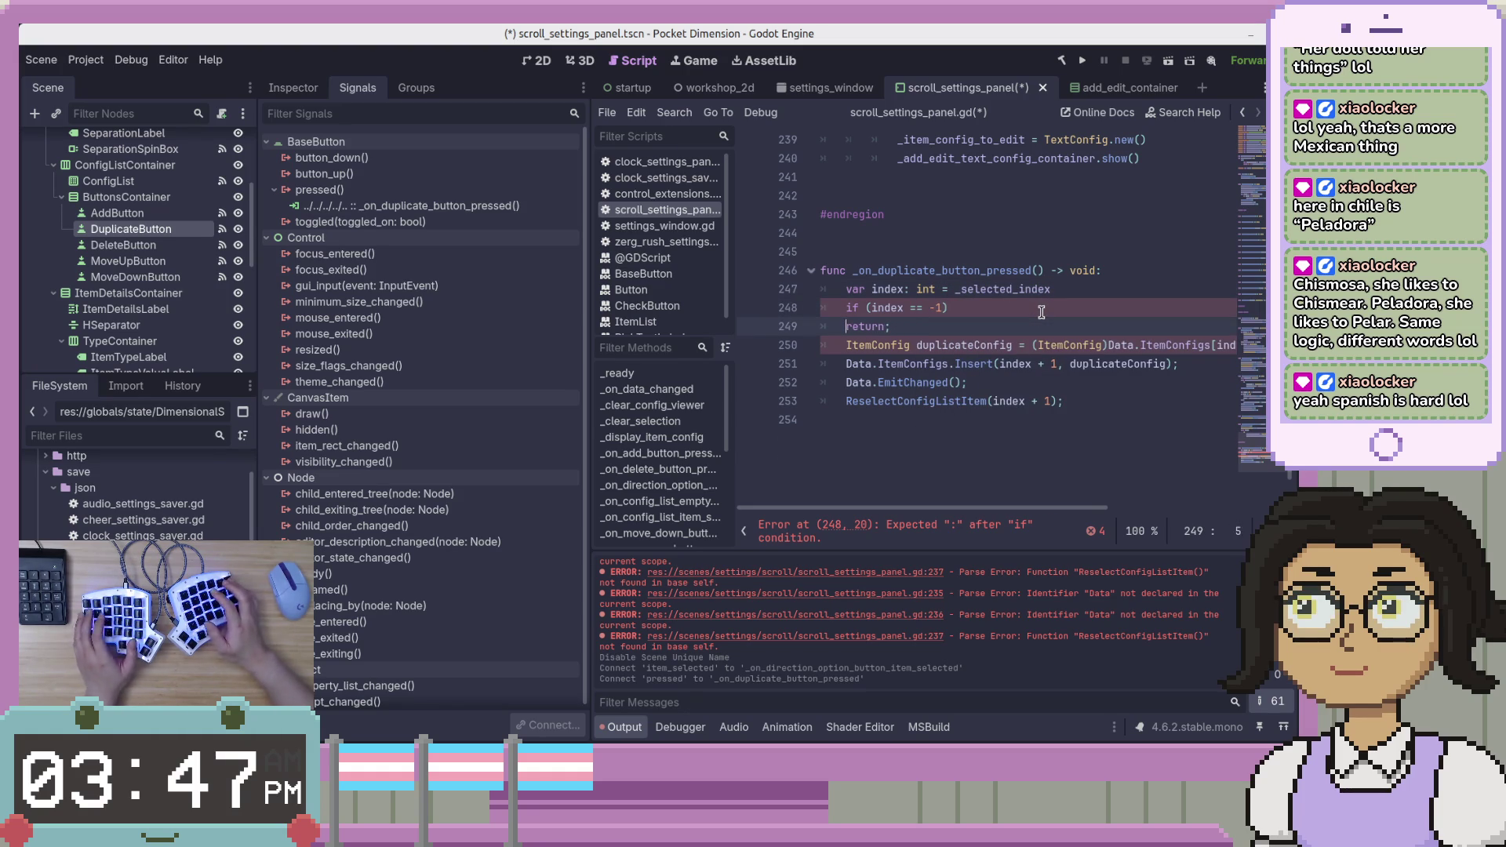
Strip the parentheses from the line 248 check, making it if index == -1:, and save.
{"action": "left_click", "coordinate": [1042, 312]}
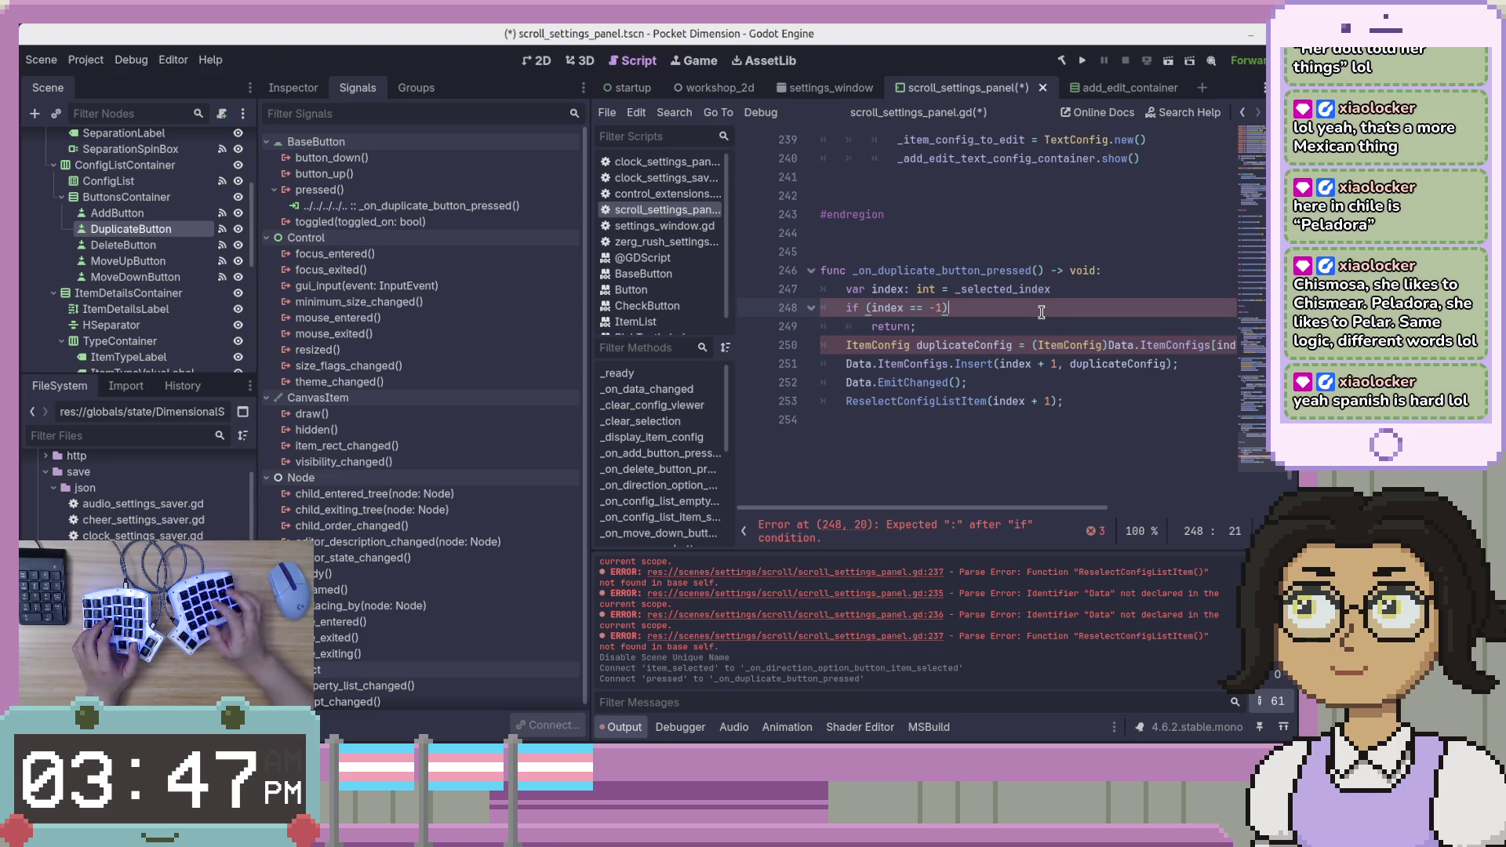
{"action": "type", "text": ":"}
{"action": "key", "text": "Left"}
{"action": "key", "text": "Left"}
{"action": "key", "text": "Left"}
{"action": "key", "text": "Left"}
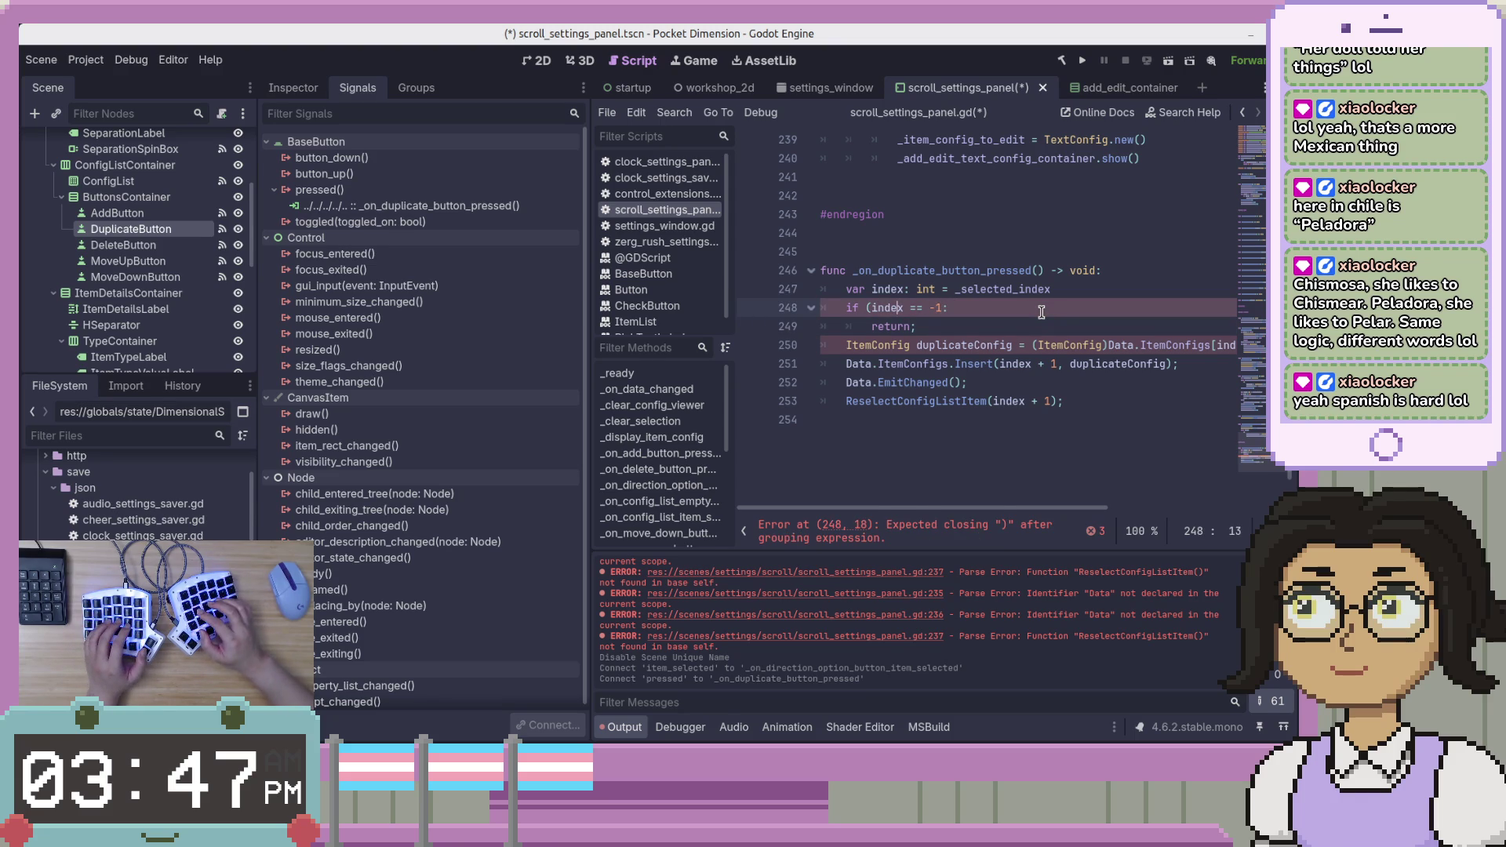
{"action": "key", "text": "BackSpace"}
{"action": "key", "text": "End"}
{"action": "key", "text": "ctrl+s"}
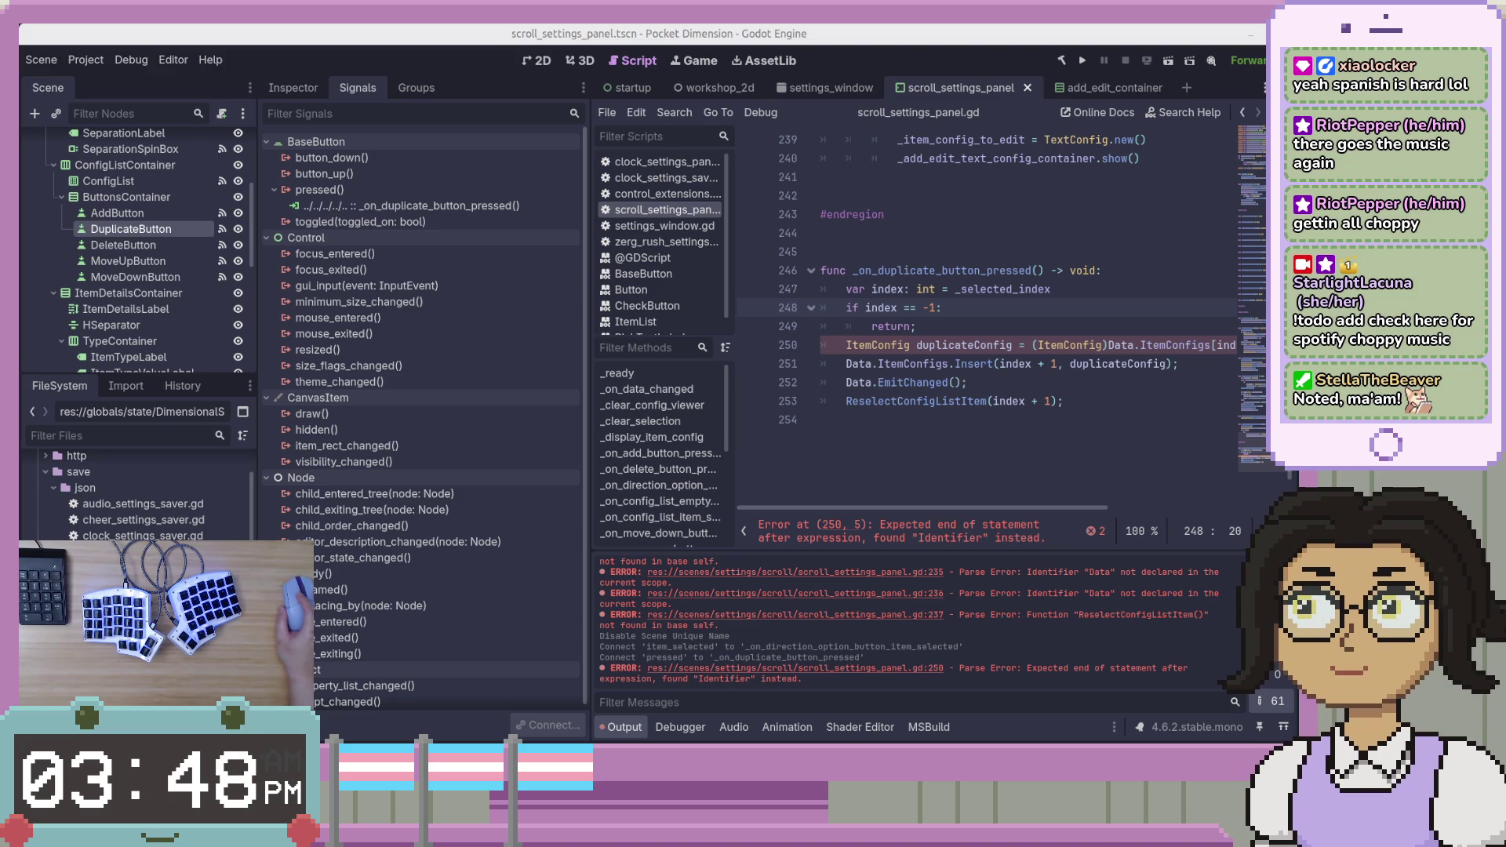
Replace the ItemConfig type on line 250 with var and rename the variable to duplicate_config.
{"action": "left_click", "coordinate": [1010, 402]}
{"action": "key", "text": "Up"}
{"action": "key", "text": "Up"}
{"action": "key", "text": "Up"}
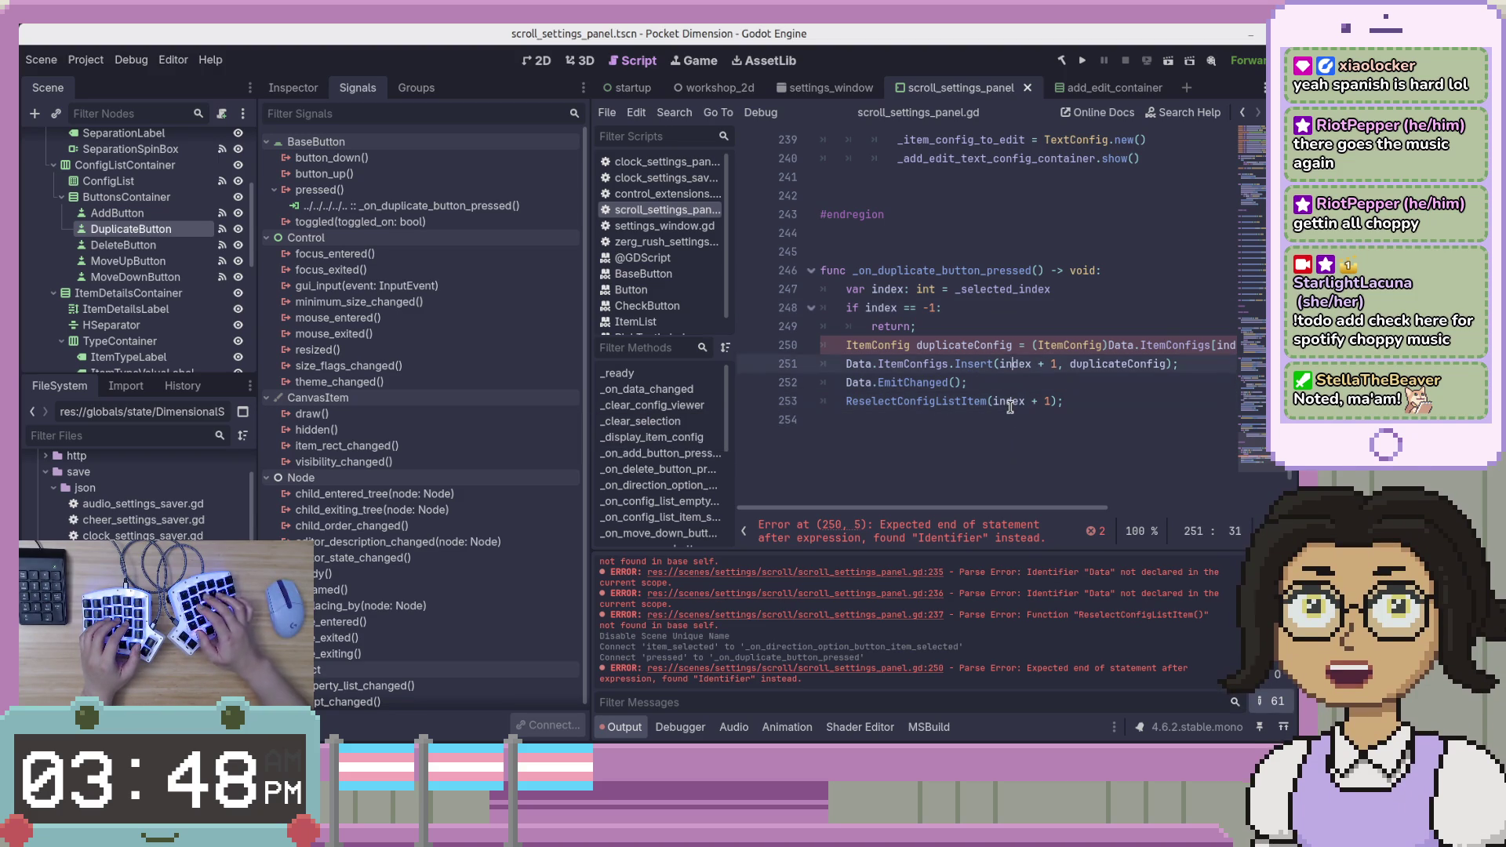
{"action": "key", "text": "Home"}
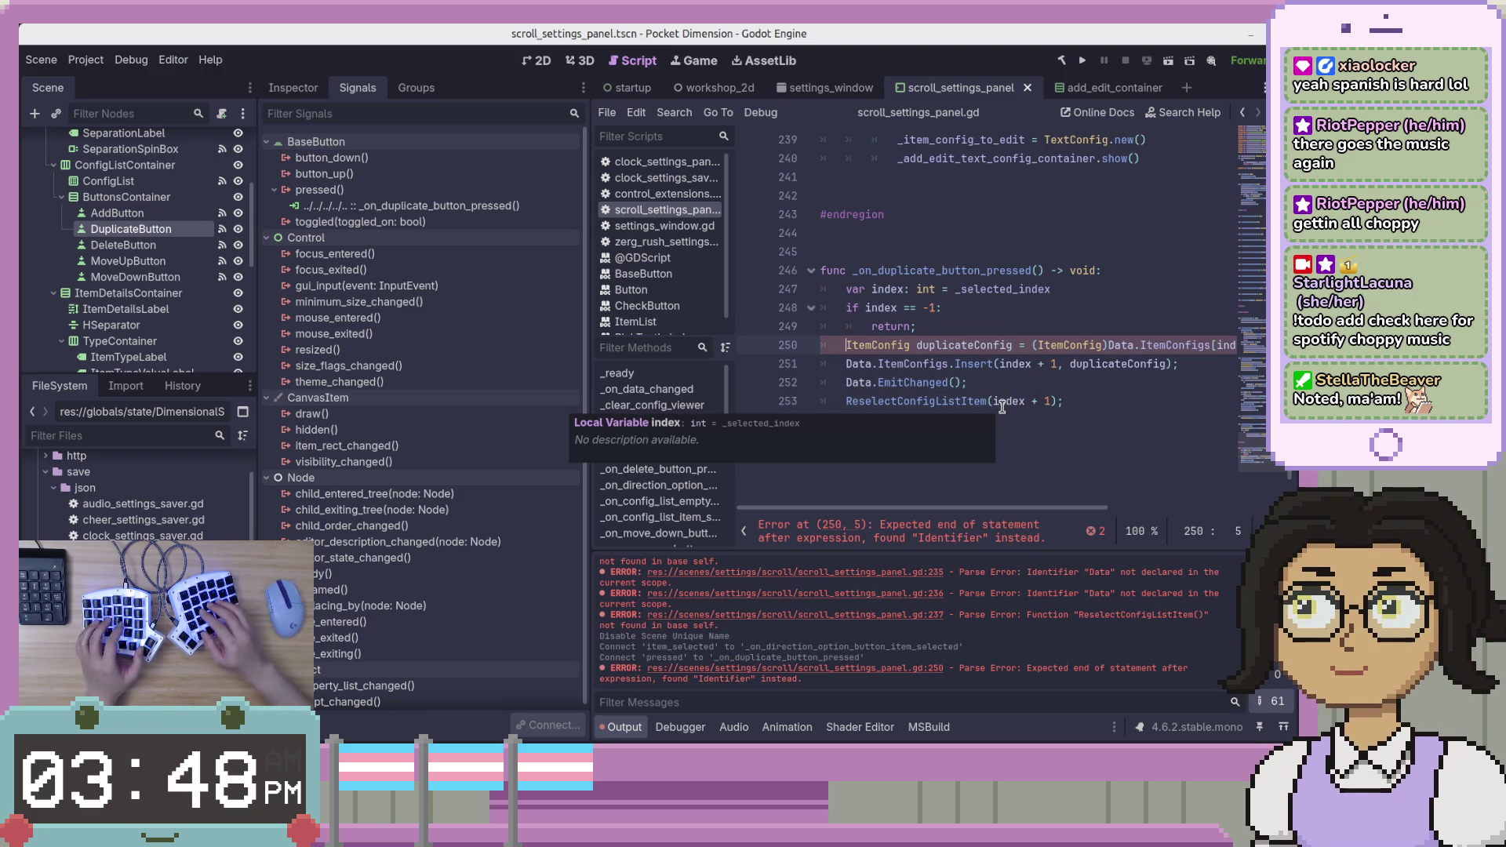
{"action": "key", "text": "ctrl+shift+Right"}
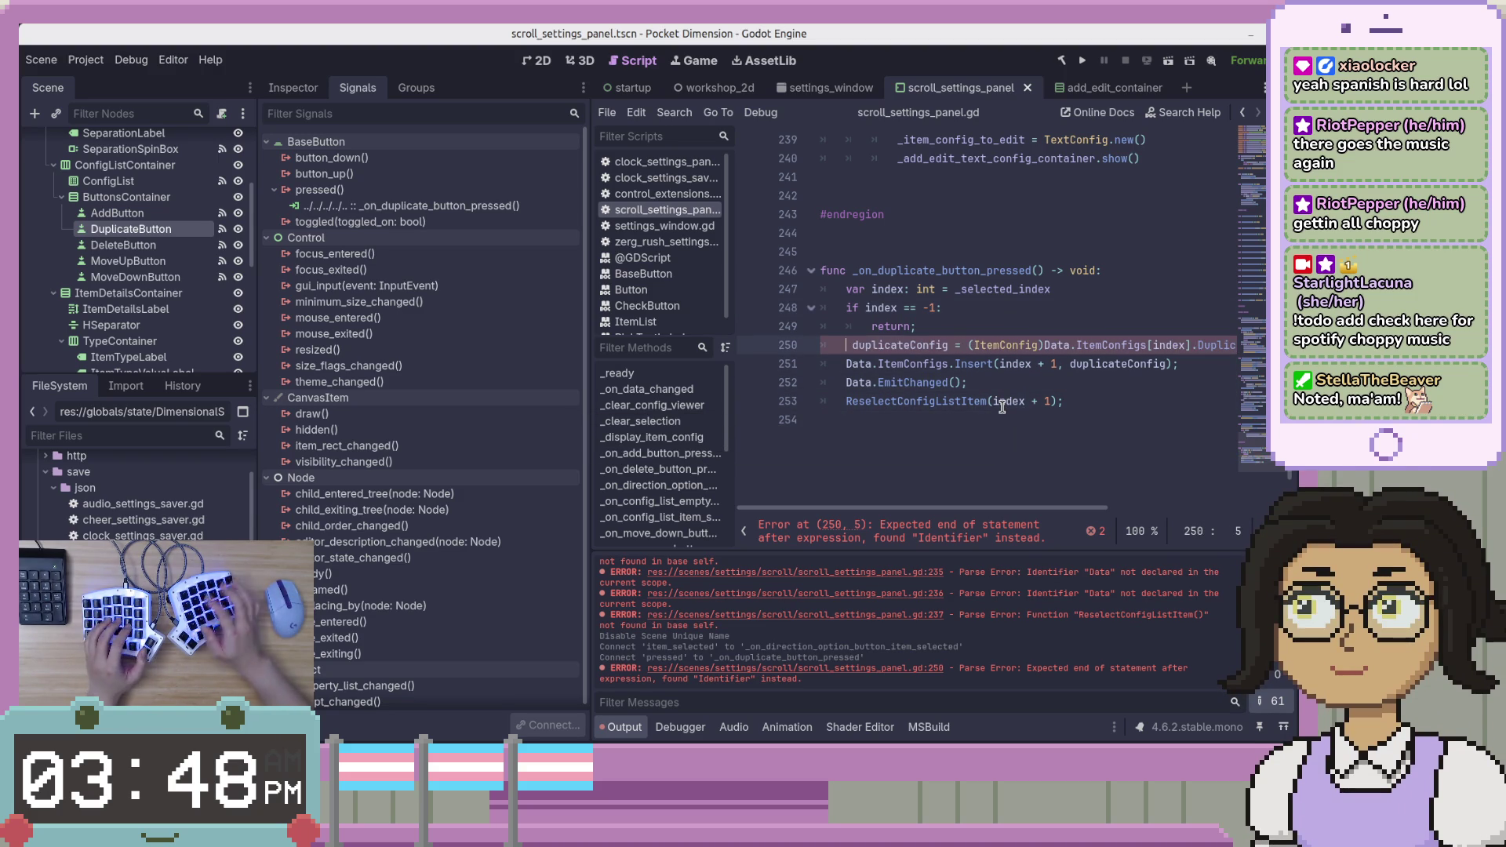
{"action": "type", "text": "a"}
{"action": "key", "text": "BackSpace"}
{"action": "type", "text": "var"}
{"action": "key", "text": "ctrl+Right"}
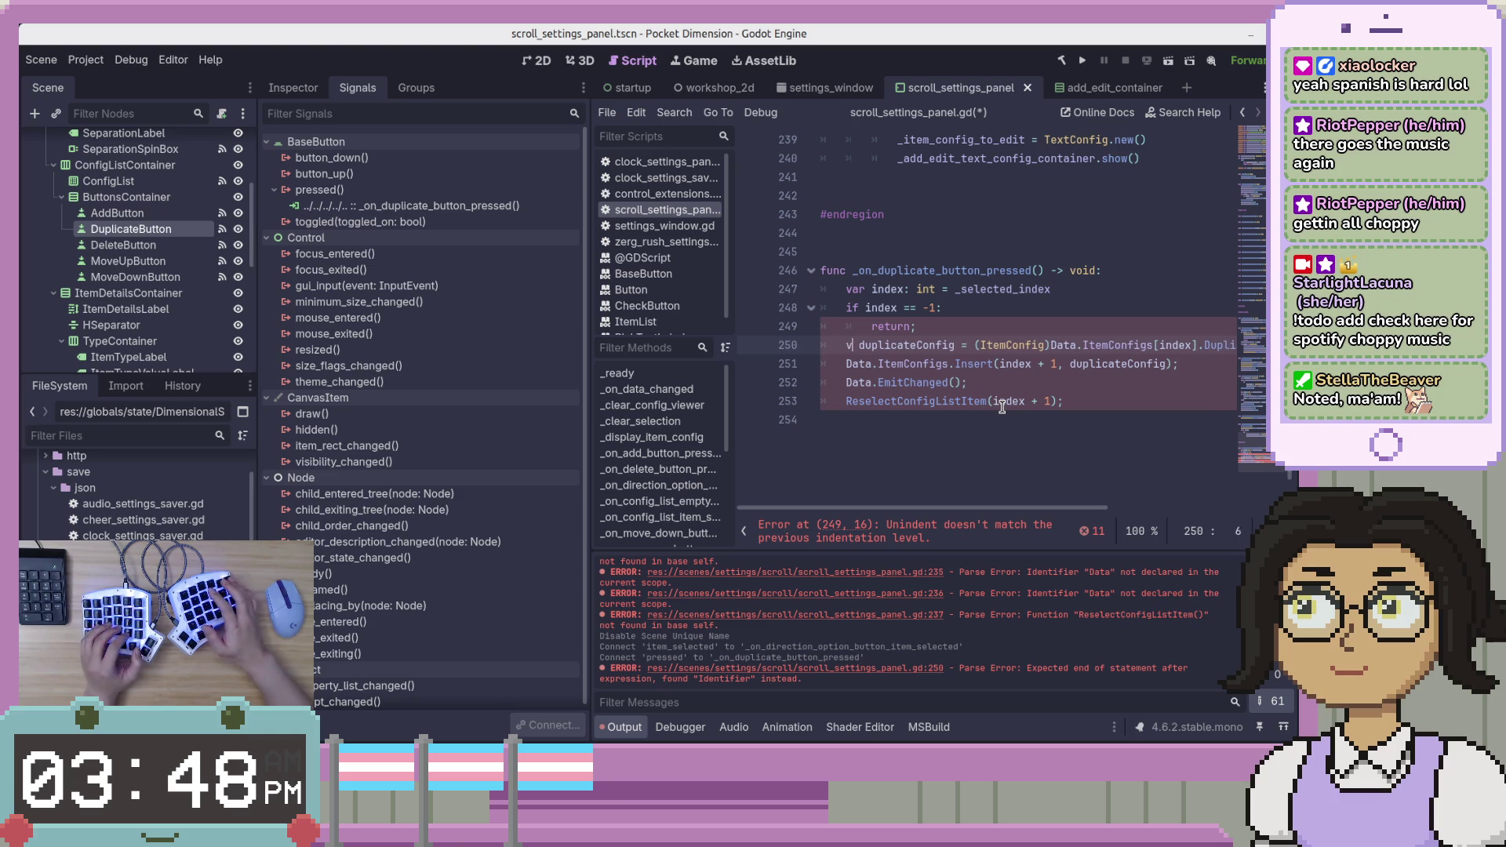
{"action": "key", "text": "ctrl+Right"}
{"action": "key", "text": "ctrl+Right"}
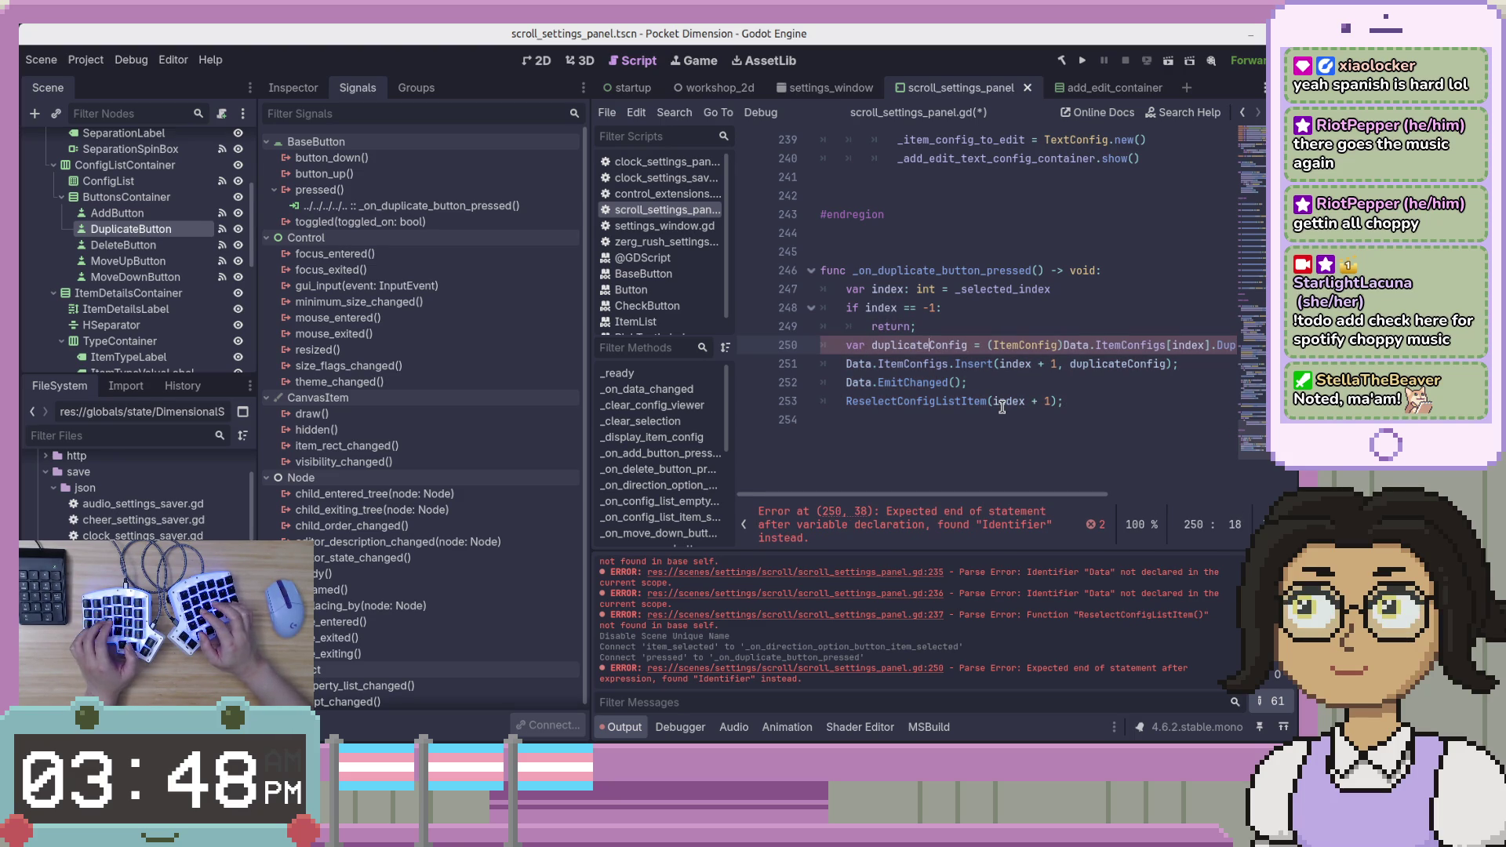
{"action": "type", "text": "c"}
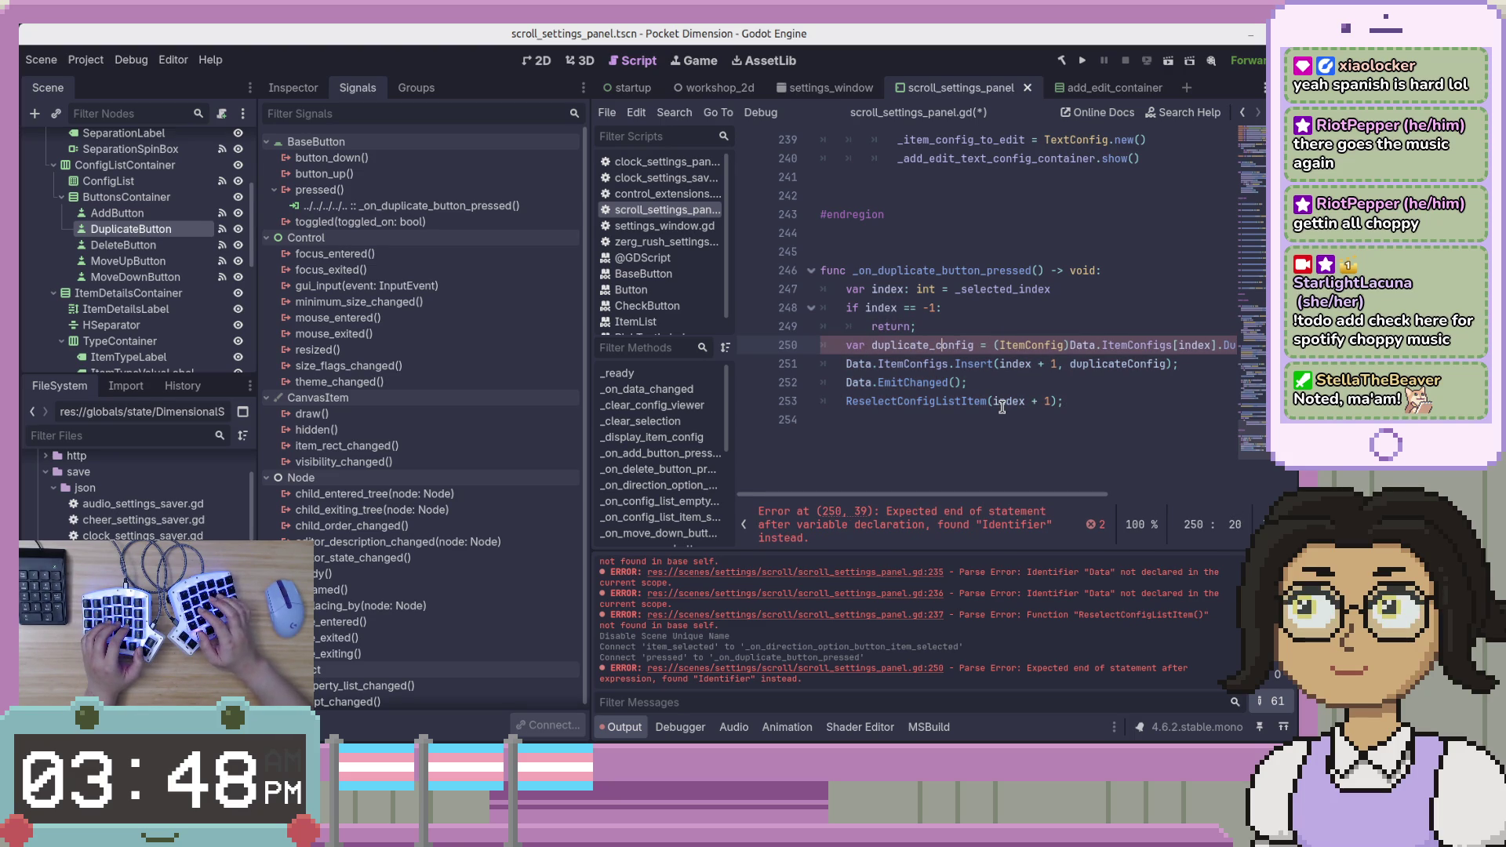
Change Data to _data on line 250 and start replacing Duplicate(true) with duplicate().
{"action": "key", "text": "ctrl+Right"}
{"action": "key", "text": "ctrl+Right"}
{"action": "key", "text": "ctrl+Right"}
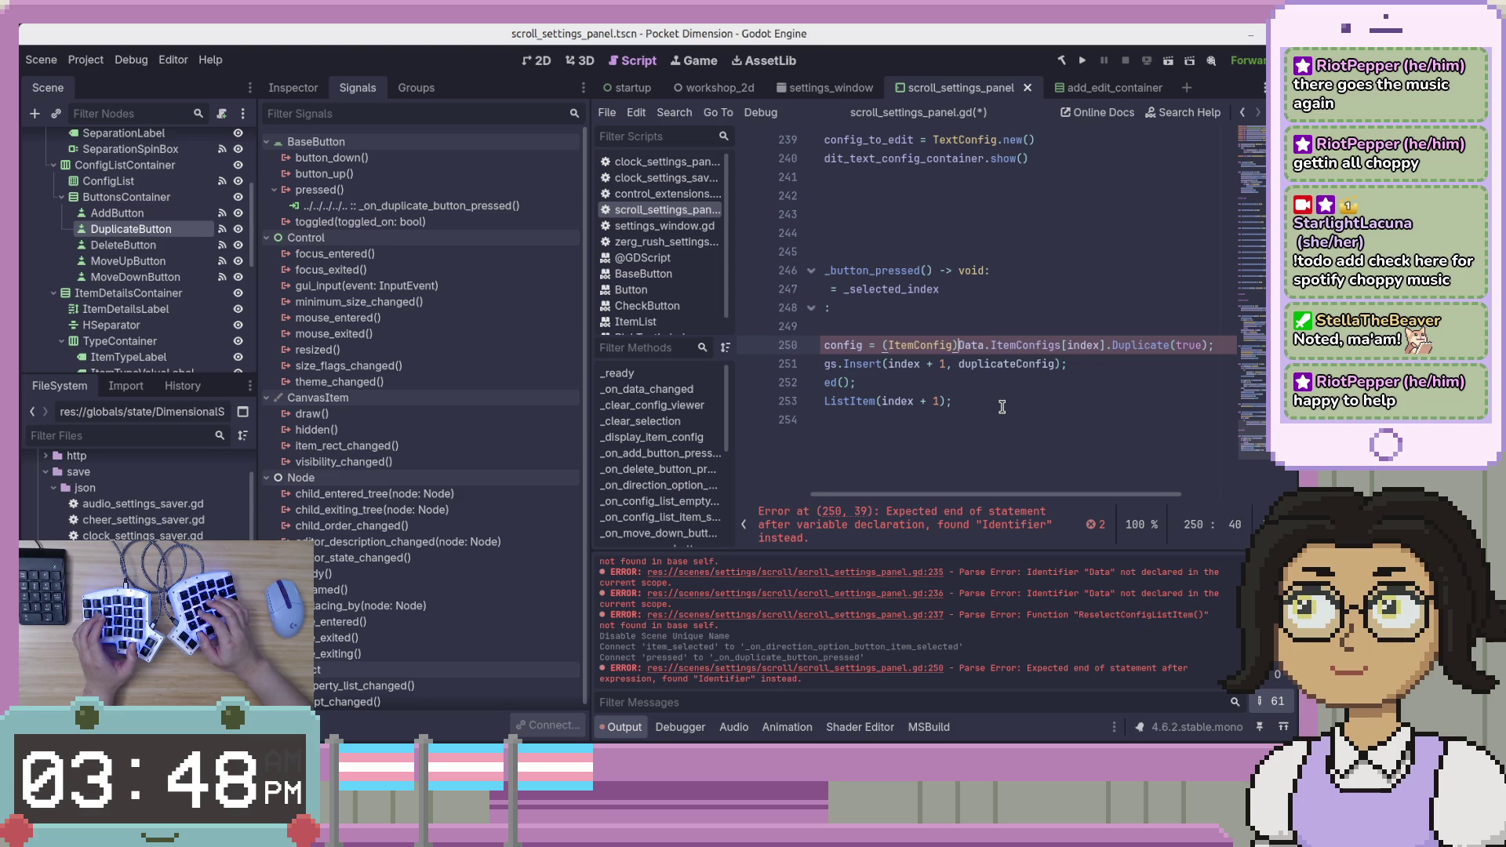
{"action": "key", "text": "Home"}
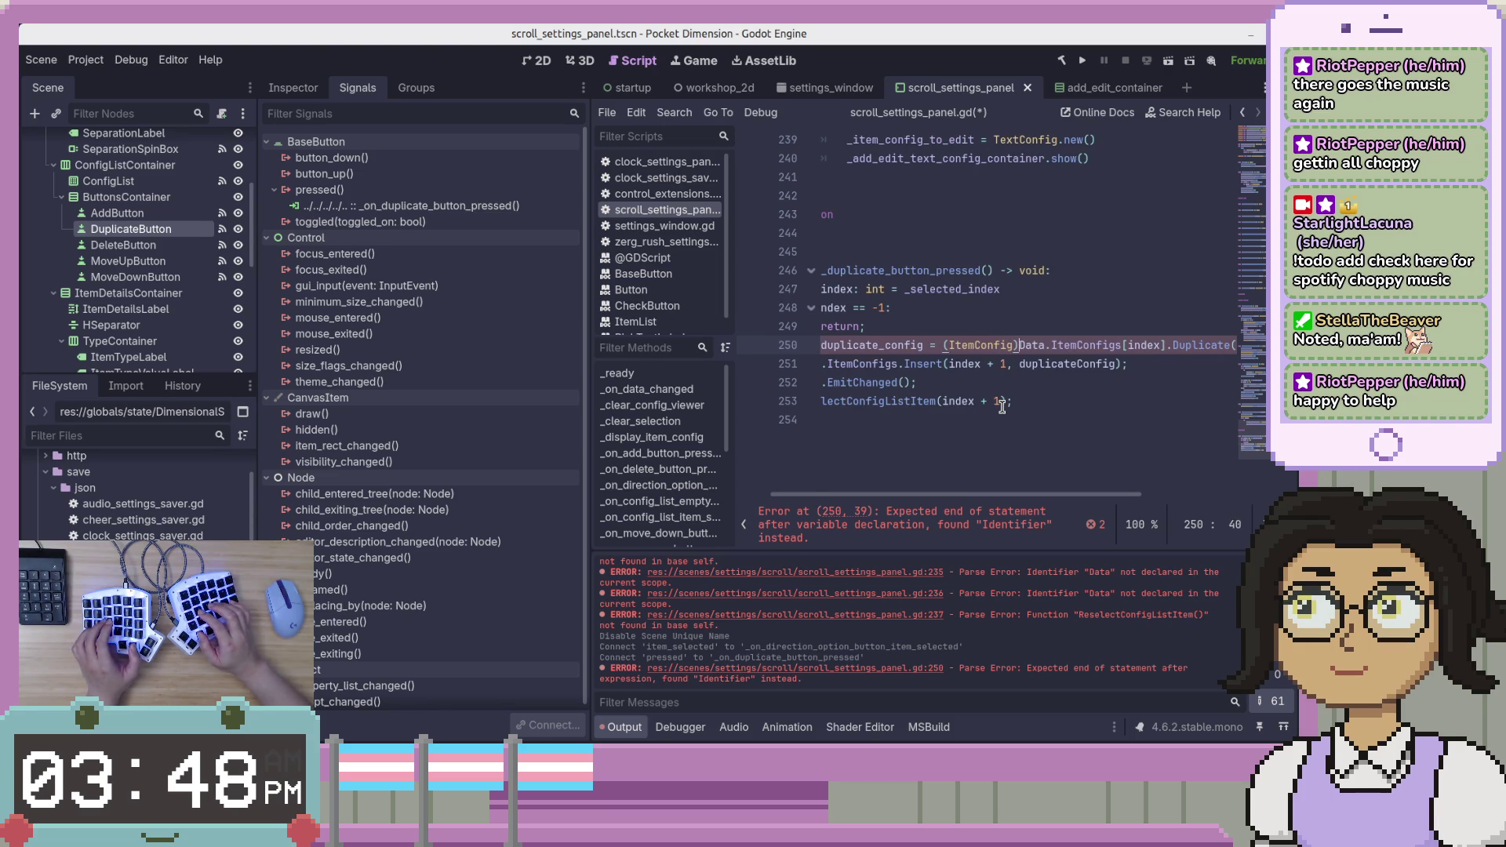
{"action": "key", "text": "Delete"}
{"action": "key", "text": "Delete"}
{"action": "type", "text": "_da"}
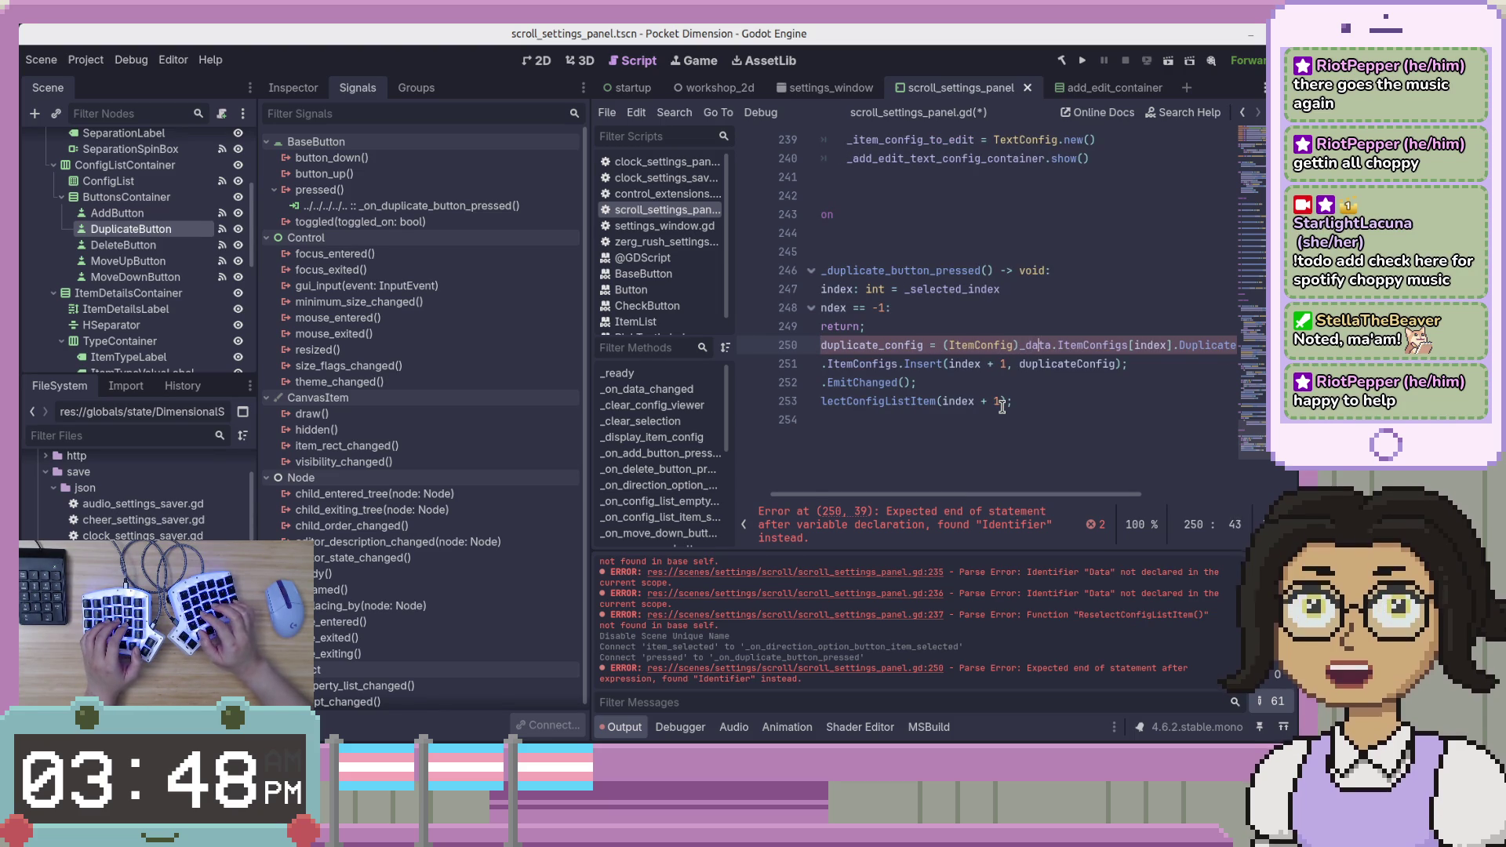
{"action": "key", "text": "ctrl+Left"}
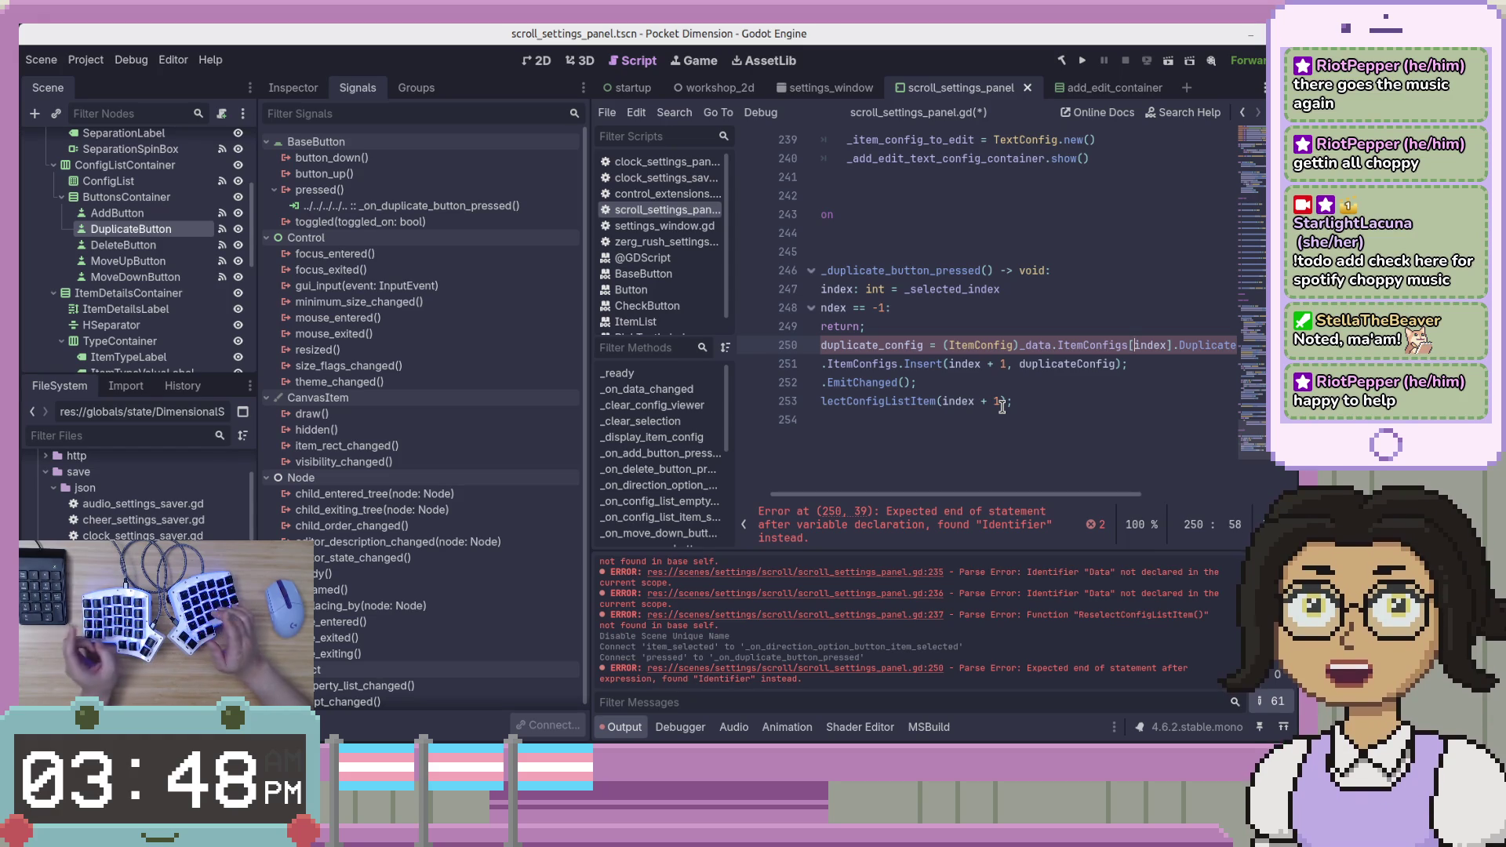
{"action": "key", "text": "Right"}
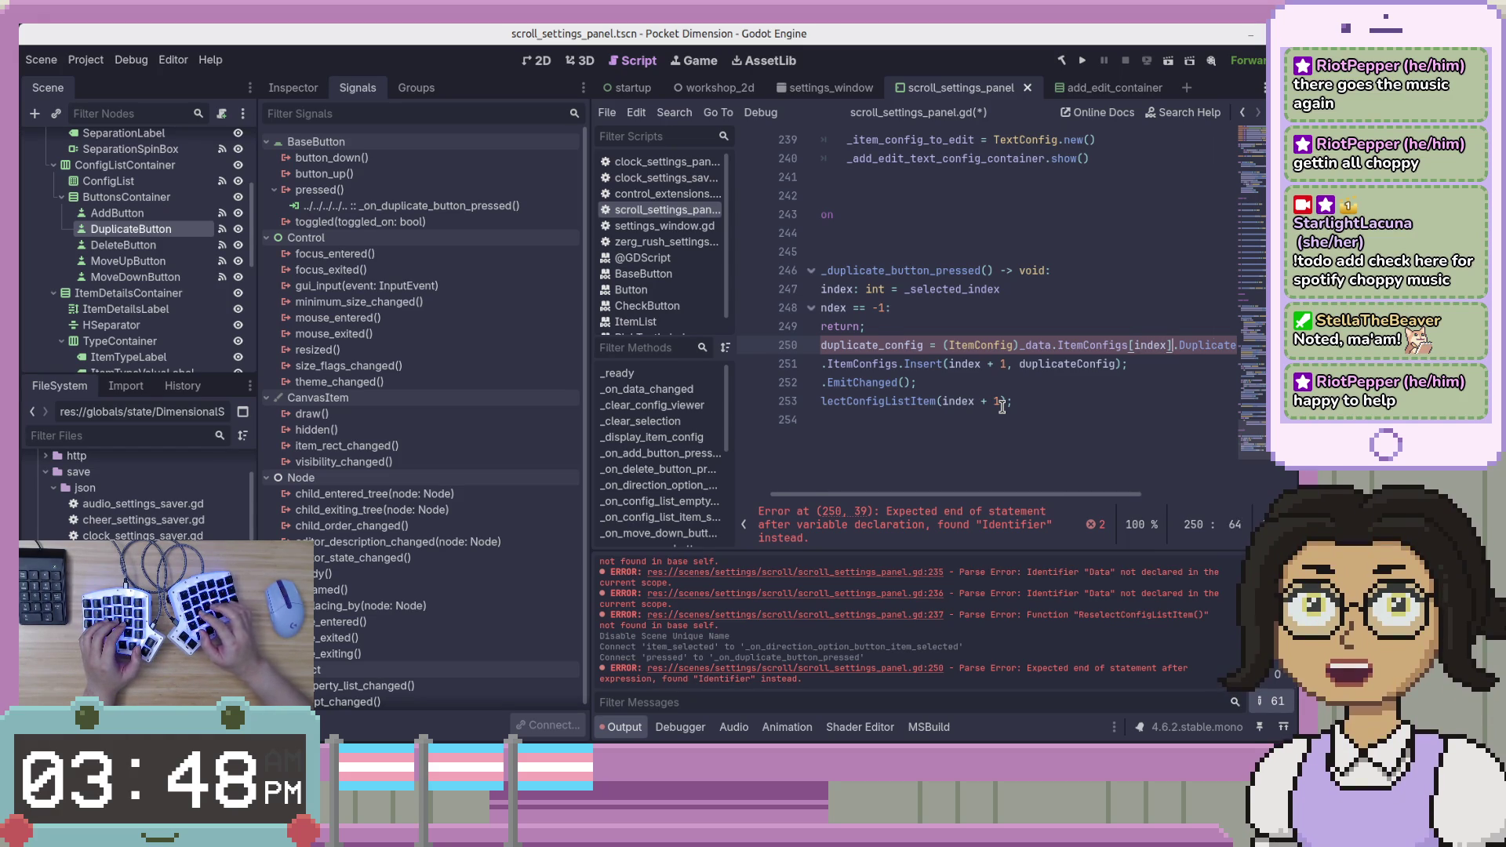
{"action": "key", "text": "End"}
{"action": "key", "text": "ctrl+shift+Left"}
{"action": "key", "text": "ctrl+shift+Left"}
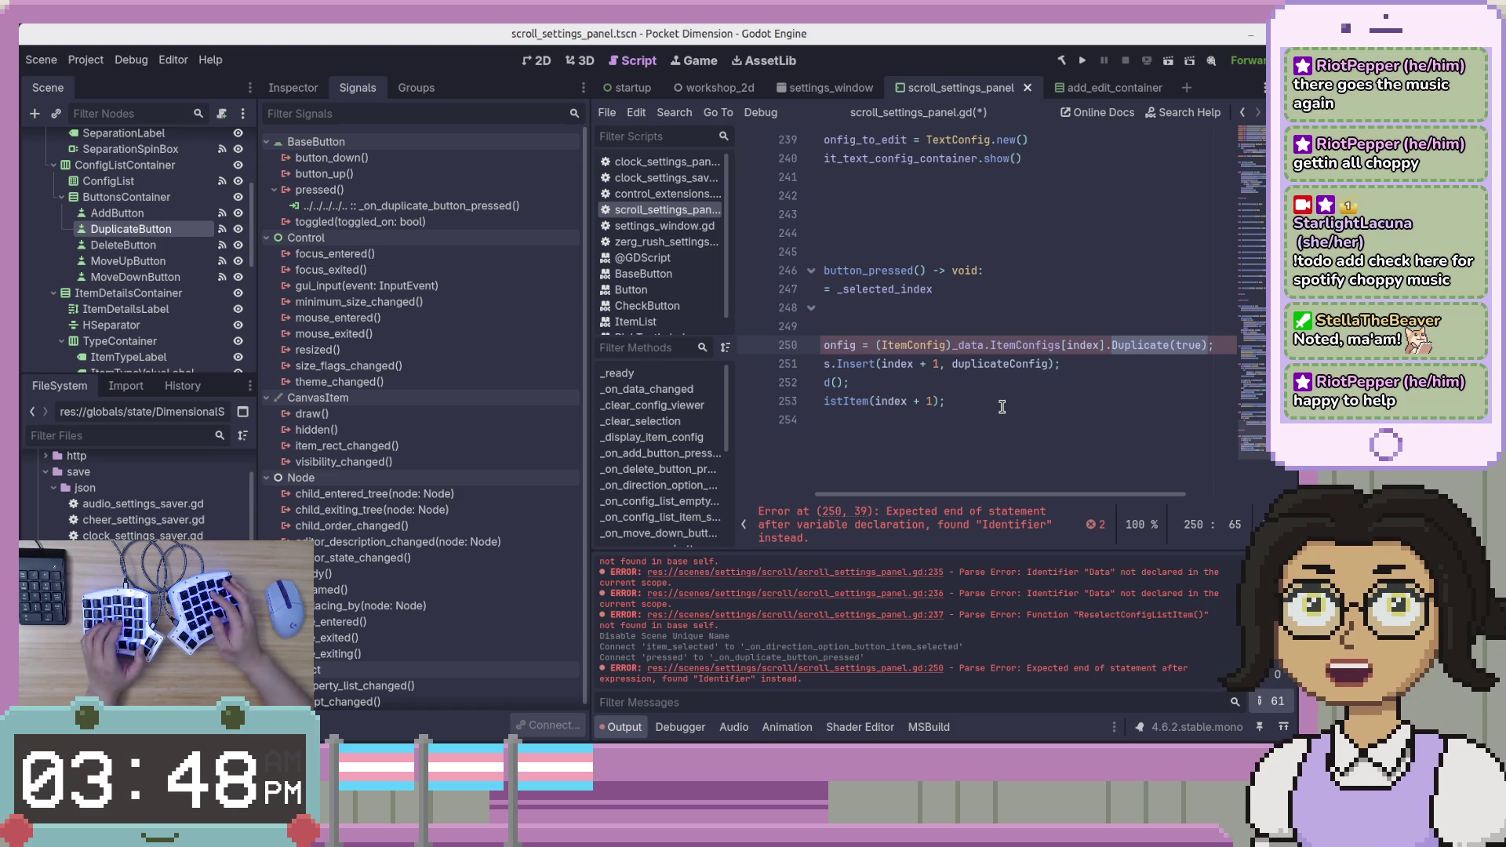
{"action": "type", "text": "g = "}
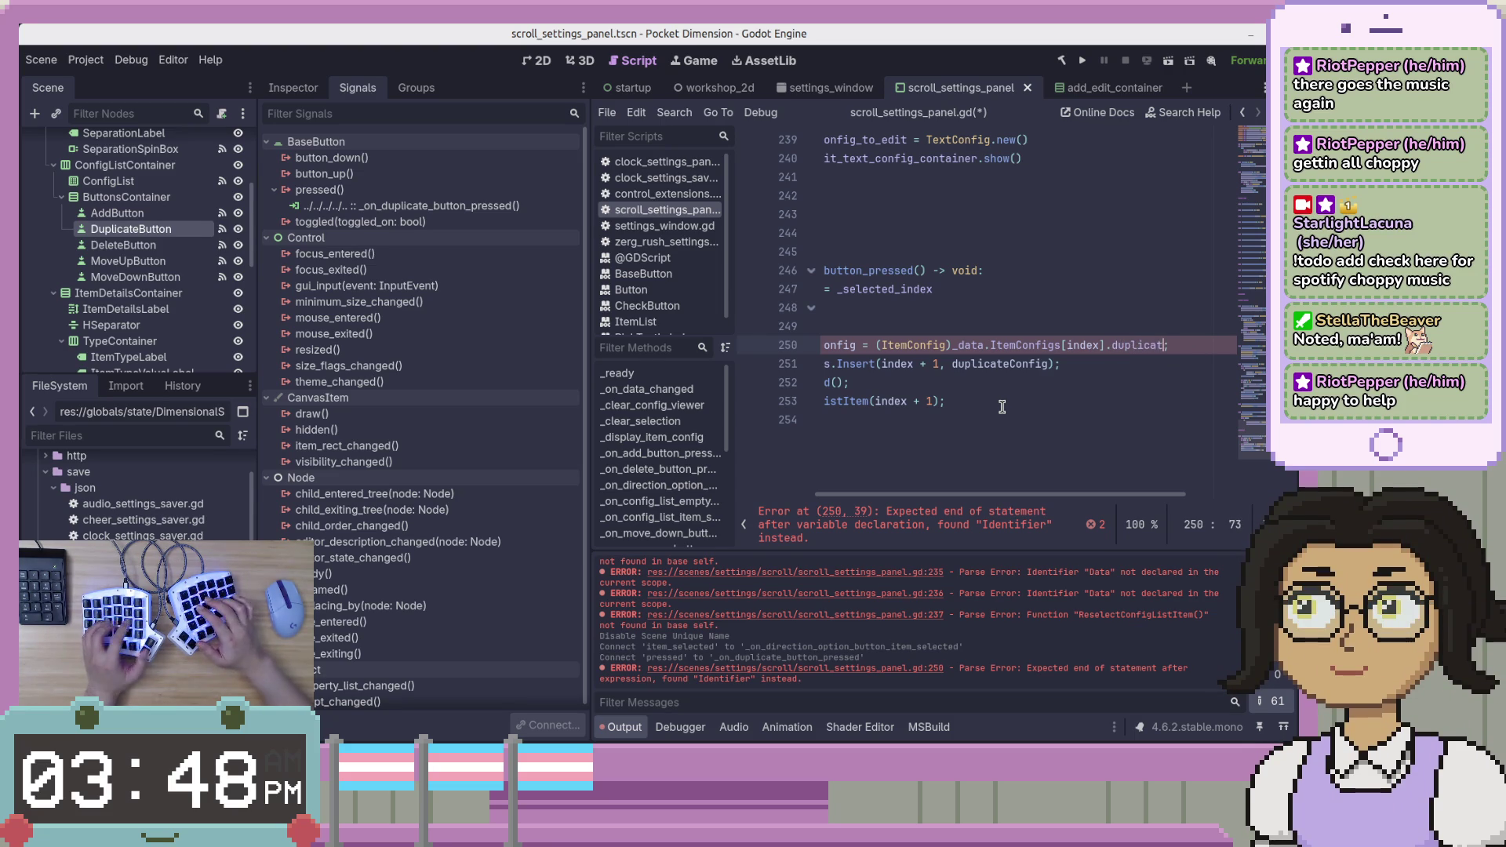
{"action": "type", "text": "();"}
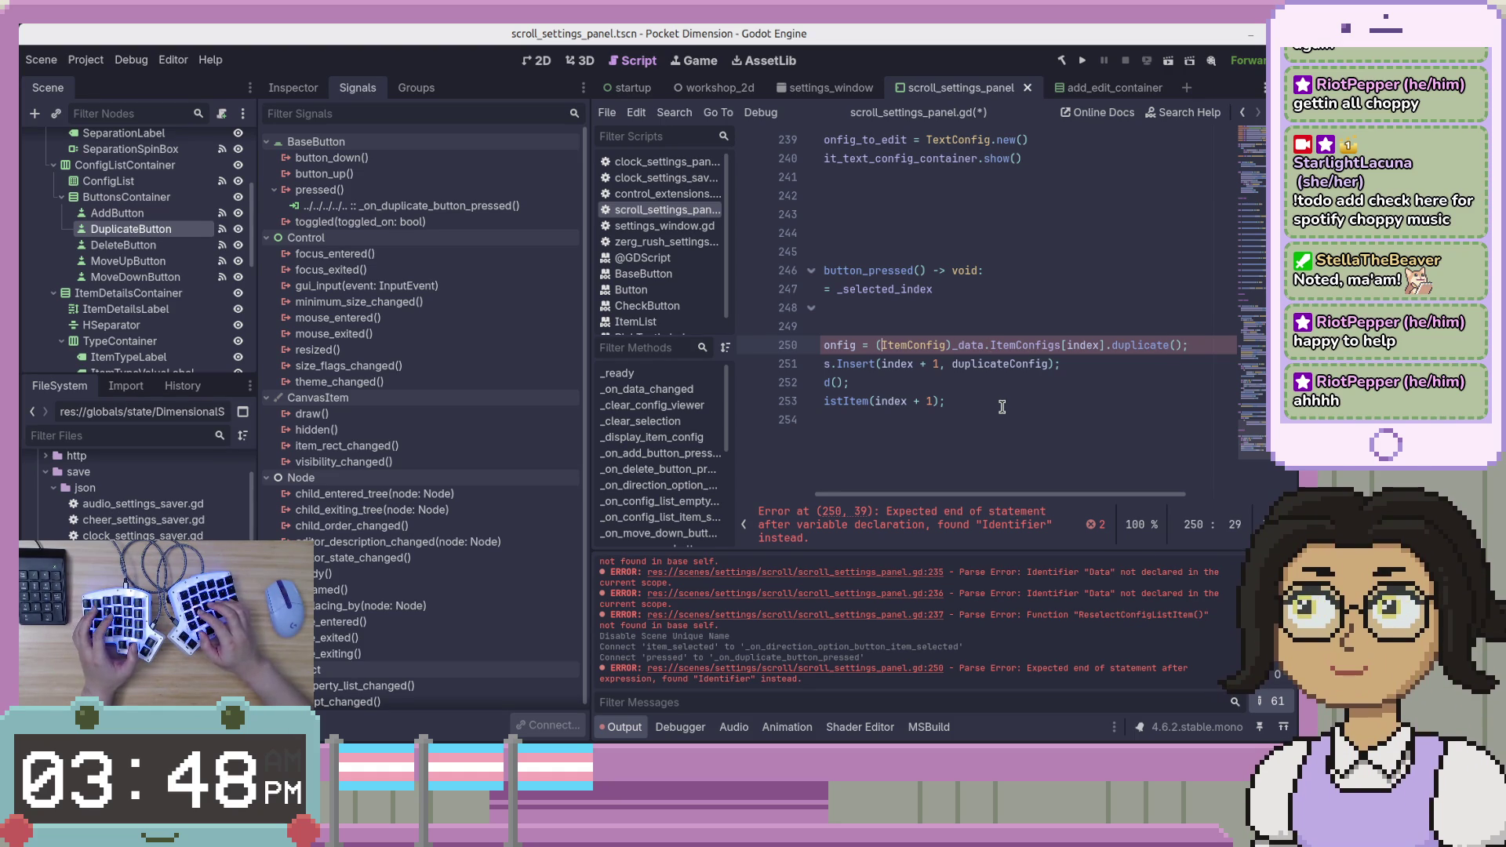
Select the leftover (ItemConfig) cast on line 250, which remains flagged.
{"action": "key", "text": "ctrl+shift+Right"}
{"action": "key", "text": "shift+Right"}
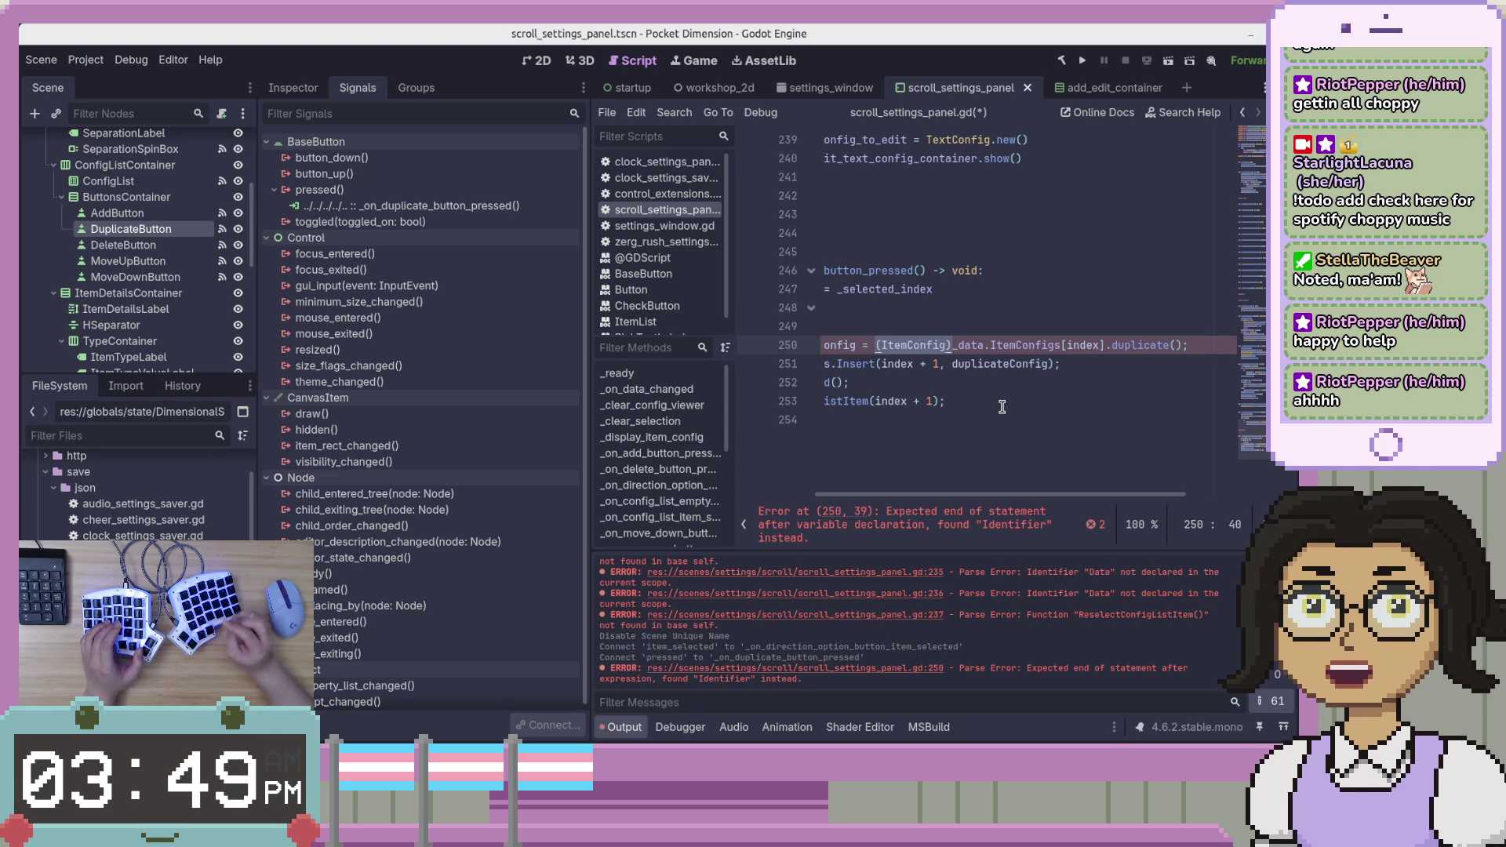
{"action": "key", "text": "End"}
{"action": "scroll", "coordinate": [1049, 484], "scroll_direction": "left", "scroll_amount": 3}
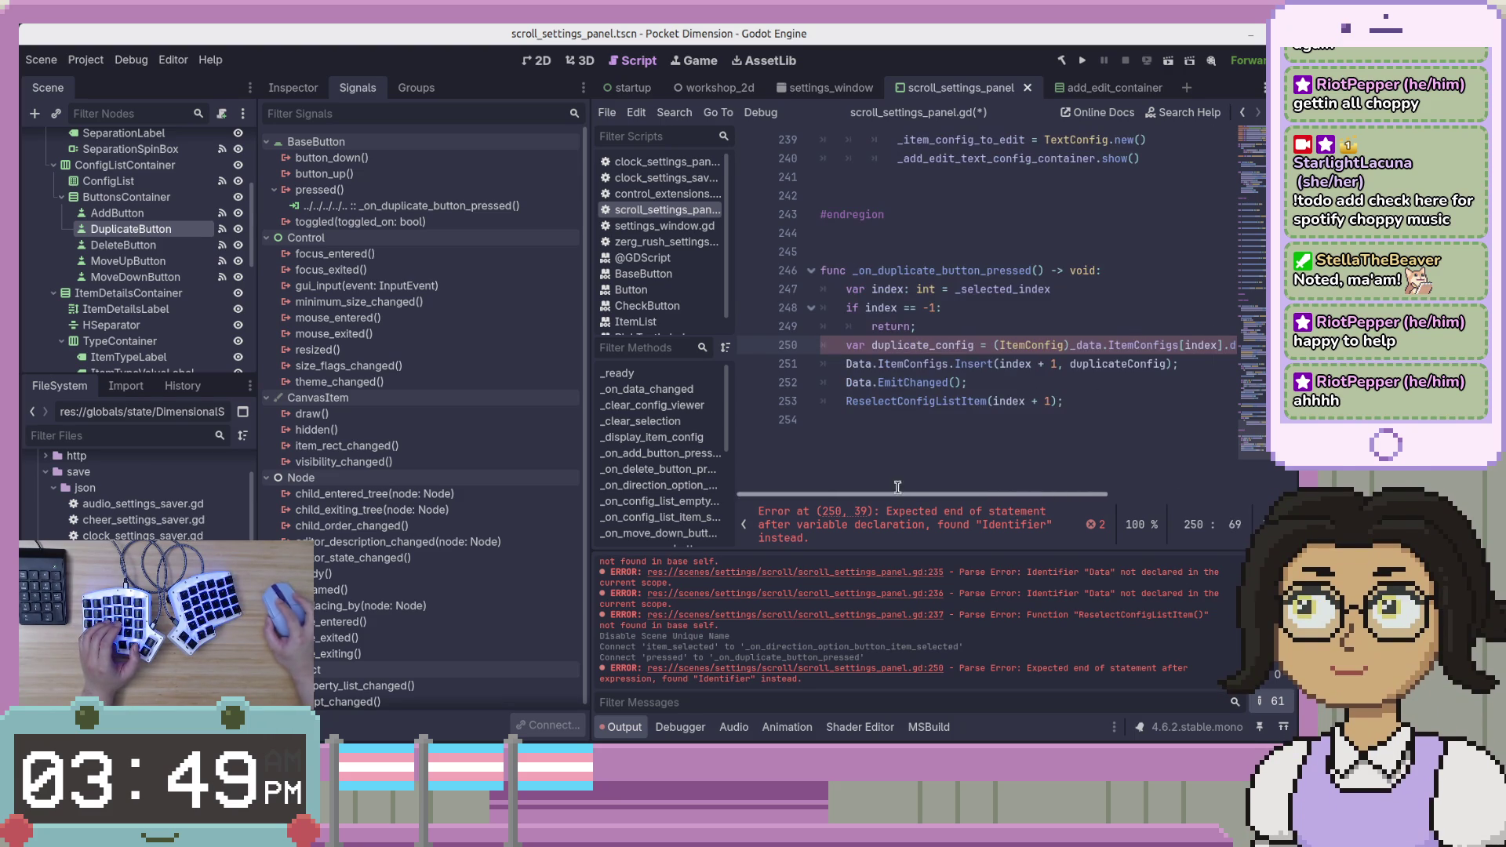
{"action": "left_click", "coordinate": [1074, 345]}
{"action": "key", "text": "ctrl+shift+Left"}
{"action": "key", "text": "ctrl+shift+Left"}
{"action": "left_click", "coordinate": [1090, 438]}
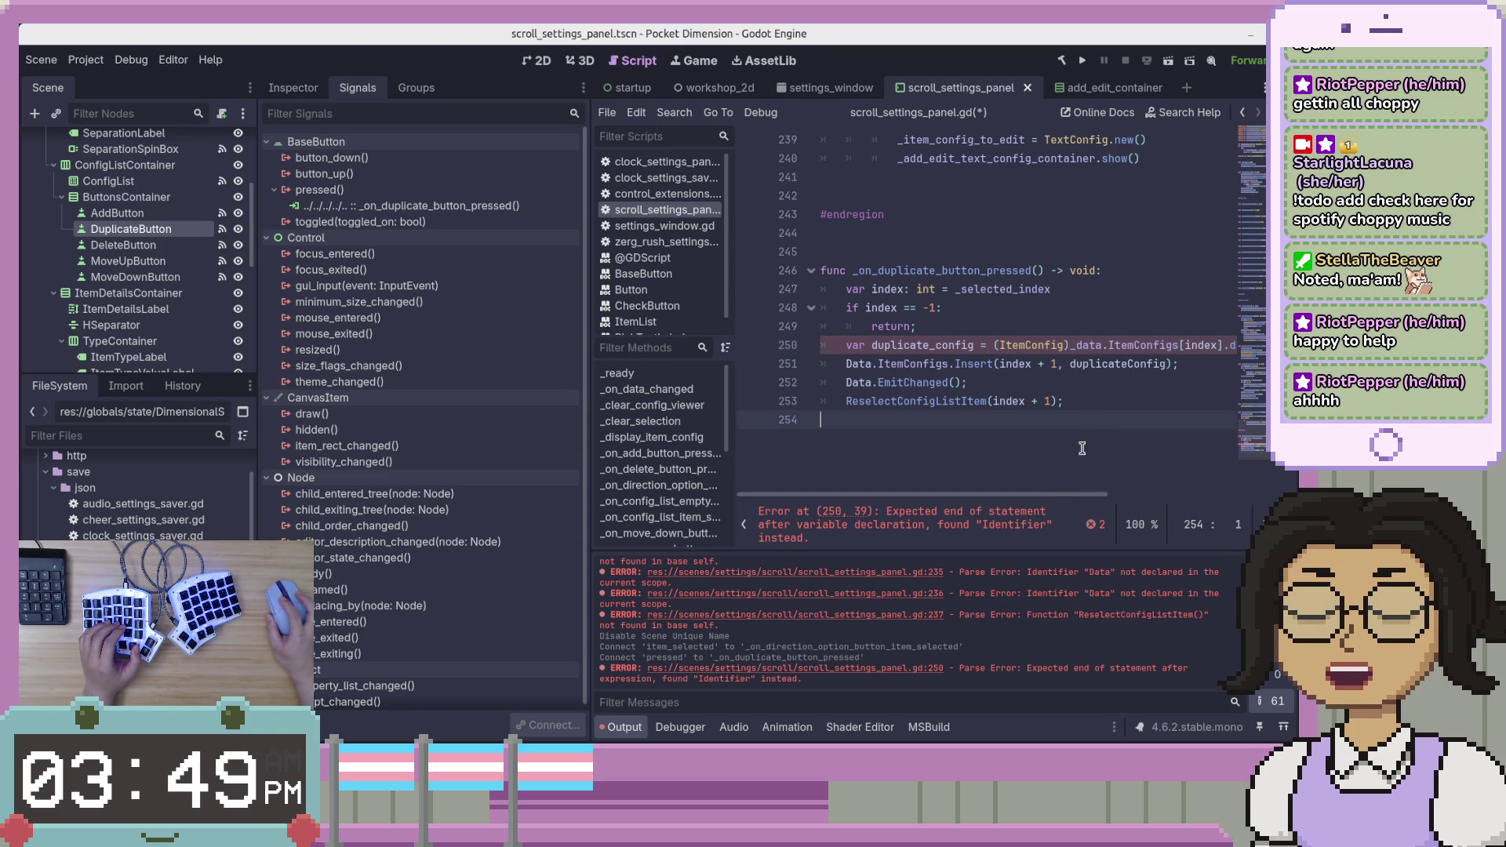
{"action": "left_click_drag", "start_coordinate": [1059, 502], "coordinate": [1113, 501]}
{"action": "double_click", "coordinate": [1021, 351]}
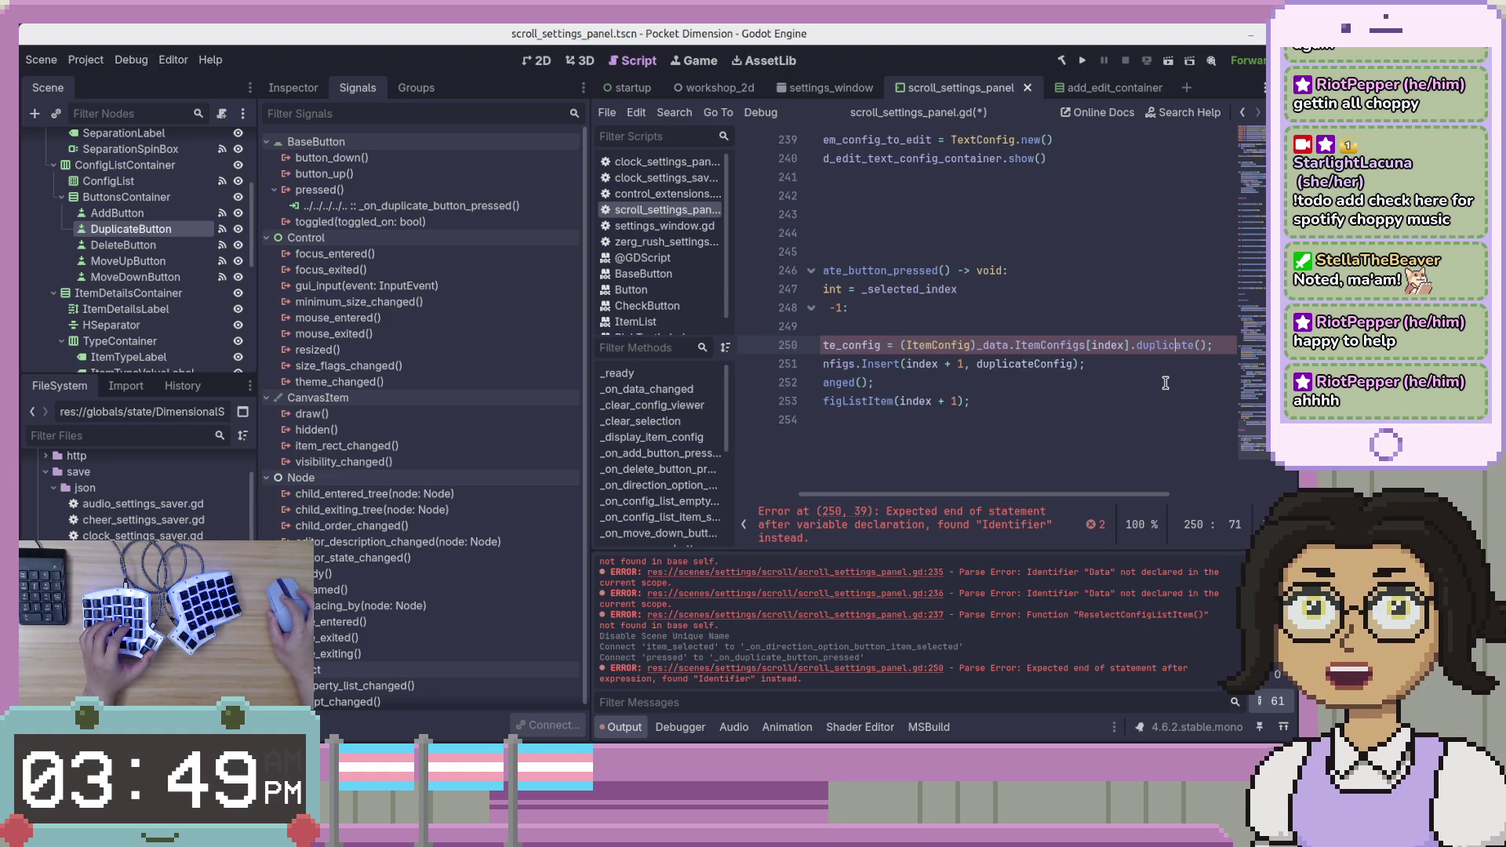
{"action": "key", "text": "alt+Tab"}
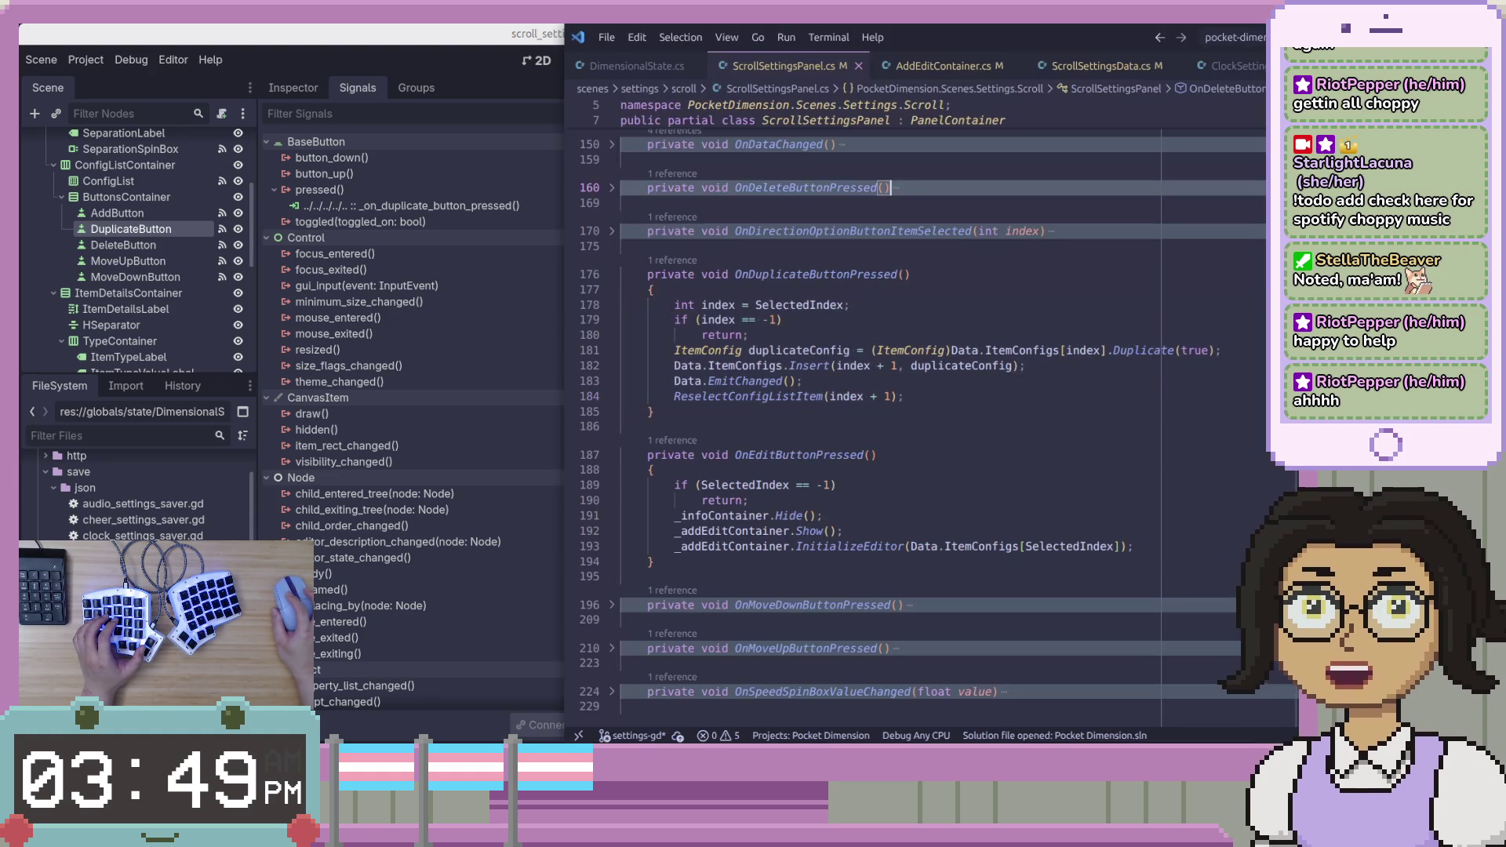
Check the C# Duplicate argument, finish the duplicate call, delete the (ItemConfig) cast, and save.
{"action": "left_click", "coordinate": [1126, 351]}
{"action": "key", "text": "alt+Tab"}
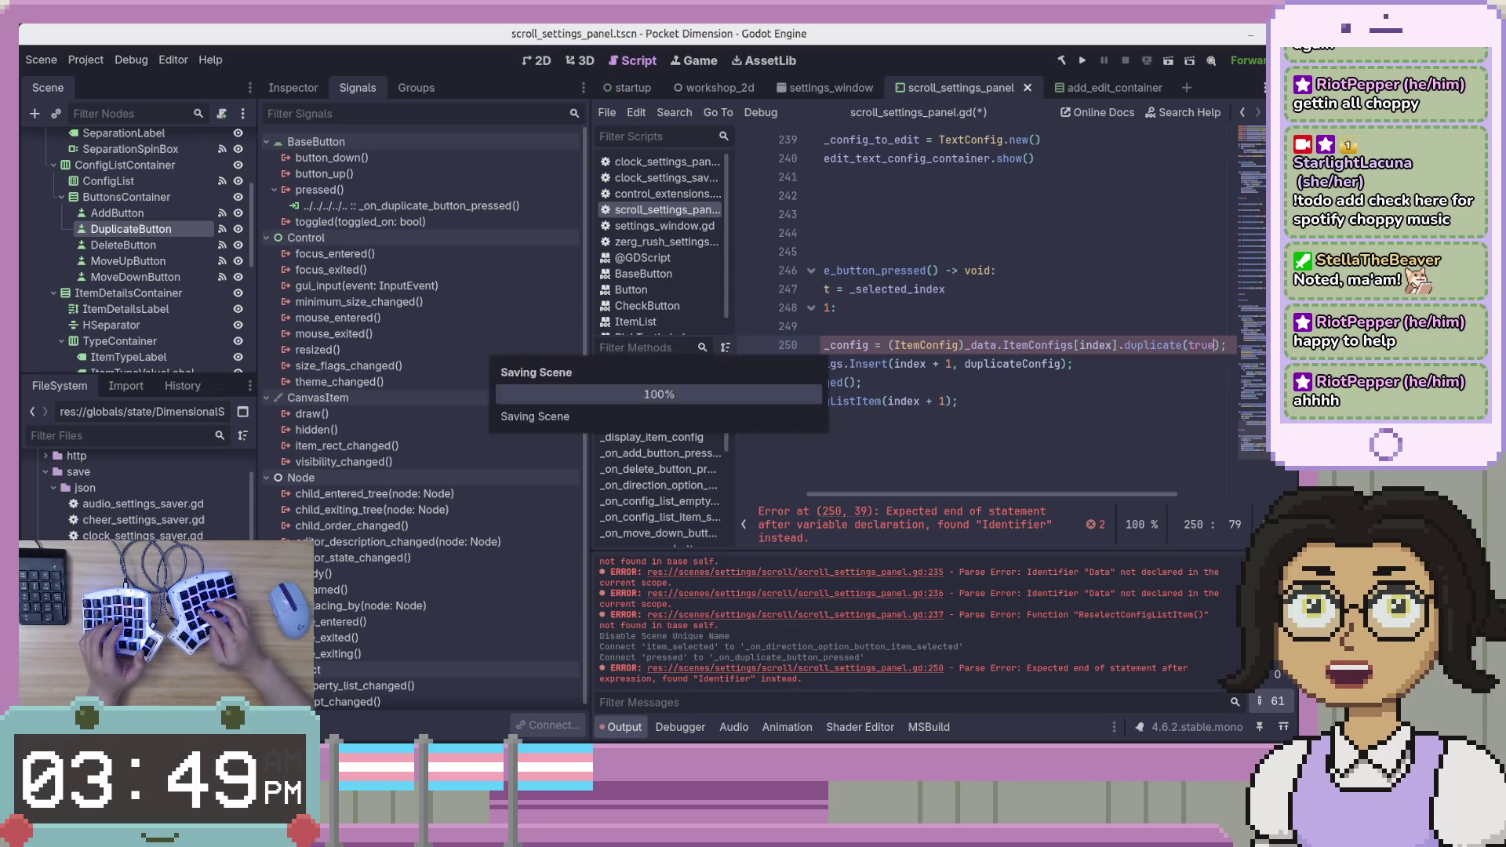
{"action": "type", "text": "ue)"}
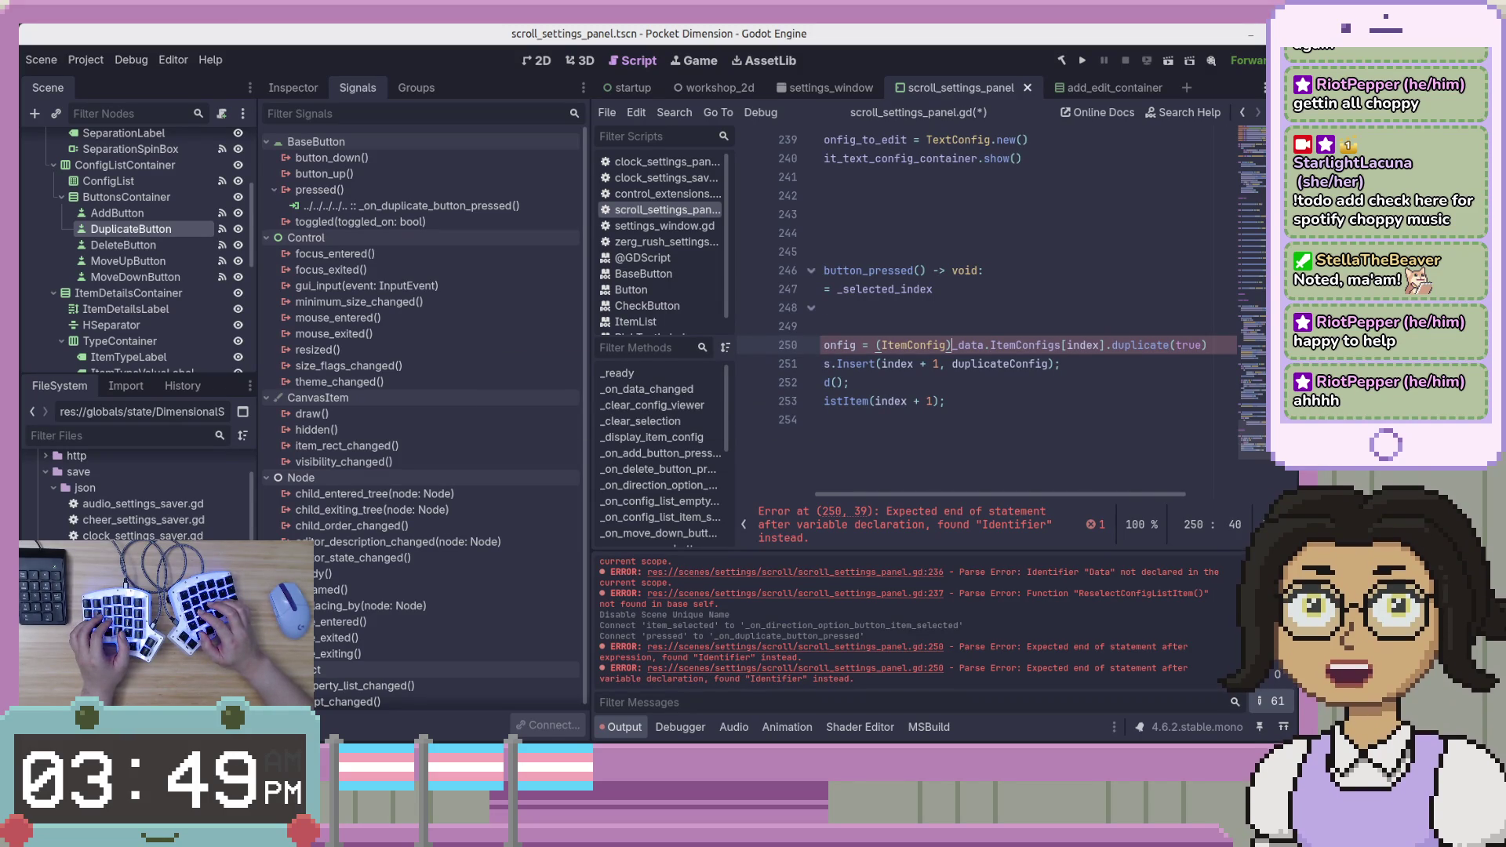
{"action": "key", "text": "ctrl+shift+Left"}
{"action": "key", "text": "ctrl+shift+Left"}
{"action": "key", "text": "ctrl+shift+Left"}
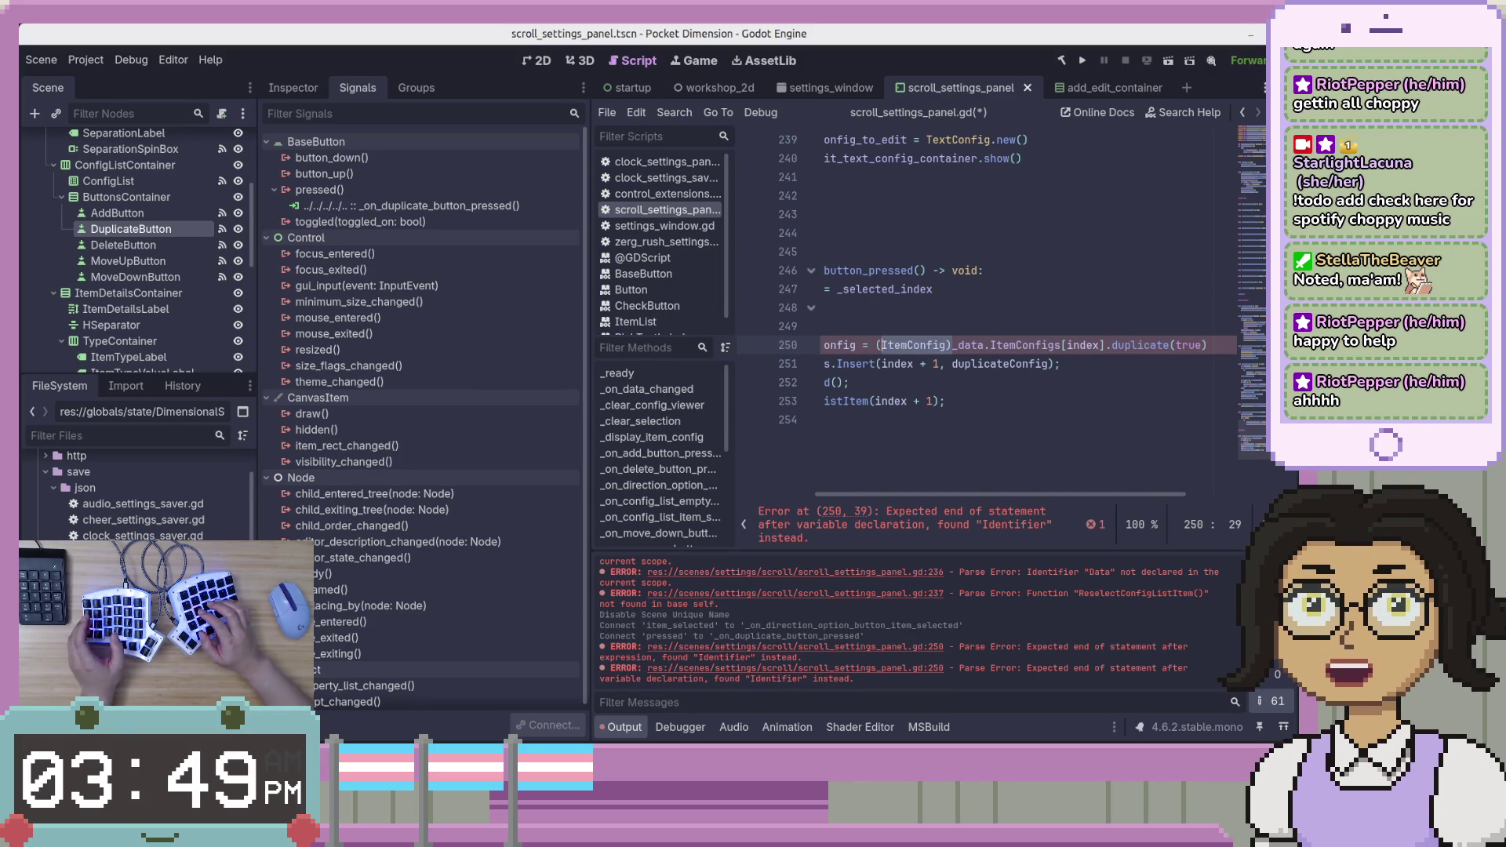
{"action": "key", "text": "BackSpace"}
{"action": "key", "text": "End"}
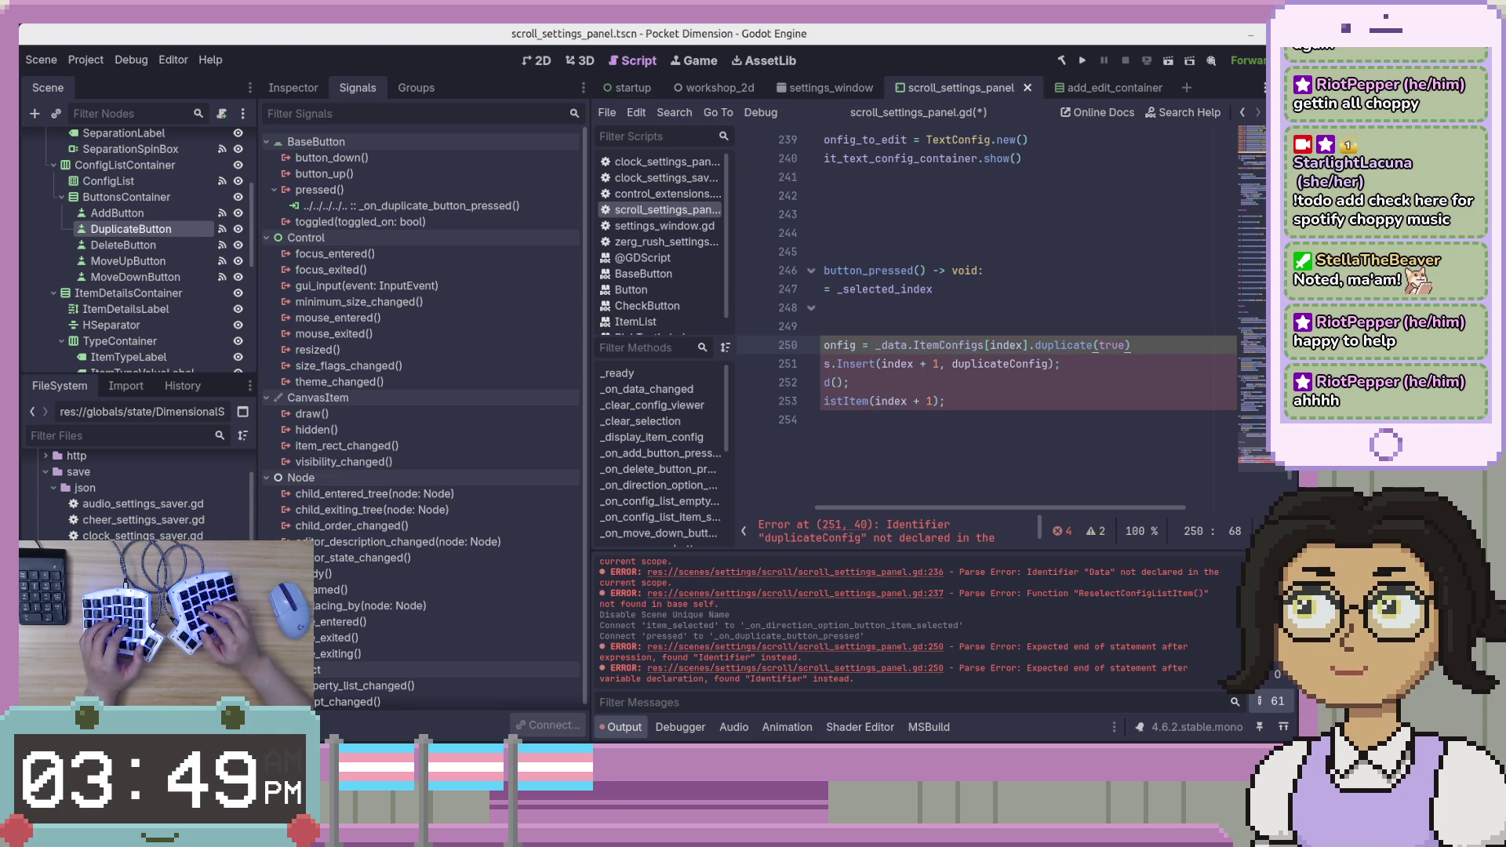
{"action": "key", "text": "ctrl+s"}
{"action": "key", "text": "Home"}
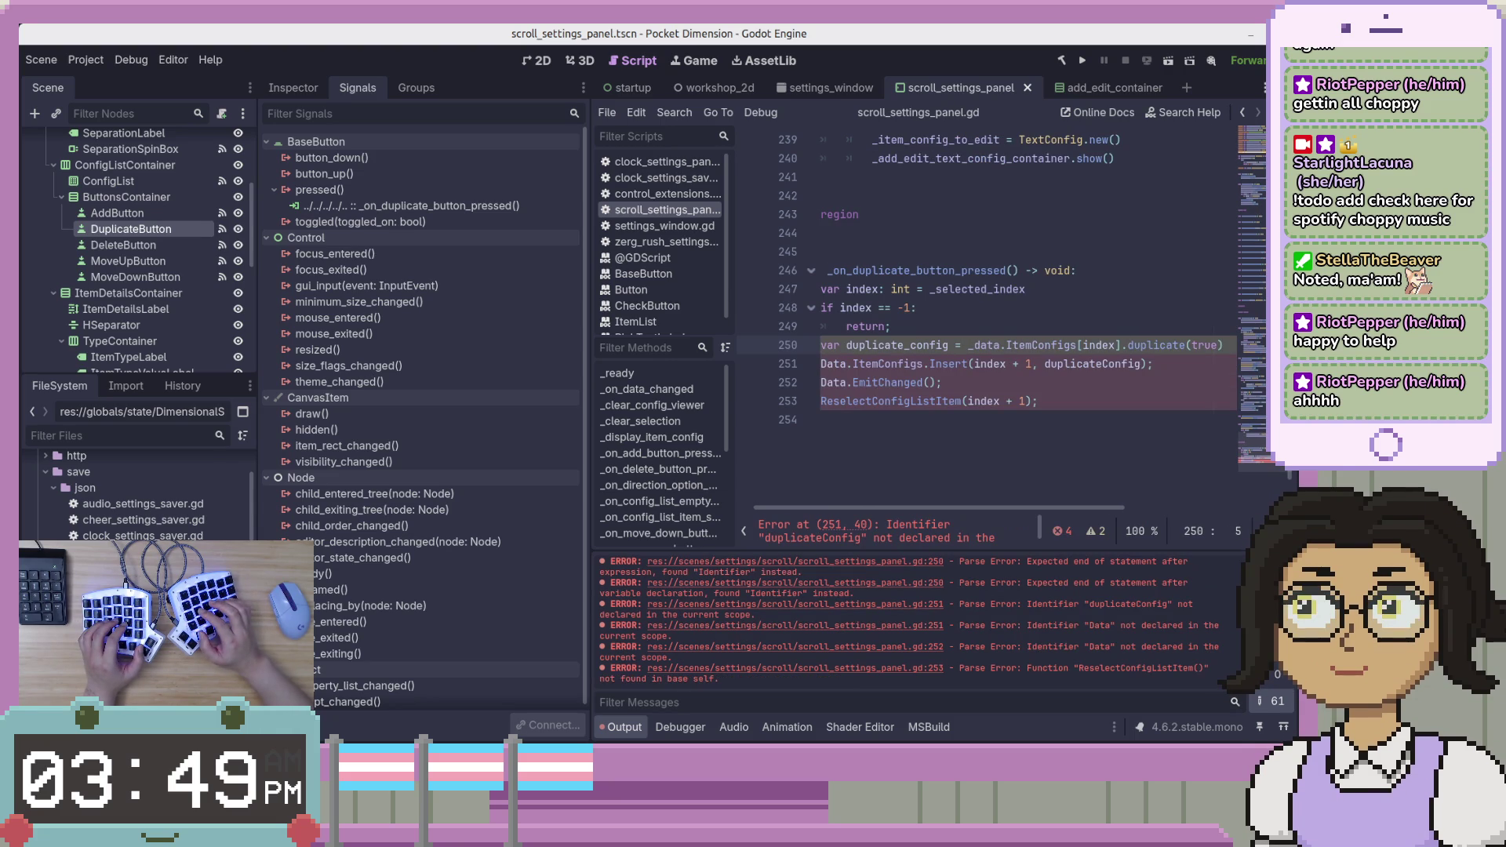
Rename Data to _data on lines 251 and 252 at once.
{"action": "left_click", "coordinate": [821, 363]}
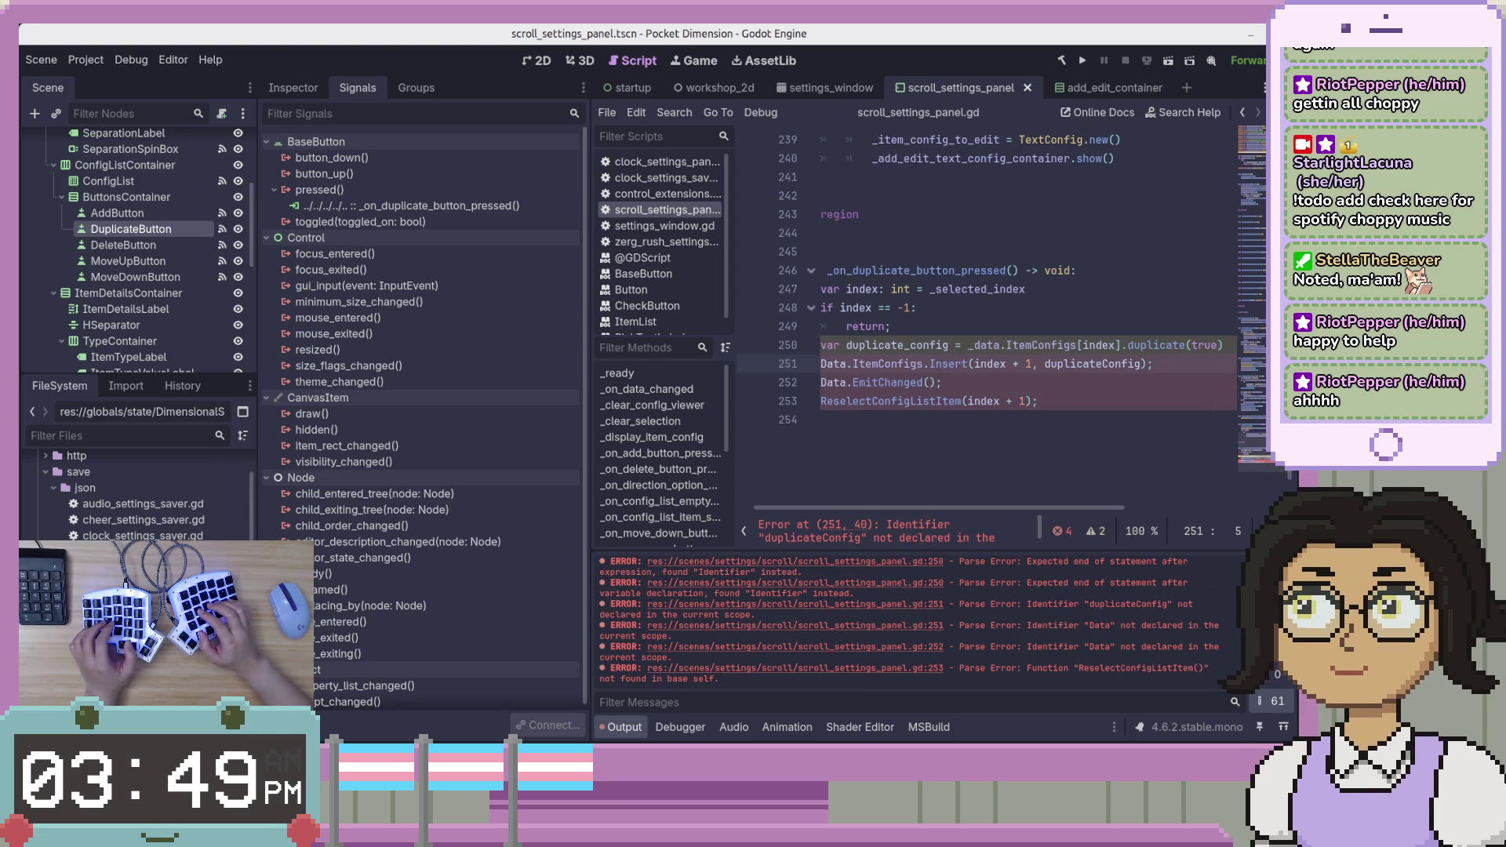
{"action": "key", "text": "ctrl+d"}
{"action": "type", "text": "_d"}
{"action": "key", "text": "Return"}
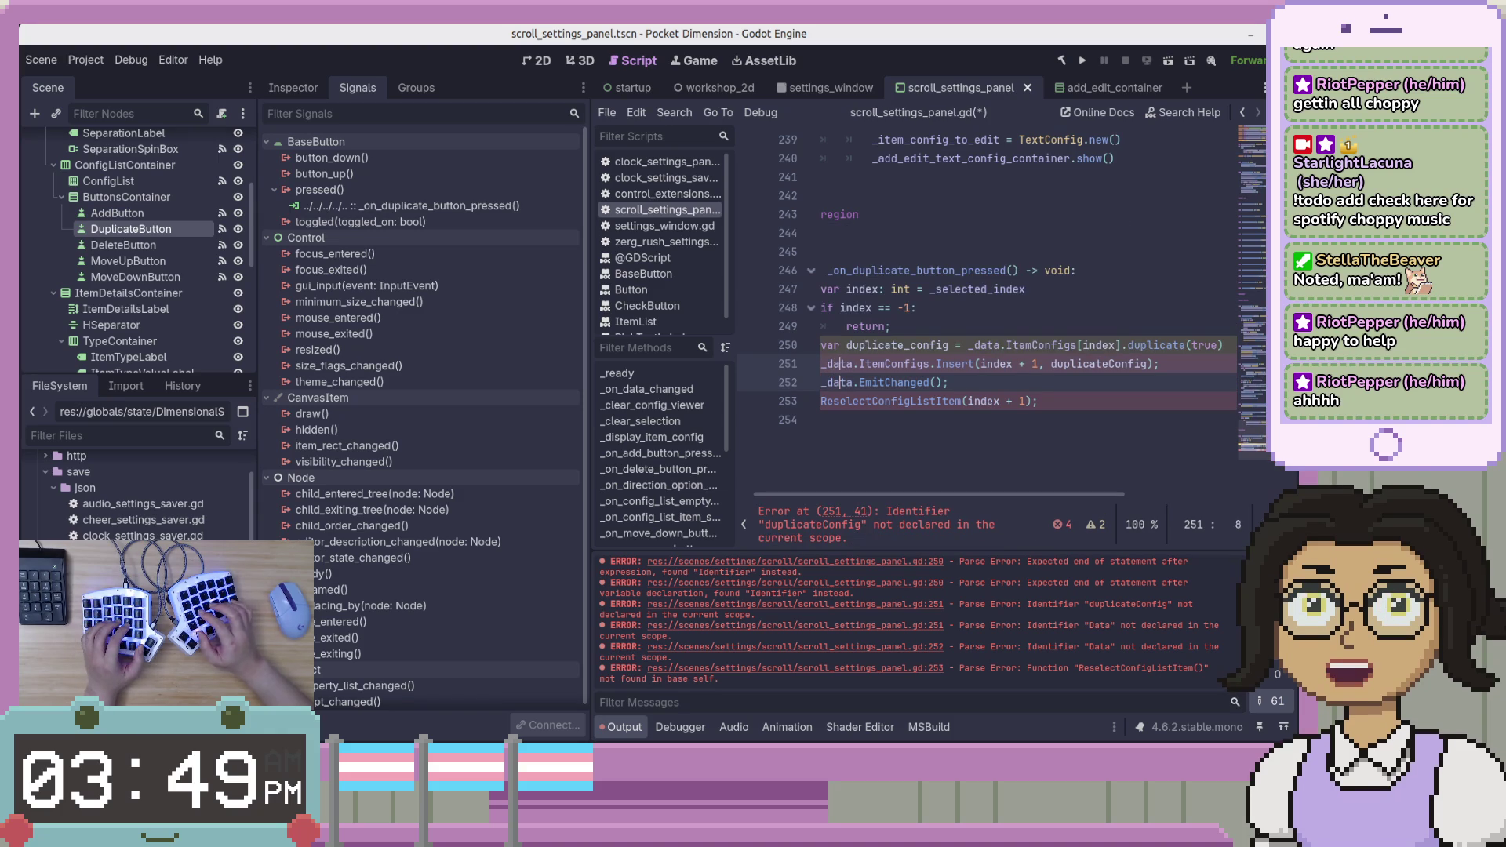
{"action": "key", "text": "Escape"}
{"action": "key", "text": "Right"}
{"action": "key", "text": "Right"}
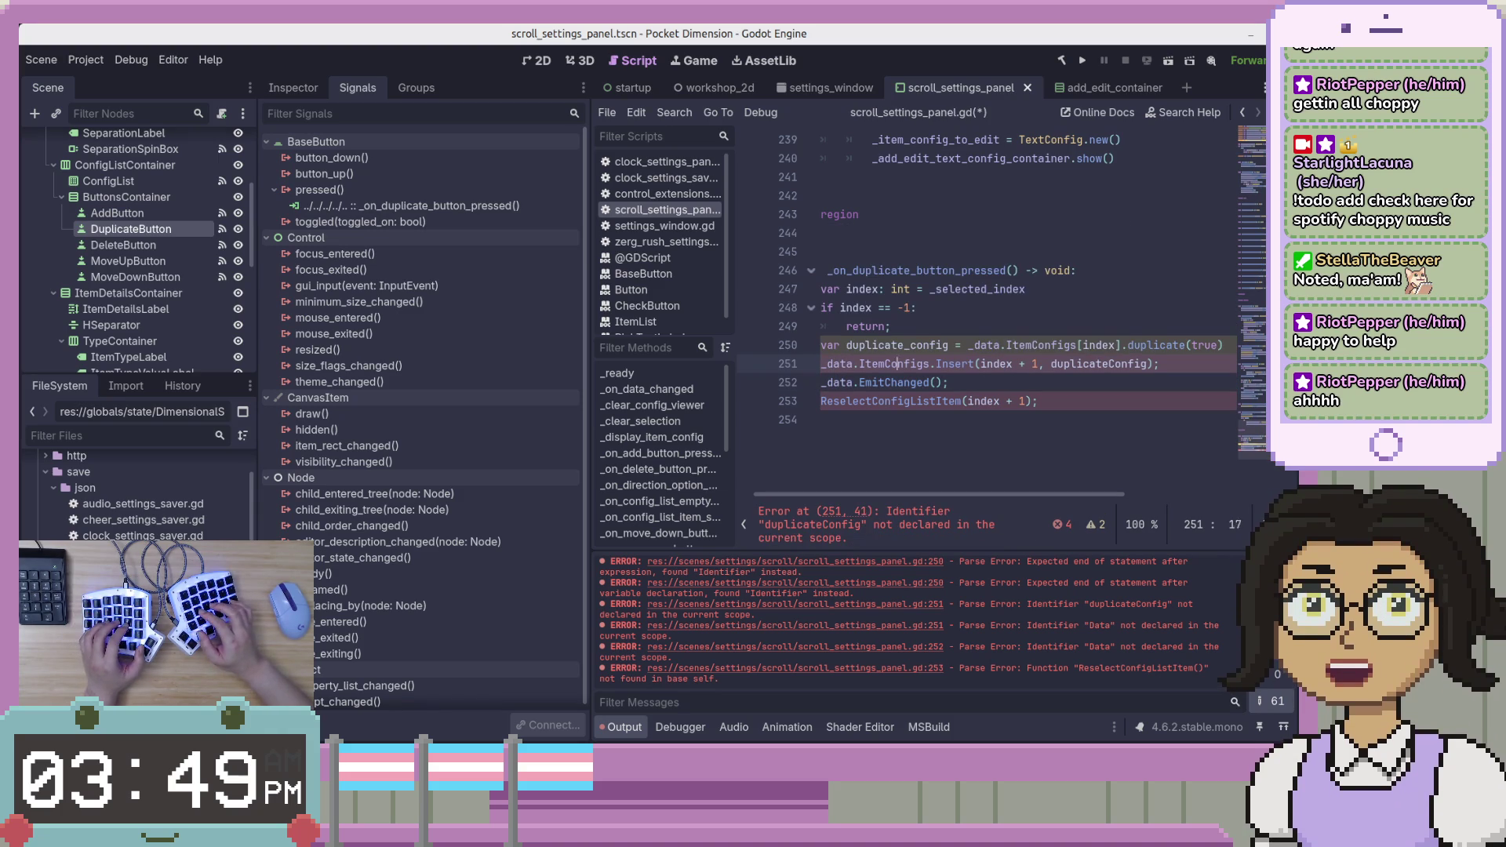
Lowercase Insert to insert on line 251 and remove its trailing semicolon.
{"action": "key", "text": "ctrl+Right"}
{"action": "key", "text": "Right"}
{"action": "key", "text": "Delete"}
{"action": "type", "text": "i"}
{"action": "key", "text": "End"}
{"action": "key", "text": "Left"}
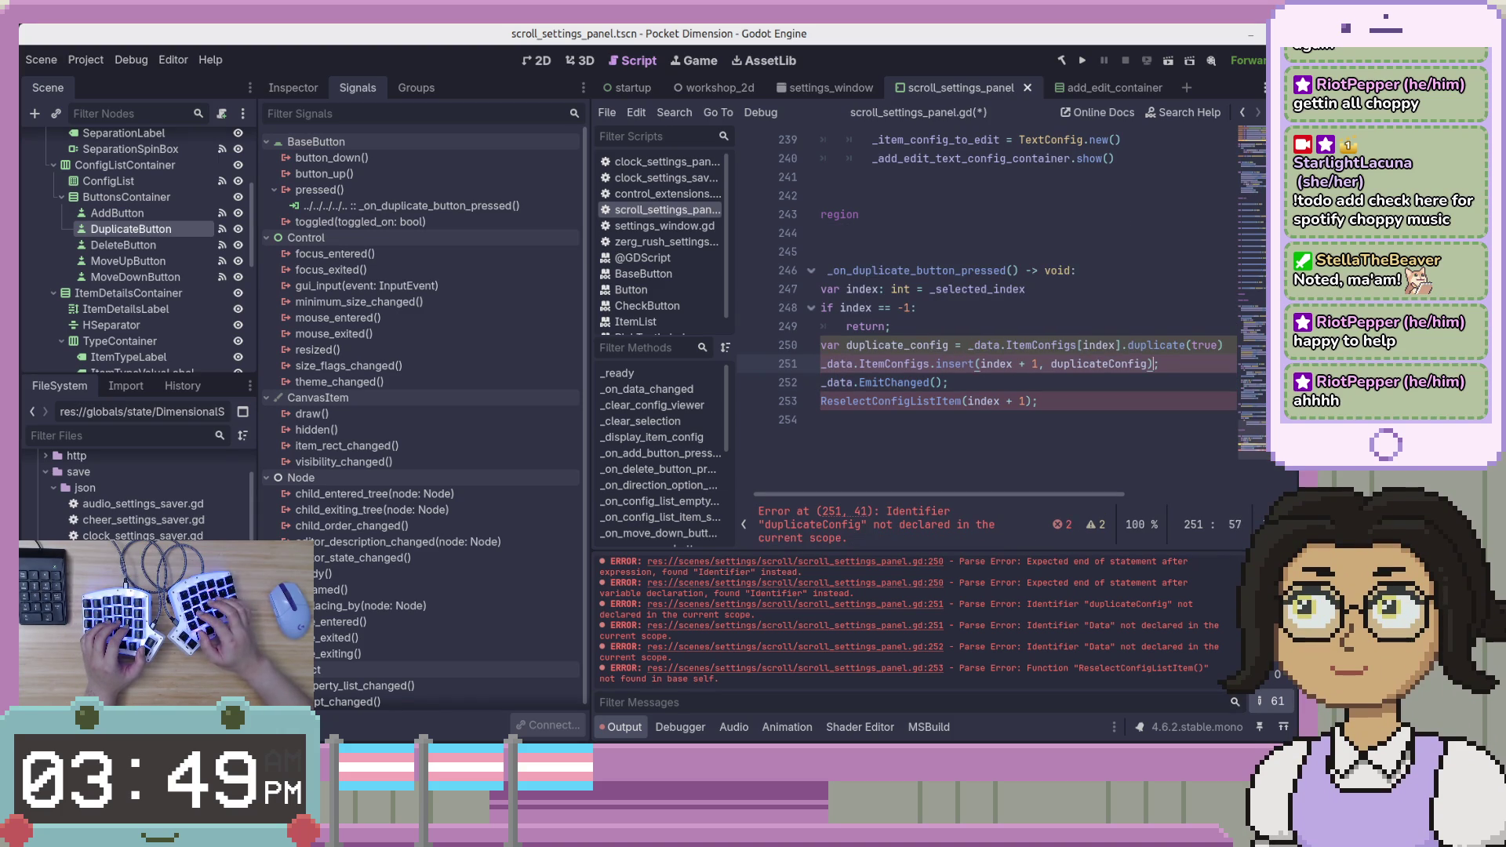
{"action": "type", "text": "c"}
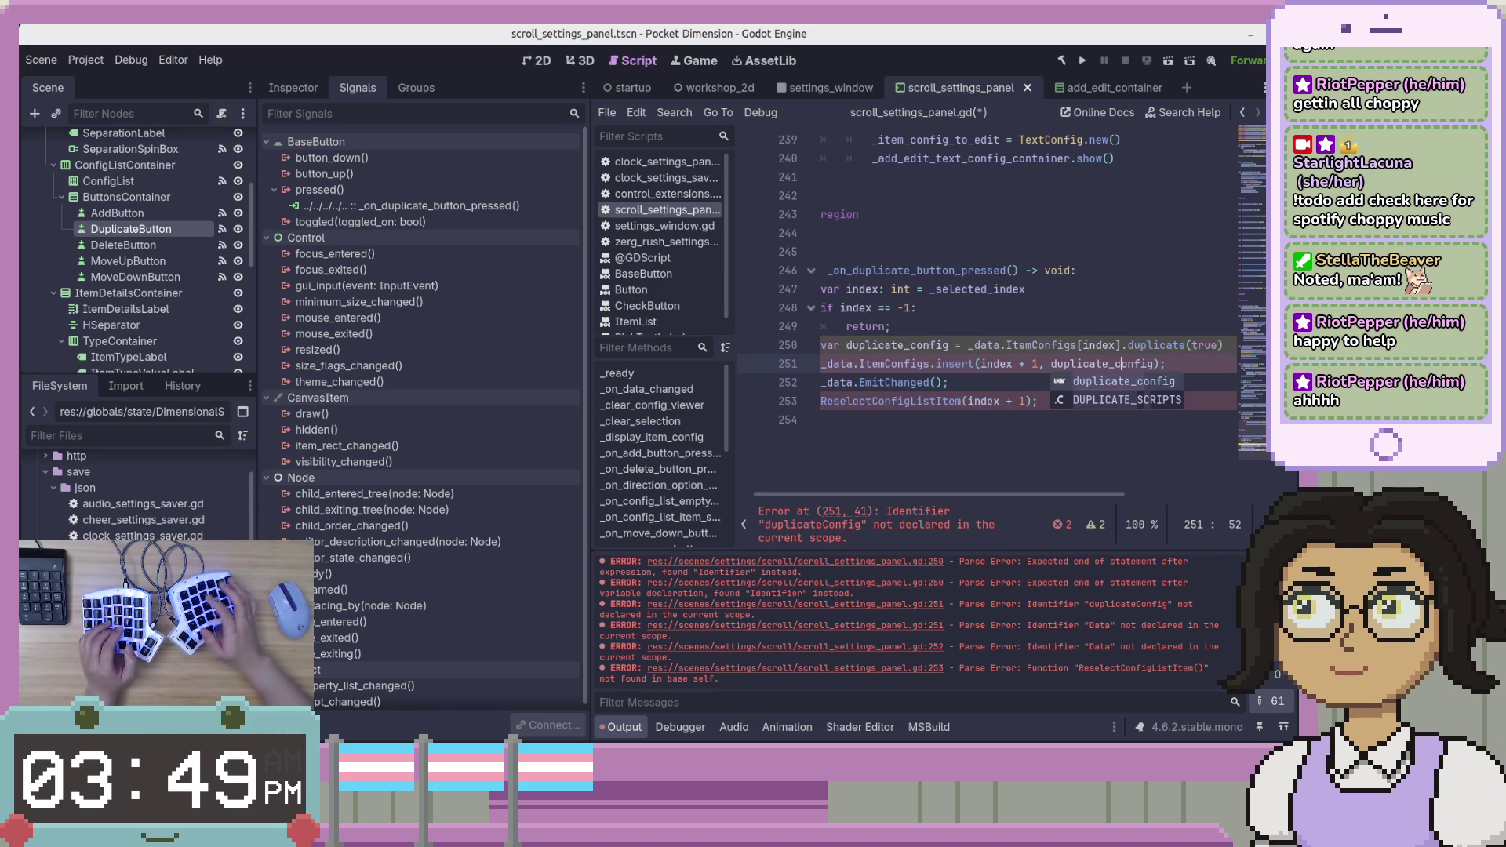
{"action": "key", "text": "End"}
{"action": "key", "text": "BackSpace"}
{"action": "key", "text": "Down"}
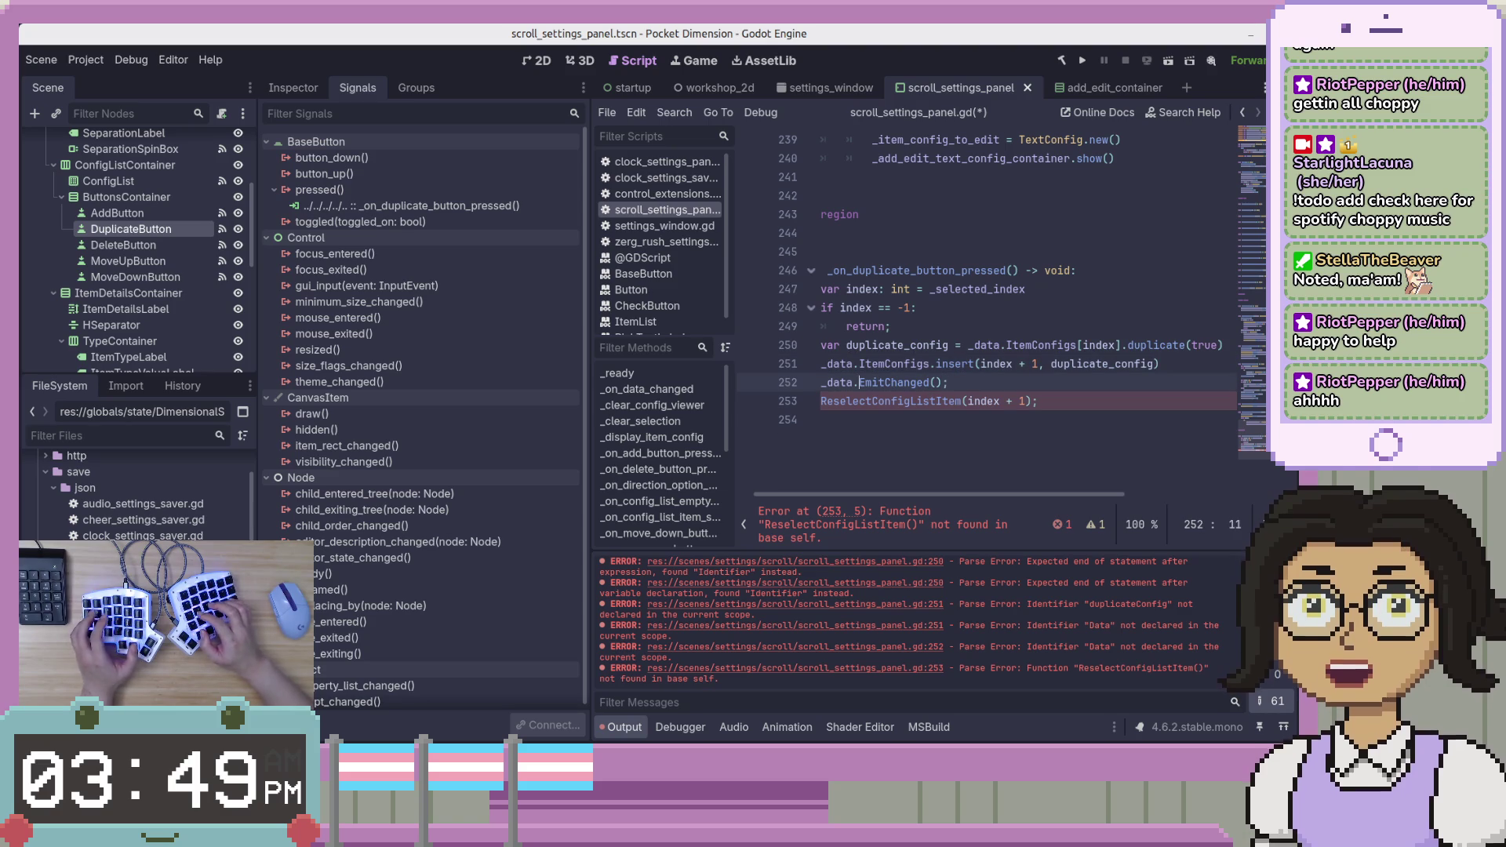
Replace EmitChanged on line 252 with emit_changed().
{"action": "key", "text": "ctrl+shift+Right"}
{"action": "type", "text": "emit_"}
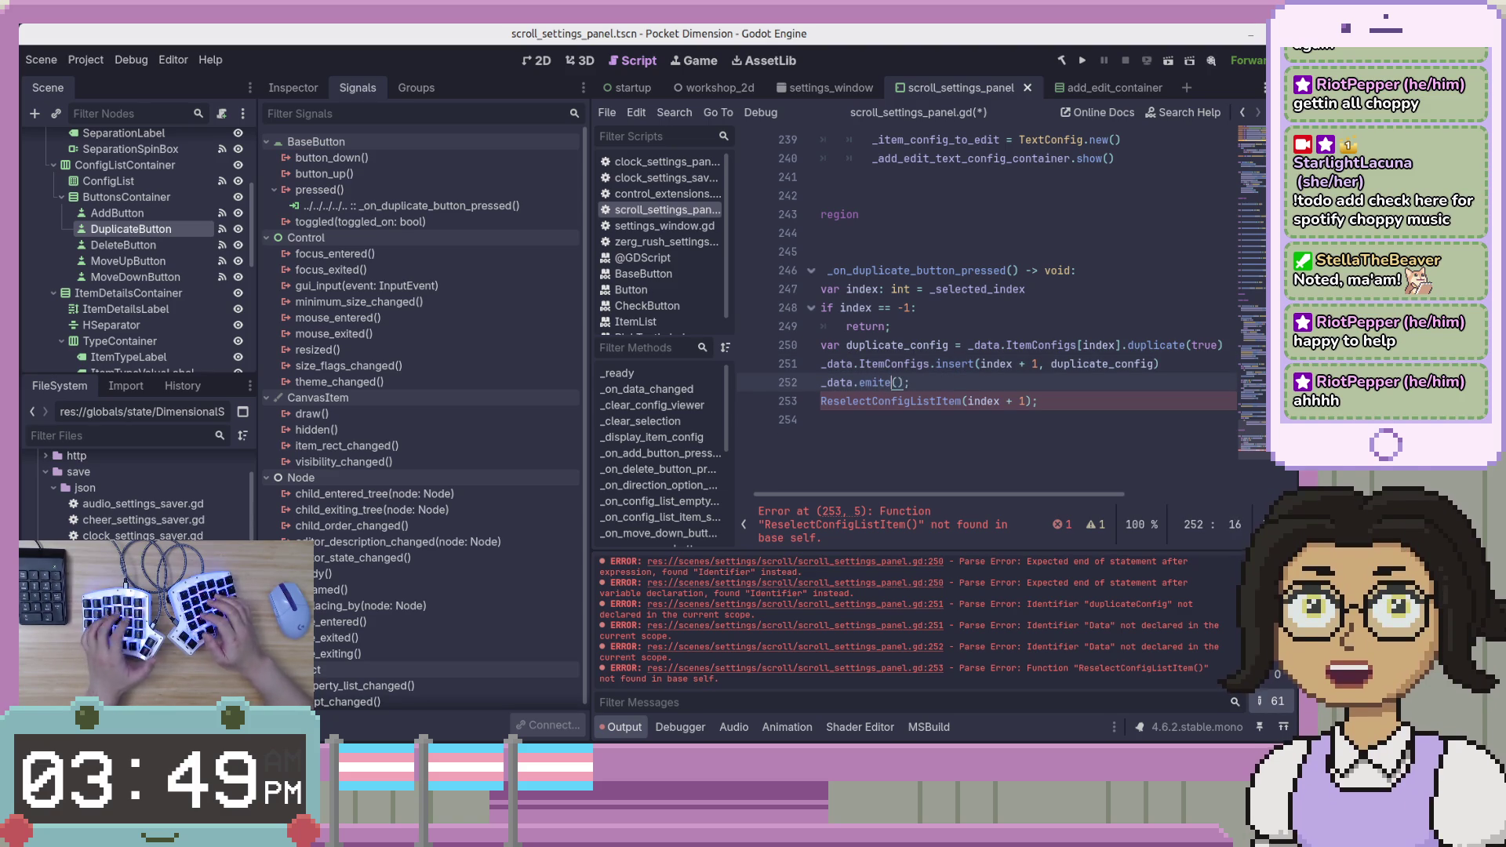
{"action": "key", "text": "Return"}
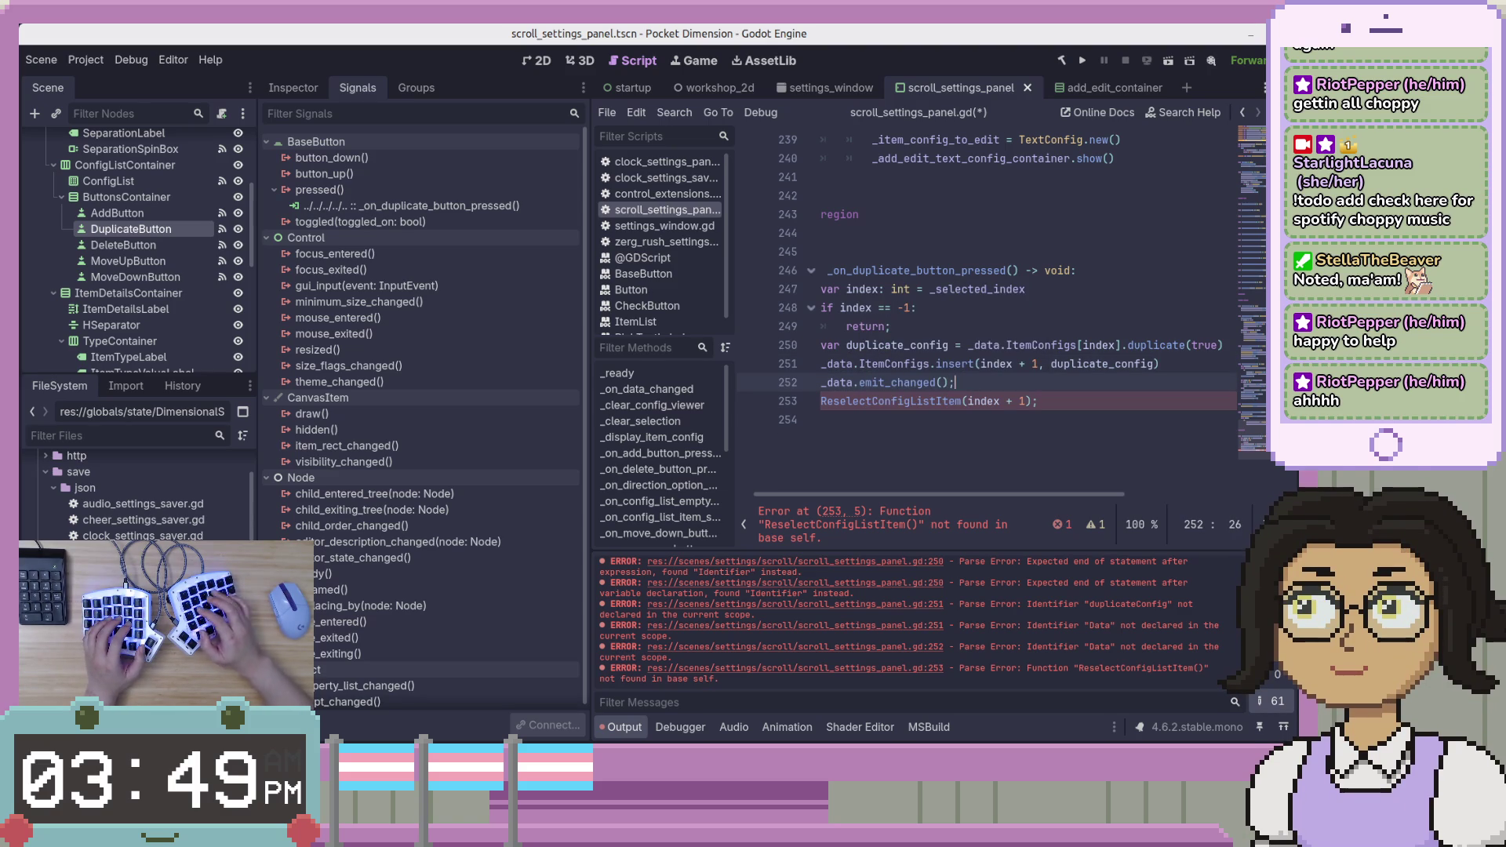
{"action": "key", "text": "Down"}
{"action": "key", "text": "End"}
Change ReselectConfigListItem to _reselect_config_list_item, drop remaining semicolons, and save.
{"action": "key", "text": "ctrl+shift+Right"}
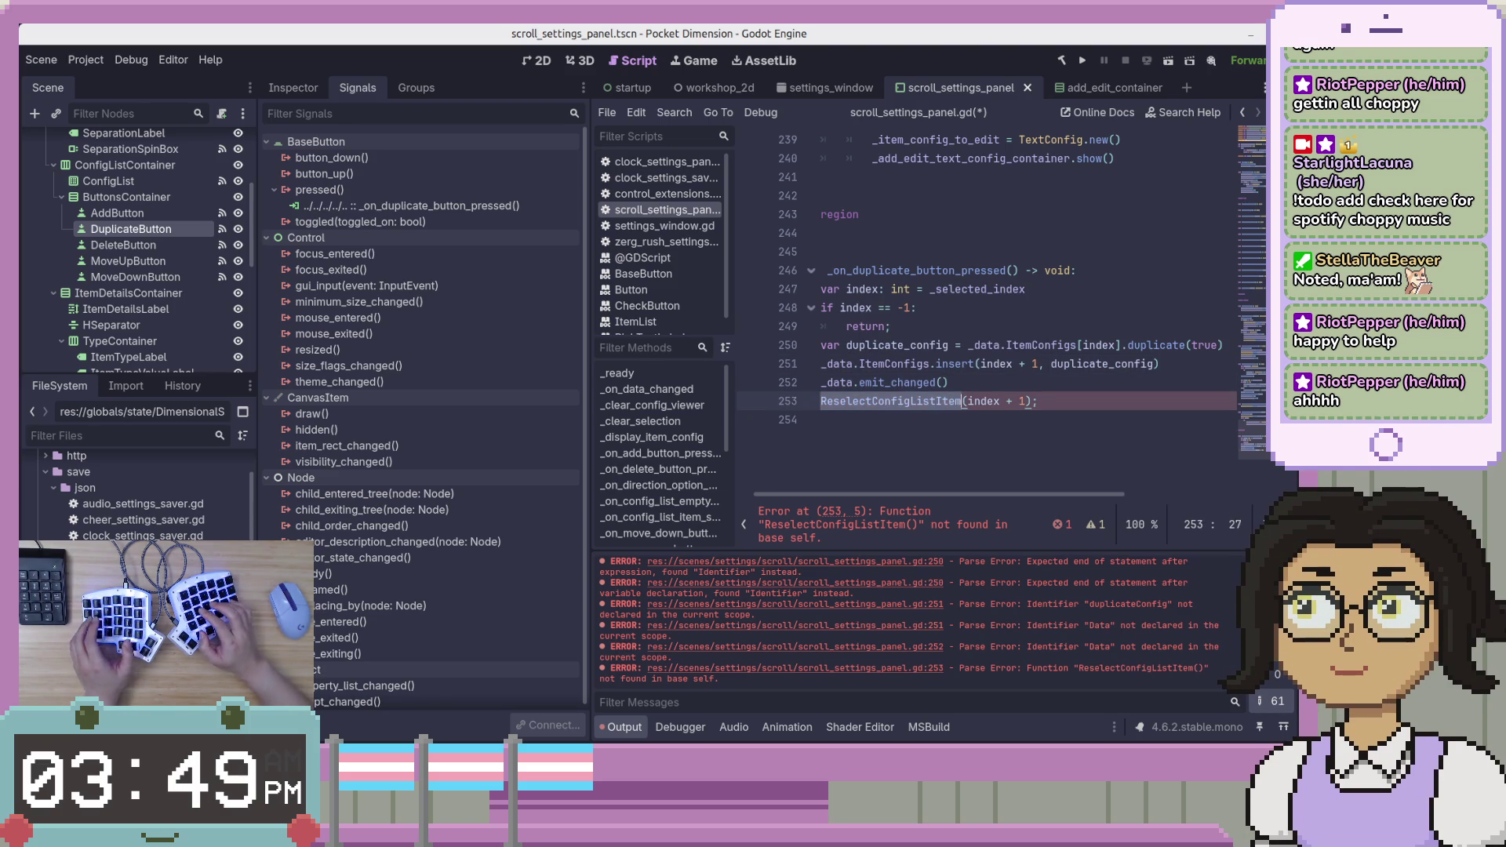
{"action": "type", "text": "_"}
{"action": "type", "text": "l"}
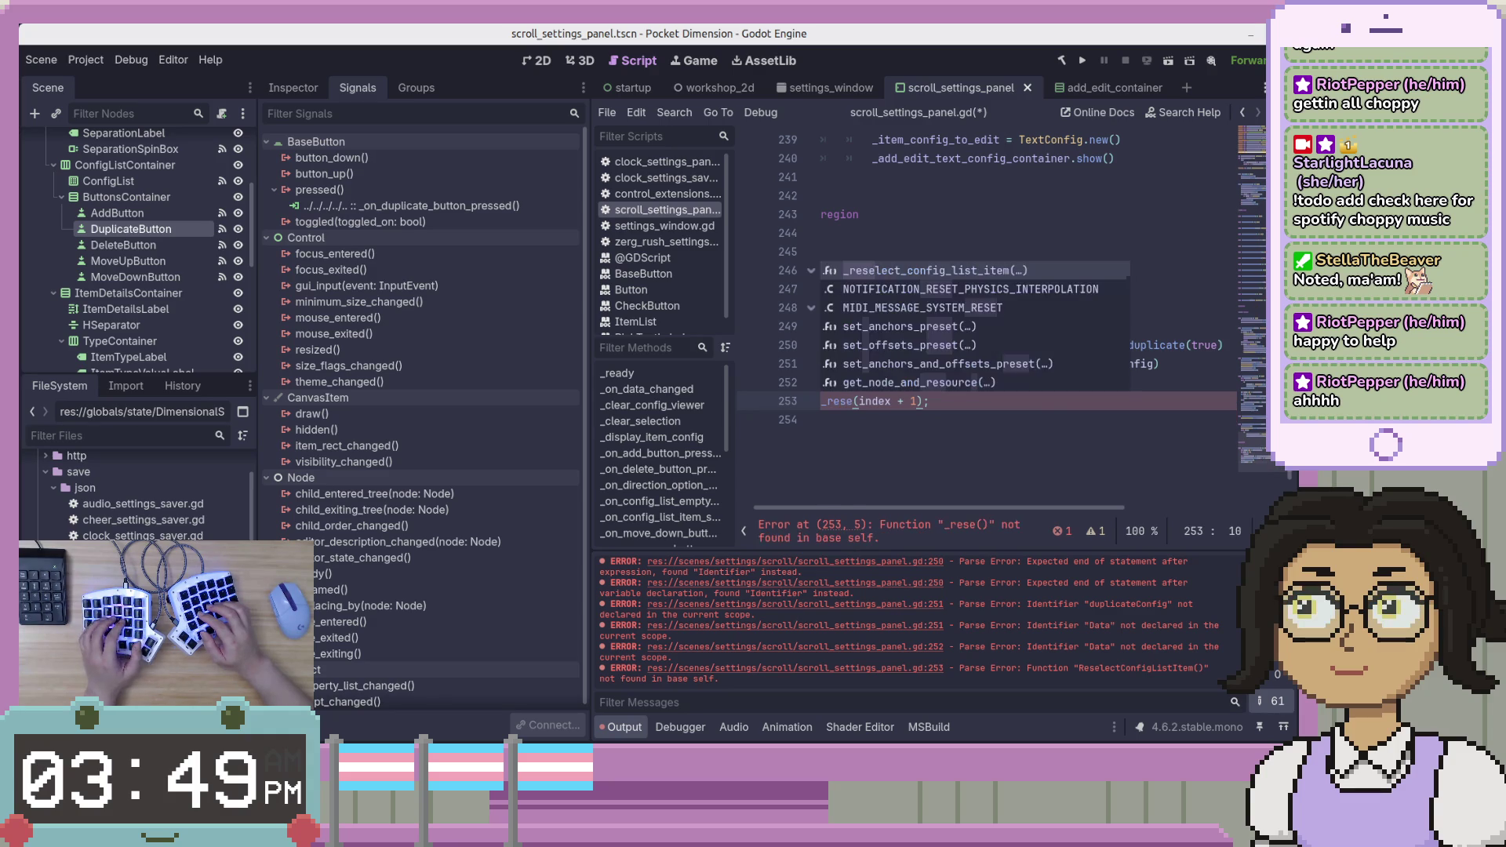
{"action": "key", "text": "Return"}
{"action": "key", "text": "End"}
{"action": "key", "text": "BackSpace"}
{"action": "key", "text": "ctrl+s"}
{"action": "left_click", "coordinate": [1135, 320]}
{"action": "key", "text": "BackSpace"}
{"action": "key", "text": "alt+Tab"}
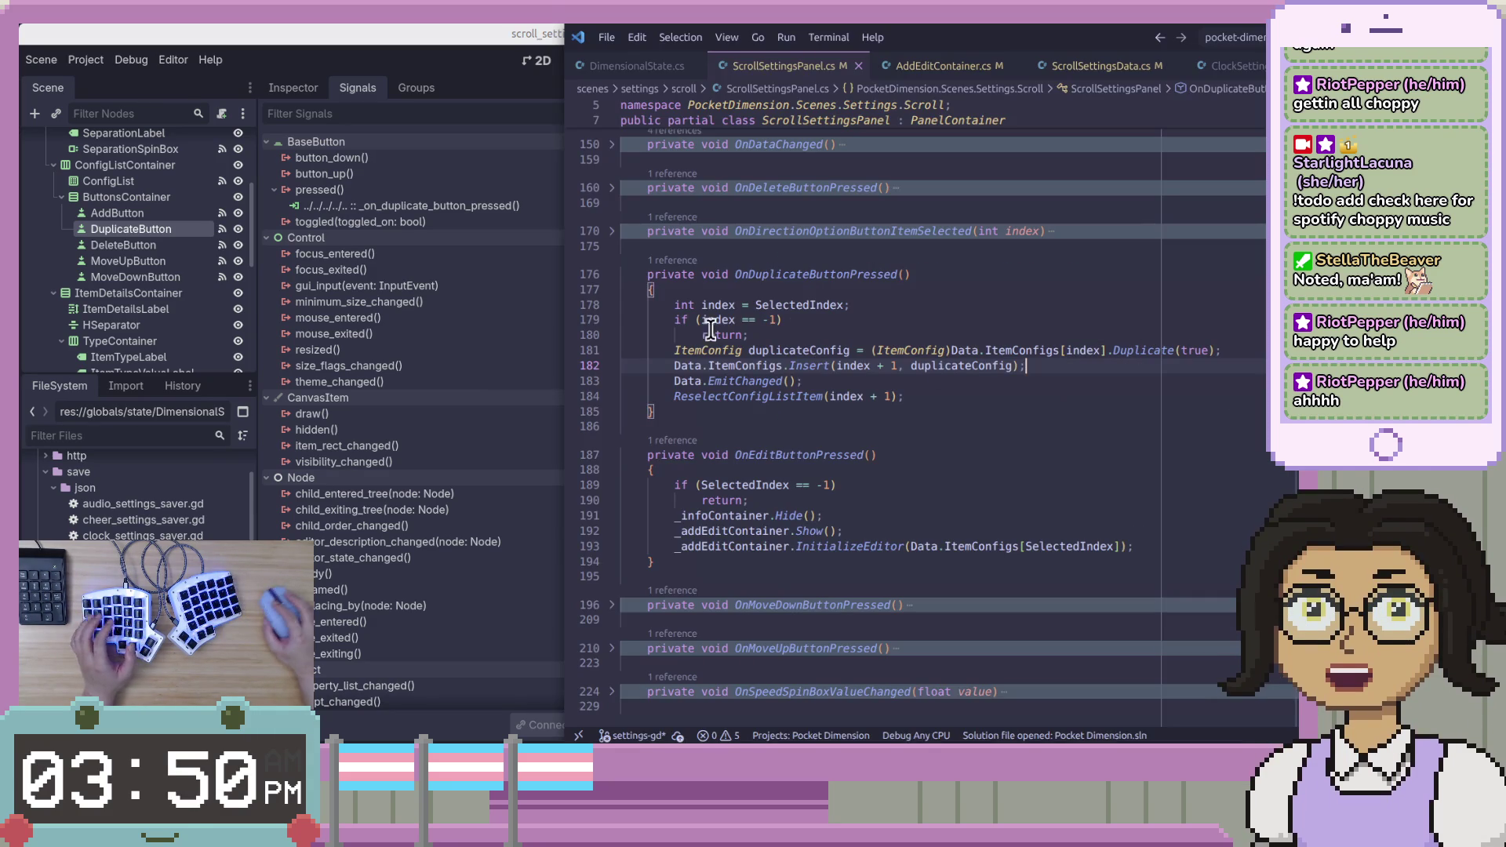
Collapse the already-ported C# OnDuplicateButtonPressed method and select the EditButton node in Godot.
{"action": "left_click", "coordinate": [613, 275]}
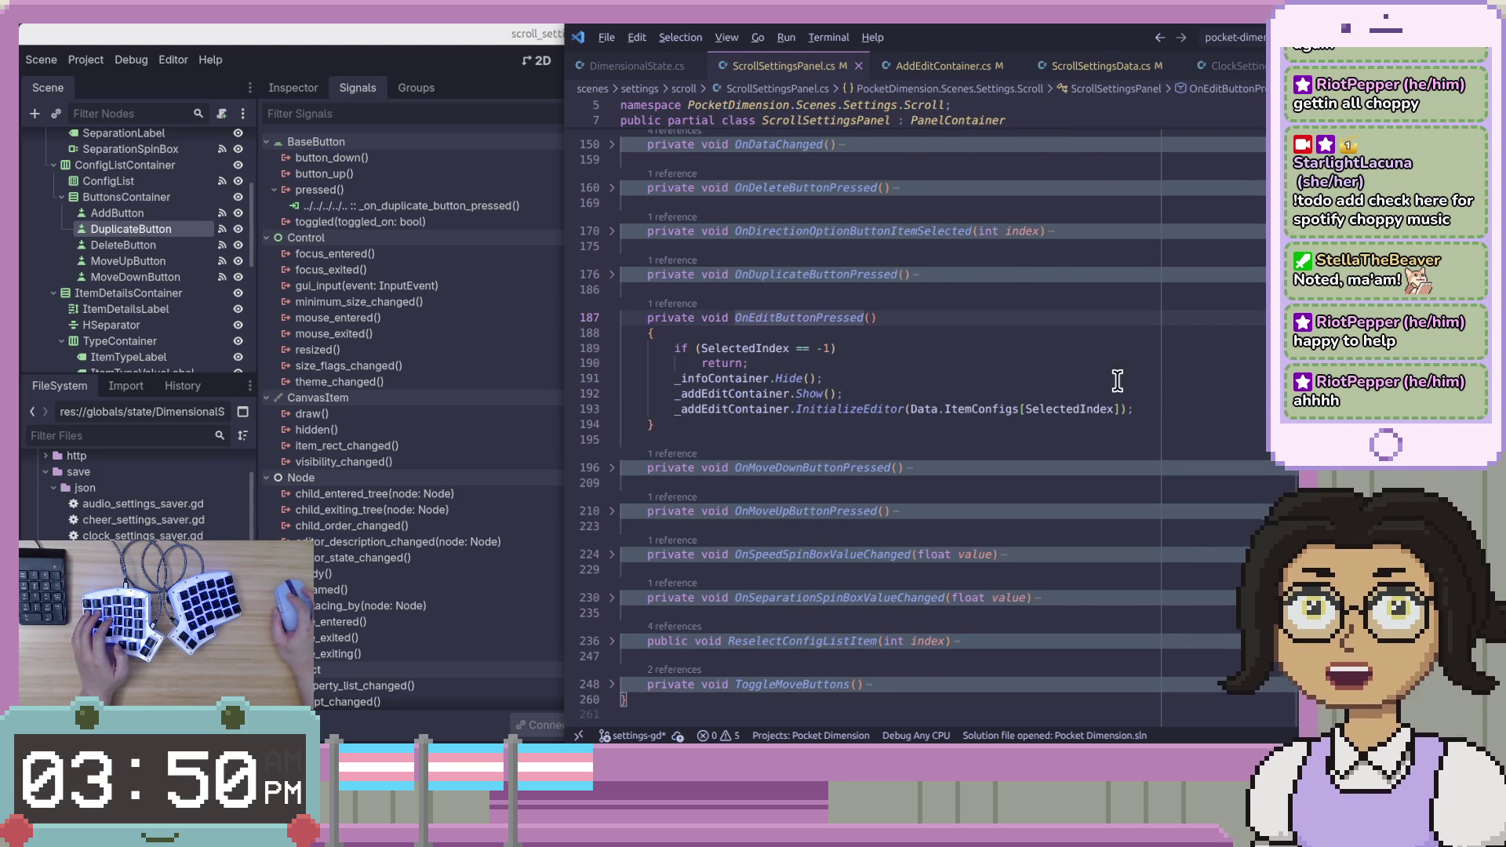
{"action": "key", "text": "alt+Tab"}
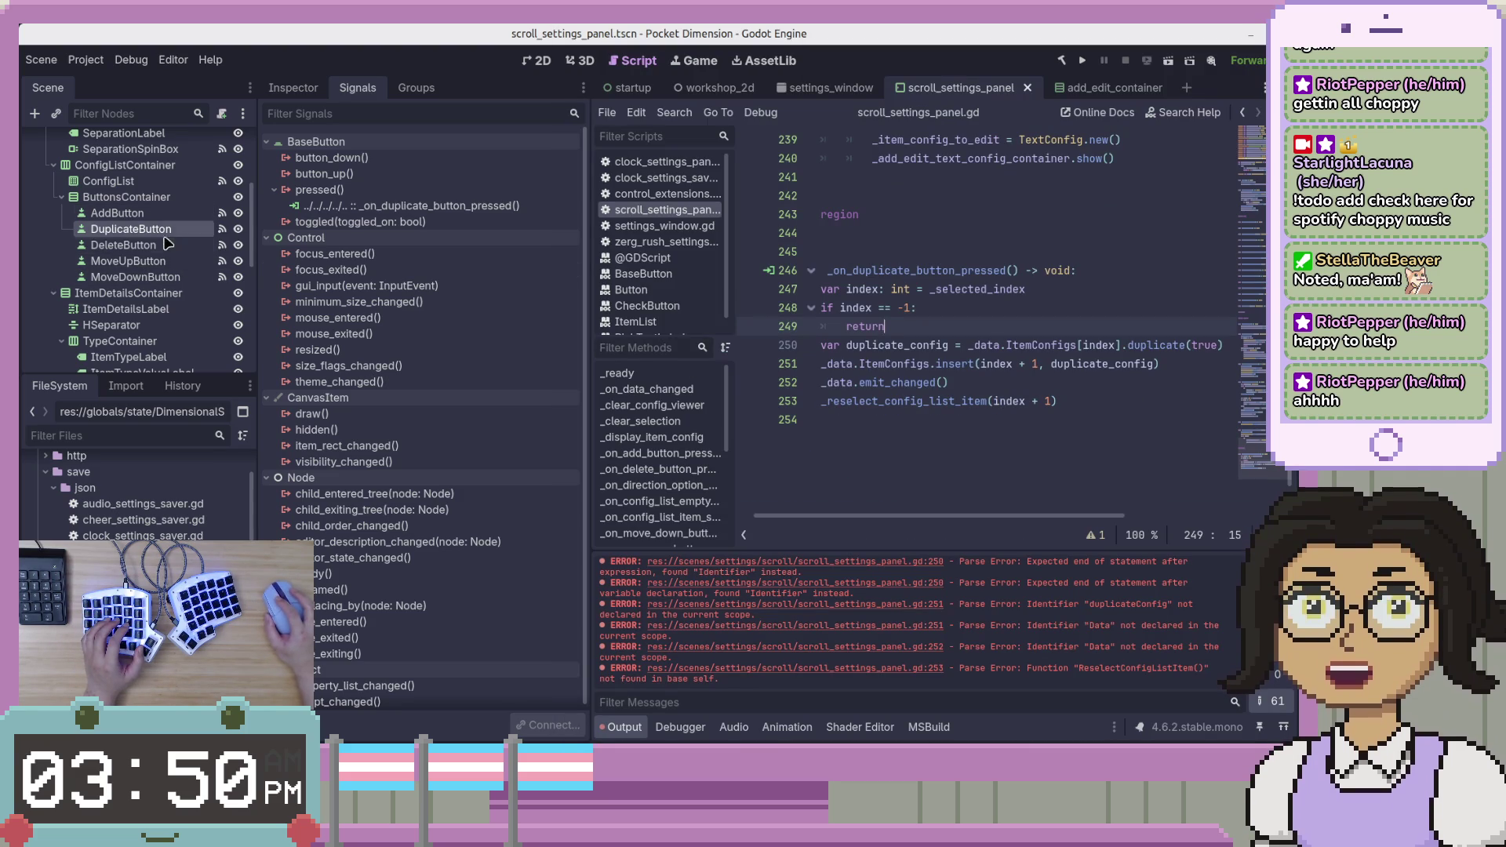
{"action": "scroll", "coordinate": [165, 251], "scroll_direction": "down", "scroll_amount": 6}
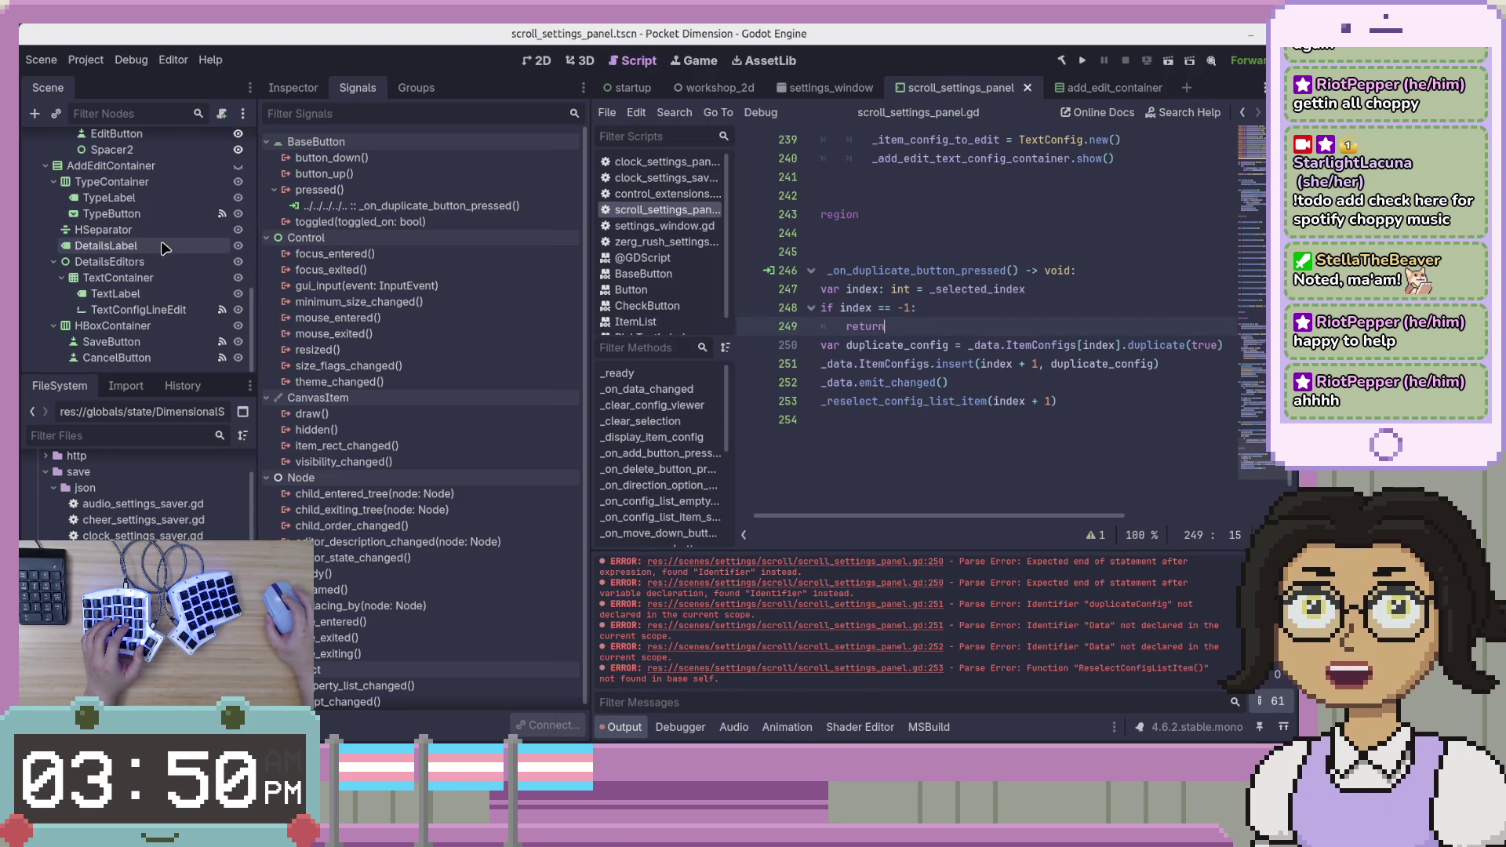
{"action": "scroll", "coordinate": [153, 274], "scroll_direction": "up", "scroll_amount": 5}
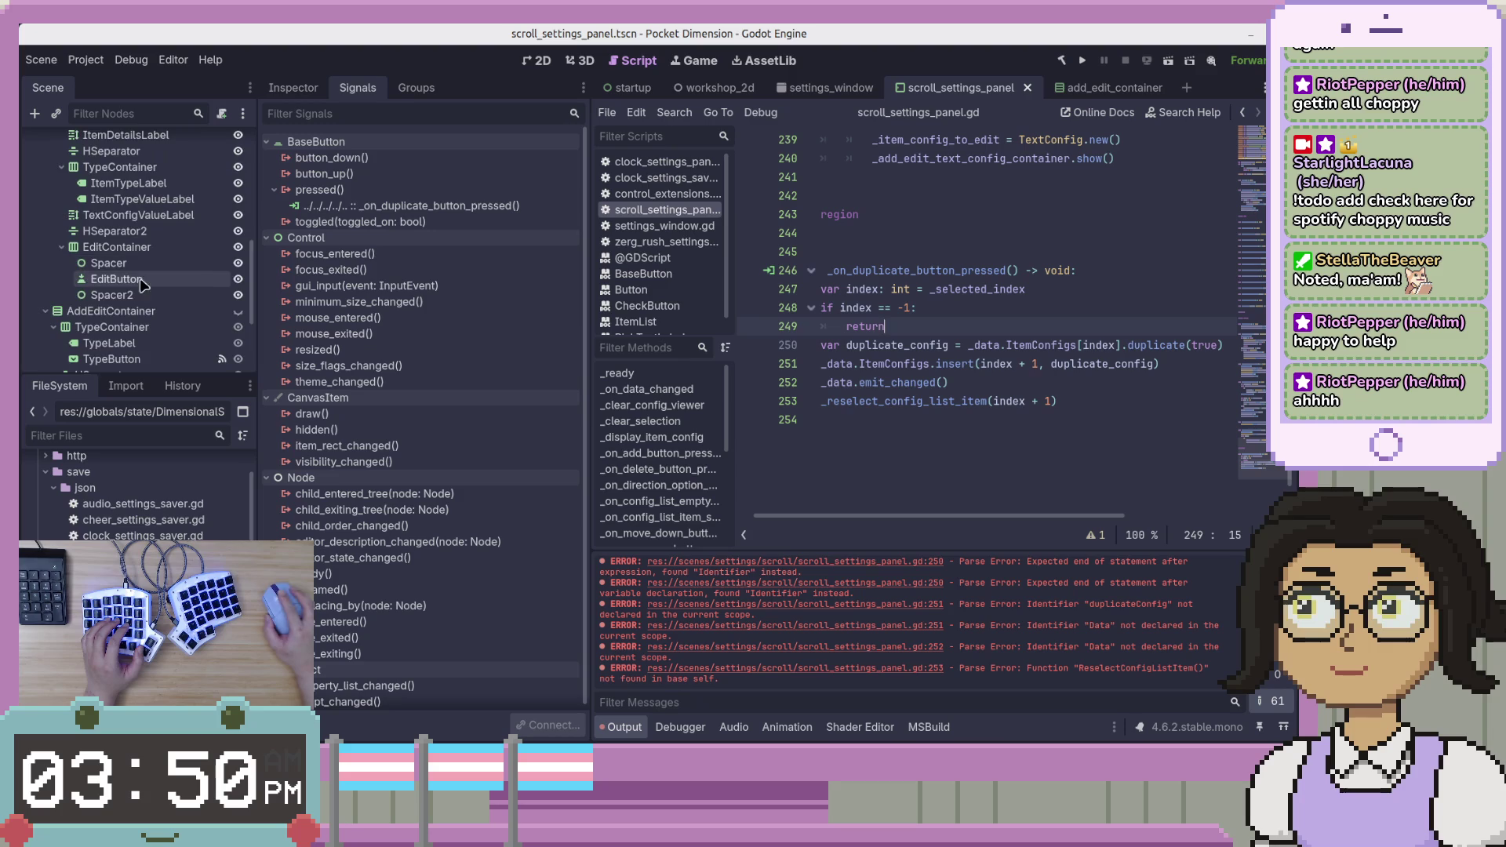
{"action": "left_click", "coordinate": [118, 308]}
Connect EditButton's pressed signal to a new _on_edit_button_pressed function and select the C# OnEditButtonPressed body.
{"action": "double_click", "coordinate": [320, 189]}
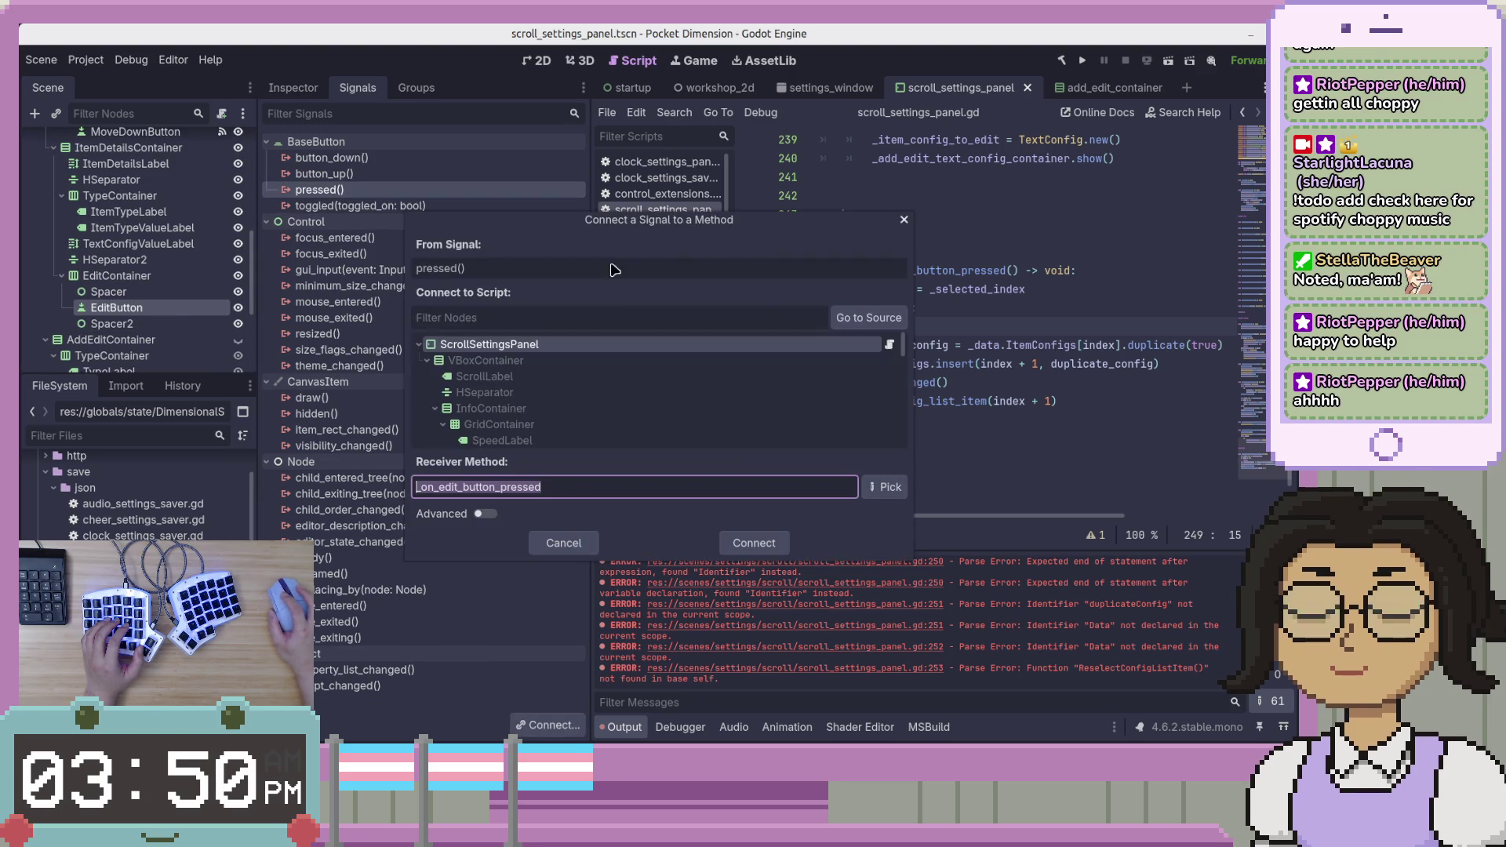
{"action": "left_click", "coordinate": [754, 543]}
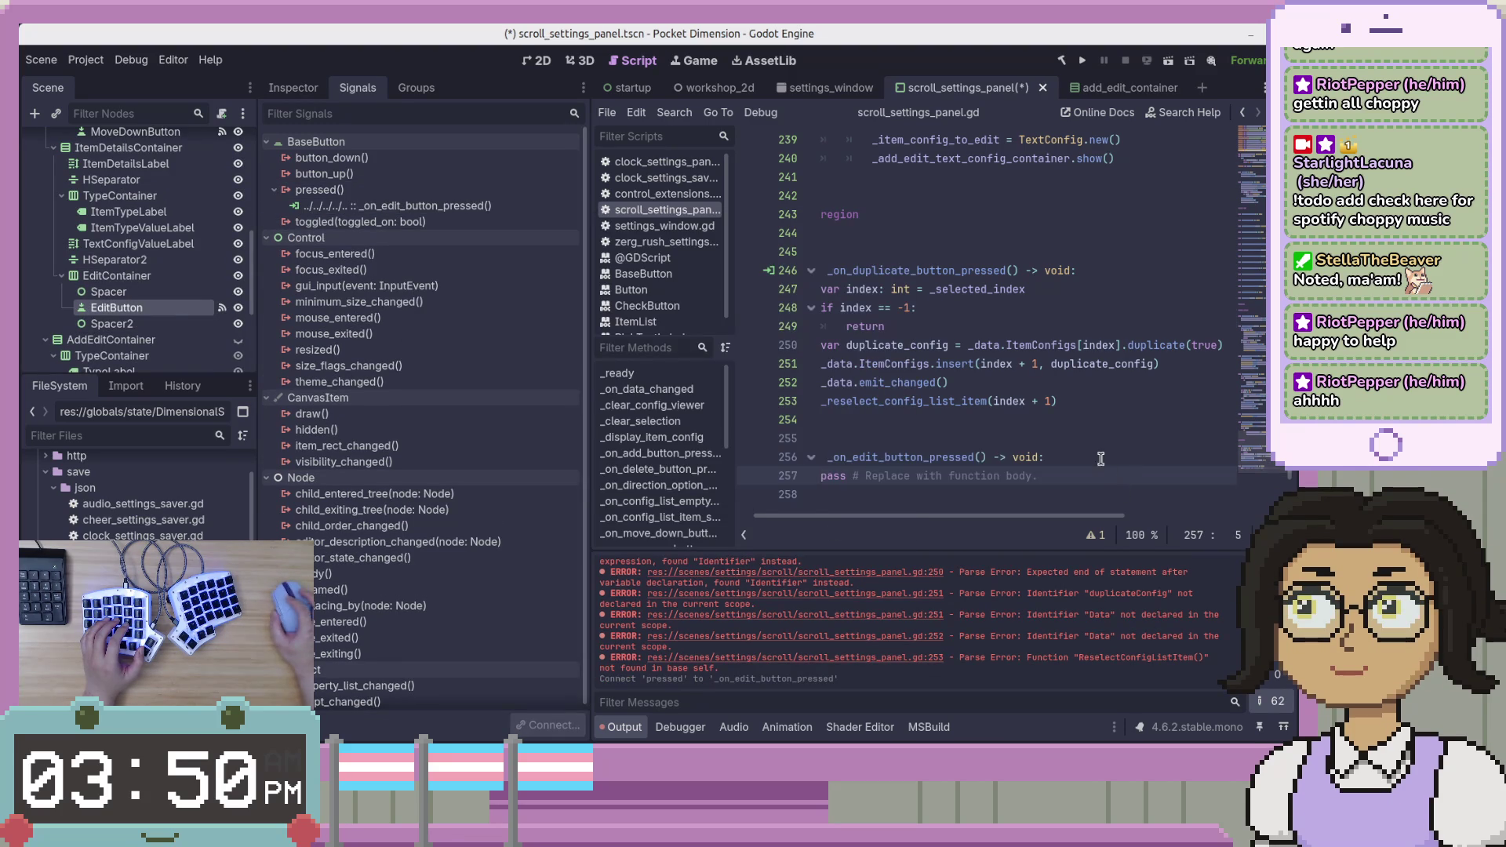
{"action": "mouse_move", "coordinate": [1160, 406]}
{"action": "left_mouse_down"}
{"action": "mouse_move", "coordinate": [765, 380]}
{"action": "mouse_move", "coordinate": [675, 353]}
{"action": "left_mouse_up"}
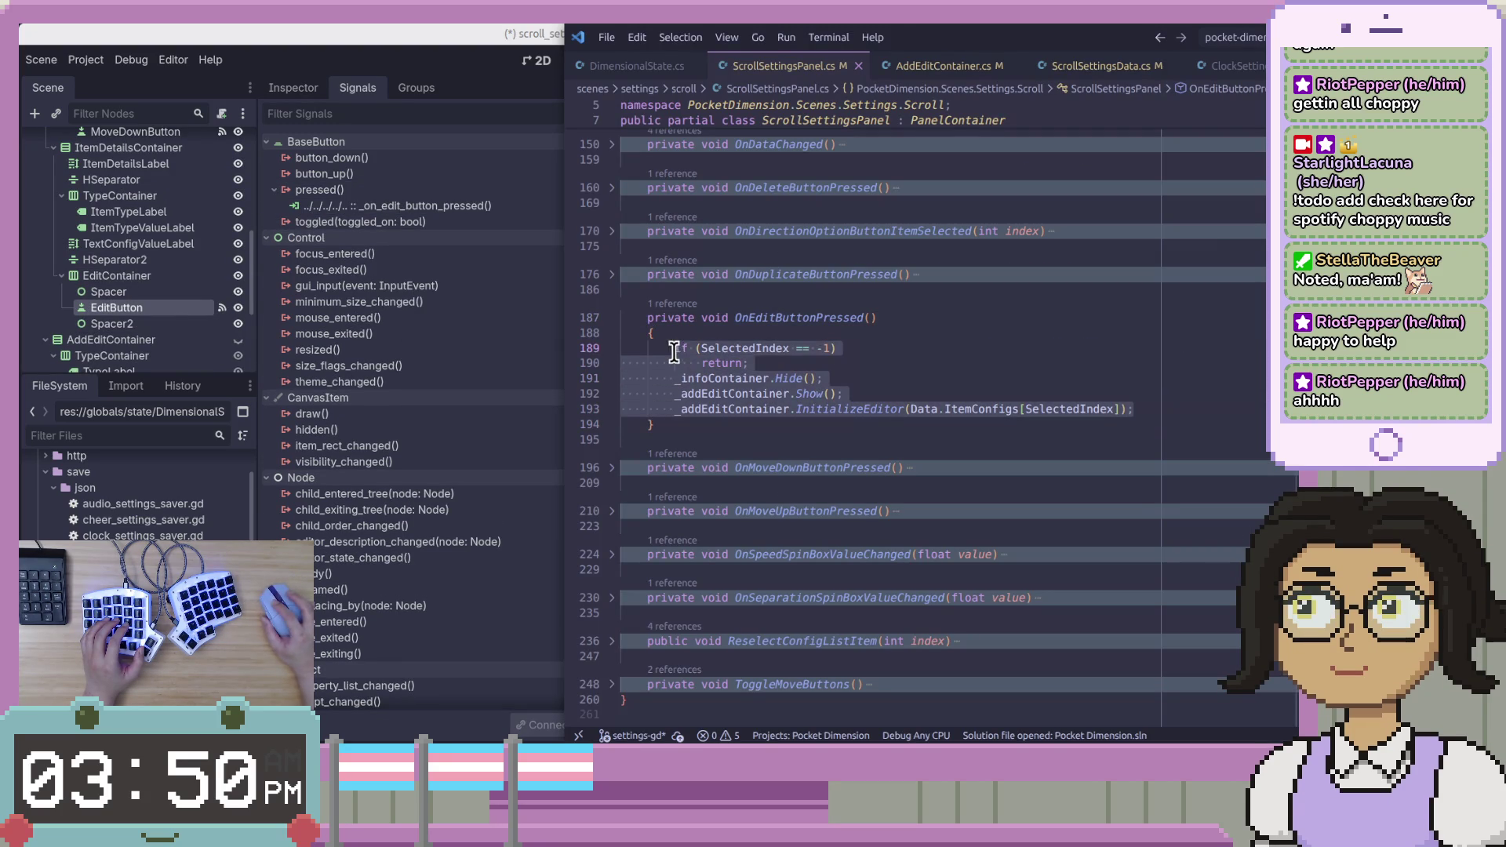
Replace the pass placeholder in _on_edit_button_pressed with the copied C# edit handler body.
{"action": "key", "text": "alt+Tab"}
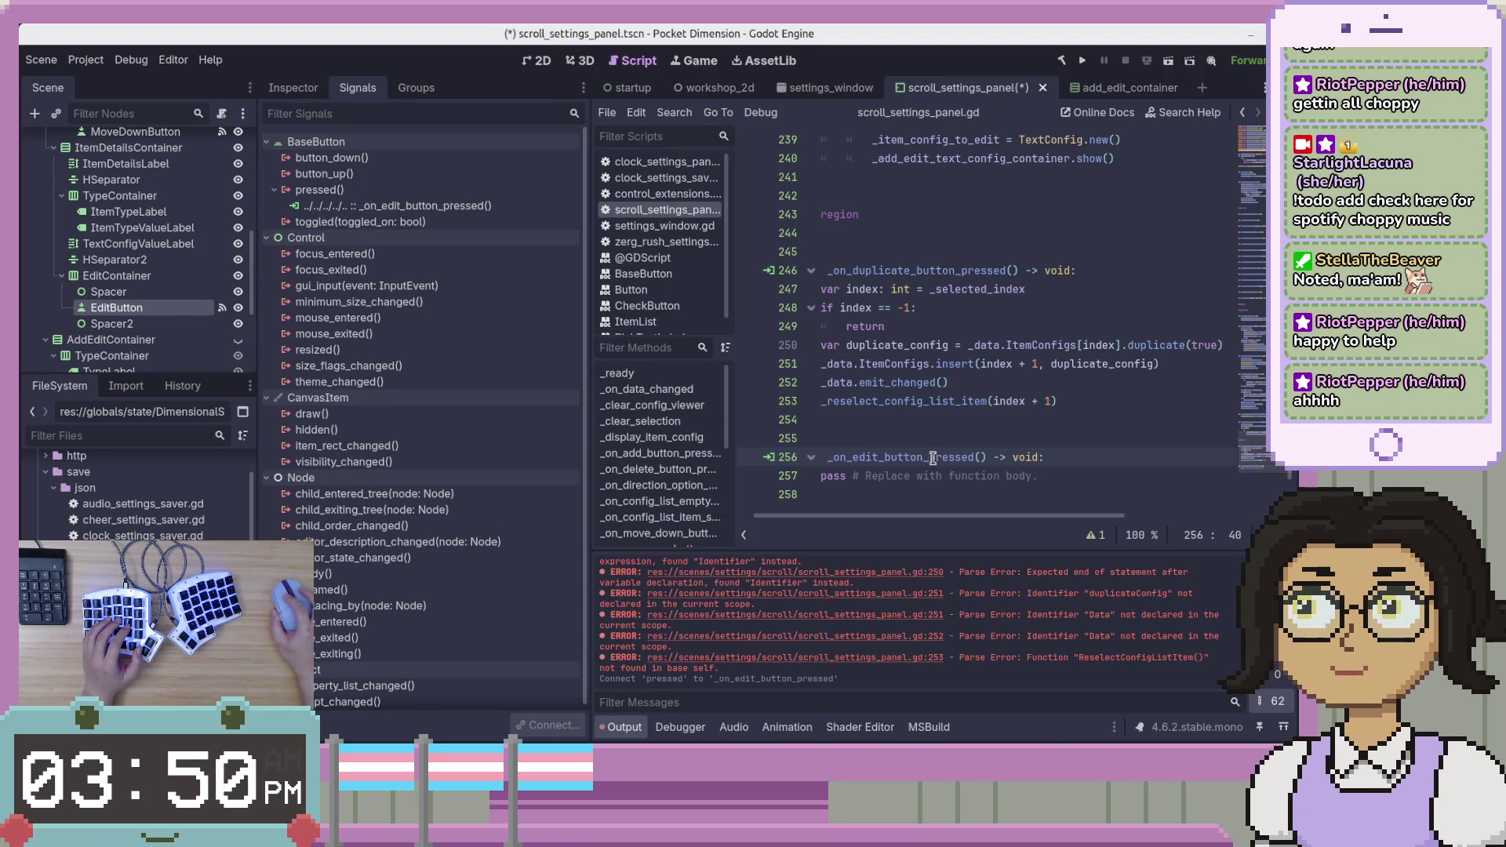
{"action": "scroll", "coordinate": [1059, 476], "scroll_direction": "down", "scroll_amount": 3}
{"action": "triple_click", "coordinate": [1118, 309]}
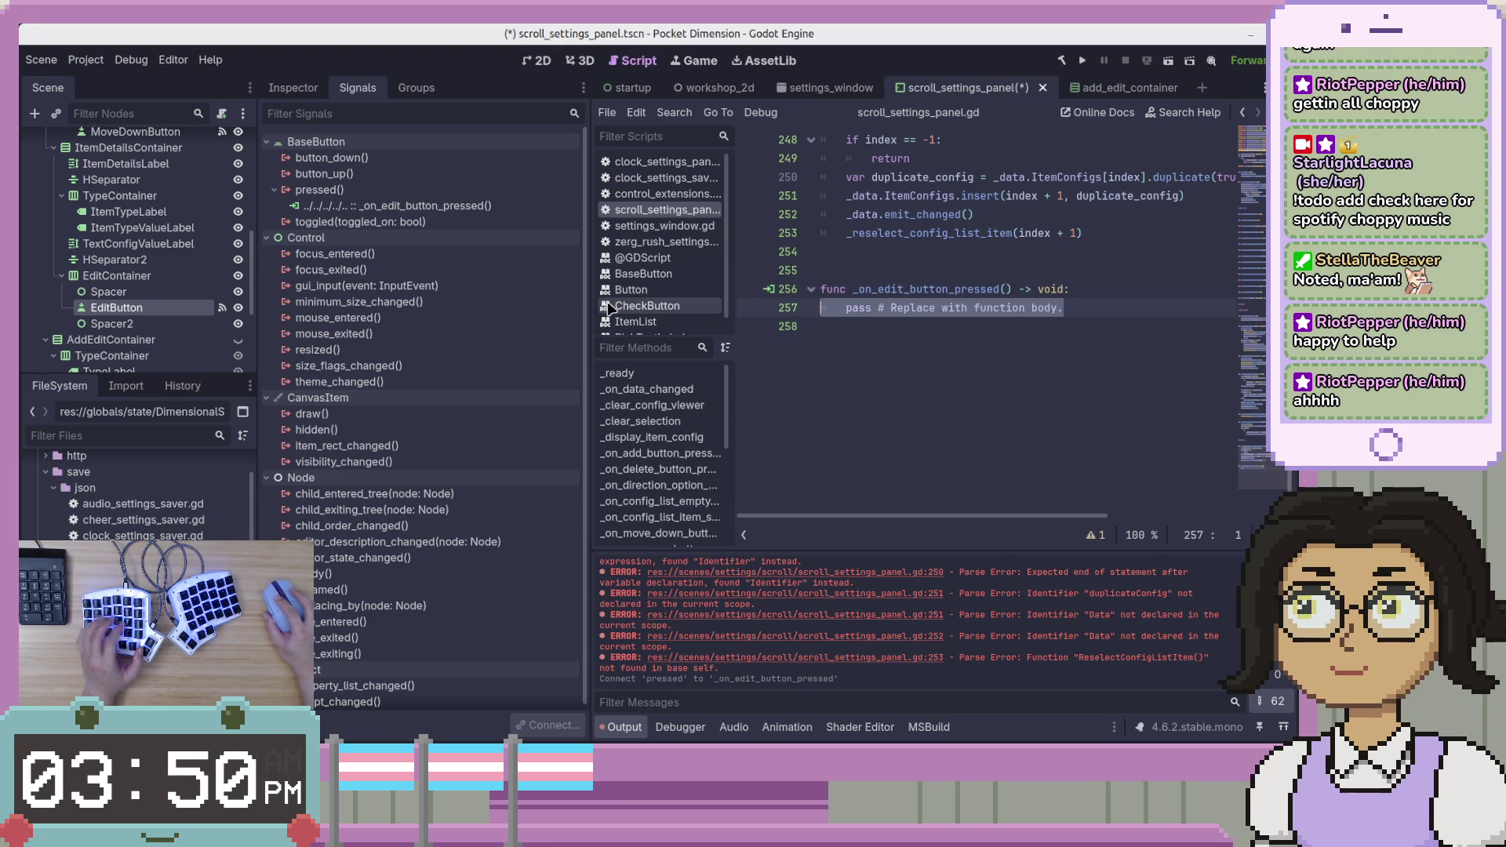
{"action": "key", "text": "ctrl+v"}
Indent the pasted lines 258–261 into the _on_edit_button_pressed function.
{"action": "key", "text": "shift+Up"}
{"action": "key", "text": "shift+Up"}
{"action": "key", "text": "shift+Up"}
{"action": "key", "text": "Down"}
{"action": "key", "text": "Down"}
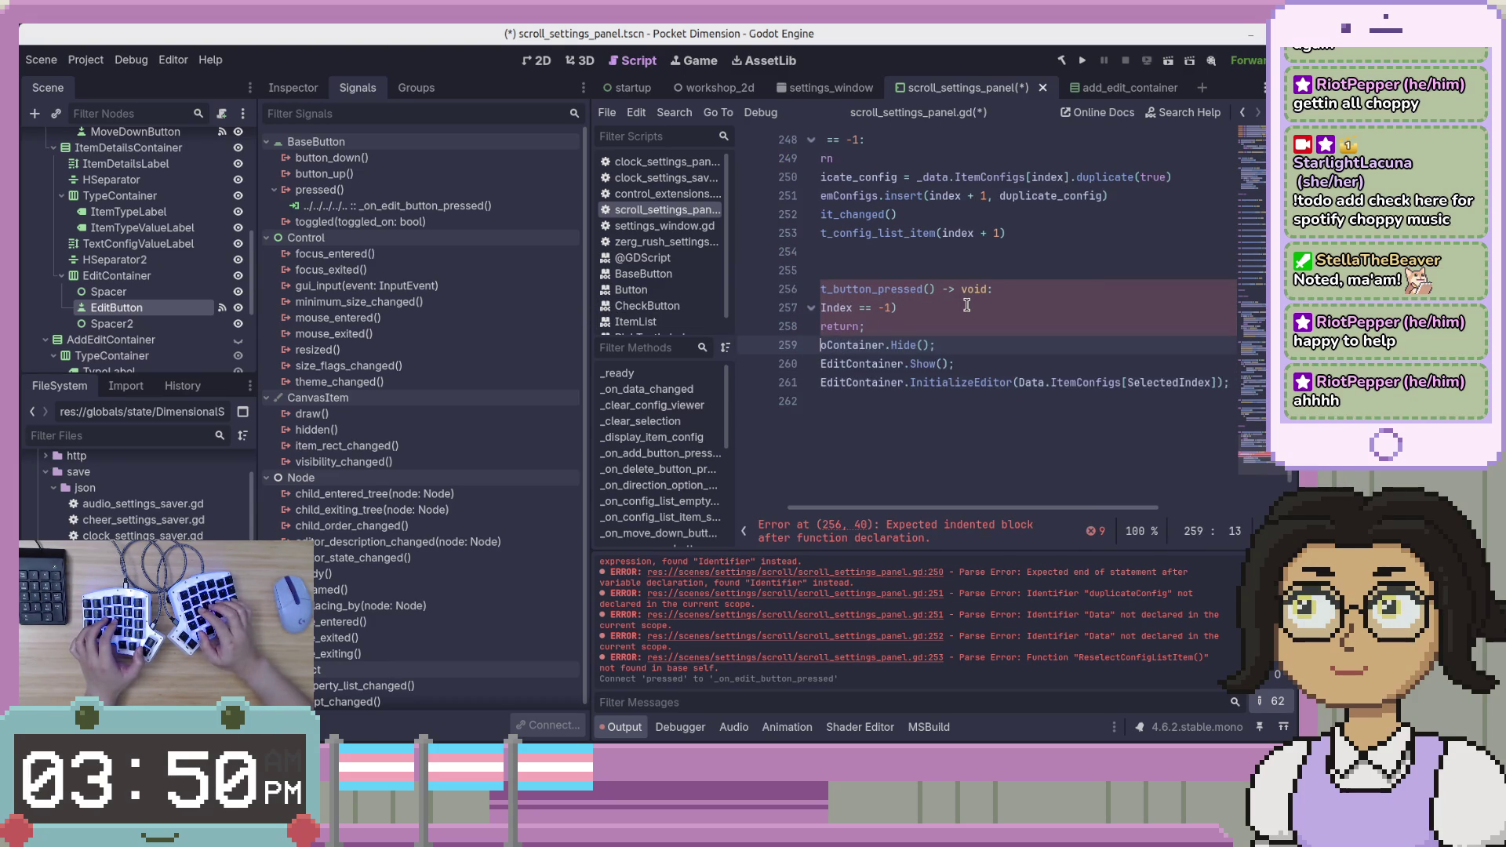
{"action": "key", "text": "Home"}
{"action": "key", "text": "Down"}
{"action": "key", "text": "End"}
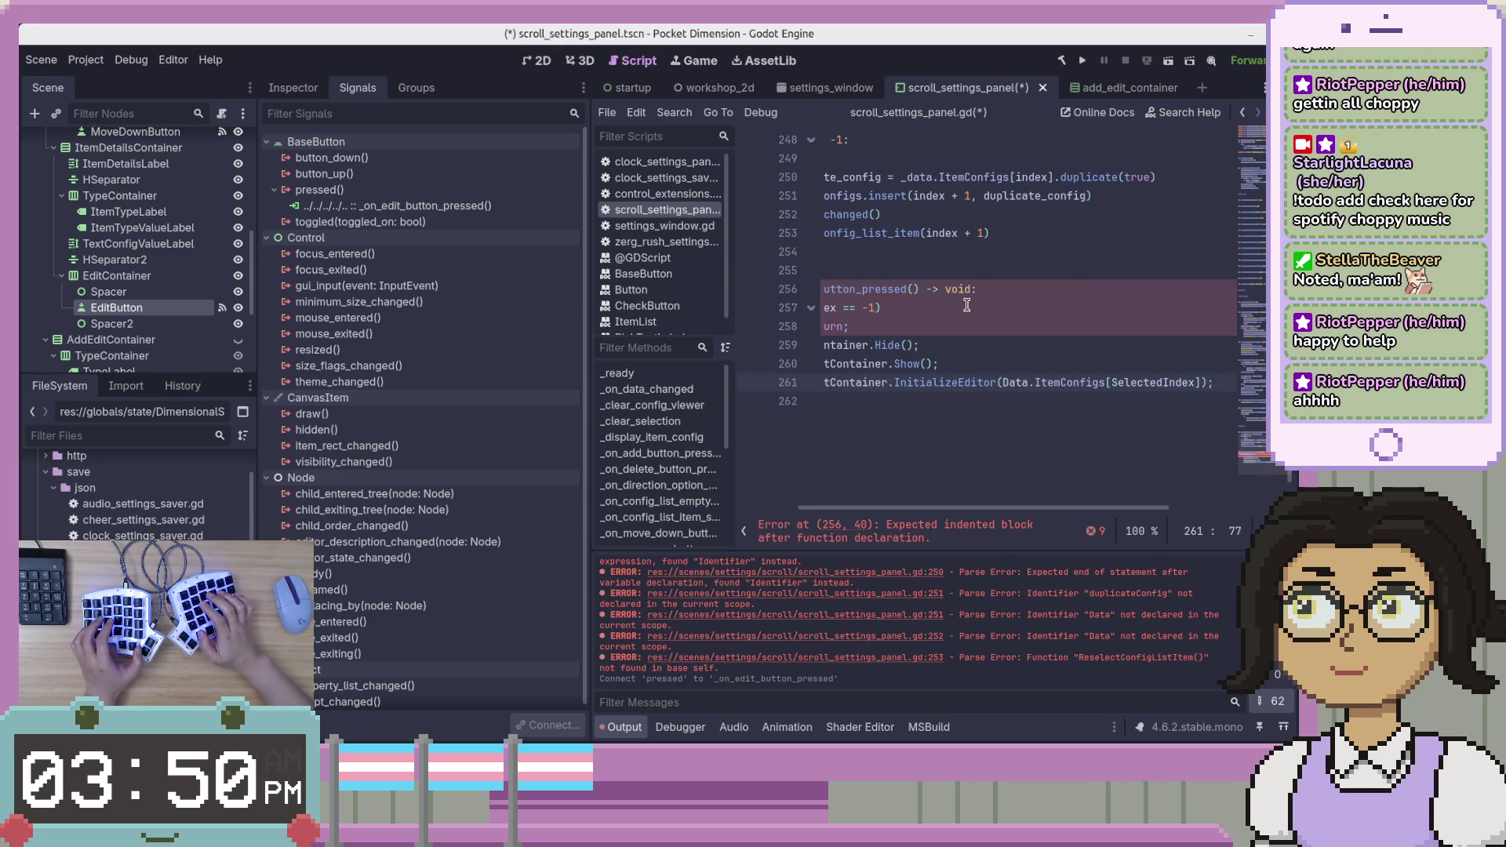
{"action": "key", "text": "shift+Up"}
{"action": "key", "text": "shift+Up"}
{"action": "key", "text": "shift+Up"}
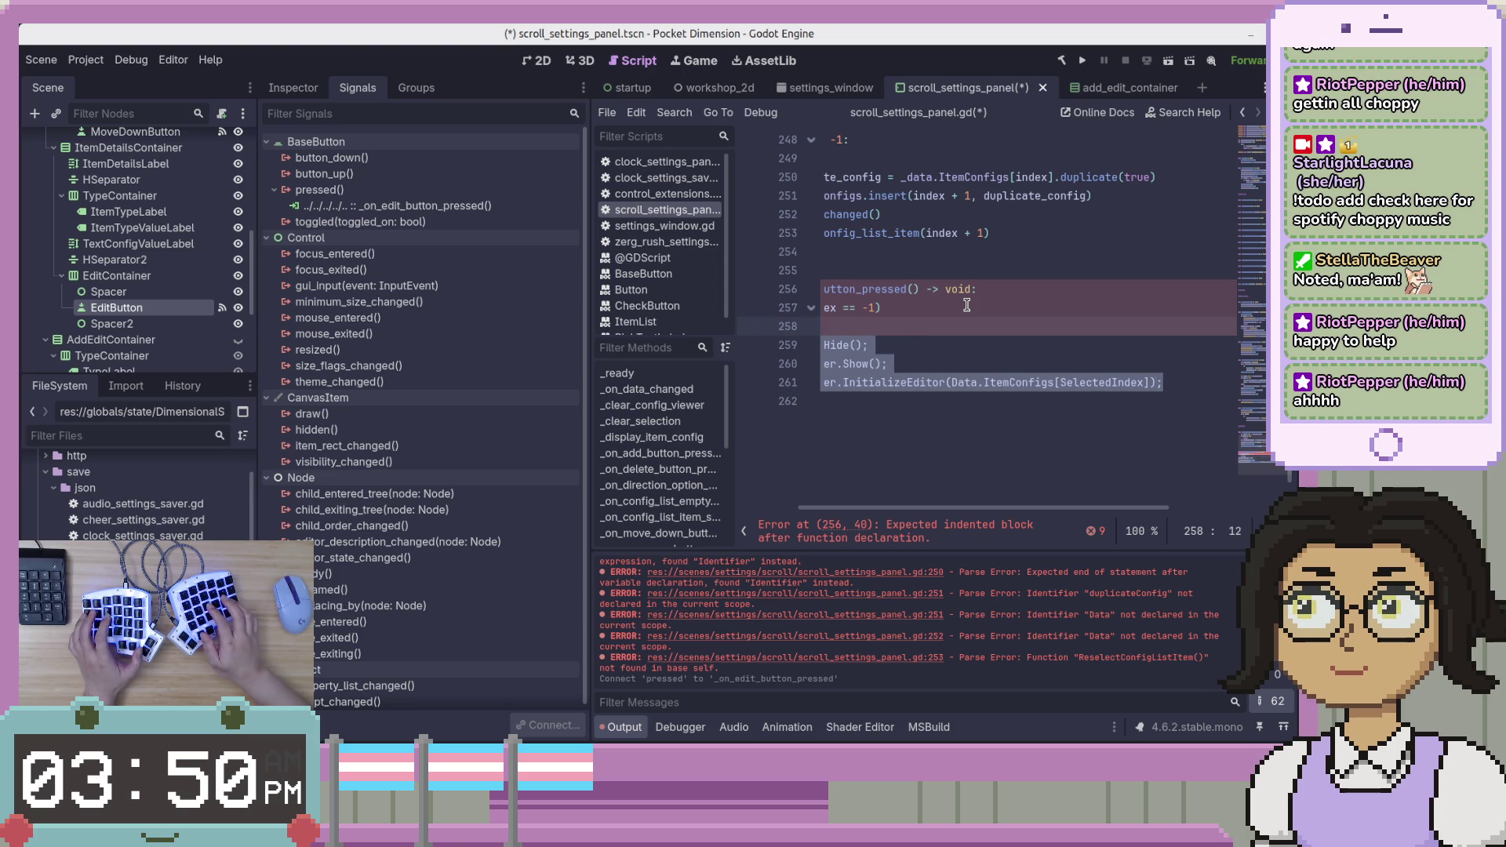
{"action": "key", "text": "Home"}
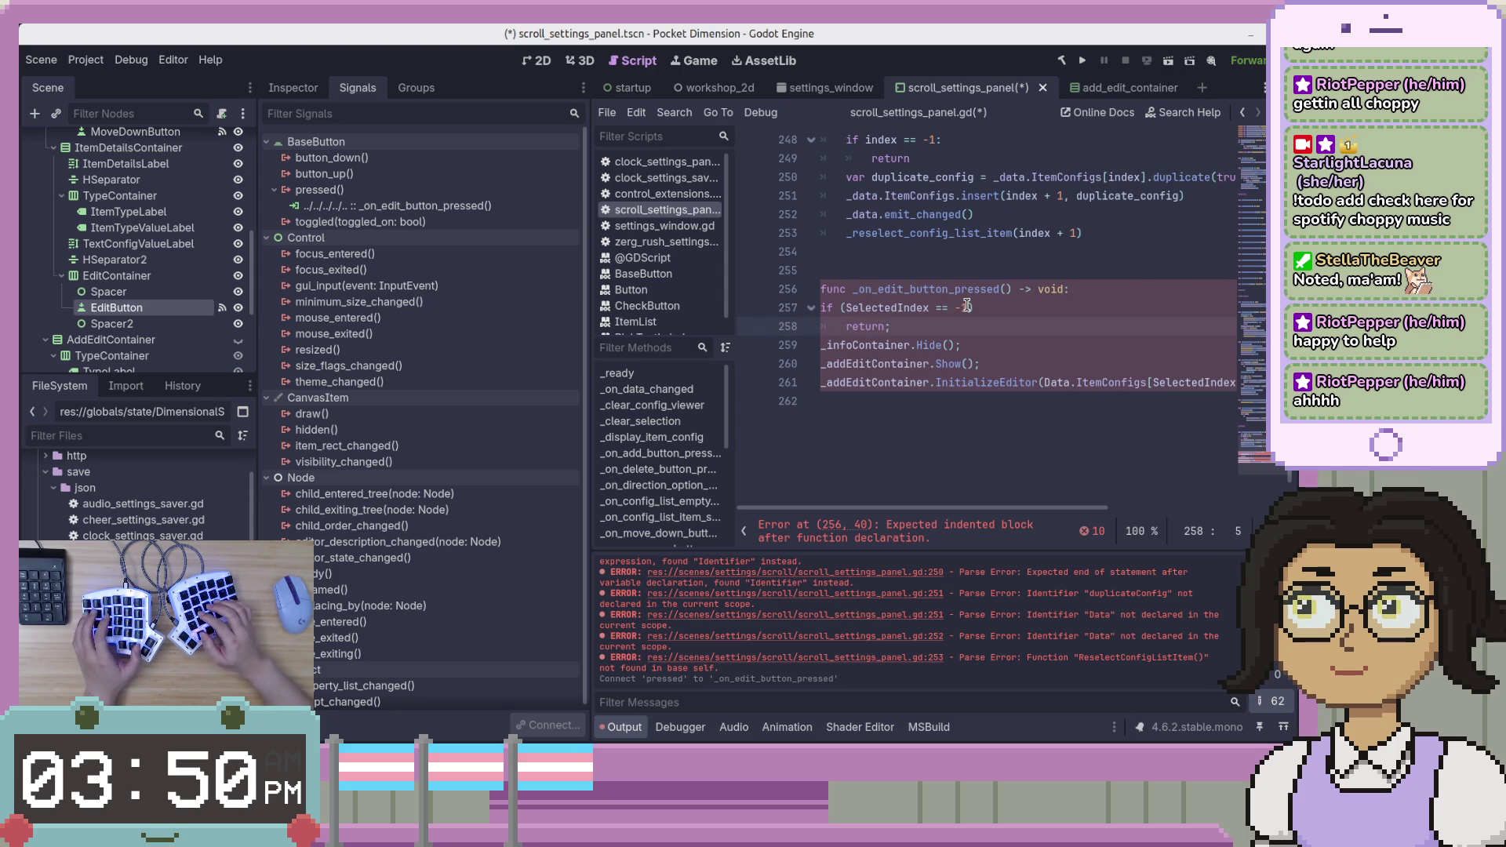
{"action": "key", "text": "Down"}
{"action": "key", "text": "Down"}
{"action": "key", "text": "Down"}
{"action": "key", "text": "End"}
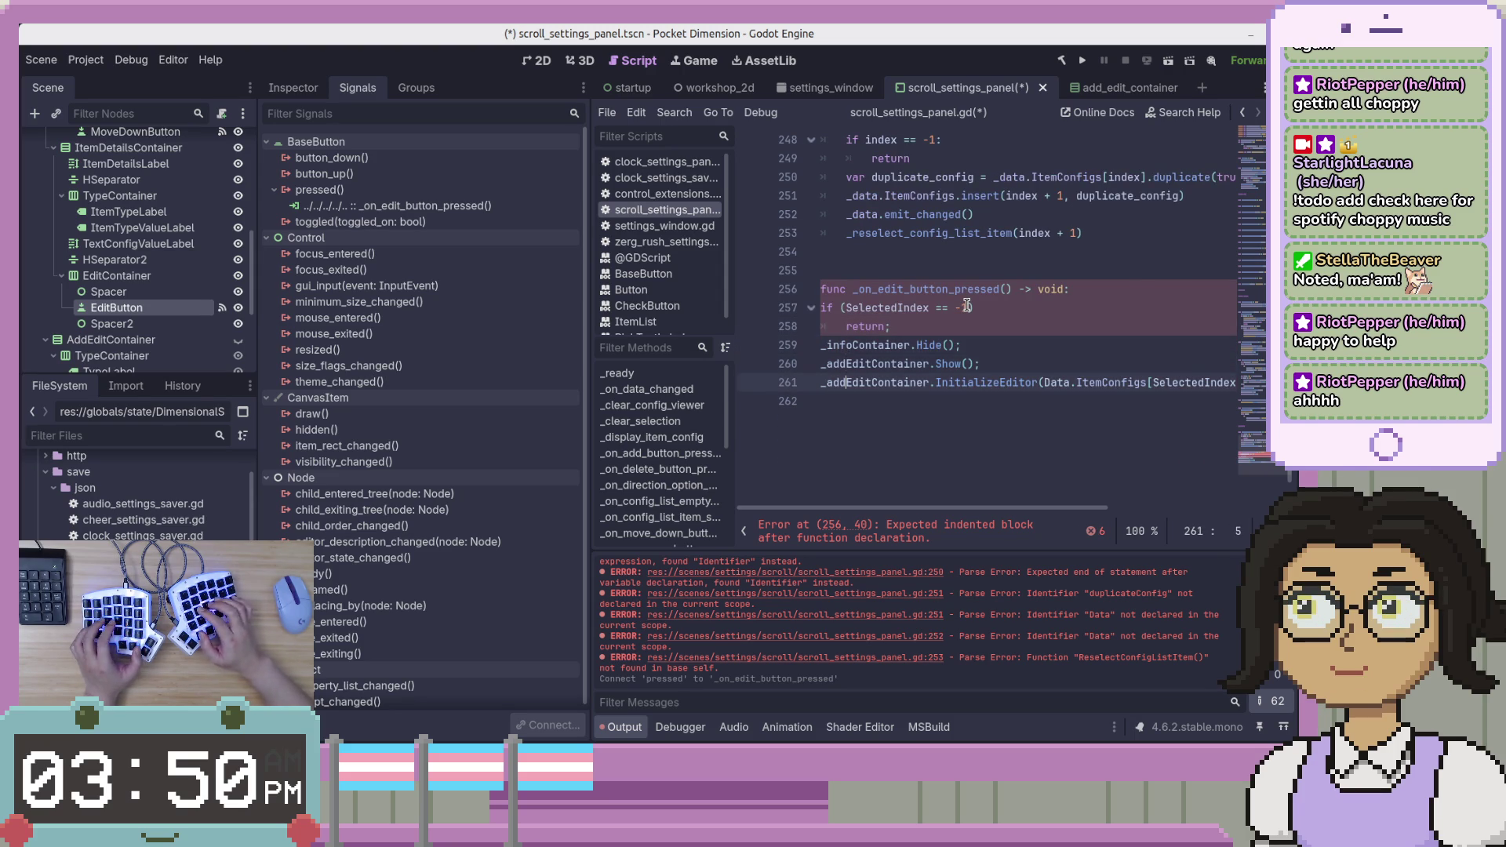
{"action": "key", "text": "shift+Up"}
{"action": "key", "text": "shift+Up"}
{"action": "key", "text": "shift+Up"}
{"action": "key", "text": "Tab"}
{"action": "key", "text": "End"}
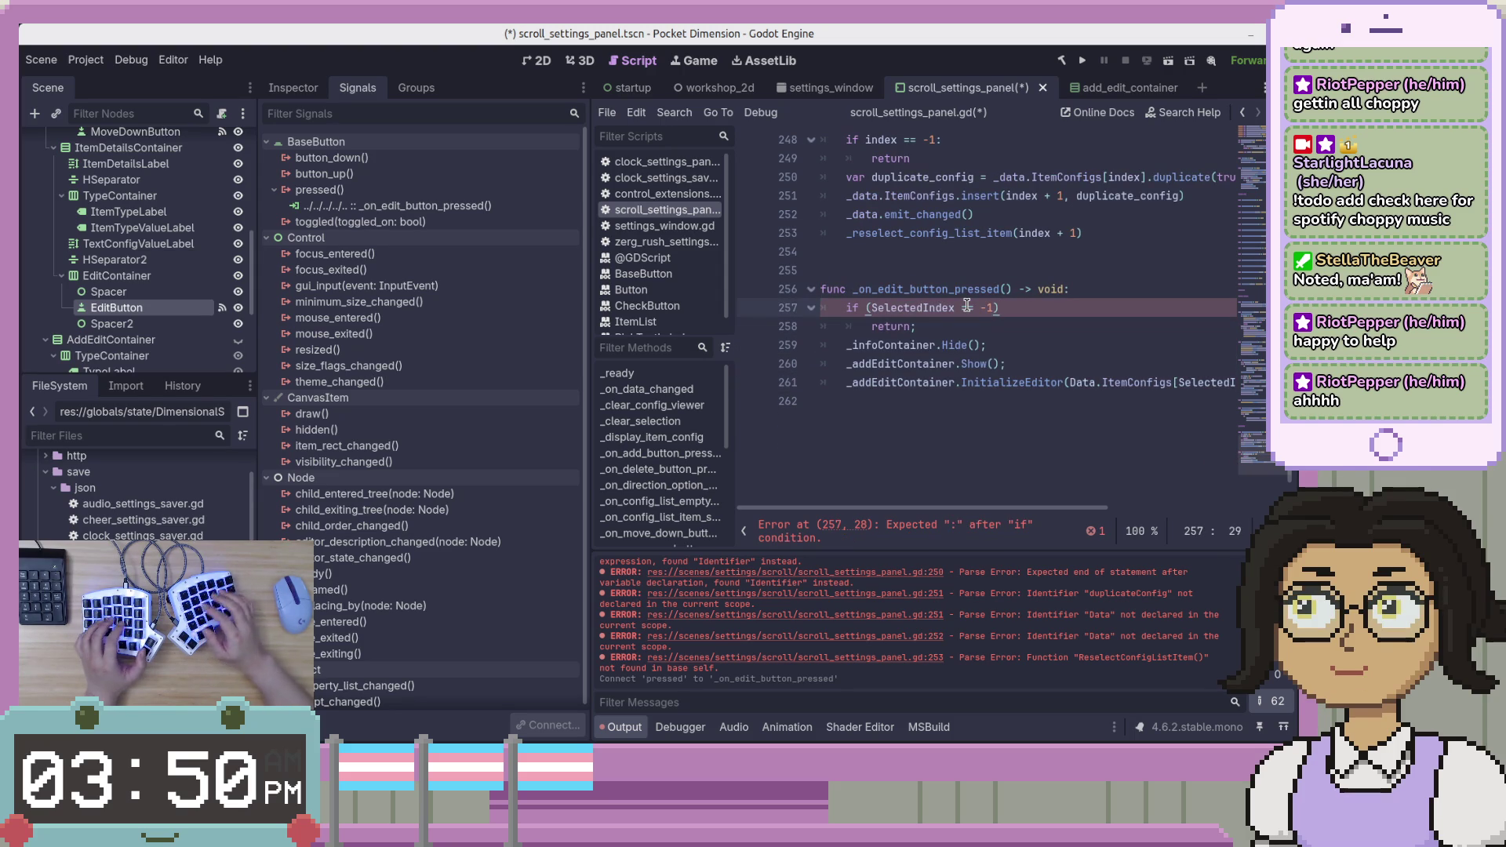
Remove the parentheses around the -1 if condition and the semicolon after return.
{"action": "key", "text": "Left"}
{"action": "key", "text": "BackSpace"}
{"action": "key", "text": "Home"}
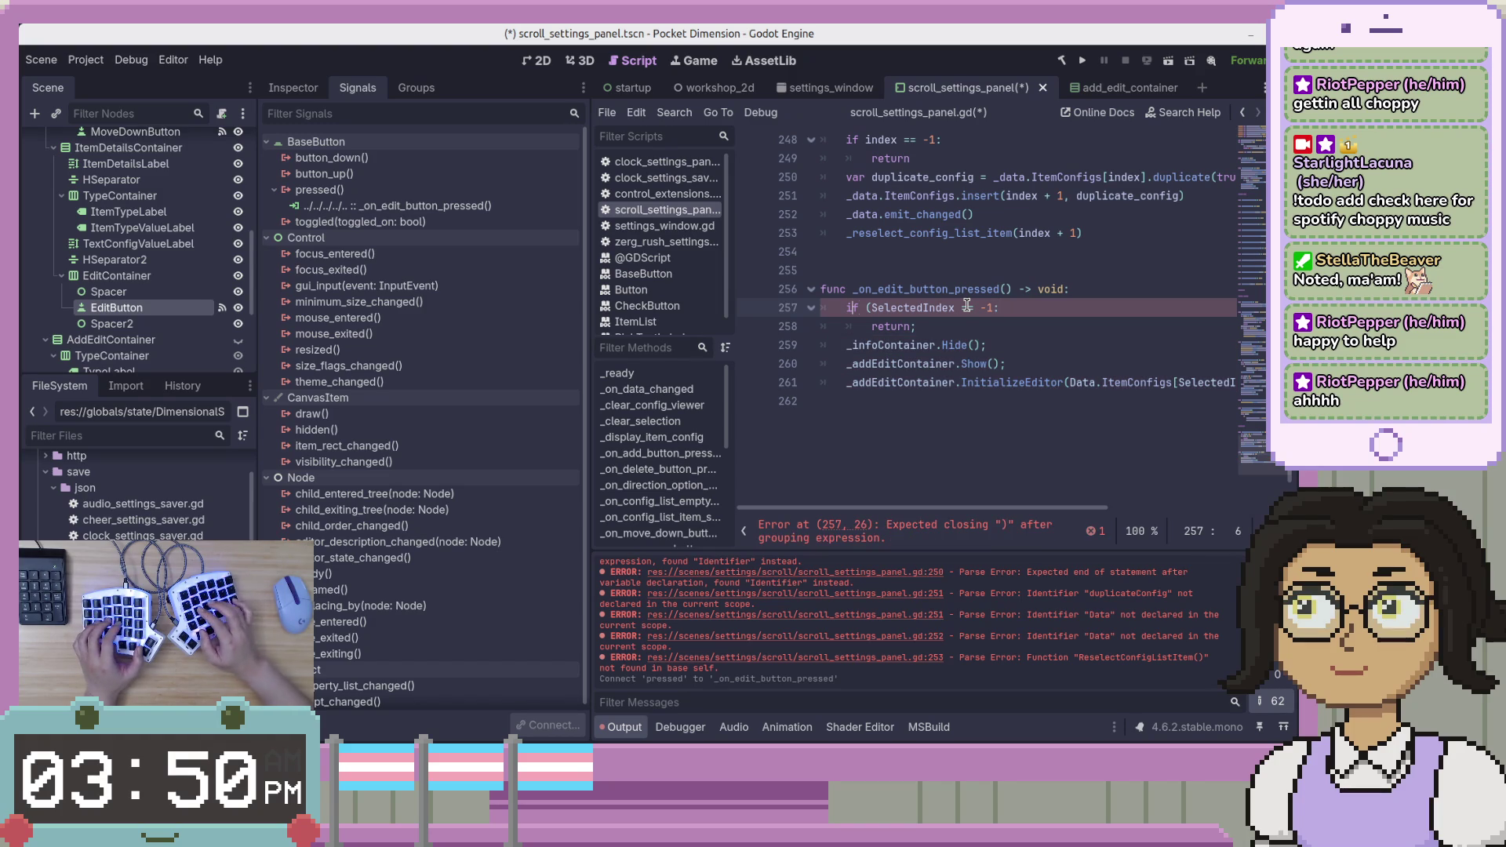
{"action": "key", "text": "Down"}
{"action": "key", "text": "Down"}
{"action": "key", "text": "Up"}
{"action": "key", "text": "End"}
{"action": "key", "text": "BackSpace"}
{"action": "key", "text": "Down"}
Rename _infoContainer to _info_container on line 259 and select the misspelled method name.
{"action": "key", "text": "Home"}
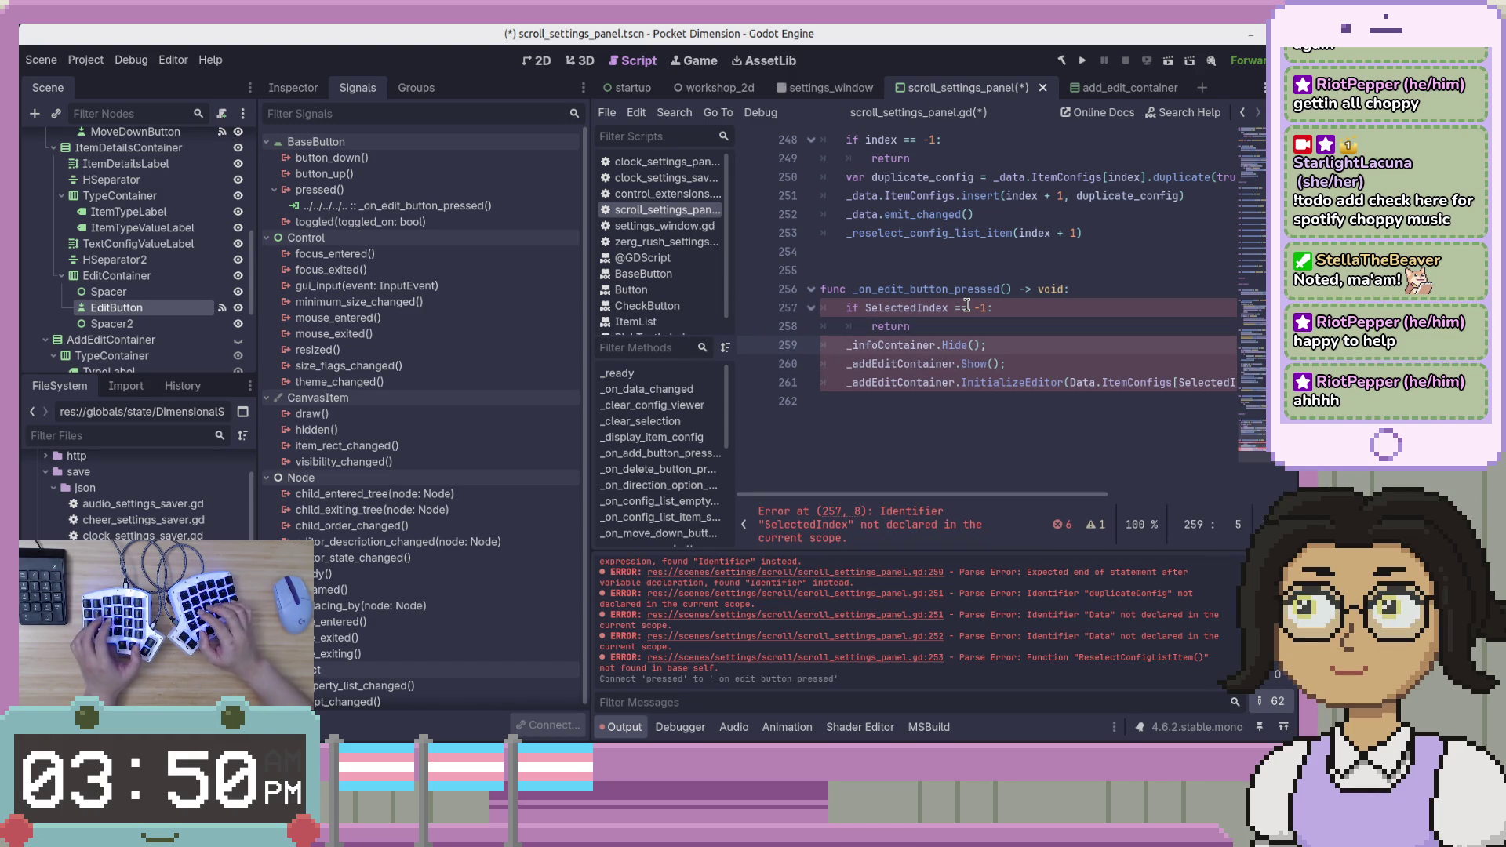
{"action": "key", "text": "Right"}
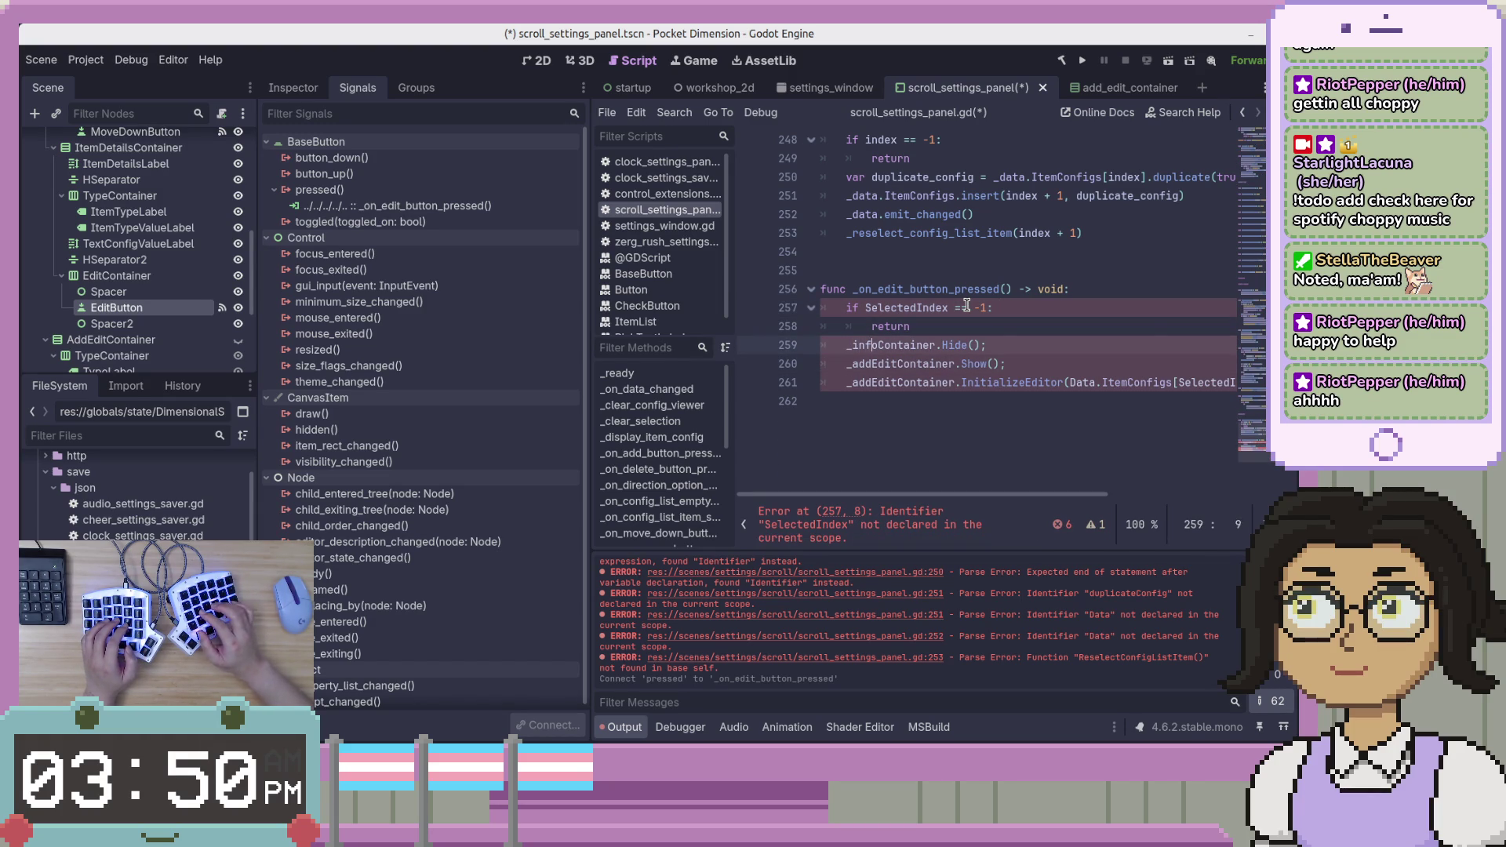
{"action": "type", "text": "c"}
{"action": "key", "text": "Delete"}
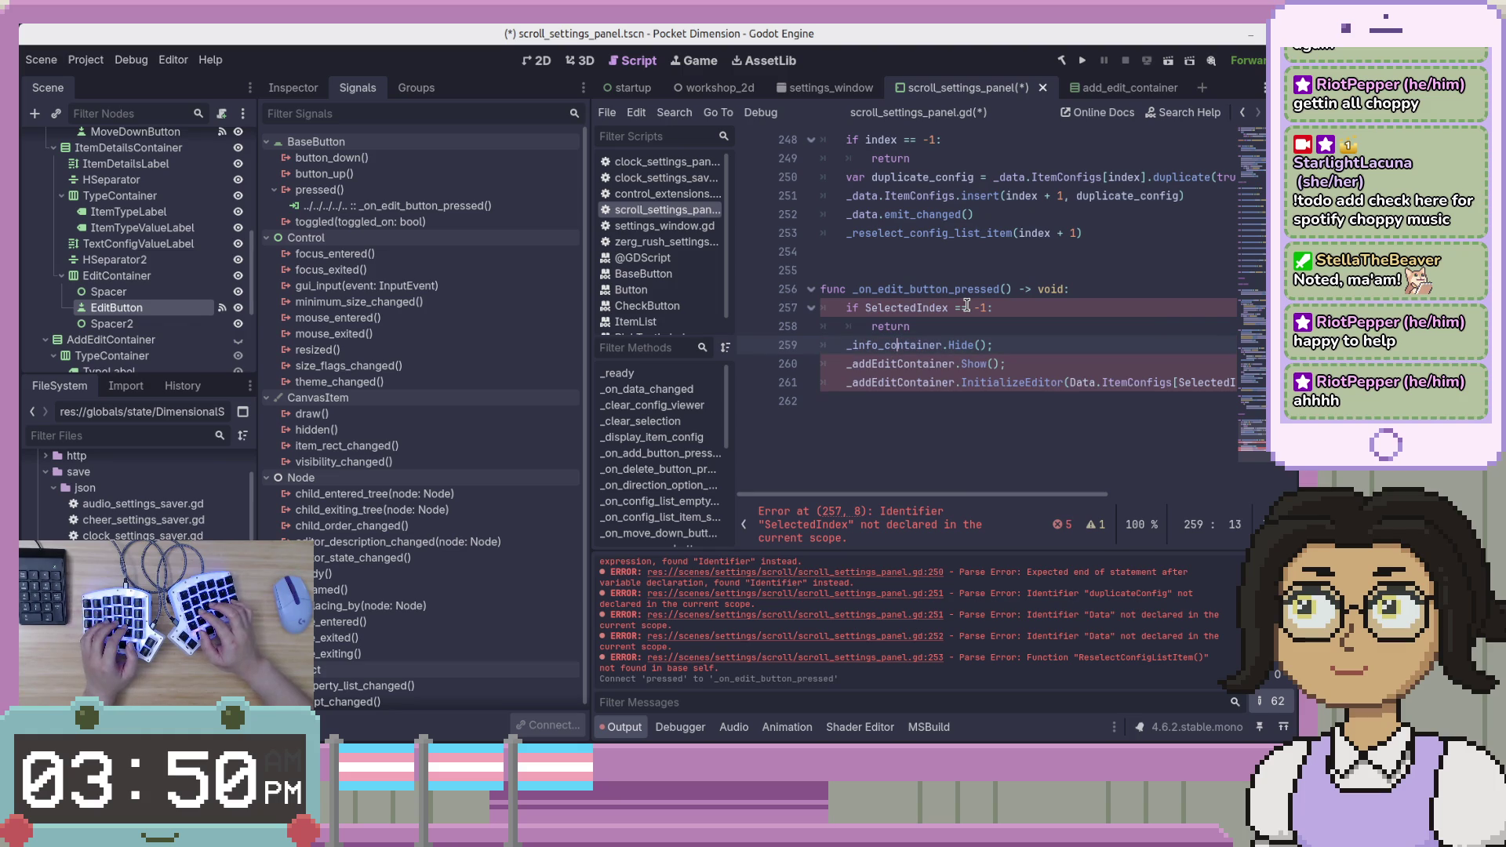
{"action": "key", "text": "Right"}
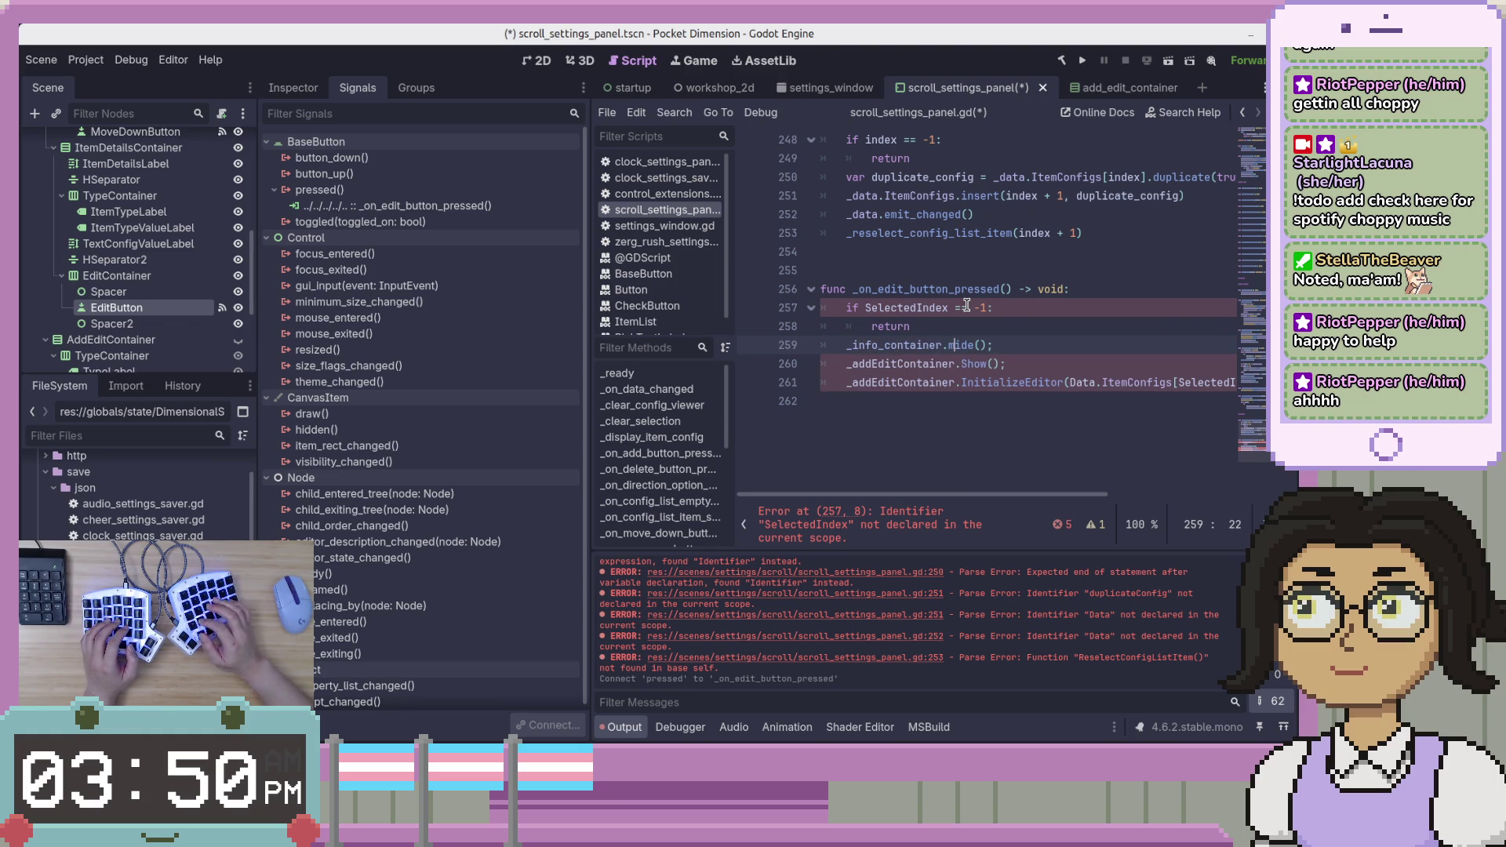
{"action": "key", "text": "ctrl+Left"}
{"action": "key", "text": "ctrl+shift+Left"}
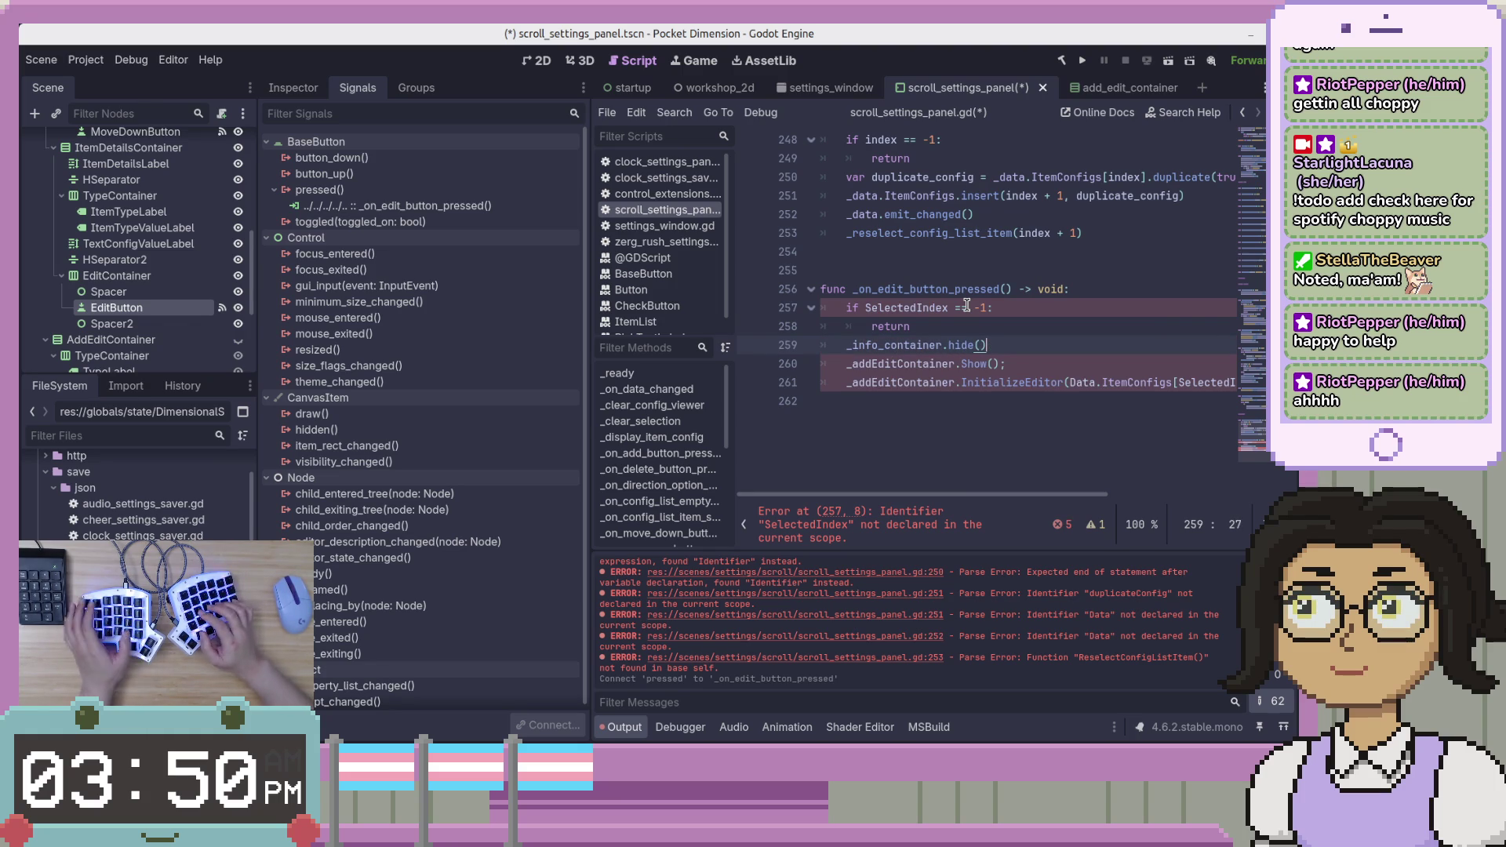
Convert line 260 to _add_edit_container.show() using autocomplete.
{"action": "key", "text": "Down"}
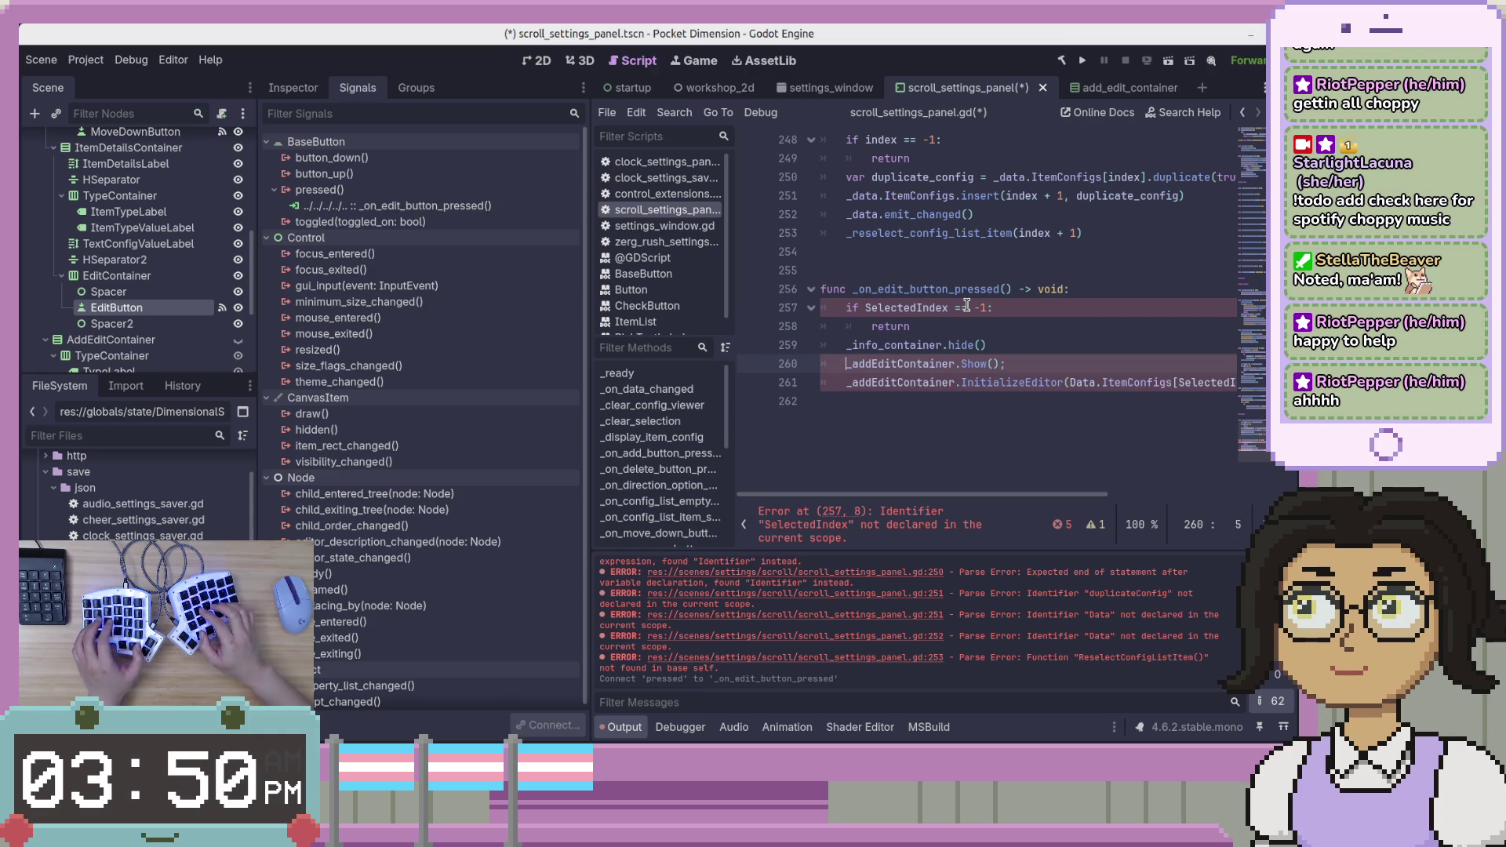
{"action": "key", "text": "Right"}
{"action": "type", "text": "_"}
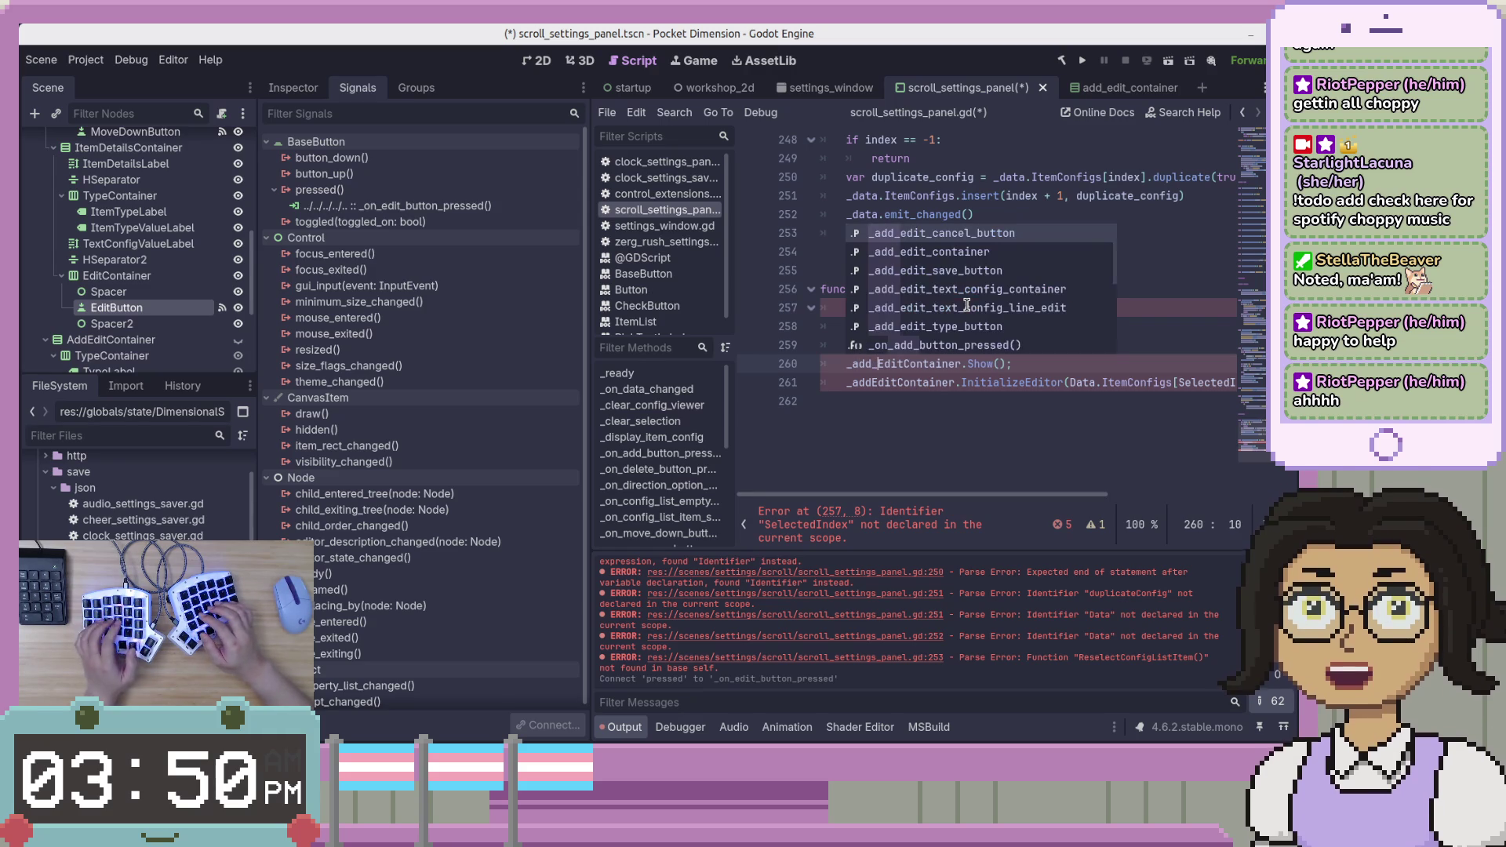
{"action": "key", "text": "Delete"}
{"action": "type", "text": "e"}
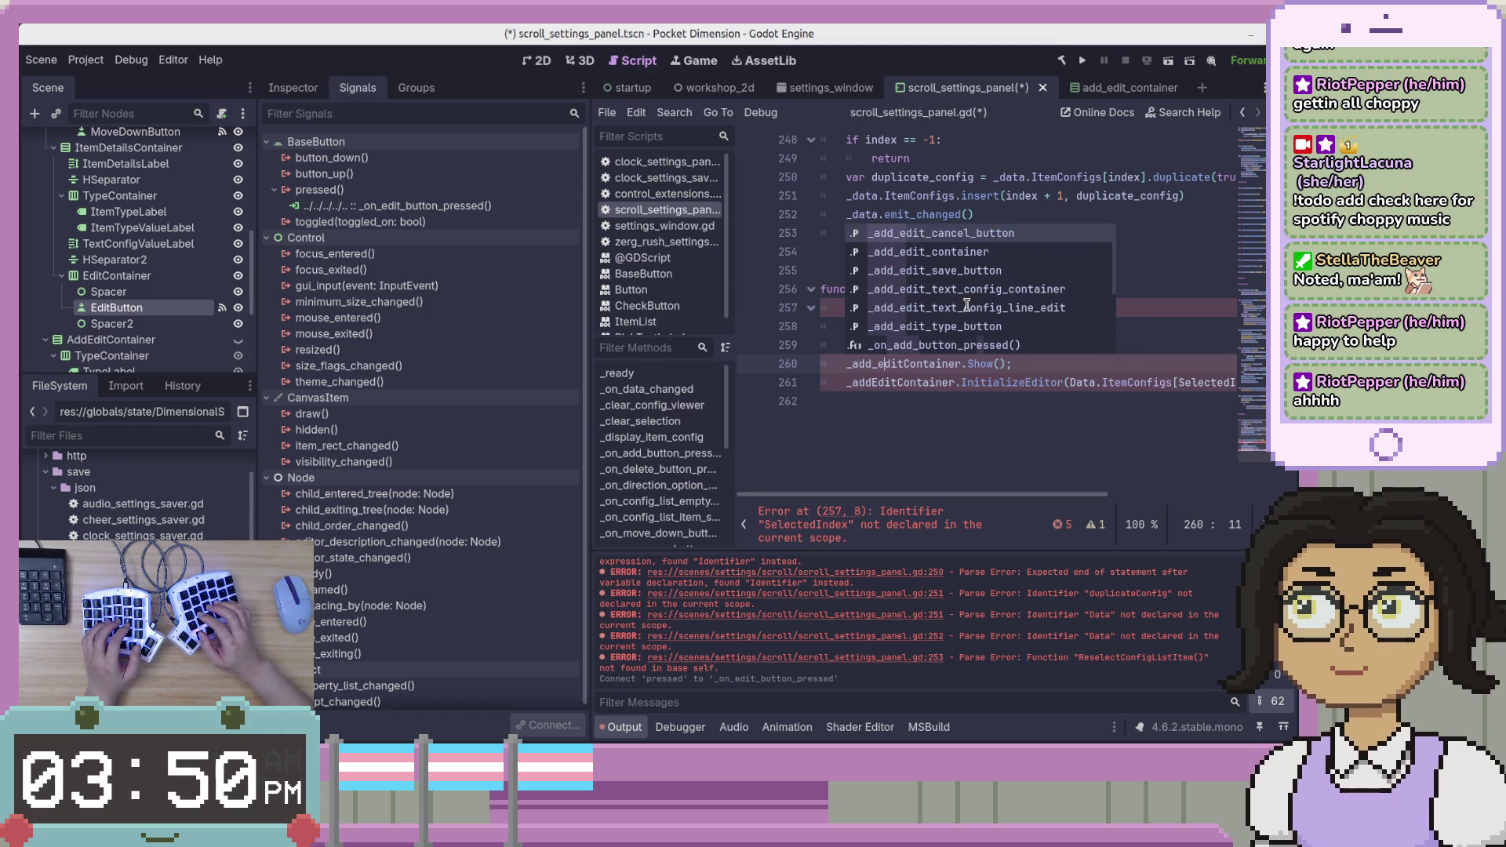
{"action": "key", "text": "Down"}
{"action": "key", "text": "Return"}
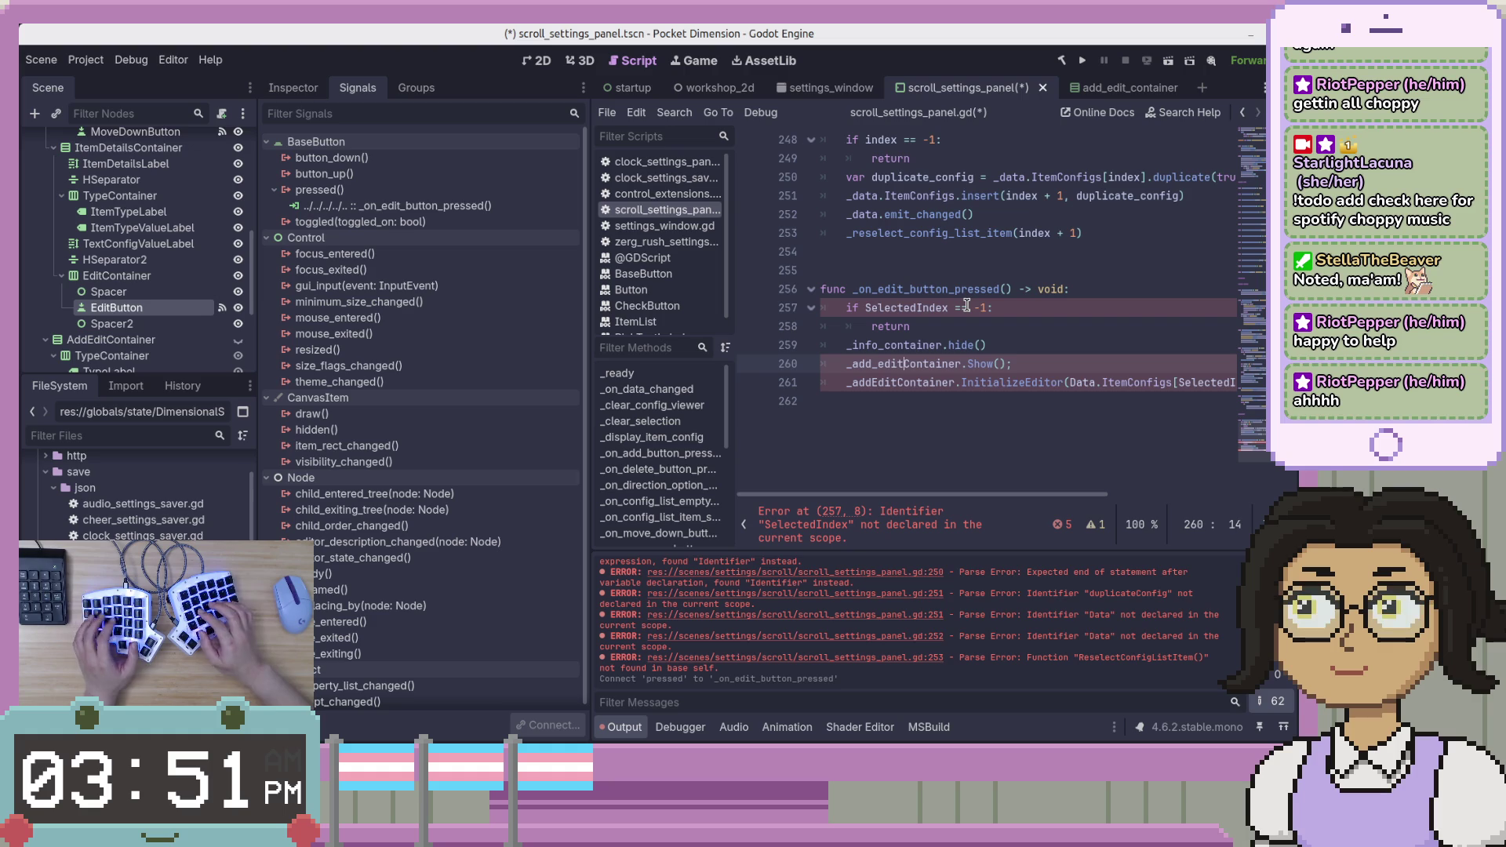
{"action": "key", "text": "ctrl+space"}
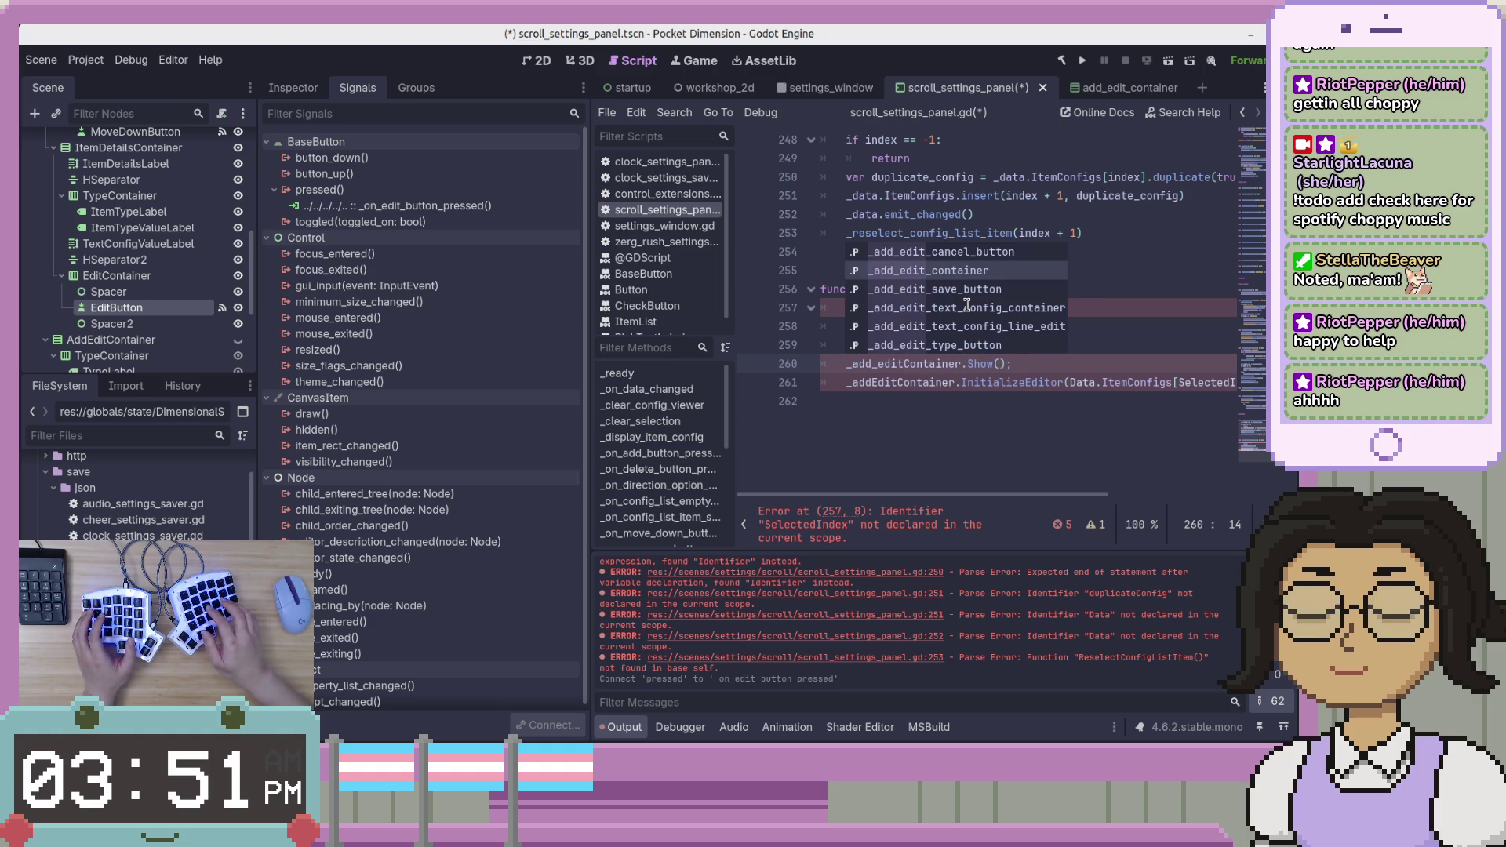
{"action": "key", "text": "Return"}
{"action": "key", "text": "Delete"}
{"action": "key", "text": "Delete"}
{"action": "key", "text": "Delete"}
{"action": "type", "text": "sh"}
{"action": "key", "text": "Return"}
Change line 261 to call _initialize_editor with _data and drop its trailing semicolon.
{"action": "key", "text": "Down"}
{"action": "key", "text": "Home"}
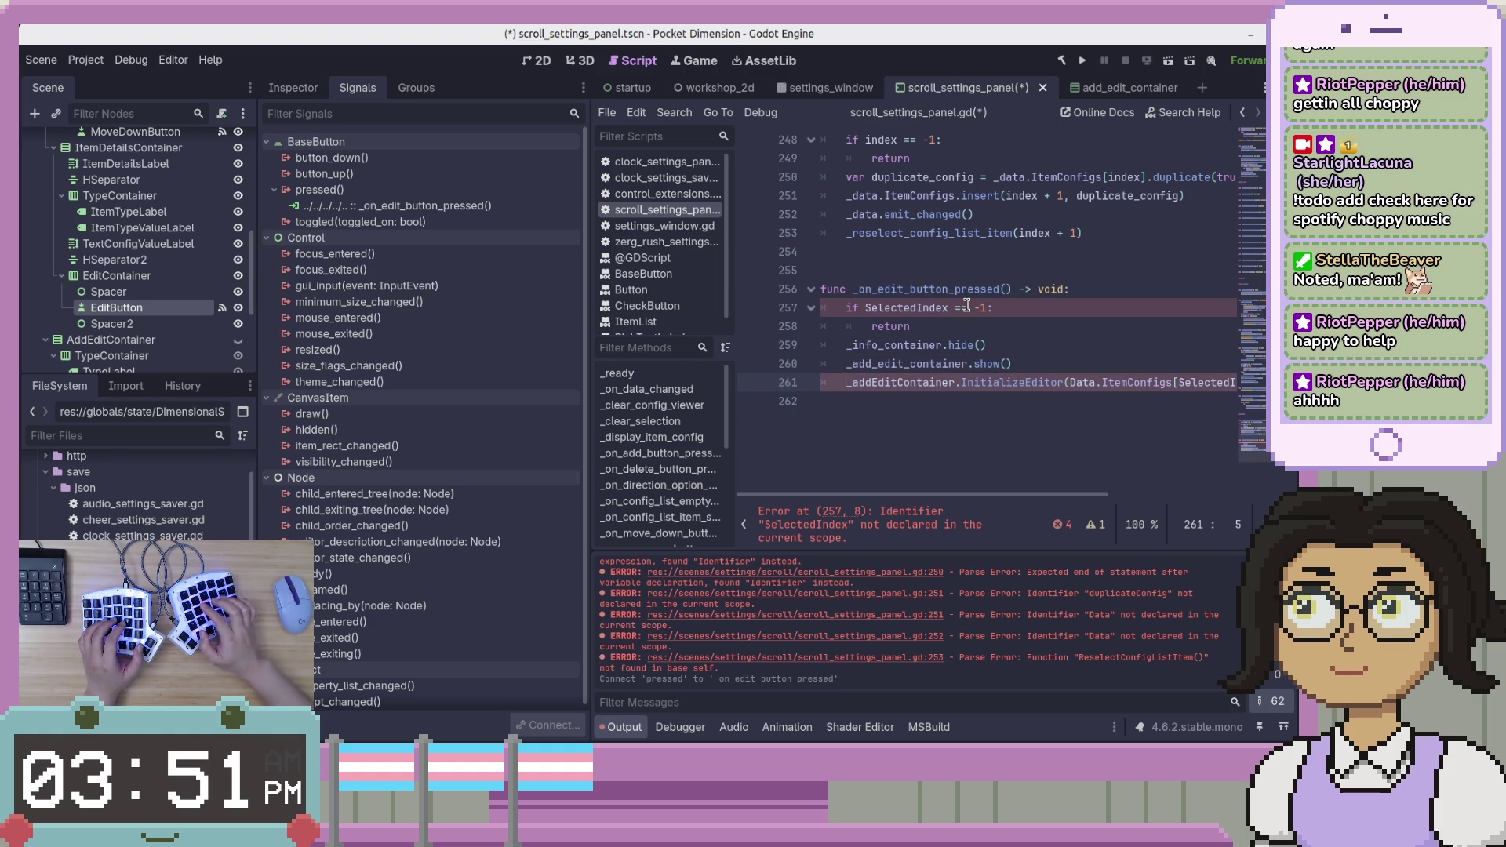
{"action": "key", "text": "ctrl+shift+Right"}
{"action": "key", "text": "Delete"}
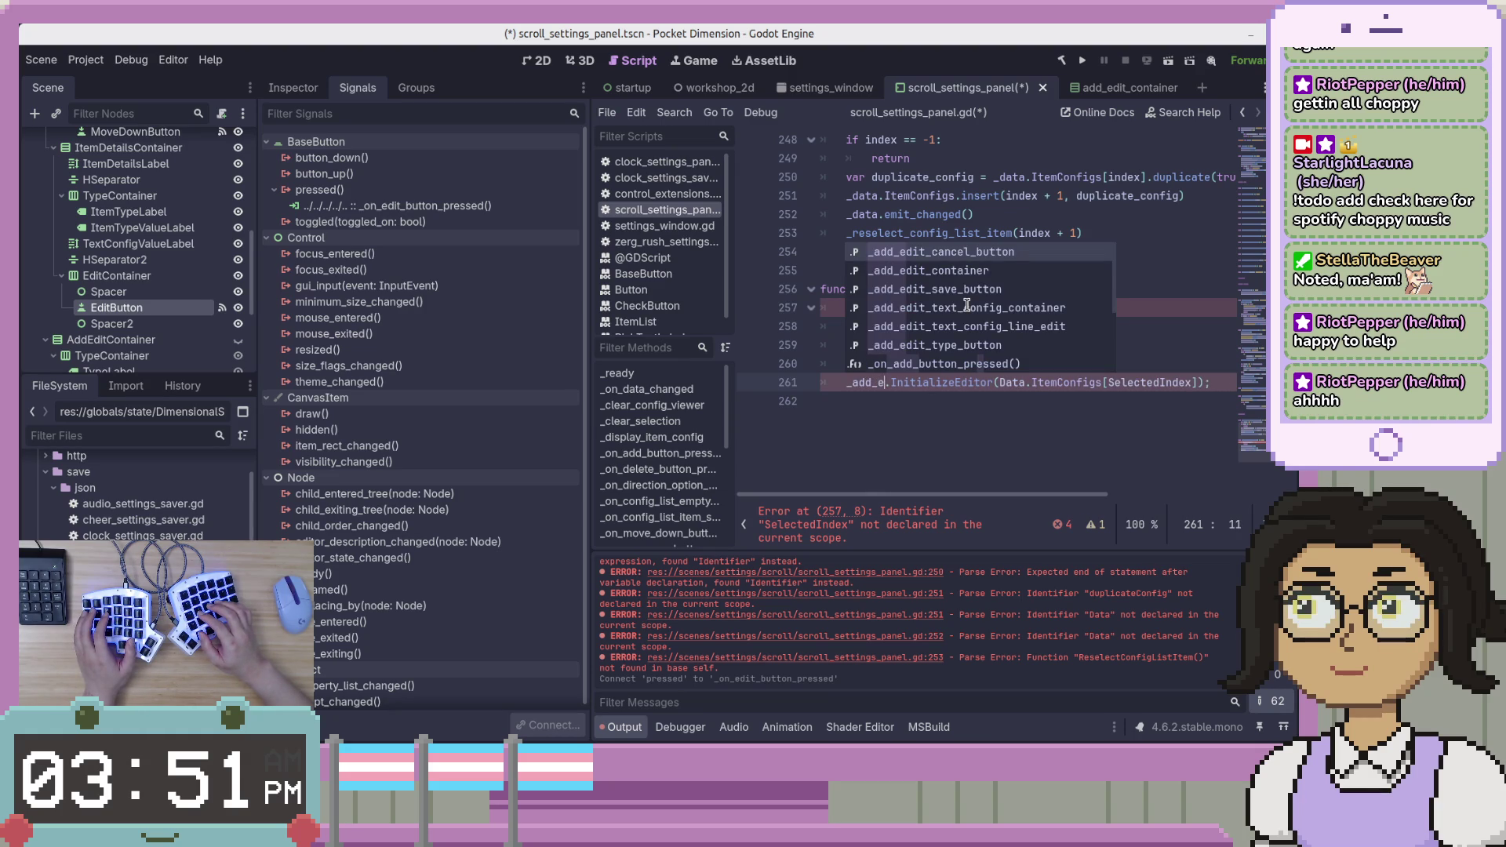
{"action": "key", "text": "ctrl+BackSpace"}
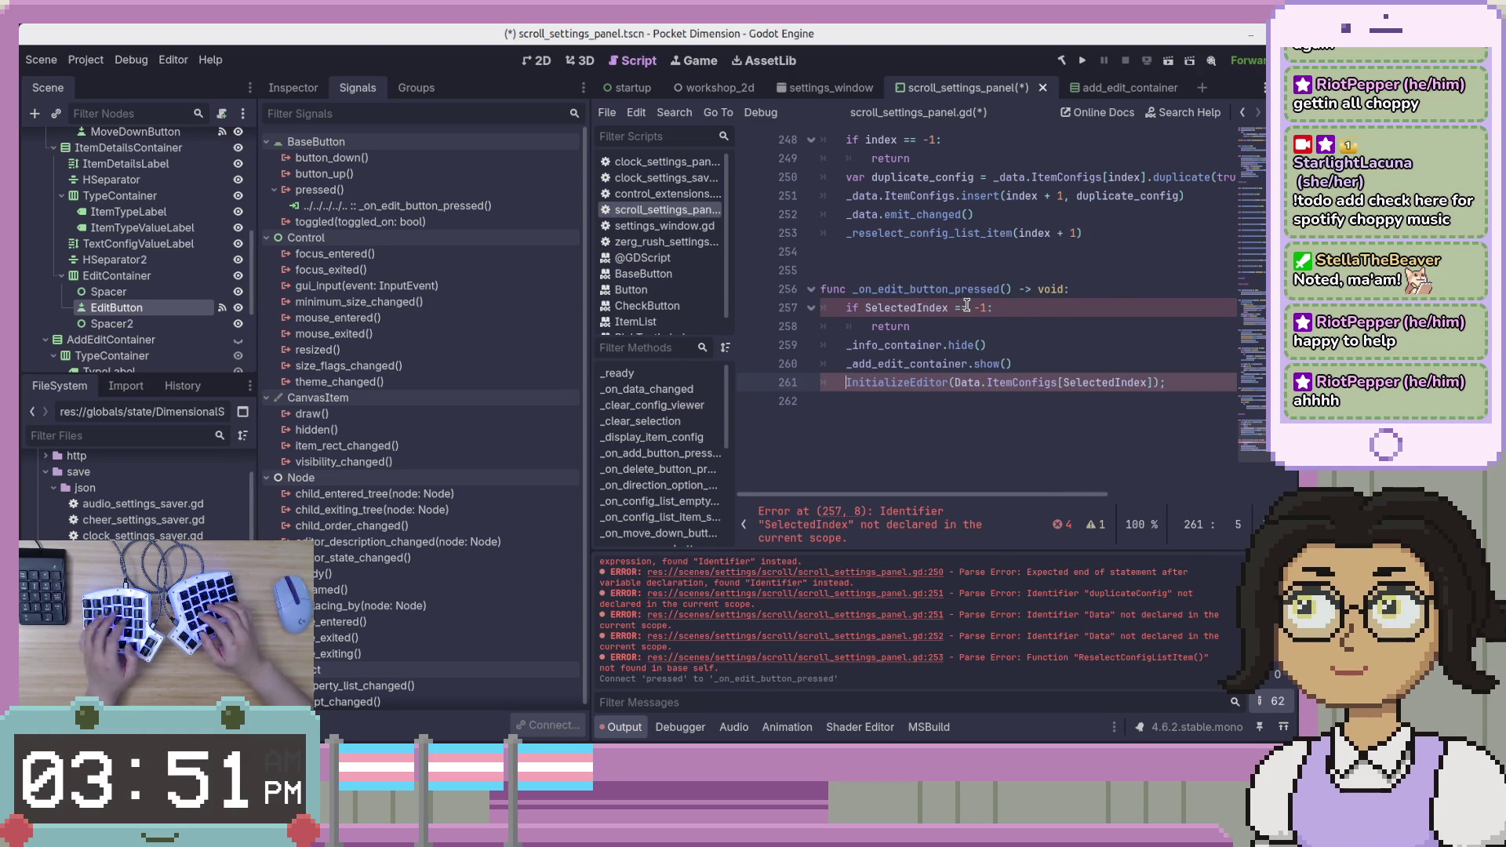
{"action": "key", "text": "Delete"}
{"action": "type", "text": "_"}
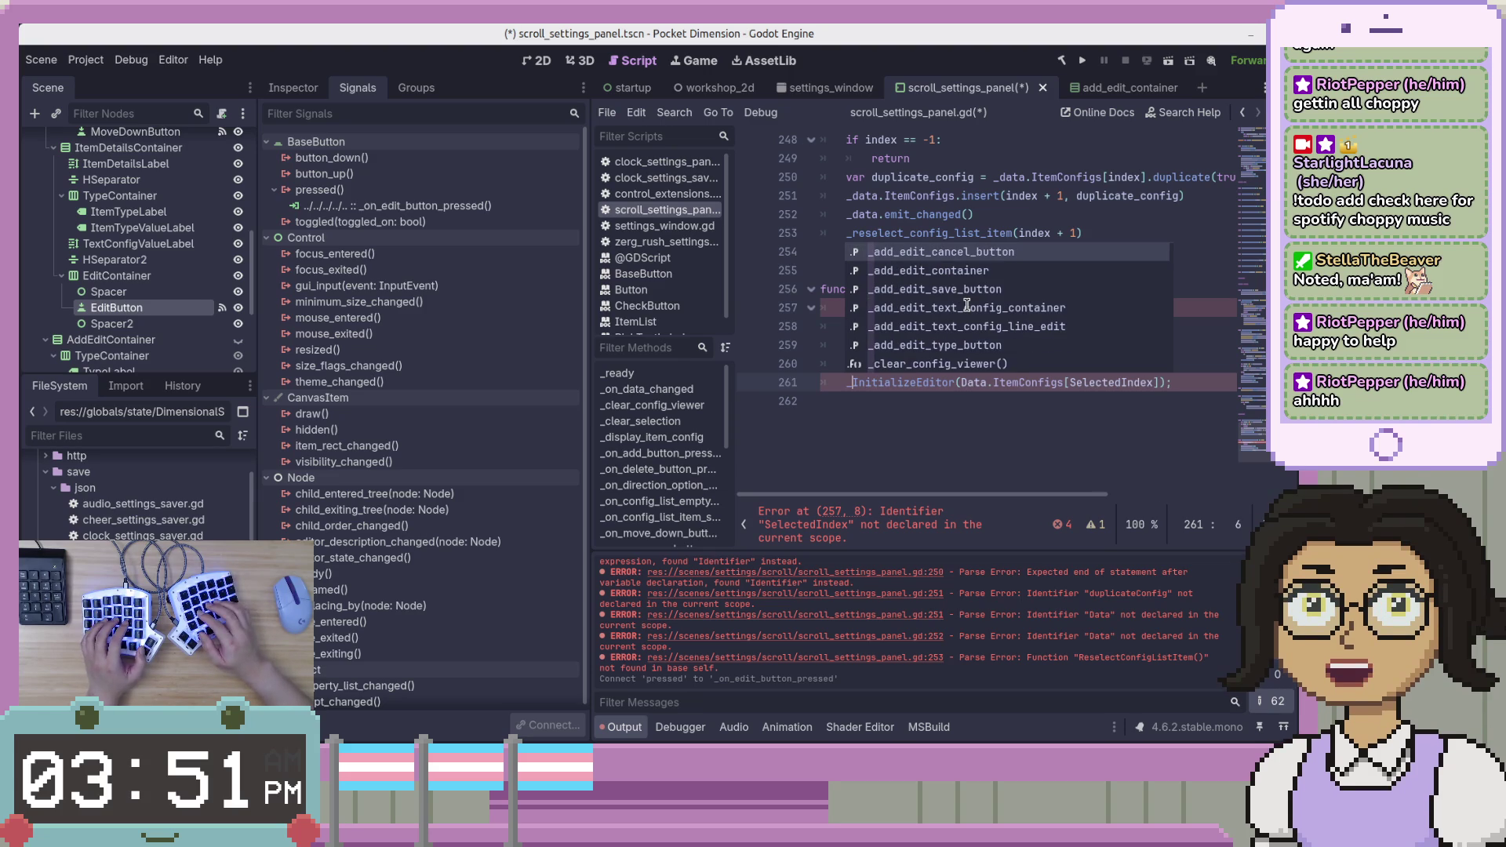
{"action": "type", "text": "ini"}
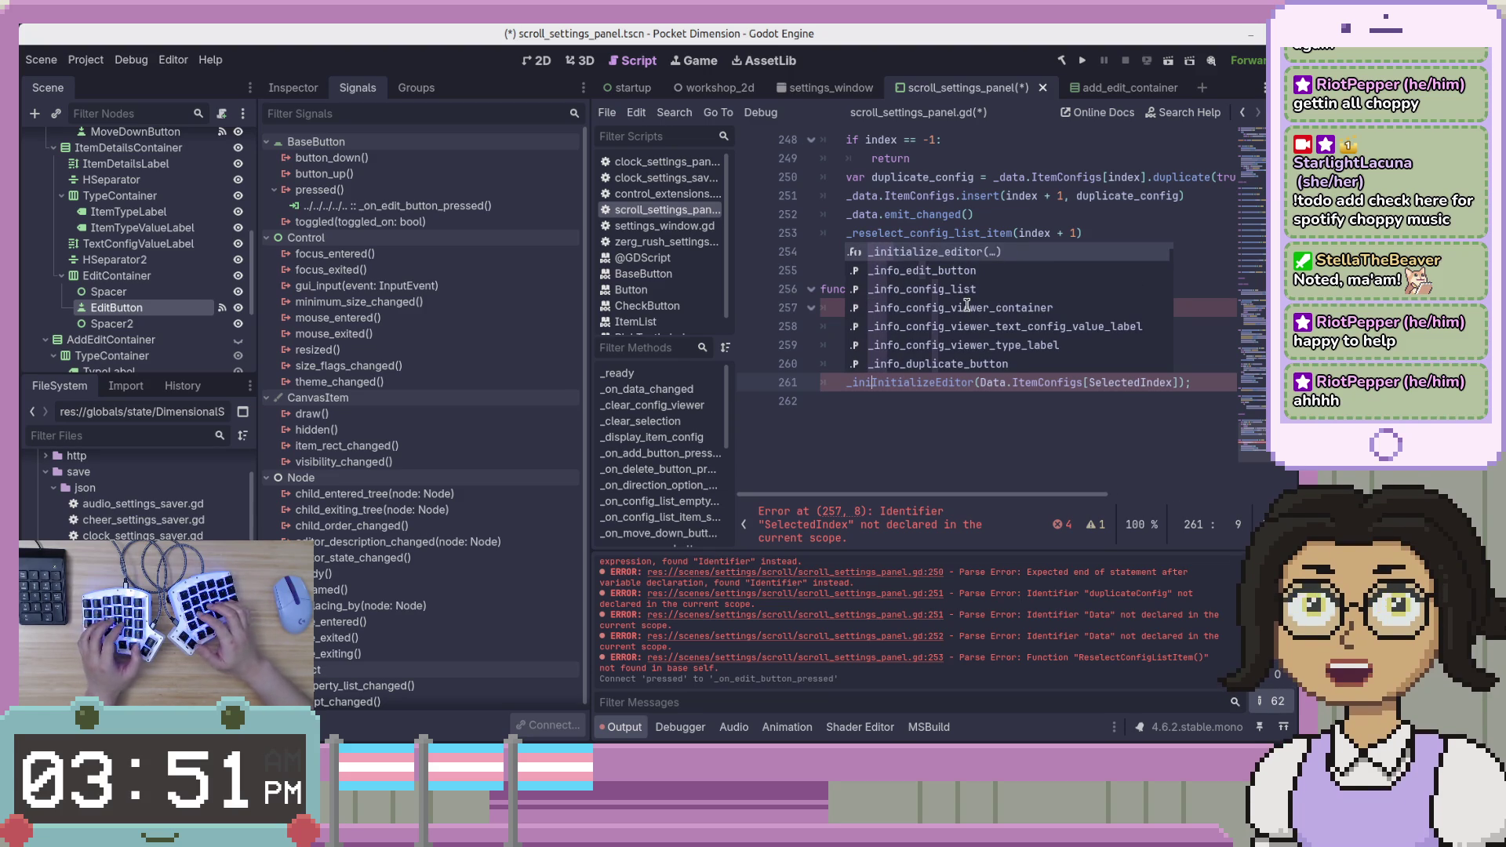
{"action": "key", "text": "Tab"}
{"action": "key", "text": "End"}
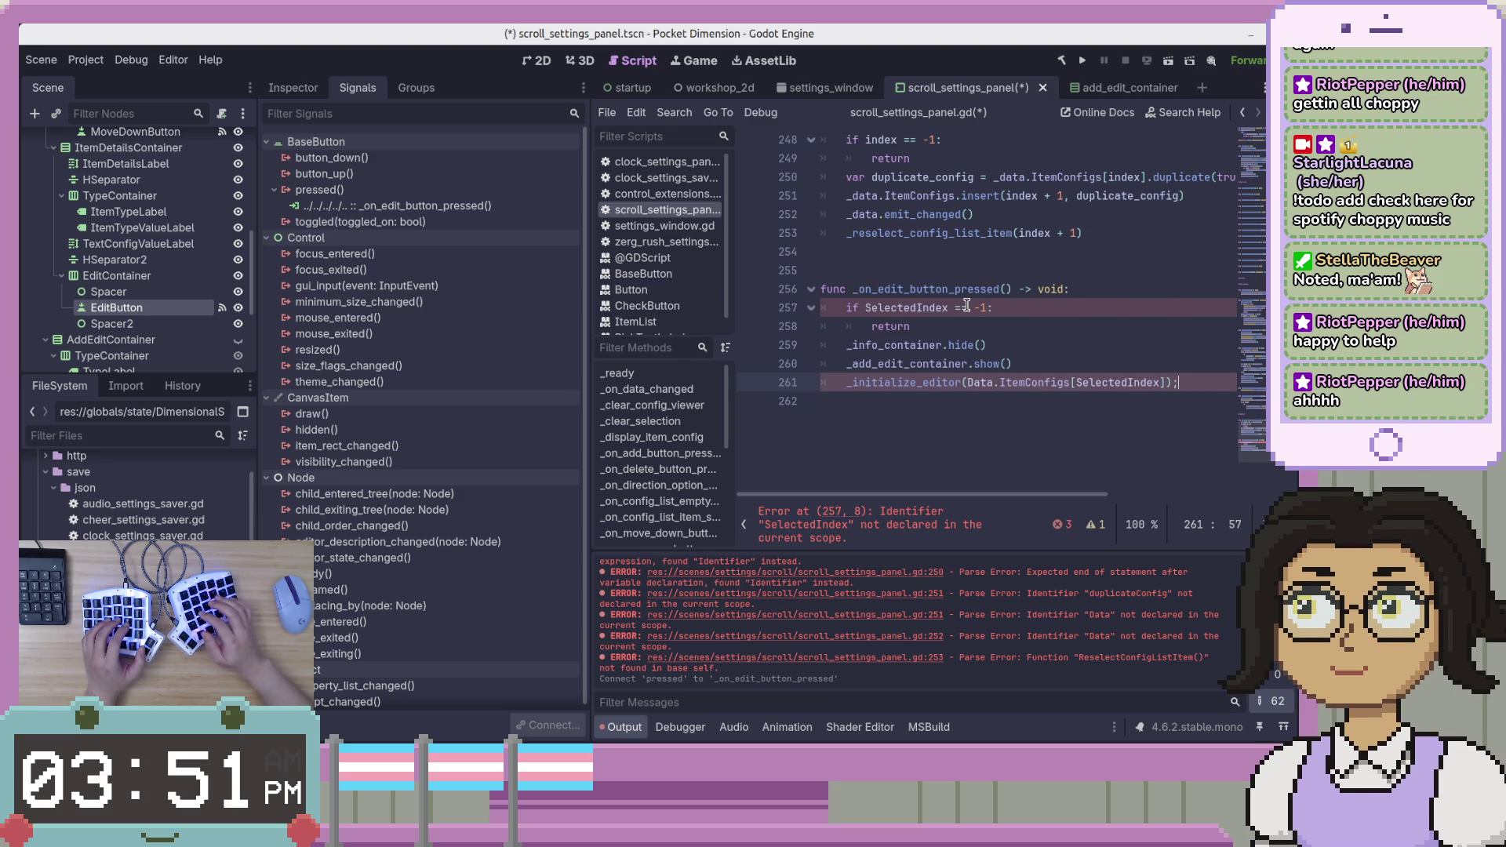
{"action": "key", "text": "ctrl+s"}
{"action": "key", "text": "BackSpace"}
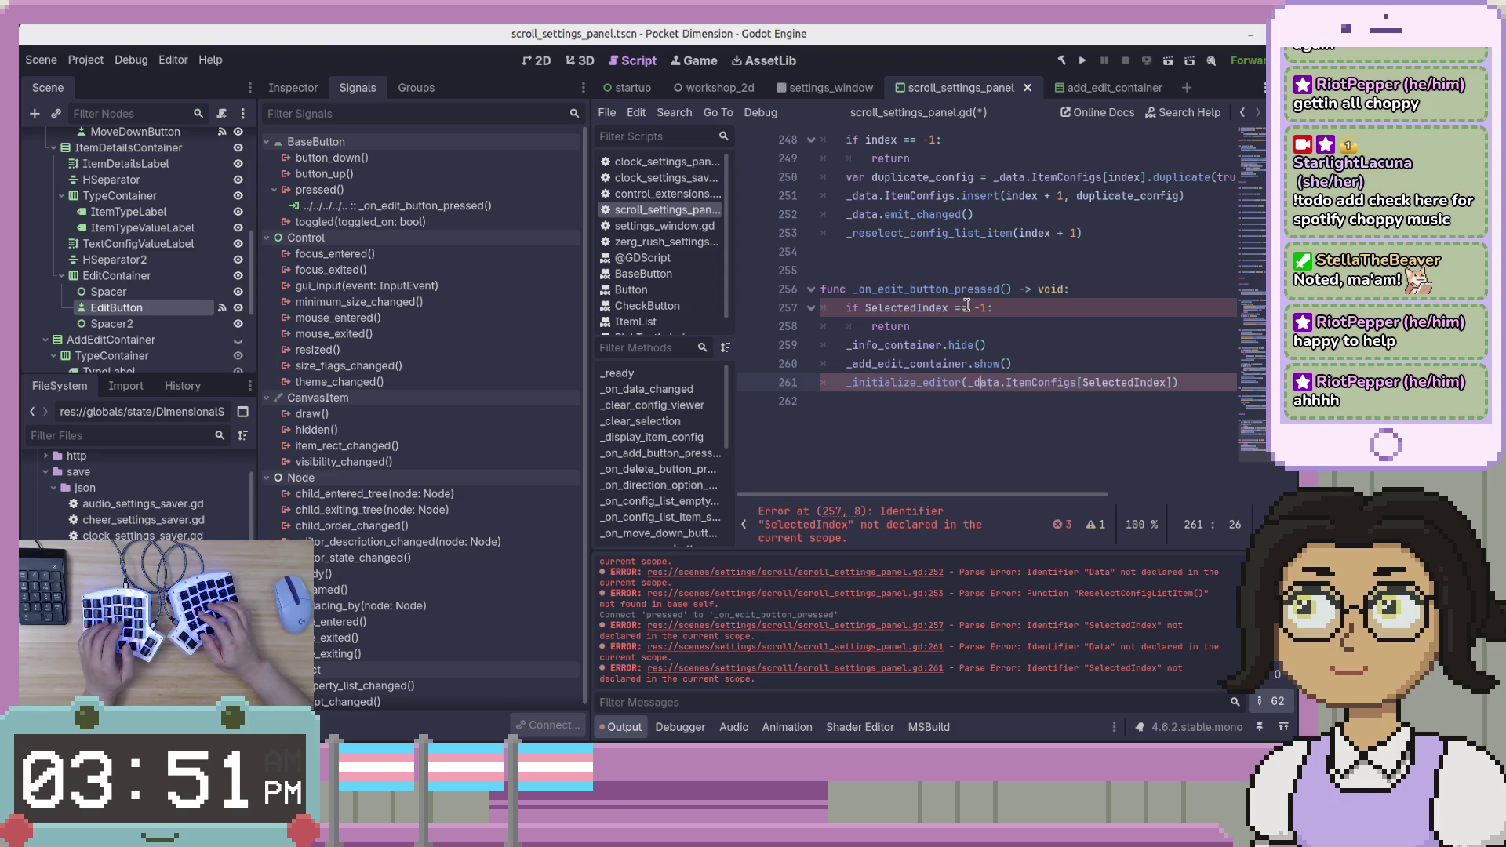
{"action": "key", "text": "Delete"}
{"action": "type", "text": "_d"}
{"action": "key", "text": "End"}
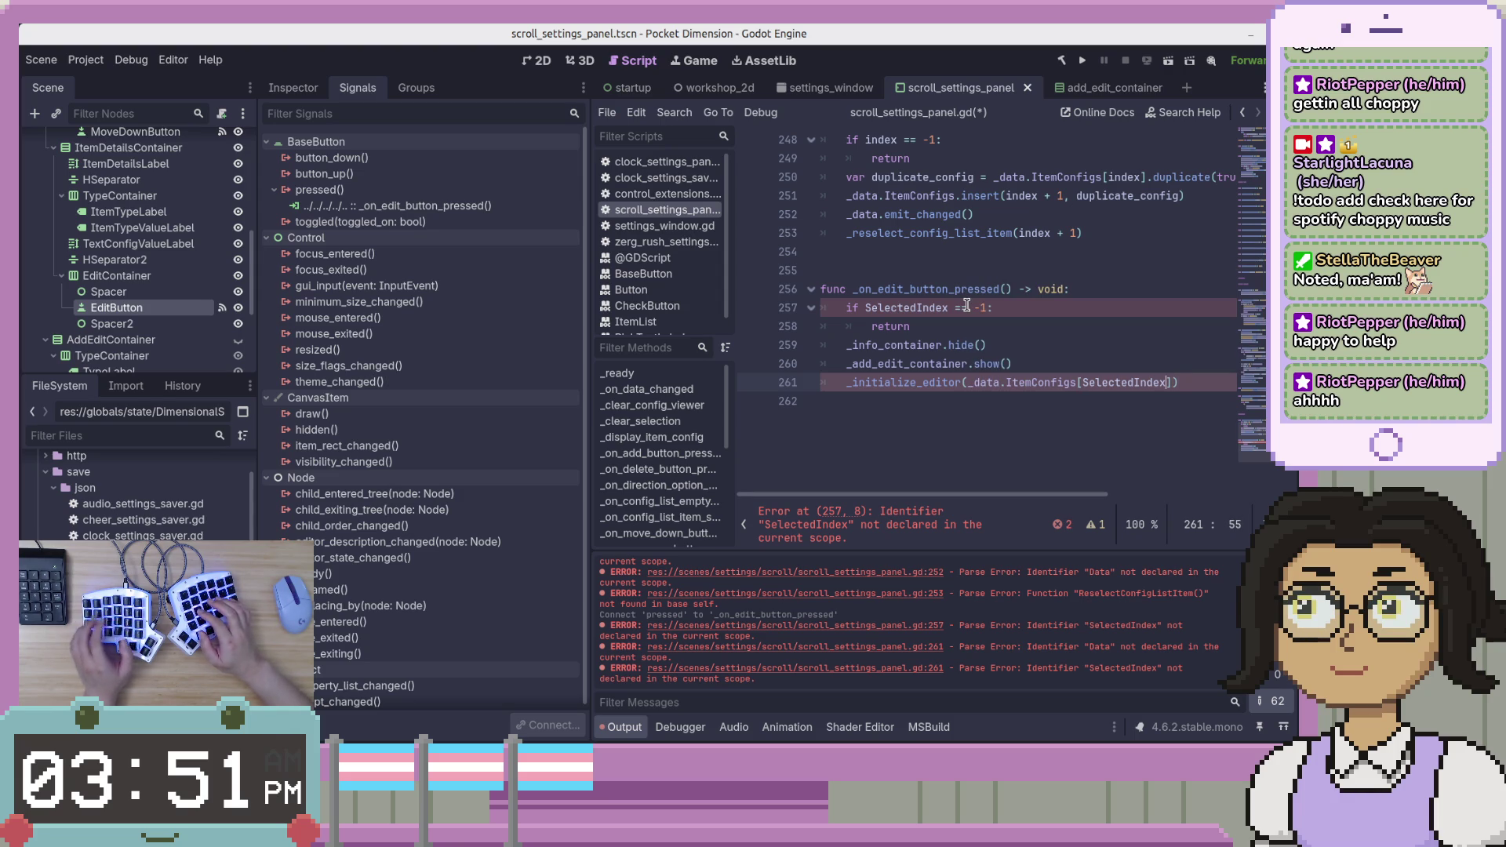
Replace SelectedIndex with _selected_index in the if check and the ItemConfigs brackets.
{"action": "key", "text": "ctrl+shift+Left"}
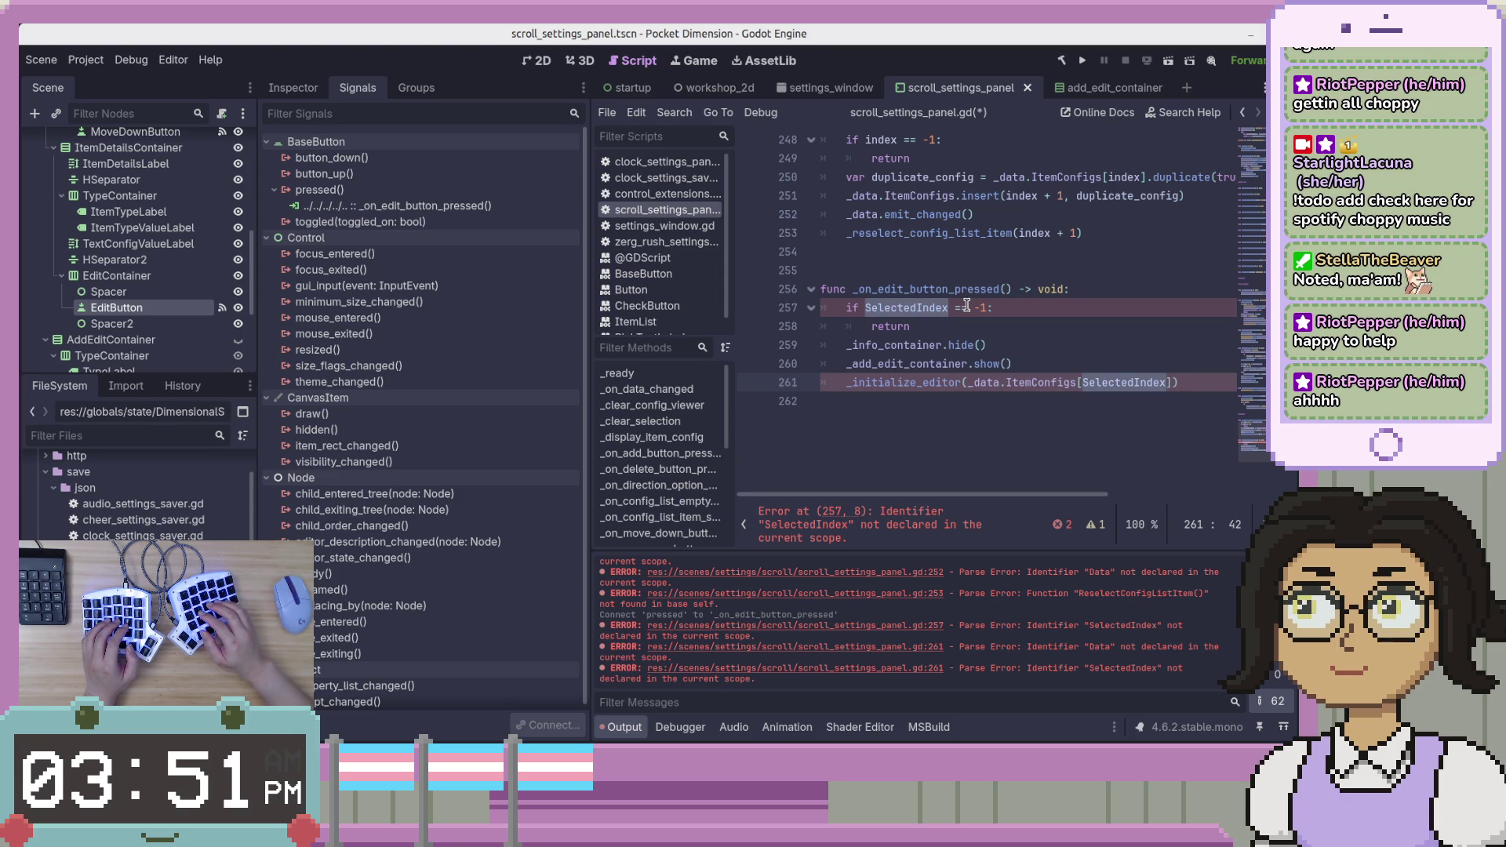
{"action": "key", "text": "Up"}
{"action": "key", "text": "Up"}
{"action": "key", "text": "Up"}
{"action": "key", "text": "Down"}
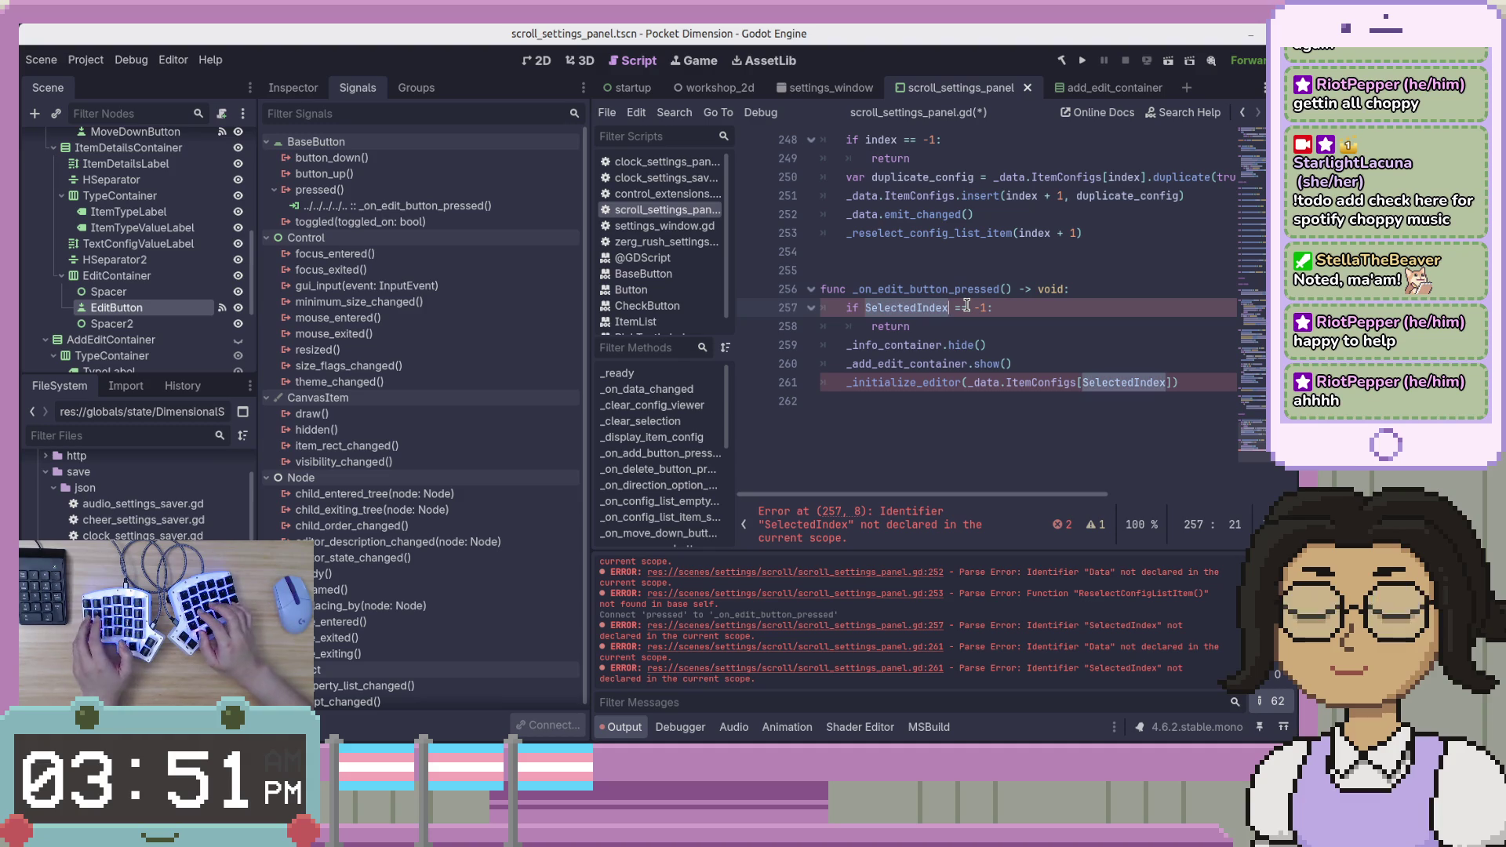
{"action": "key", "text": "ctrl+Delete"}
{"action": "type", "text": "_selec"}
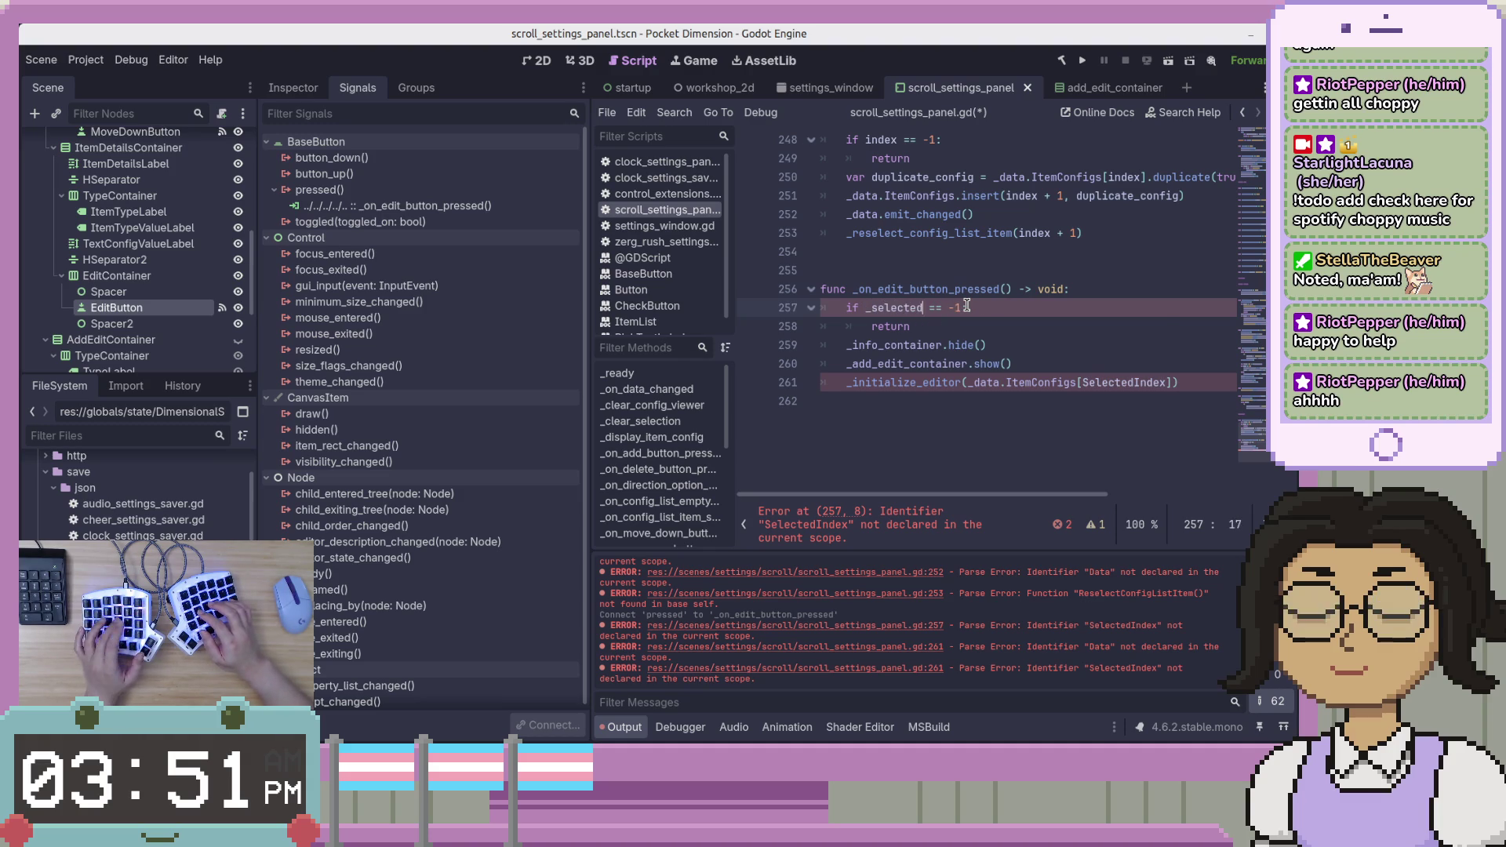
{"action": "type", "text": "ted_index"}
{"action": "key", "text": "Down"}
{"action": "key", "text": "Down"}
{"action": "key", "text": "Down"}
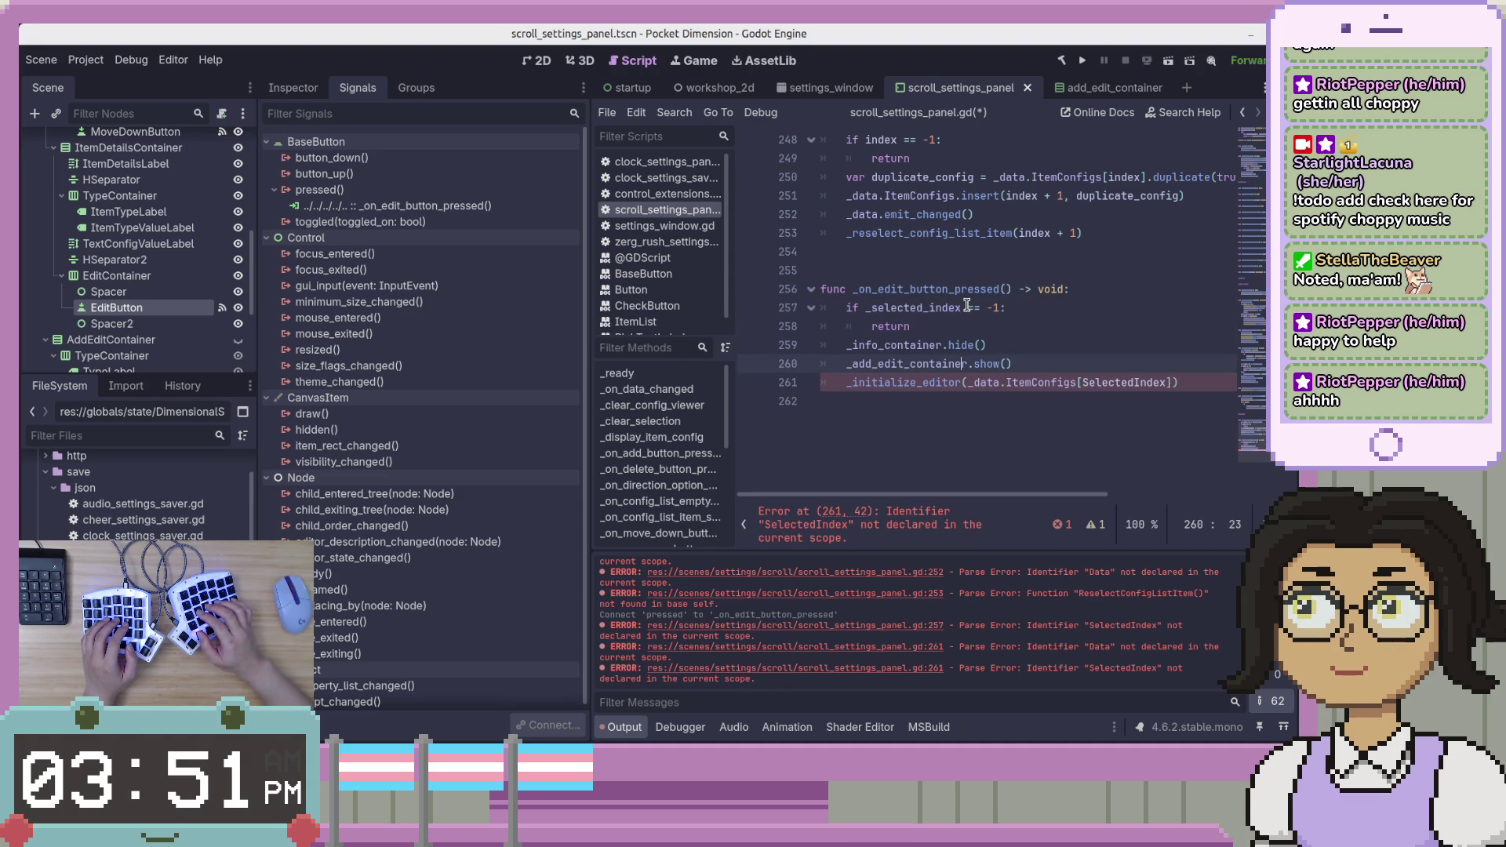
{"action": "key", "text": "ctrl+Right"}
{"action": "key", "text": "ctrl+Right"}
{"action": "key", "text": "ctrl+Right"}
{"action": "key", "text": "ctrl+Delete"}
{"action": "type", "text": "_selec"}
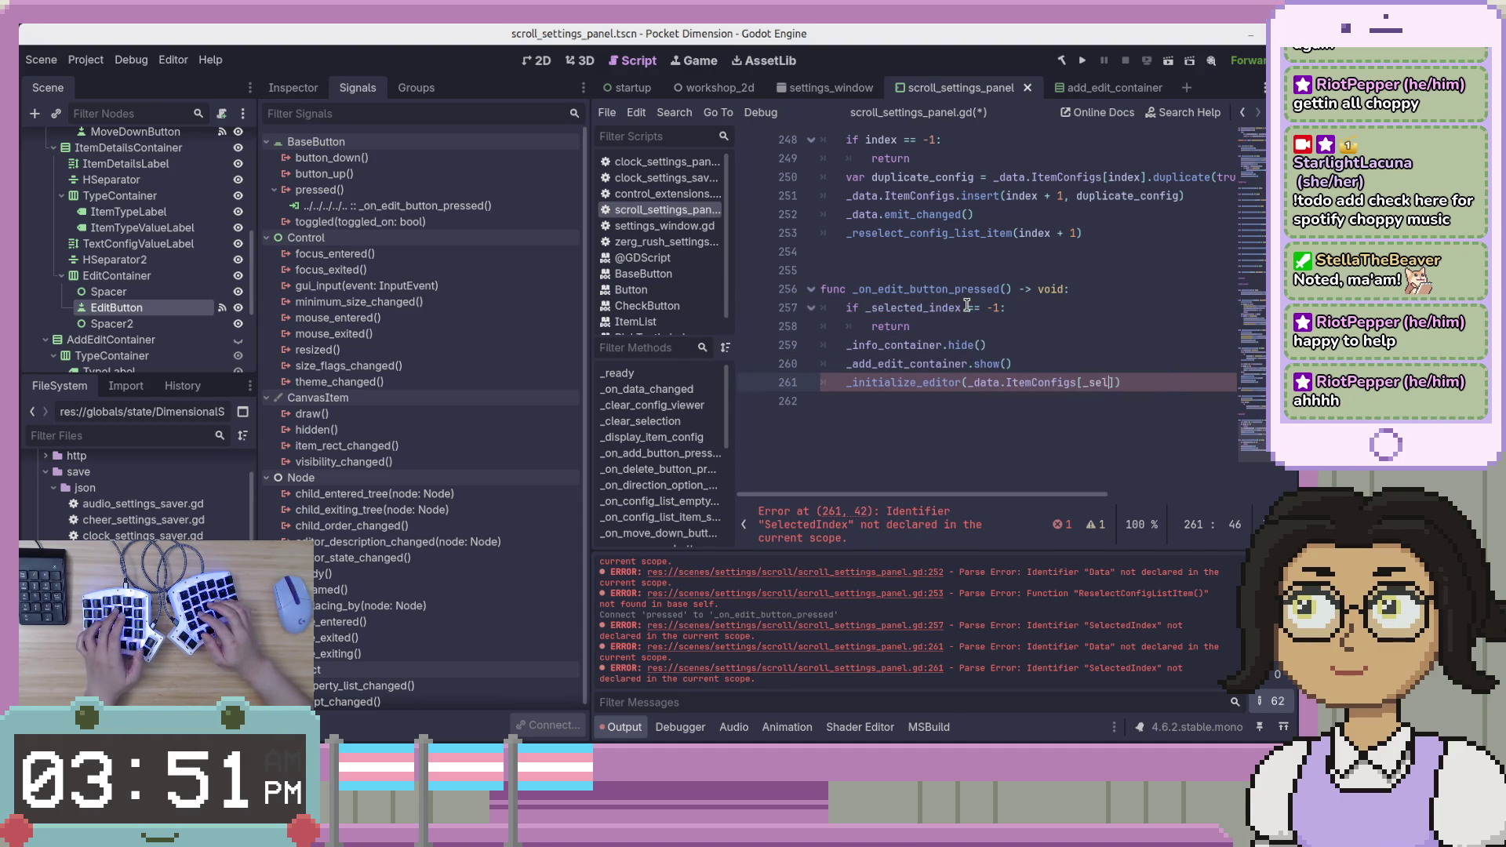
{"action": "type", "text": "ted_"}
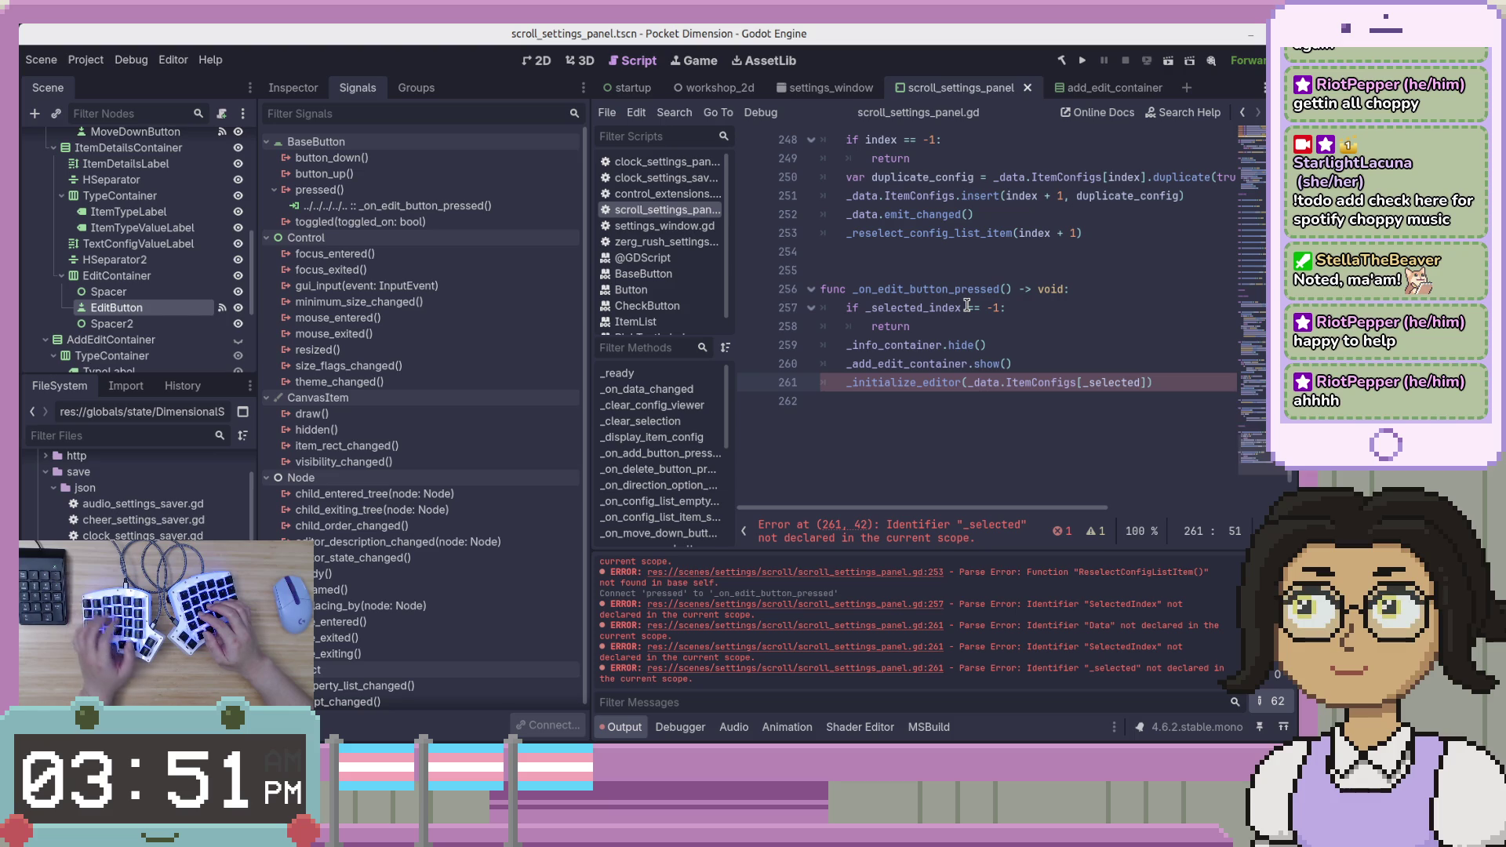
{"action": "type", "text": "index"}
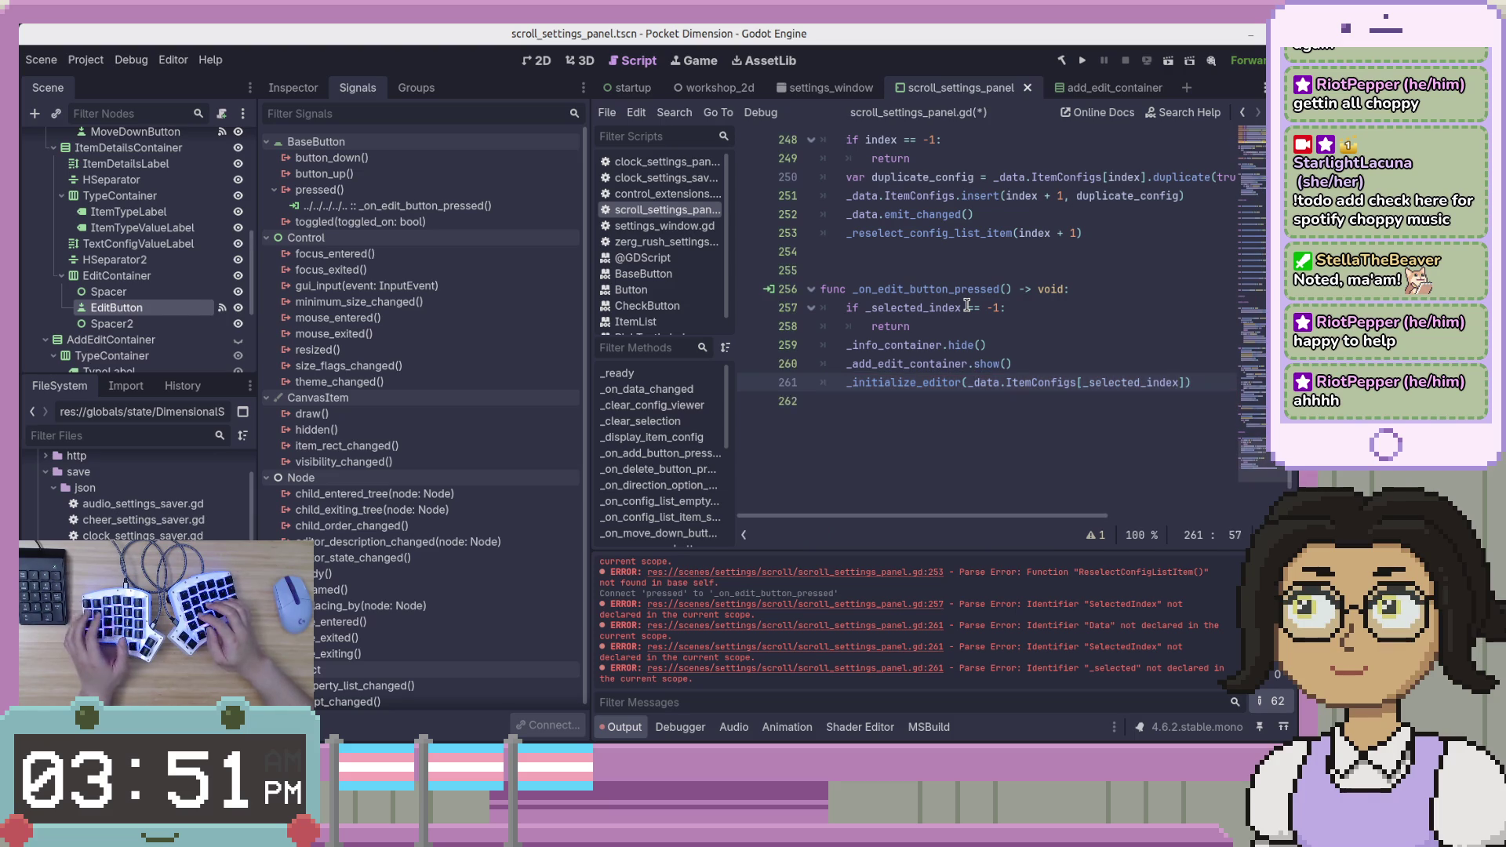
{"action": "key", "text": "Up"}
{"action": "key", "text": "Up"}
{"action": "key", "text": "Up"}
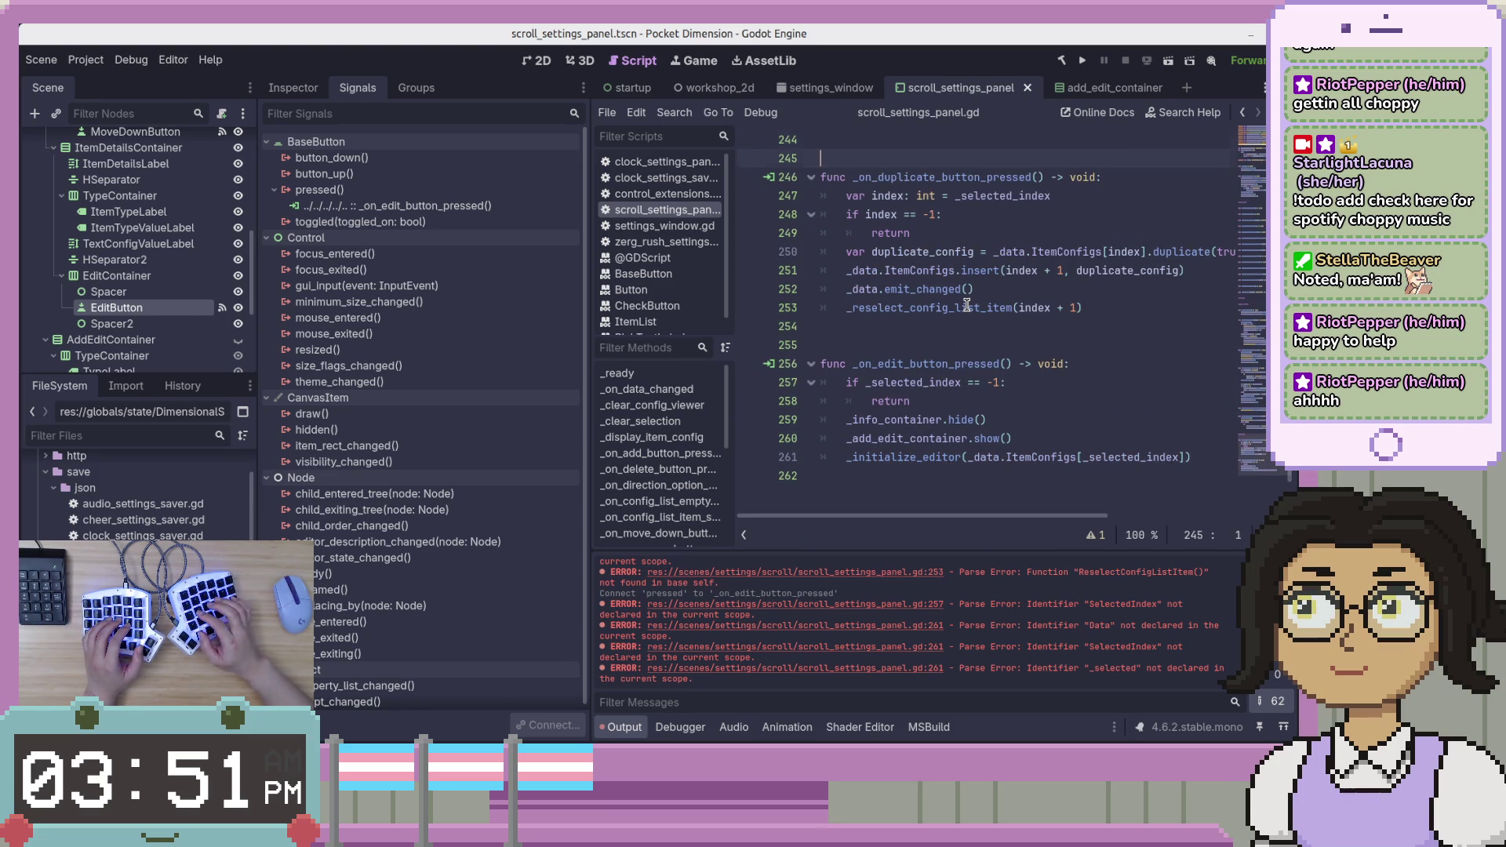
Swap the duplicate handler's local index variable for _selected_index, delete the redundant line, and save.
{"action": "key", "text": "Down"}
{"action": "key", "text": "Down"}
{"action": "key", "text": "Down"}
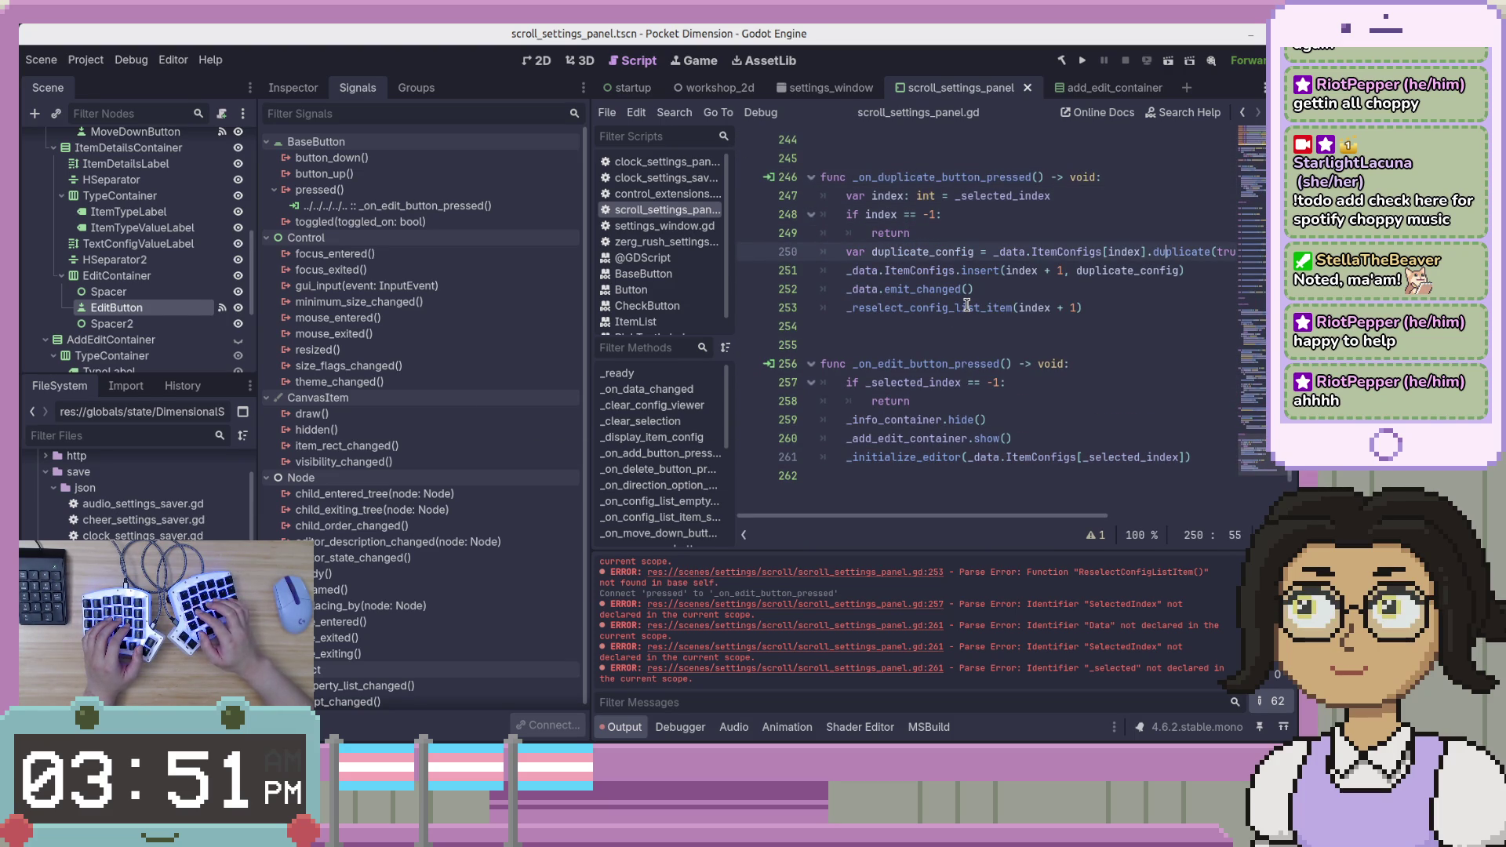
{"action": "key", "text": "Right"}
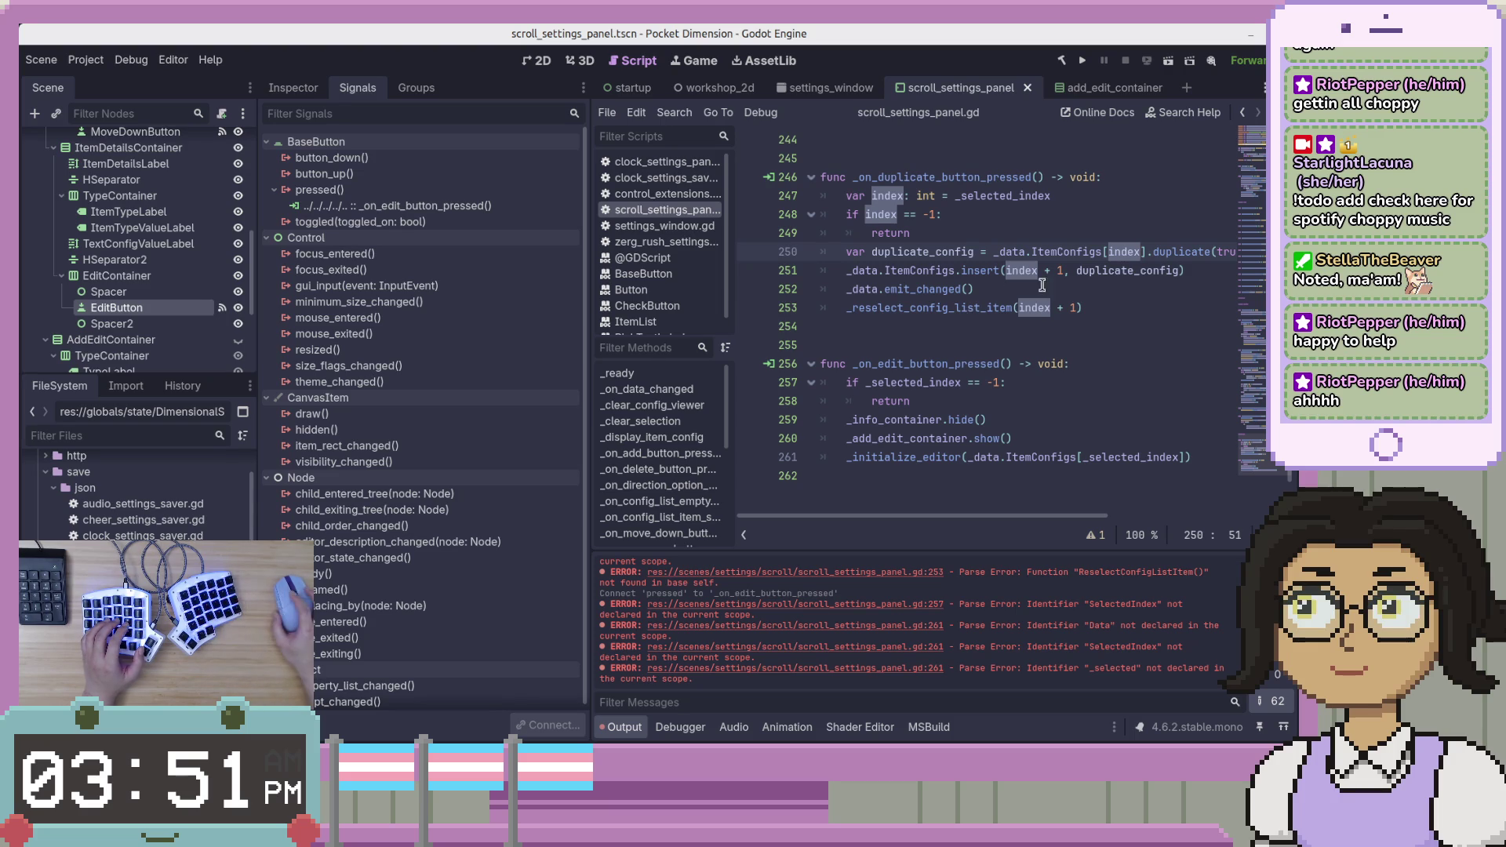
{"action": "mouse_move", "coordinate": [1016, 522]}
{"action": "left_mouse_down"}
{"action": "mouse_move", "coordinate": [1169, 522]}
{"action": "mouse_move", "coordinate": [1016, 522]}
{"action": "left_mouse_up"}
{"action": "double_click", "coordinate": [887, 195]}
{"action": "left_click_drag", "start_coordinate": [1052, 195], "coordinate": [955, 196]}
{"action": "key", "text": "ctrl+c"}
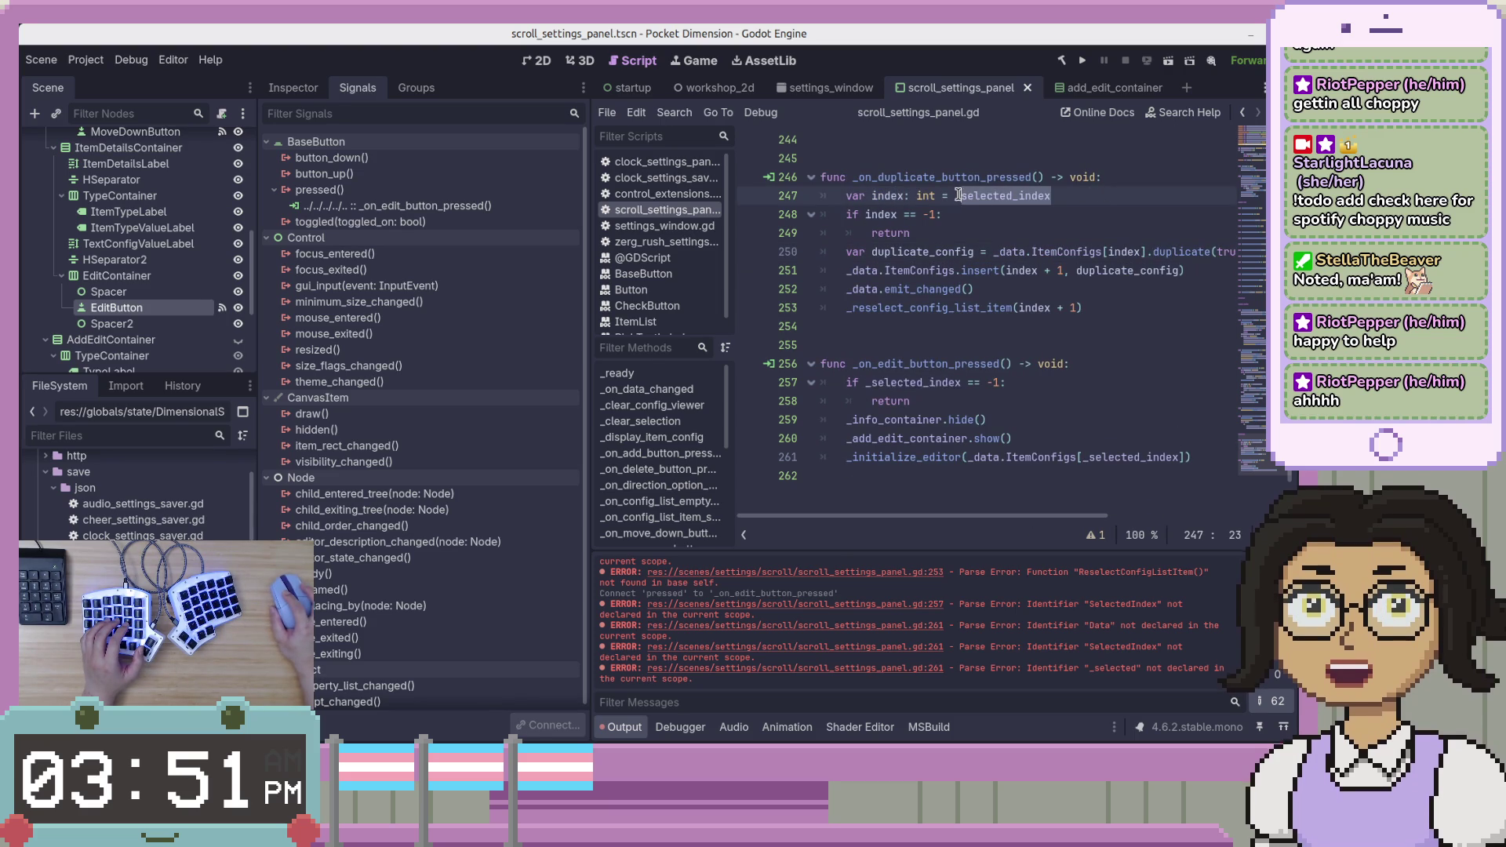
{"action": "double_click", "coordinate": [881, 214]}
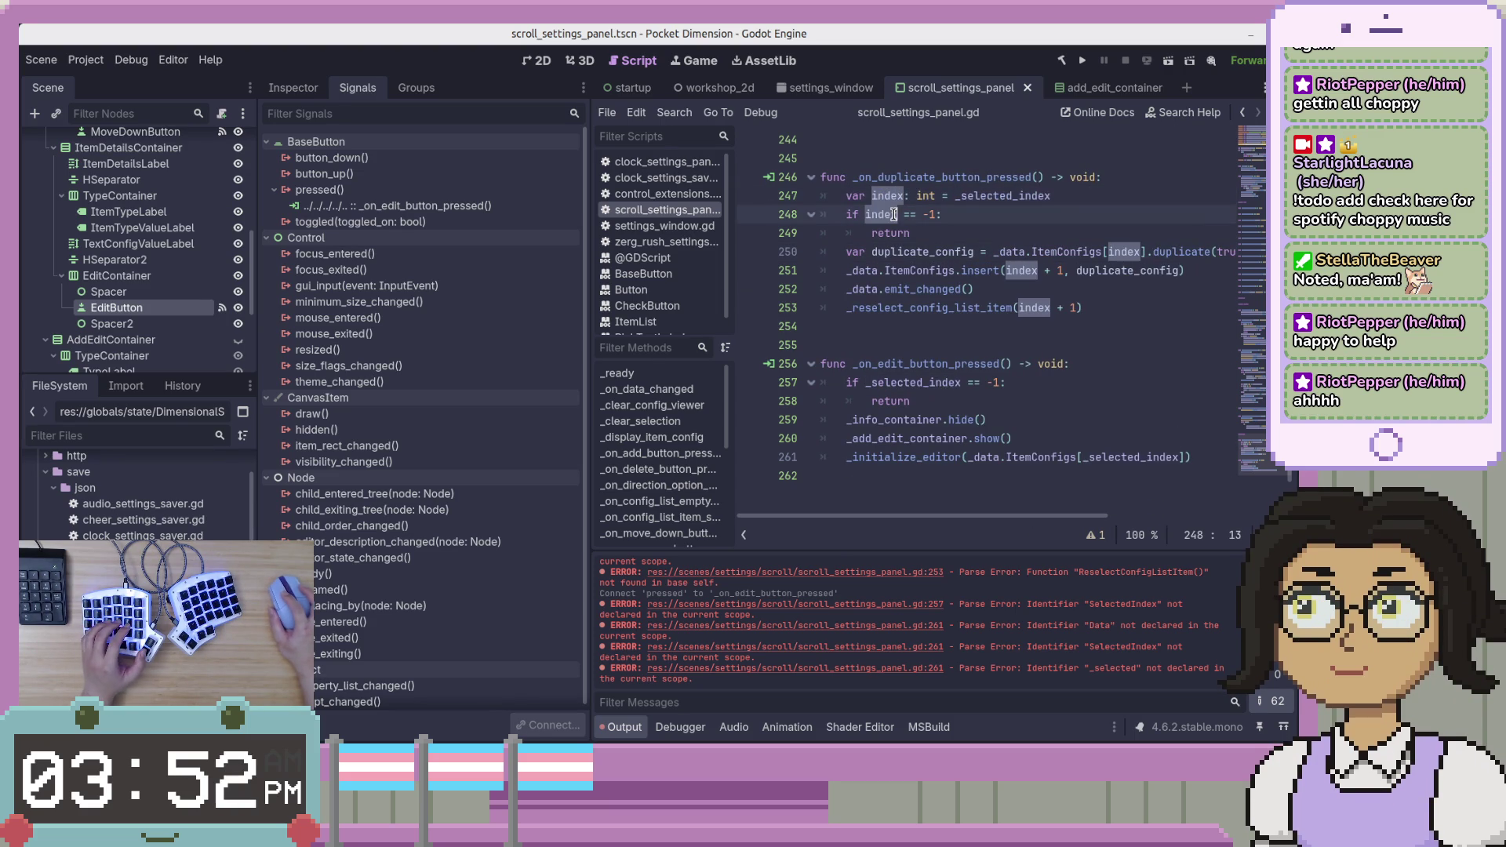
{"action": "key", "text": "ctrl+d"}
{"action": "key", "text": "ctrl+d"}
{"action": "key", "text": "ctrl+d"}
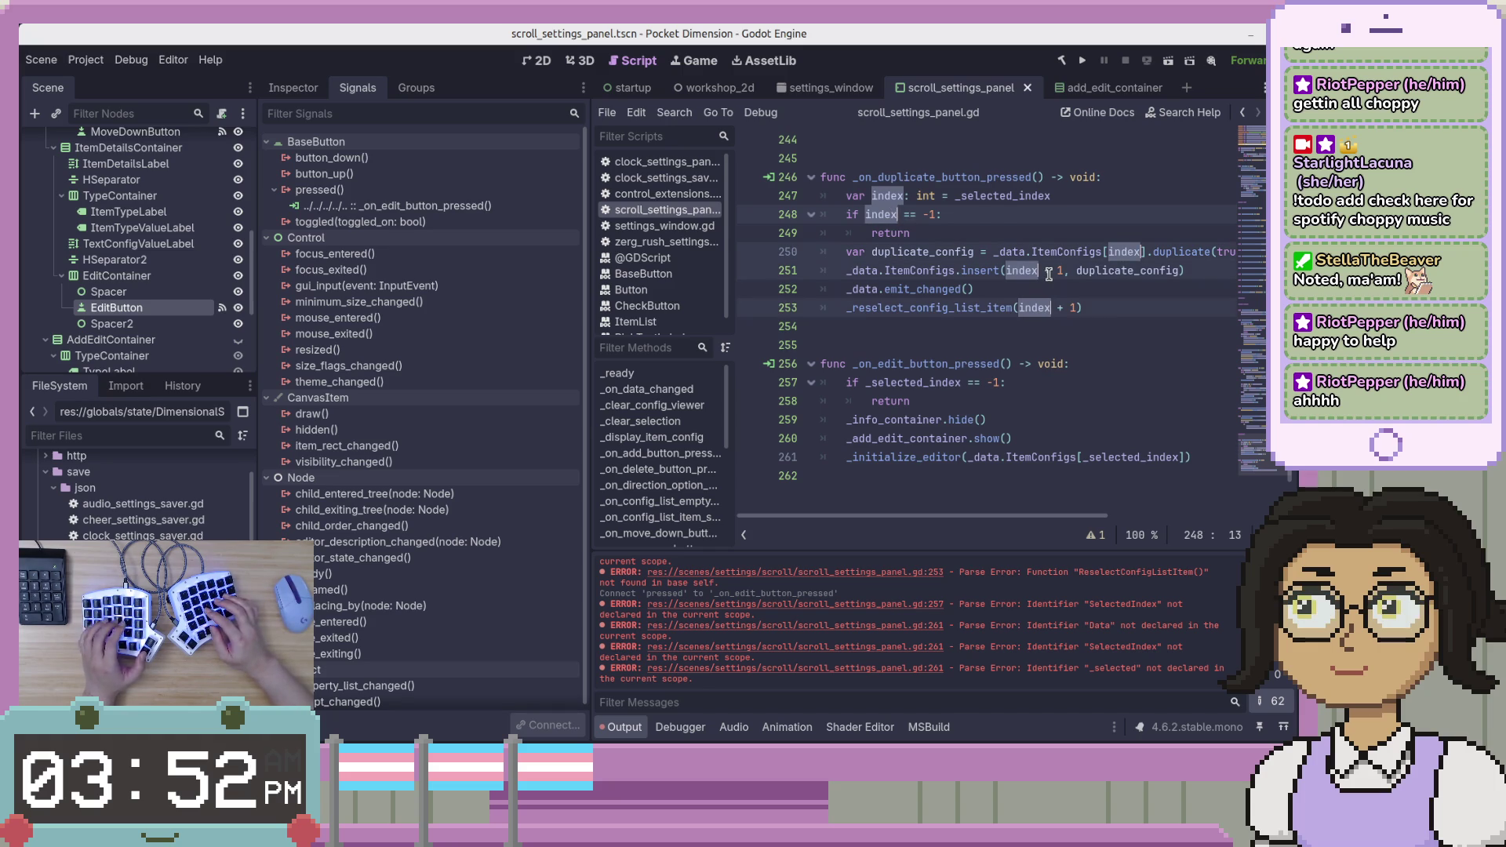
{"action": "key", "text": "ctrl+v"}
{"action": "left_click", "coordinate": [1172, 197]}
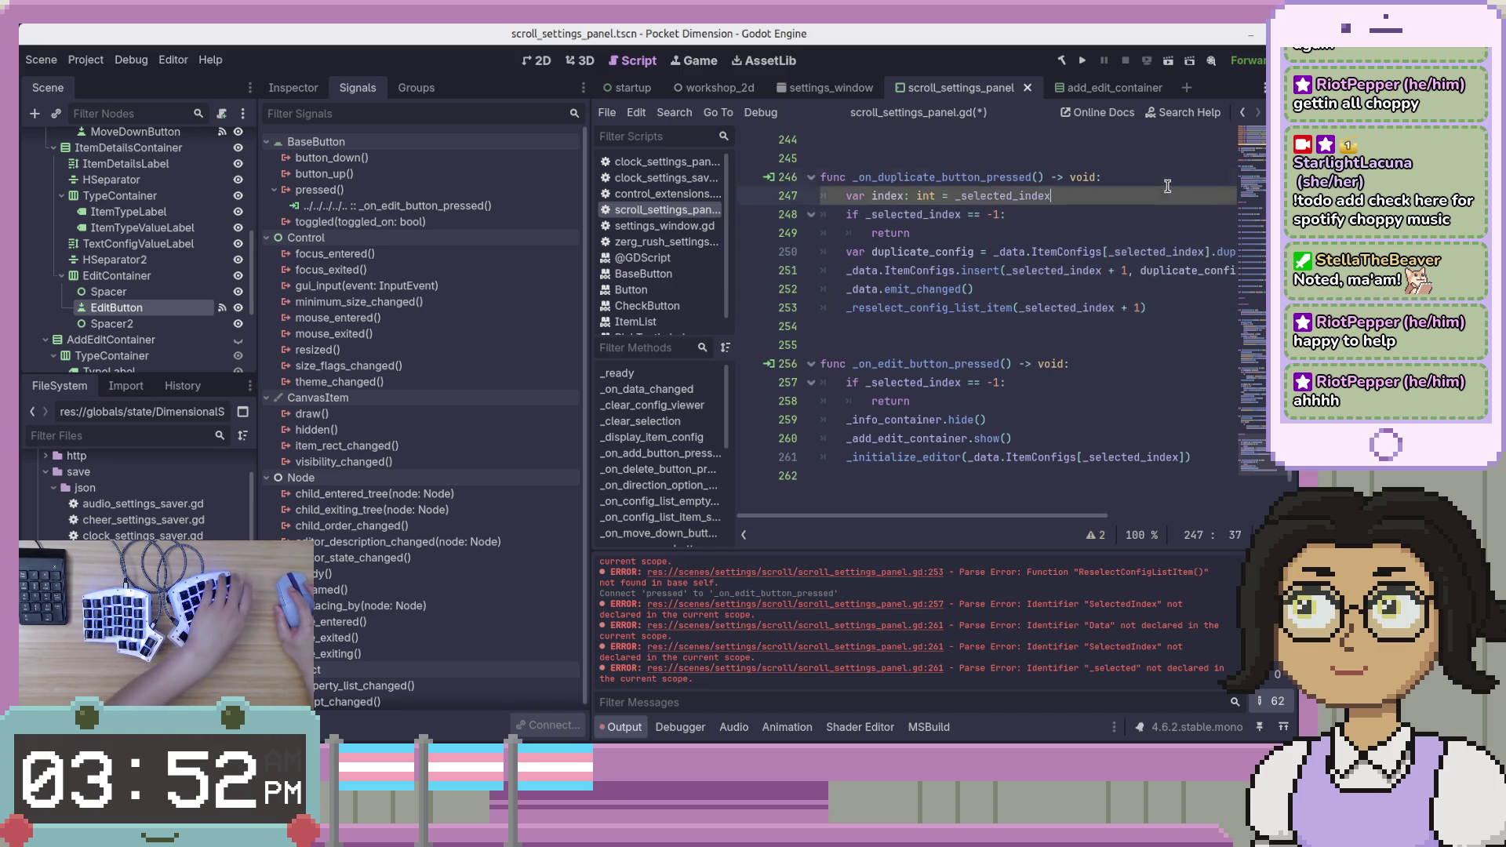
{"action": "key", "text": "ctrl+shift+k"}
{"action": "key", "text": "ctrl+s"}
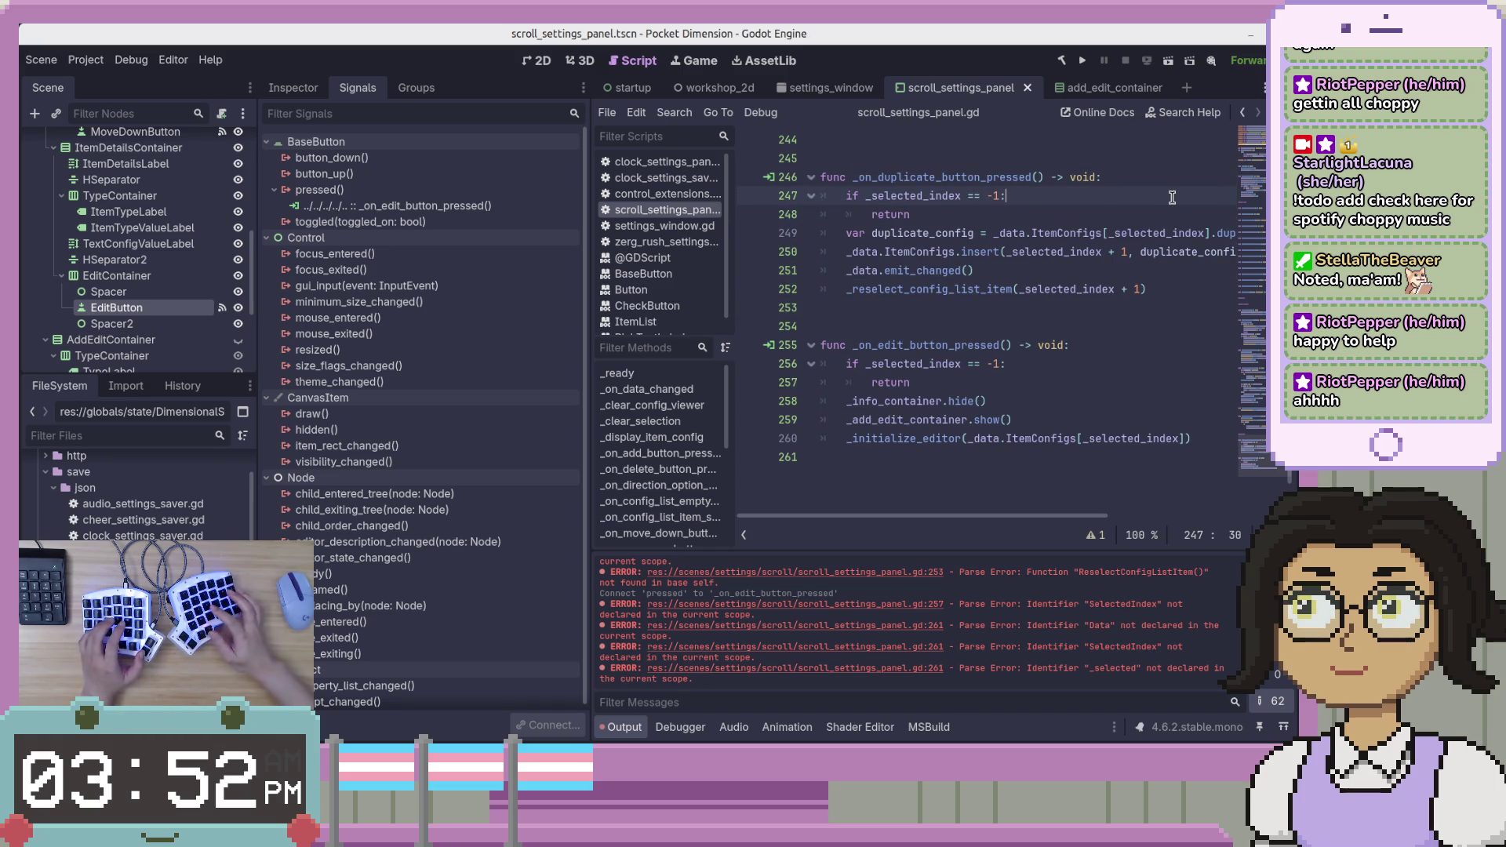
Review every _selected_index occurrence across the script's handlers, including line 218.
{"action": "scroll", "coordinate": [1044, 328], "scroll_direction": "up", "scroll_amount": 4}
{"action": "left_click", "coordinate": [1044, 328]}
{"action": "left_click", "coordinate": [1066, 382]}
{"action": "scroll", "coordinate": [1066, 382], "scroll_direction": "up", "scroll_amount": 5}
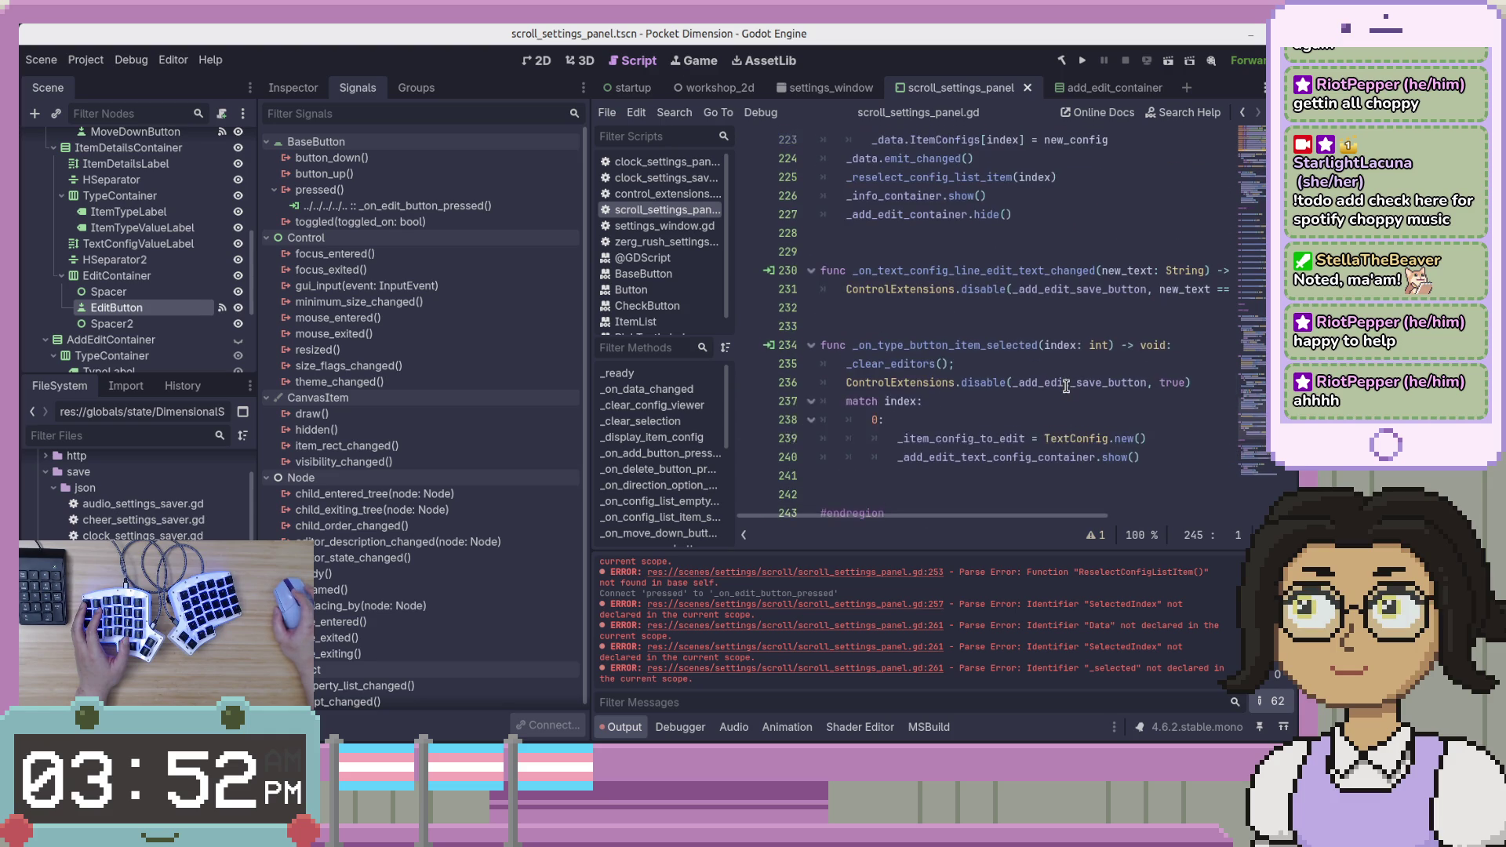
{"action": "left_click", "coordinate": [1111, 346]}
{"action": "scroll", "coordinate": [1107, 350], "scroll_direction": "up", "scroll_amount": 3}
{"action": "scroll", "coordinate": [1107, 351], "scroll_direction": "down", "scroll_amount": 1}
{"action": "double_click", "coordinate": [1004, 270]}
{"action": "double_click", "coordinate": [896, 272]}
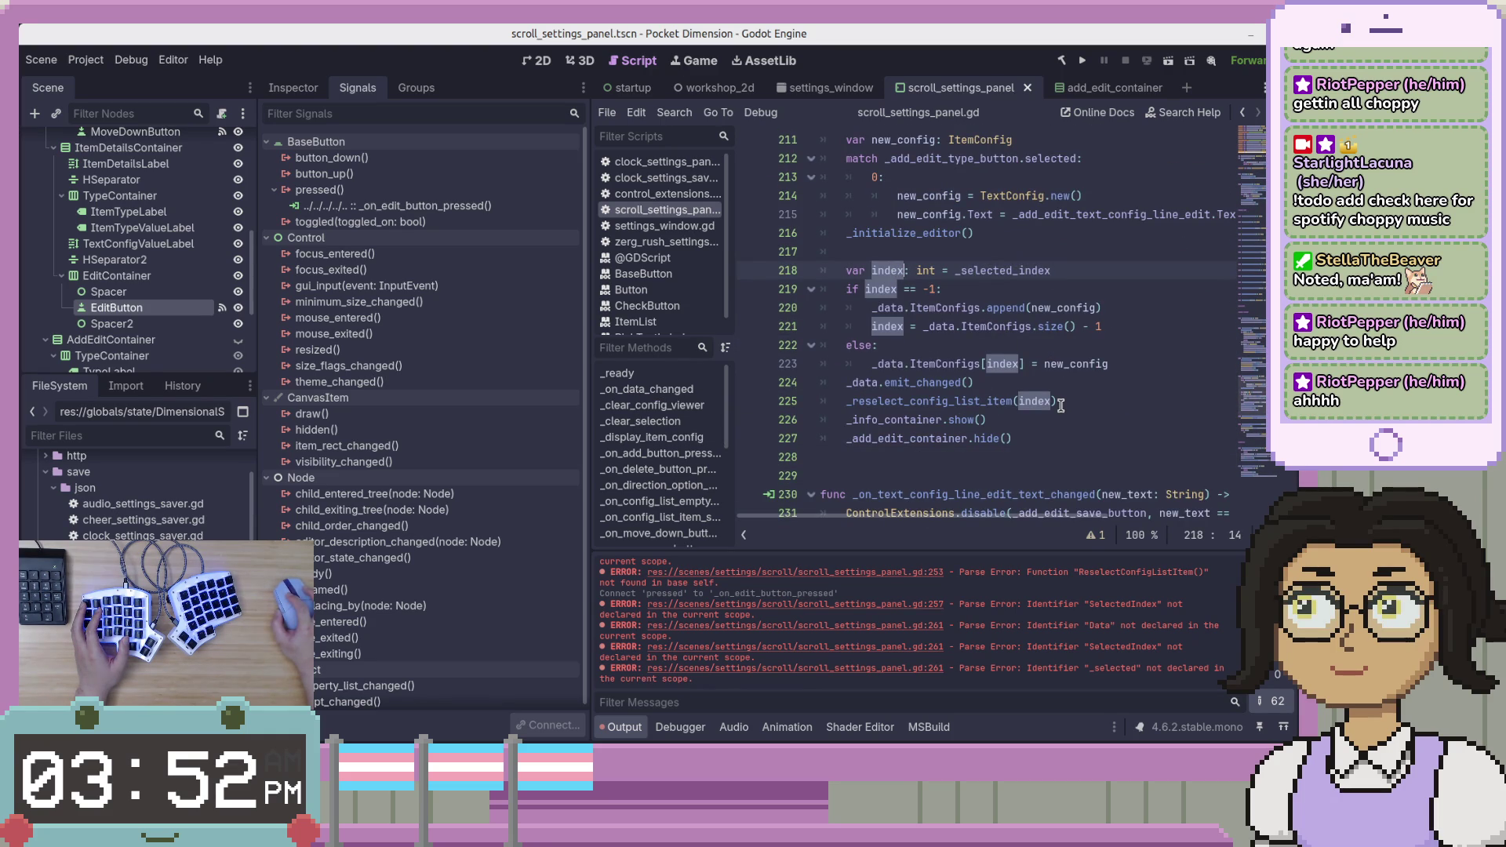
{"action": "scroll", "coordinate": [1061, 405], "scroll_direction": "down", "scroll_amount": 11}
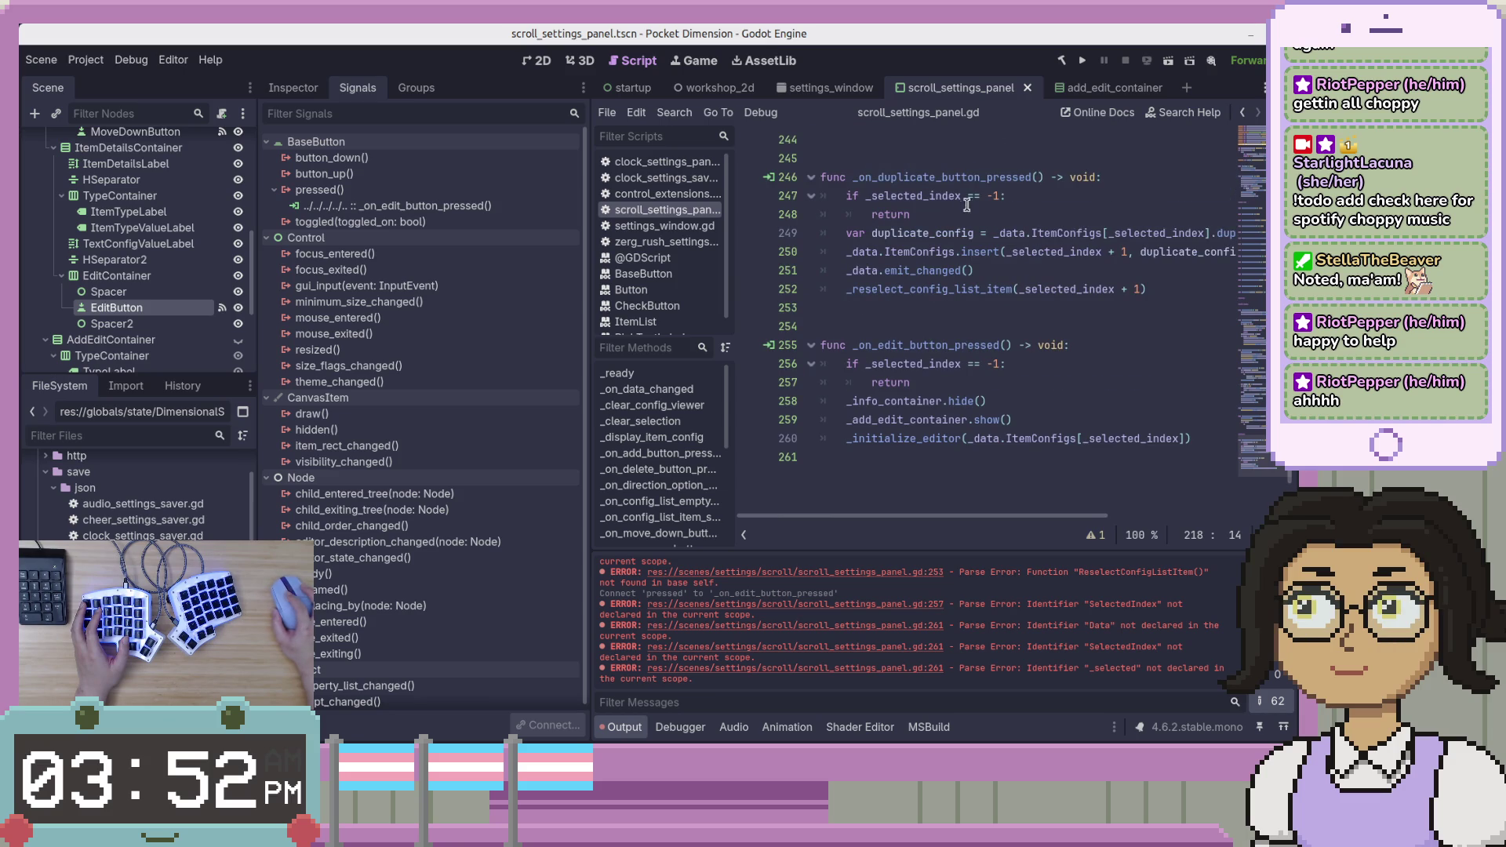
{"action": "double_click", "coordinate": [940, 196]}
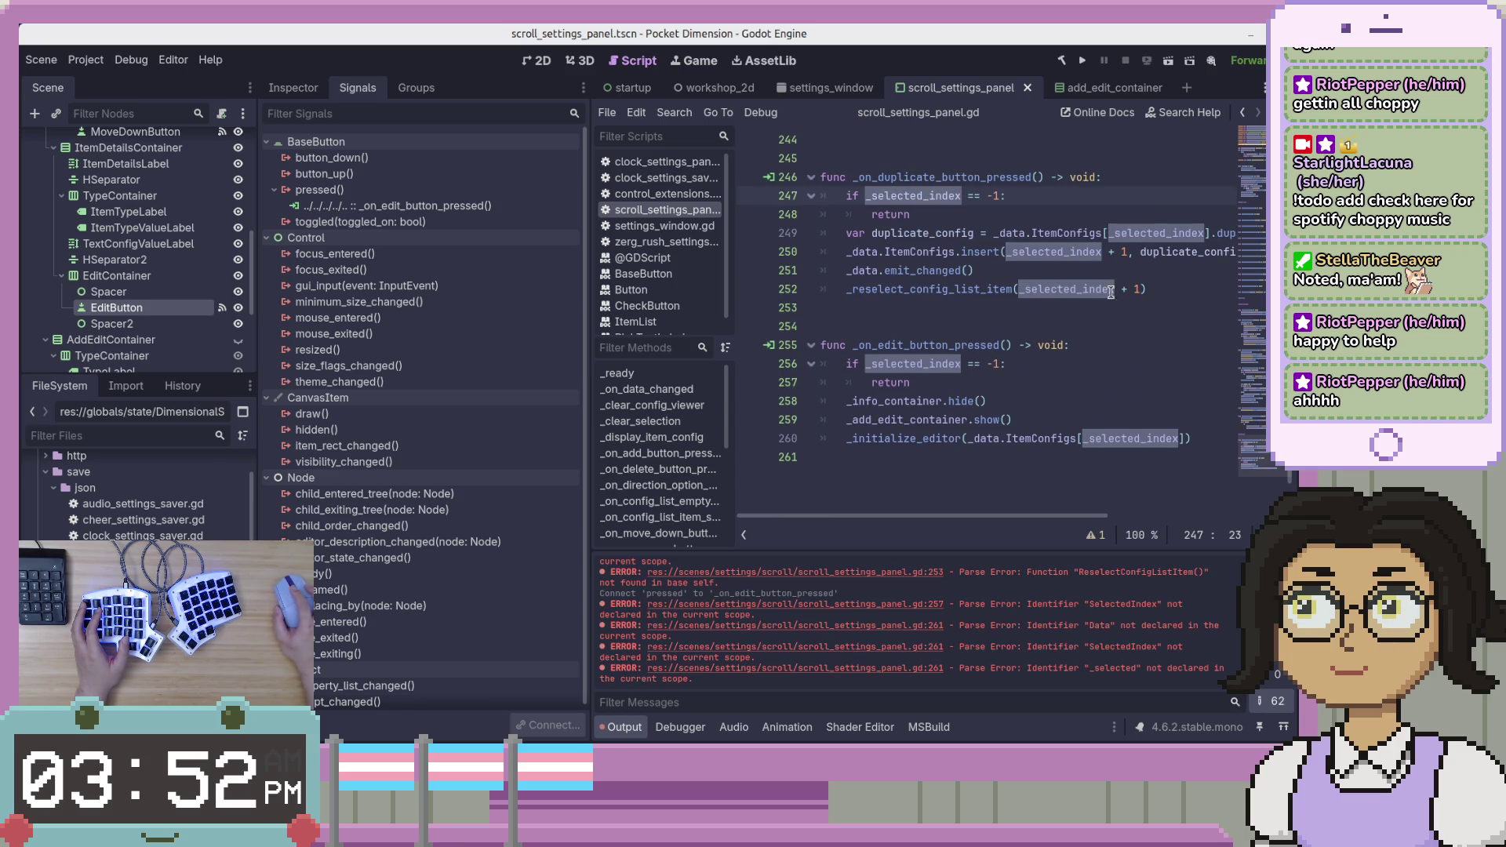
{"action": "left_click", "coordinate": [1171, 470]}
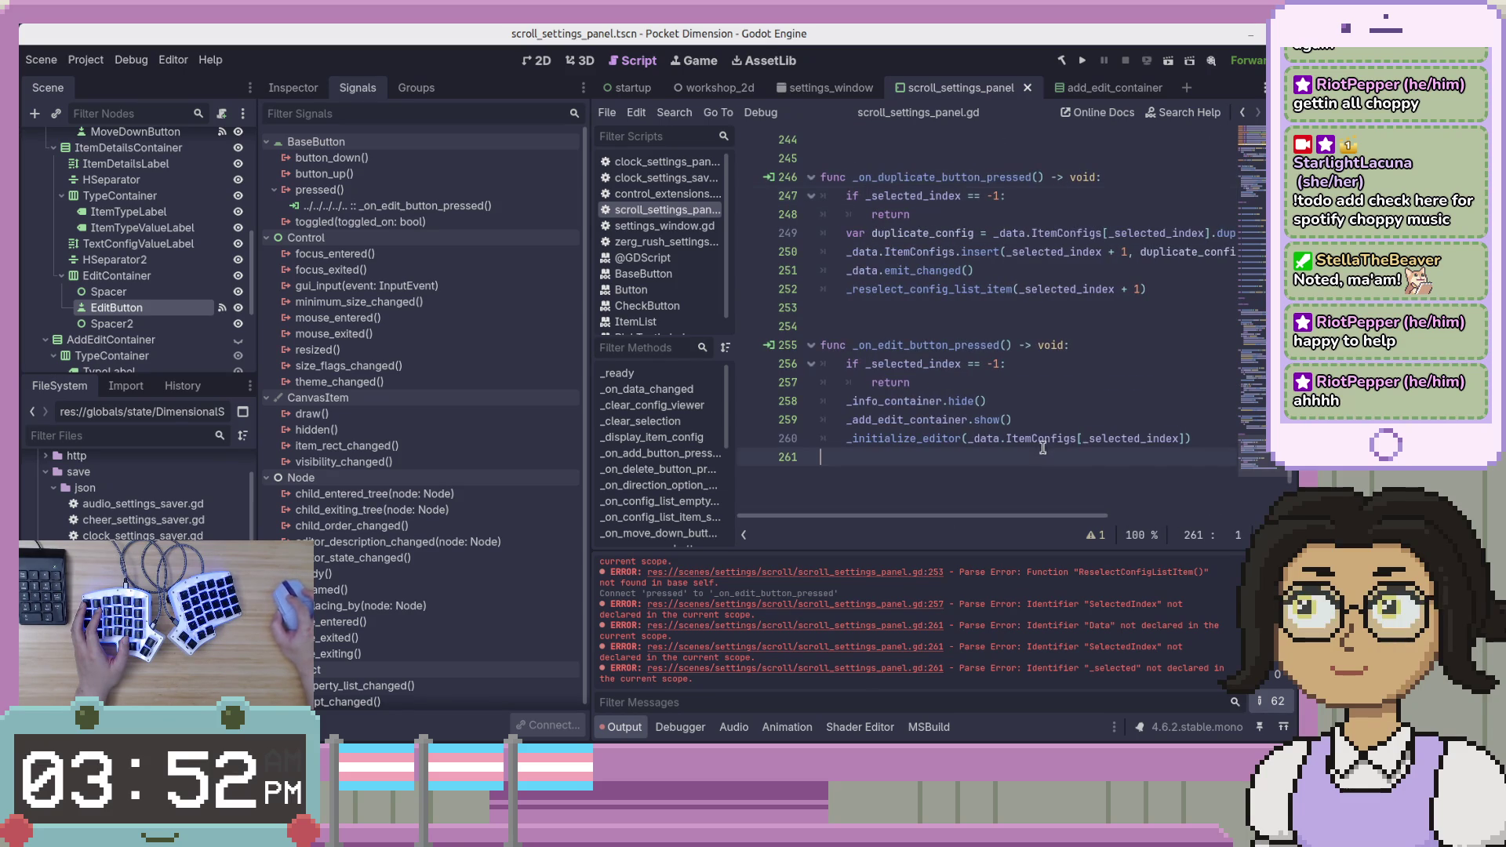
Move the duplicate and edit handlers from the file end to line 97 and save.
{"action": "mouse_move", "coordinate": [1170, 470]}
{"action": "left_mouse_down"}
{"action": "mouse_move", "coordinate": [1032, 135]}
{"action": "mouse_move", "coordinate": [1028, 235]}
{"action": "left_mouse_up"}
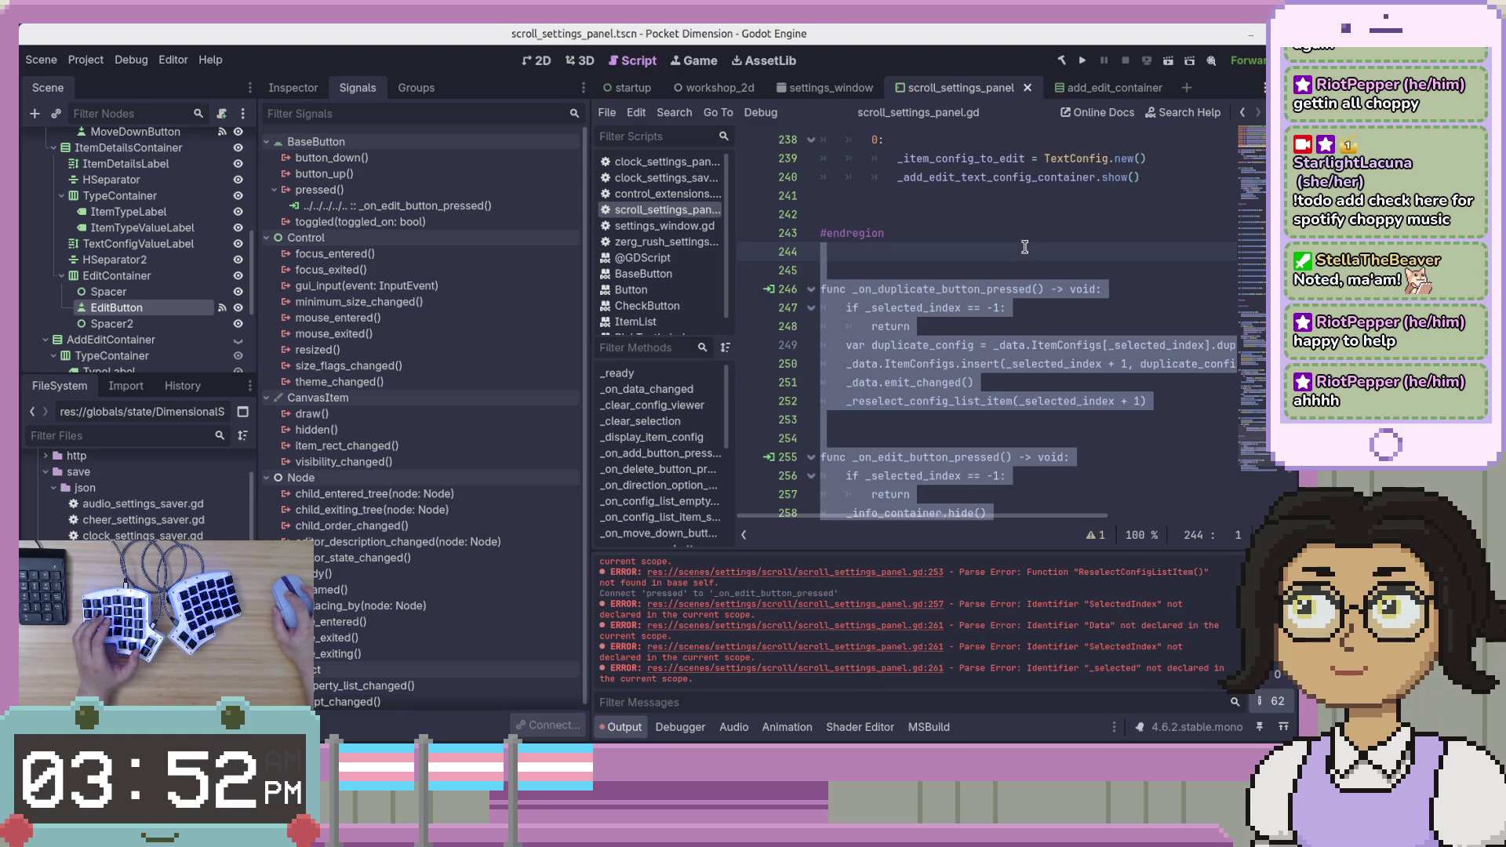
{"action": "key", "text": "ctrl+x"}
{"action": "scroll", "coordinate": [900, 353], "scroll_direction": "up", "scroll_amount": 10}
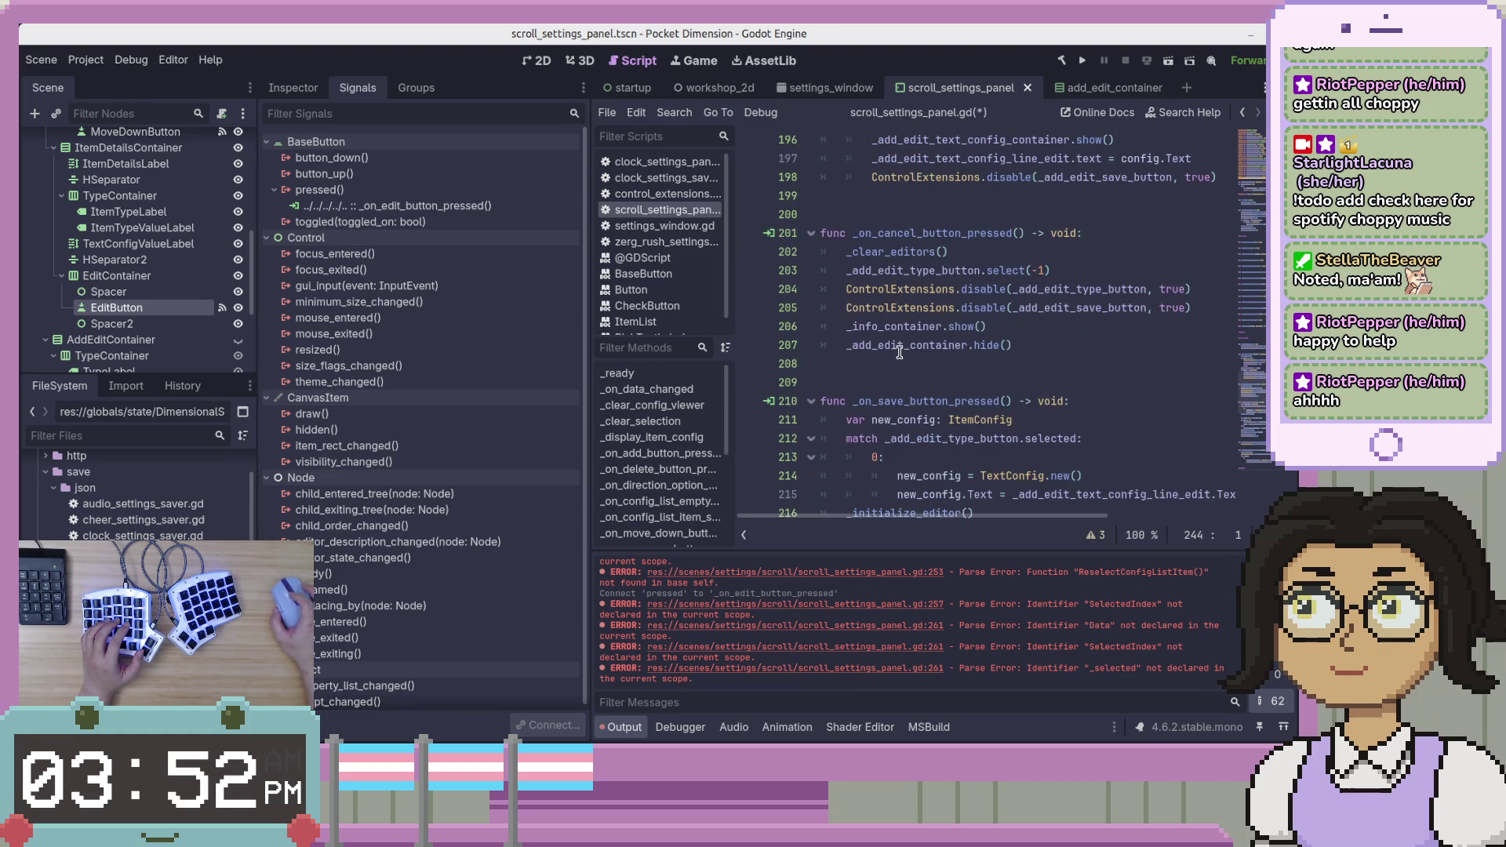
{"action": "scroll", "coordinate": [900, 352], "scroll_direction": "up", "scroll_amount": 10}
{"action": "scroll", "coordinate": [1167, 318], "scroll_direction": "up", "scroll_amount": 2}
{"action": "left_click", "coordinate": [1168, 317]}
{"action": "key", "text": "Down"}
{"action": "key", "text": "Up"}
{"action": "key", "text": "ctrl+v"}
{"action": "key", "text": "Up"}
{"action": "key", "text": "Up"}
{"action": "key", "text": "Up"}
{"action": "key", "text": "BackSpace"}
{"action": "key", "text": "ctrl+s"}
{"action": "key", "text": "Down"}
{"action": "key", "text": "Down"}
{"action": "key", "text": "Down"}
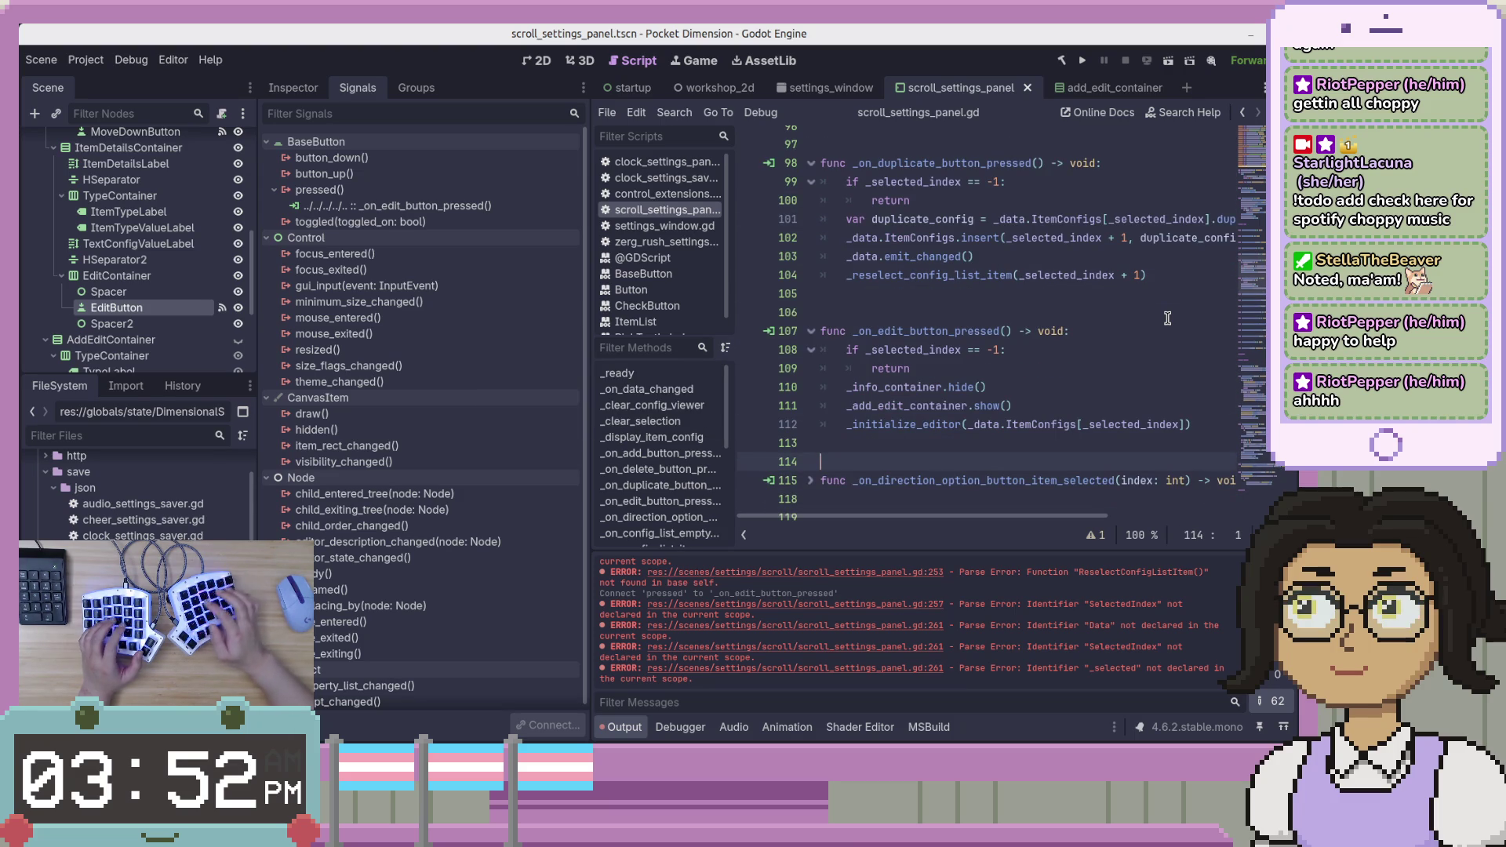
Fold the _on_duplicate_button_pressed and _on_edit_button_pressed functions.
{"action": "left_click", "coordinate": [811, 163]}
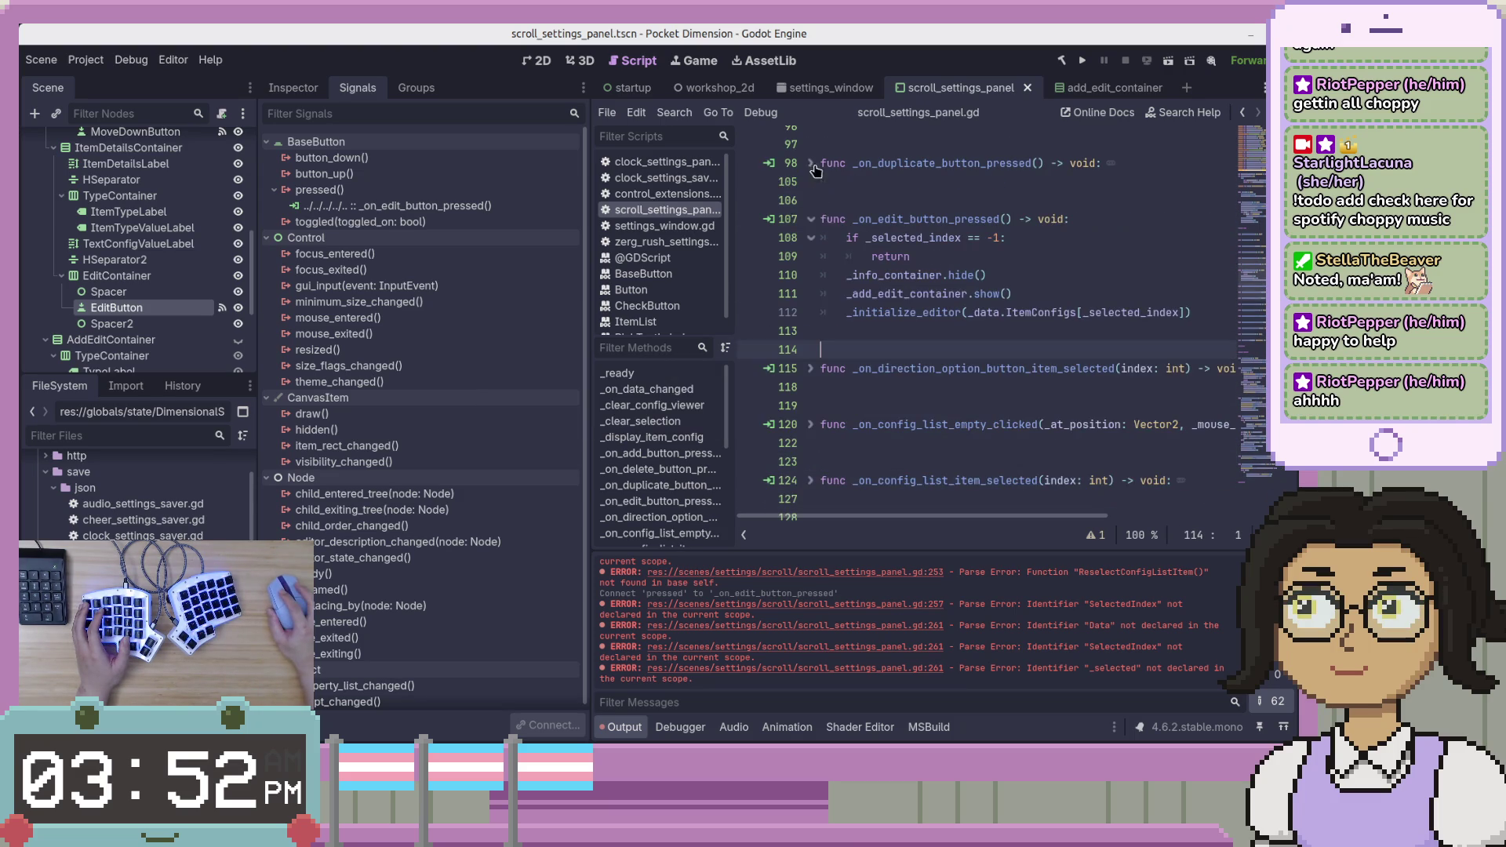
{"action": "left_click", "coordinate": [812, 220]}
{"action": "scroll", "coordinate": [1065, 248], "scroll_direction": "up", "scroll_amount": 3}
{"action": "scroll", "coordinate": [1020, 314], "scroll_direction": "up", "scroll_amount": 10}
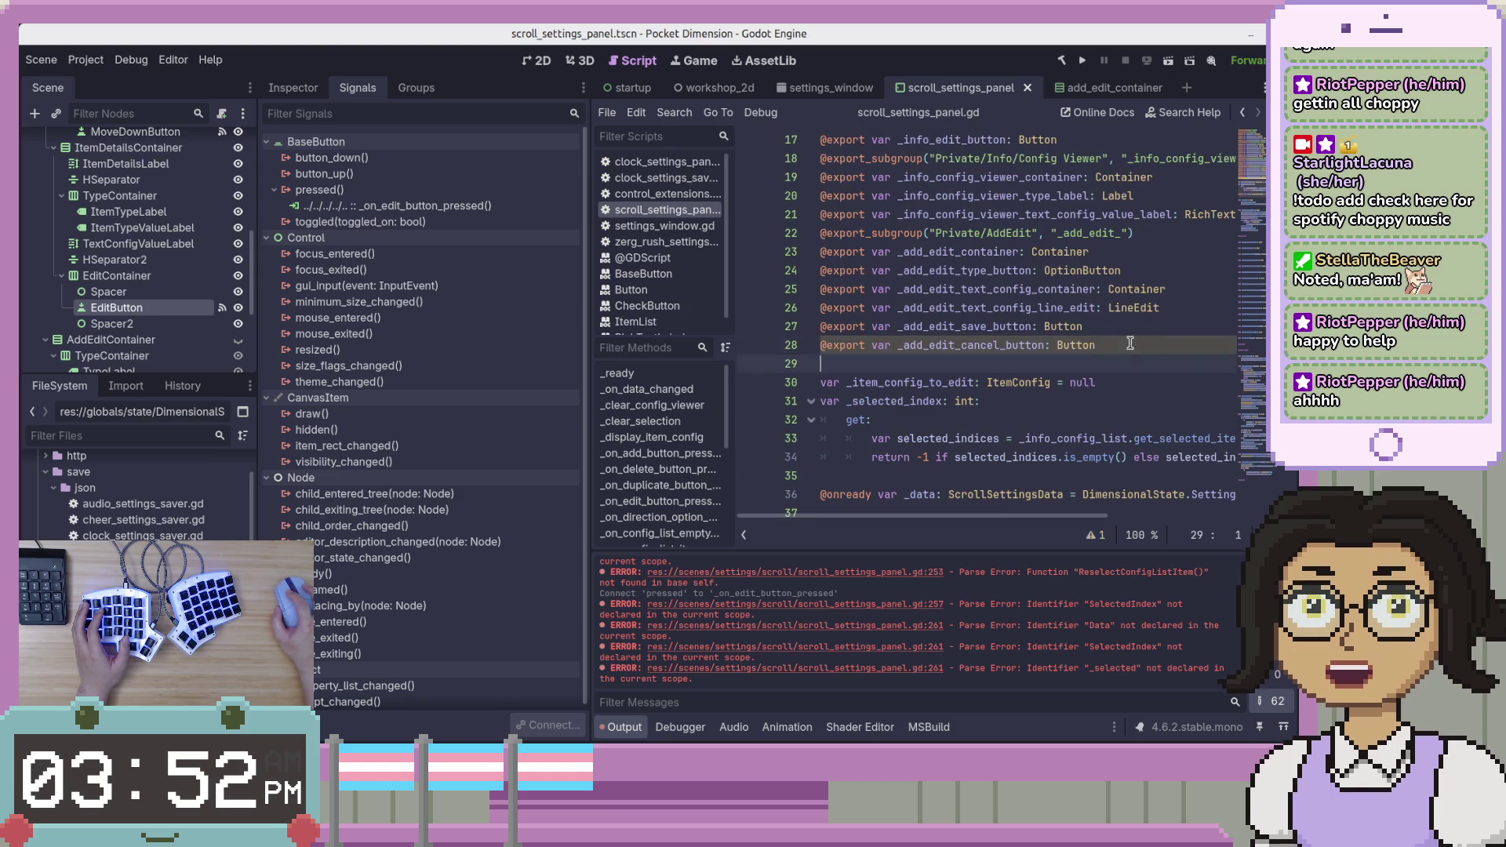
Delete the _add_edit_cancel_button export line and check the remaining node declarations.
{"action": "left_click_drag", "start_coordinate": [1093, 354], "coordinate": [1159, 322]}
{"action": "key", "text": "BackSpace"}
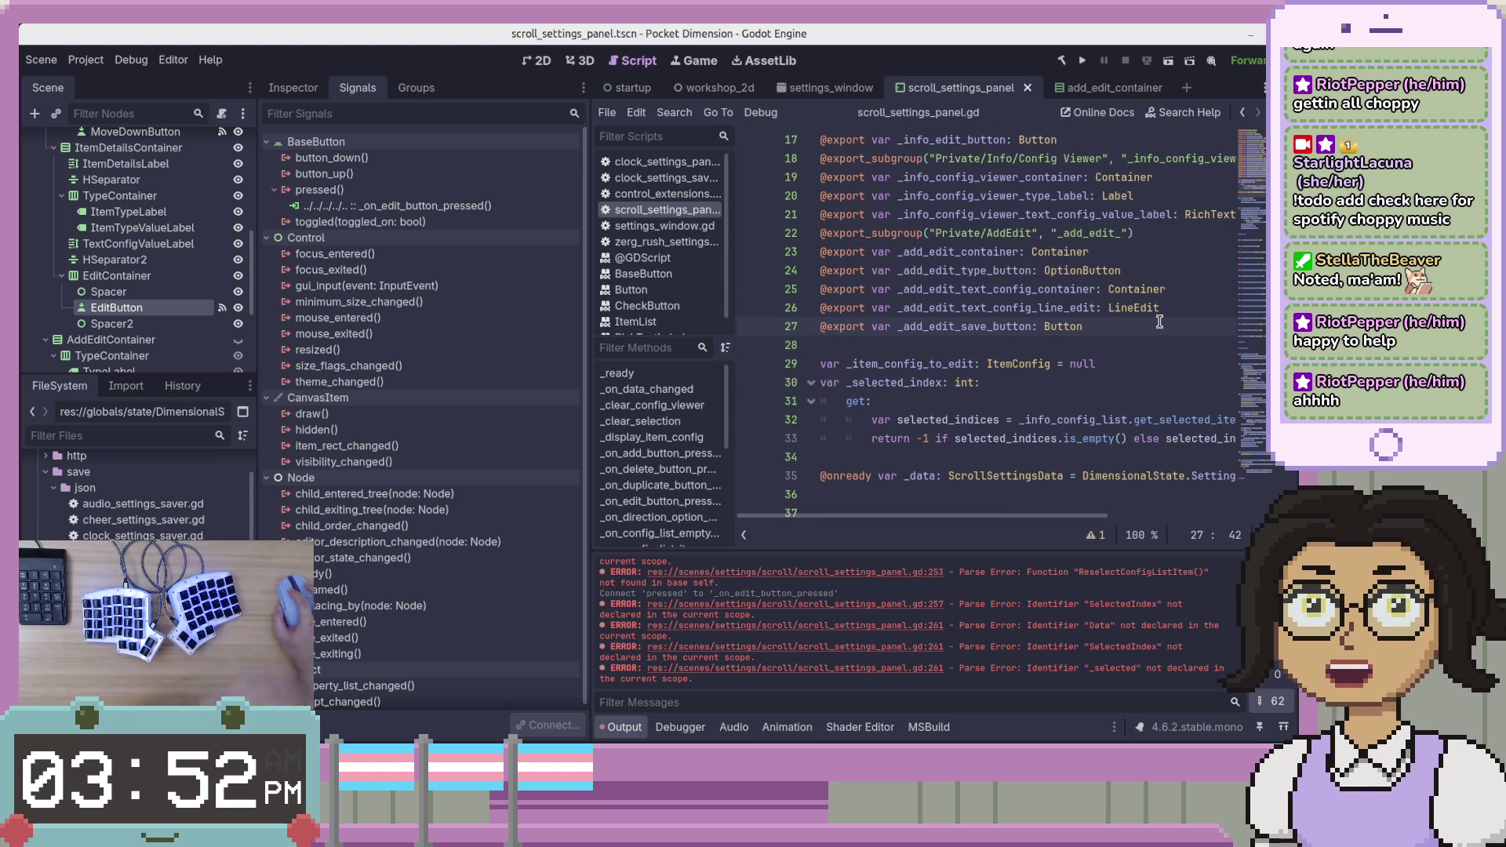
{"action": "scroll", "coordinate": [1168, 317], "scroll_direction": "up", "scroll_amount": 5}
{"action": "left_click", "coordinate": [1170, 325]}
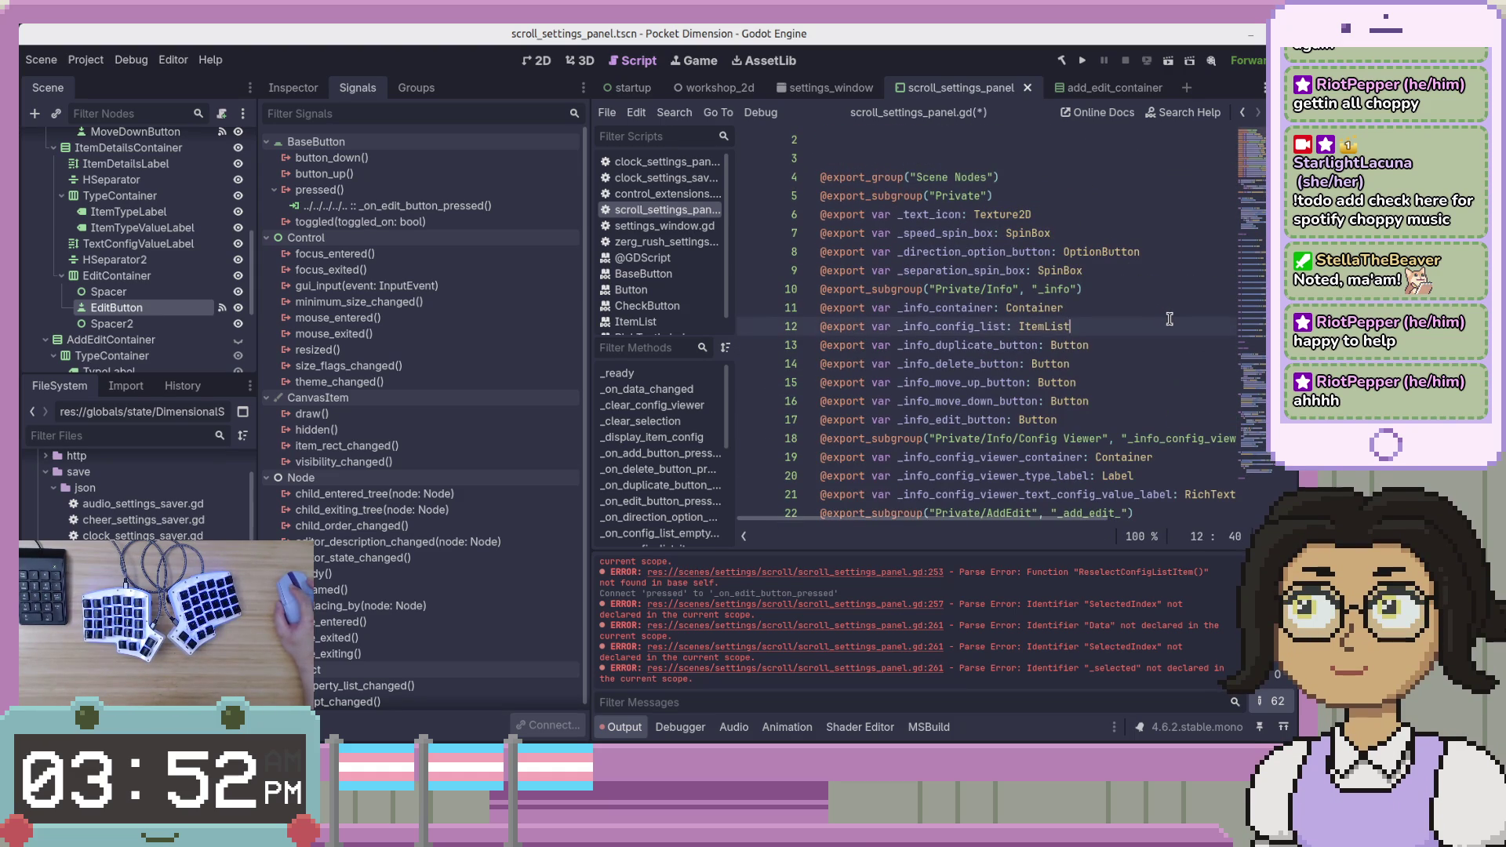
{"action": "scroll", "coordinate": [1170, 320], "scroll_direction": "down", "scroll_amount": 6}
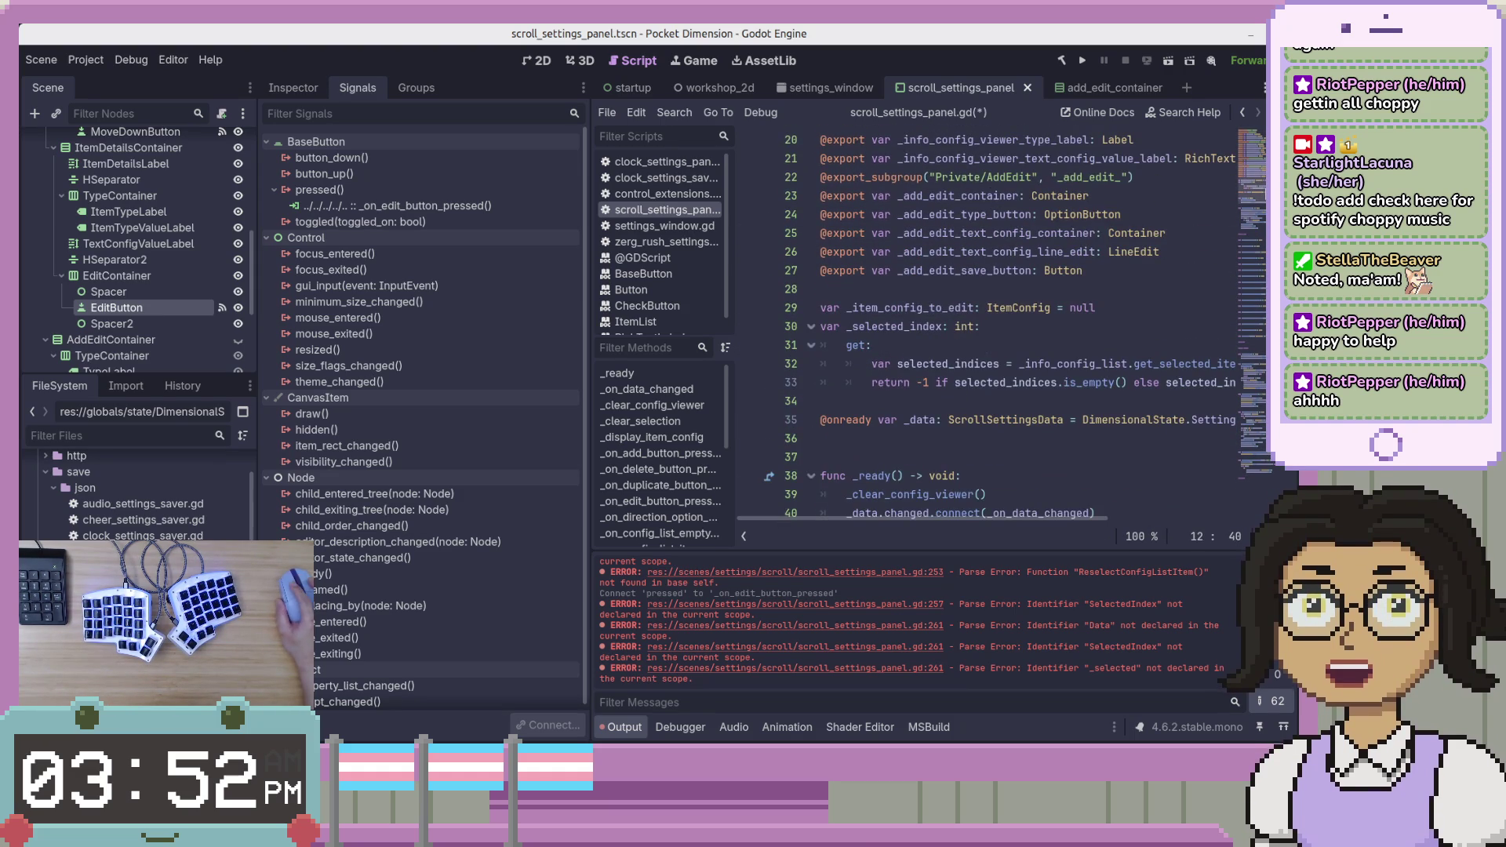
{"action": "scroll", "coordinate": [1263, 202], "scroll_direction": "down", "scroll_amount": 20}
{"action": "scroll", "coordinate": [1103, 247], "scroll_direction": "up", "scroll_amount": 20}
{"action": "left_click", "coordinate": [1103, 248]}
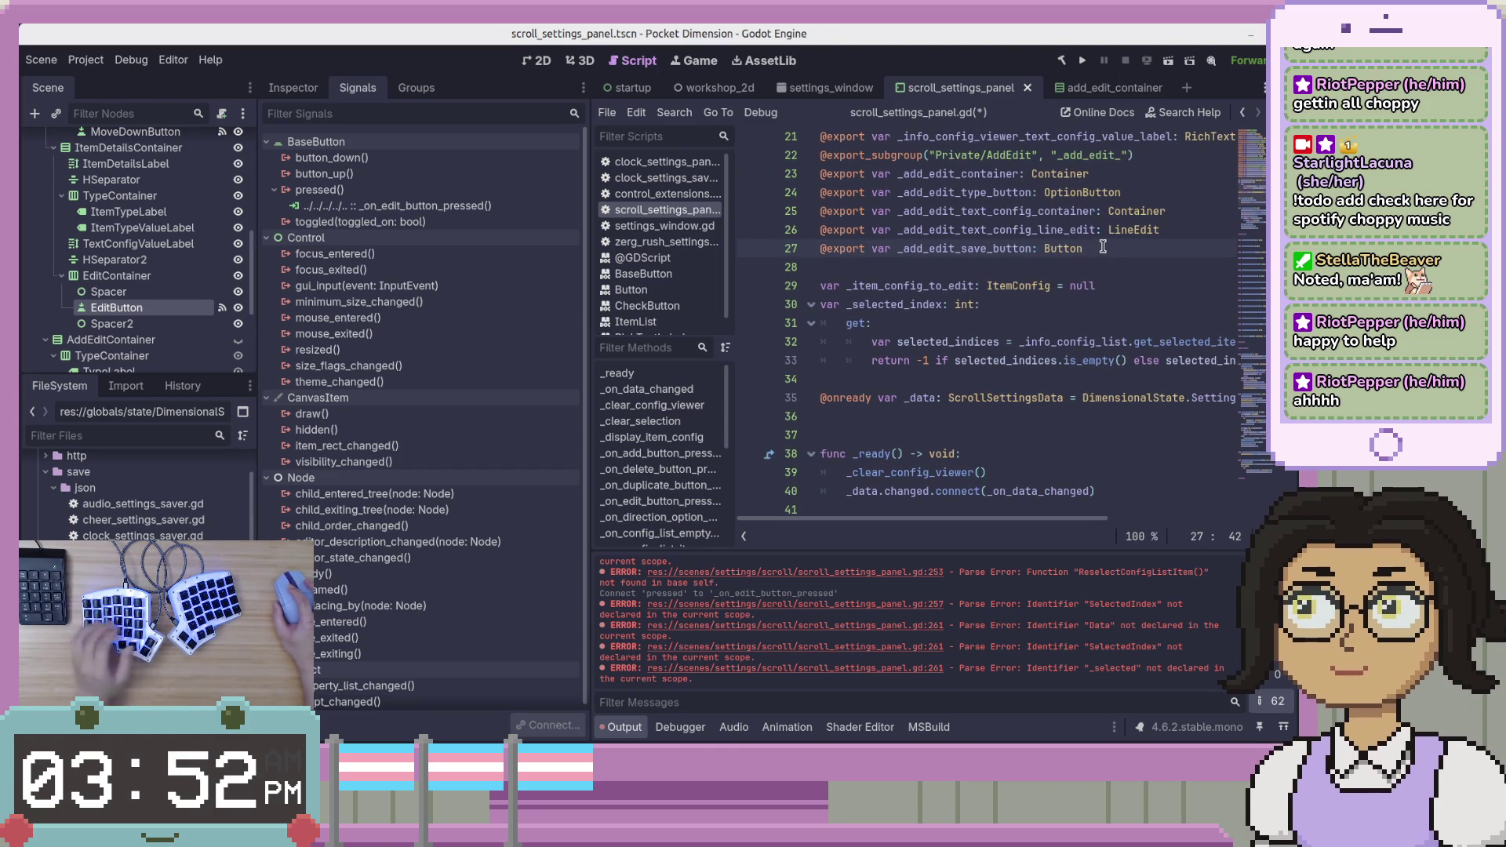
{"action": "key", "text": "alt+Tab"}
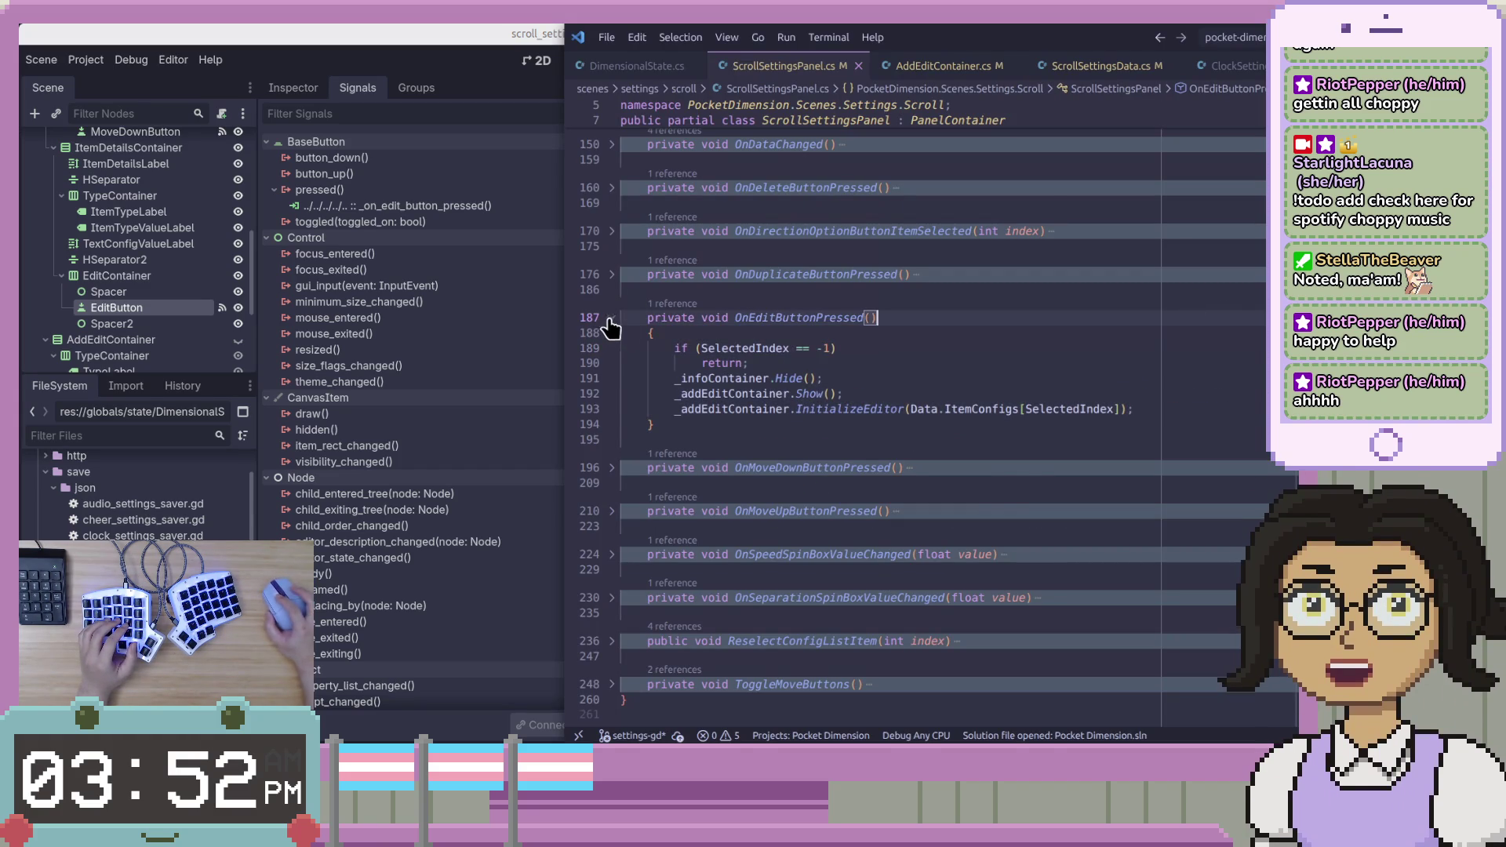
Fold OnEditButtonPressed and OnAddButtonPressed in ScrollSettingsPanel.cs, then return to the Godot editor.
{"action": "left_click", "coordinate": [611, 317]}
{"action": "scroll", "coordinate": [863, 424], "scroll_direction": "up", "scroll_amount": 9}
{"action": "scroll", "coordinate": [802, 411], "scroll_direction": "up", "scroll_amount": 5}
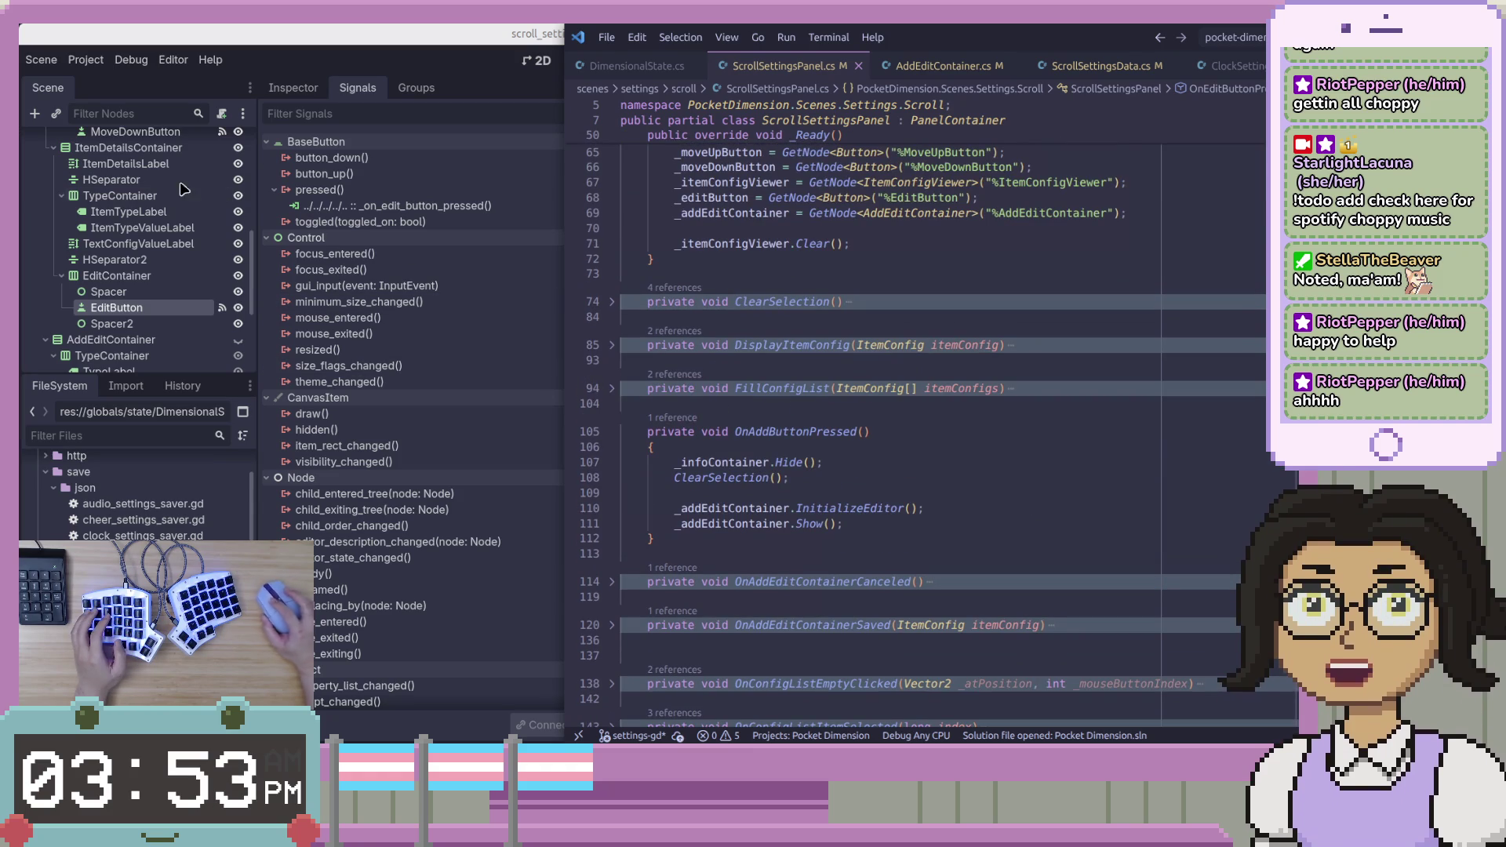
{"action": "scroll", "coordinate": [188, 211], "scroll_direction": "up", "scroll_amount": 3}
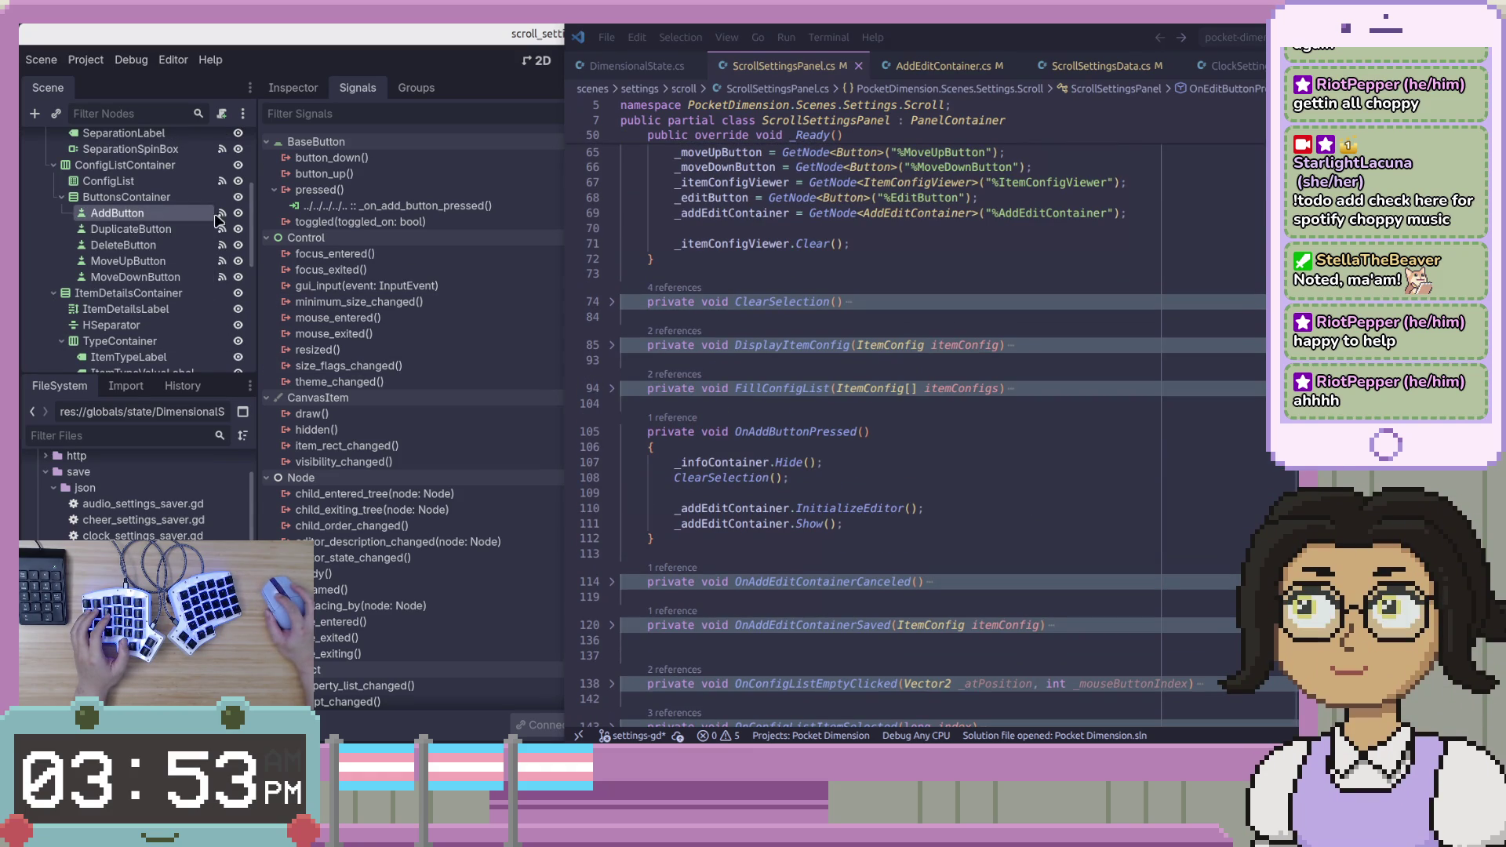
{"action": "left_click", "coordinate": [430, 207]}
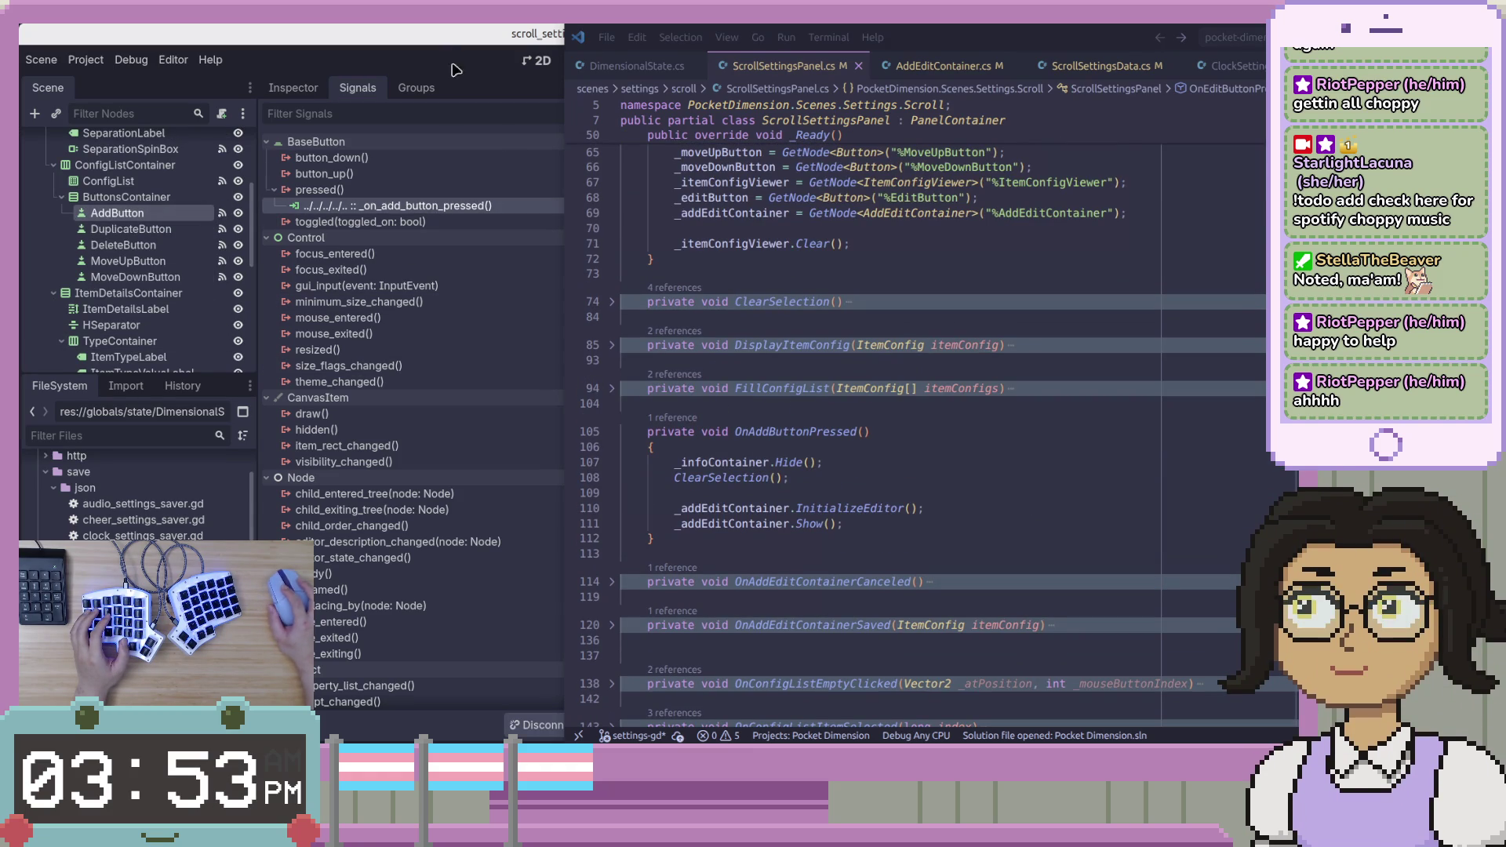
{"action": "left_click", "coordinate": [612, 431]}
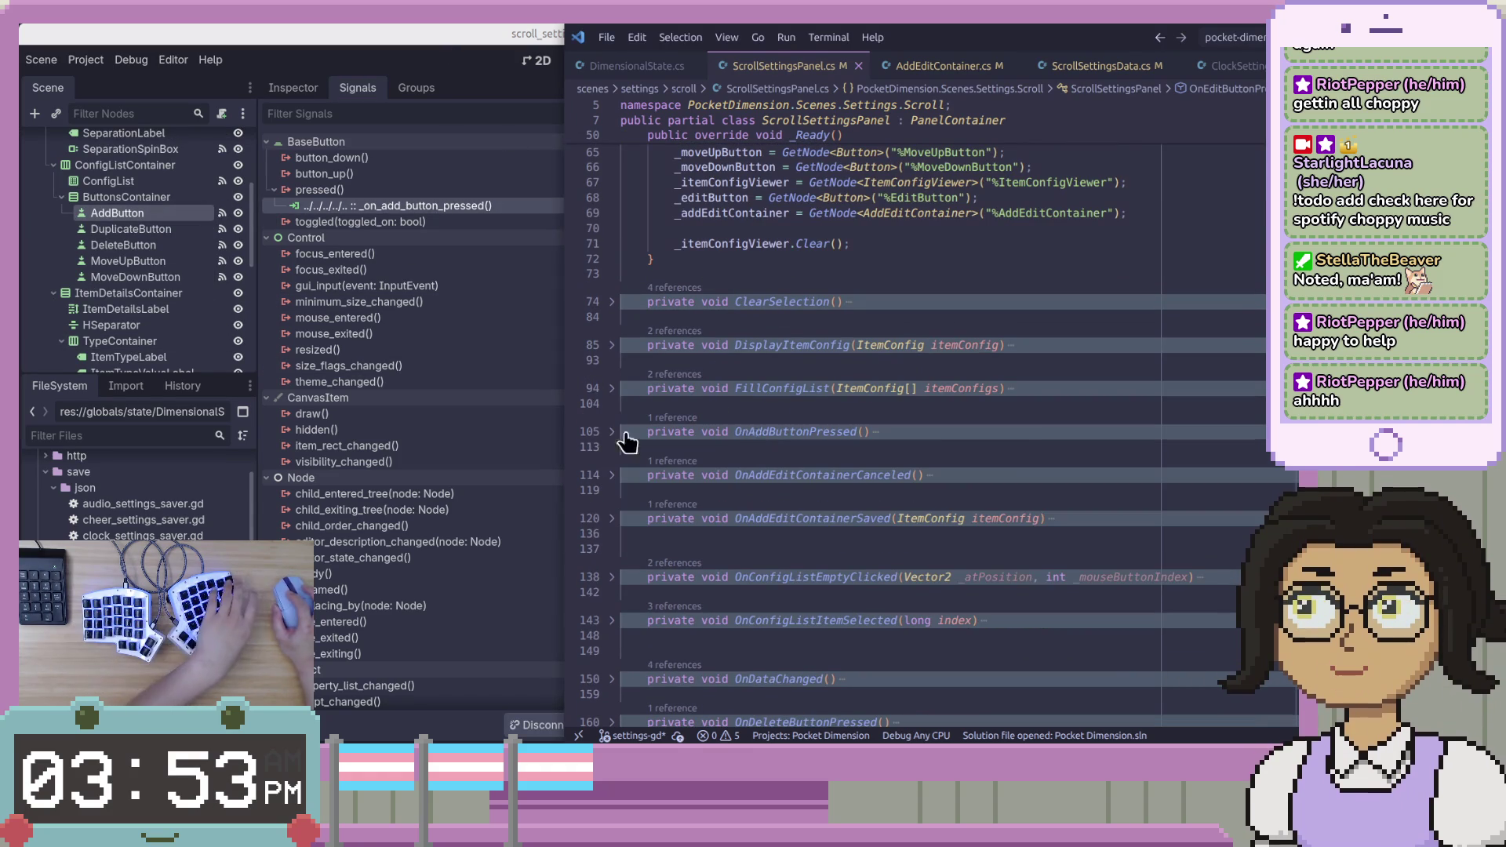
{"action": "scroll", "coordinate": [1028, 364], "scroll_direction": "up", "scroll_amount": 2}
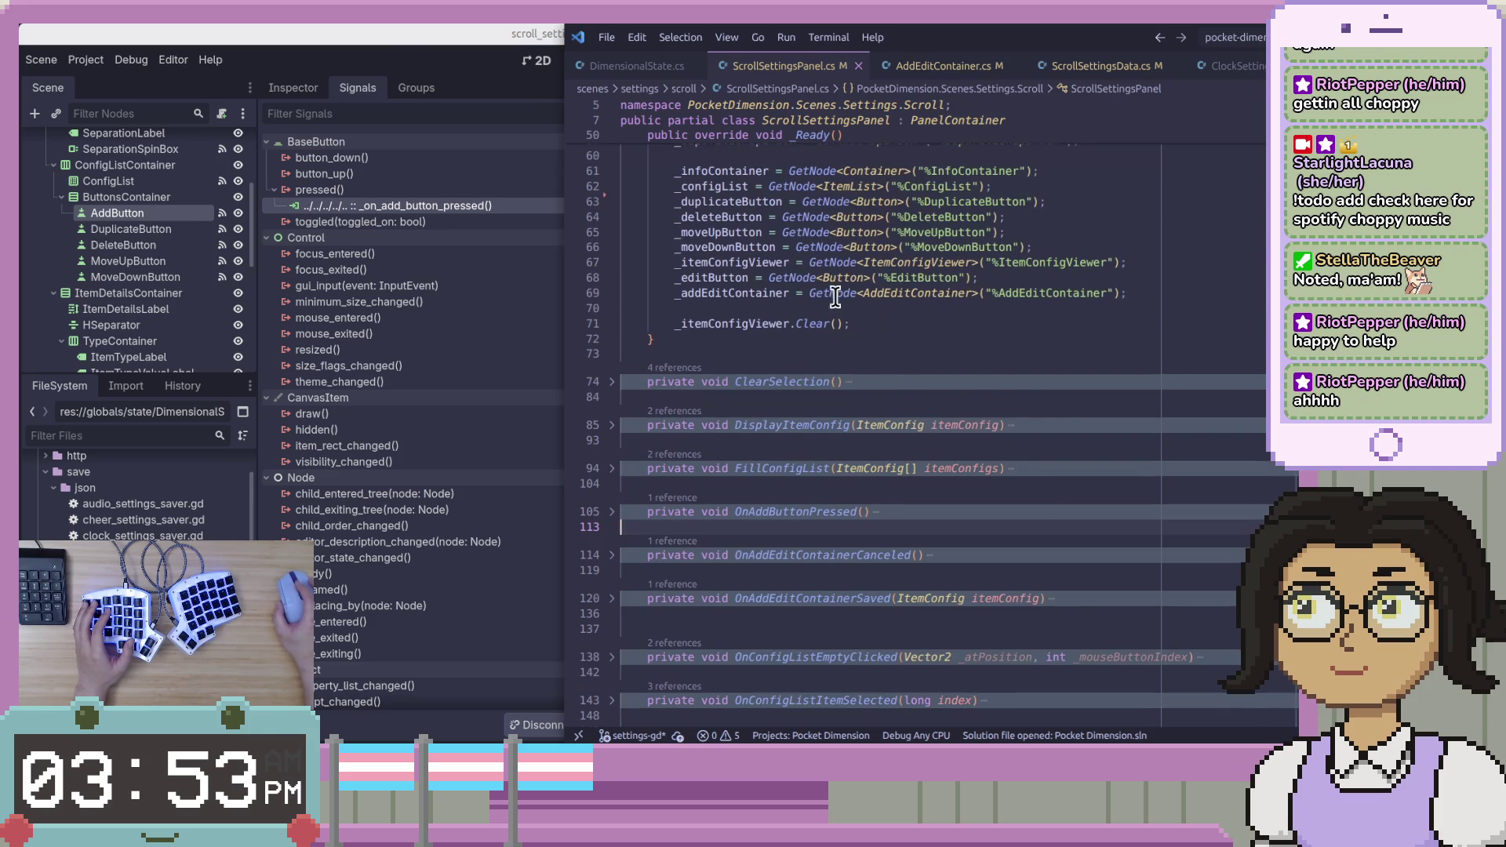
{"action": "left_click", "coordinate": [399, 42]}
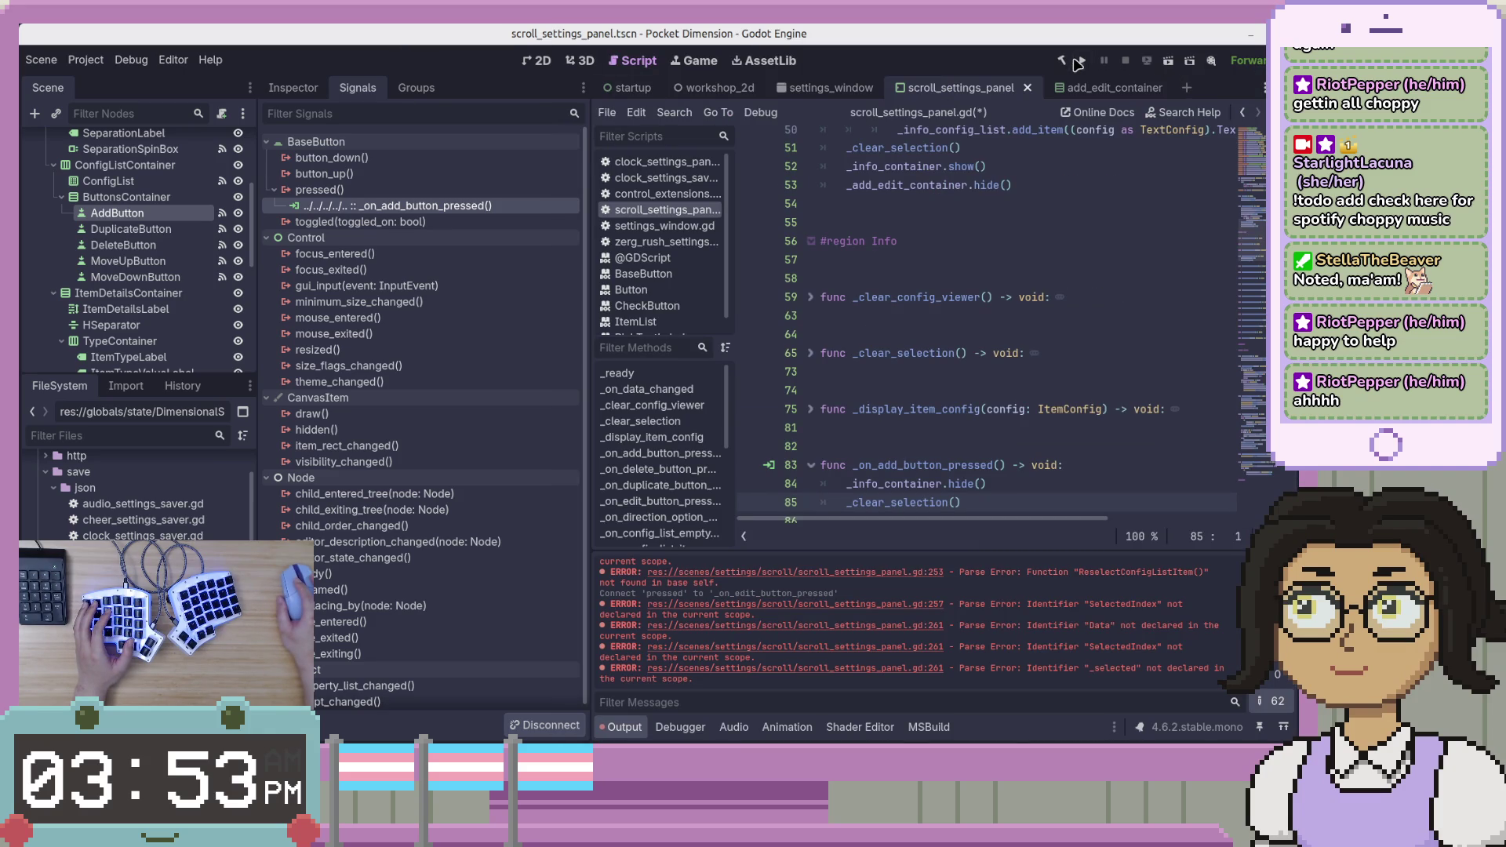
Select the ScrollSettingsPanel root node and assign the text icon texture to Text Icon.
{"action": "scroll", "coordinate": [980, 314], "scroll_direction": "up", "scroll_amount": 4}
{"action": "scroll", "coordinate": [133, 236], "scroll_direction": "up", "scroll_amount": 4}
{"action": "left_click", "coordinate": [133, 141]}
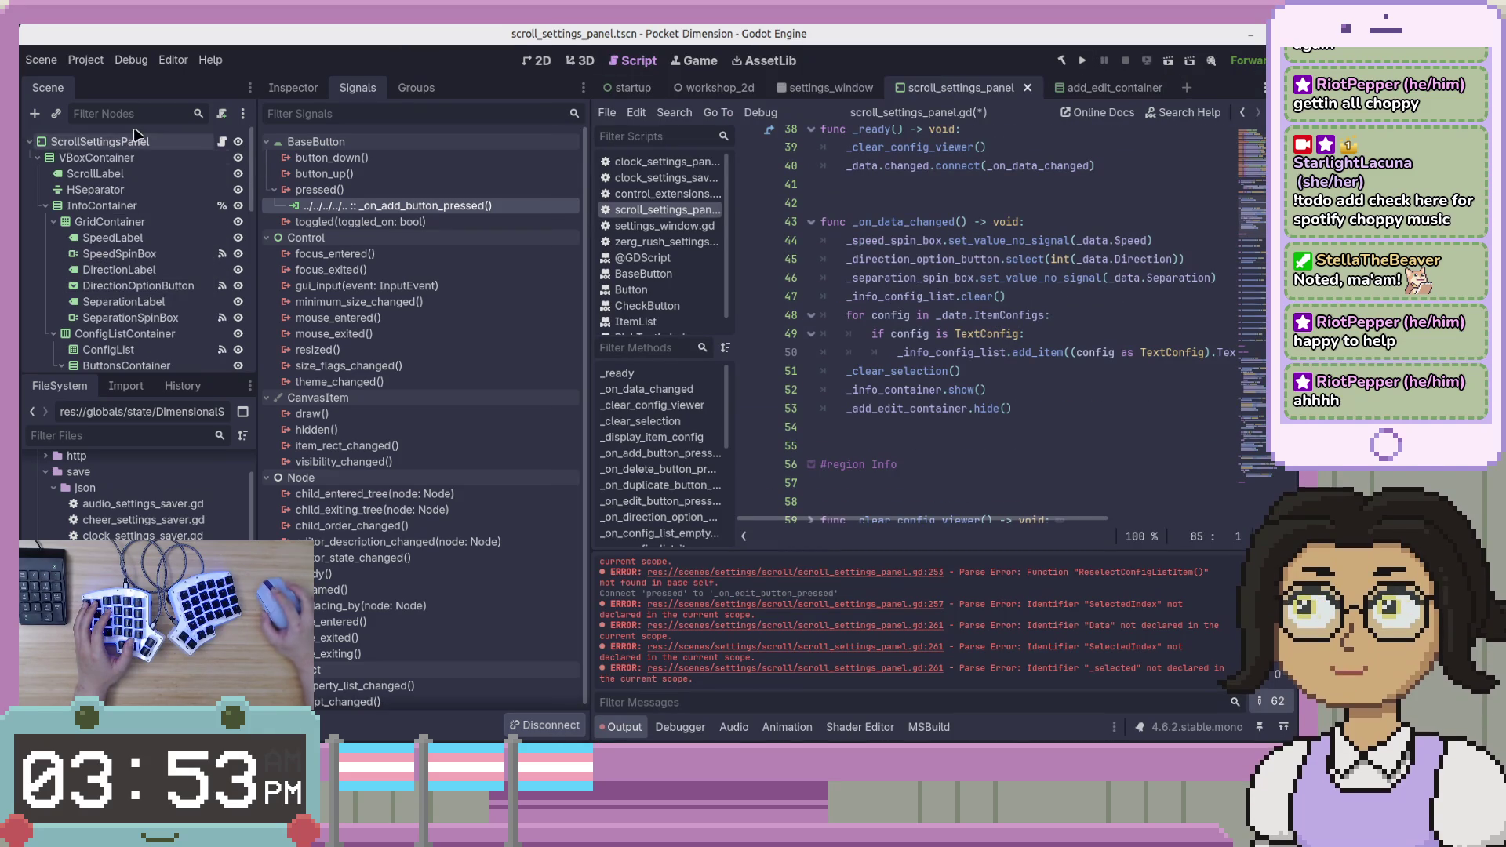
{"action": "left_click", "coordinate": [292, 87]}
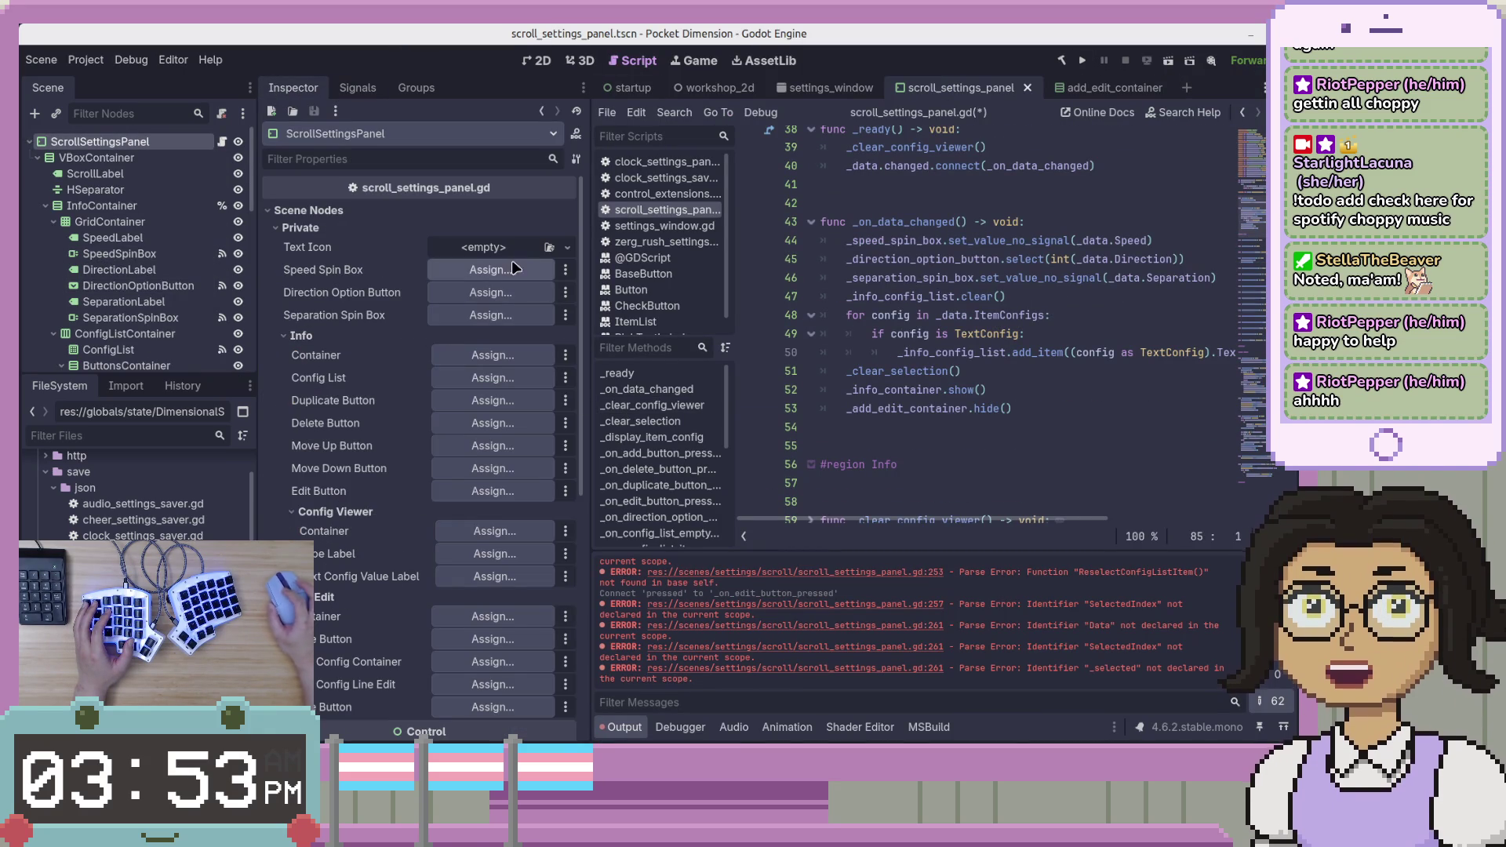
{"action": "left_click", "coordinate": [550, 247]}
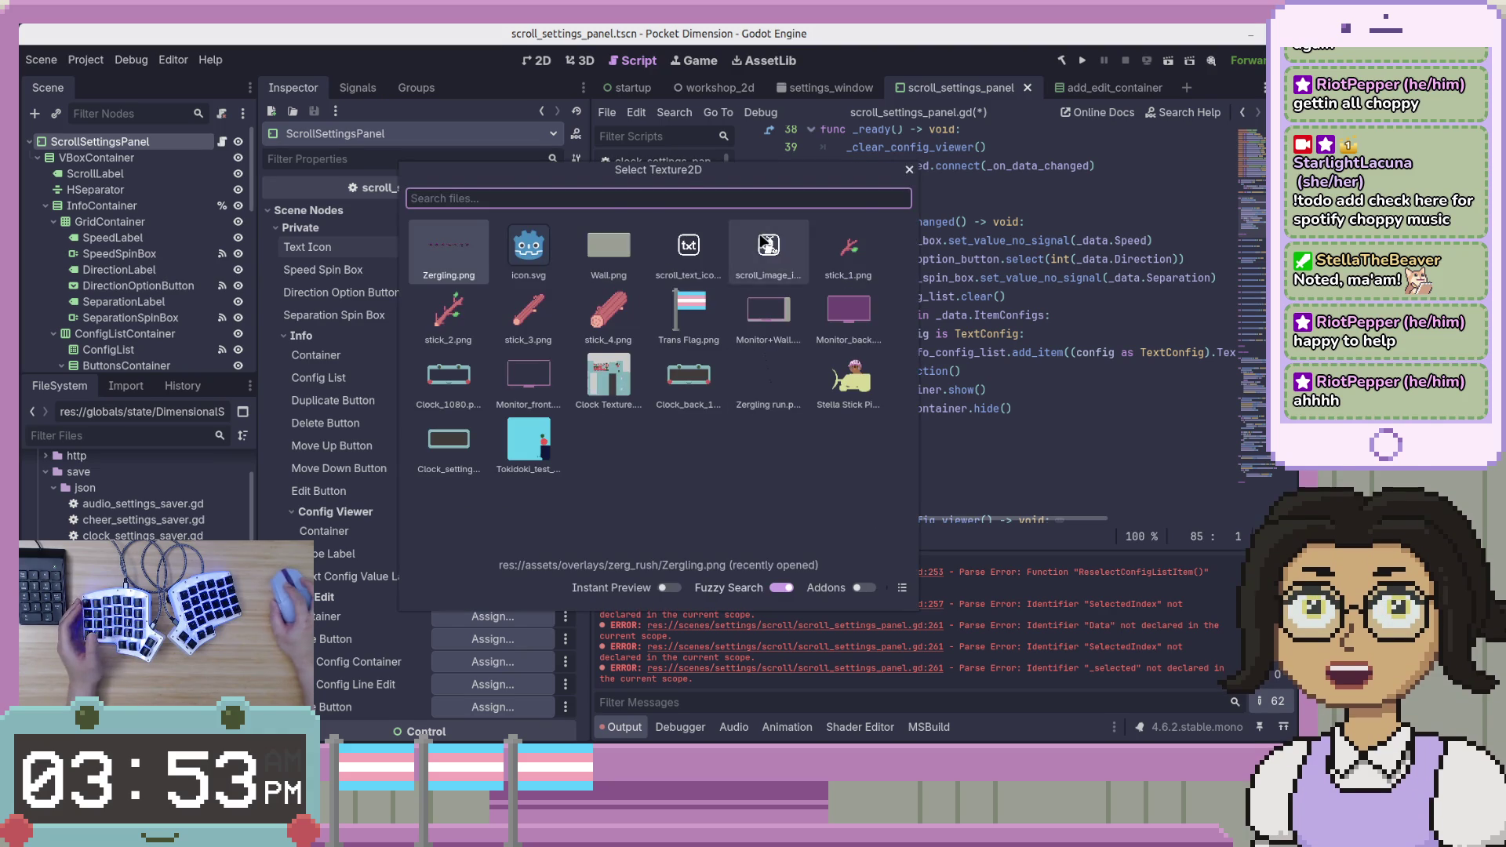
{"action": "double_click", "coordinate": [684, 245]}
{"action": "left_click", "coordinate": [684, 243]}
Assign SpeedSpinBox, DirectionOptionButton and SeparationSpinBox to their matching exported fields.
{"action": "left_click", "coordinate": [475, 291]}
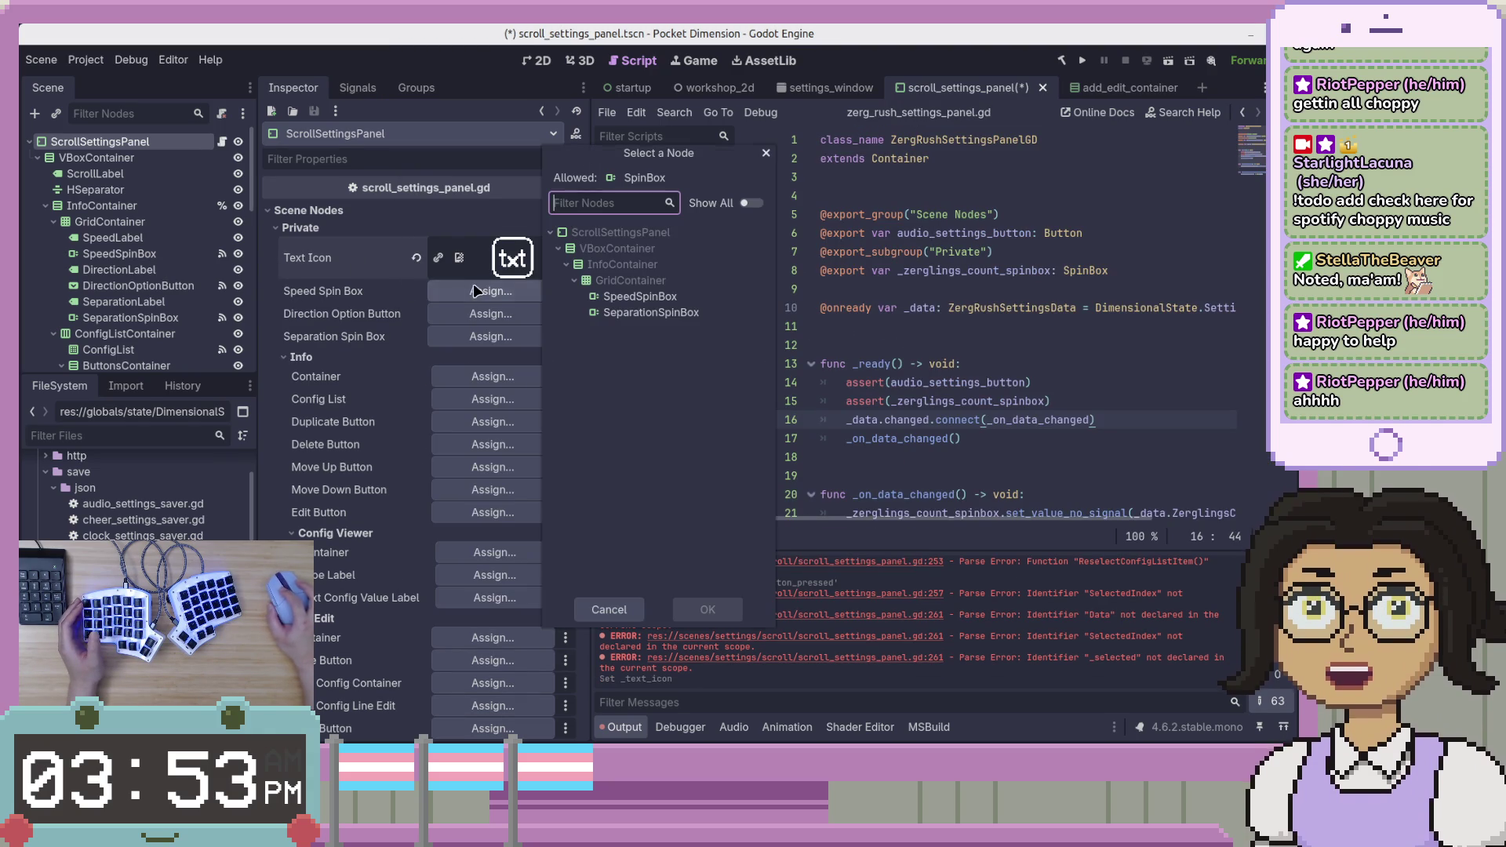
{"action": "double_click", "coordinate": [638, 296]}
{"action": "left_click", "coordinate": [514, 314]}
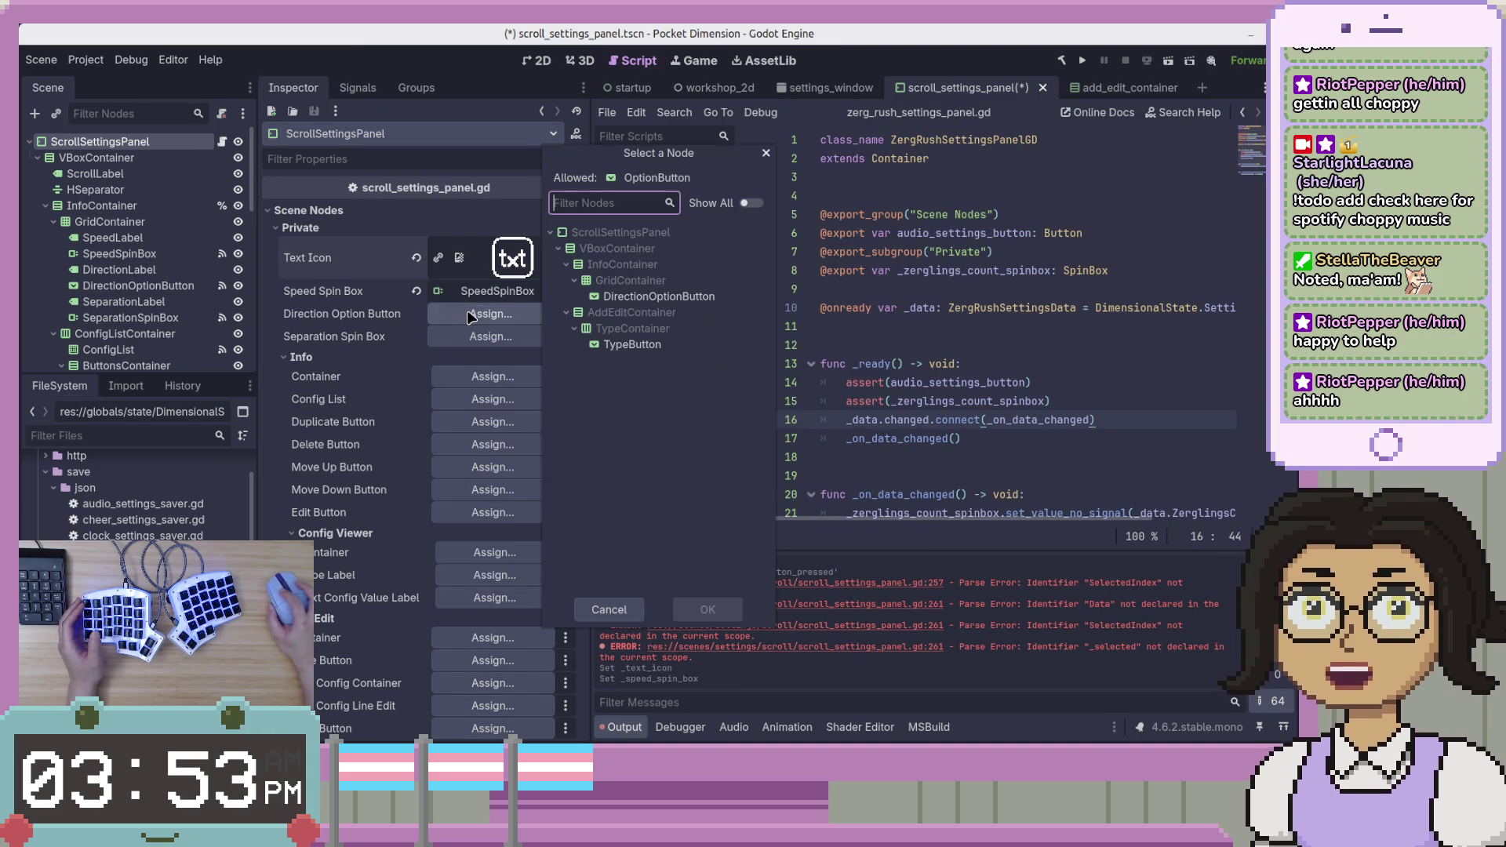
{"action": "double_click", "coordinate": [644, 297]}
{"action": "left_click", "coordinate": [506, 338]}
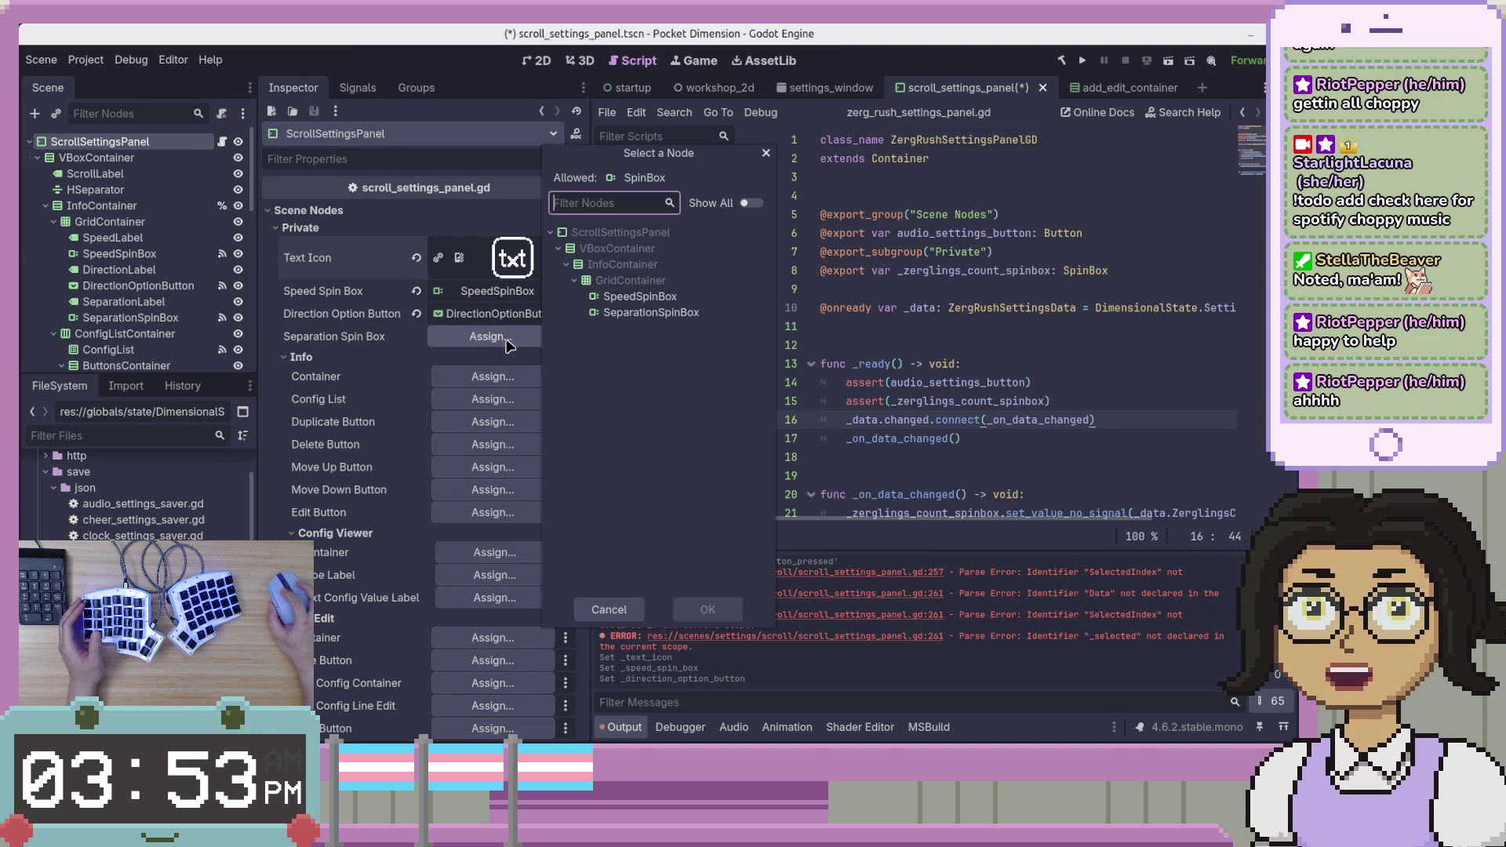
{"action": "double_click", "coordinate": [674, 314]}
Link the Info fields to InfoContainer, ConfigList, DuplicateButton and DeleteButton.
{"action": "left_click", "coordinate": [503, 377]}
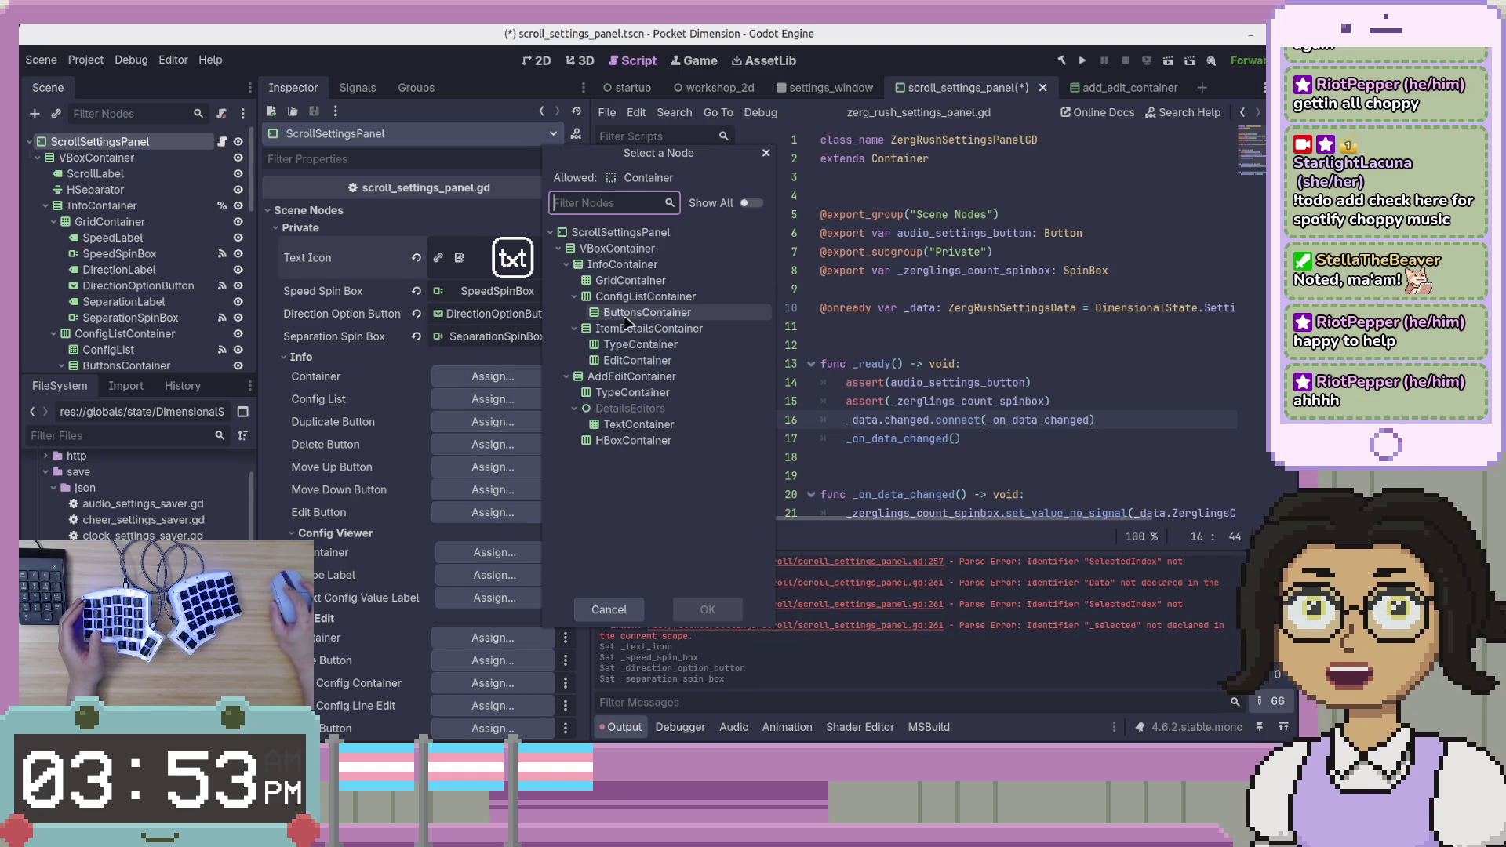
{"action": "double_click", "coordinate": [637, 265]}
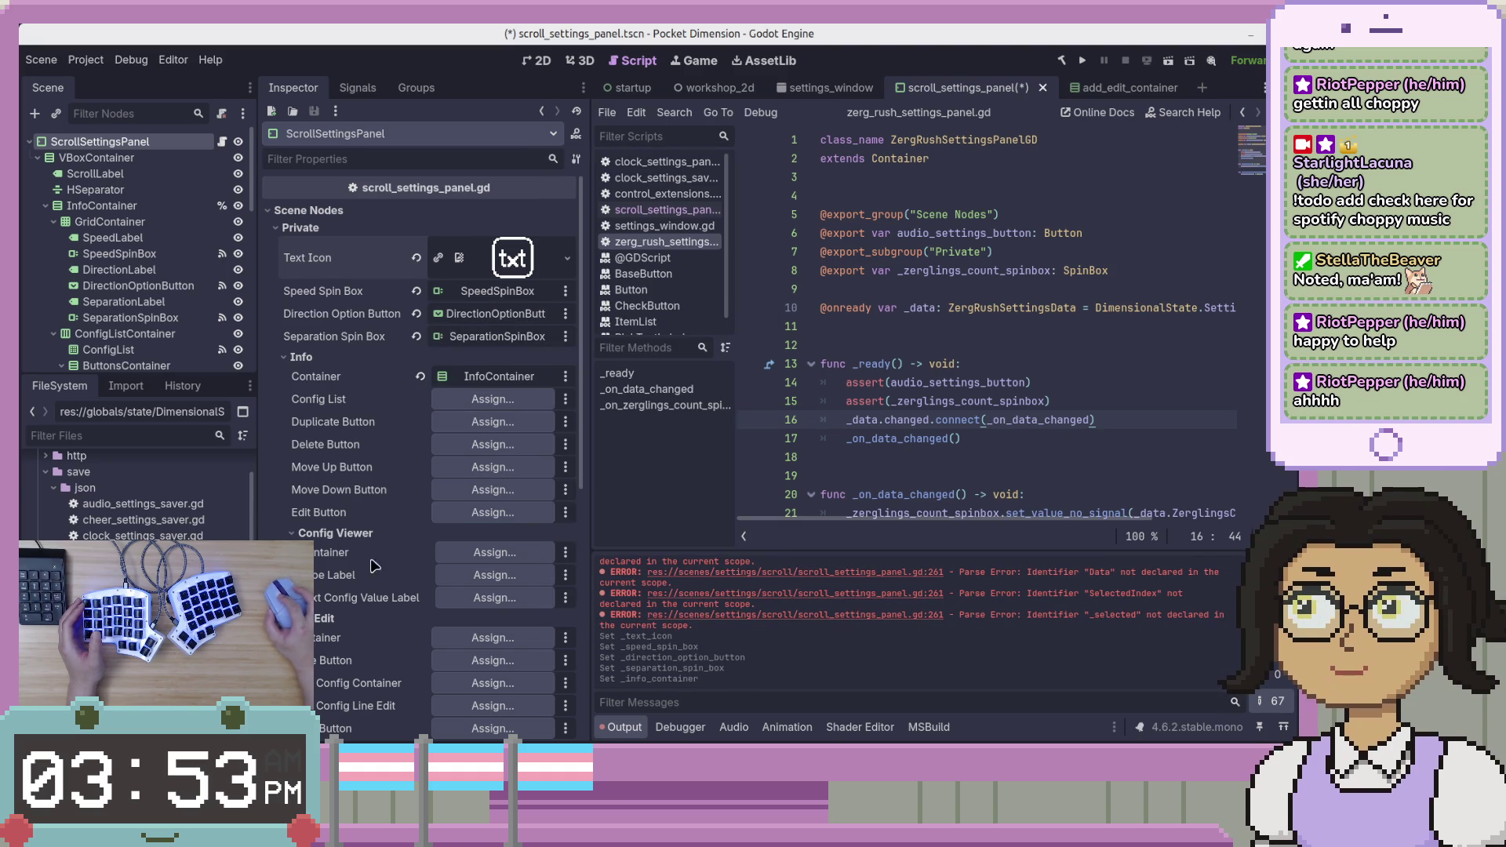
{"action": "left_click", "coordinate": [493, 400]}
{"action": "double_click", "coordinate": [628, 296]}
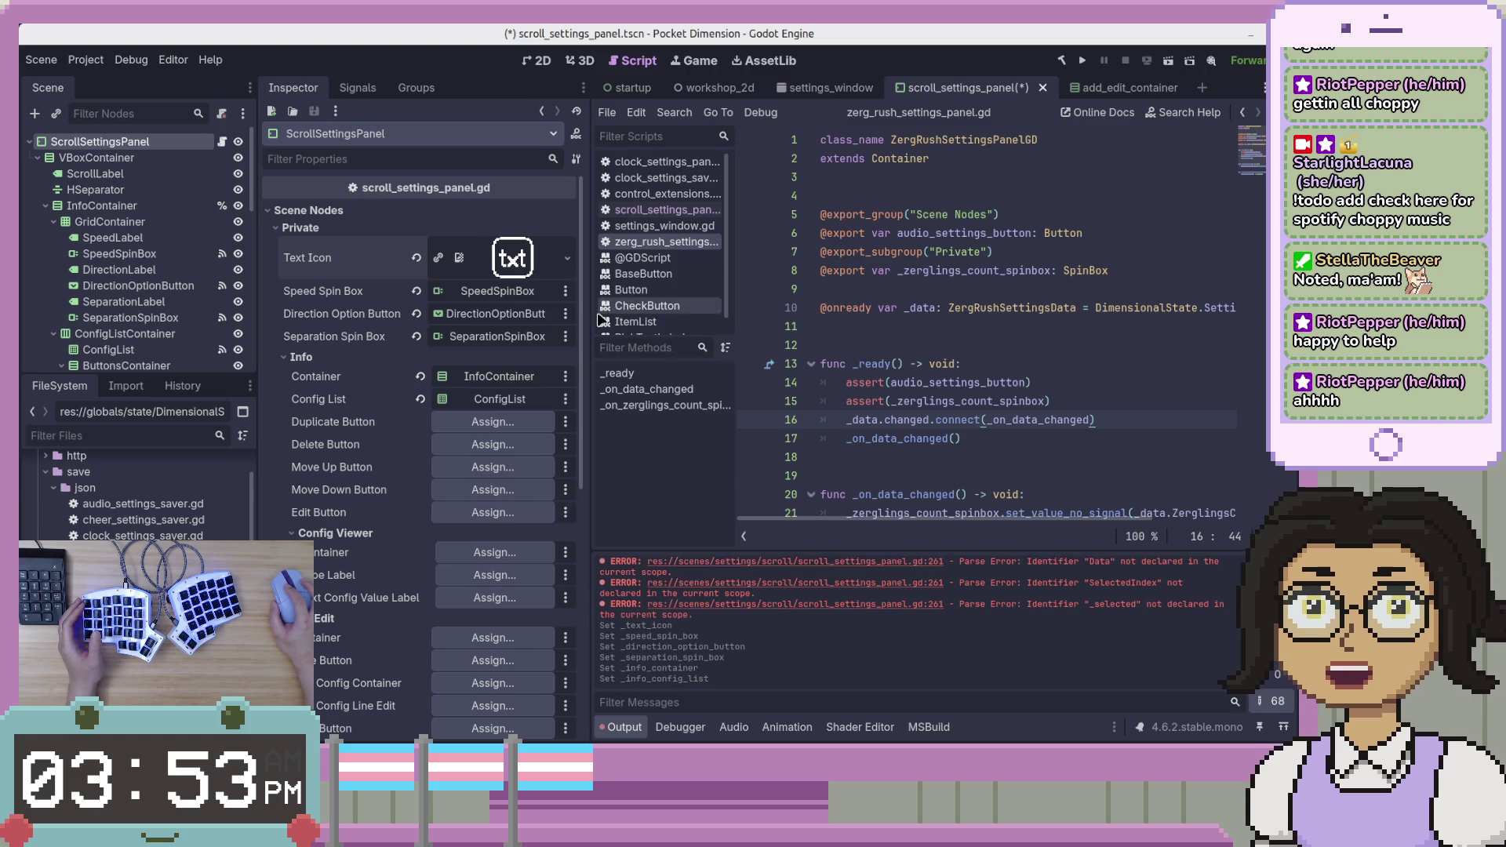
{"action": "left_click", "coordinate": [493, 421]}
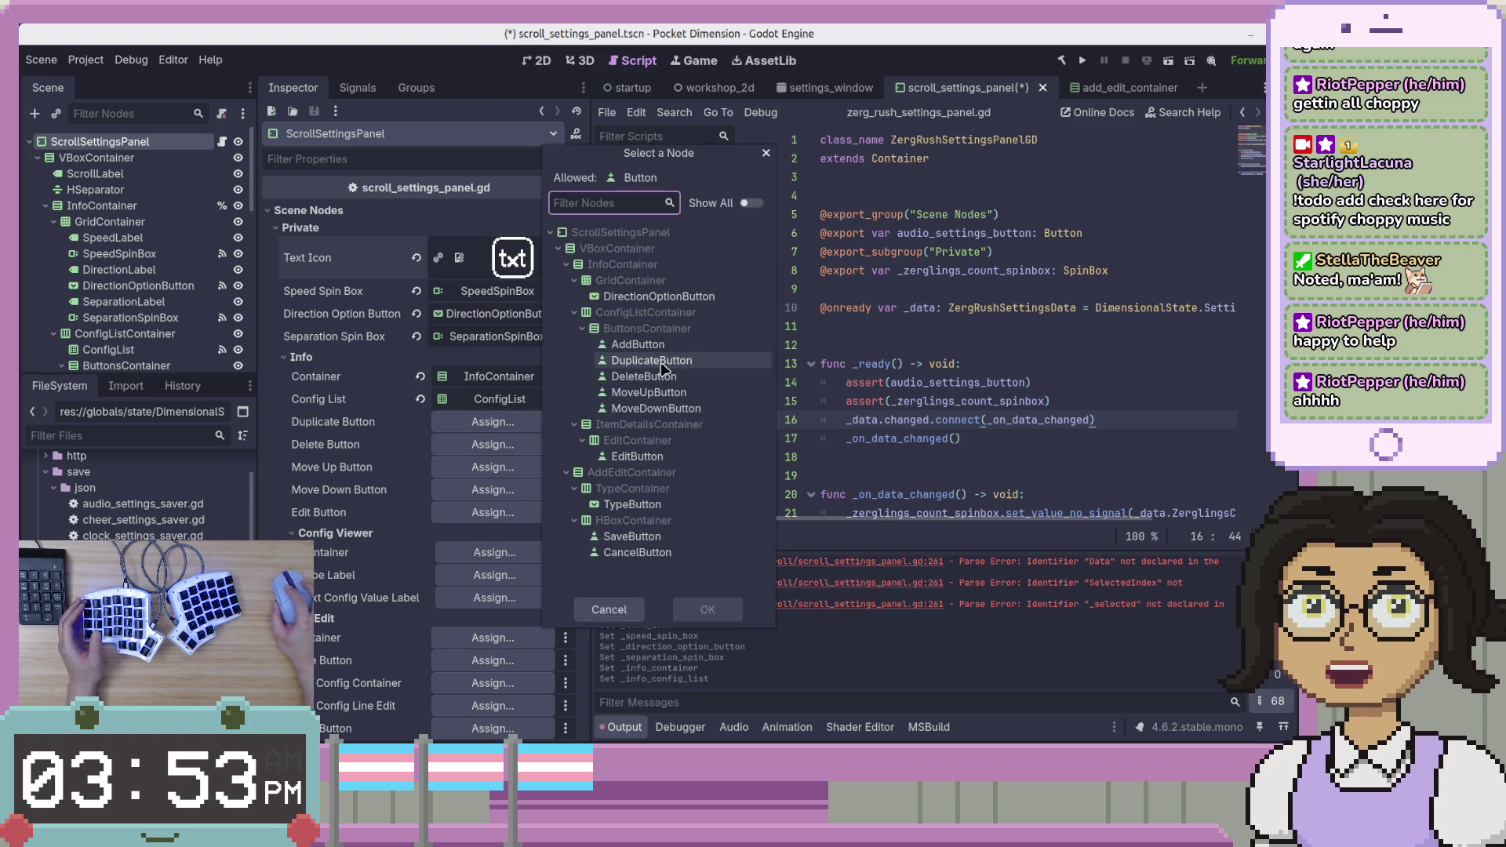
{"action": "double_click", "coordinate": [597, 369]}
{"action": "left_click", "coordinate": [493, 444]}
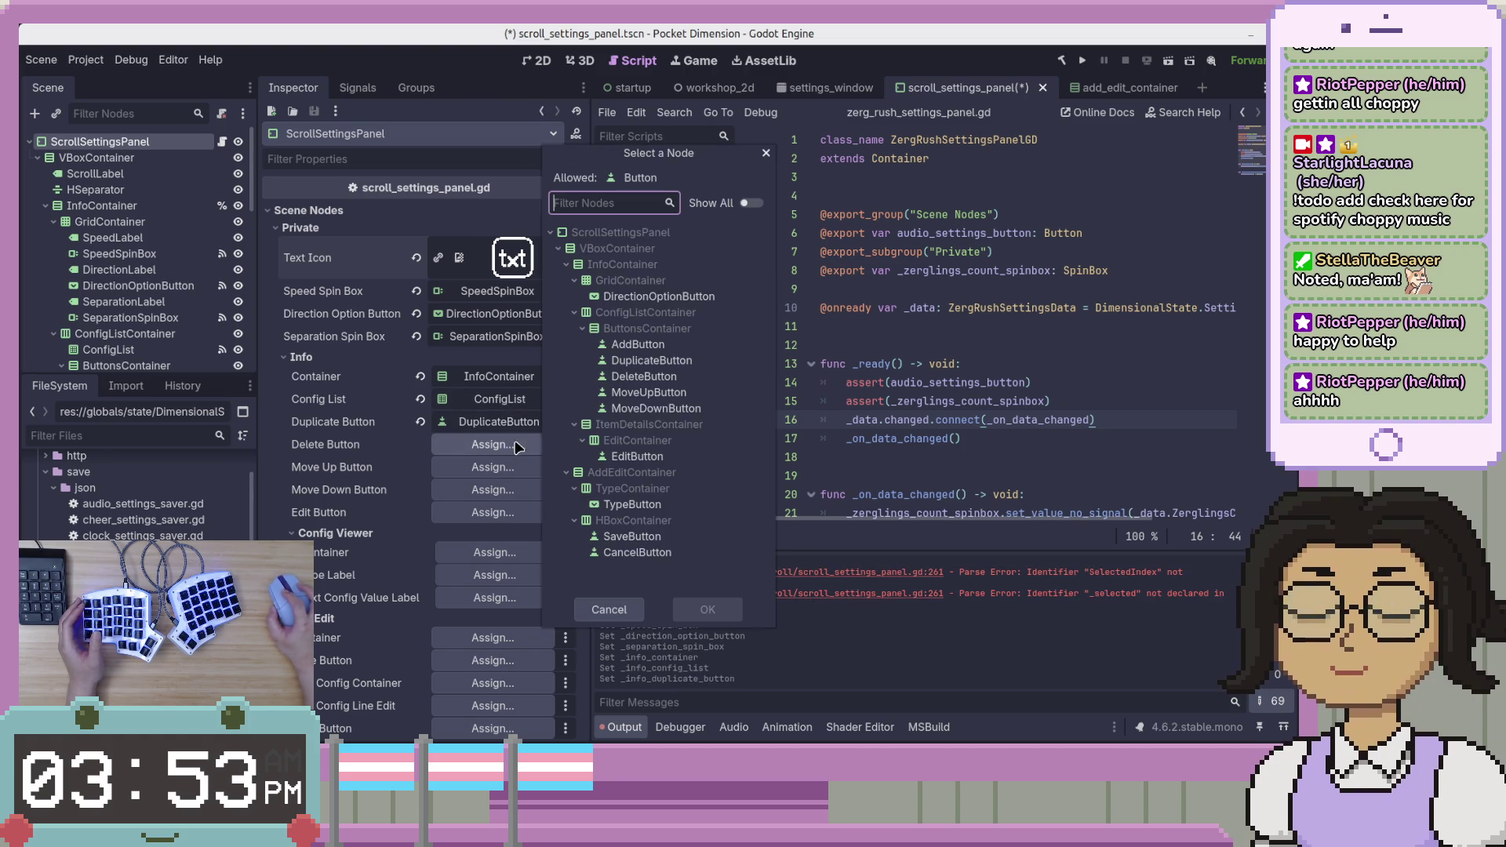
{"action": "double_click", "coordinate": [644, 376]}
Link the move up, move down and edit button fields to MoveUpButton, MoveDownButton and EditButton.
{"action": "left_click", "coordinate": [493, 467]}
{"action": "double_click", "coordinate": [649, 392]}
{"action": "left_click", "coordinate": [517, 490]}
{"action": "double_click", "coordinate": [656, 408]}
{"action": "left_click", "coordinate": [493, 512]}
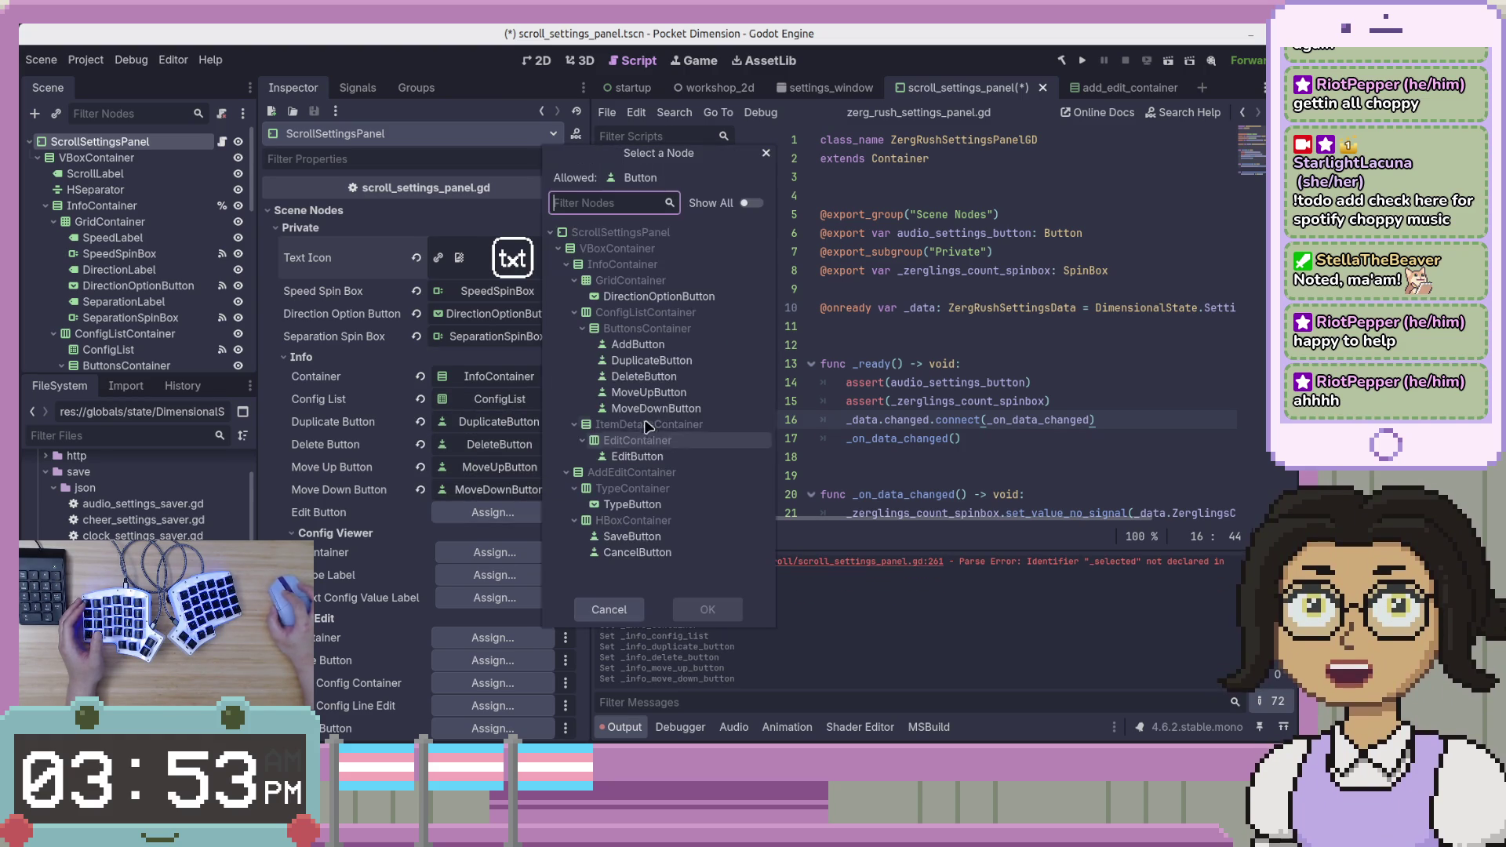
{"action": "double_click", "coordinate": [637, 456]}
{"action": "scroll", "coordinate": [477, 430], "scroll_direction": "down", "scroll_amount": 4}
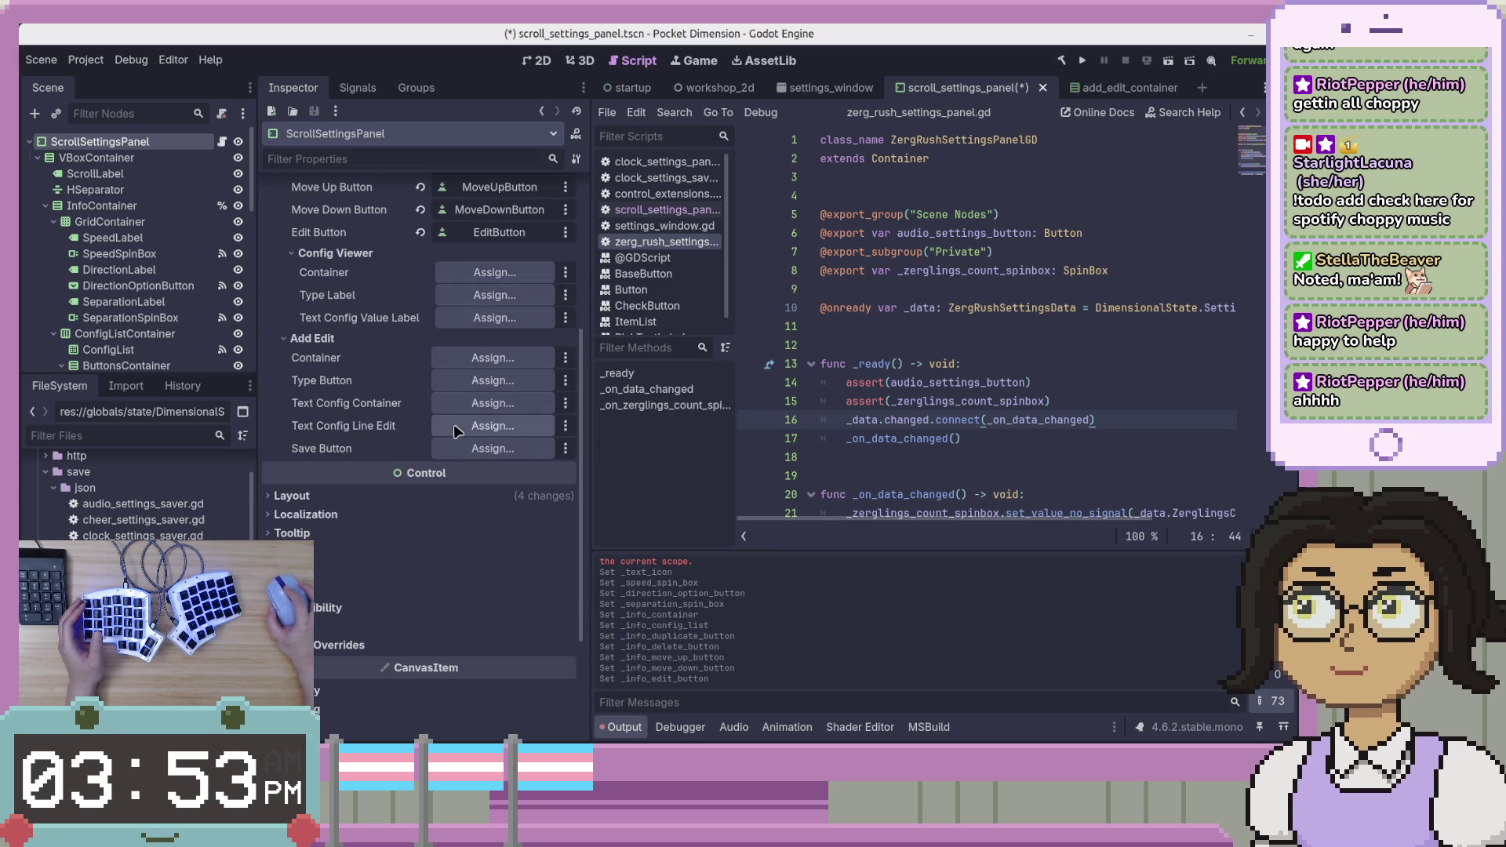
{"action": "left_click", "coordinate": [492, 358]}
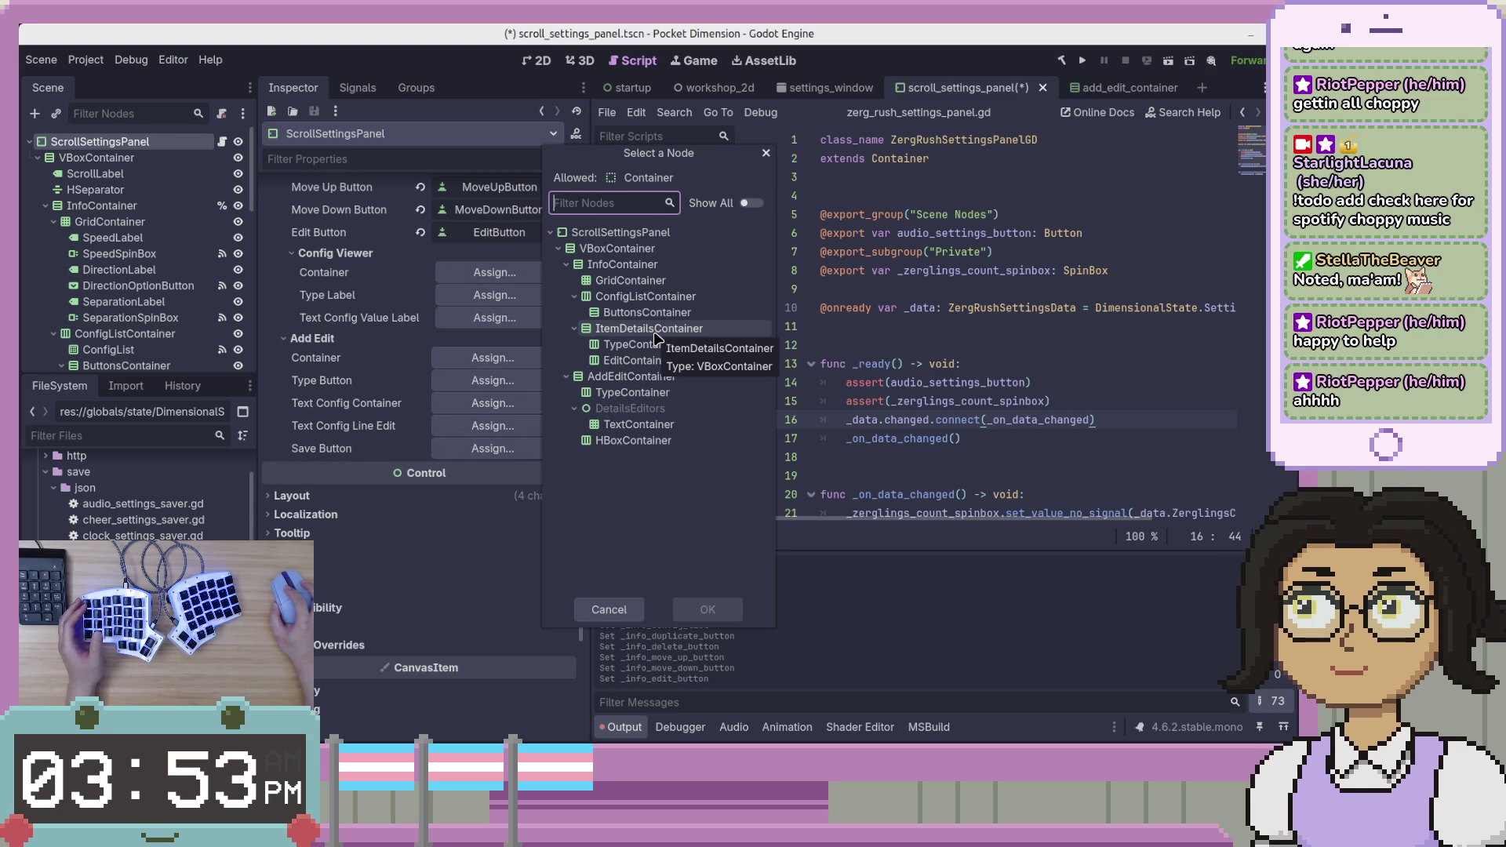
Link the Config Viewer fields to ItemDetailsContainer, ItemTypeValueLabel and TextConfigValueLabel.
{"action": "left_click", "coordinate": [656, 333]}
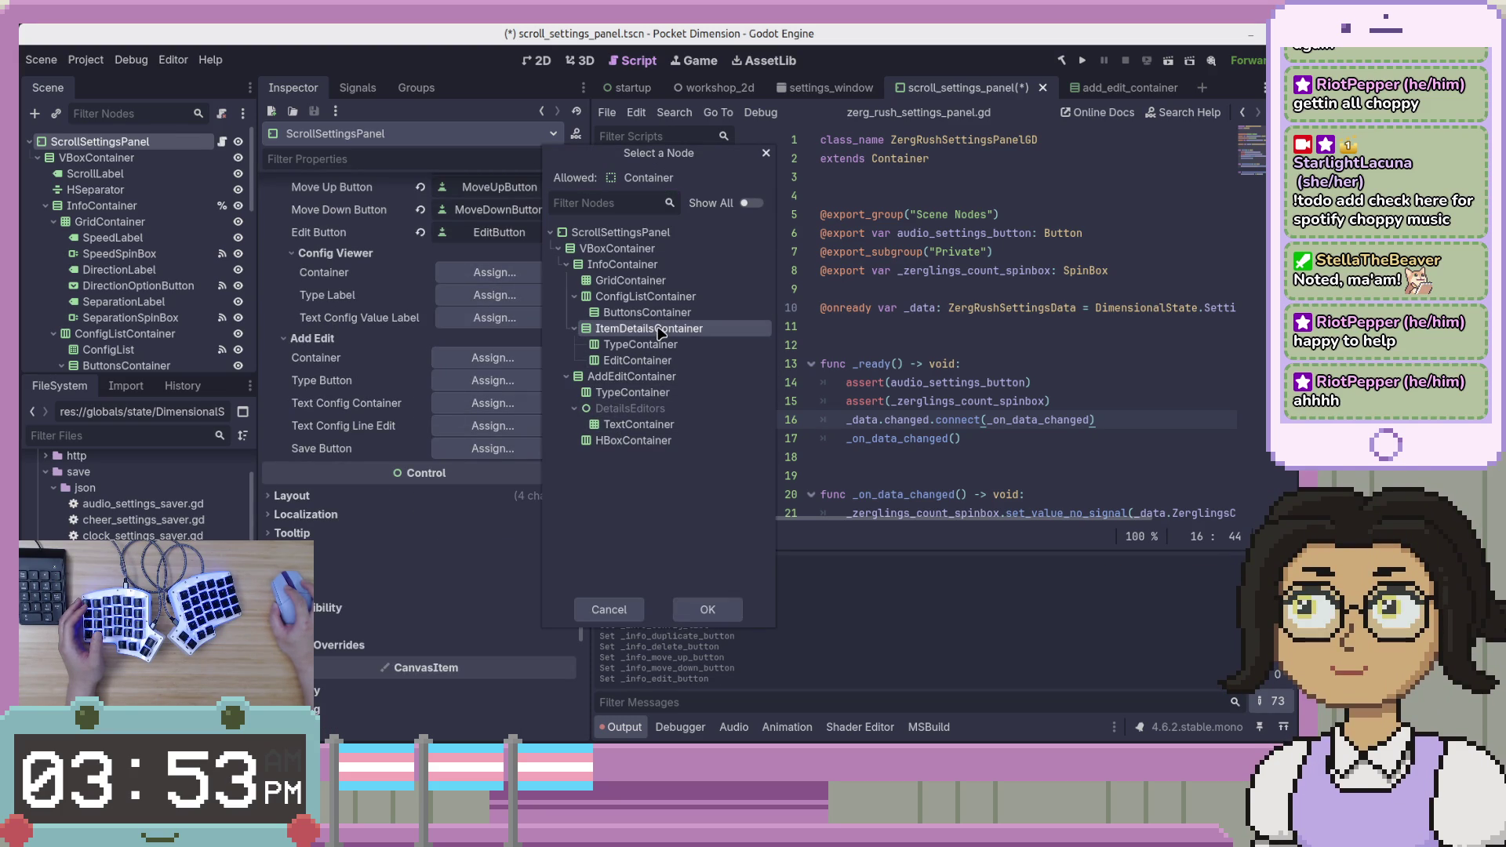
{"action": "double_click", "coordinate": [658, 334]}
{"action": "left_click", "coordinate": [498, 295]}
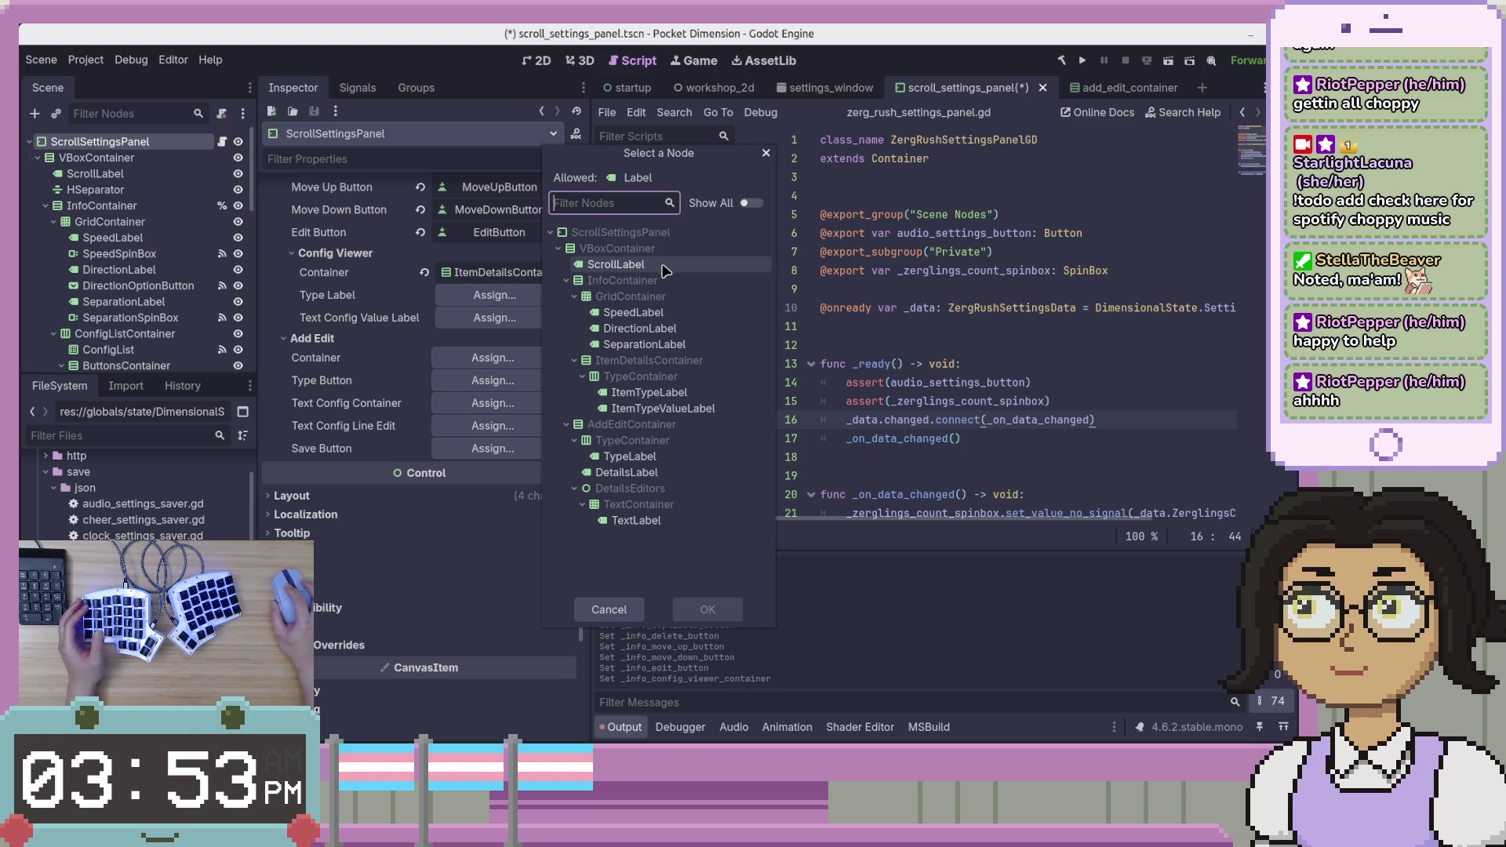
{"action": "double_click", "coordinate": [637, 409]}
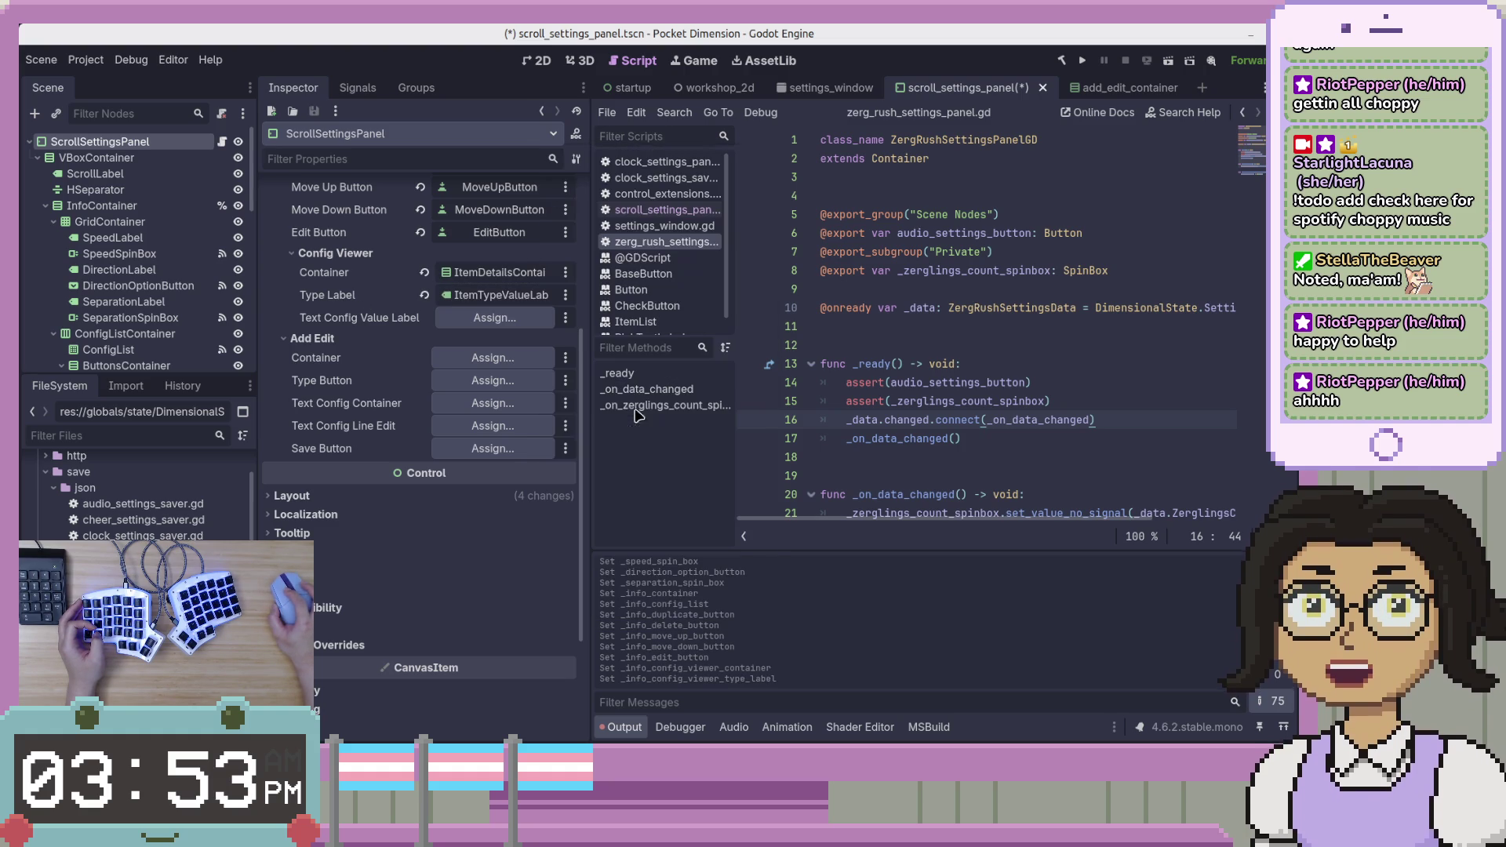
{"action": "left_click", "coordinate": [494, 318]}
{"action": "double_click", "coordinate": [659, 312]}
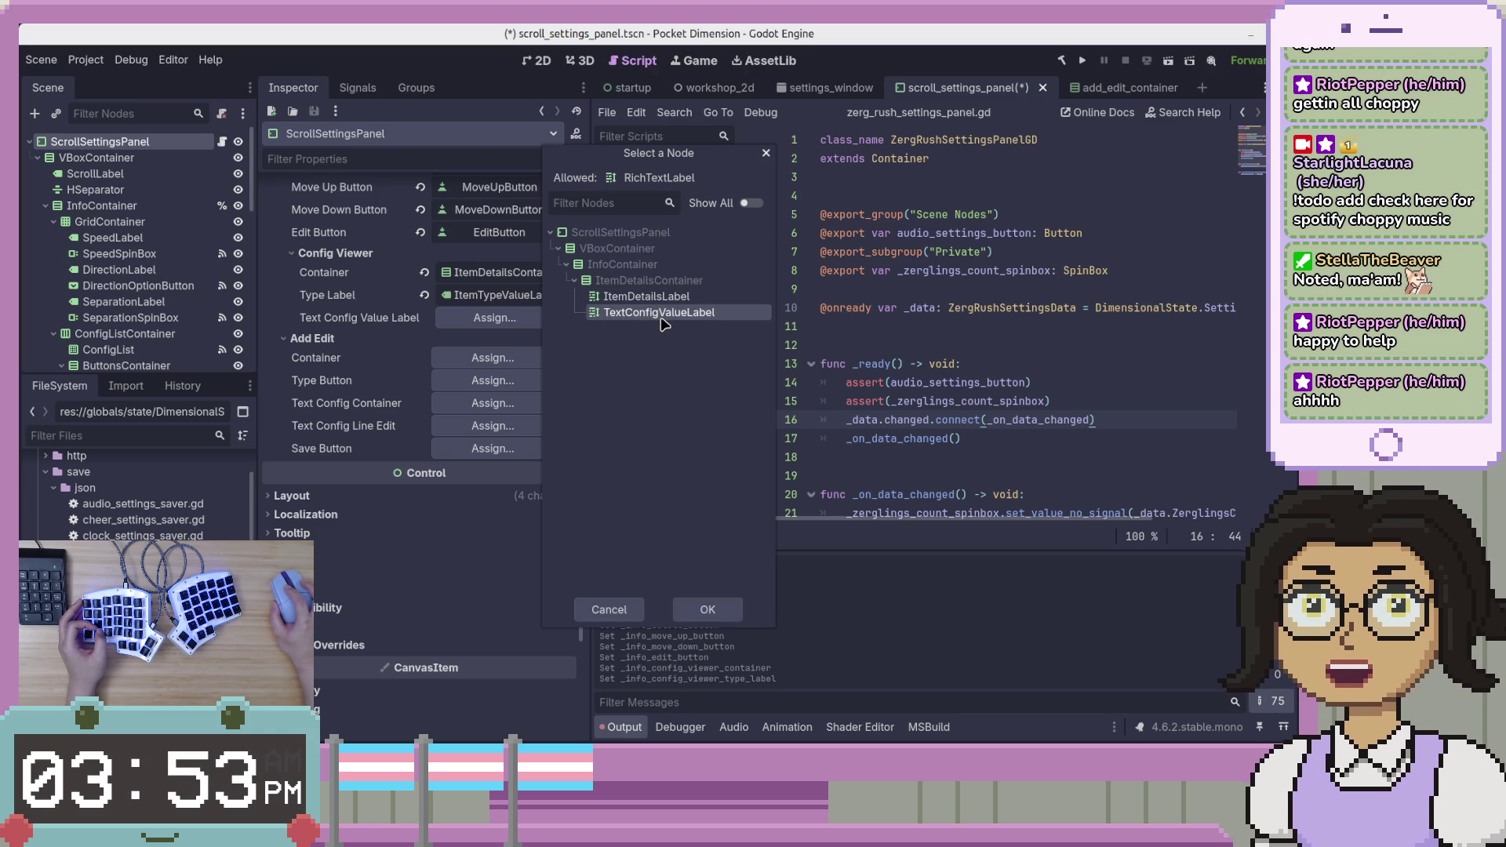
Assign AddEditContainer as the Add Edit container, after dismissing two unused node choosers.
{"action": "scroll", "coordinate": [470, 353], "scroll_direction": "up", "scroll_amount": 2}
{"action": "scroll", "coordinate": [487, 470], "scroll_direction": "up", "scroll_amount": 2}
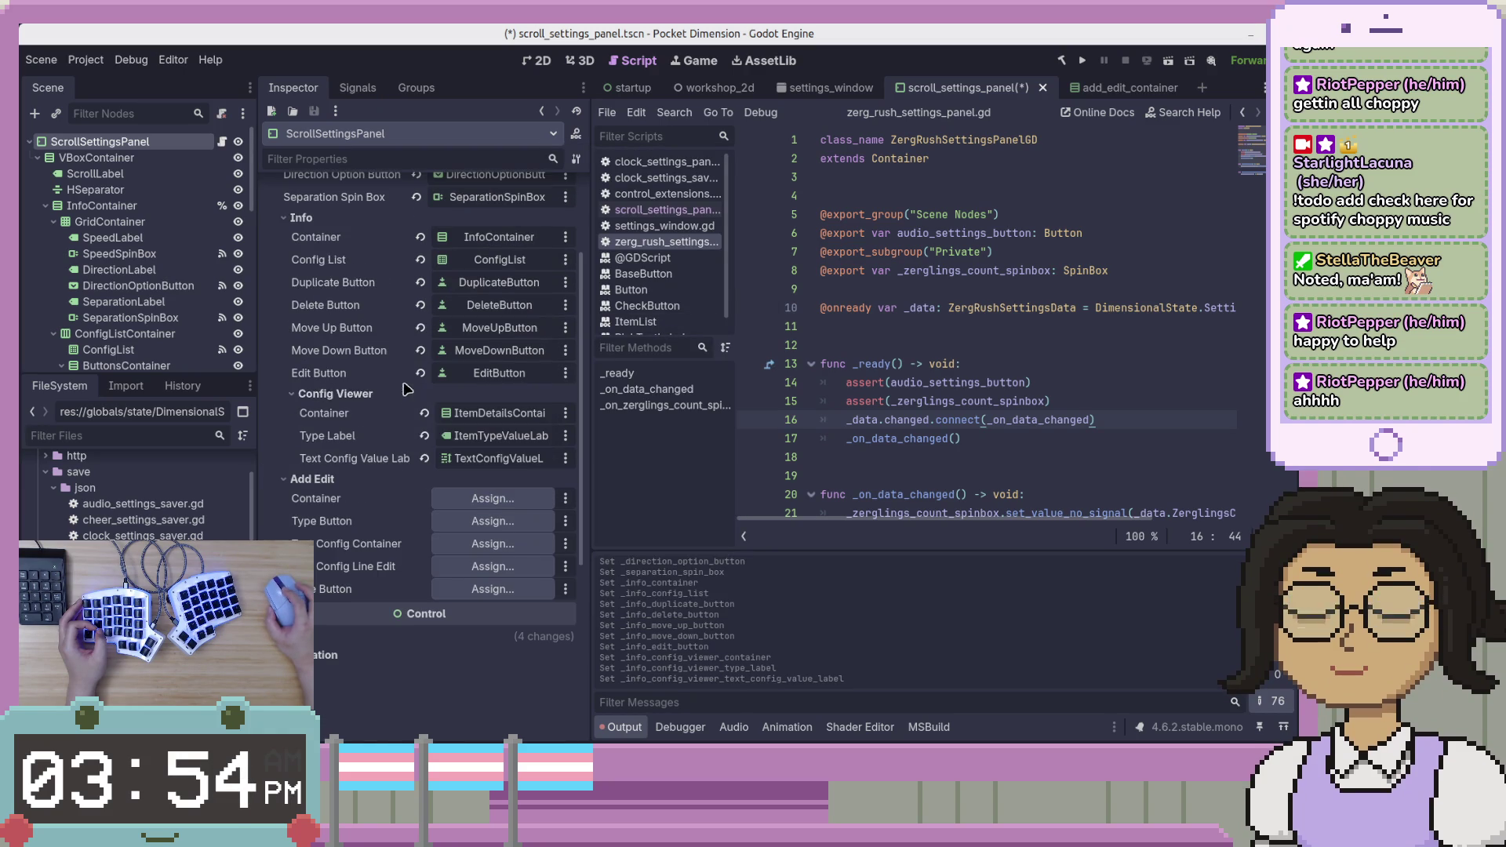
{"action": "left_click", "coordinate": [490, 500]}
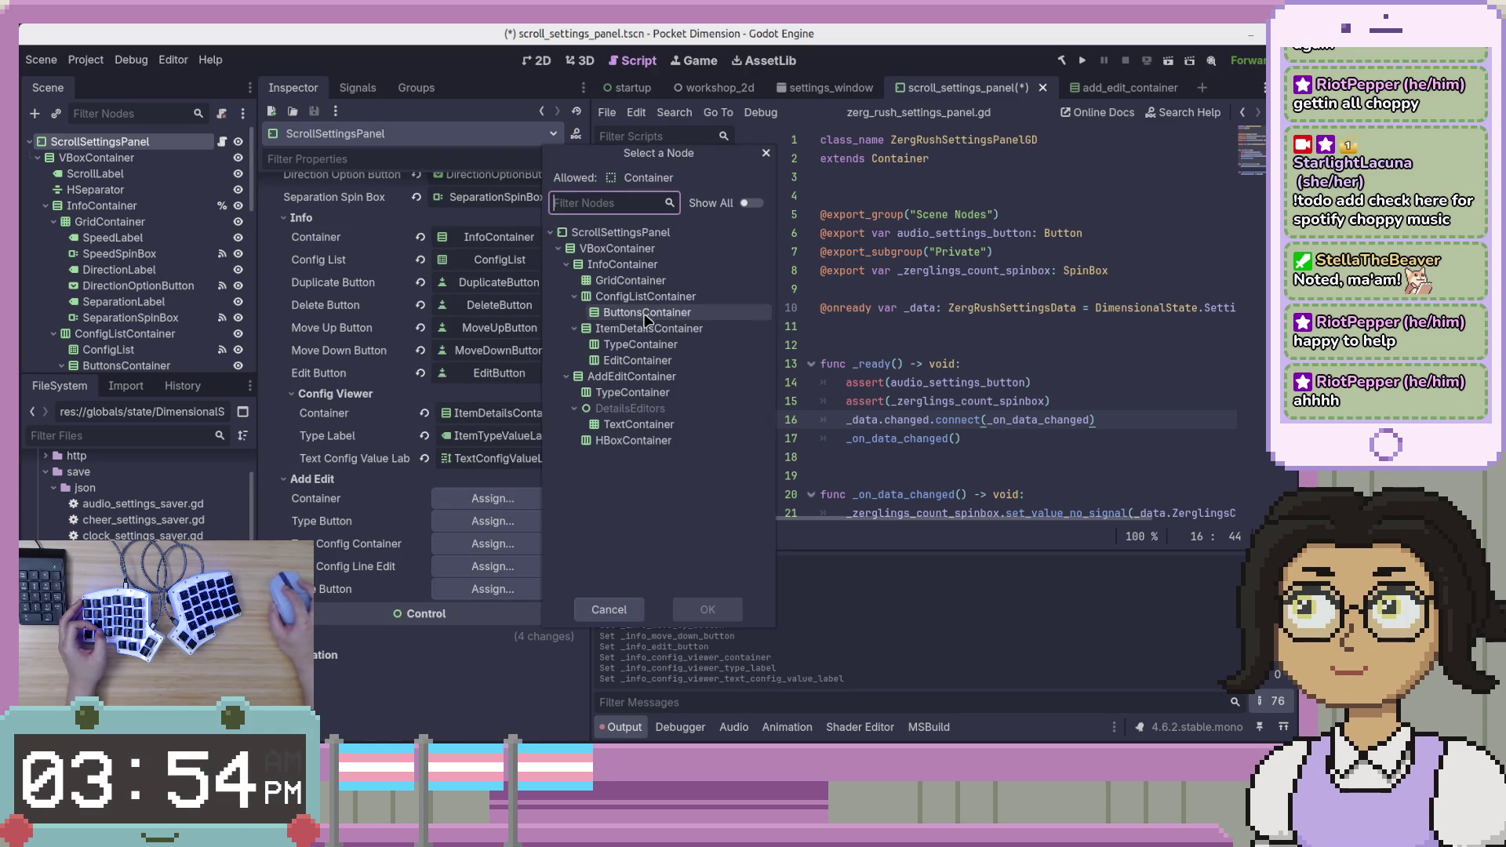
{"action": "left_click", "coordinate": [640, 602]}
{"action": "left_click", "coordinate": [536, 458]}
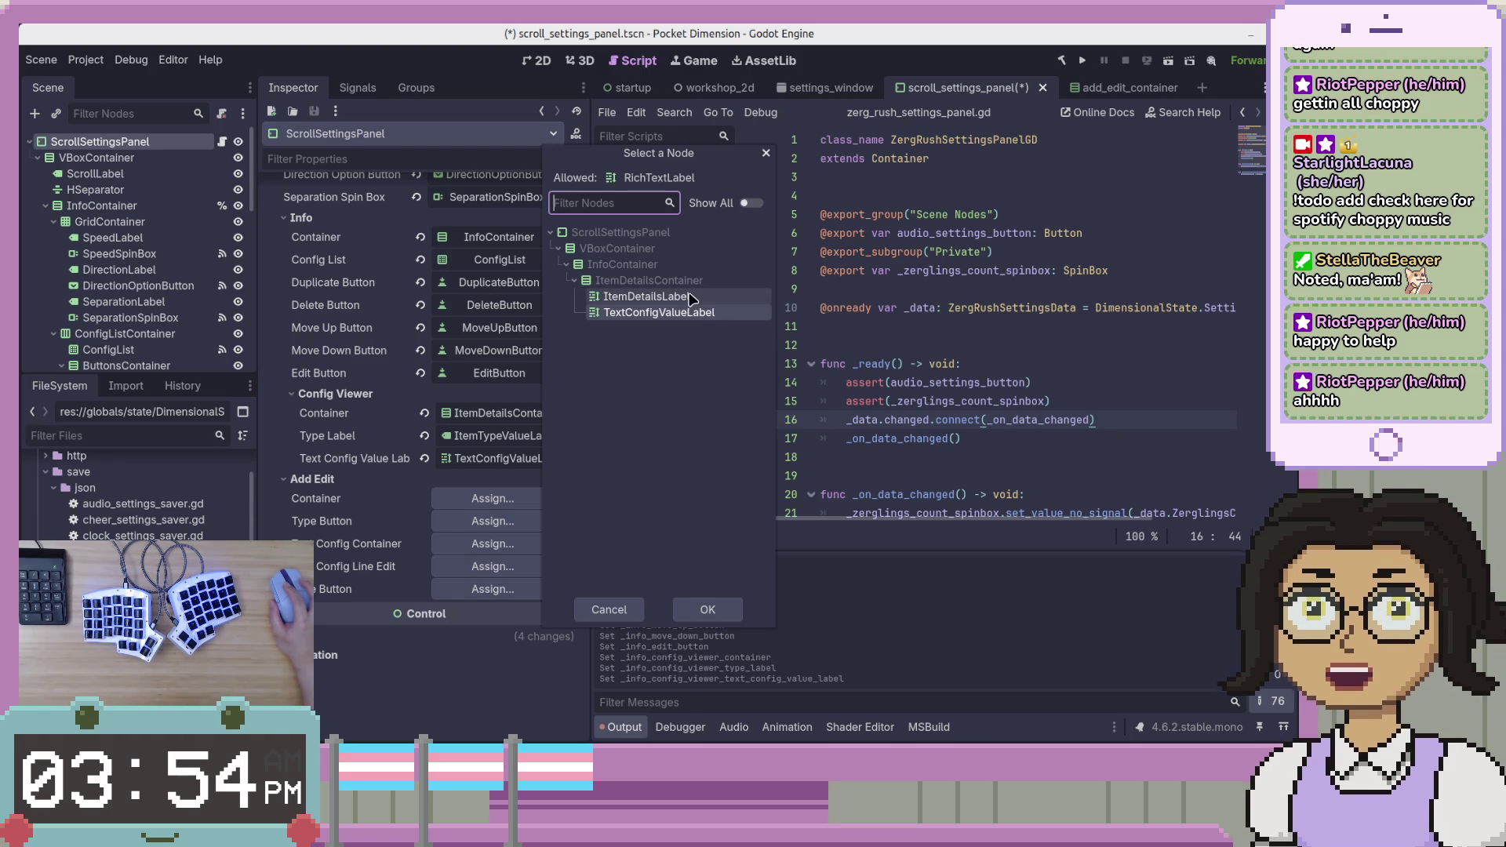
{"action": "left_click", "coordinate": [639, 618]}
{"action": "scroll", "coordinate": [491, 528], "scroll_direction": "down", "scroll_amount": 1}
{"action": "left_click", "coordinate": [506, 414]}
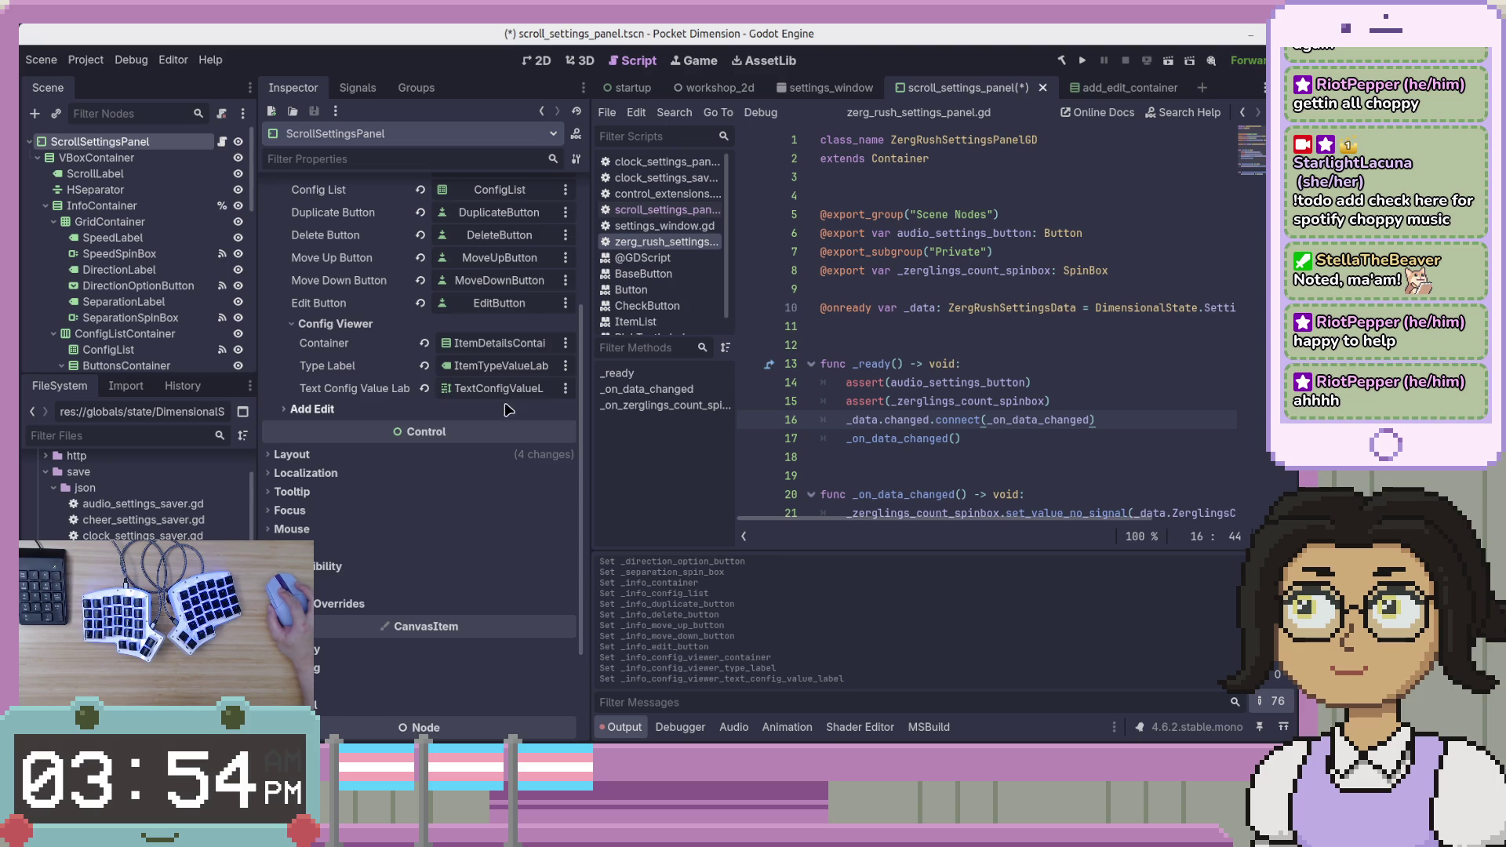
{"action": "left_click", "coordinate": [508, 408]}
{"action": "left_click", "coordinate": [491, 428]}
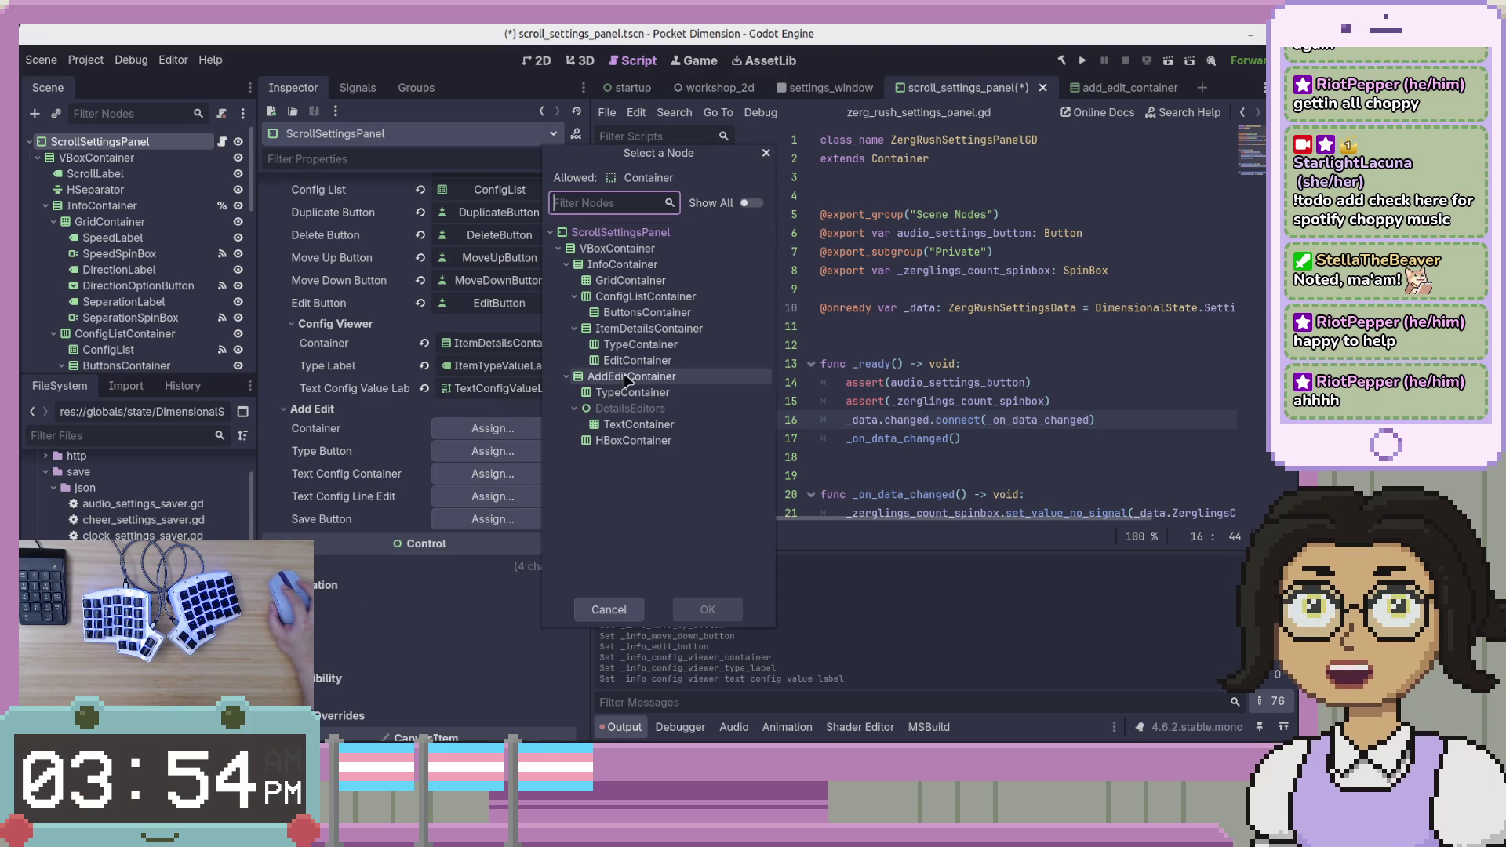
{"action": "double_click", "coordinate": [624, 376]}
Link the type button, text container, line edit and save fields to TypeButton, TextContainer, TextConfigLineEdit, SaveButton.
{"action": "left_click", "coordinate": [524, 454]}
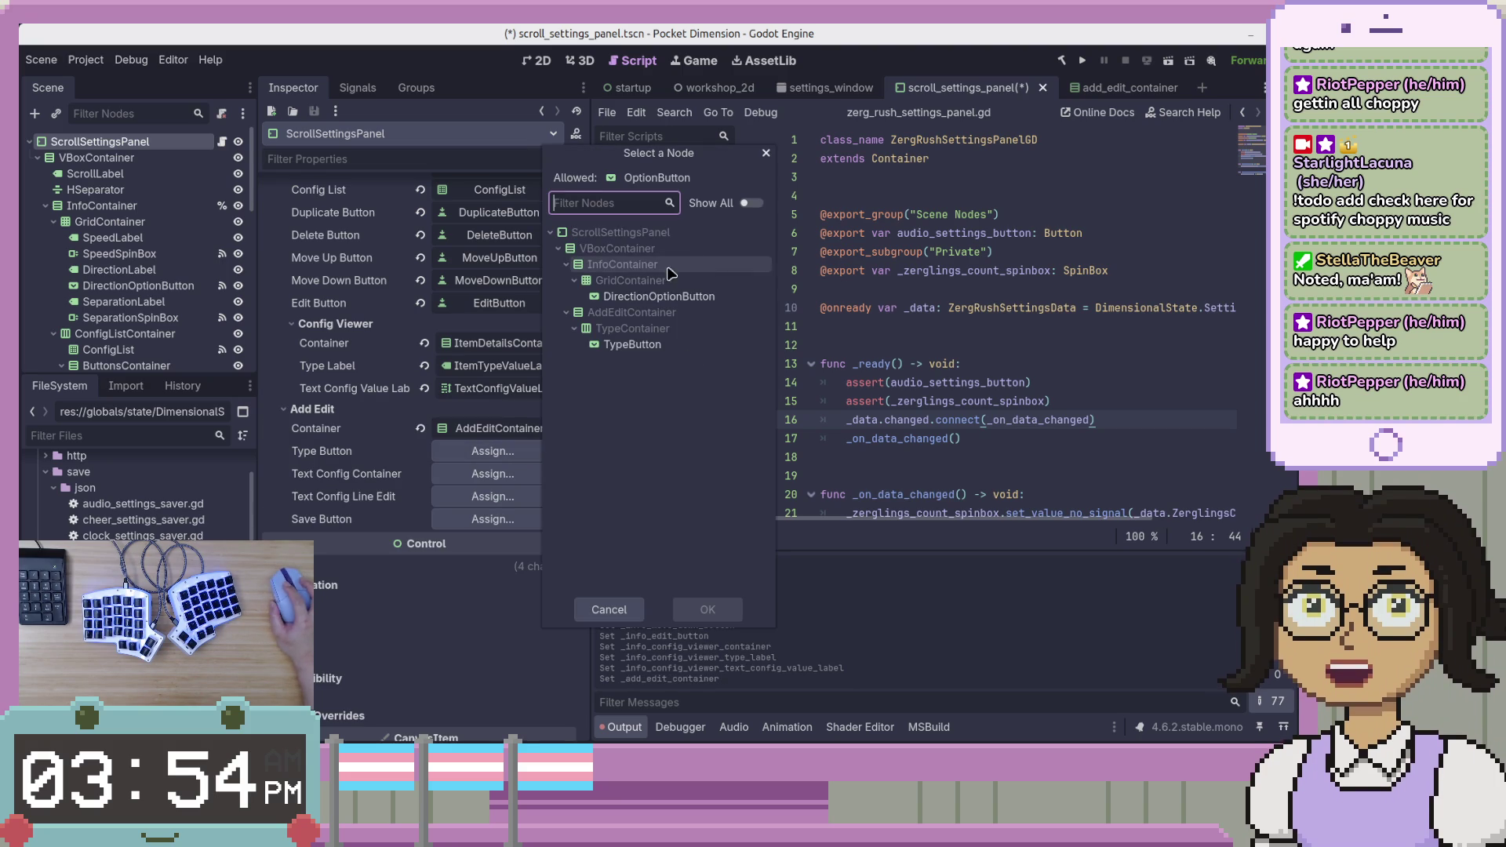
{"action": "double_click", "coordinate": [651, 345]}
{"action": "left_click", "coordinate": [493, 473]}
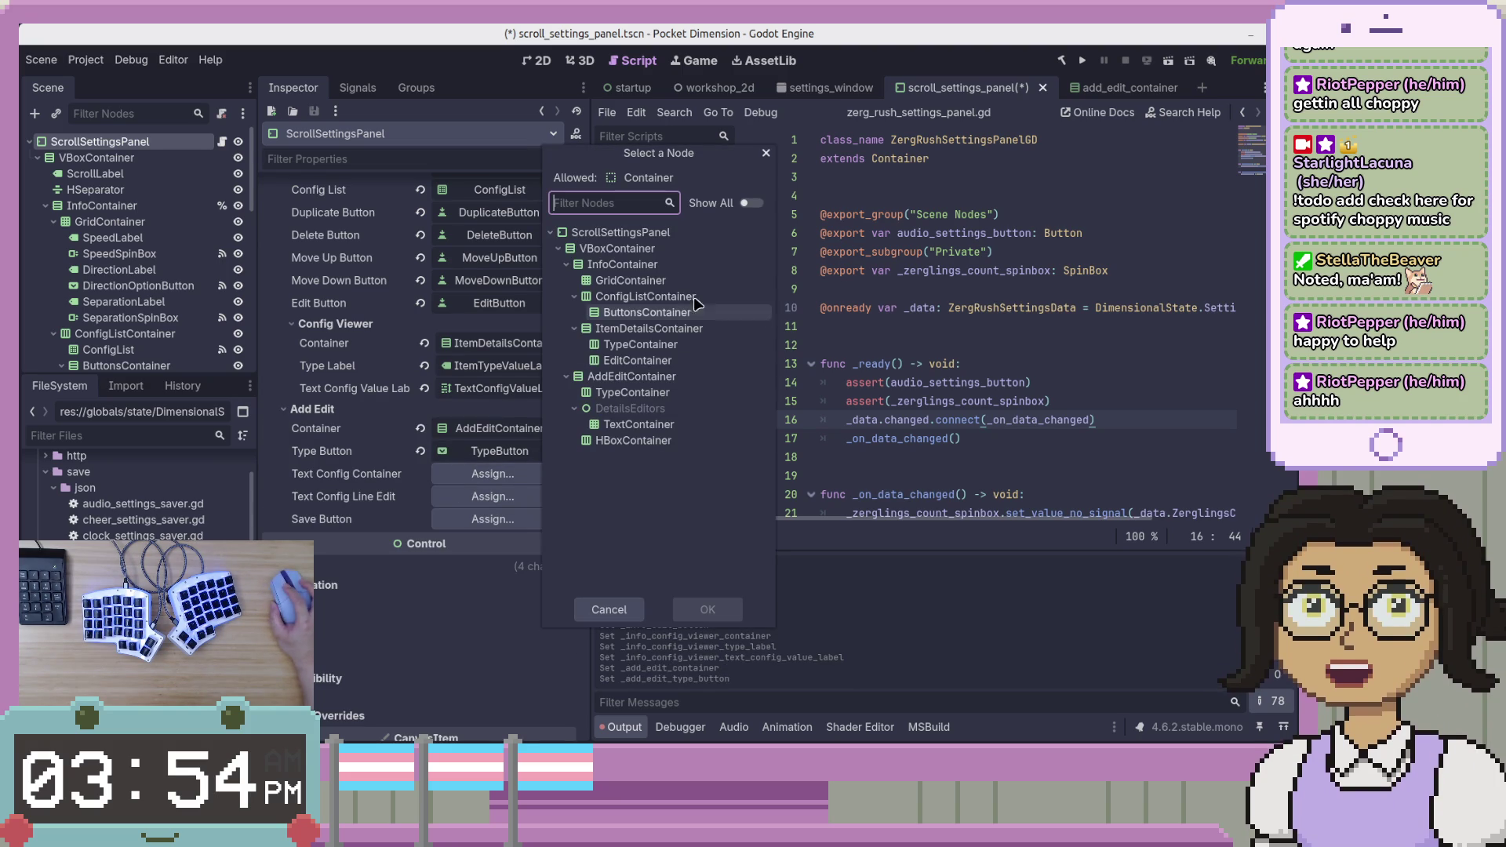
{"action": "double_click", "coordinate": [680, 425]}
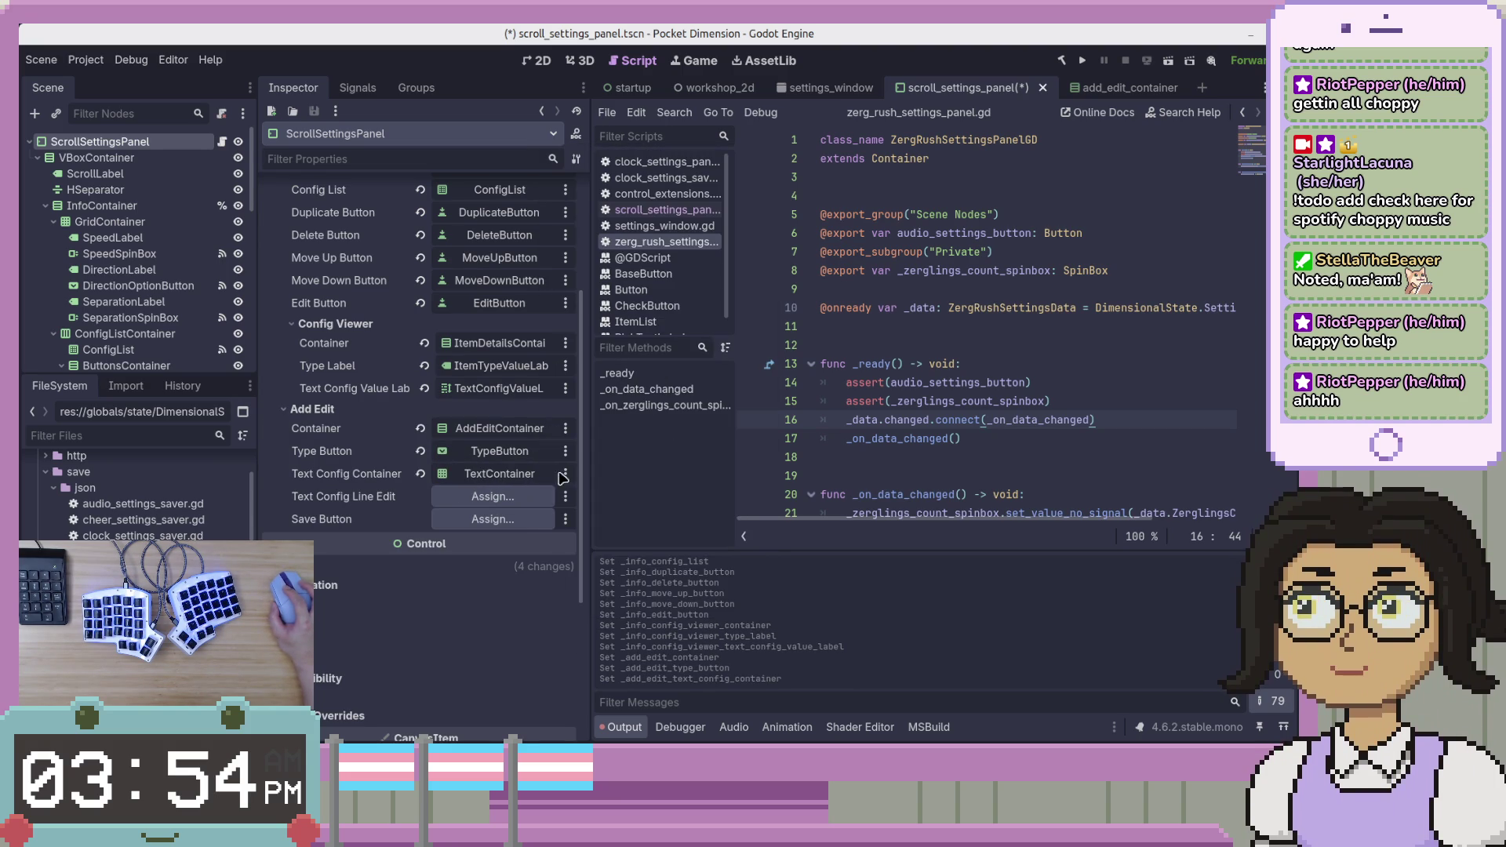
{"action": "left_click", "coordinate": [491, 503]}
{"action": "double_click", "coordinate": [667, 322]}
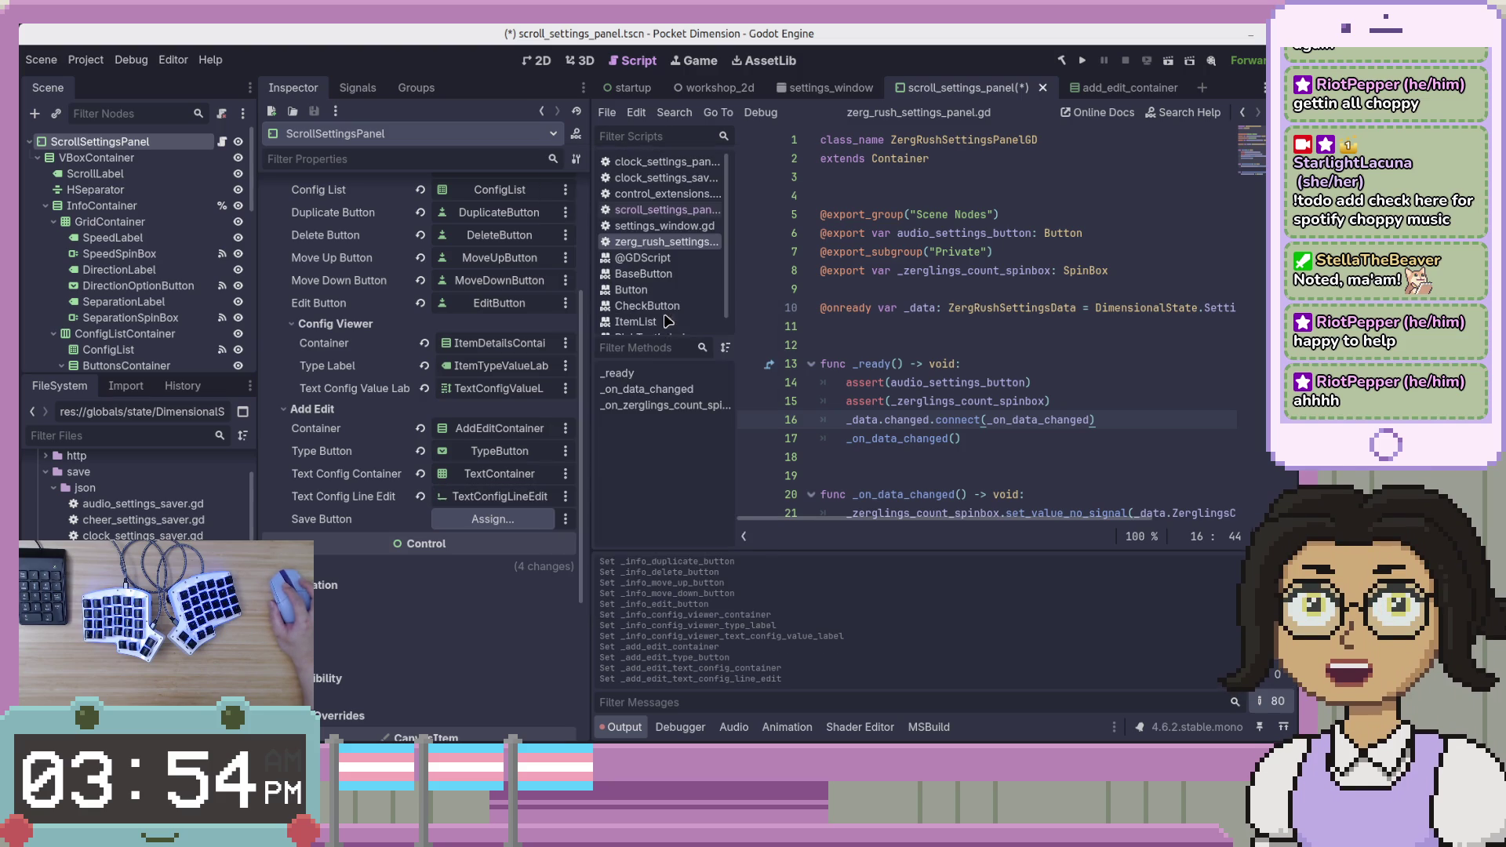
{"action": "left_click", "coordinate": [504, 518]}
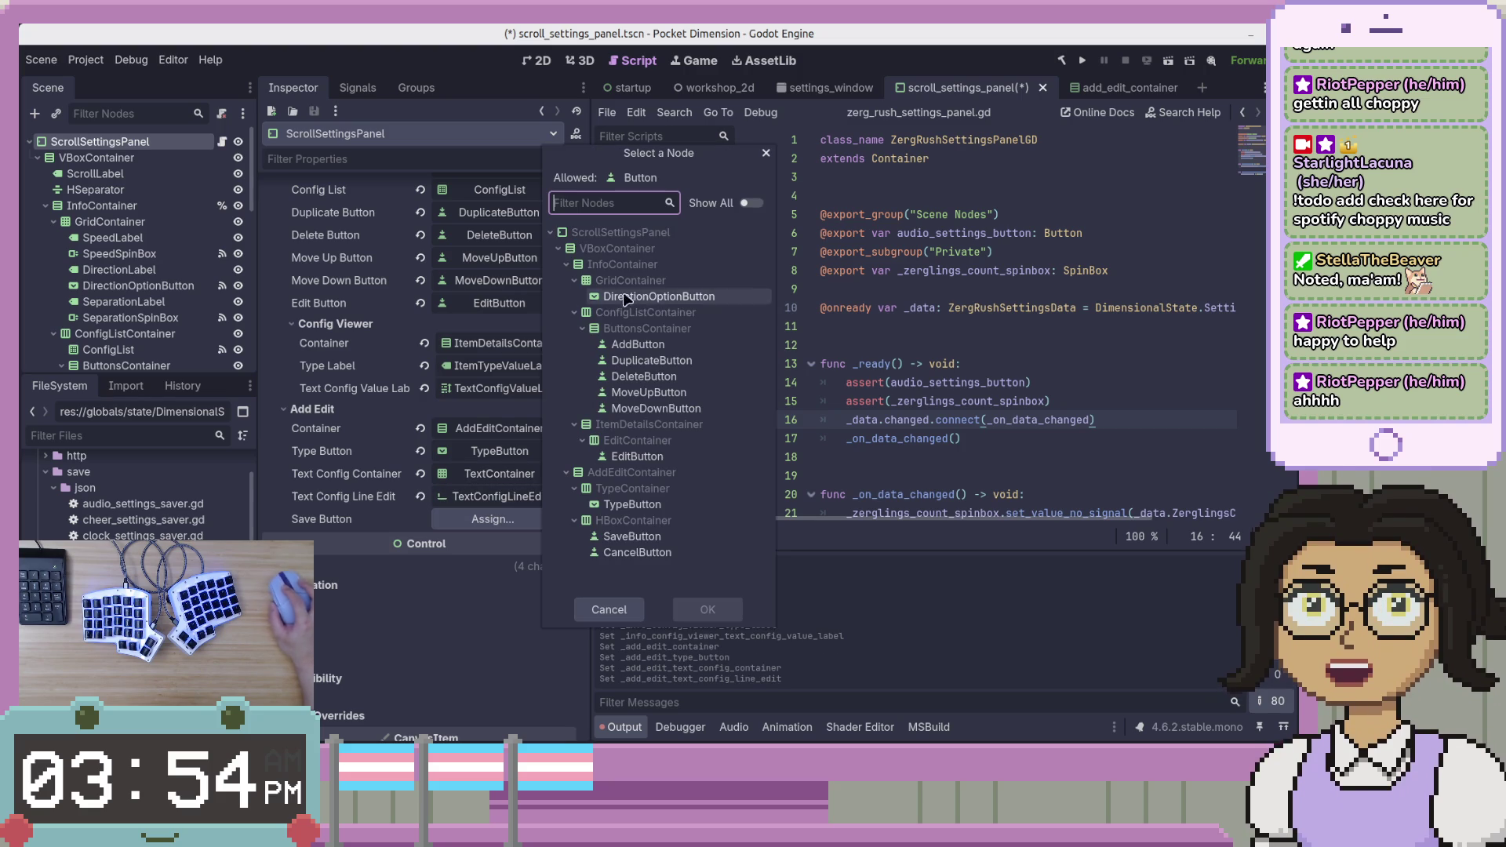
{"action": "double_click", "coordinate": [641, 539]}
{"action": "scroll", "coordinate": [420, 475], "scroll_direction": "up", "scroll_amount": 3}
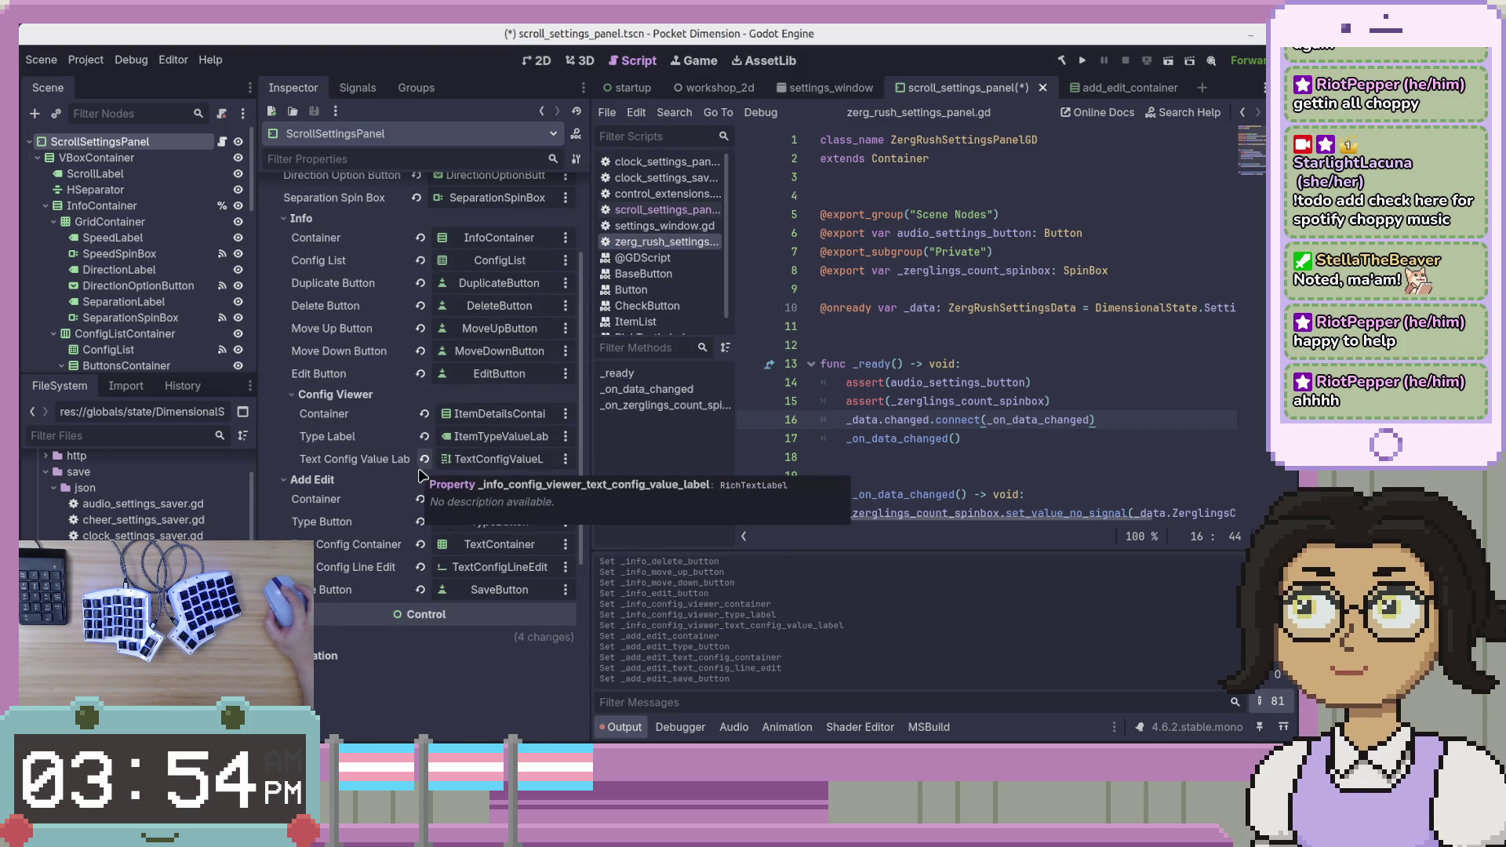
{"action": "key", "text": "alt+Tab"}
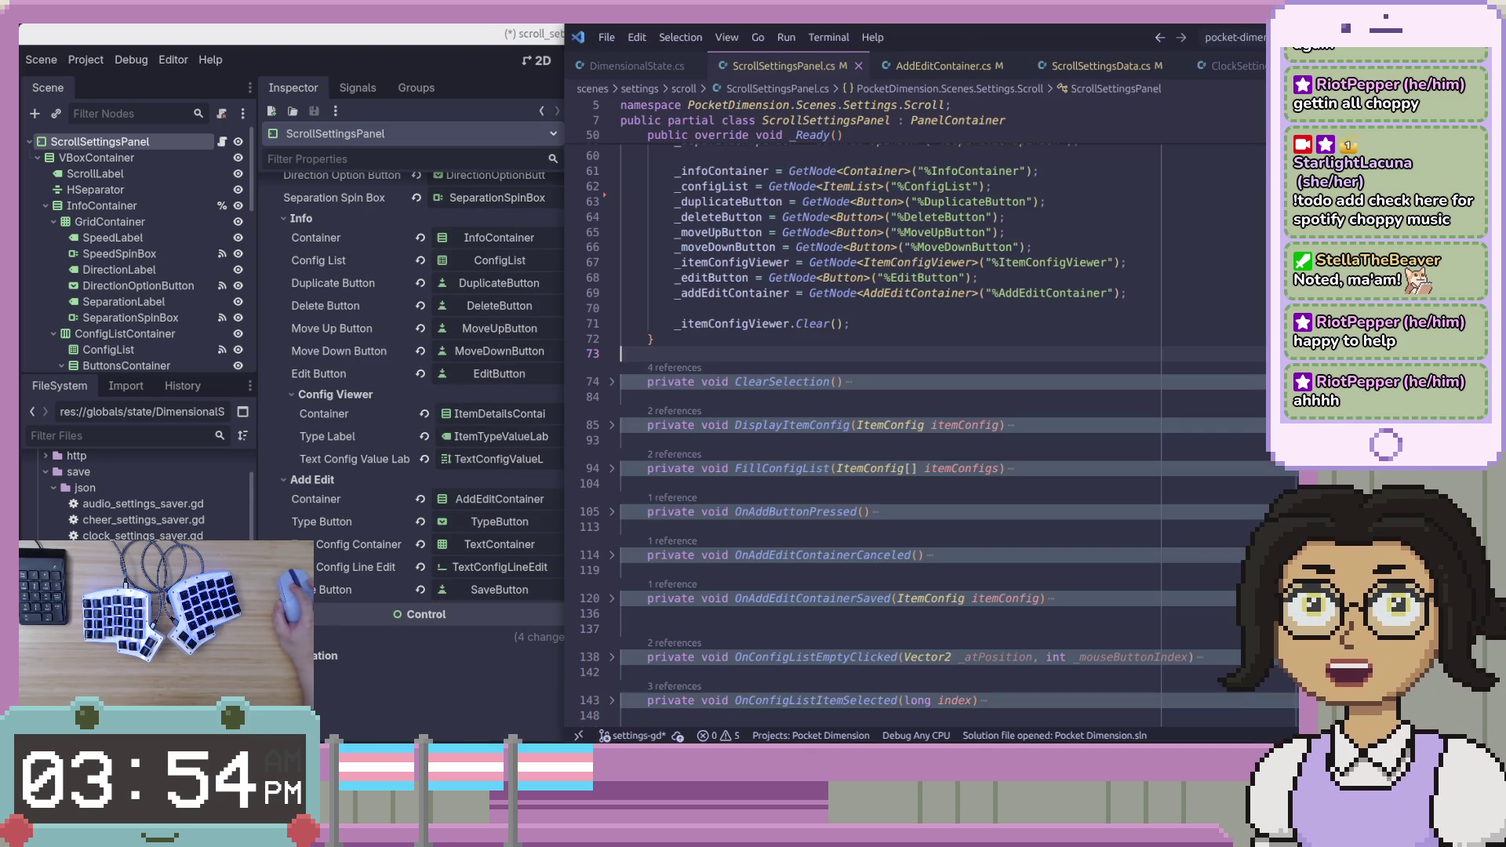
Read through the C# AddEditContainer.cs code in VS Code.
{"action": "left_click", "coordinate": [941, 66]}
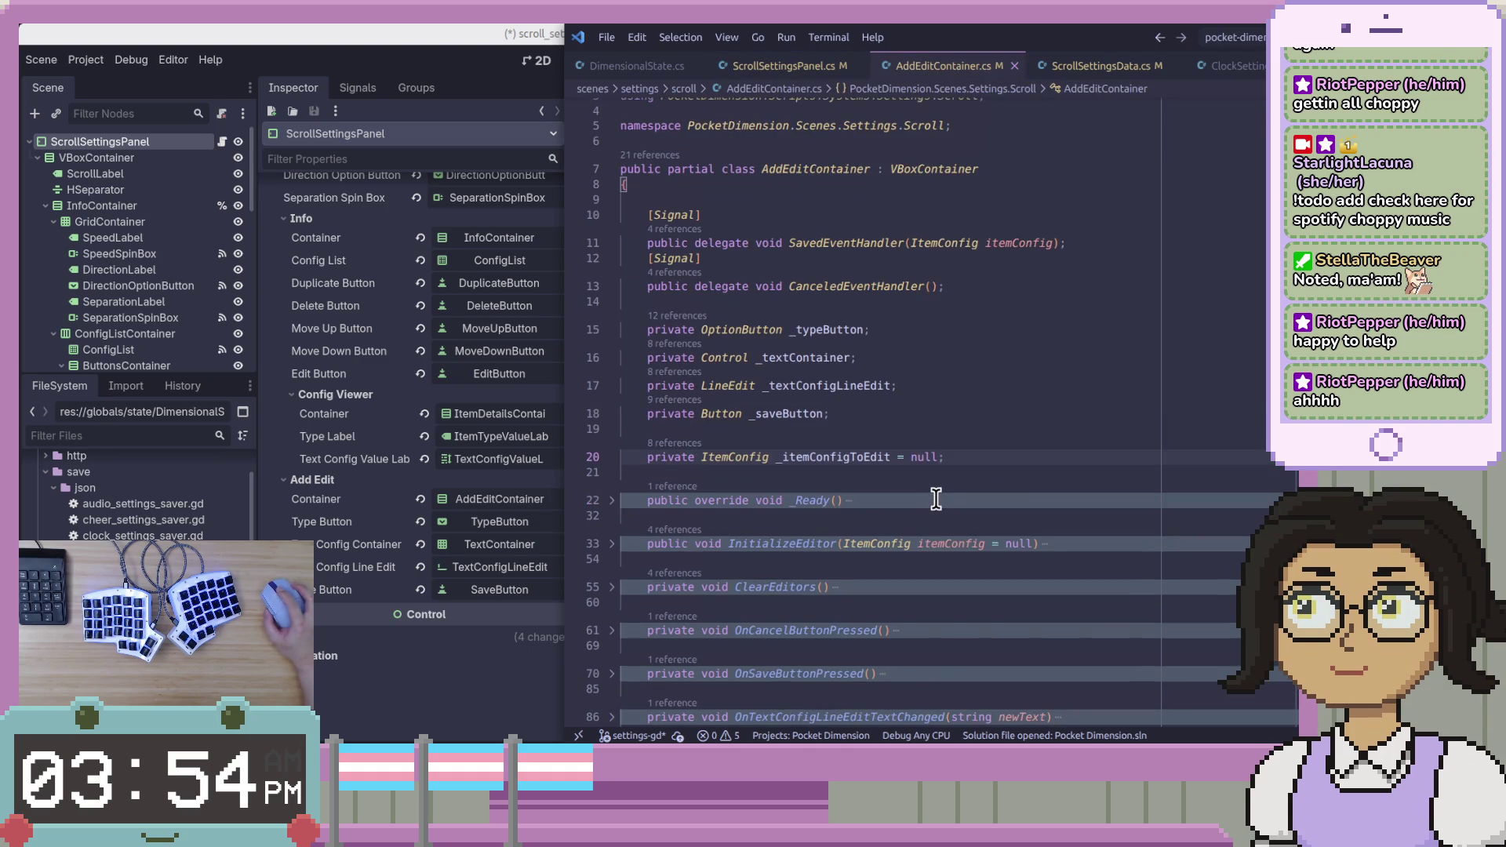
{"action": "scroll", "coordinate": [937, 499], "scroll_direction": "down", "scroll_amount": 5}
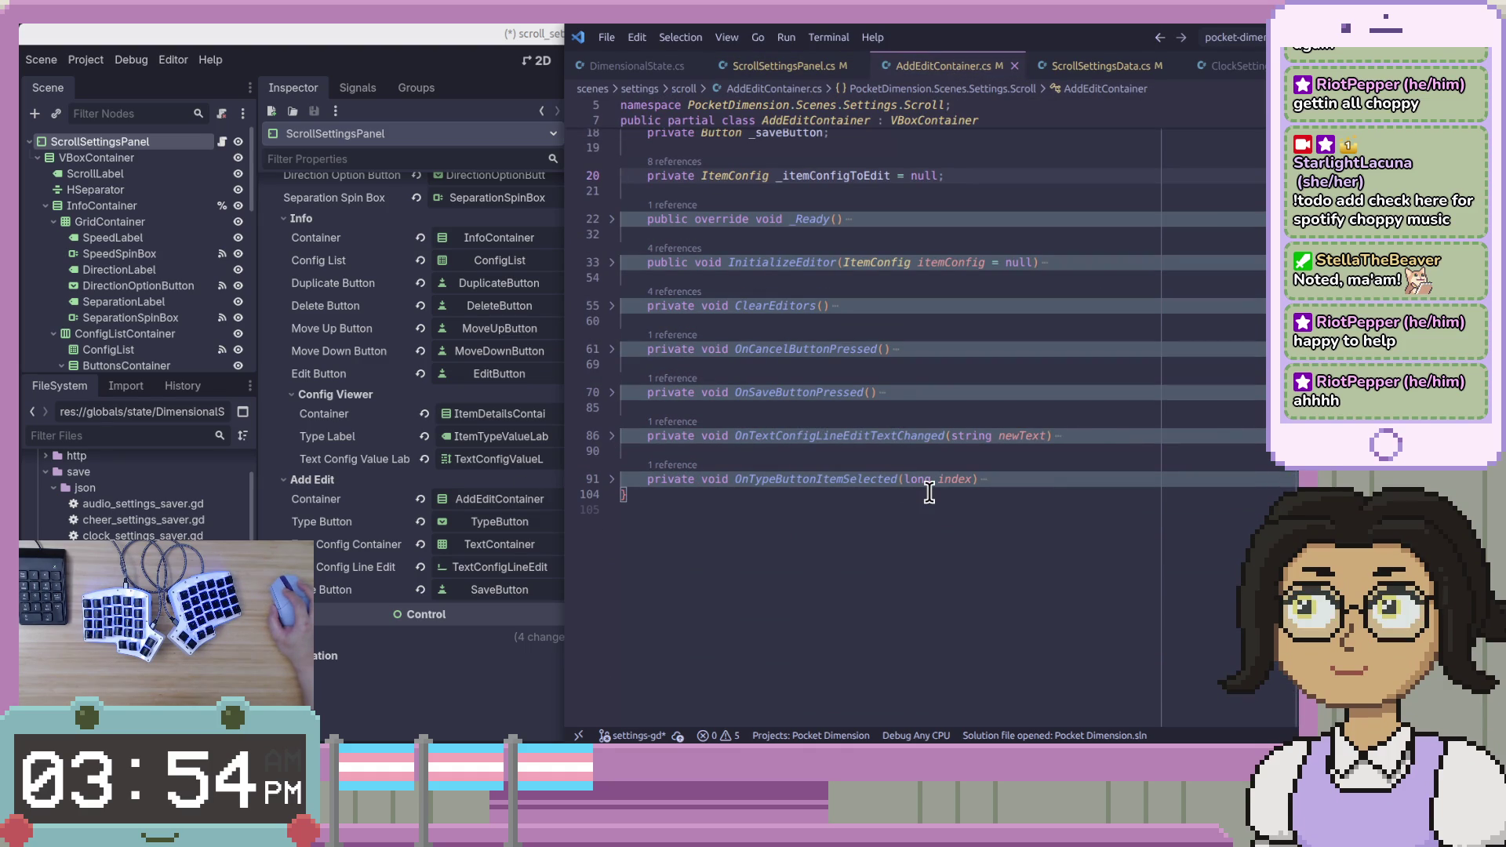
{"action": "scroll", "coordinate": [186, 353], "scroll_direction": "down", "scroll_amount": 6}
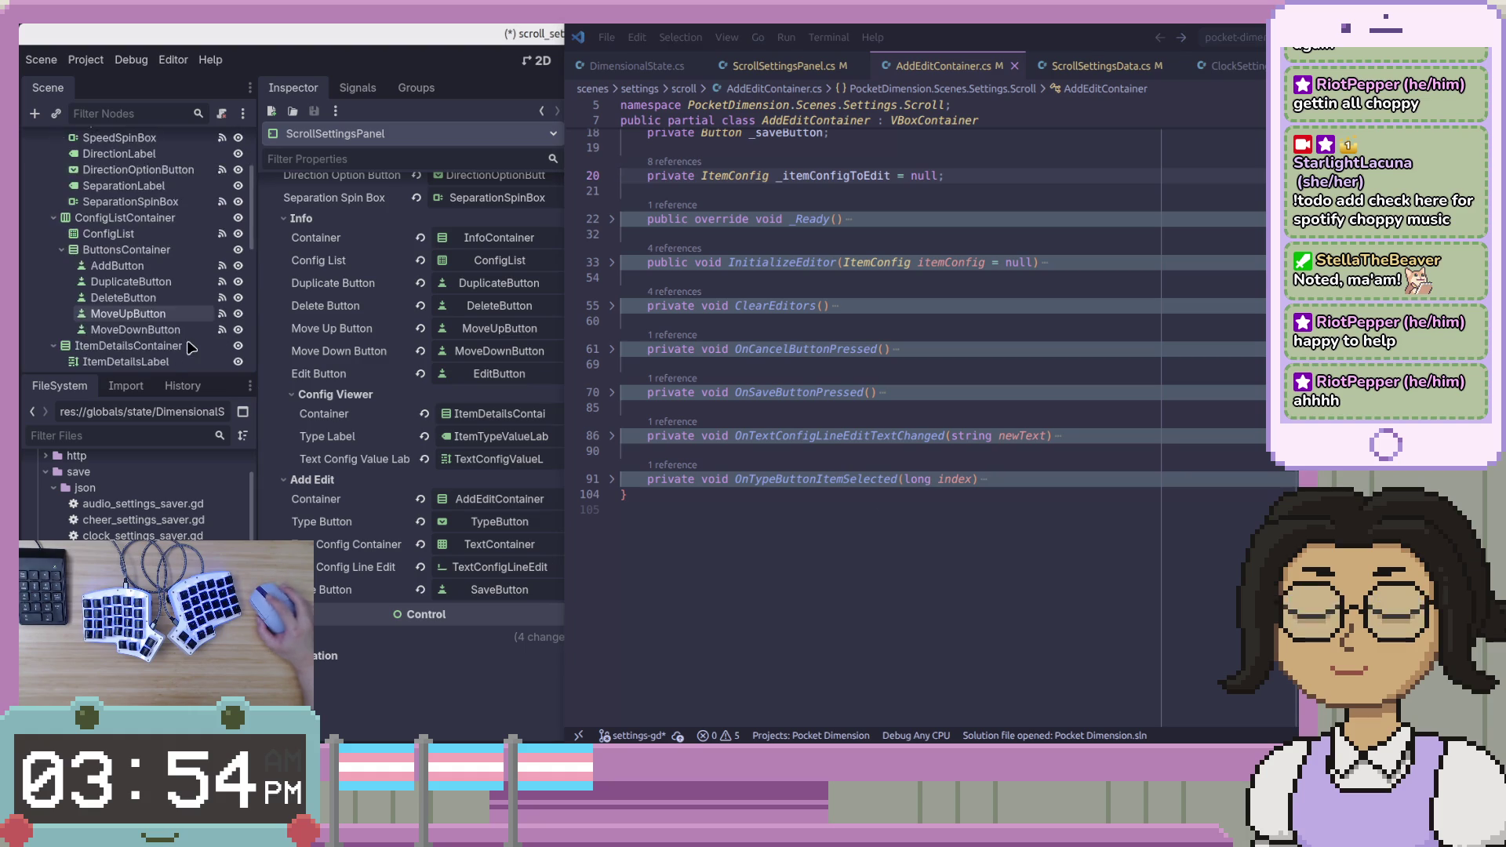
{"action": "scroll", "coordinate": [186, 353], "scroll_direction": "down", "scroll_amount": 4}
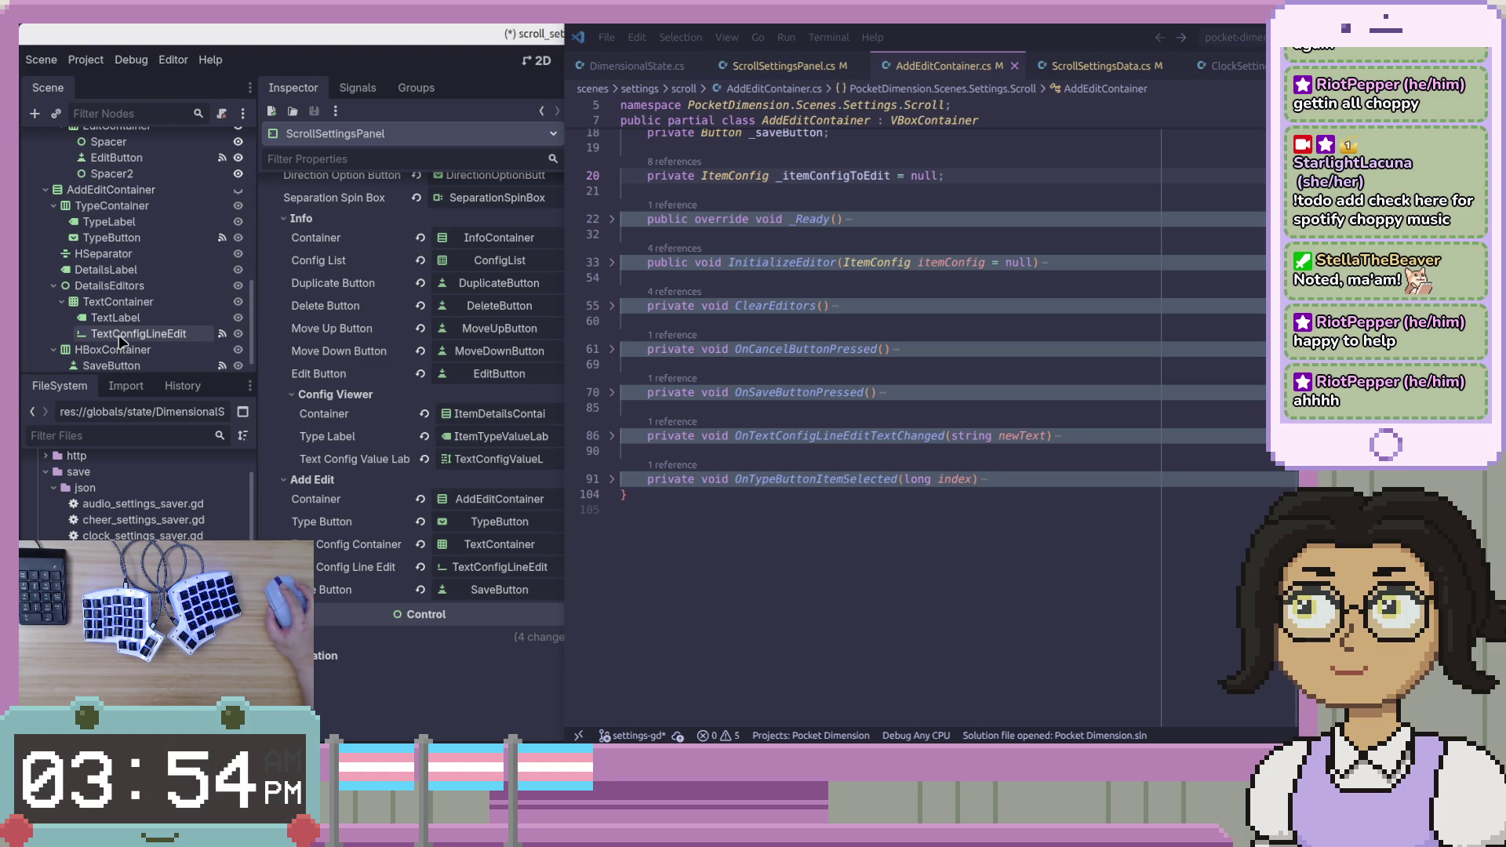
{"action": "scroll", "coordinate": [123, 339], "scroll_direction": "down", "scroll_amount": 1}
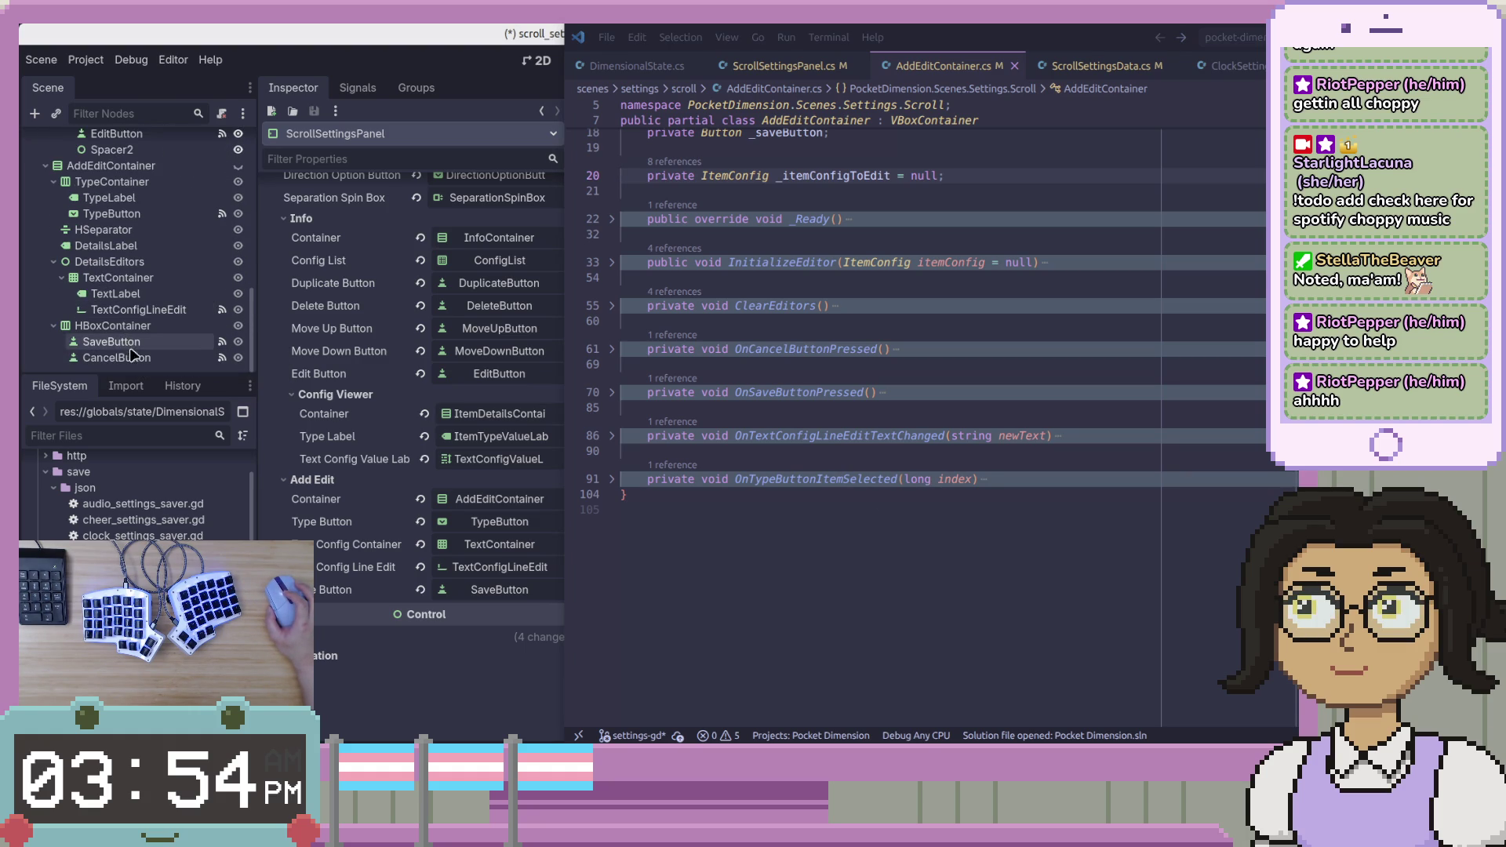
{"action": "scroll", "coordinate": [149, 358], "scroll_direction": "up", "scroll_amount": 2}
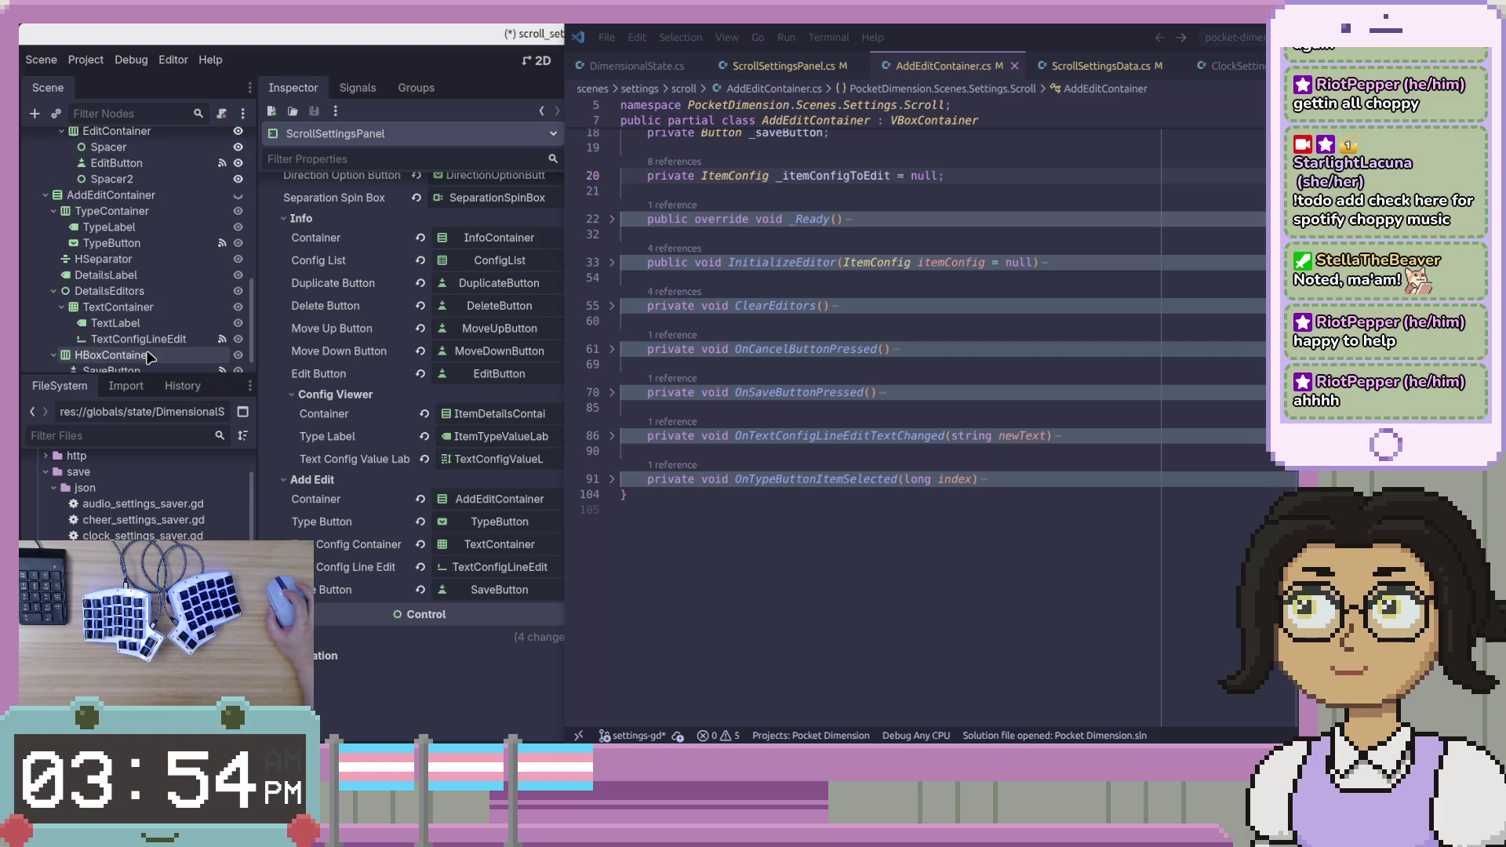
{"action": "scroll", "coordinate": [149, 353], "scroll_direction": "up", "scroll_amount": 4}
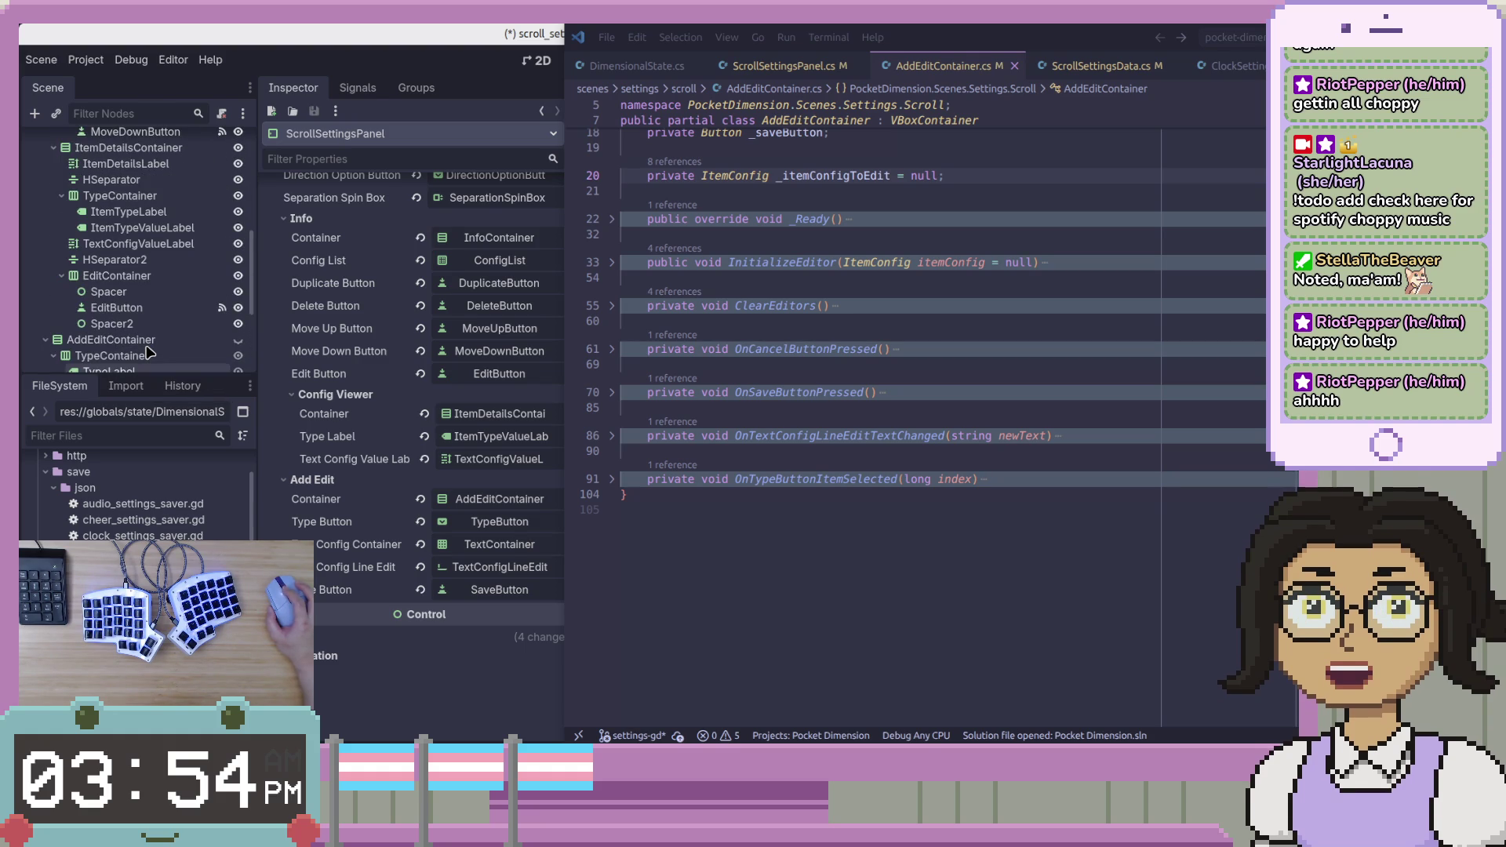
Inspect TextConfigValueLabel's text in Godot, then select ItemDetailsLabel to view its properties.
{"action": "left_click", "coordinate": [179, 246]}
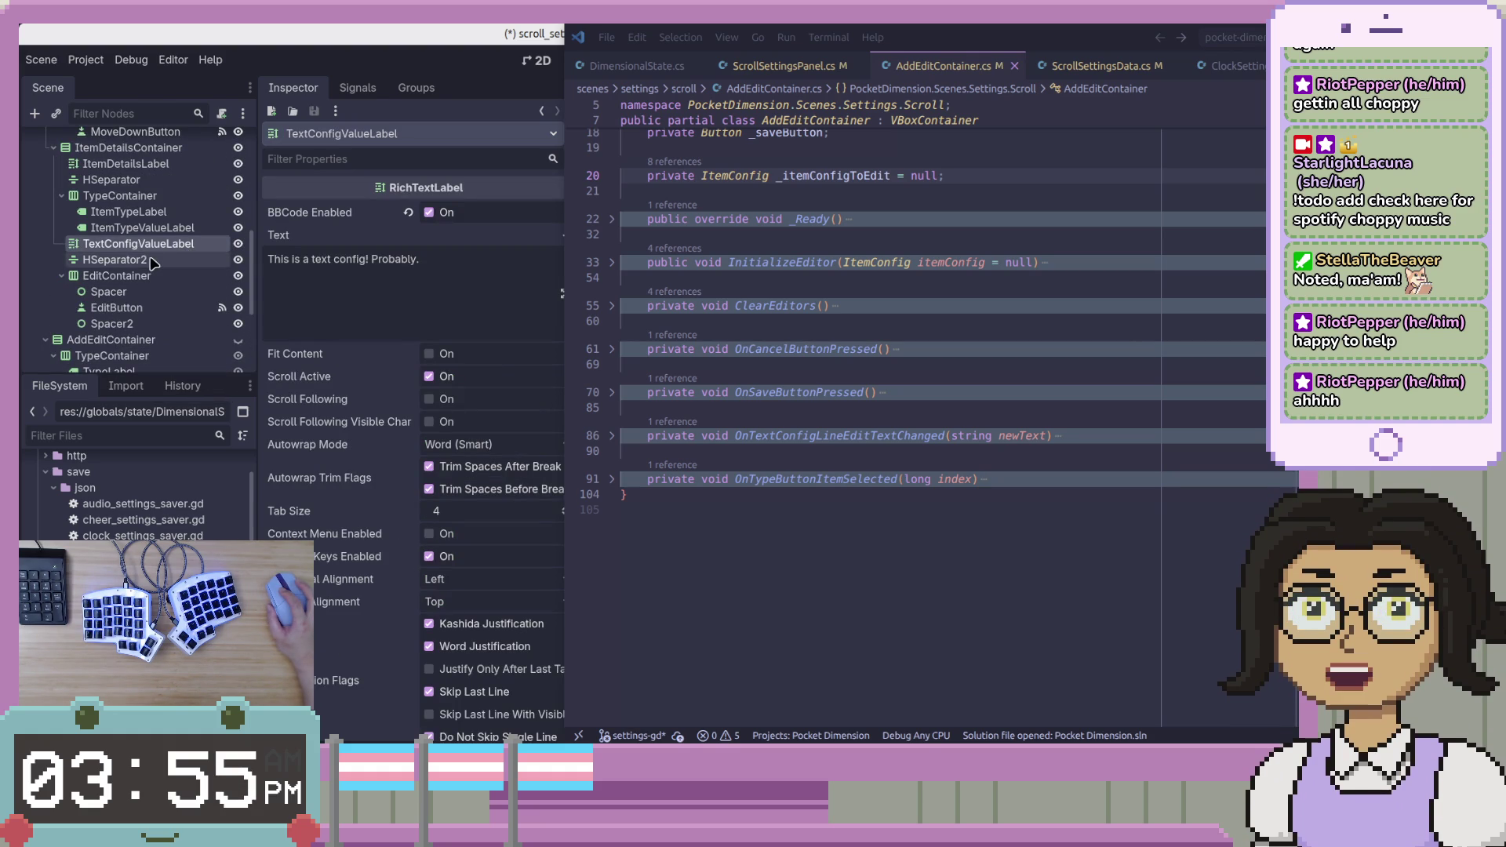
{"action": "left_click", "coordinate": [427, 283]}
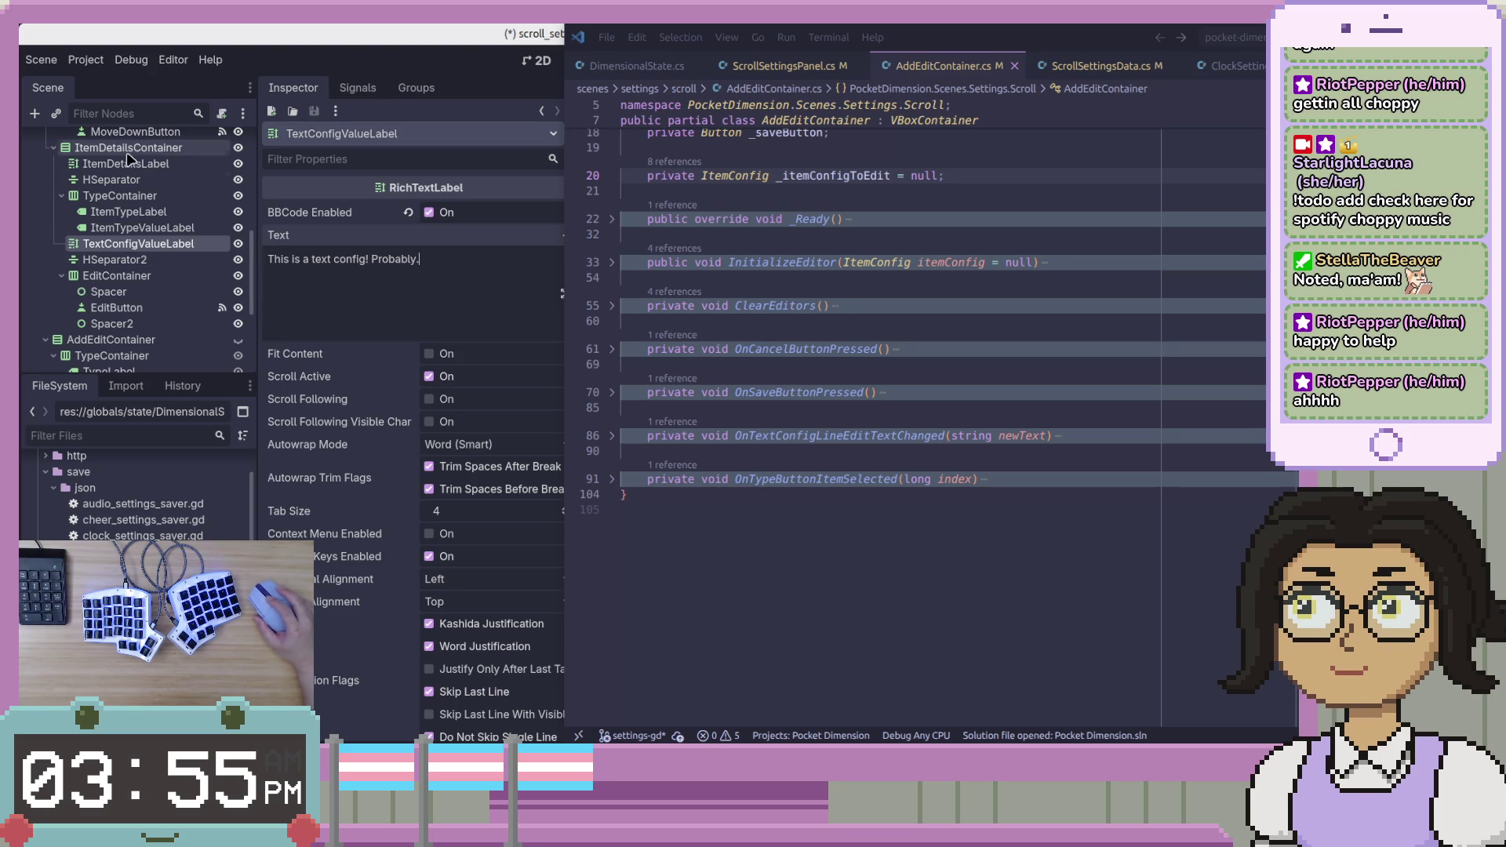
{"action": "left_click", "coordinate": [771, 533]}
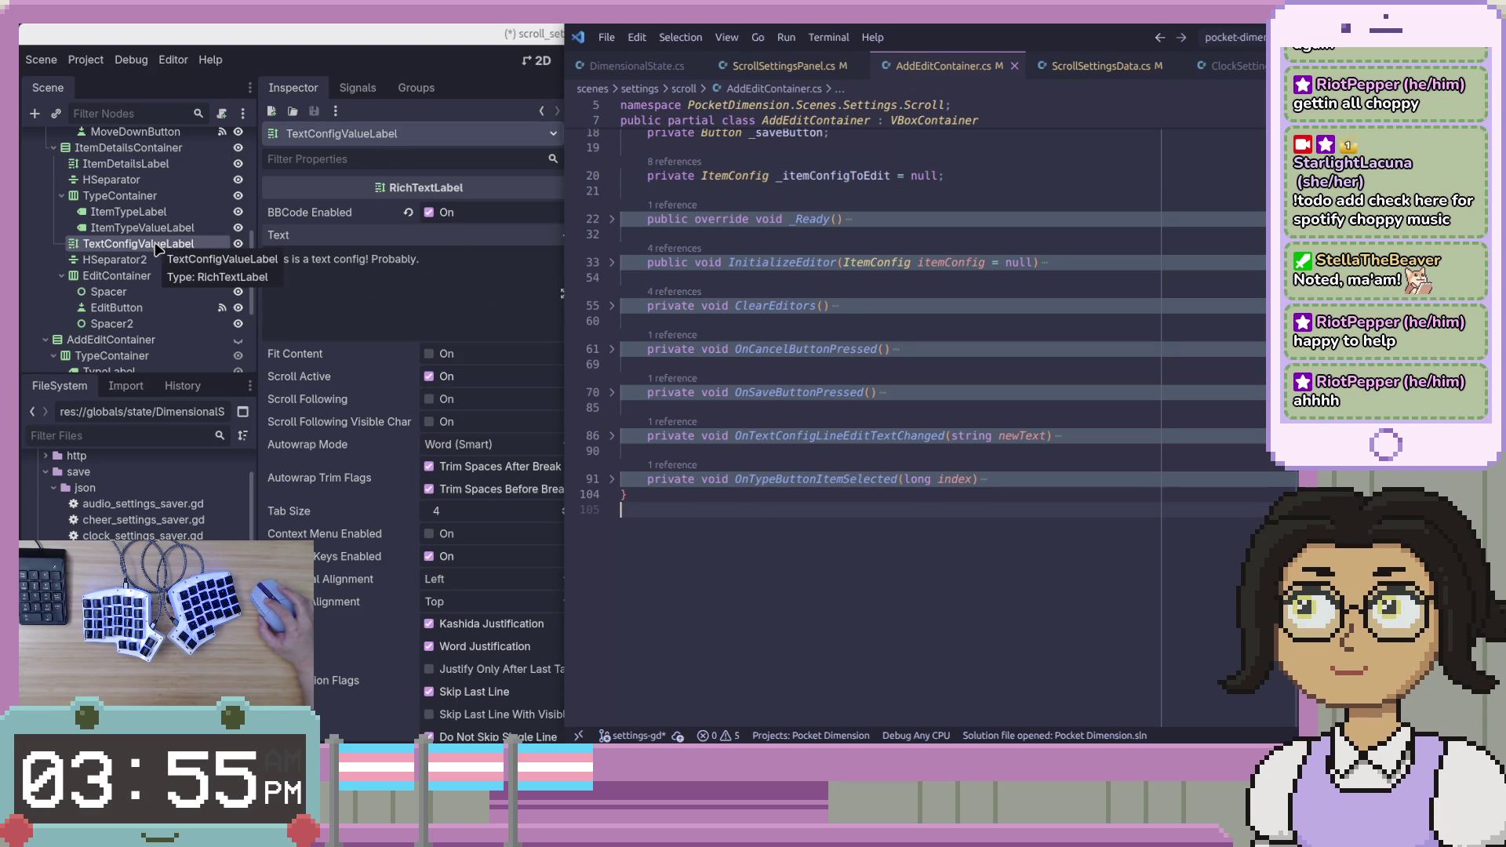
{"action": "left_click", "coordinate": [163, 165]}
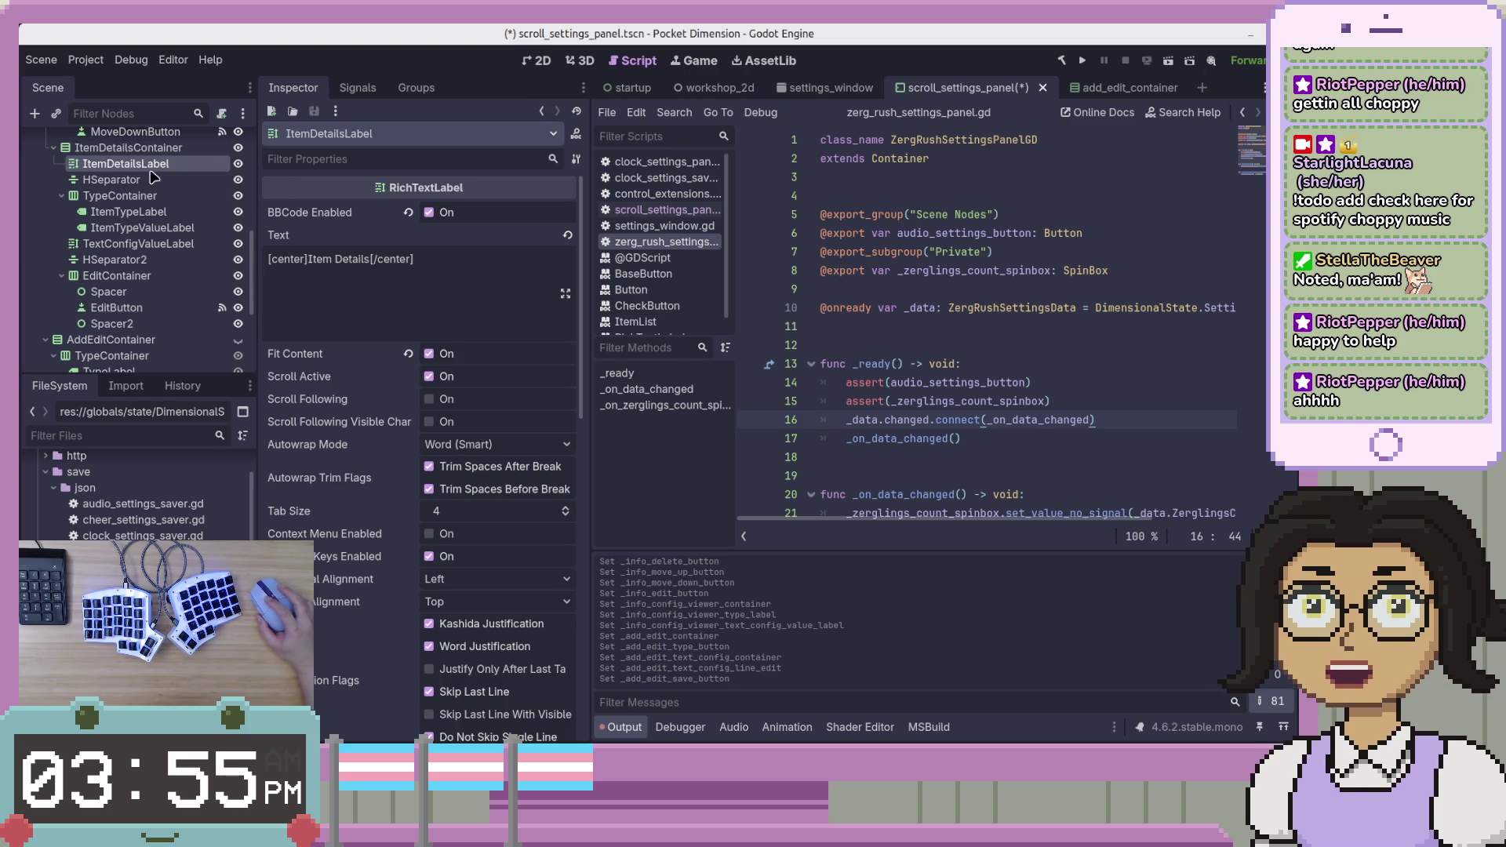
Open ItemDetailsLabel's context menu in the Scene dock, leaving its name unchanged.
{"action": "scroll", "coordinate": [157, 274], "scroll_direction": "up", "scroll_amount": 3}
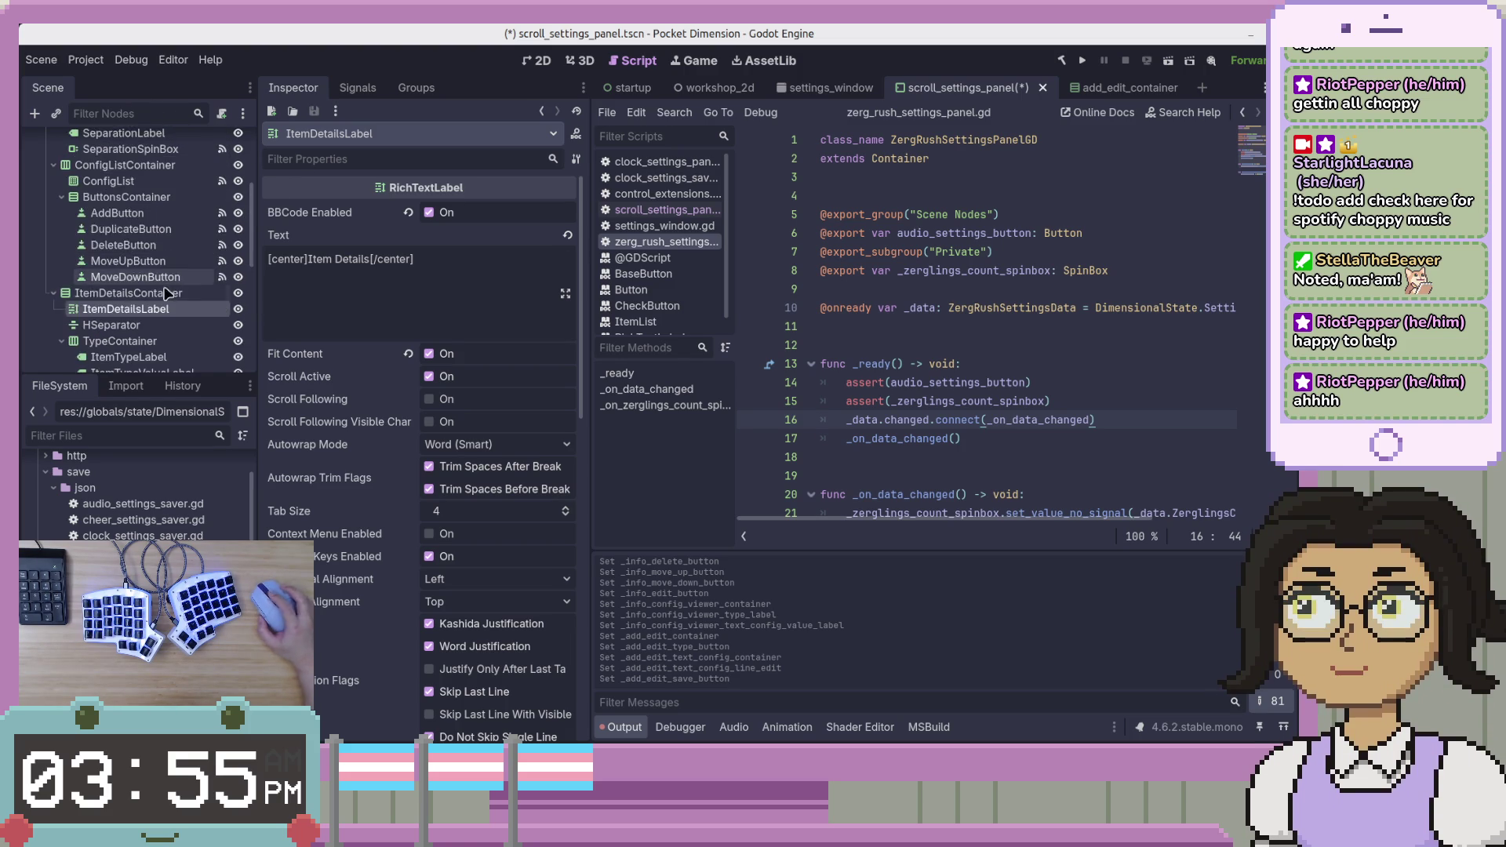
{"action": "scroll", "coordinate": [163, 305], "scroll_direction": "down", "scroll_amount": 3}
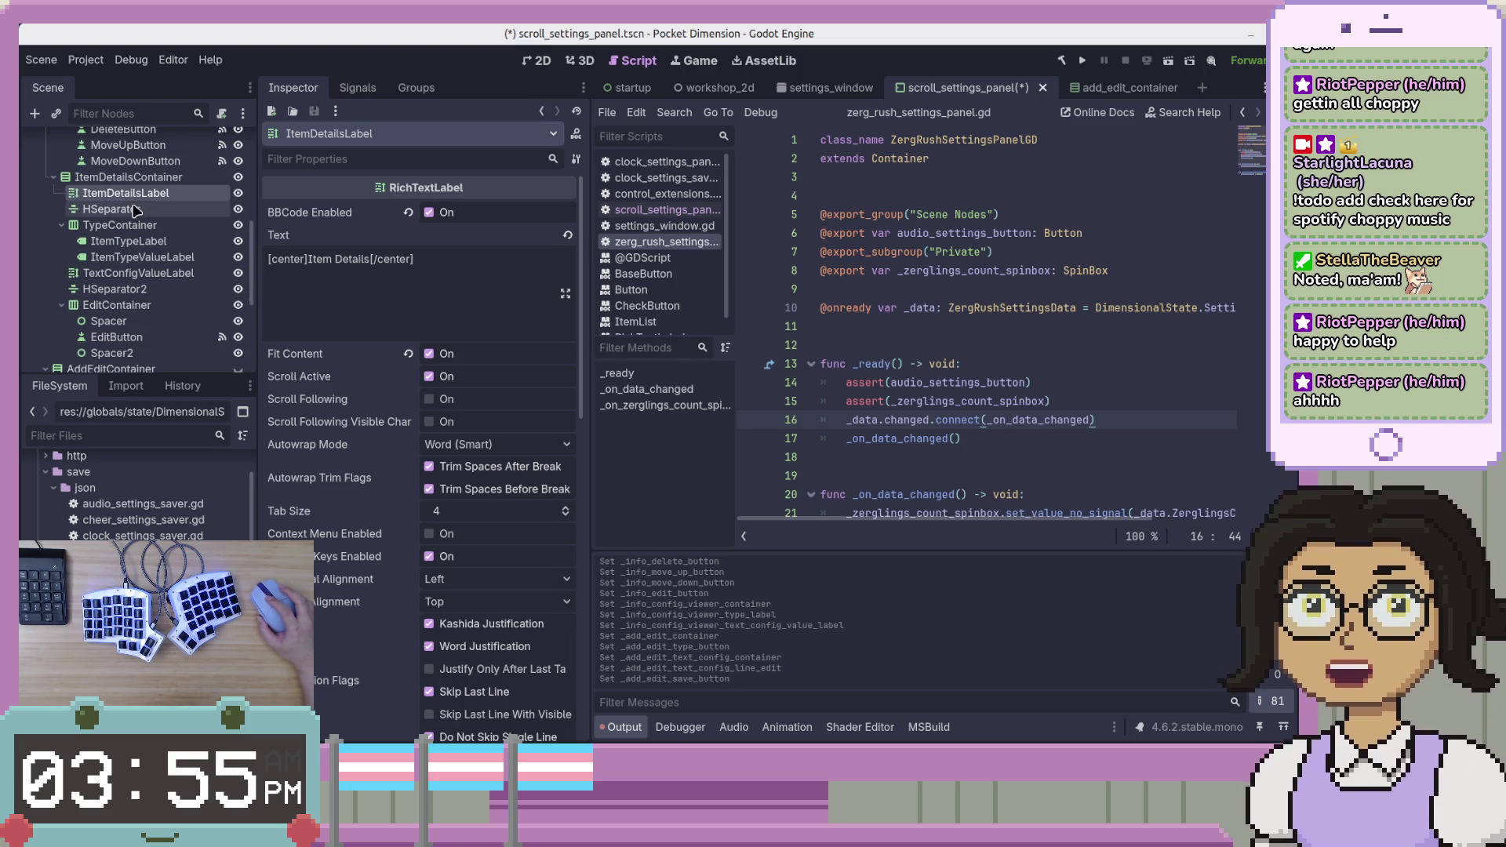
{"action": "right_click", "coordinate": [168, 202]}
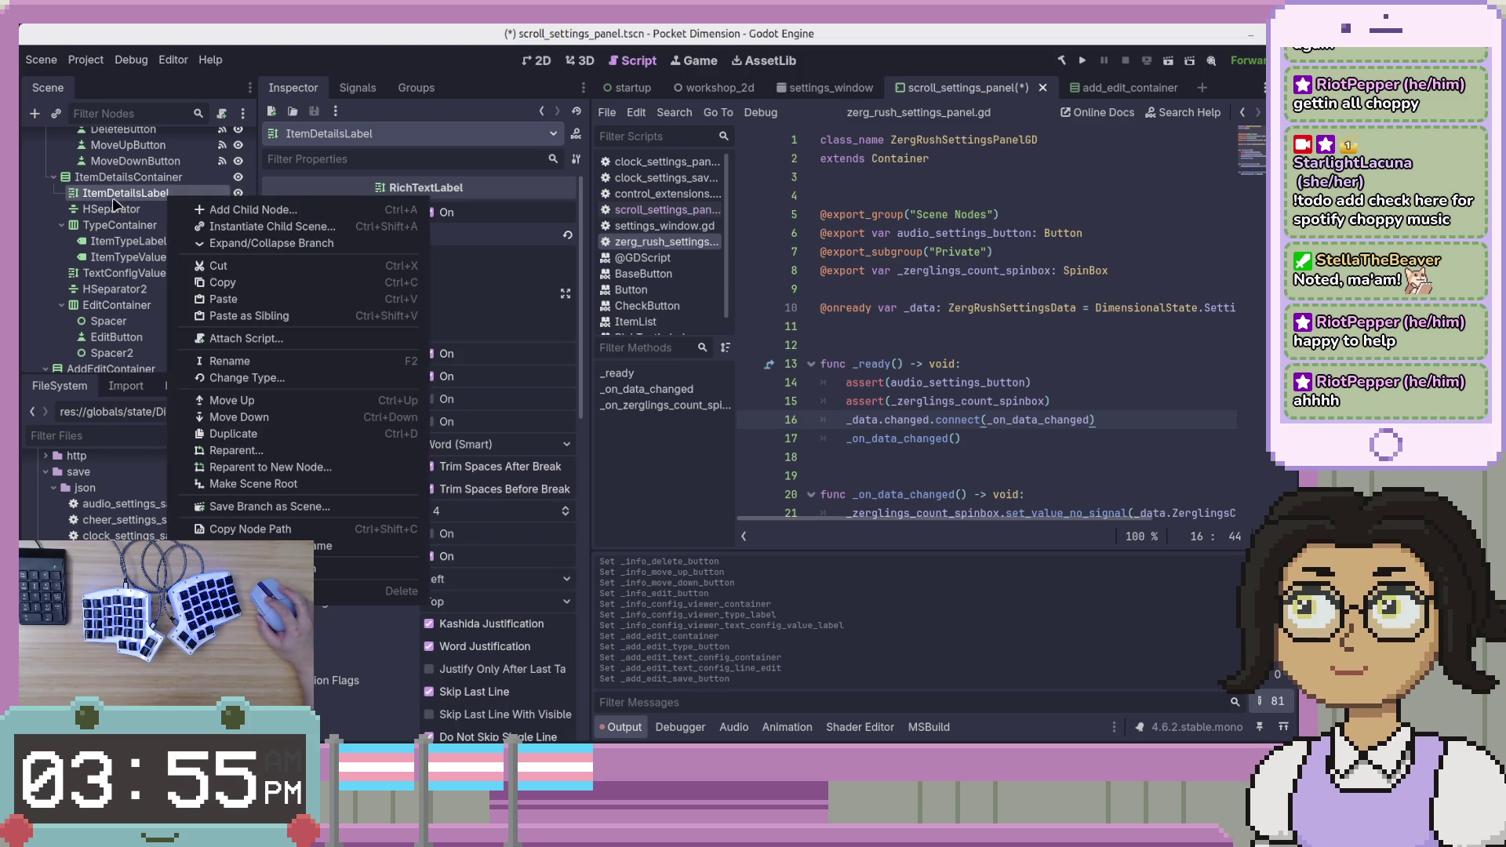
{"action": "double_click", "coordinate": [116, 199]}
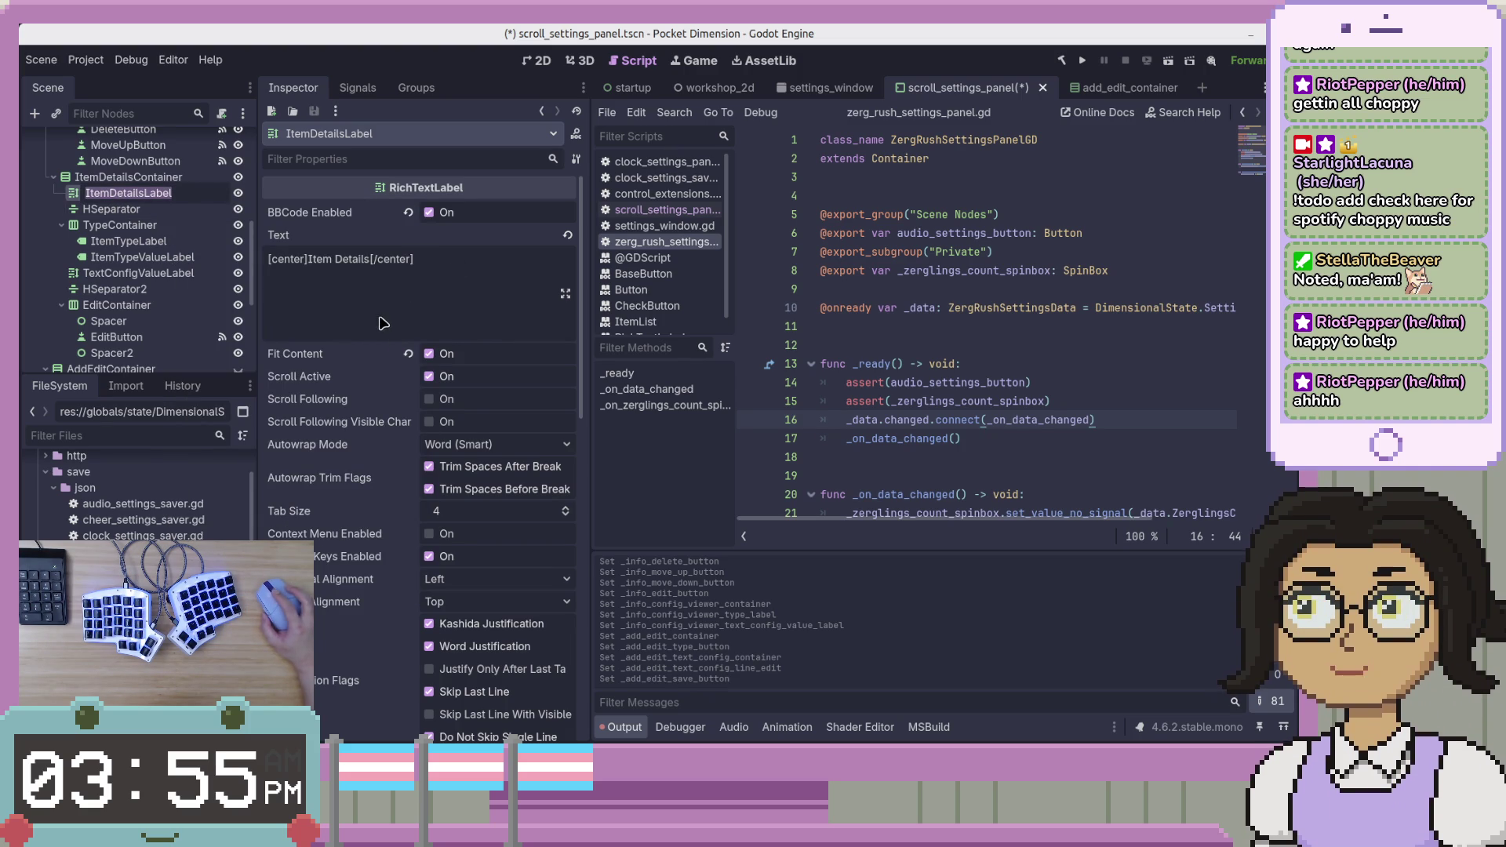
{"action": "left_click", "coordinate": [443, 280]}
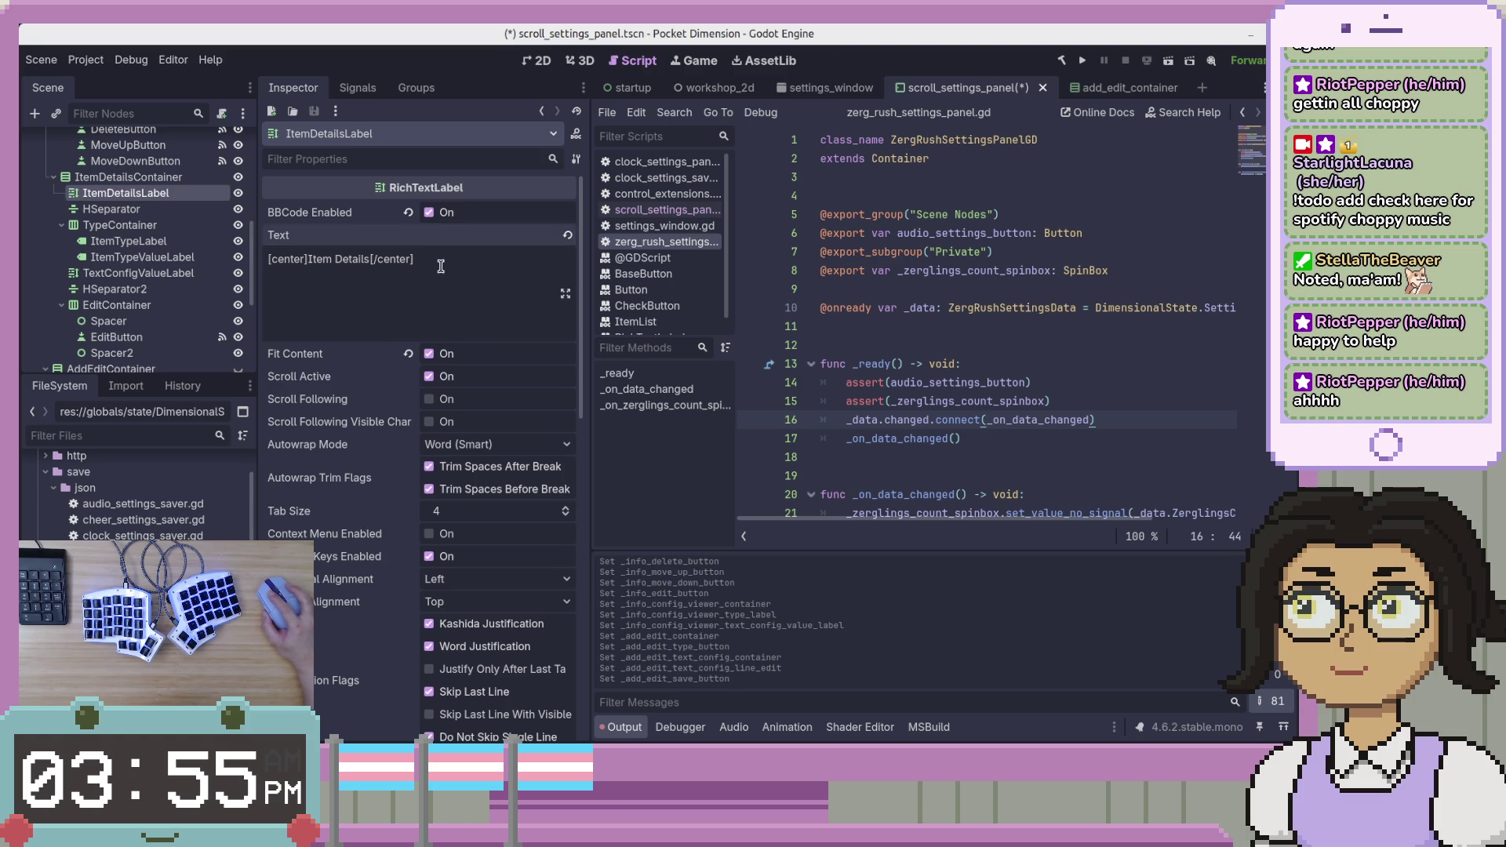
{"action": "scroll", "coordinate": [445, 277], "scroll_direction": "down", "scroll_amount": 5}
{"action": "scroll", "coordinate": [314, 290], "scroll_direction": "down", "scroll_amount": 7}
{"action": "scroll", "coordinate": [337, 298], "scroll_direction": "up", "scroll_amount": 12}
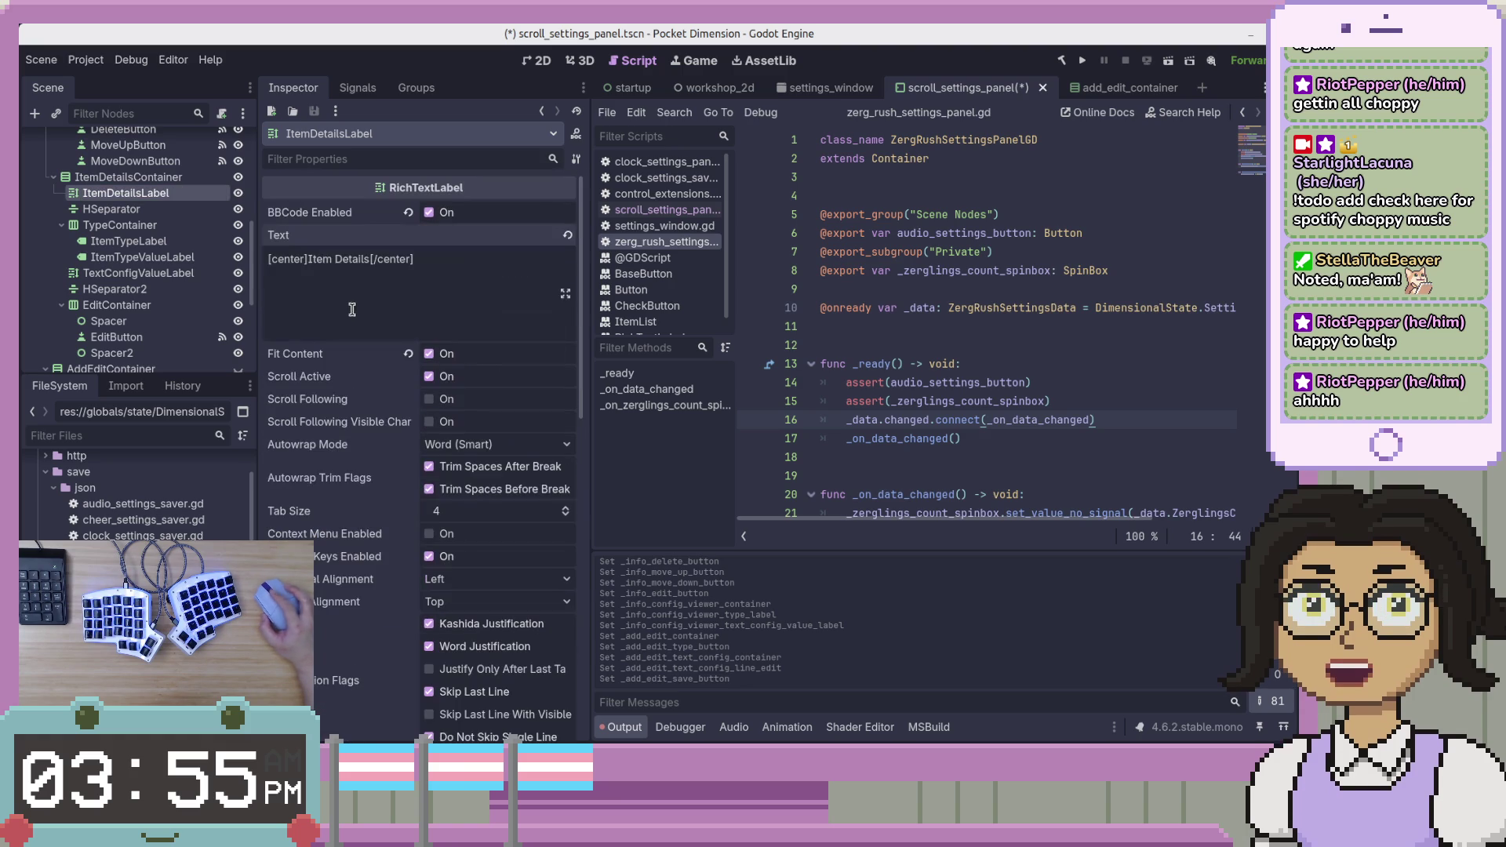
{"action": "right_click", "coordinate": [166, 197]}
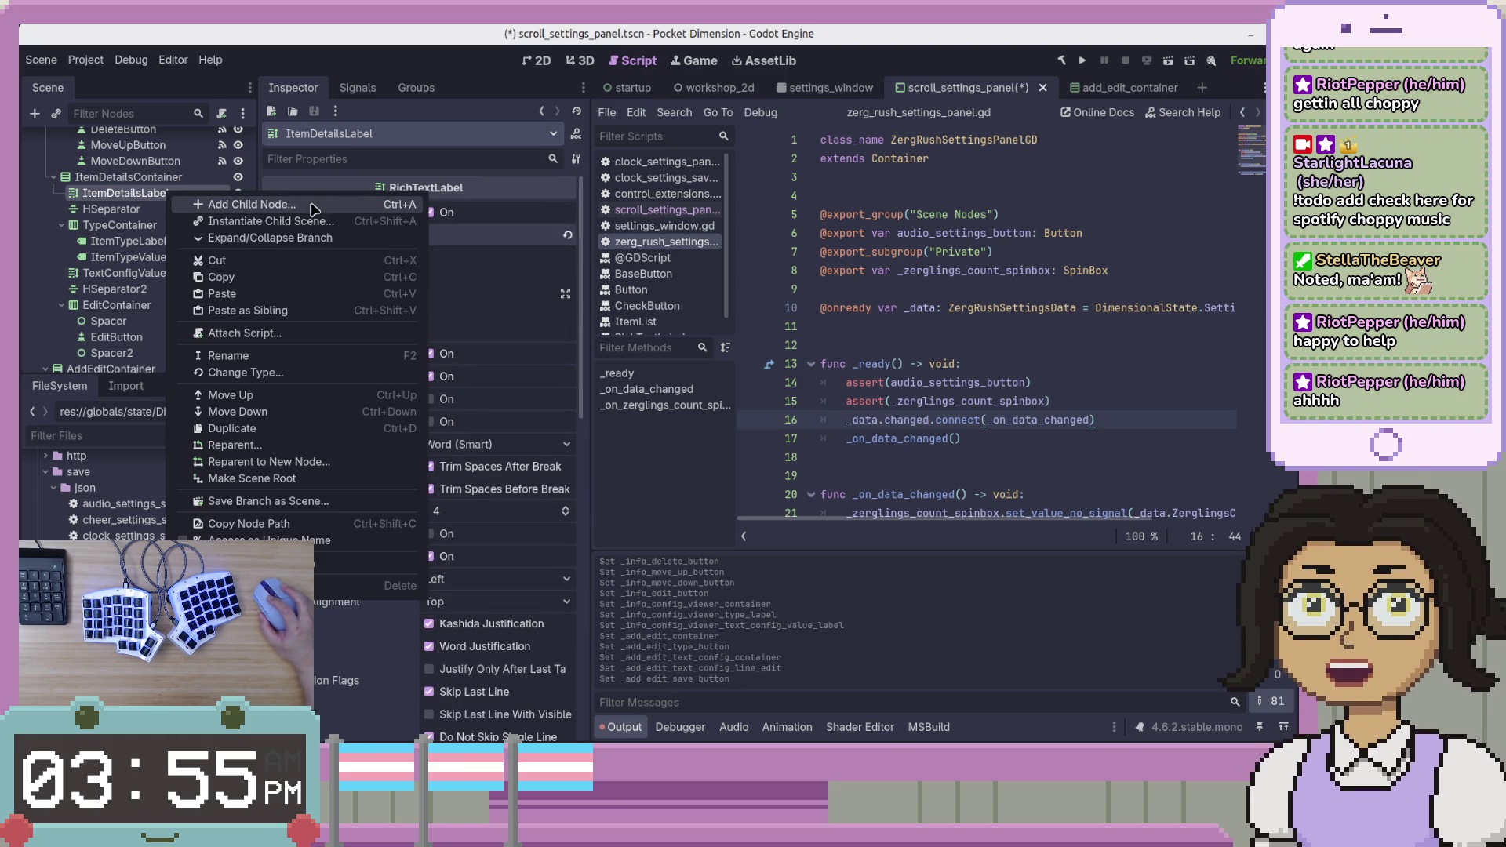
Change ItemDetailsLabel's node type to Label via Change Type, searching 'label'.
{"action": "left_click", "coordinate": [318, 374]}
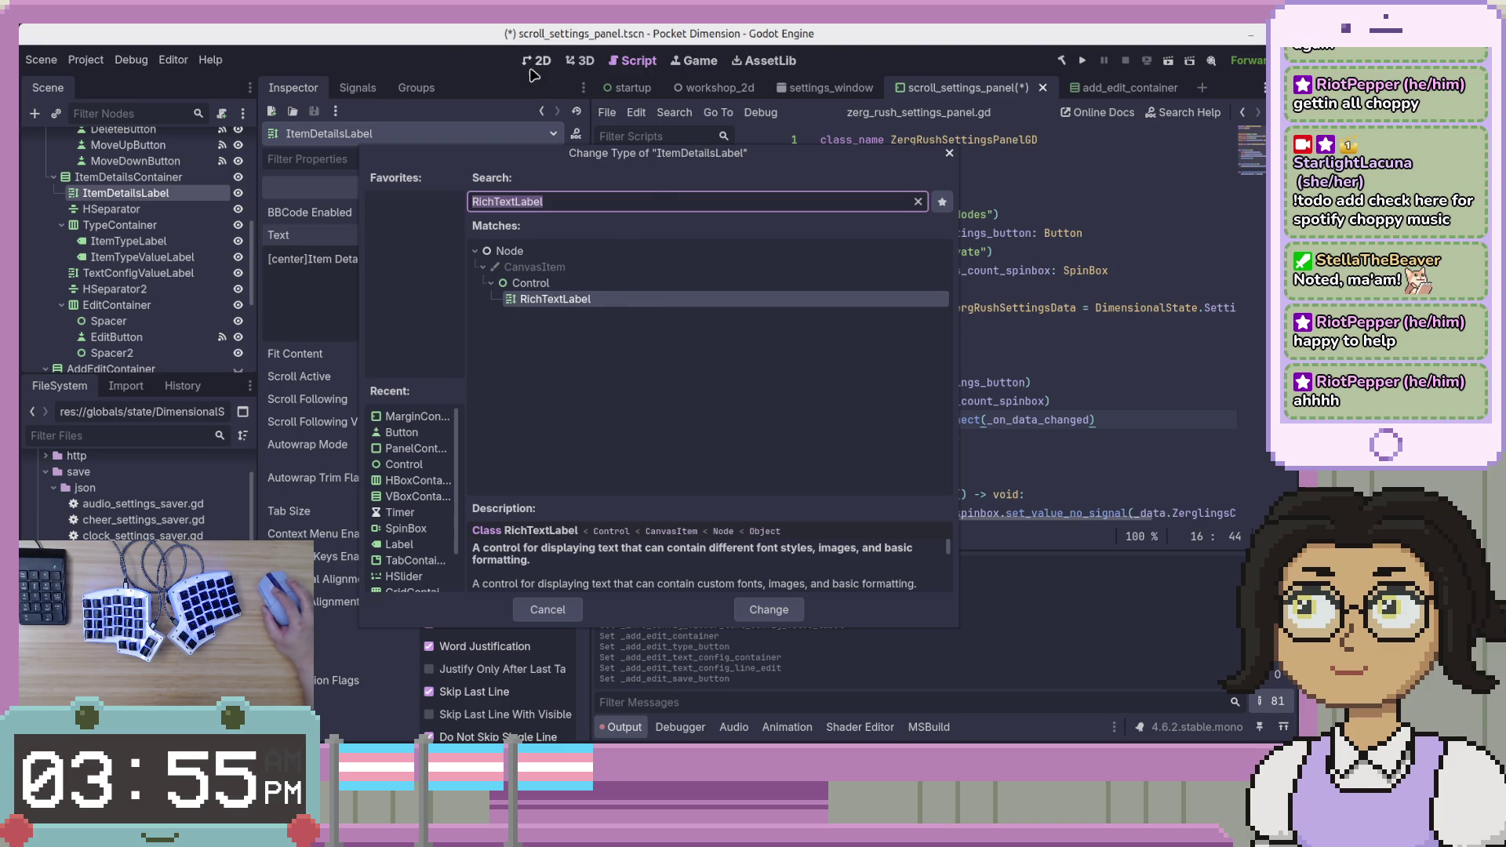
{"action": "left_click", "coordinate": [547, 610]}
{"action": "key", "text": "ctrl+F1"}
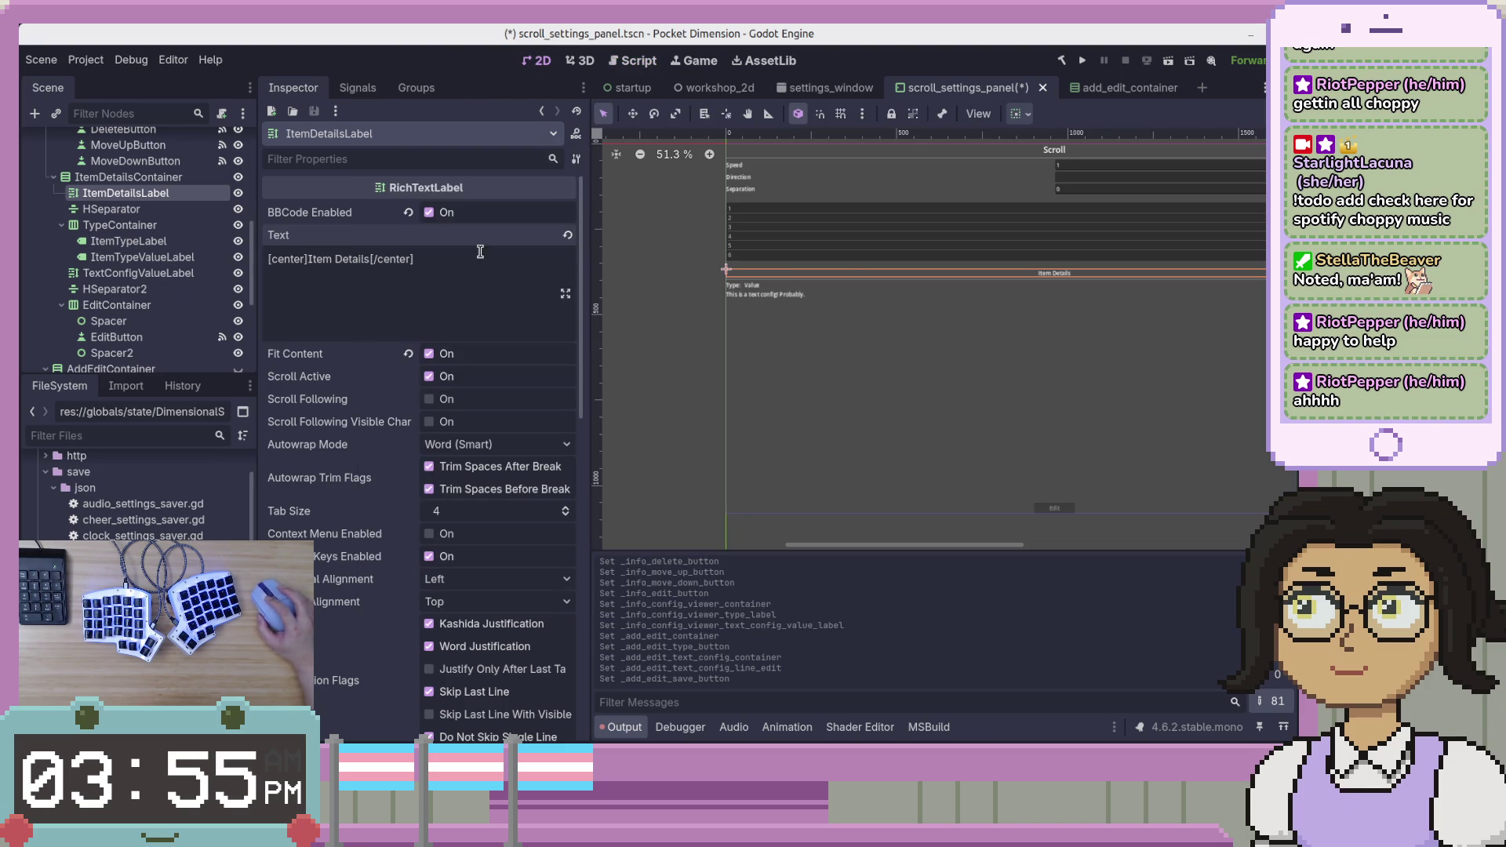
{"action": "right_click", "coordinate": [188, 195]}
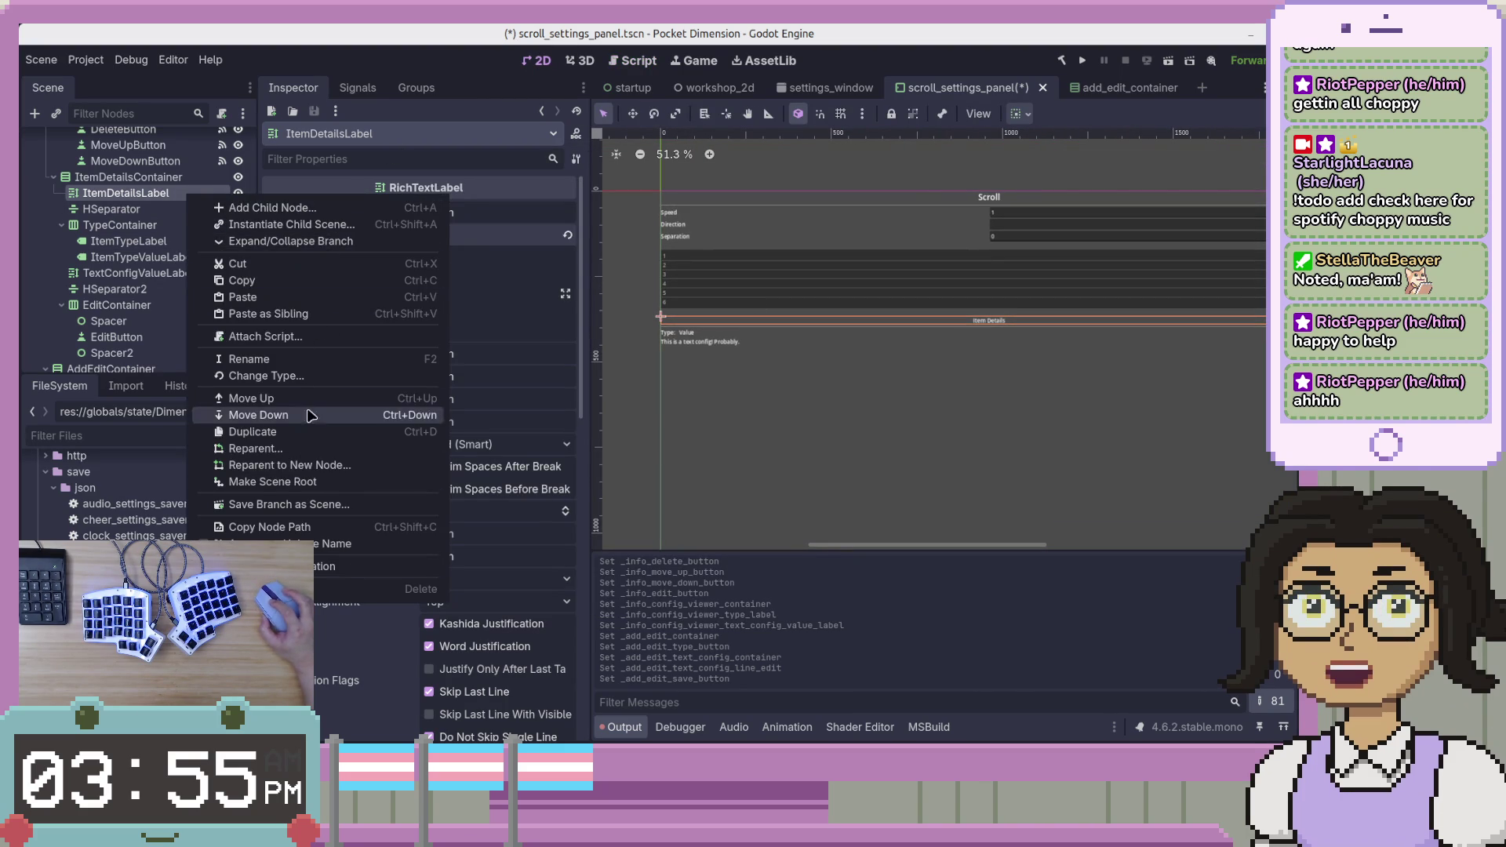
{"action": "left_click", "coordinate": [306, 376]}
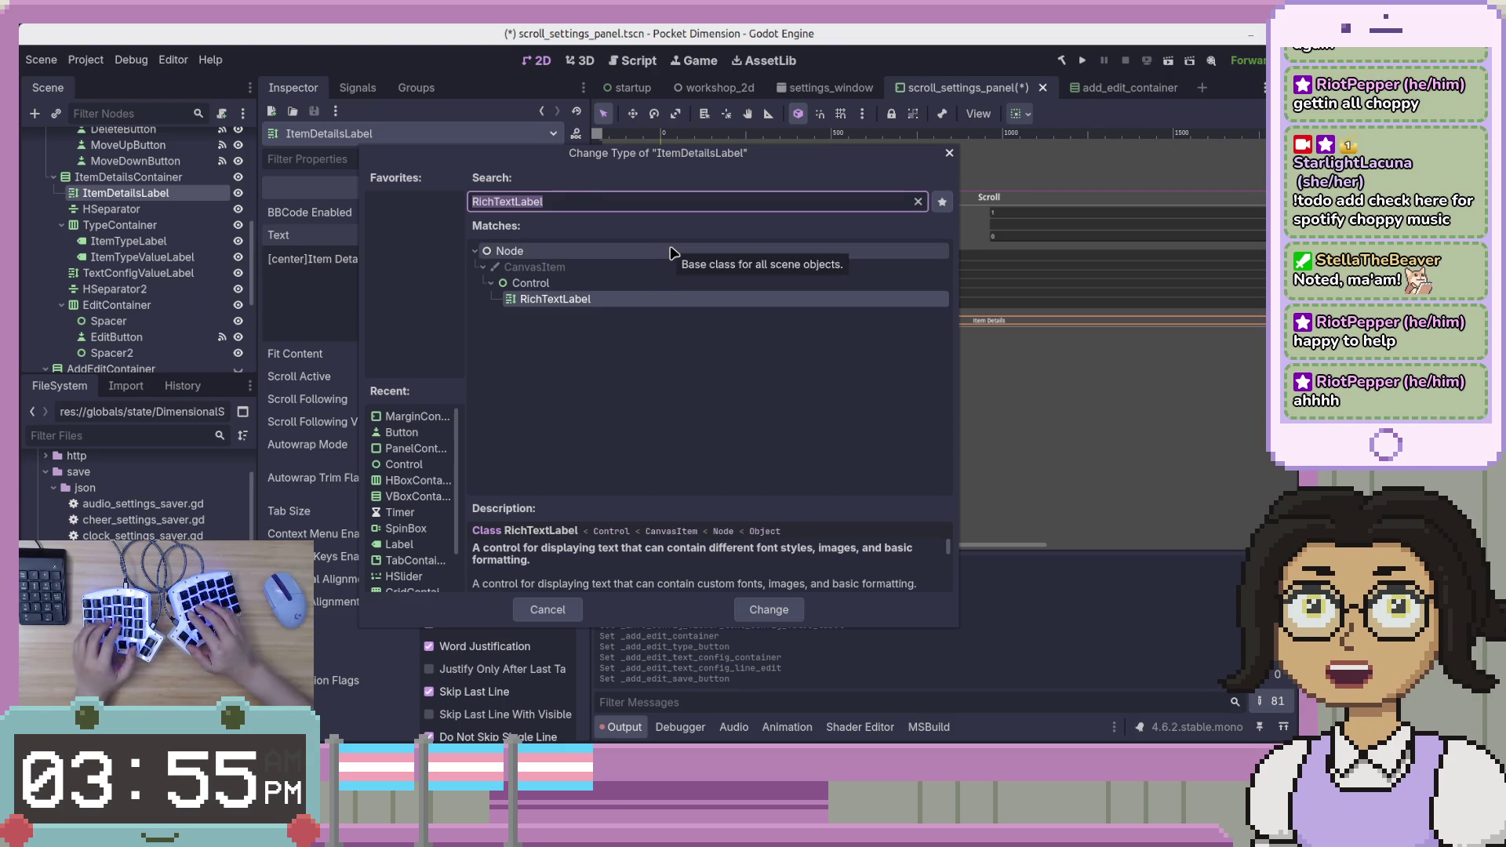
{"action": "type", "text": "label"}
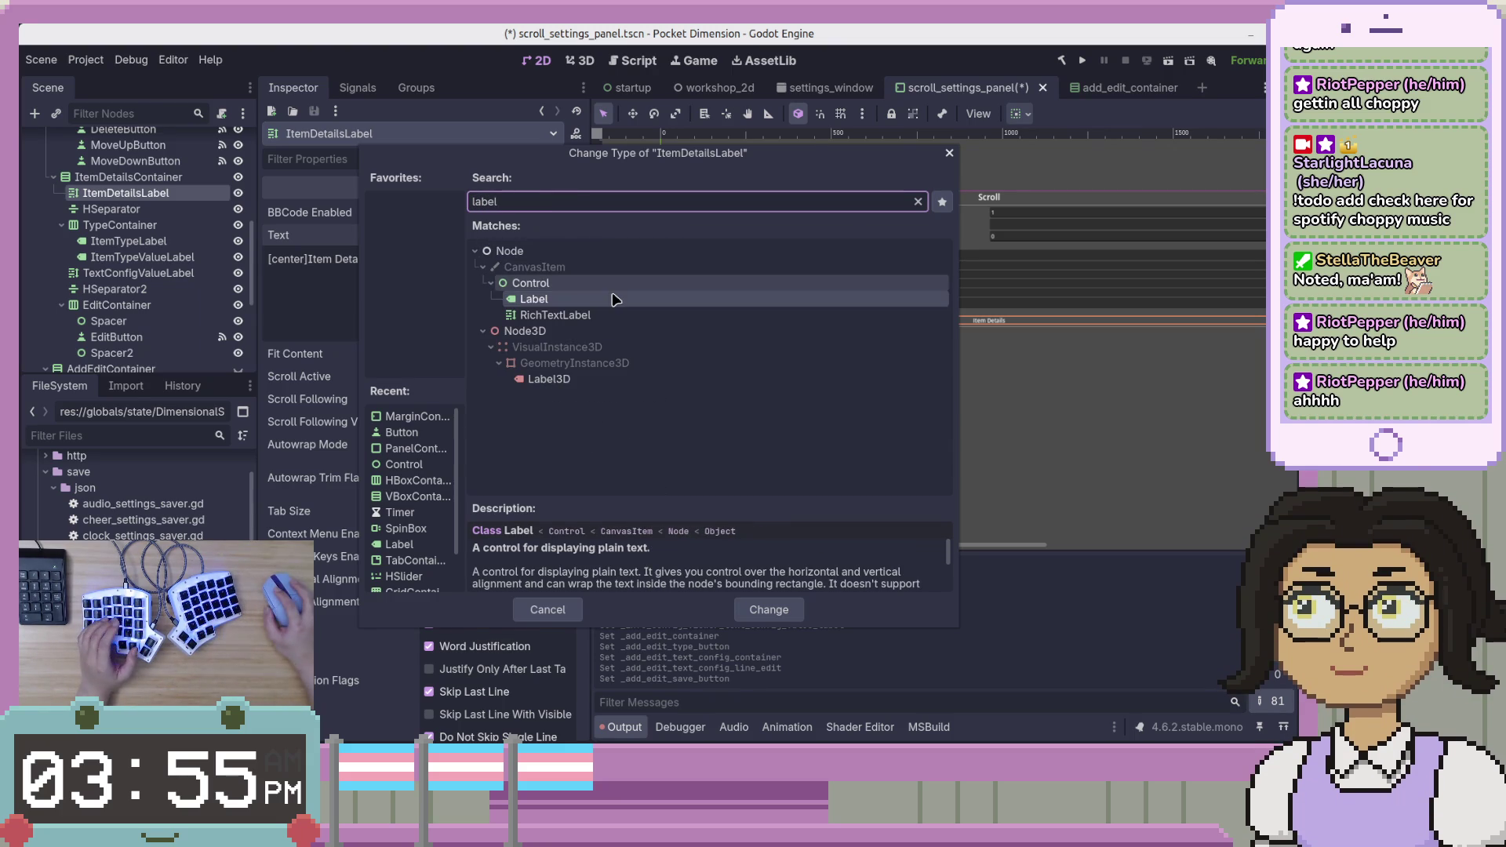
{"action": "double_click", "coordinate": [615, 299]}
Strip the [center] tags so the text reads 'Item Details', and set Horizontal Alignment to Center.
{"action": "left_click", "coordinate": [464, 237]}
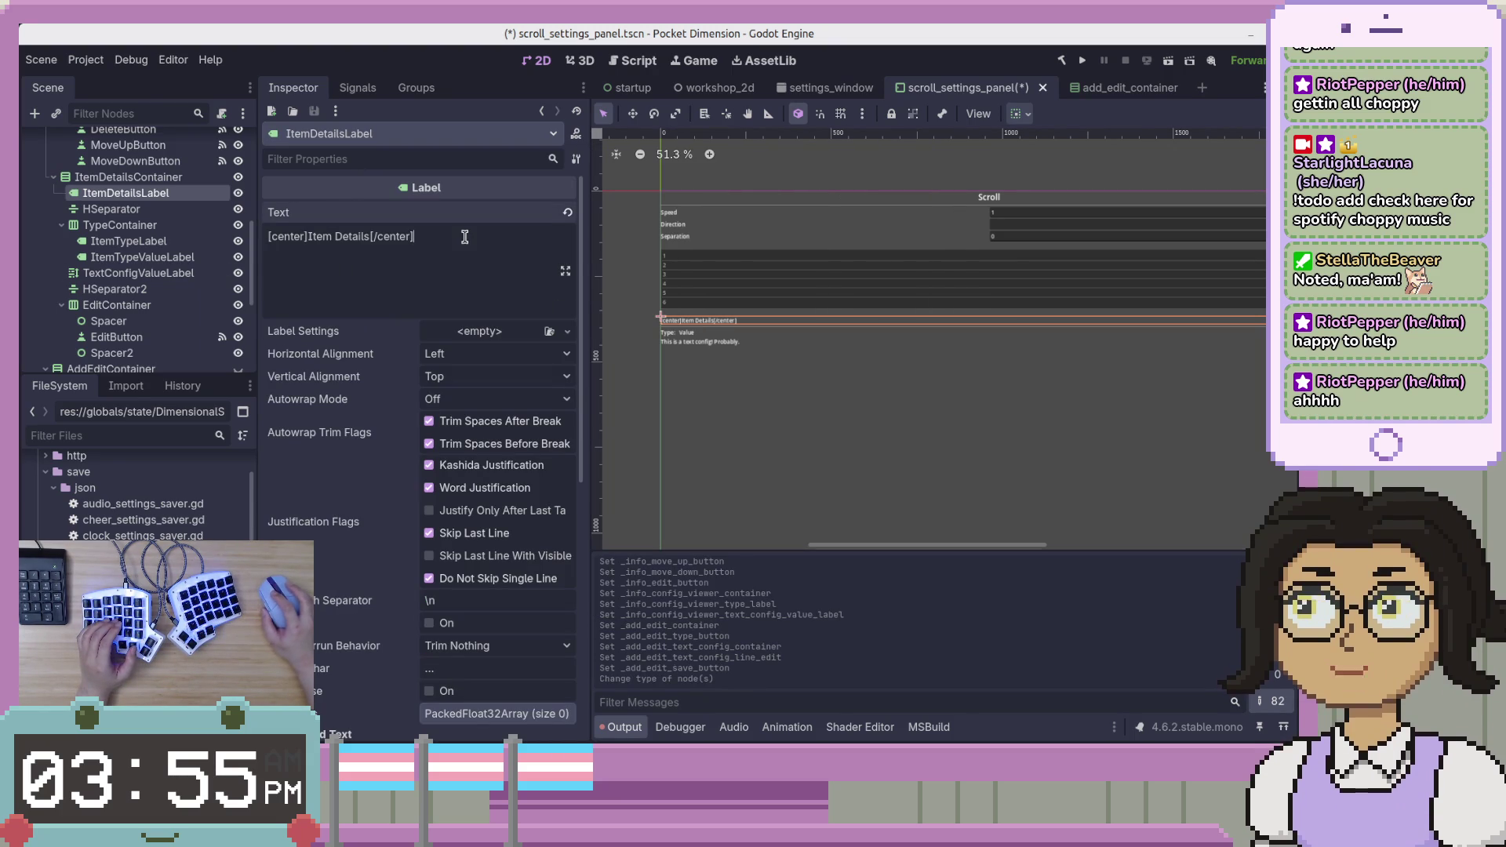
{"action": "key", "text": "BackSpace"}
{"action": "key", "text": "BackSpace"}
{"action": "key", "text": "BackSpace"}
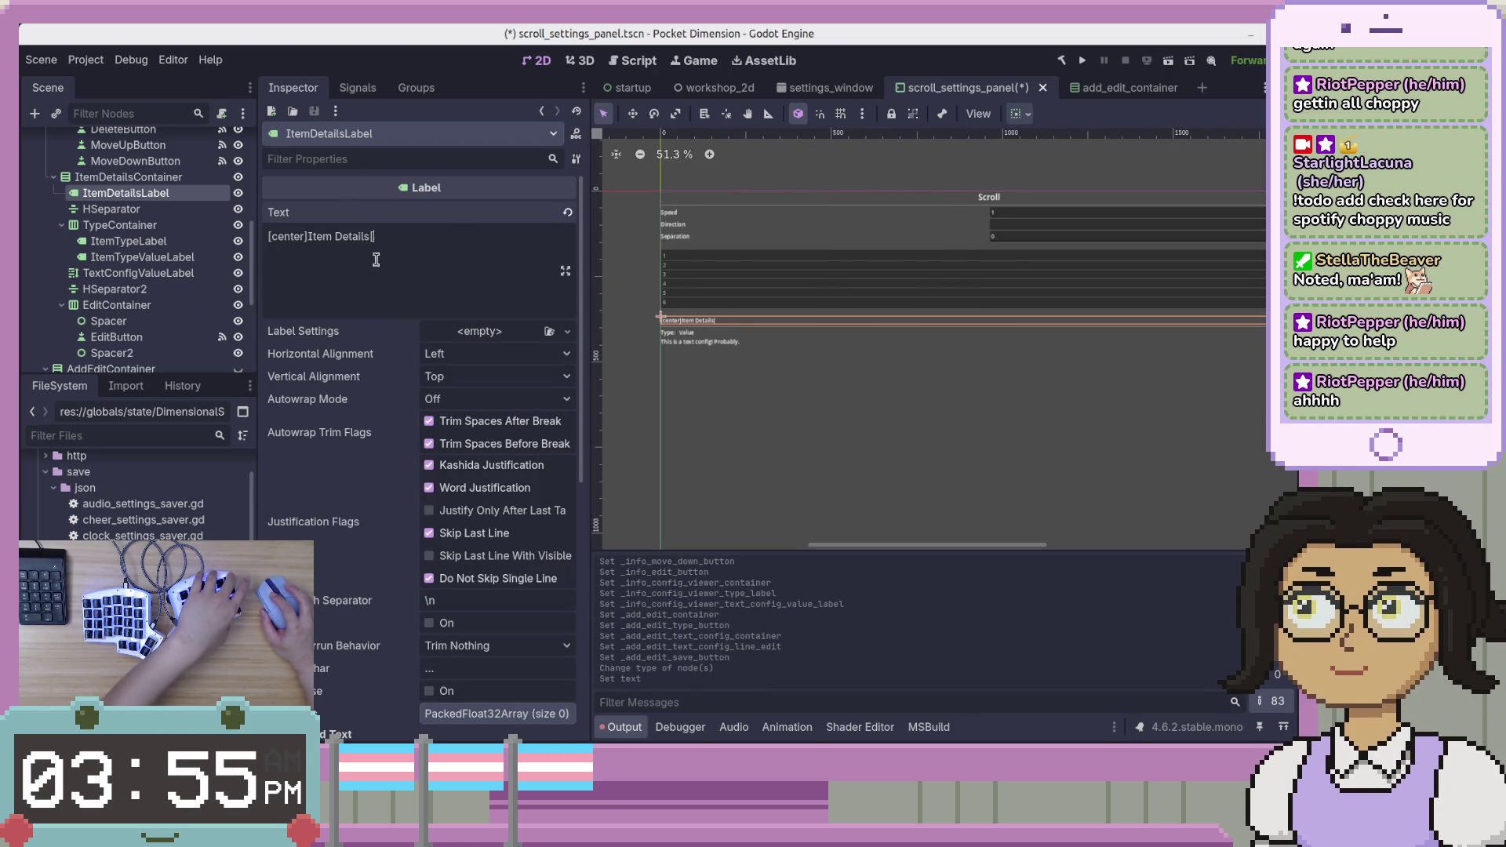
{"action": "left_click_drag", "start_coordinate": [259, 235], "coordinate": [262, 236]}
{"action": "key", "text": "BackSpace"}
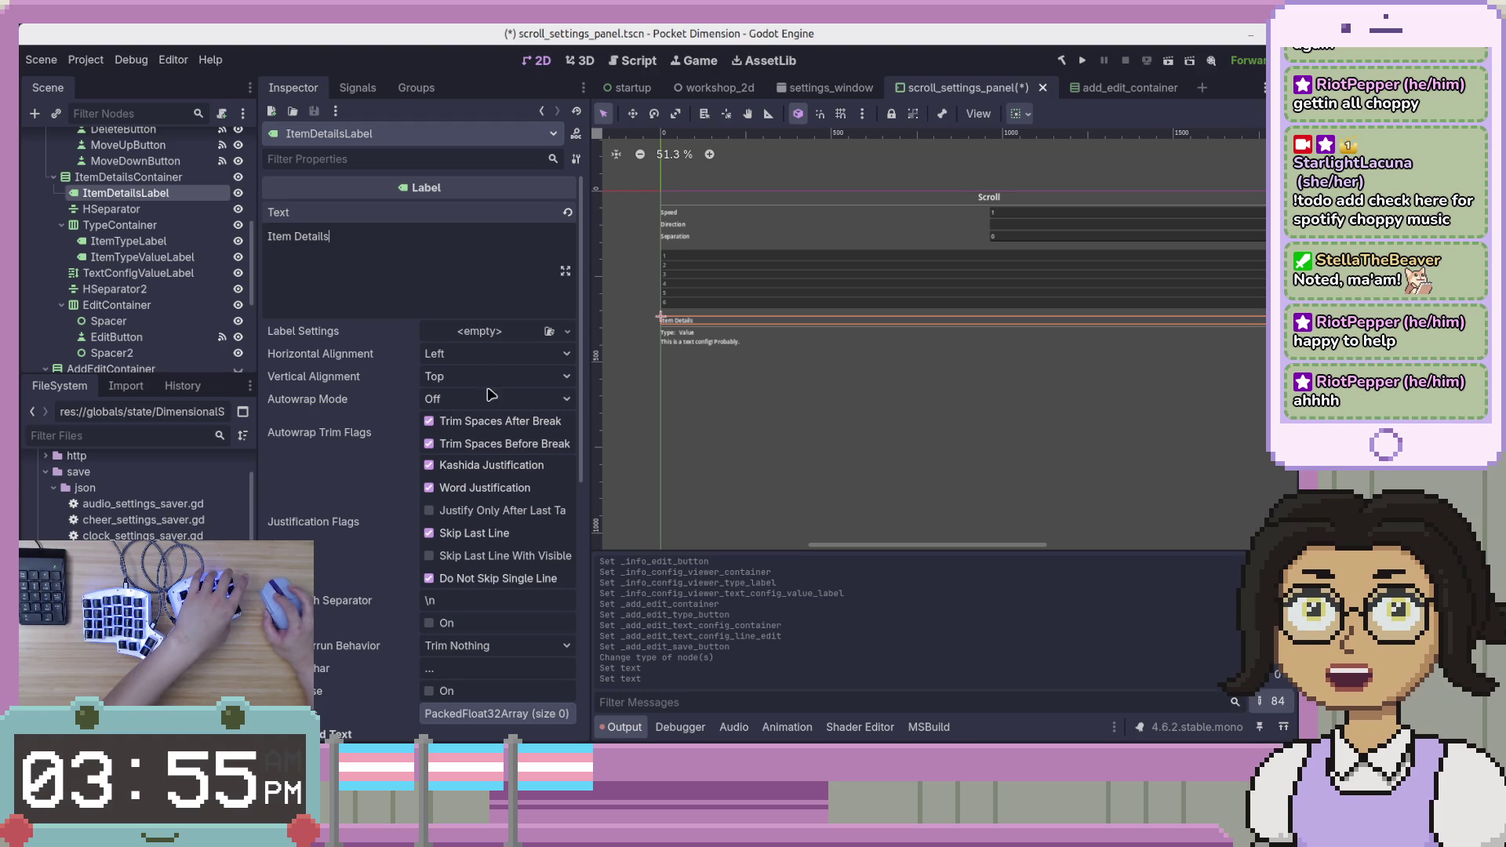
{"action": "left_click", "coordinate": [501, 332]}
{"action": "left_click", "coordinate": [440, 361]}
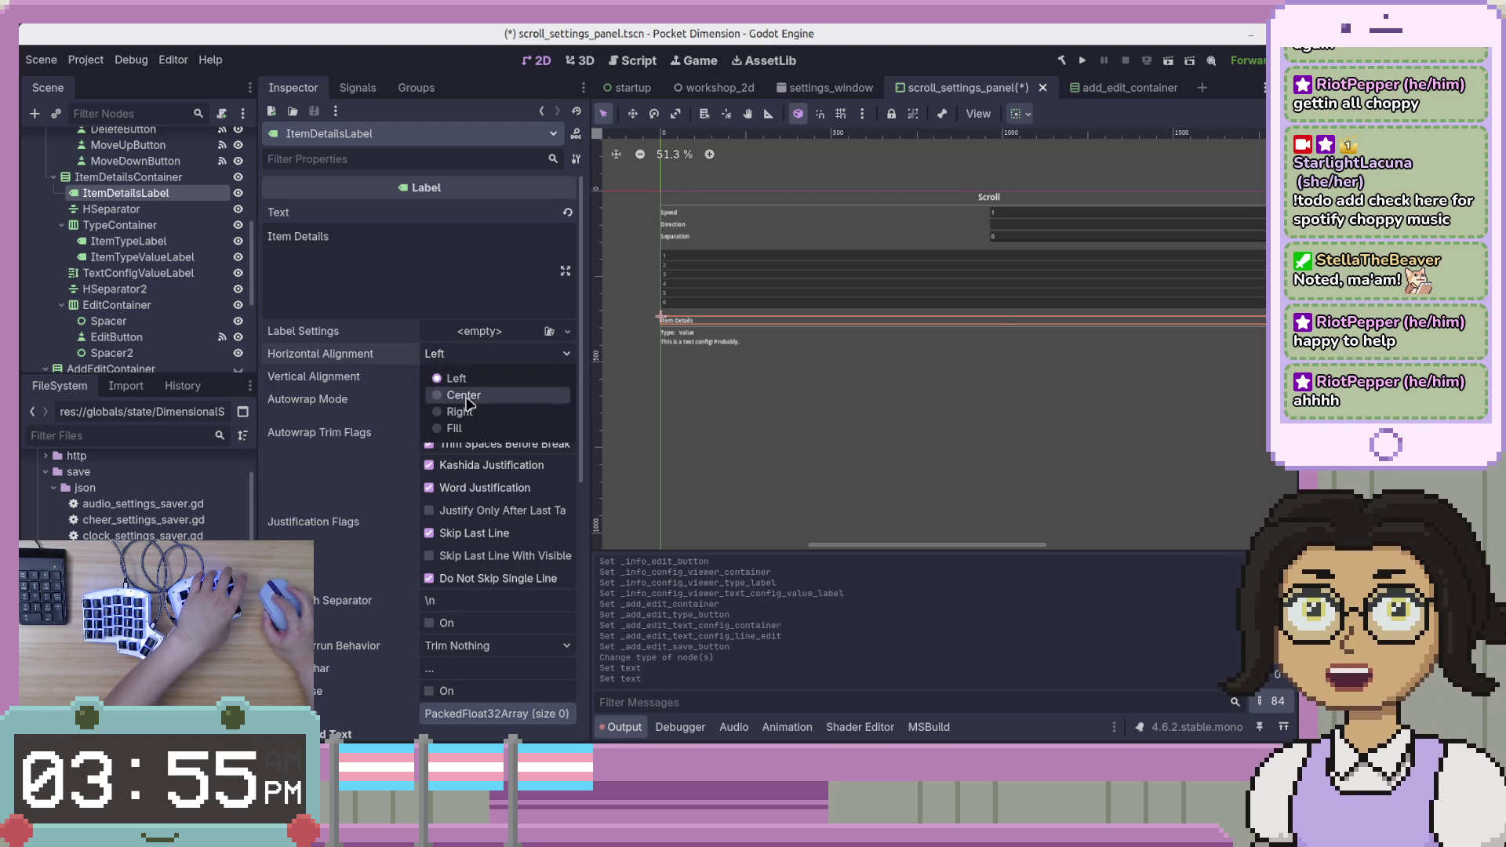
{"action": "left_click", "coordinate": [455, 394]}
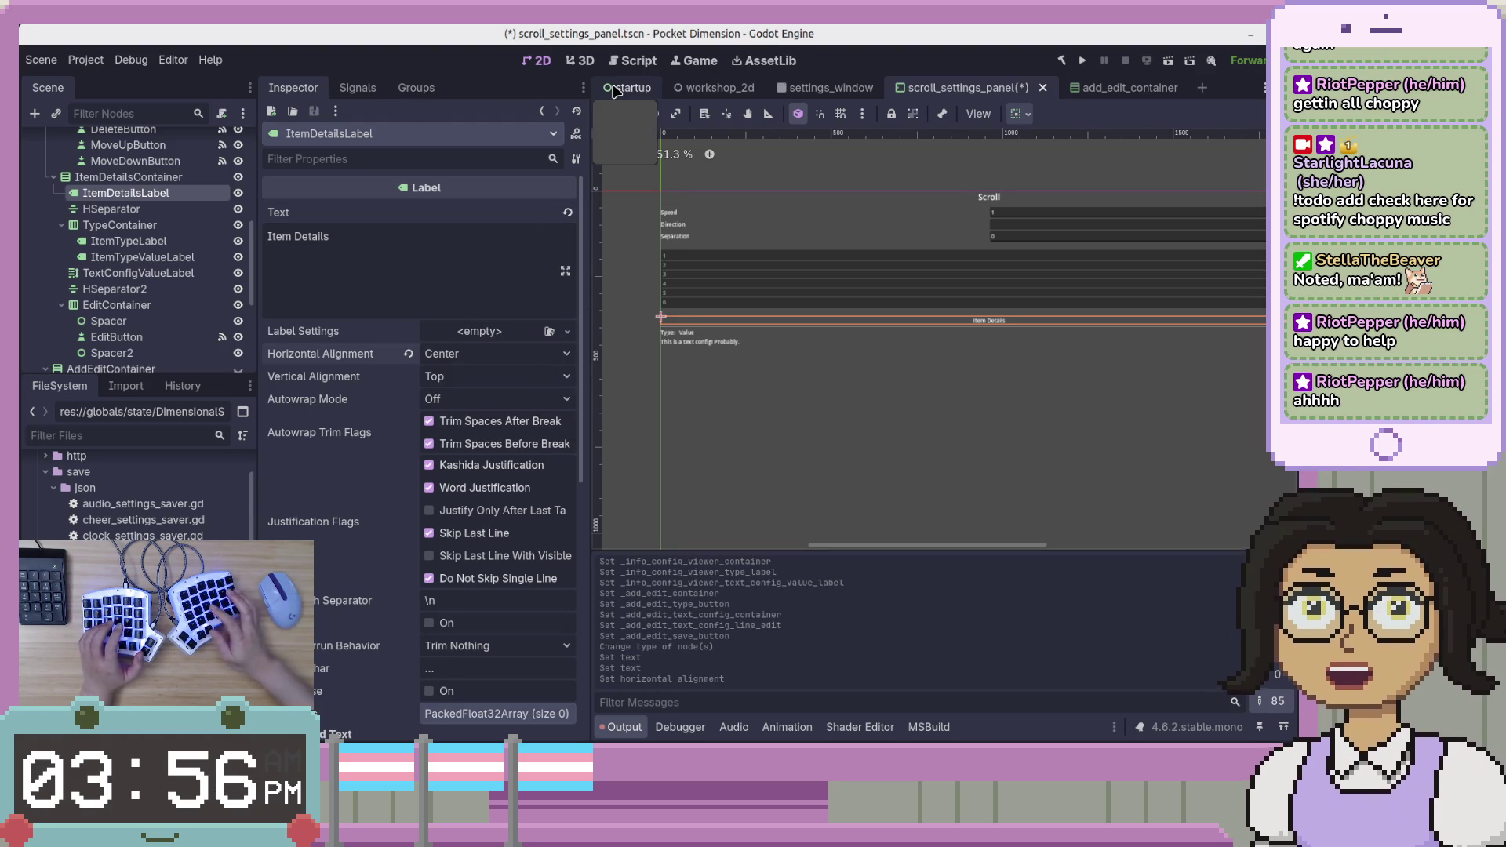
Save the scene and revoke InfoContainer's scene-unique name.
{"action": "key", "text": "ctrl+s"}
{"action": "scroll", "coordinate": [76, 306], "scroll_direction": "up", "scroll_amount": 10}
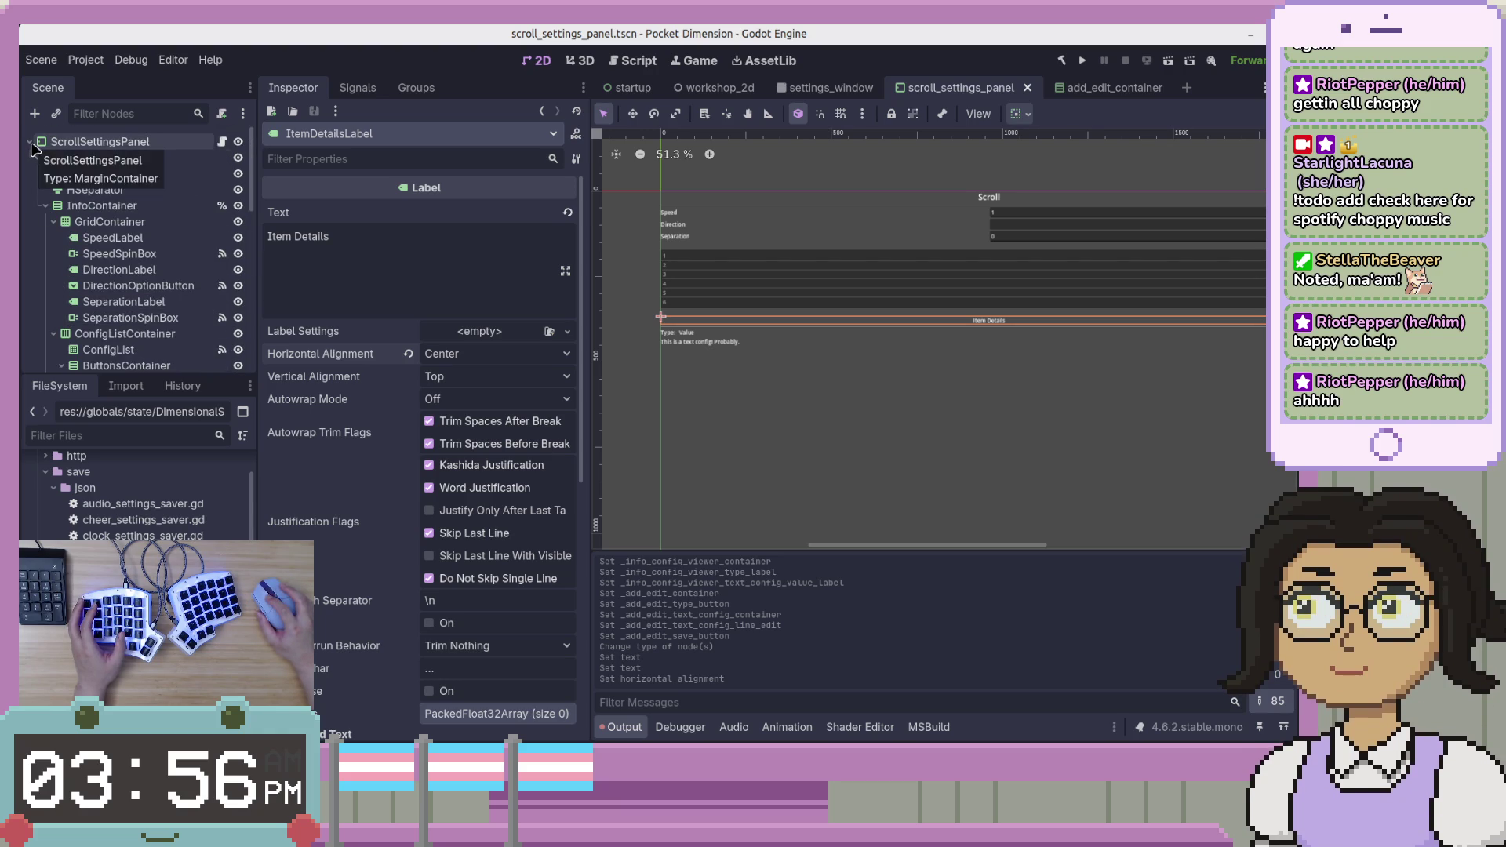
{"action": "left_click", "coordinate": [102, 205]}
{"action": "left_click", "coordinate": [222, 206]}
{"action": "left_click", "coordinate": [699, 419]}
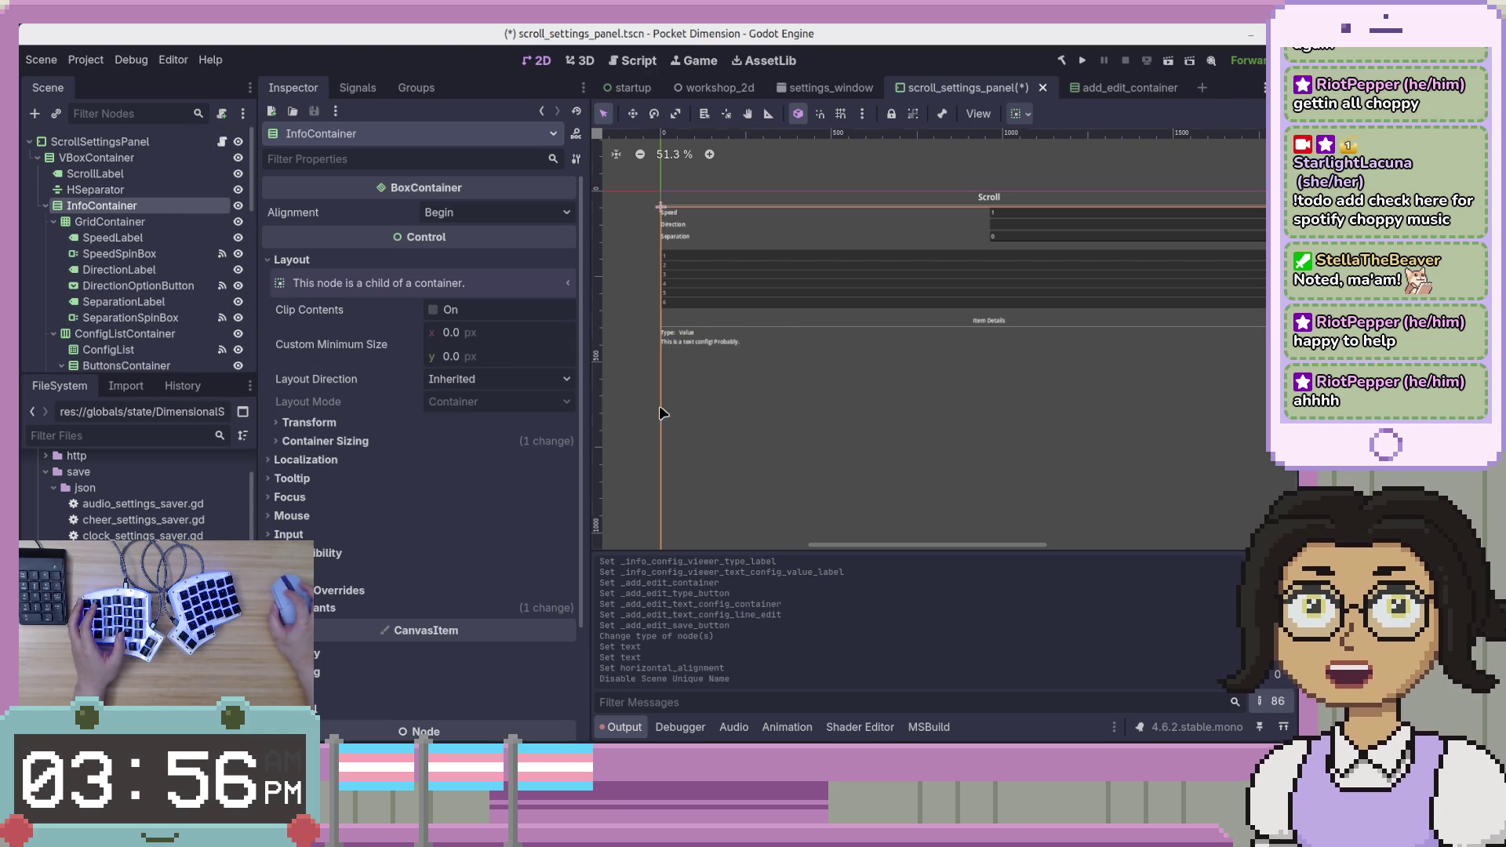
Run the project, which stops on the script-type mismatch error.
{"action": "scroll", "coordinate": [212, 253], "scroll_direction": "down", "scroll_amount": 8}
{"action": "scroll", "coordinate": [212, 252], "scroll_direction": "up", "scroll_amount": 8}
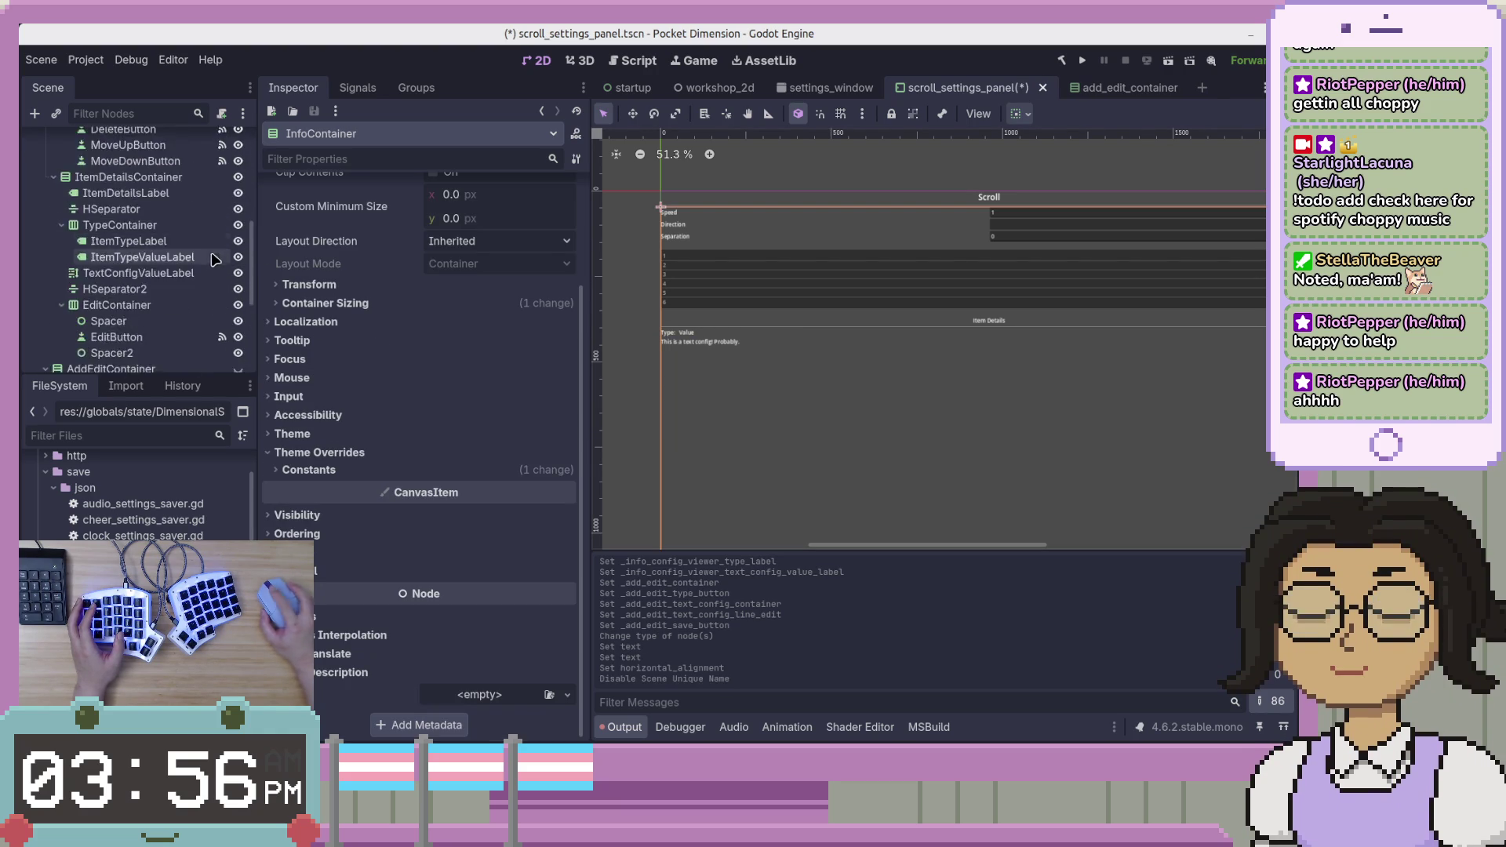
{"action": "scroll", "coordinate": [313, 284], "scroll_direction": "up", "scroll_amount": 3}
{"action": "left_click", "coordinate": [1082, 61]}
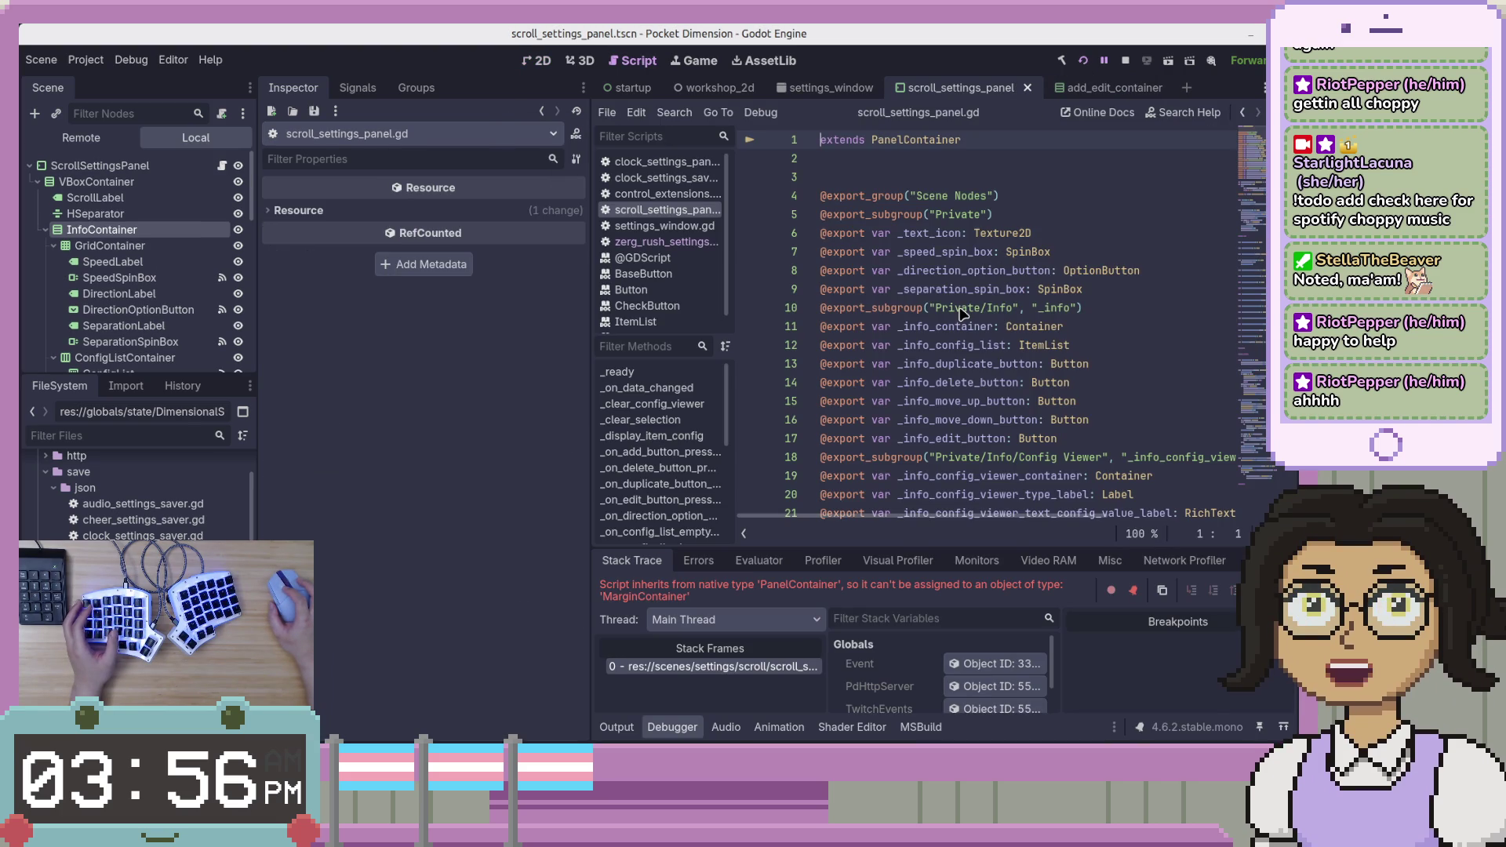
Stop the game, change line 1 to 'extends Container', and rerun the project.
{"action": "left_click", "coordinate": [1125, 61]}
{"action": "key", "text": "BackSpace"}
{"action": "key", "text": "BackSpace"}
{"action": "key", "text": "BackSpace"}
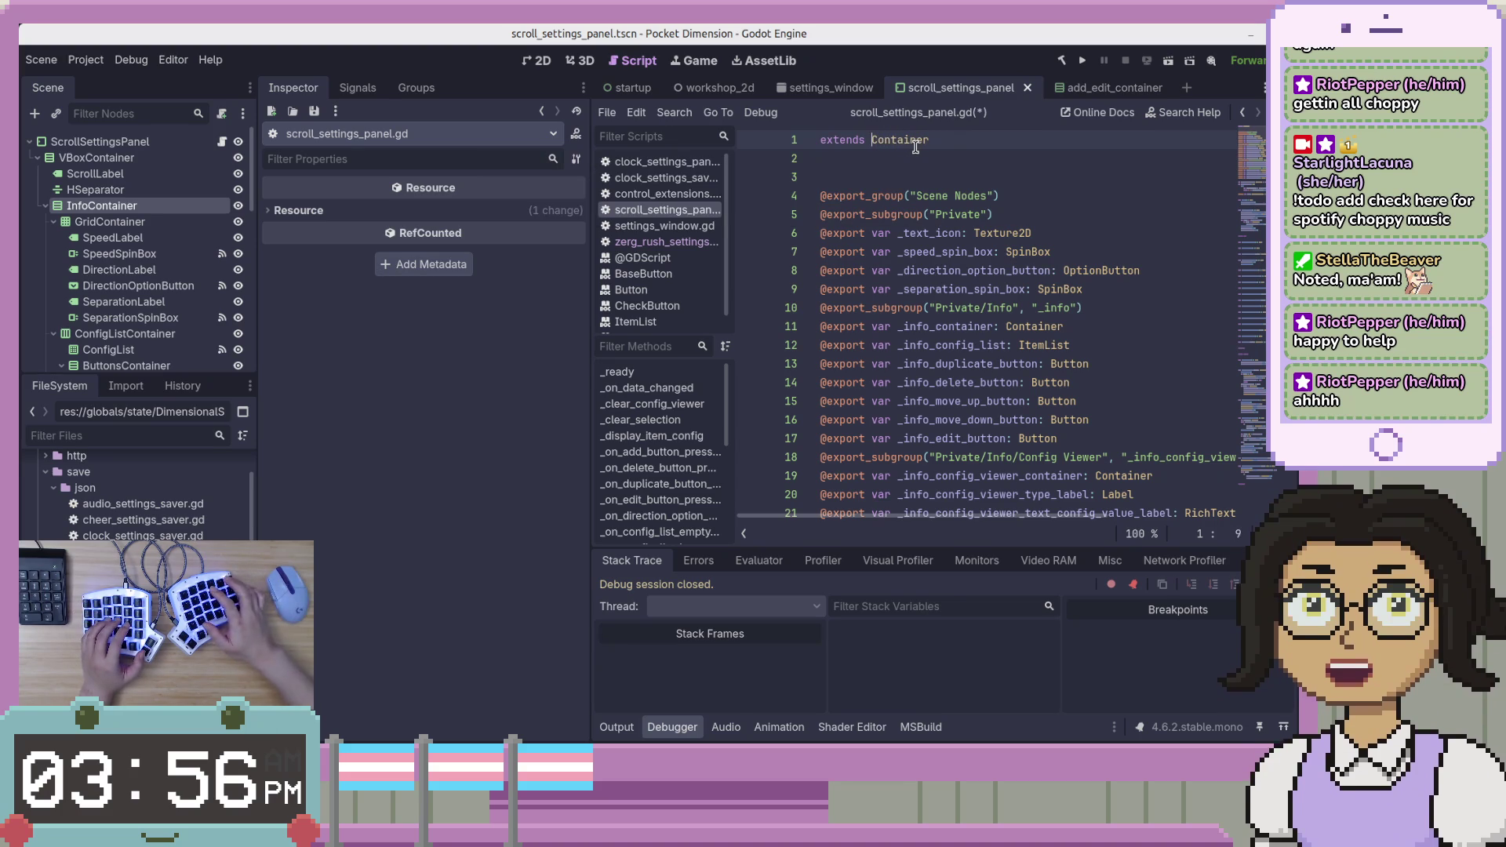
{"action": "left_click", "coordinate": [961, 157]}
{"action": "left_click", "coordinate": [963, 177]}
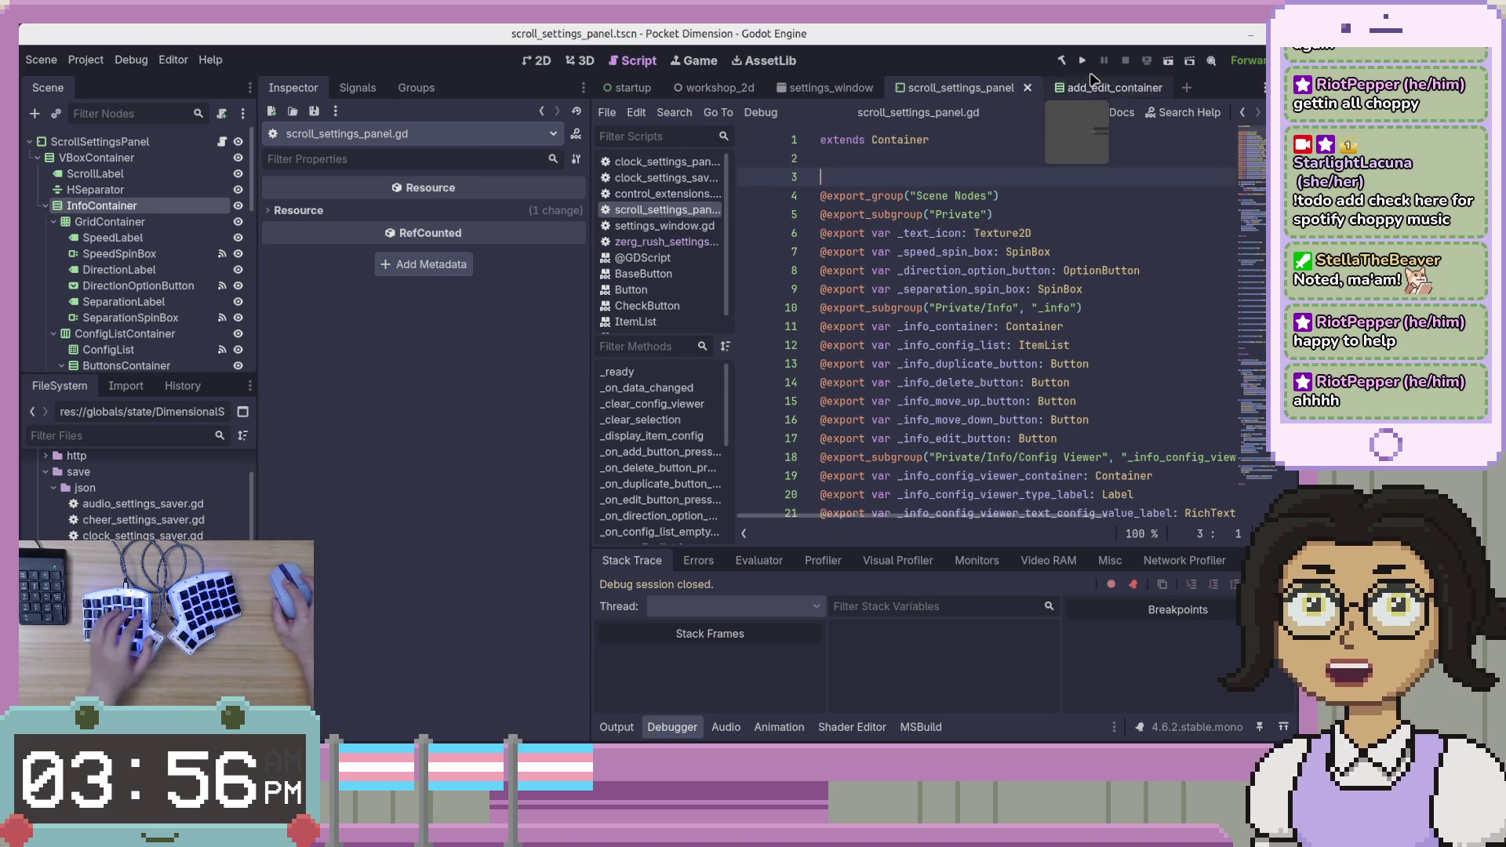
{"action": "left_click", "coordinate": [1082, 60]}
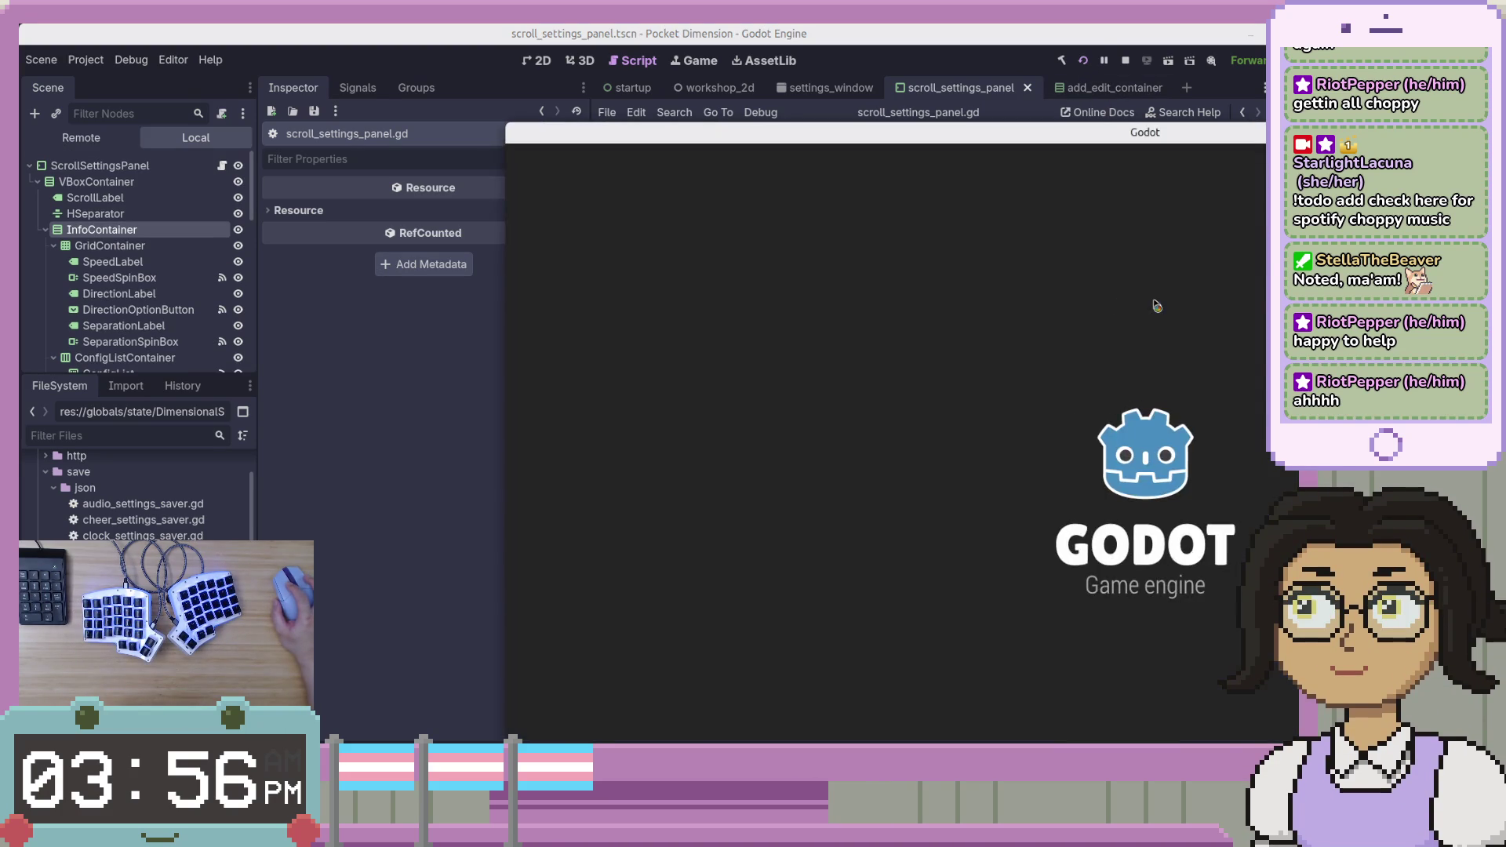
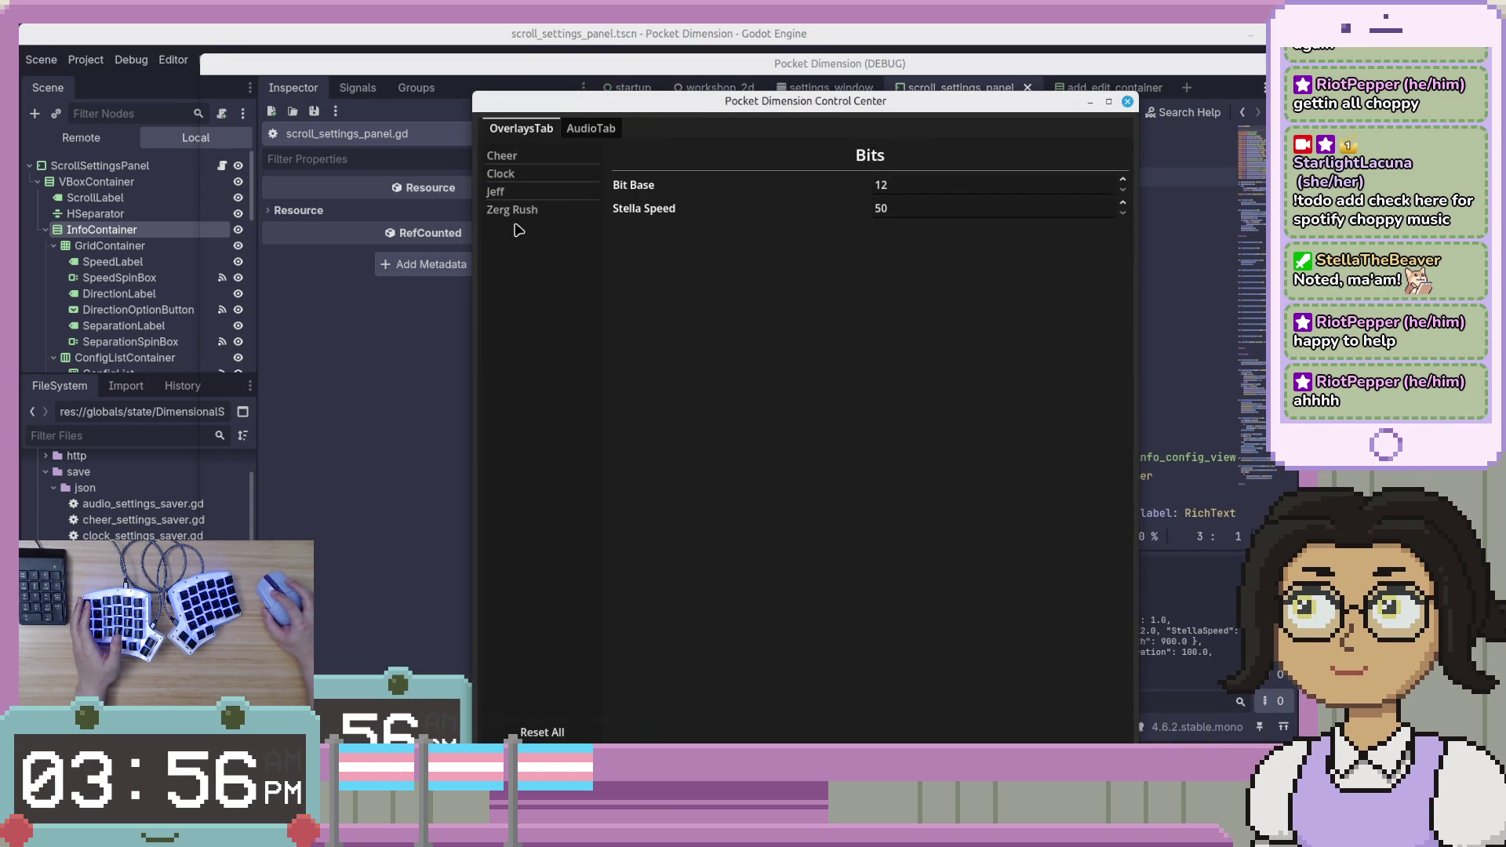
Stop the running Pocket Dimension window and return to the settings_window scene.
{"action": "left_click", "coordinate": [1128, 102]}
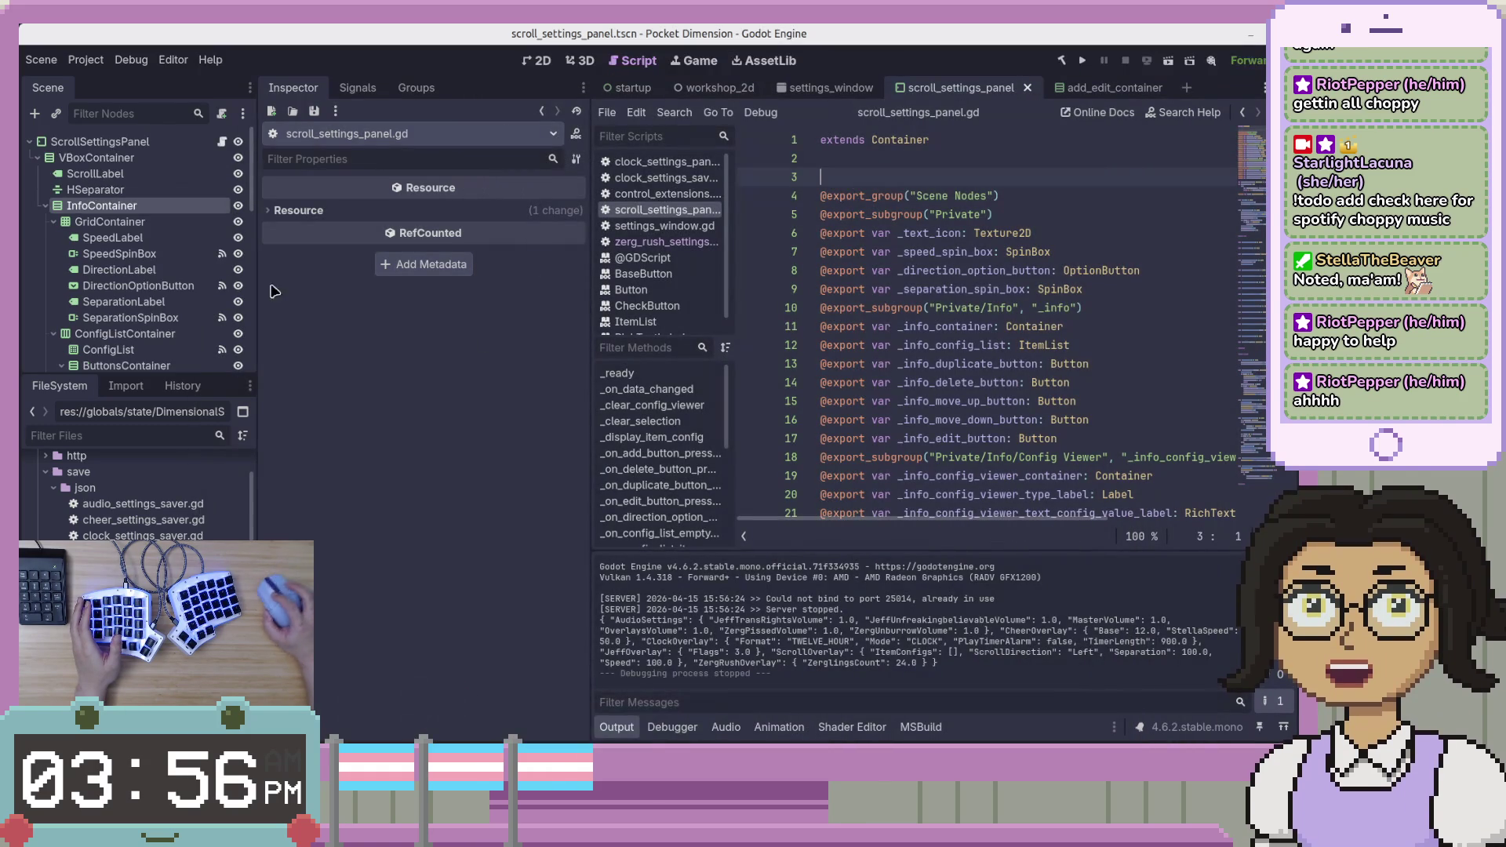
{"action": "left_click", "coordinate": [832, 88]}
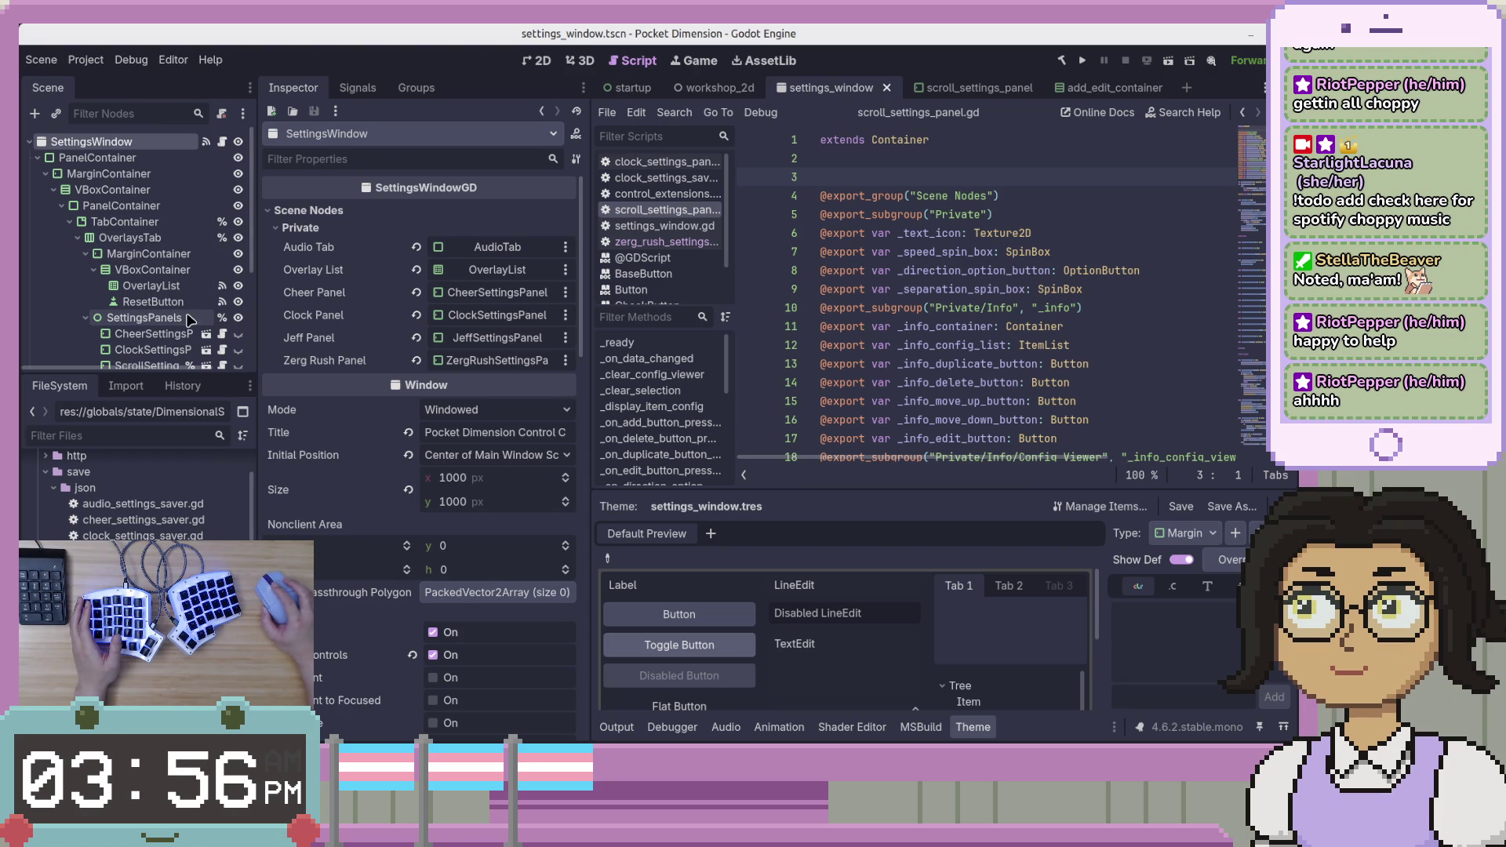
{"action": "scroll", "coordinate": [218, 325], "scroll_direction": "down", "scroll_amount": 3}
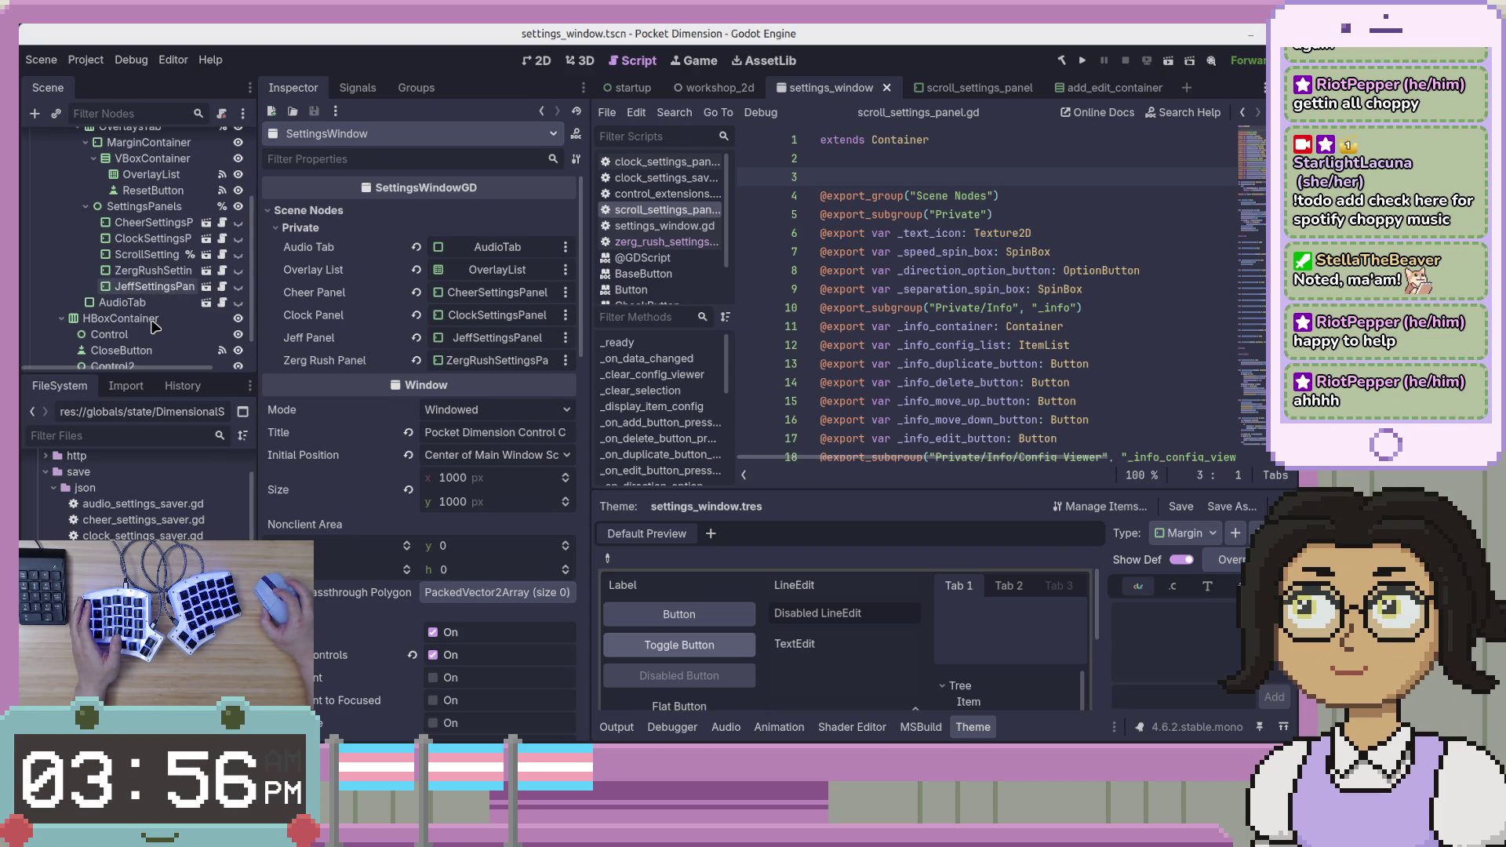
{"action": "left_click", "coordinate": [207, 254]}
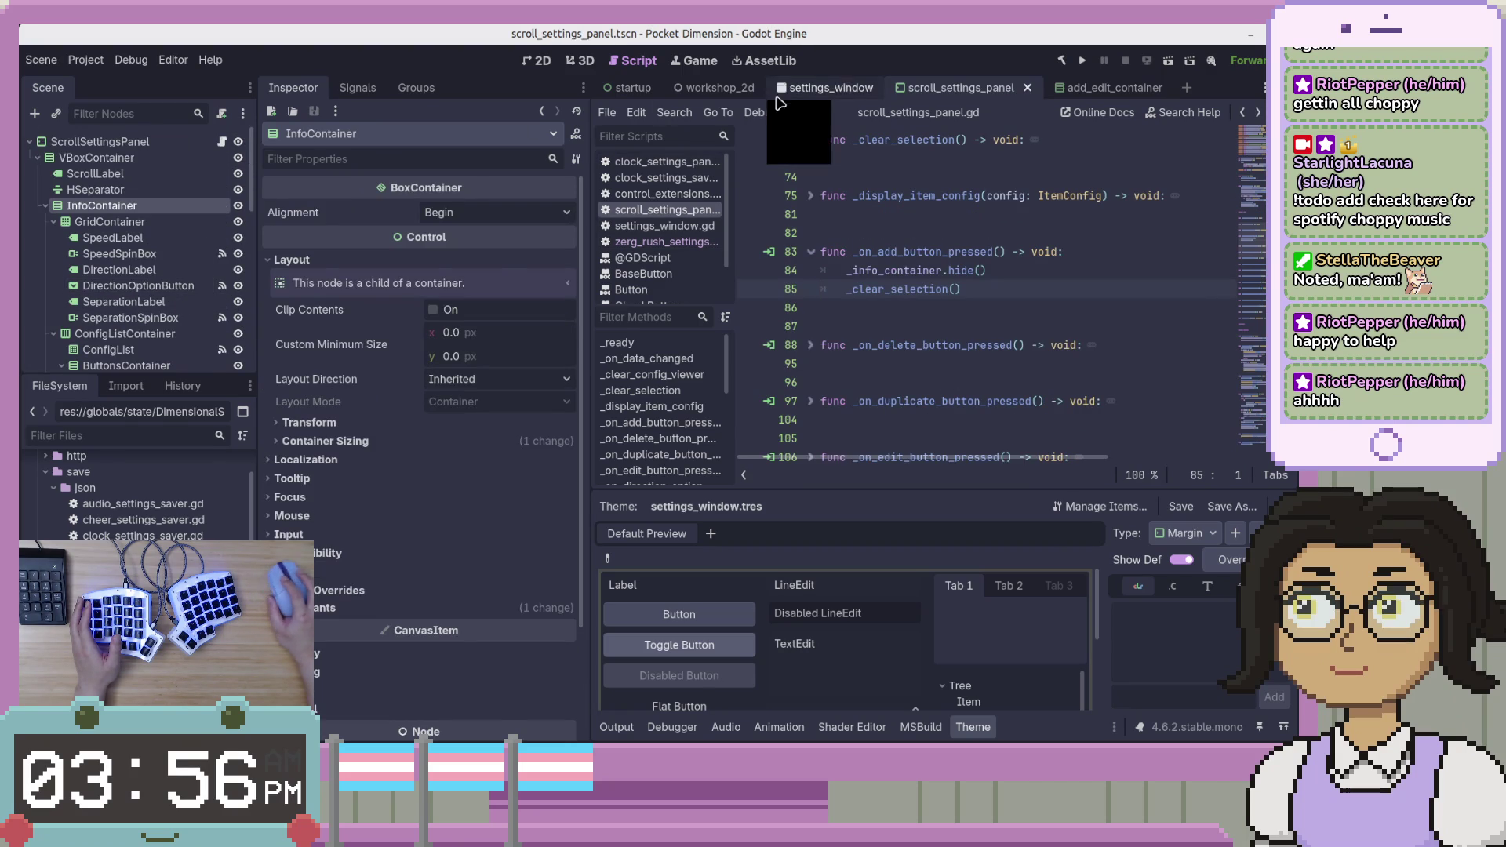
{"action": "key", "text": "ctrl+shift+Tab"}
{"action": "scroll", "coordinate": [189, 325], "scroll_direction": "down", "scroll_amount": 3}
{"action": "scroll", "coordinate": [189, 325], "scroll_direction": "down", "scroll_amount": 1}
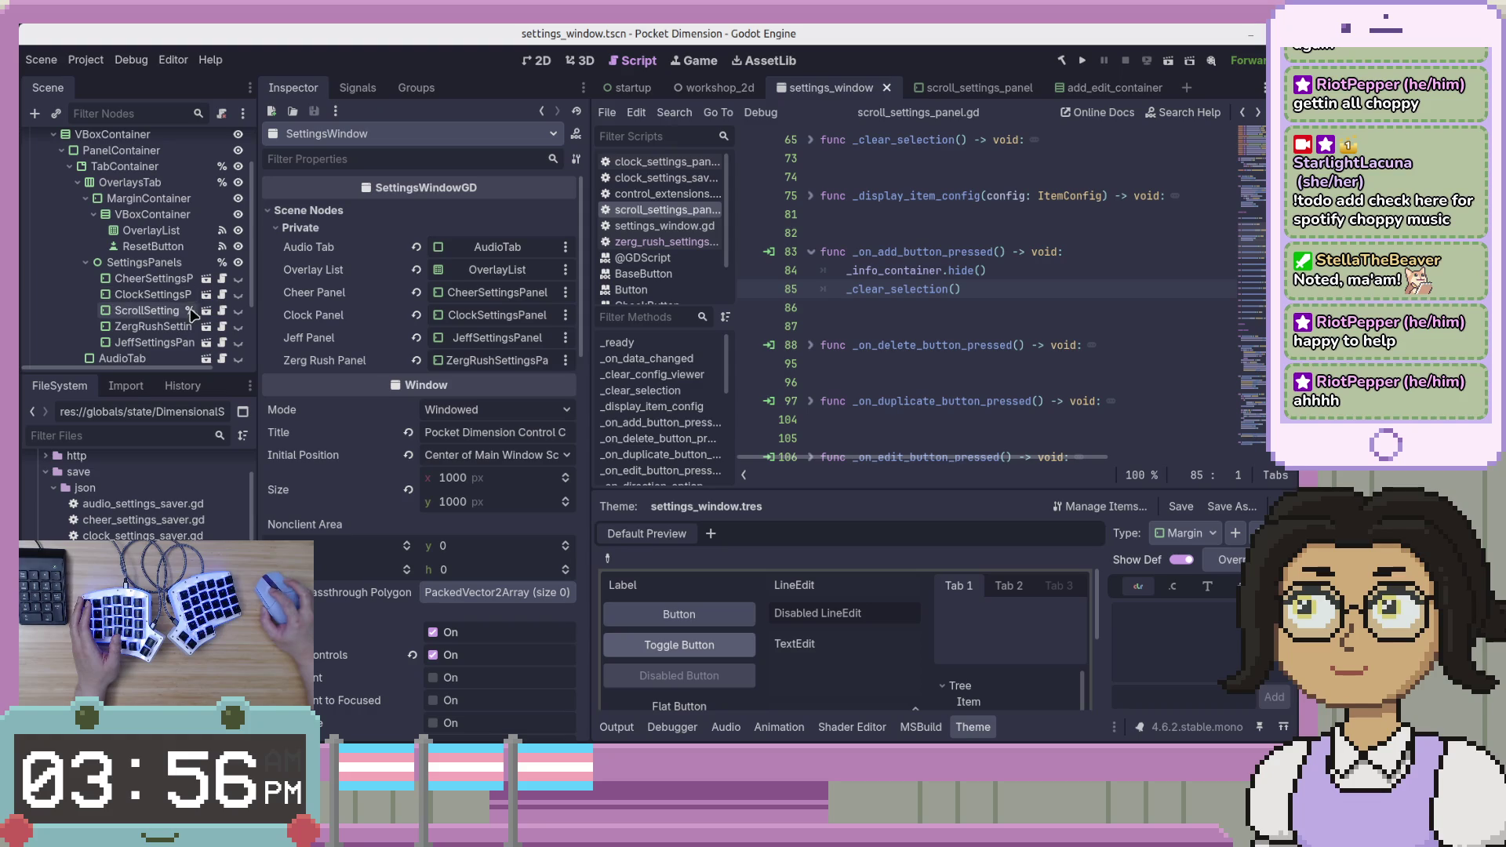
{"action": "left_click", "coordinate": [144, 316]}
{"action": "key", "text": "Return"}
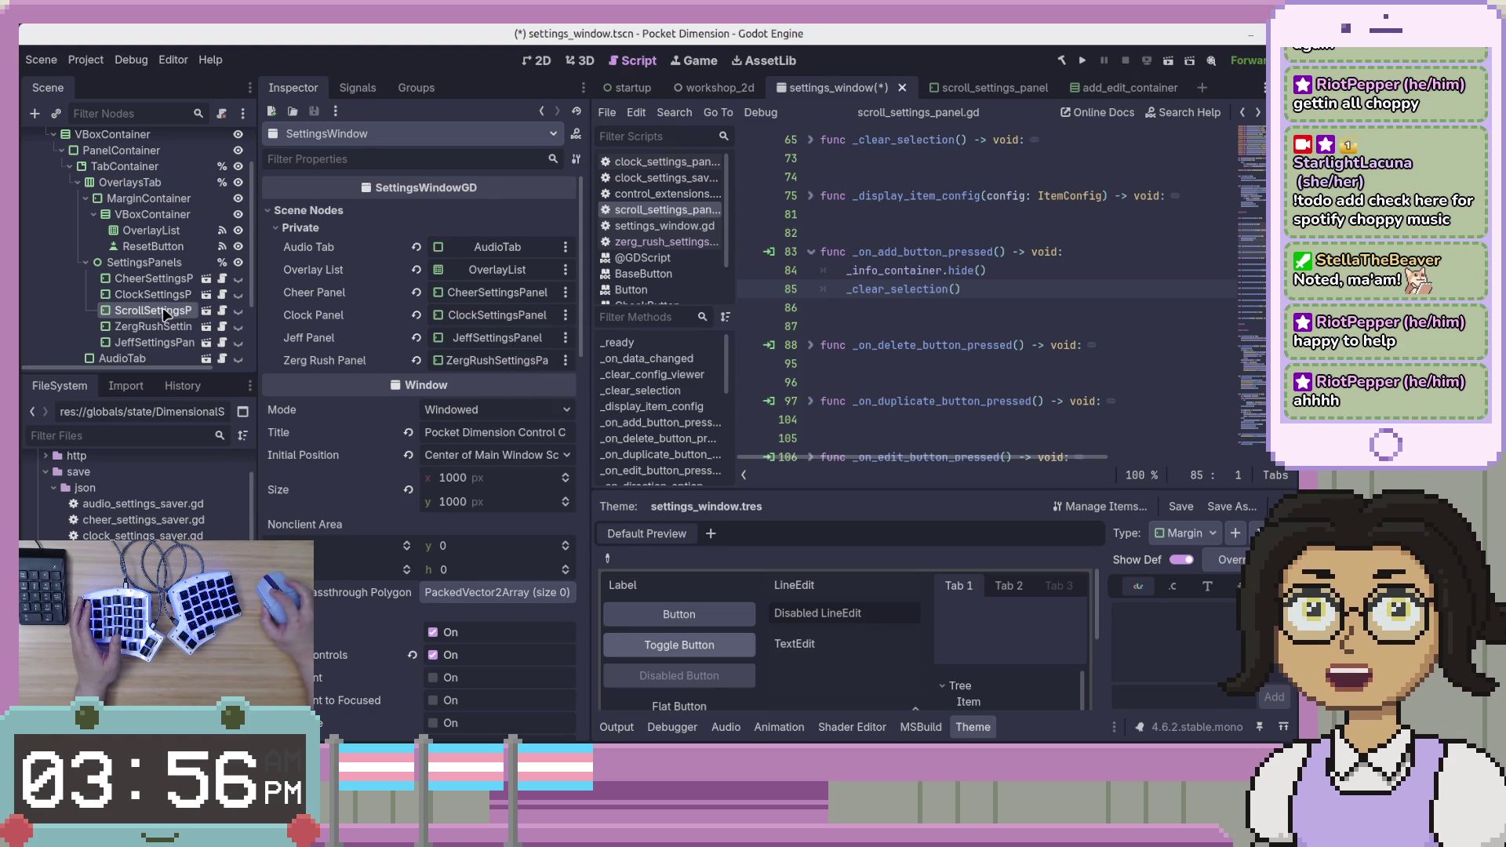
Select the ScrollSettingsPanel node and open SettingsWindow's settings_window.gd script.
{"action": "left_click", "coordinate": [164, 314]}
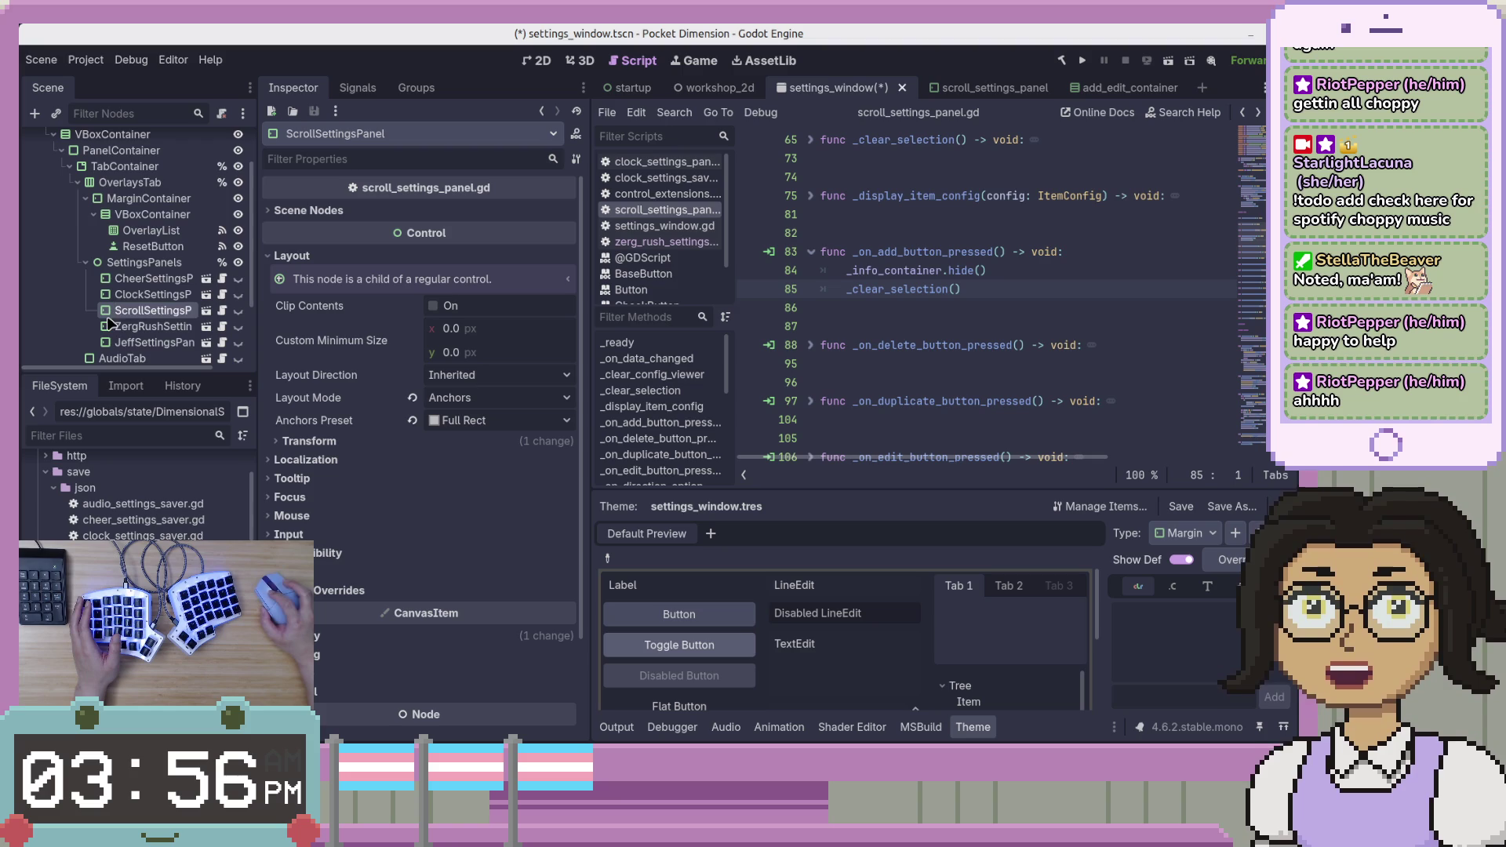
{"action": "scroll", "coordinate": [173, 298], "scroll_direction": "up", "scroll_amount": 3}
{"action": "scroll", "coordinate": [179, 307], "scroll_direction": "down", "scroll_amount": 3}
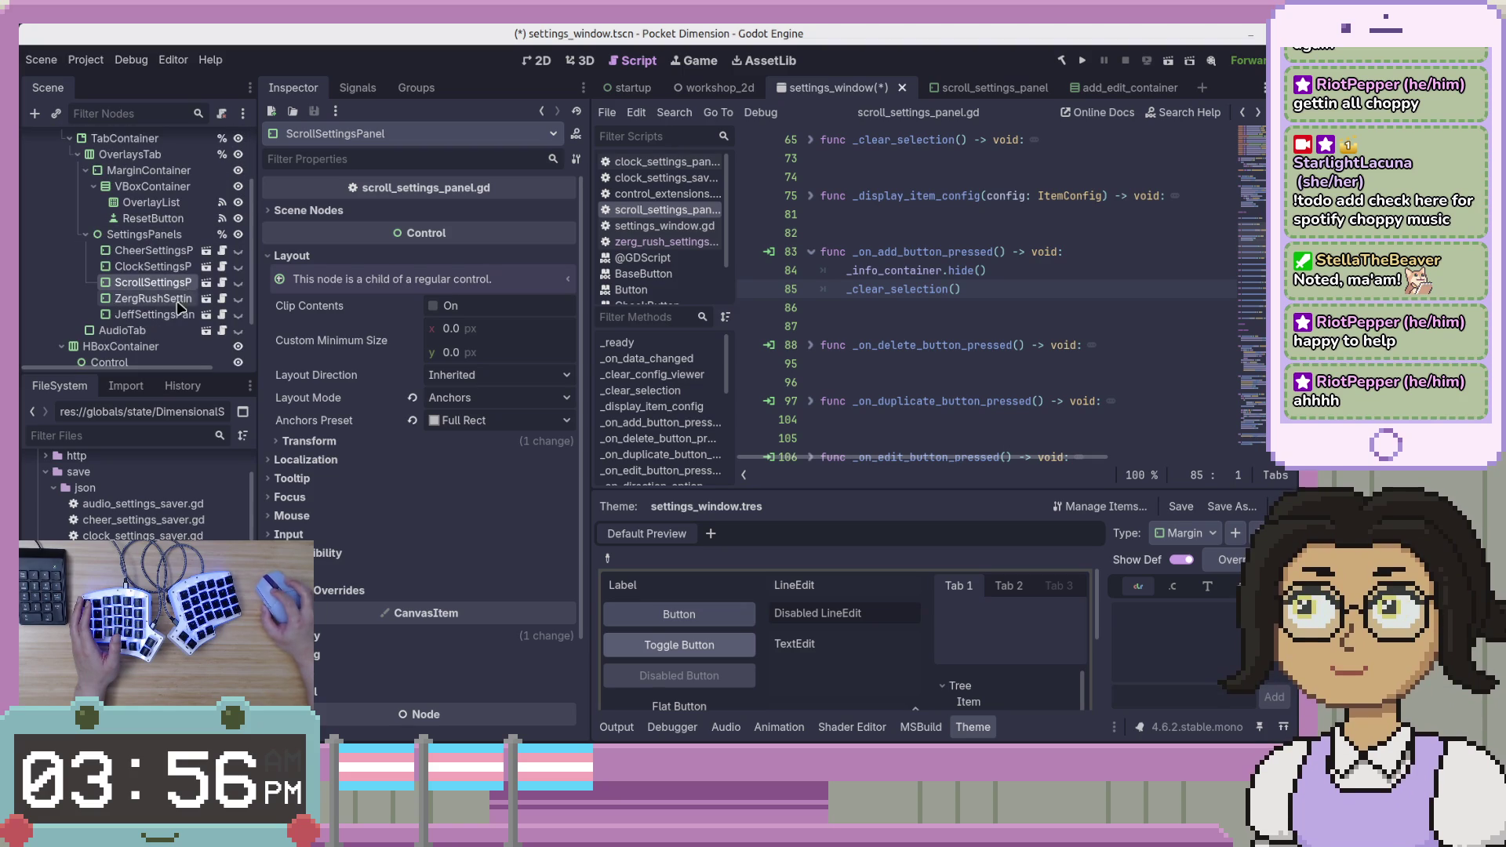
{"action": "scroll", "coordinate": [225, 288], "scroll_direction": "up", "scroll_amount": 3}
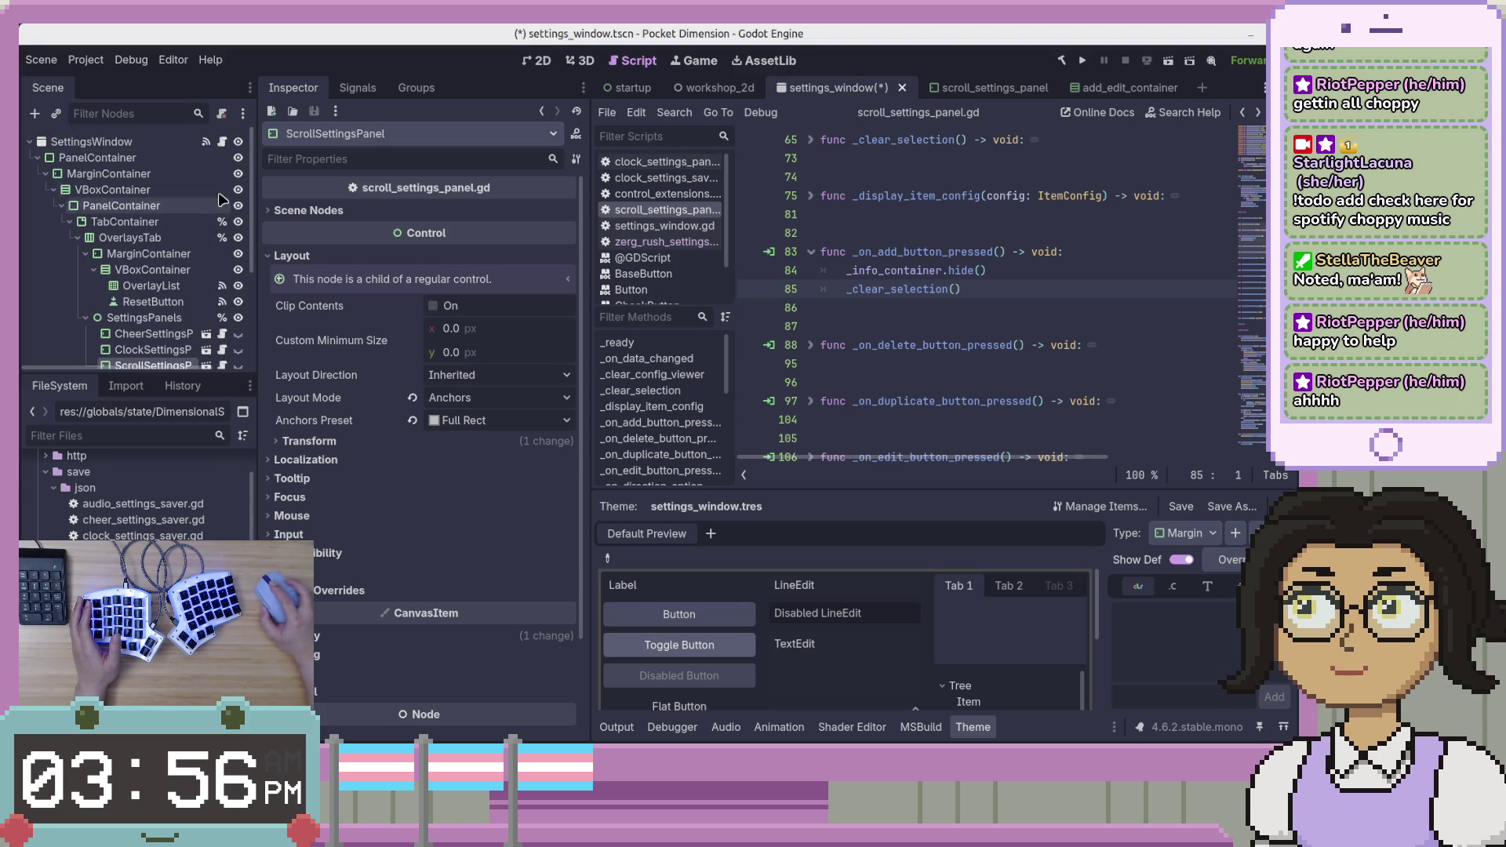
{"action": "left_click", "coordinate": [225, 144]}
{"action": "scroll", "coordinate": [990, 275], "scroll_direction": "down", "scroll_amount": 10}
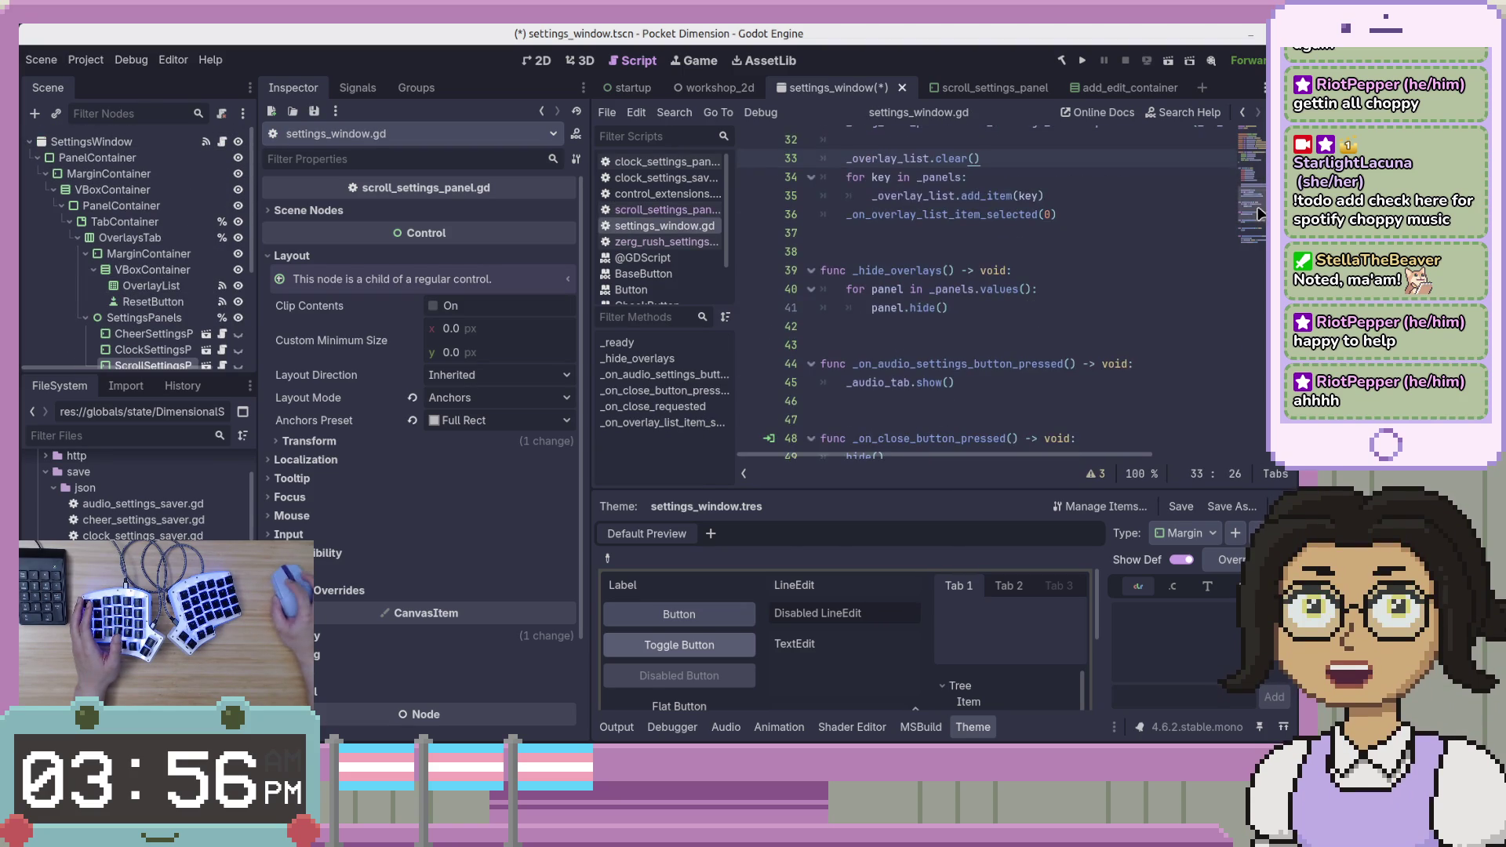
Add a "Scroll": _scroll_panel entry after Jeff in the _panels dictionary and save.
{"action": "left_click", "coordinate": [1263, 162]}
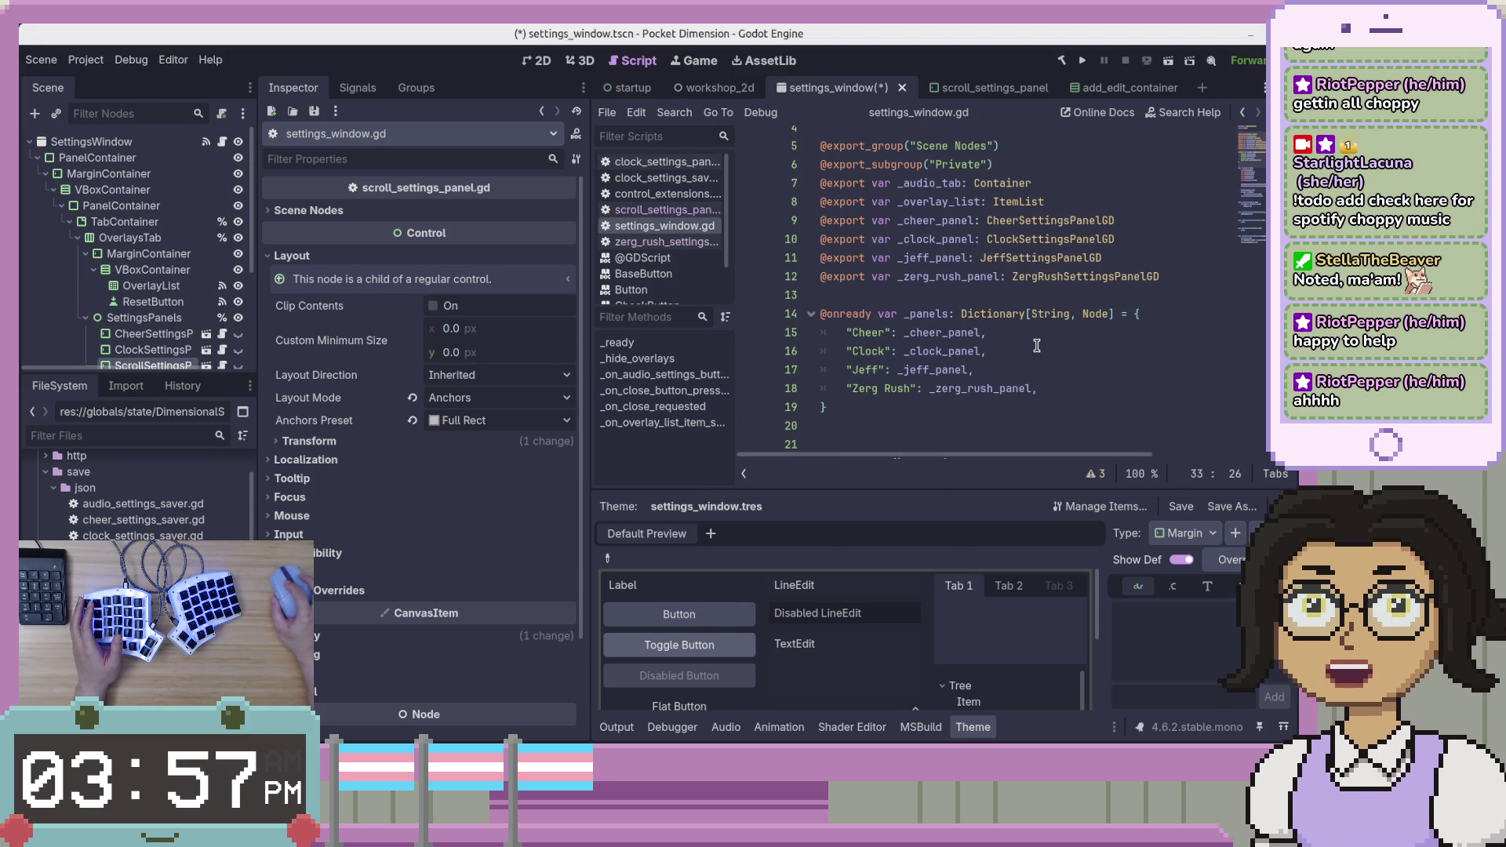
{"action": "left_click", "coordinate": [1052, 353]}
{"action": "key", "text": "Down"}
{"action": "key", "text": "Return"}
{"action": "type", "text": "\"scr"}
{"action": "type", "text": "oll"}
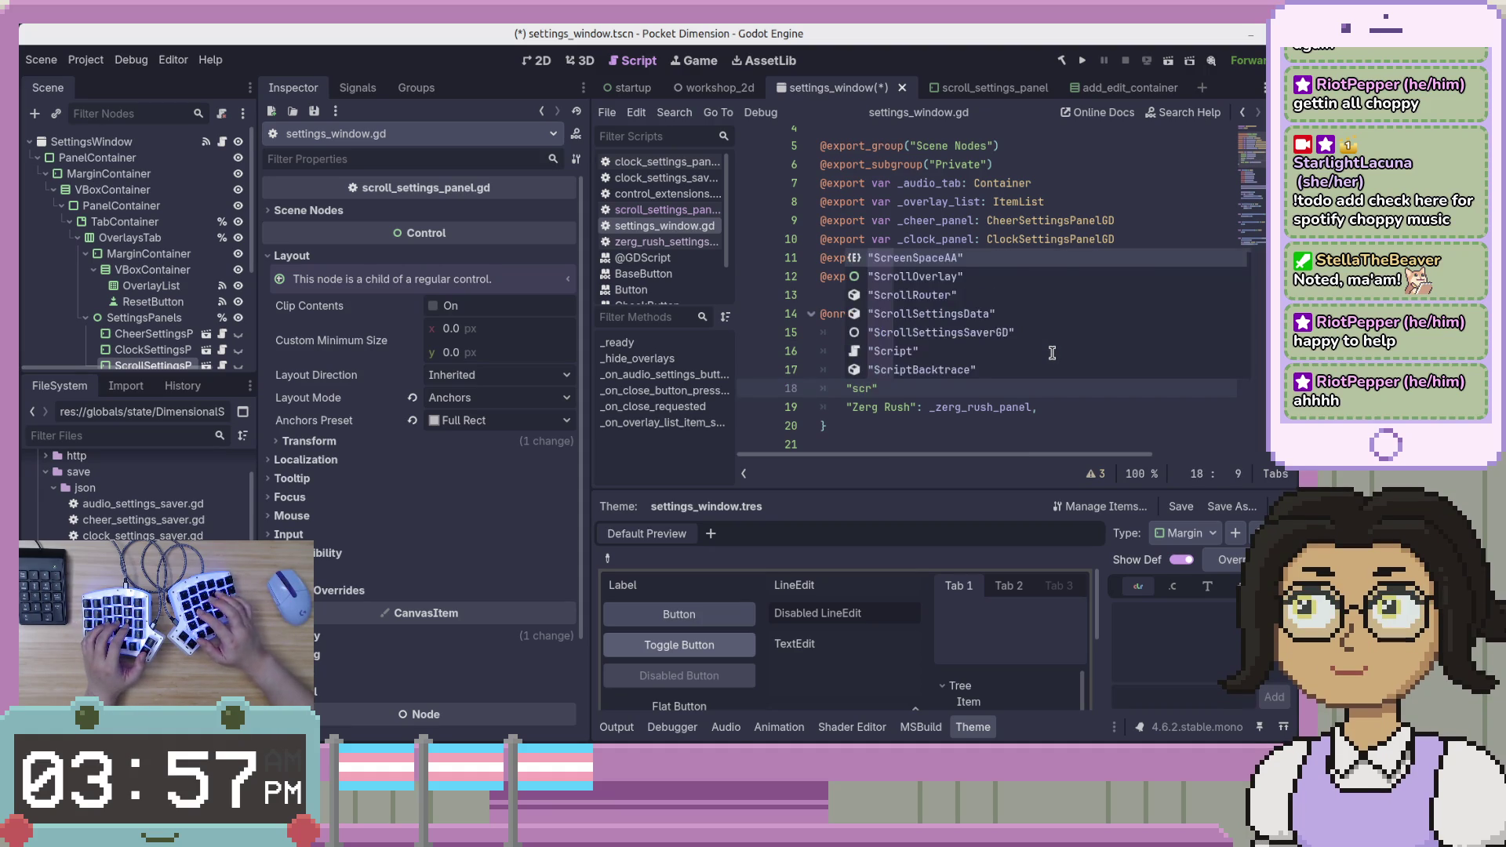
{"action": "key", "text": "ctrl+Left"}
{"action": "key", "text": "Right"}
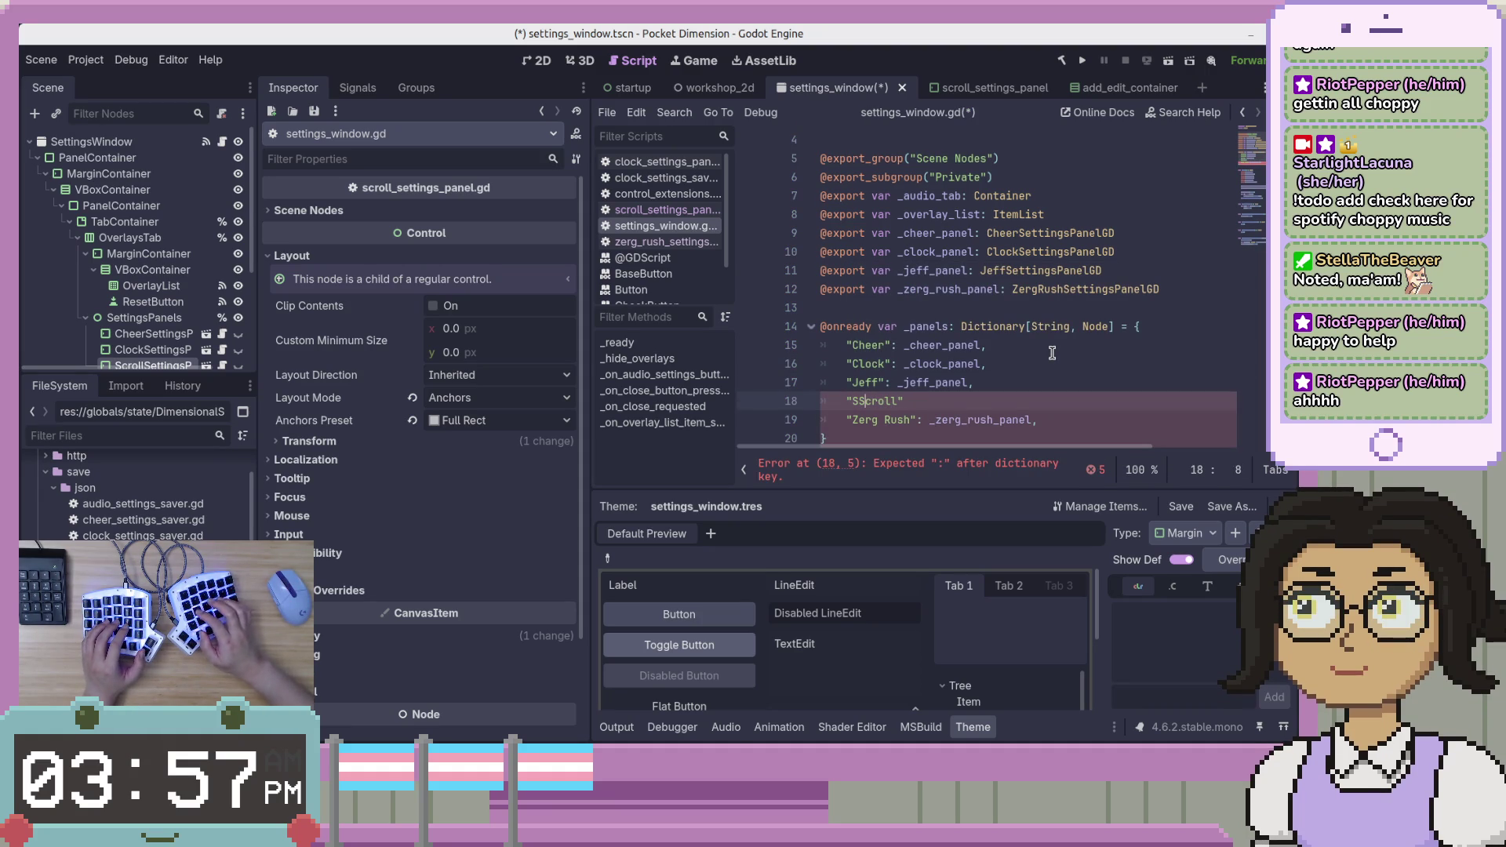
{"action": "type", "text": "_scroll_s"}
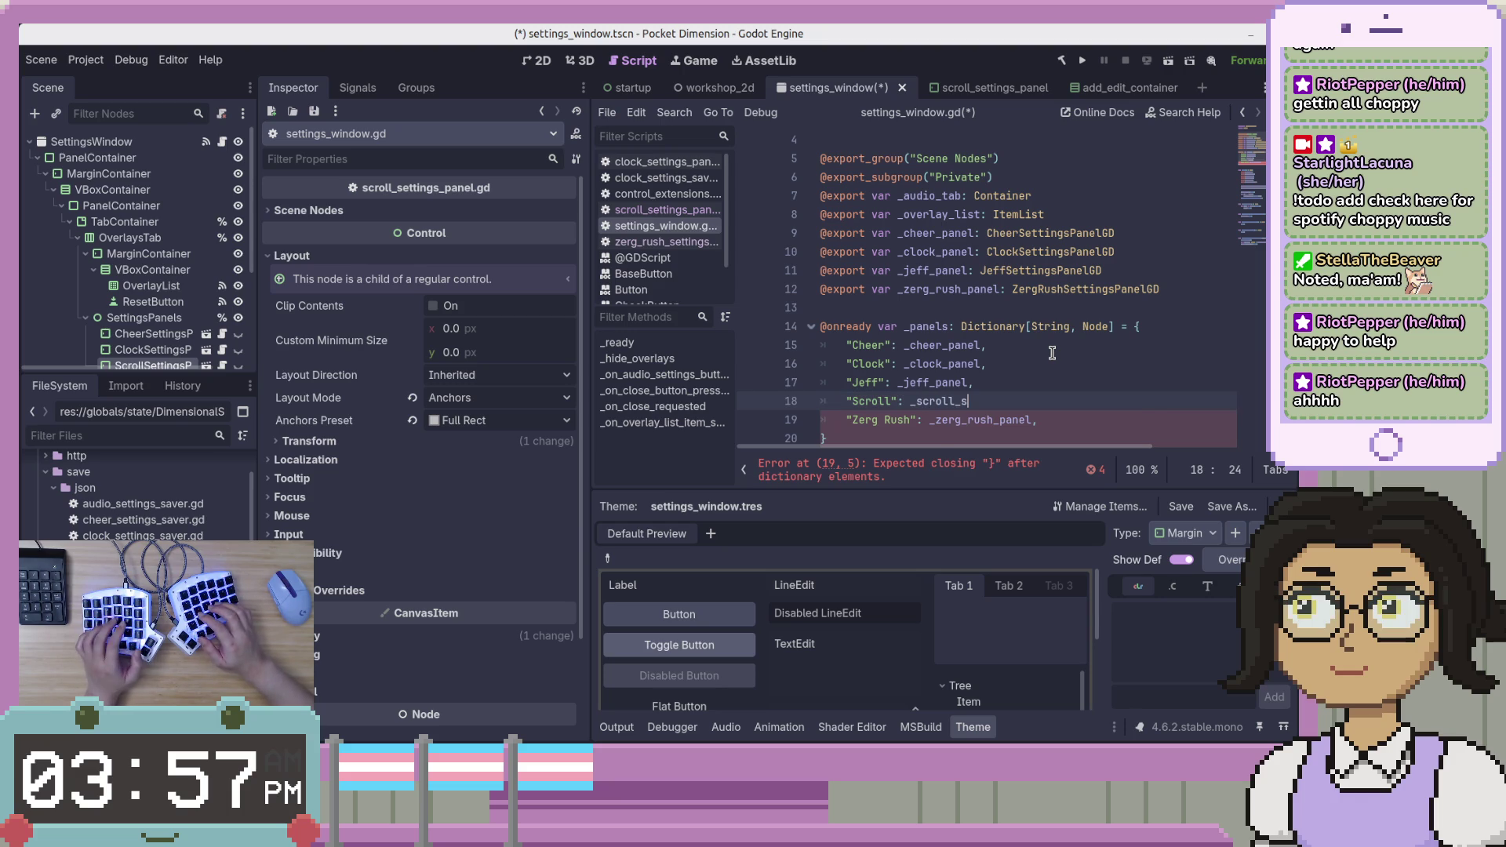
{"action": "key", "text": "BackSpace"}
{"action": "type", "text": "panel"}
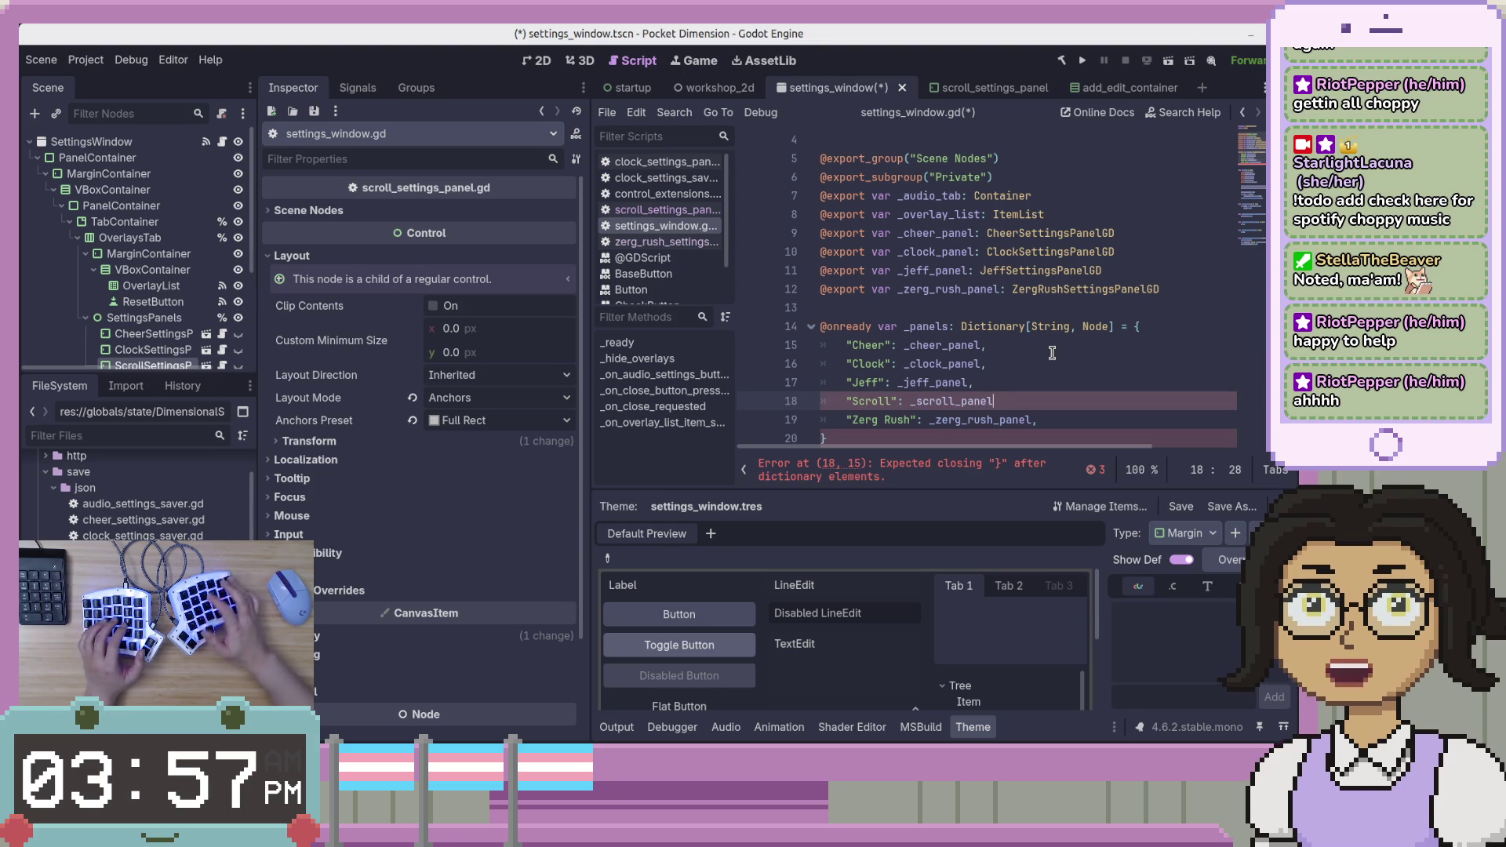
{"action": "type", "text": ","}
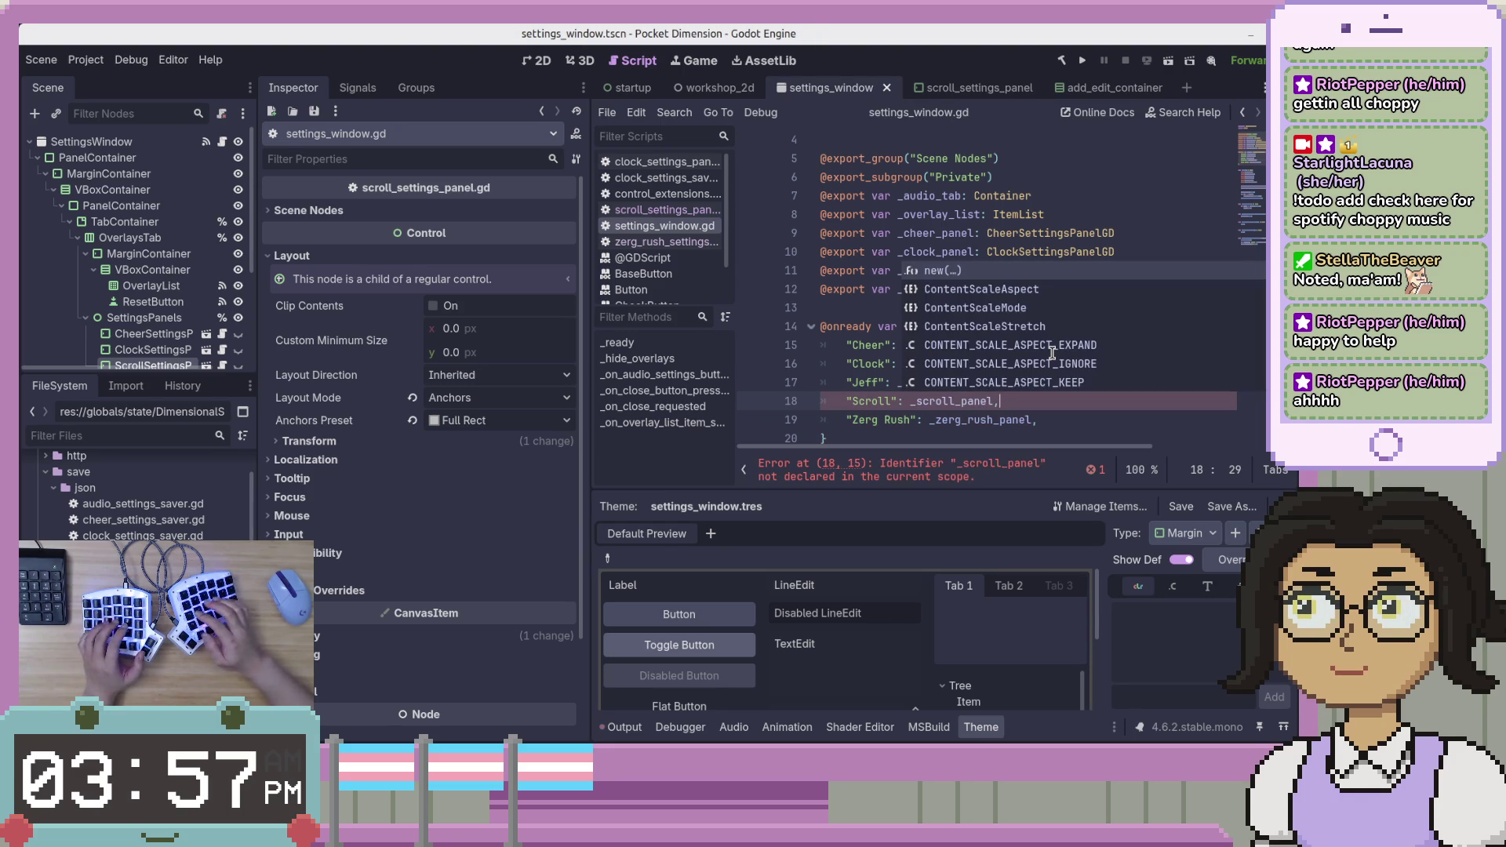
{"action": "key", "text": "ctrl+s"}
{"action": "key", "text": "Up"}
{"action": "key", "text": "Up"}
{"action": "key", "text": "Up"}
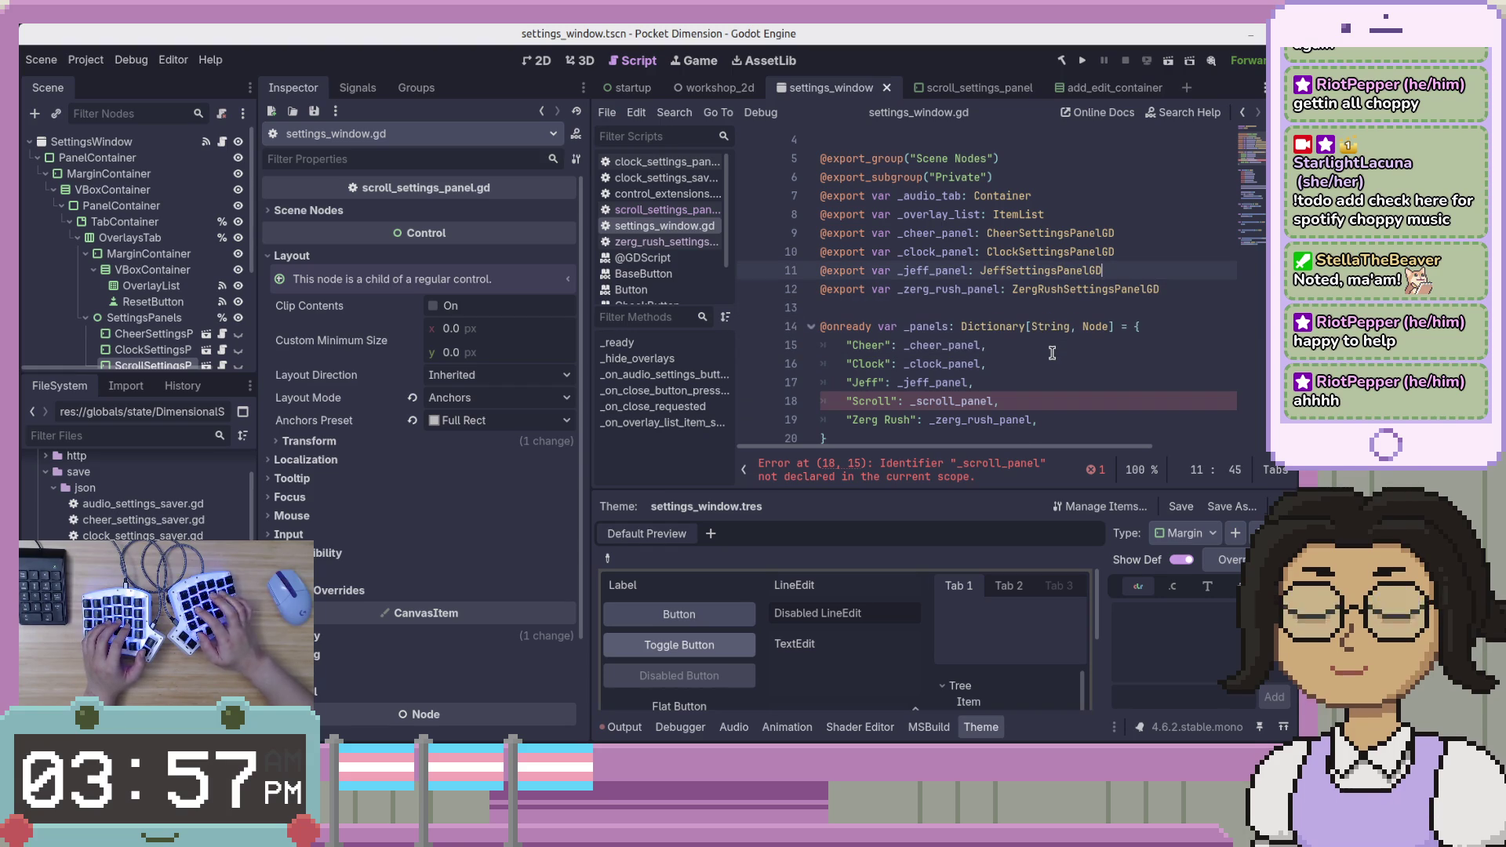
{"action": "key", "text": "End"}
{"action": "key", "text": "Return"}
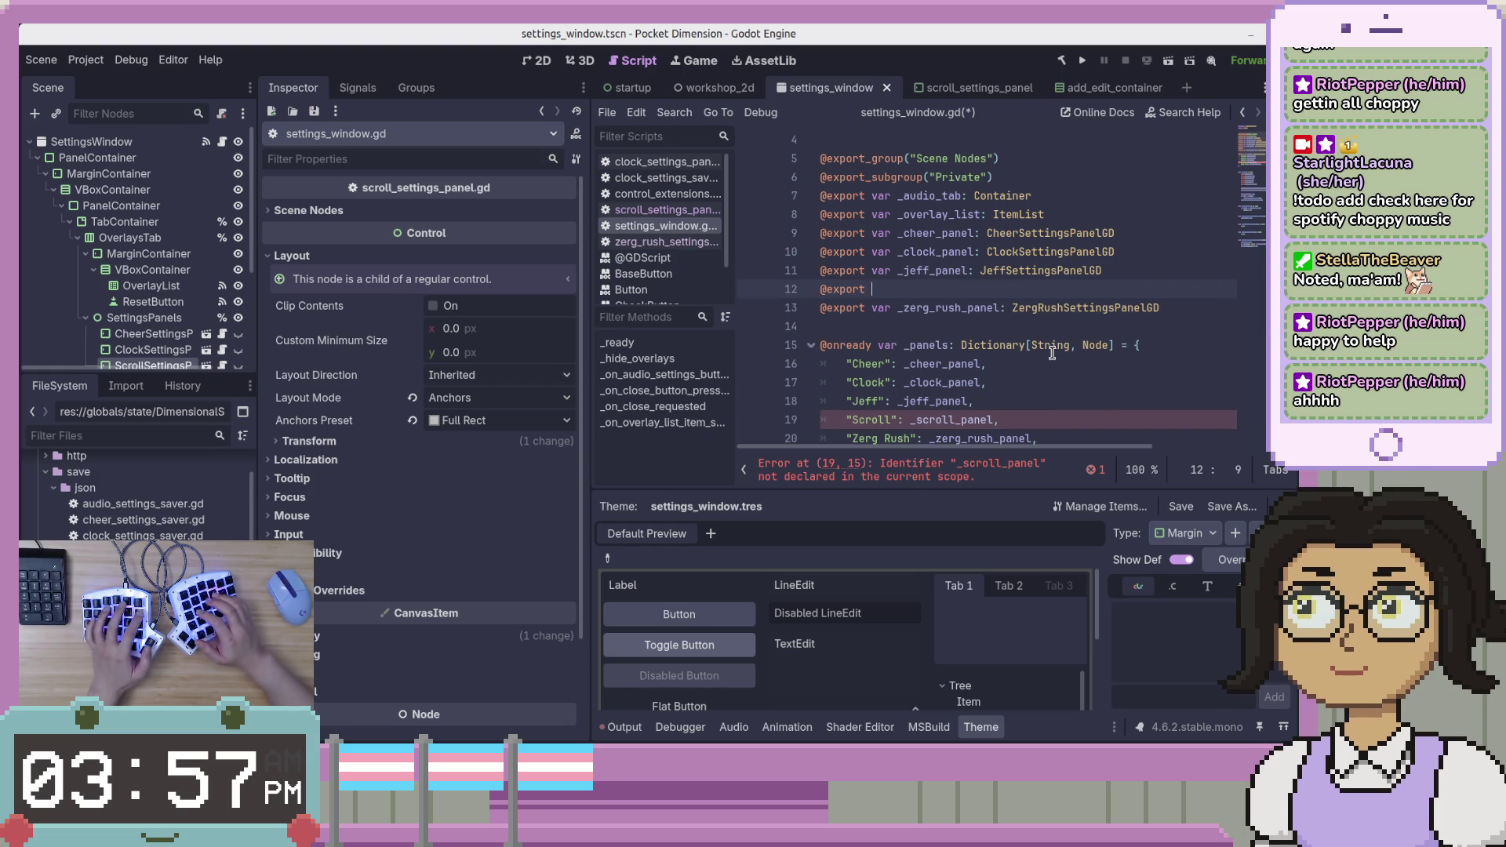
{"action": "type", "text": "var _scroll_panel: "}
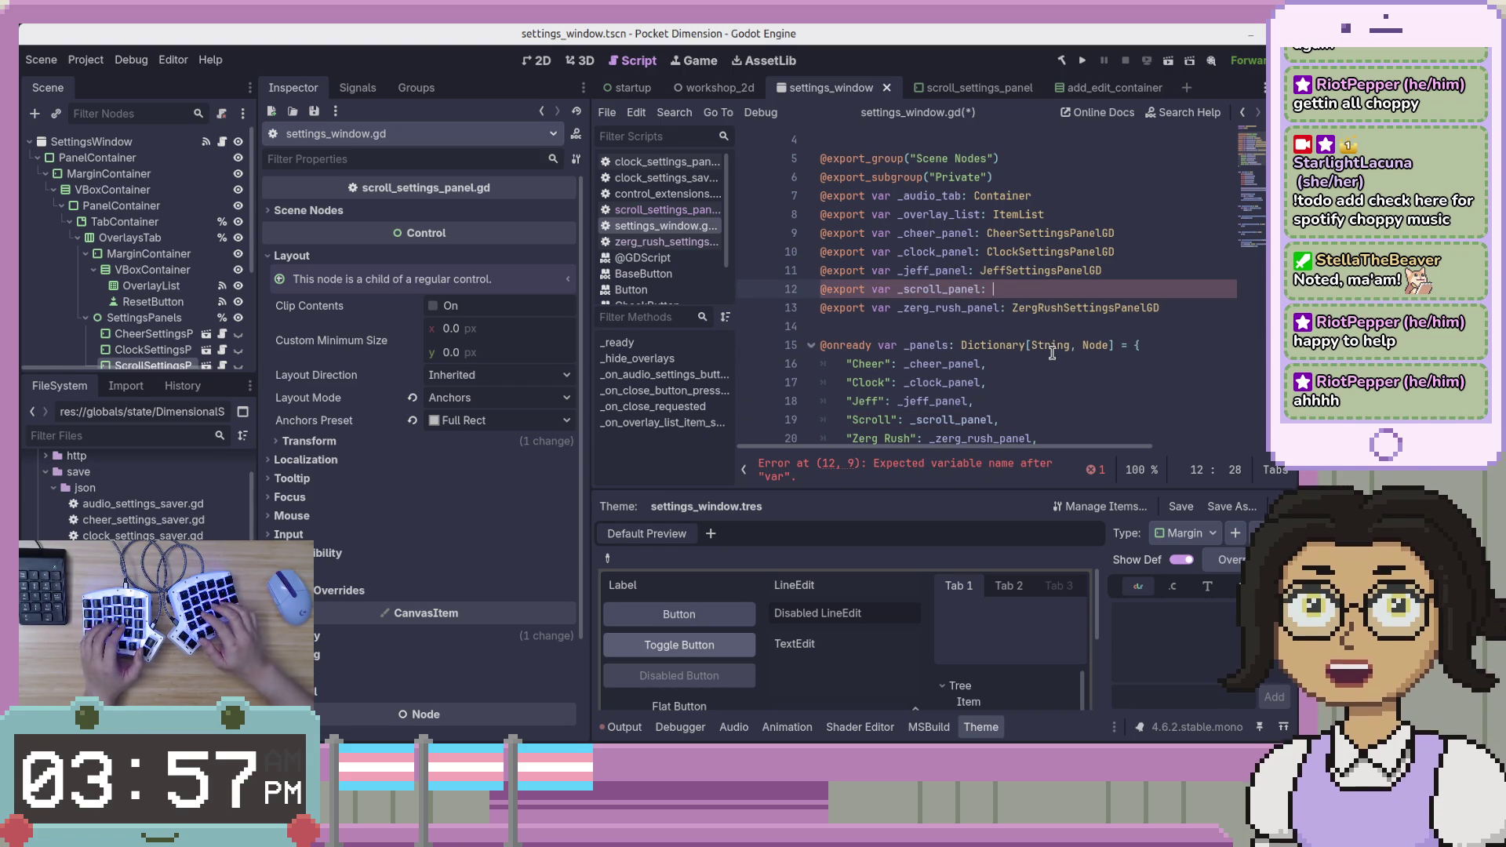
{"action": "type", "text": "ScrollSet"}
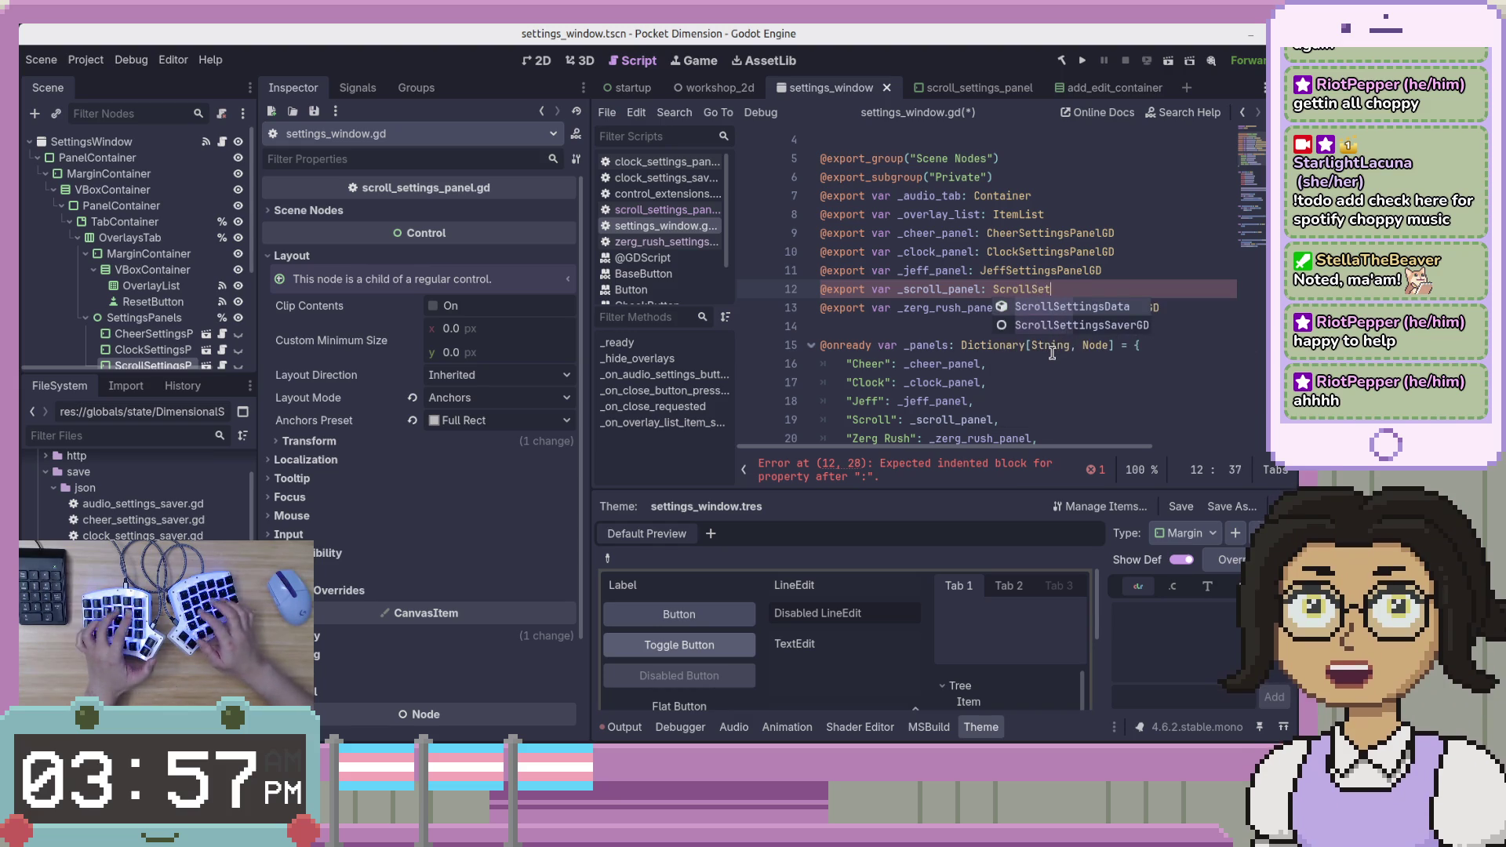
{"action": "type", "text": "tingsPanelGD"}
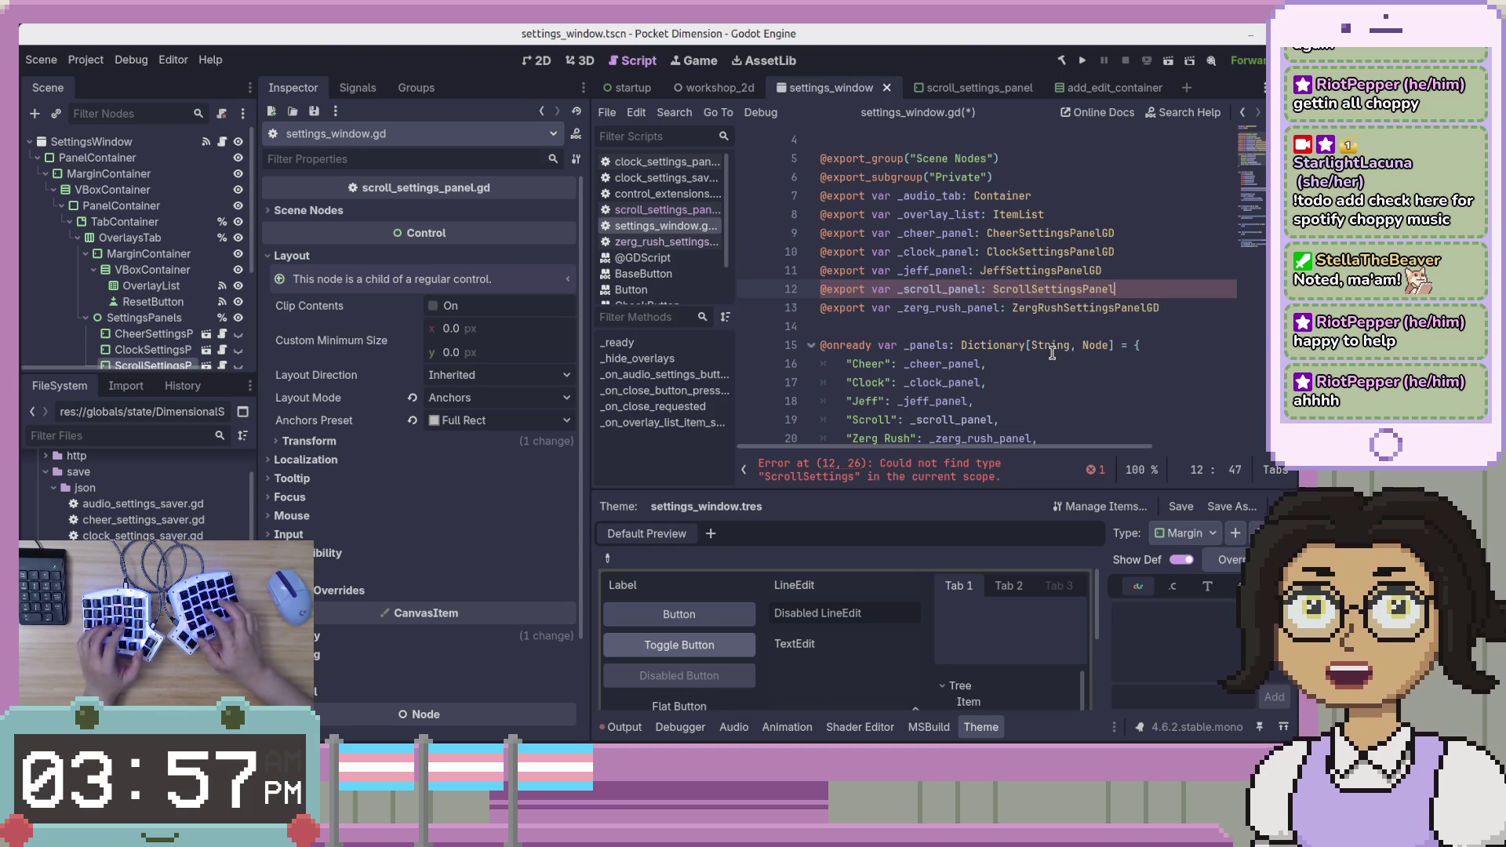
{"action": "key", "text": "ctrl+s"}
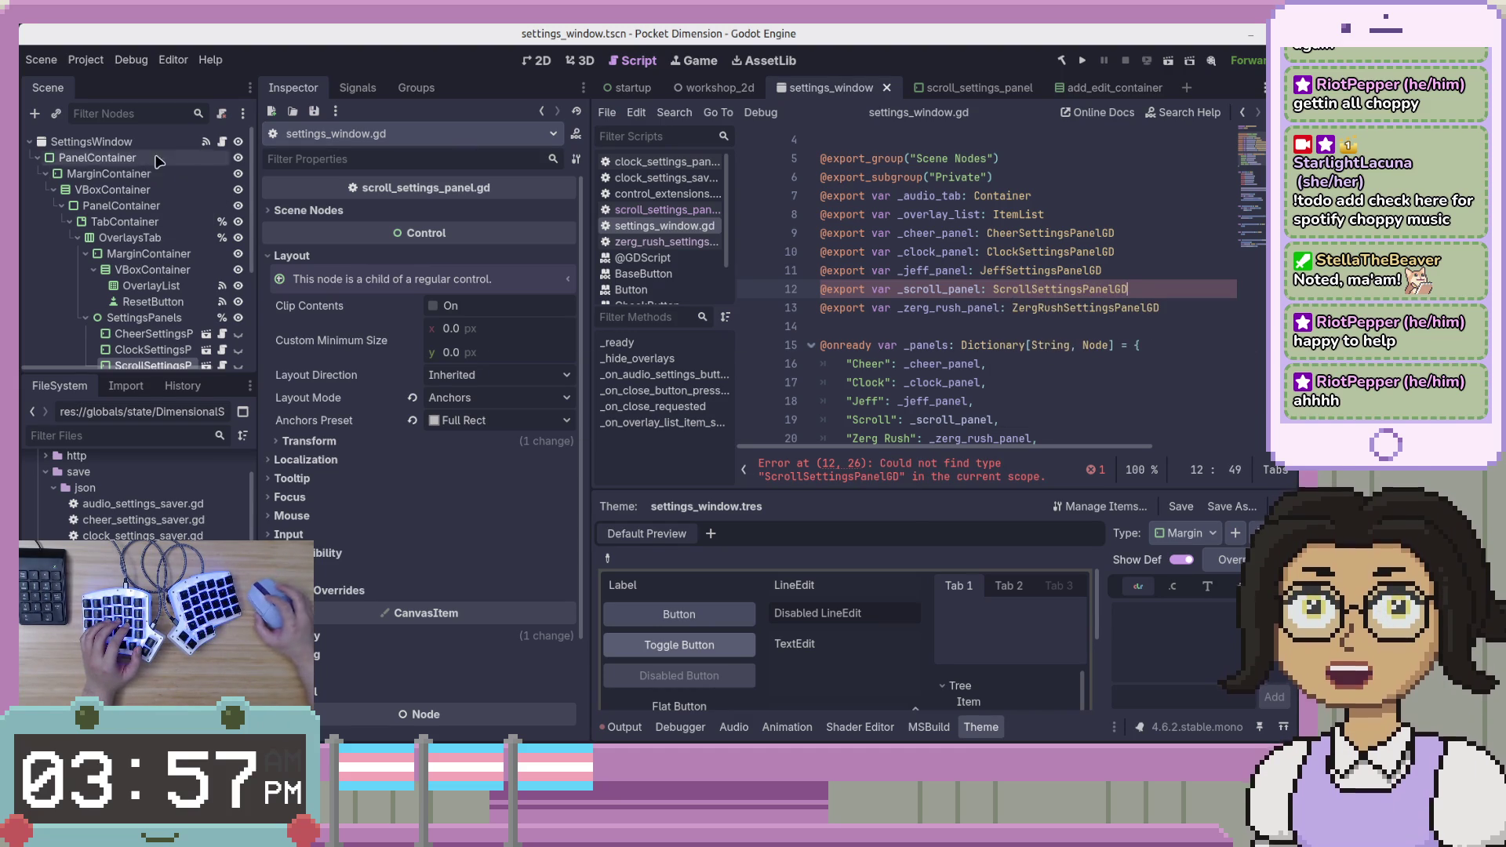
{"action": "scroll", "coordinate": [988, 249], "scroll_direction": "up", "scroll_amount": 1}
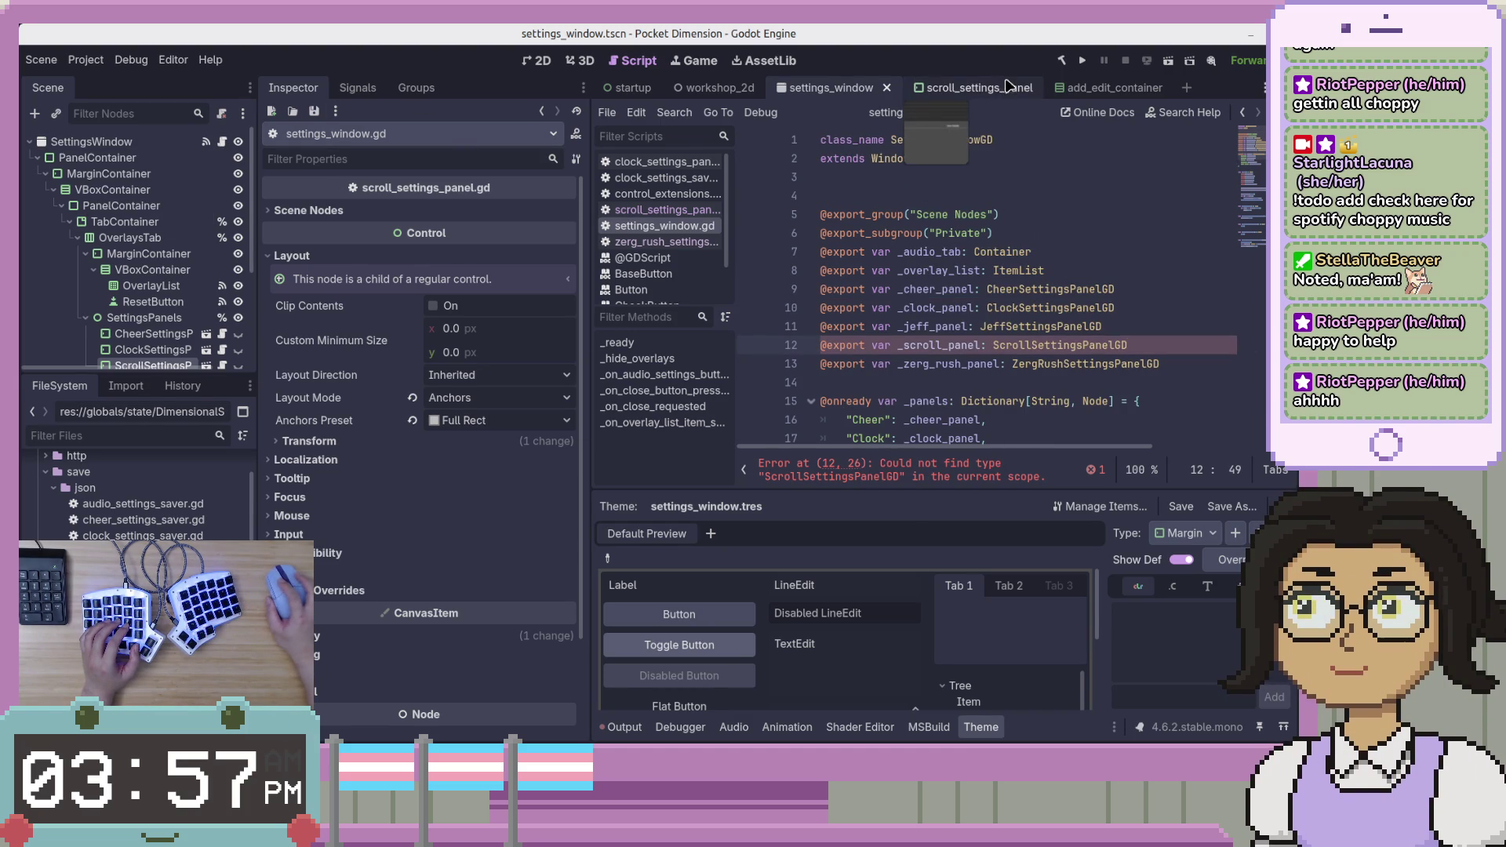
Open scroll_settings_panel.gd and insert 'class_name ScrollSettingsPanelGD' as line 1 above extends Container.
{"action": "left_click", "coordinate": [980, 88]}
{"action": "left_click", "coordinate": [828, 88]}
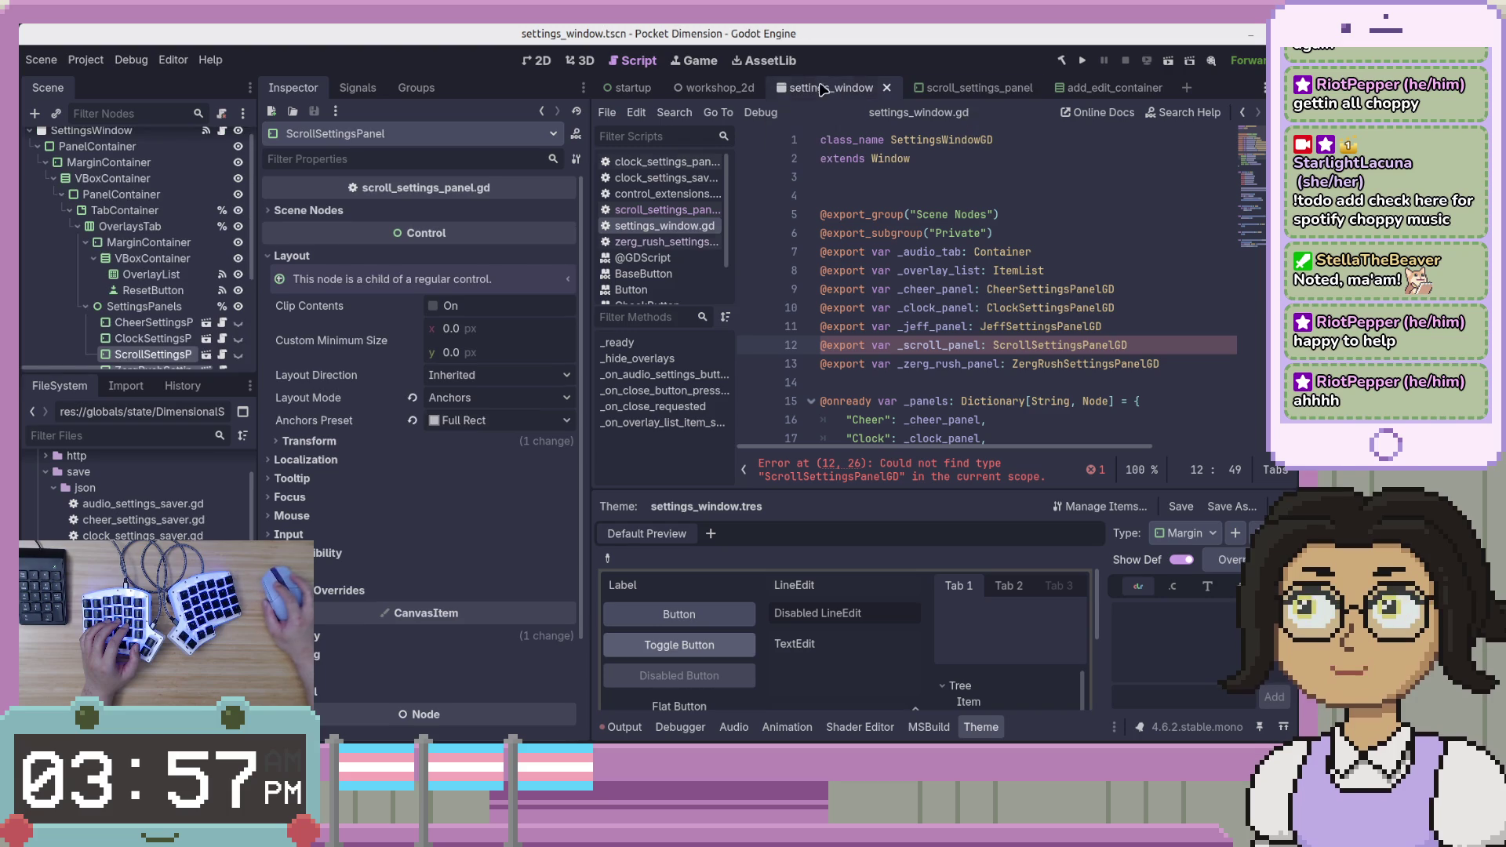
{"action": "left_click", "coordinate": [659, 210]}
{"action": "scroll", "coordinate": [923, 156], "scroll_direction": "up", "scroll_amount": 15}
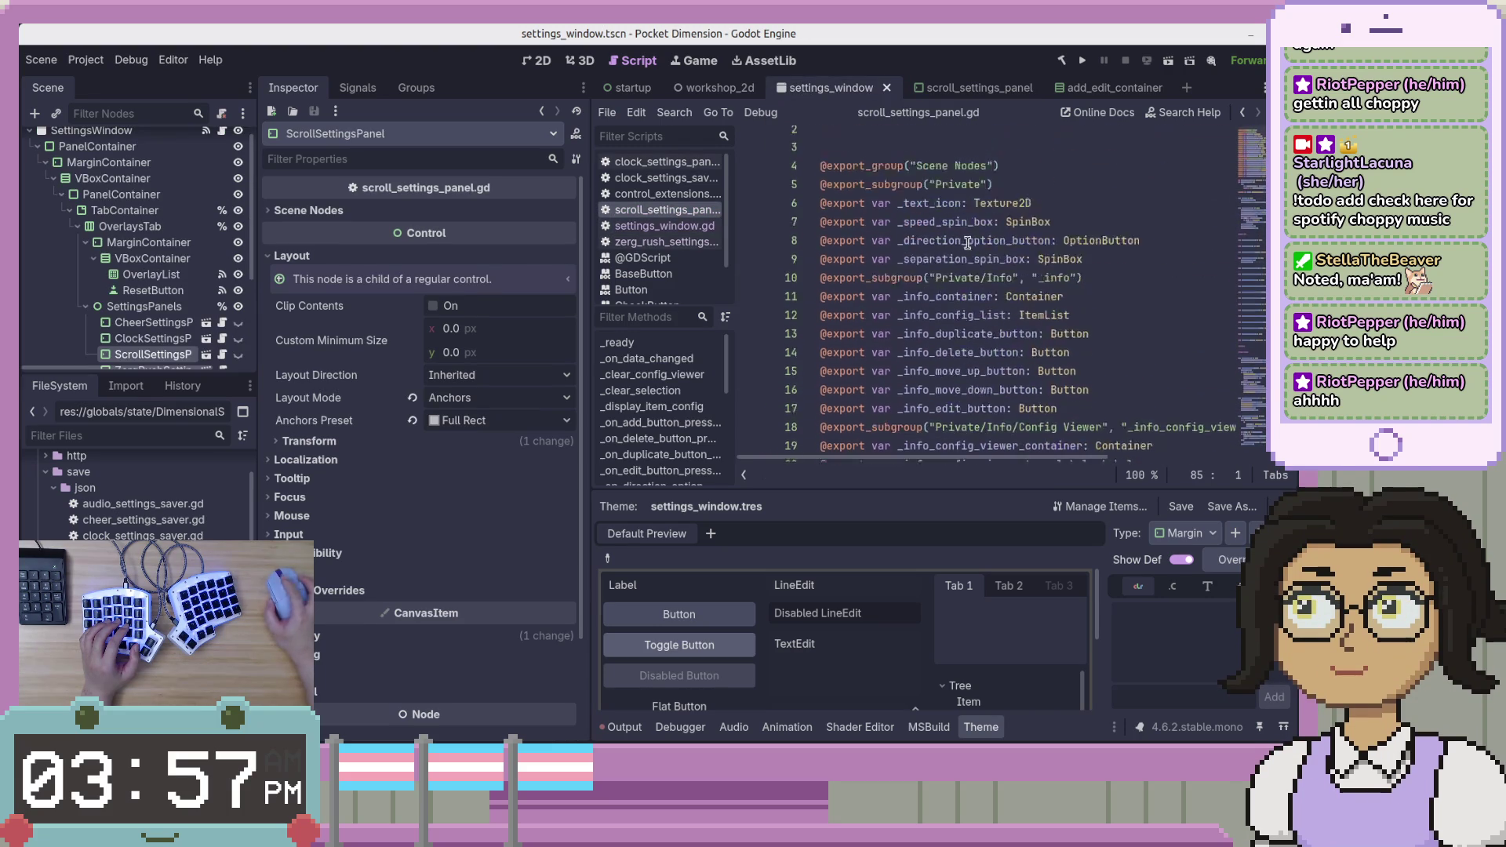
{"action": "left_click", "coordinate": [923, 156]}
{"action": "key", "text": "Up"}
{"action": "key", "text": "Return"}
{"action": "key", "text": "Up"}
{"action": "type", "text": "class_name Scro"}
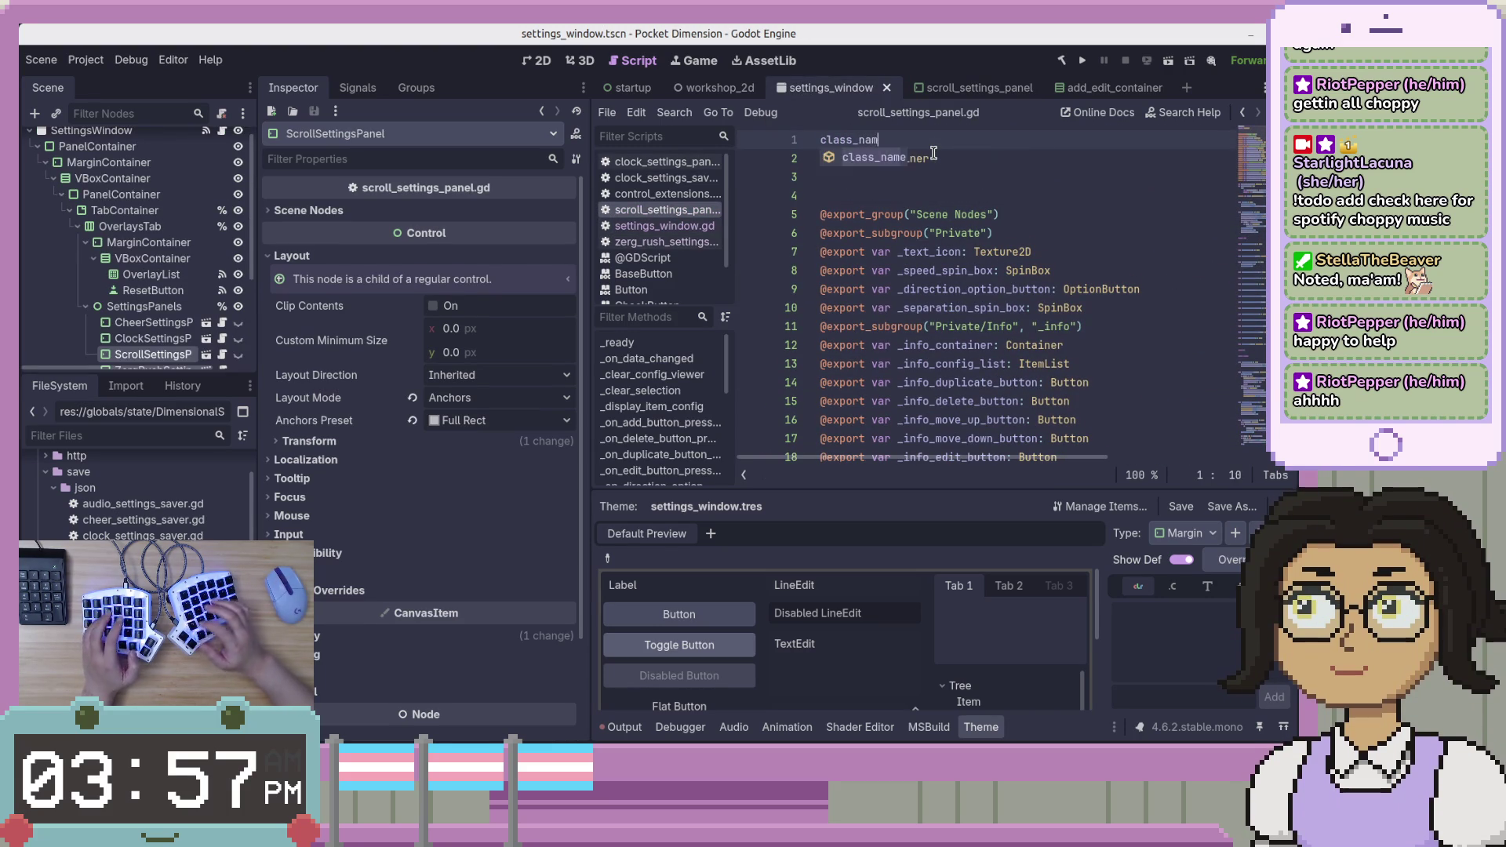
{"action": "type", "text": "llS"}
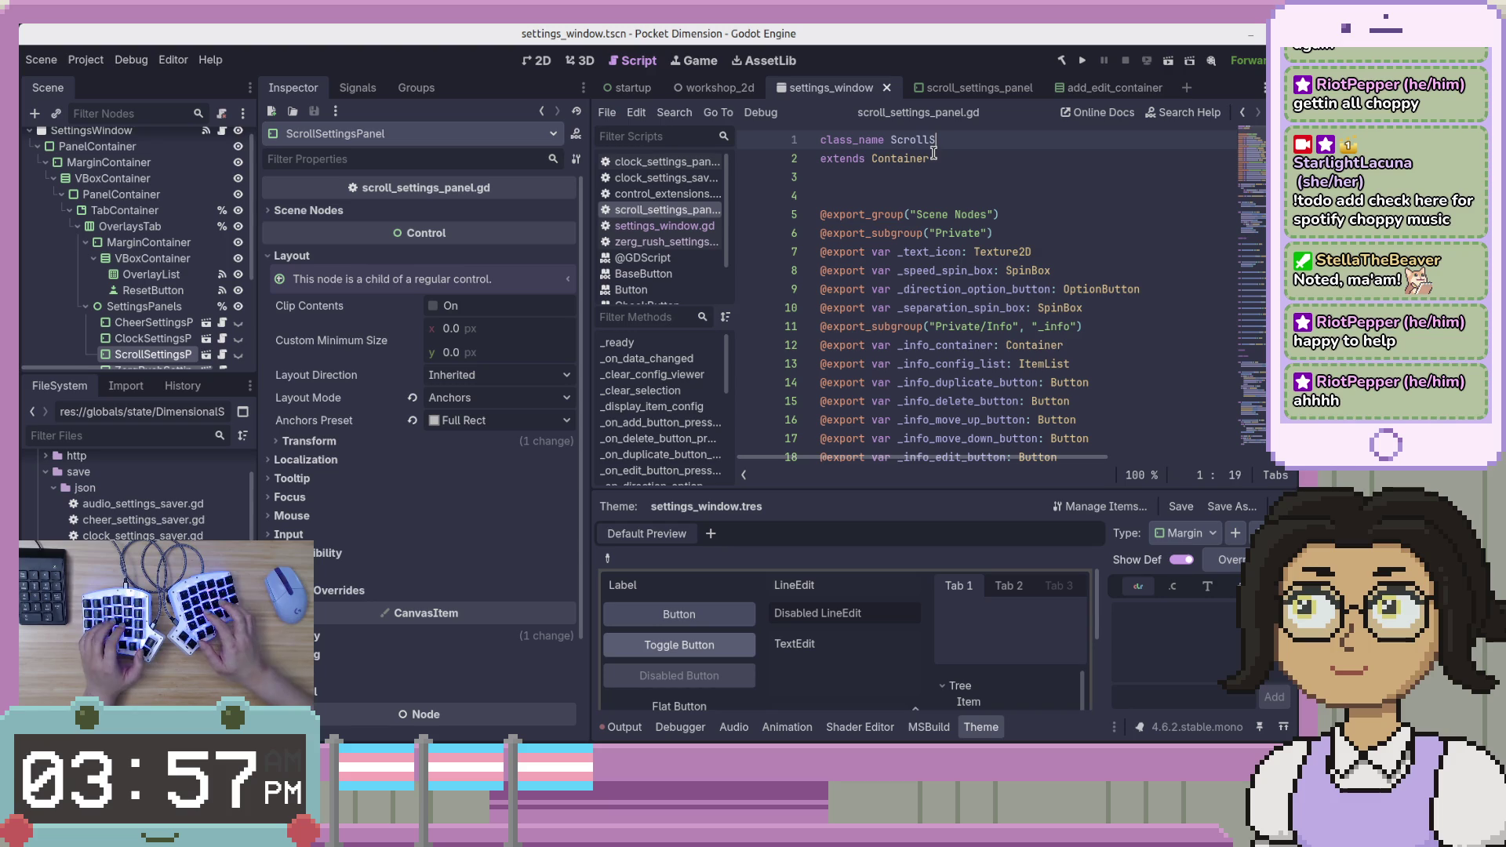
{"action": "type", "text": "ettingsPanelGD"}
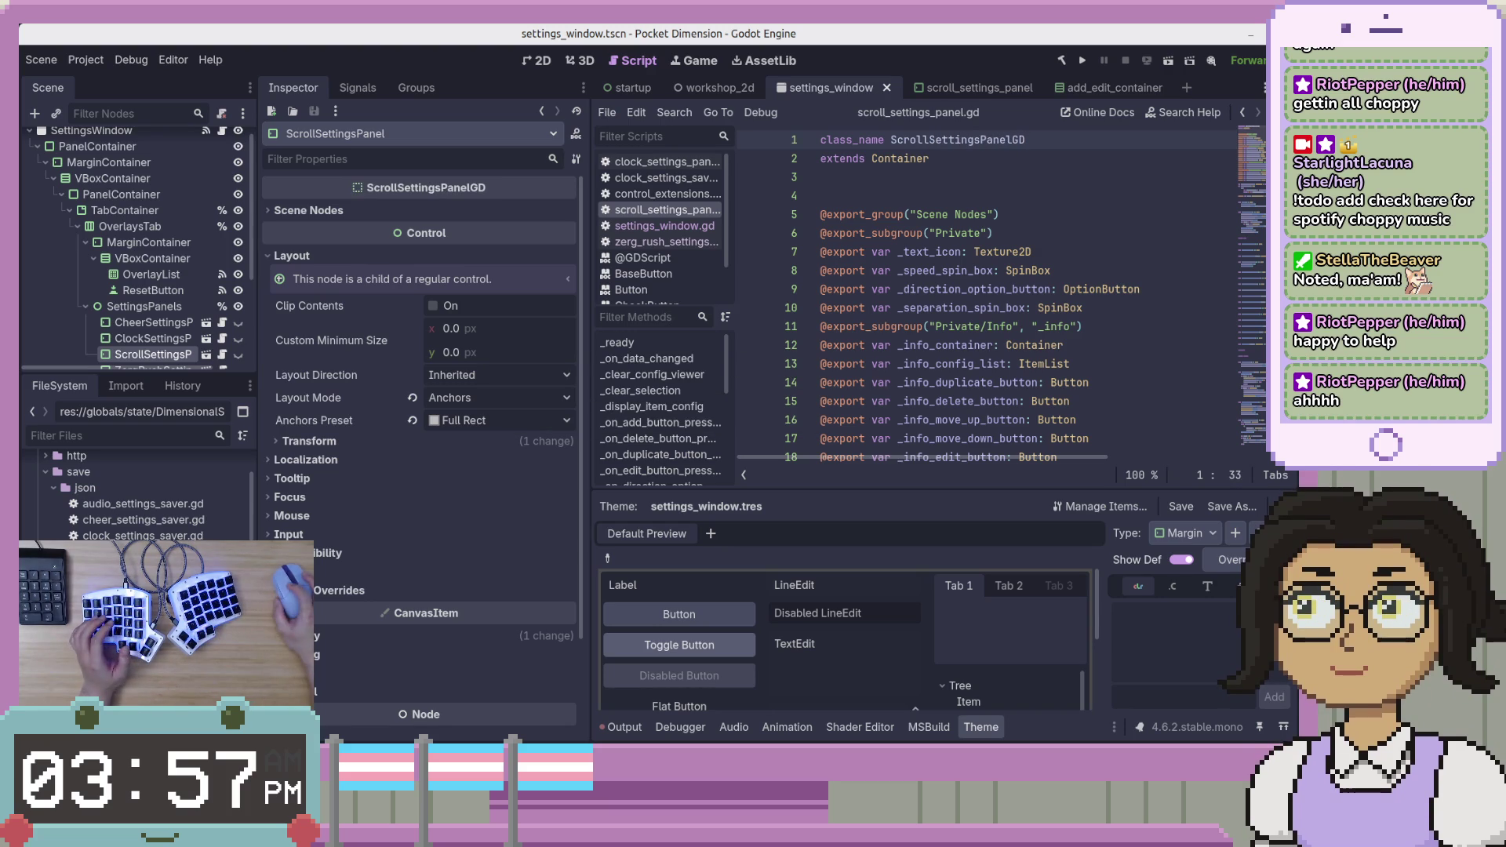
{"action": "scroll", "coordinate": [934, 153], "scroll_direction": "down", "scroll_amount": 15}
{"action": "scroll", "coordinate": [1265, 204], "scroll_direction": "up", "scroll_amount": 3}
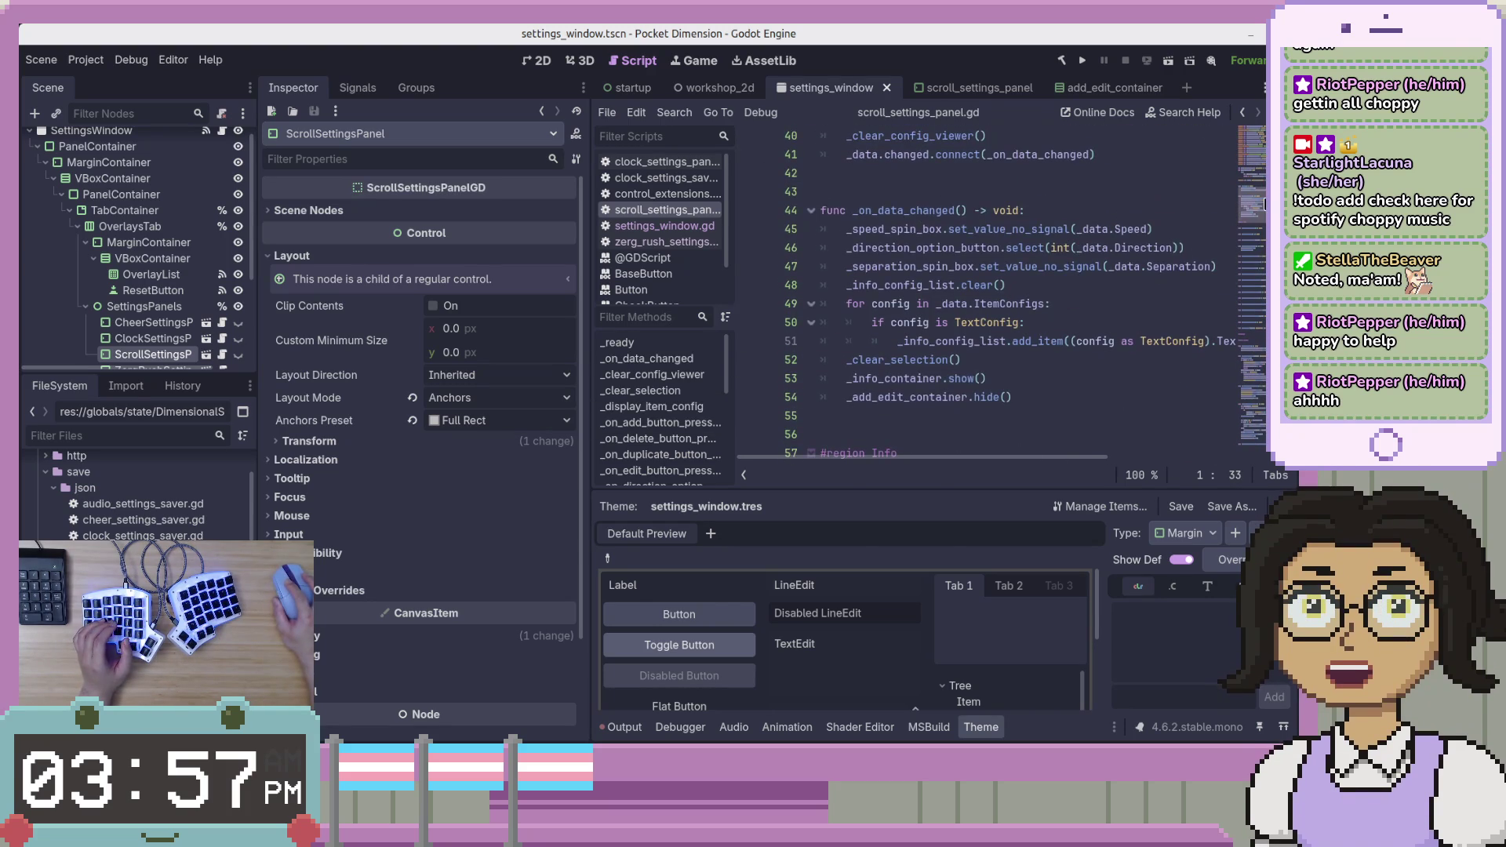
Read through the data setup and _ready code of scroll_settings_panel.gd.
{"action": "left_click", "coordinate": [1133, 174]}
{"action": "scroll", "coordinate": [1254, 168], "scroll_direction": "up", "scroll_amount": 8}
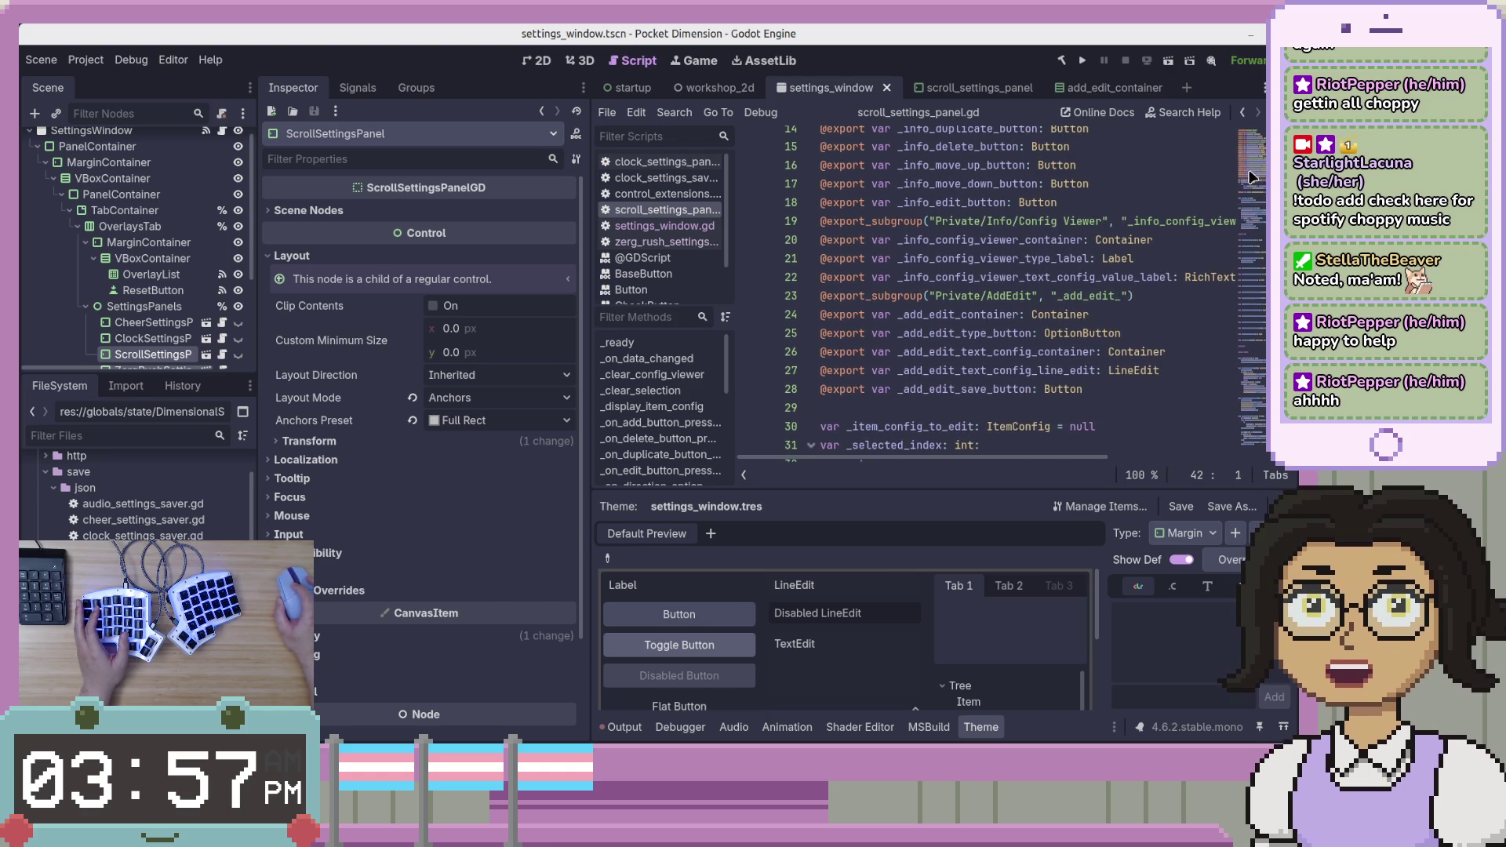
{"action": "scroll", "coordinate": [1054, 209], "scroll_direction": "down", "scroll_amount": 7}
{"action": "left_click", "coordinate": [1054, 209]}
{"action": "scroll", "coordinate": [1063, 201], "scroll_direction": "down", "scroll_amount": 10}
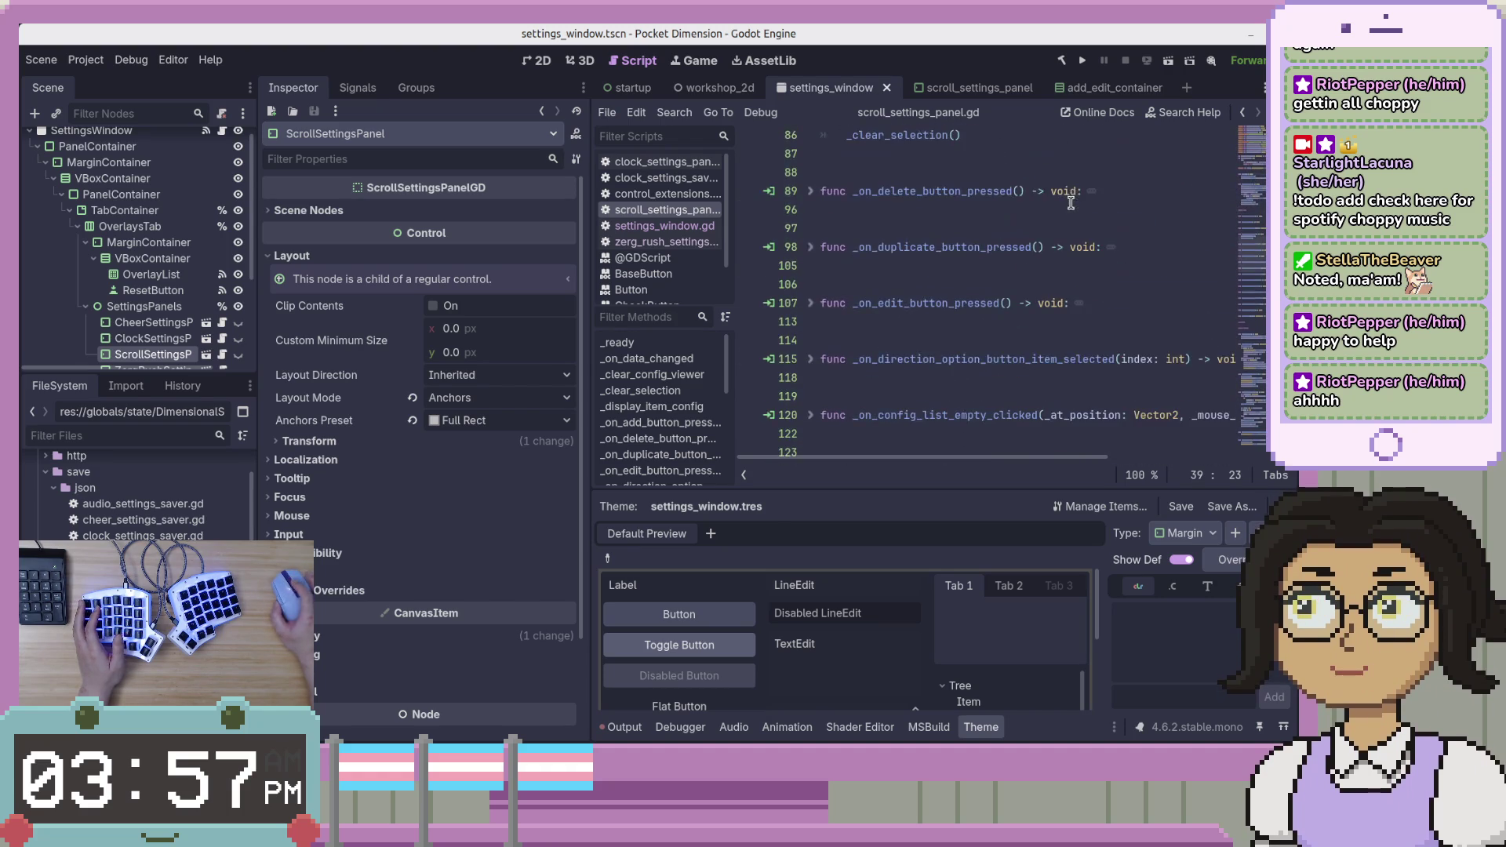
{"action": "scroll", "coordinate": [1073, 193], "scroll_direction": "down", "scroll_amount": 3}
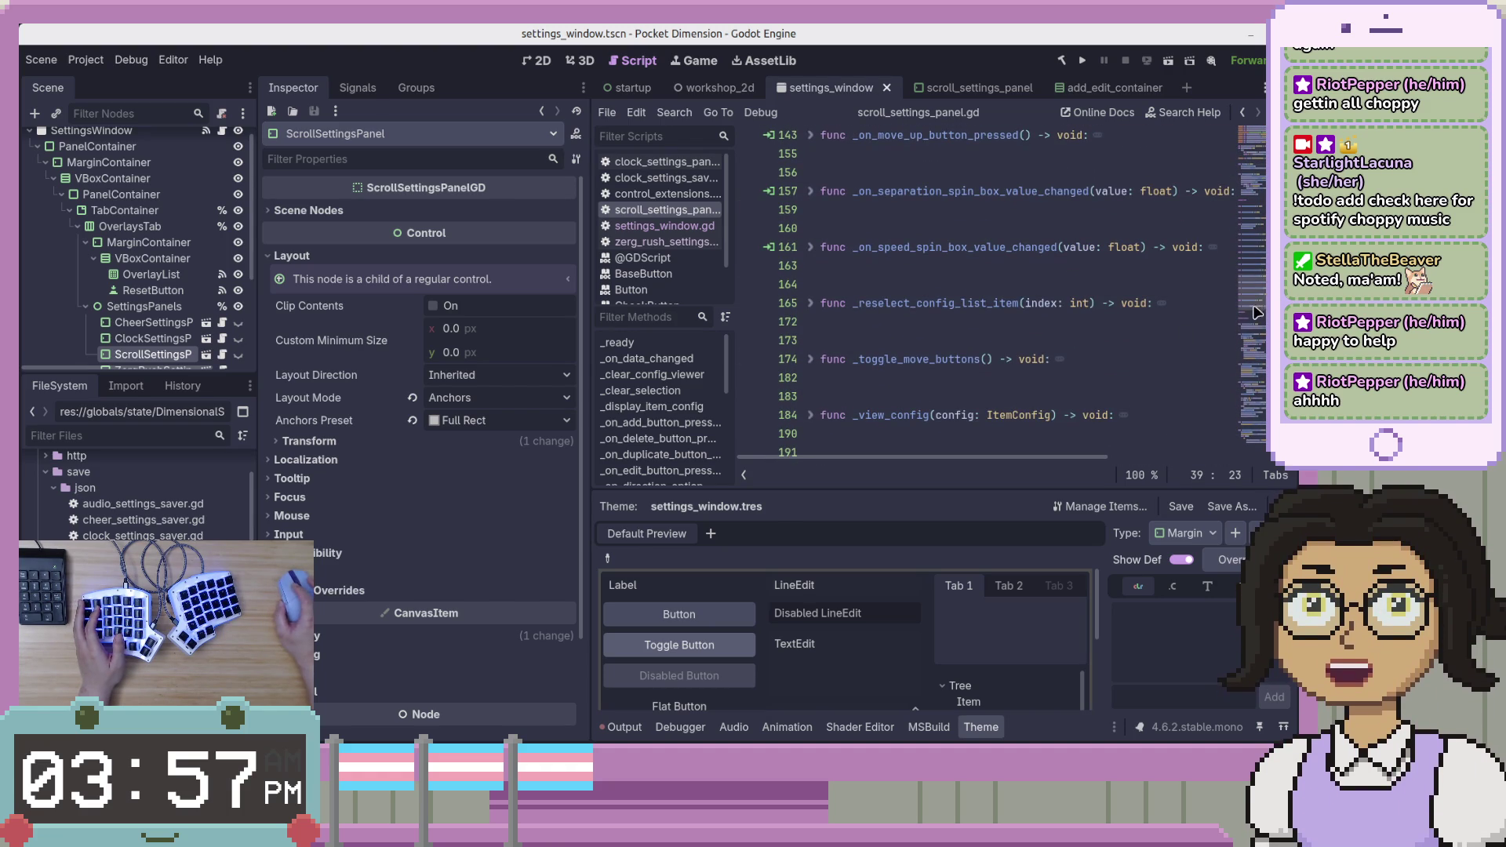
{"action": "scroll", "coordinate": [1252, 322], "scroll_direction": "down", "scroll_amount": 8}
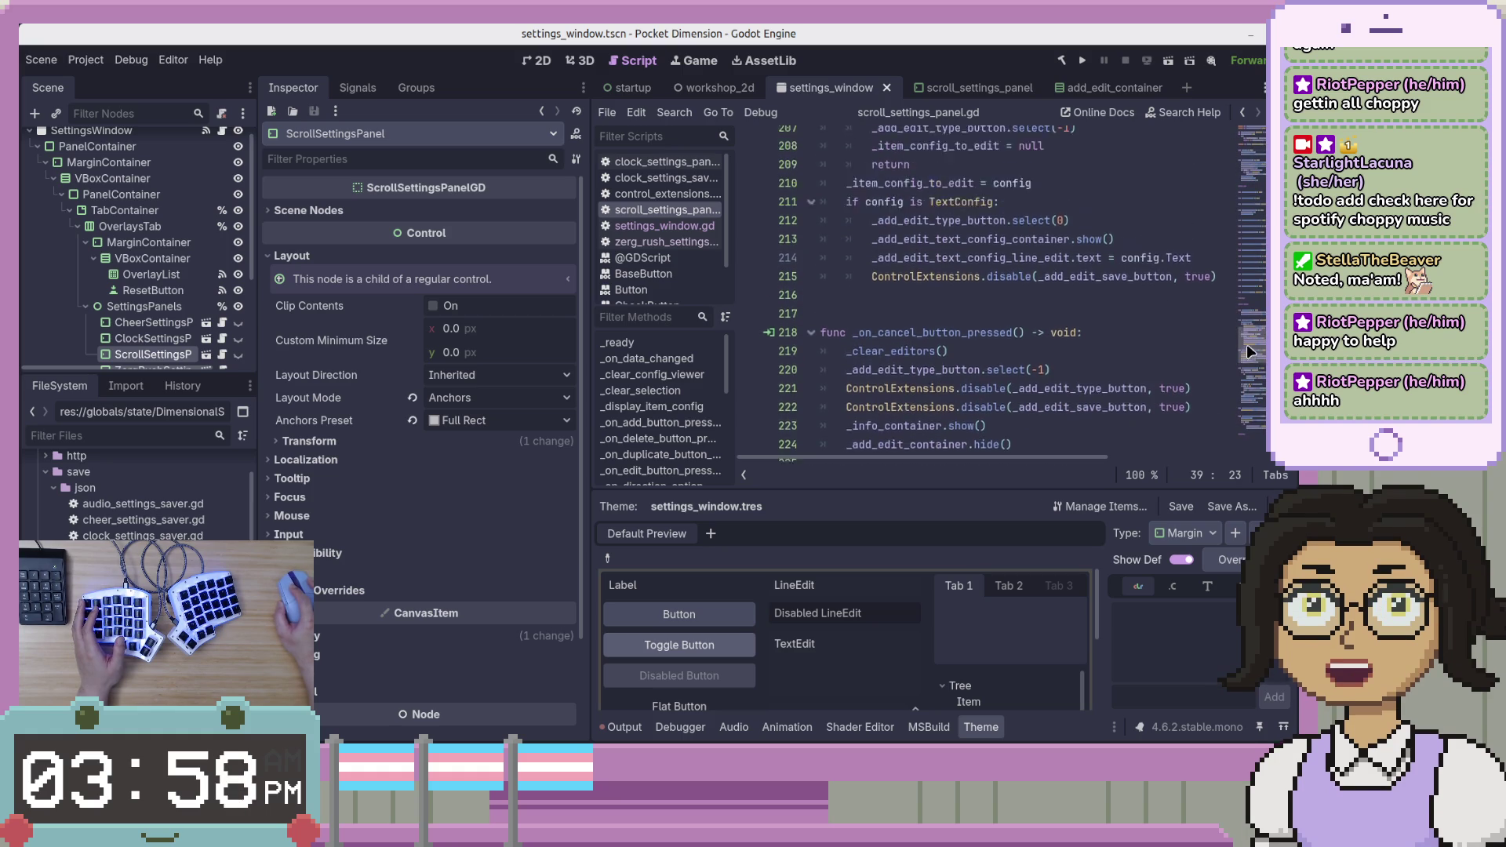
{"action": "scroll", "coordinate": [1012, 290], "scroll_direction": "up", "scroll_amount": 10}
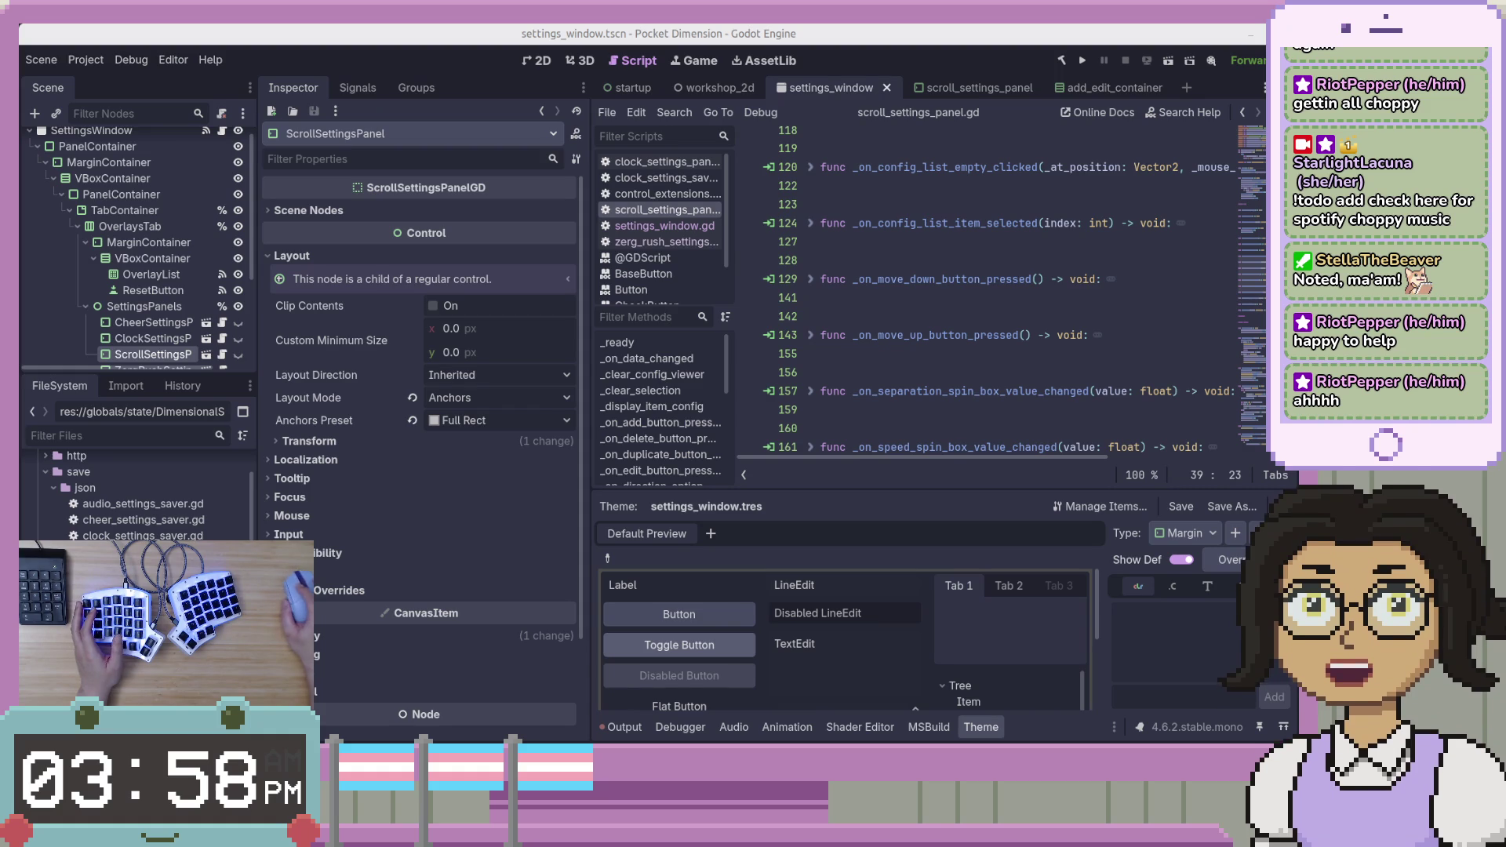
Inspect the export subgroup, separation spin box and delete handler, then open settings_window.gd.
{"action": "left_click", "coordinate": [1129, 354]}
{"action": "scroll", "coordinate": [1250, 168], "scroll_direction": "up", "scroll_amount": 15}
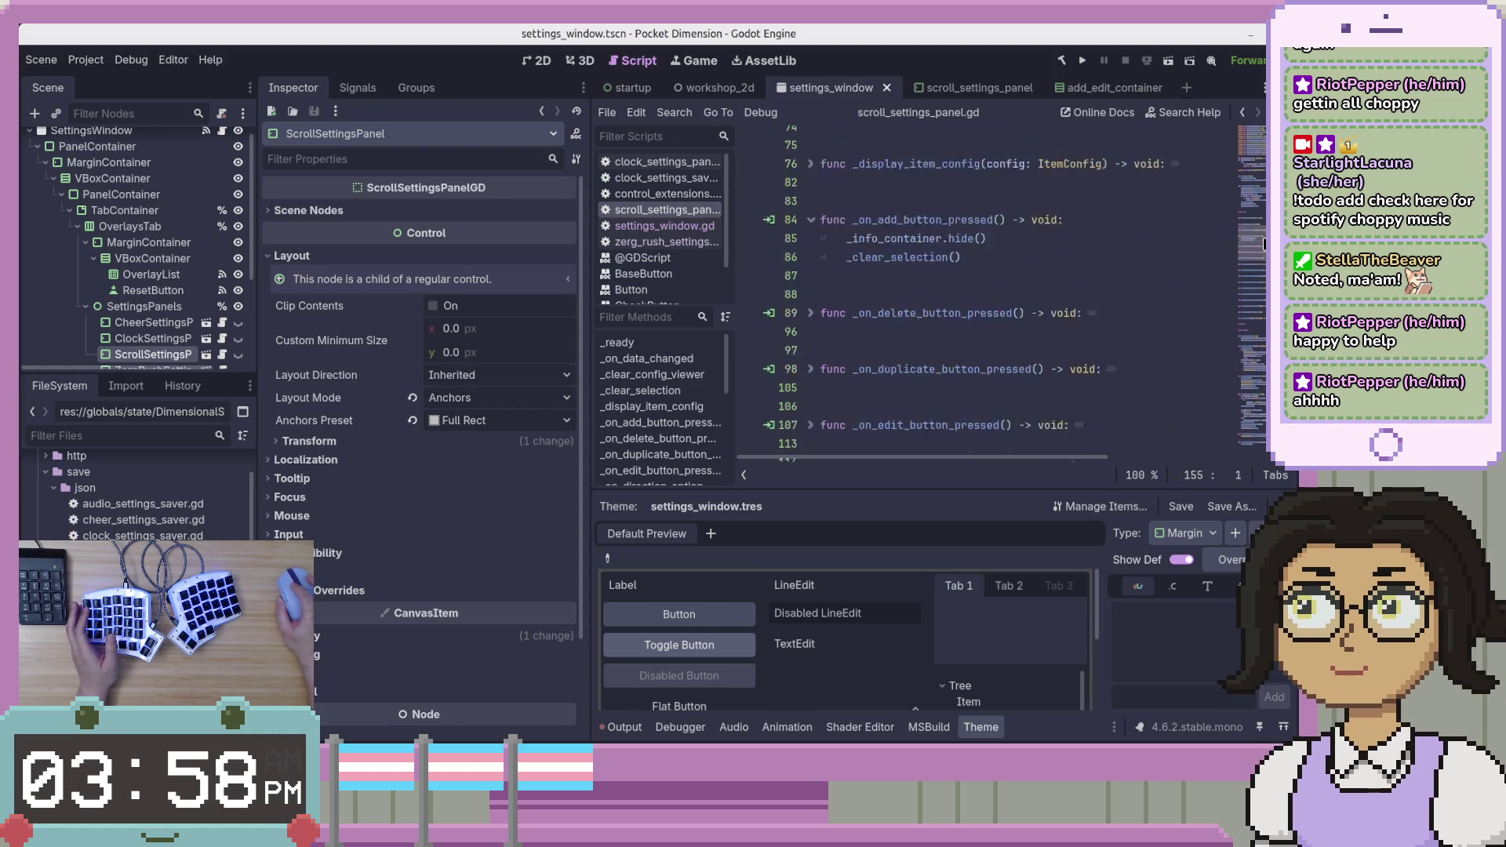
{"action": "left_click", "coordinate": [1075, 233]}
{"action": "scroll", "coordinate": [49, 263], "scroll_direction": "up", "scroll_amount": 1}
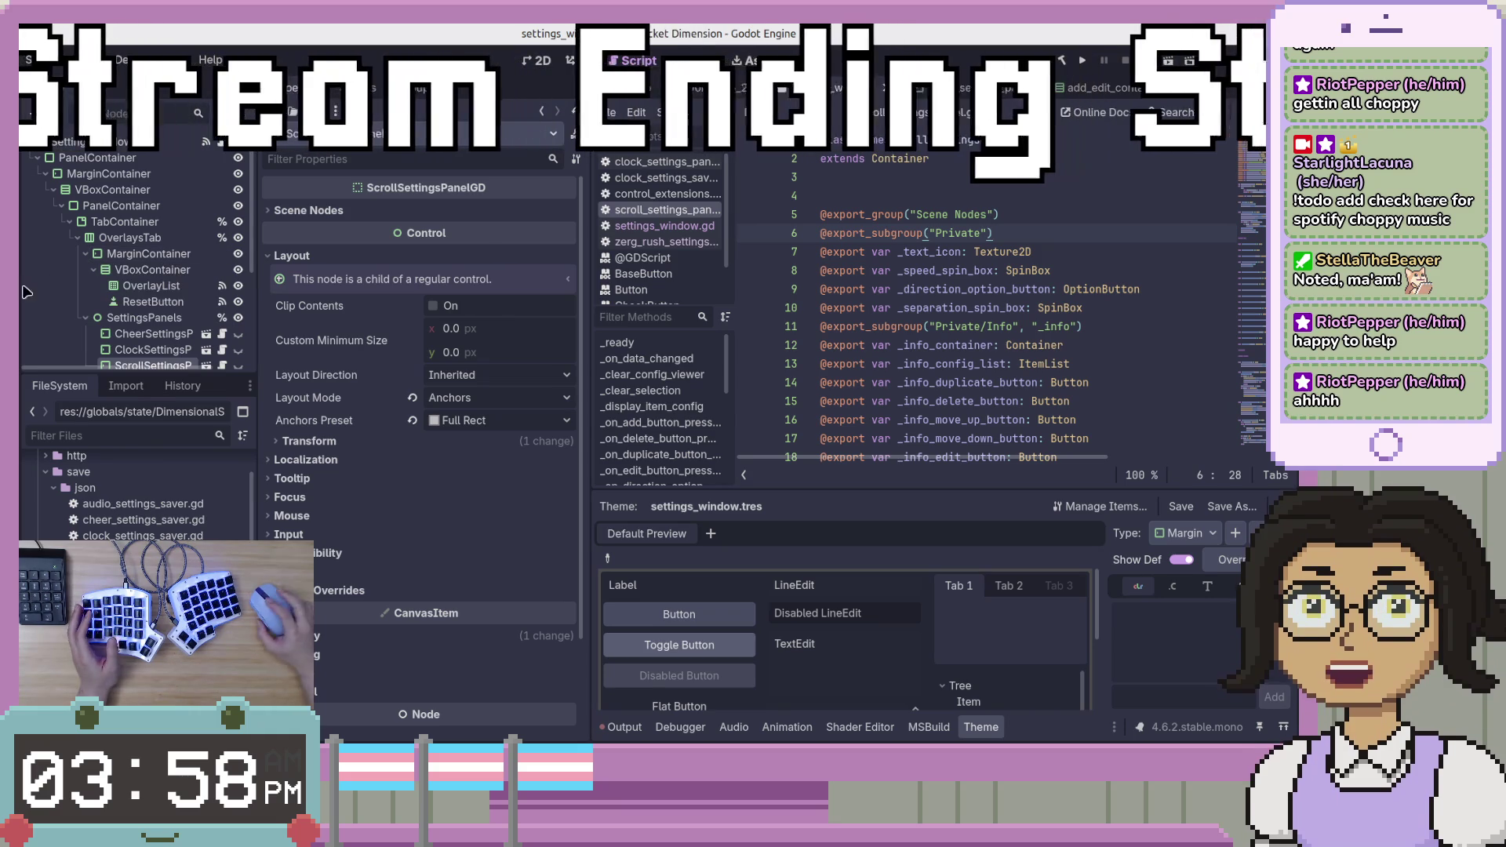
{"action": "left_click", "coordinate": [927, 308]}
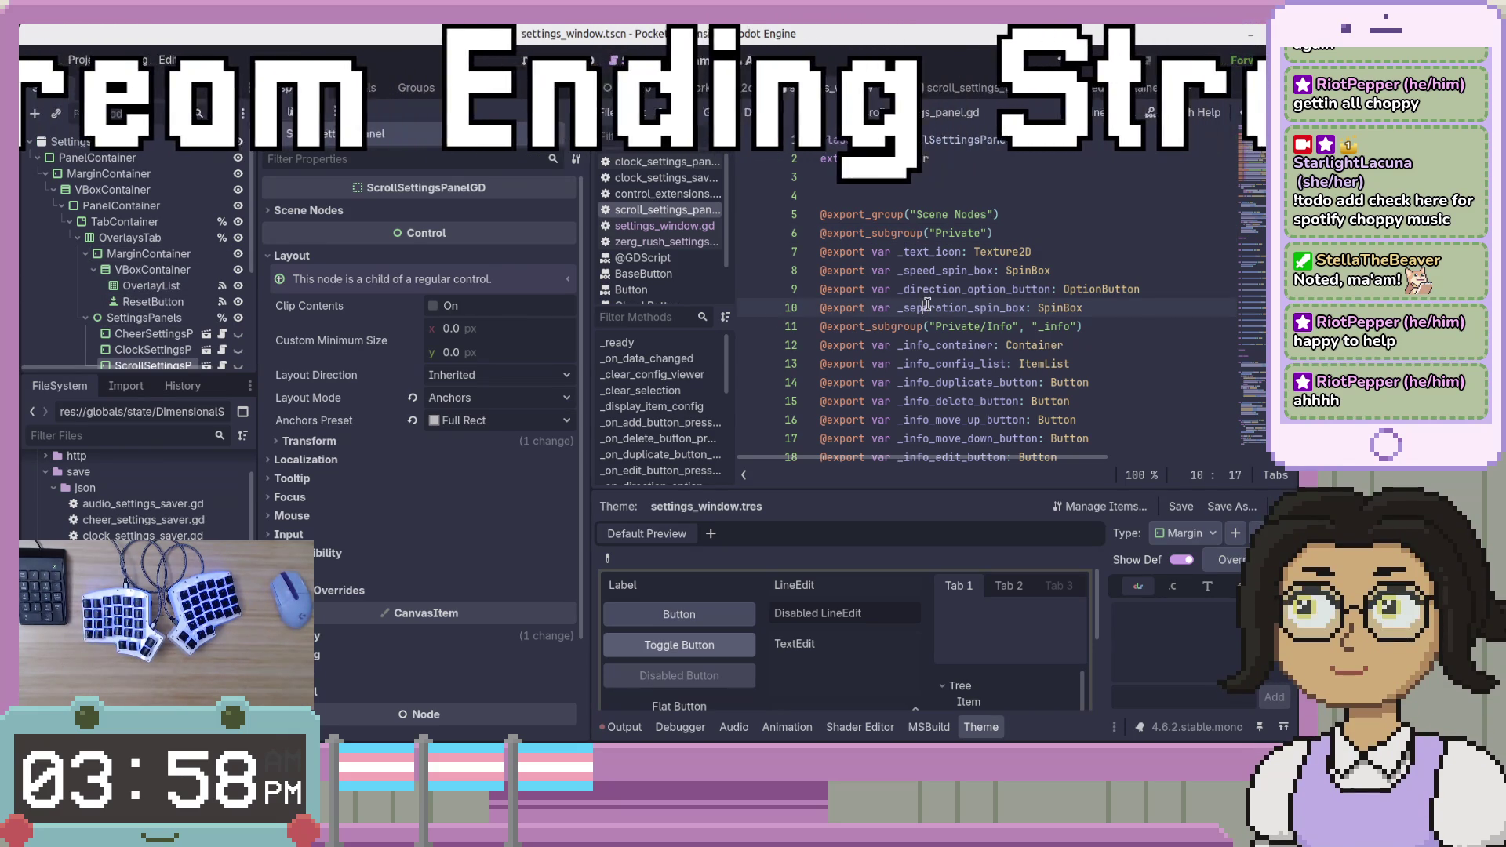
{"action": "right_click", "coordinate": [1049, 196]}
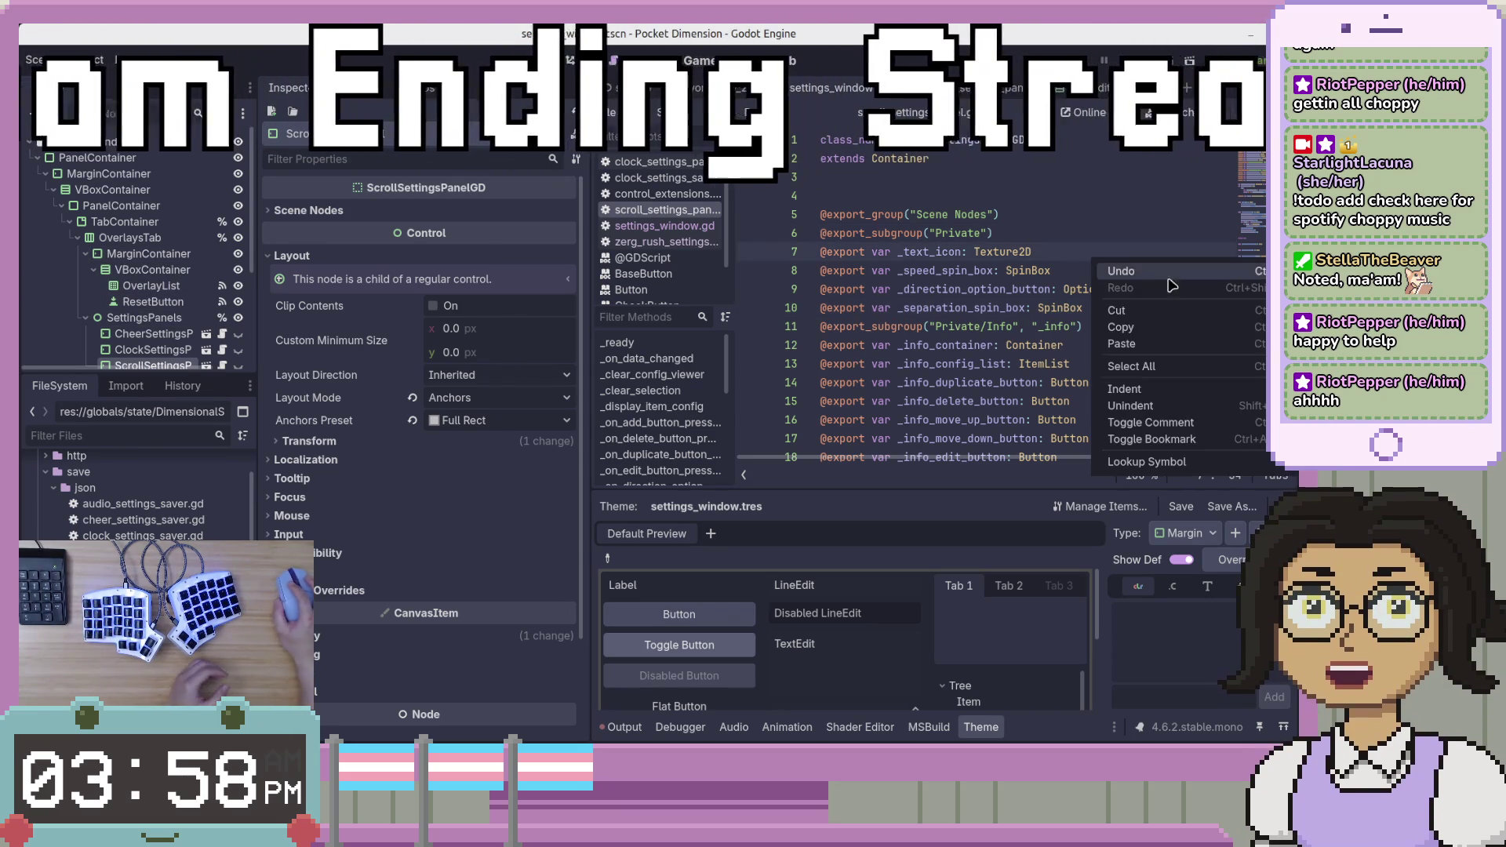
{"action": "left_click", "coordinate": [1049, 196]}
{"action": "scroll", "coordinate": [1049, 197], "scroll_direction": "down", "scroll_amount": 20}
{"action": "left_click", "coordinate": [1020, 257]}
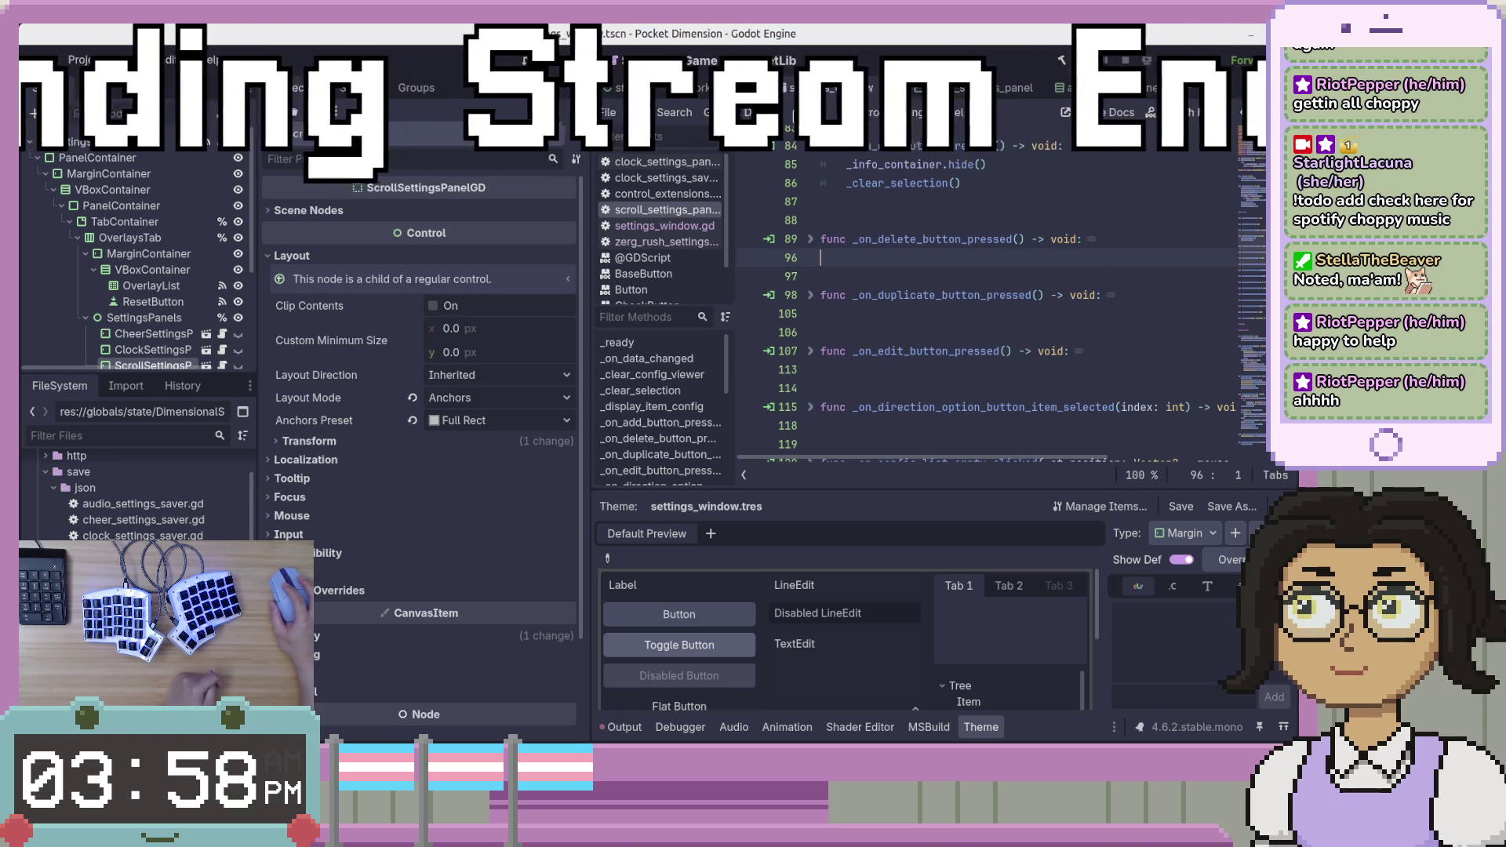
{"action": "scroll", "coordinate": [981, 298], "scroll_direction": "up", "scroll_amount": 15}
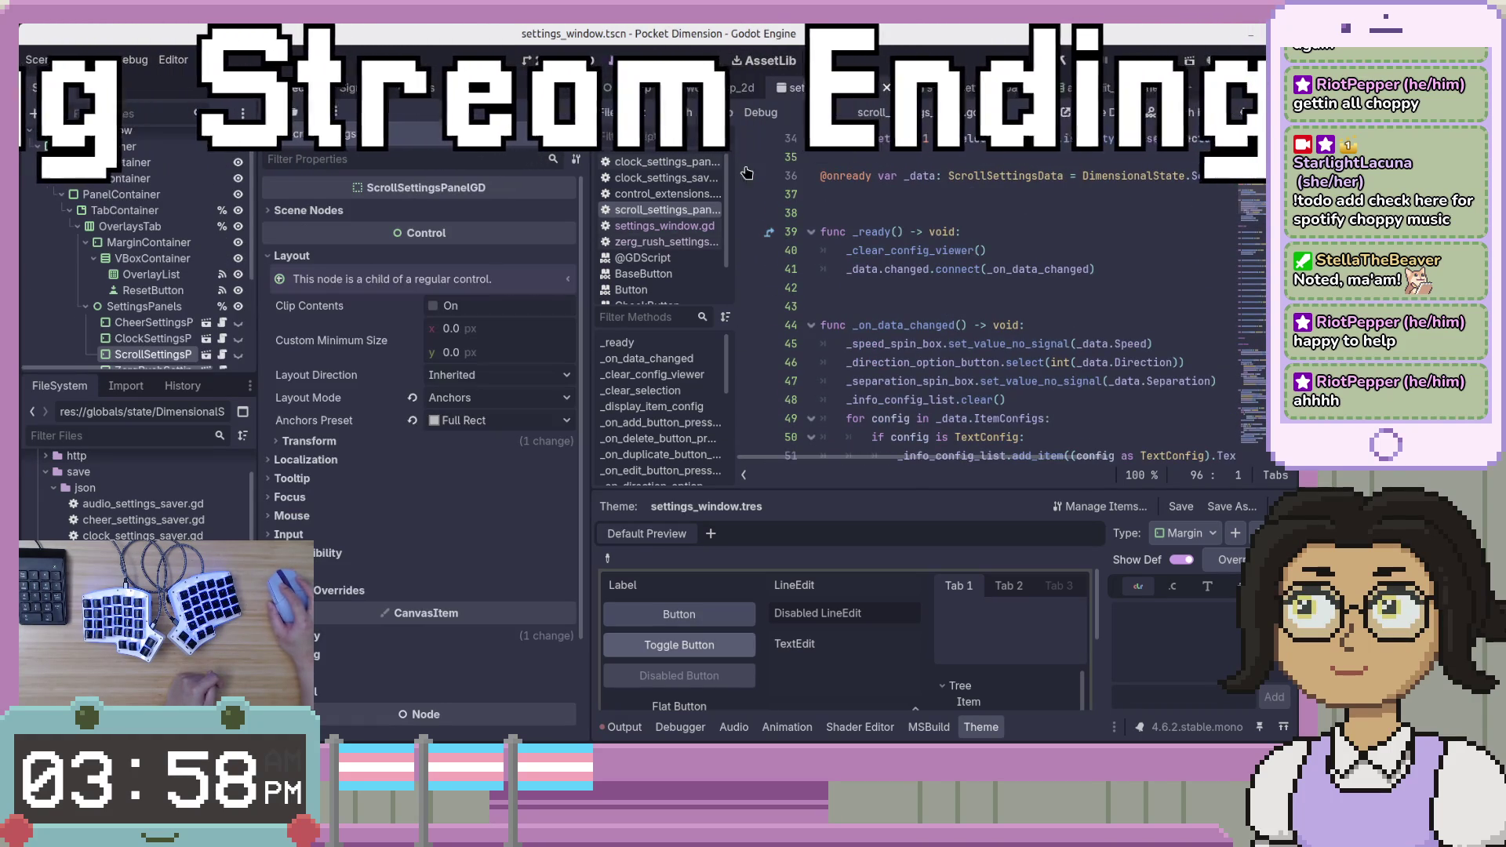
{"action": "left_click", "coordinate": [665, 226]}
{"action": "scroll", "coordinate": [1099, 314], "scroll_direction": "down", "scroll_amount": 4}
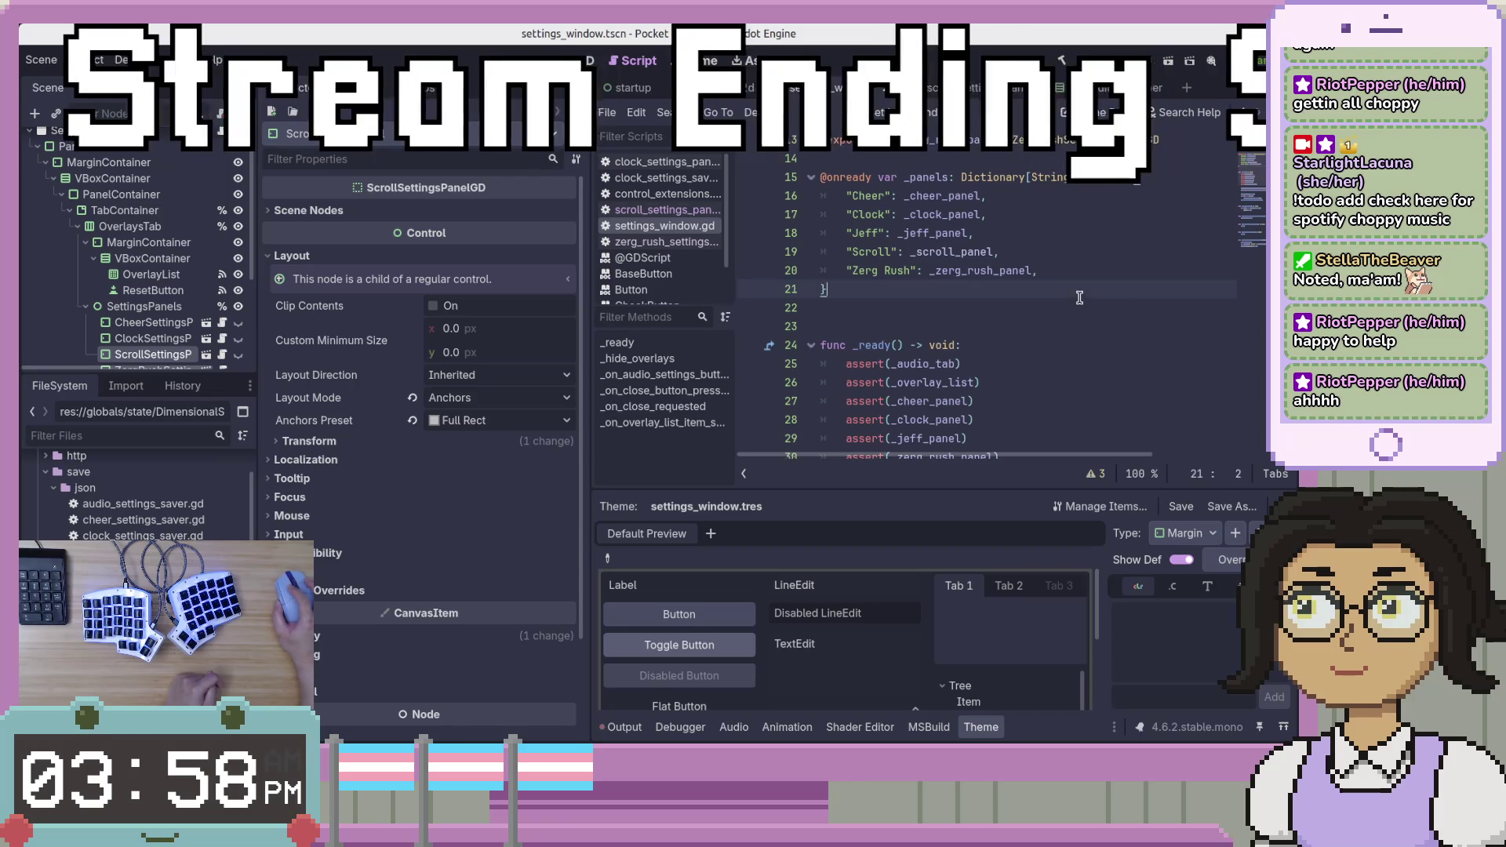
Add an assert(_scroll_panel) line below the _jeff_panel assert in _ready.
{"action": "left_click", "coordinate": [1121, 261]}
{"action": "scroll", "coordinate": [1108, 362], "scroll_direction": "down", "scroll_amount": 2}
{"action": "left_click", "coordinate": [1093, 327]}
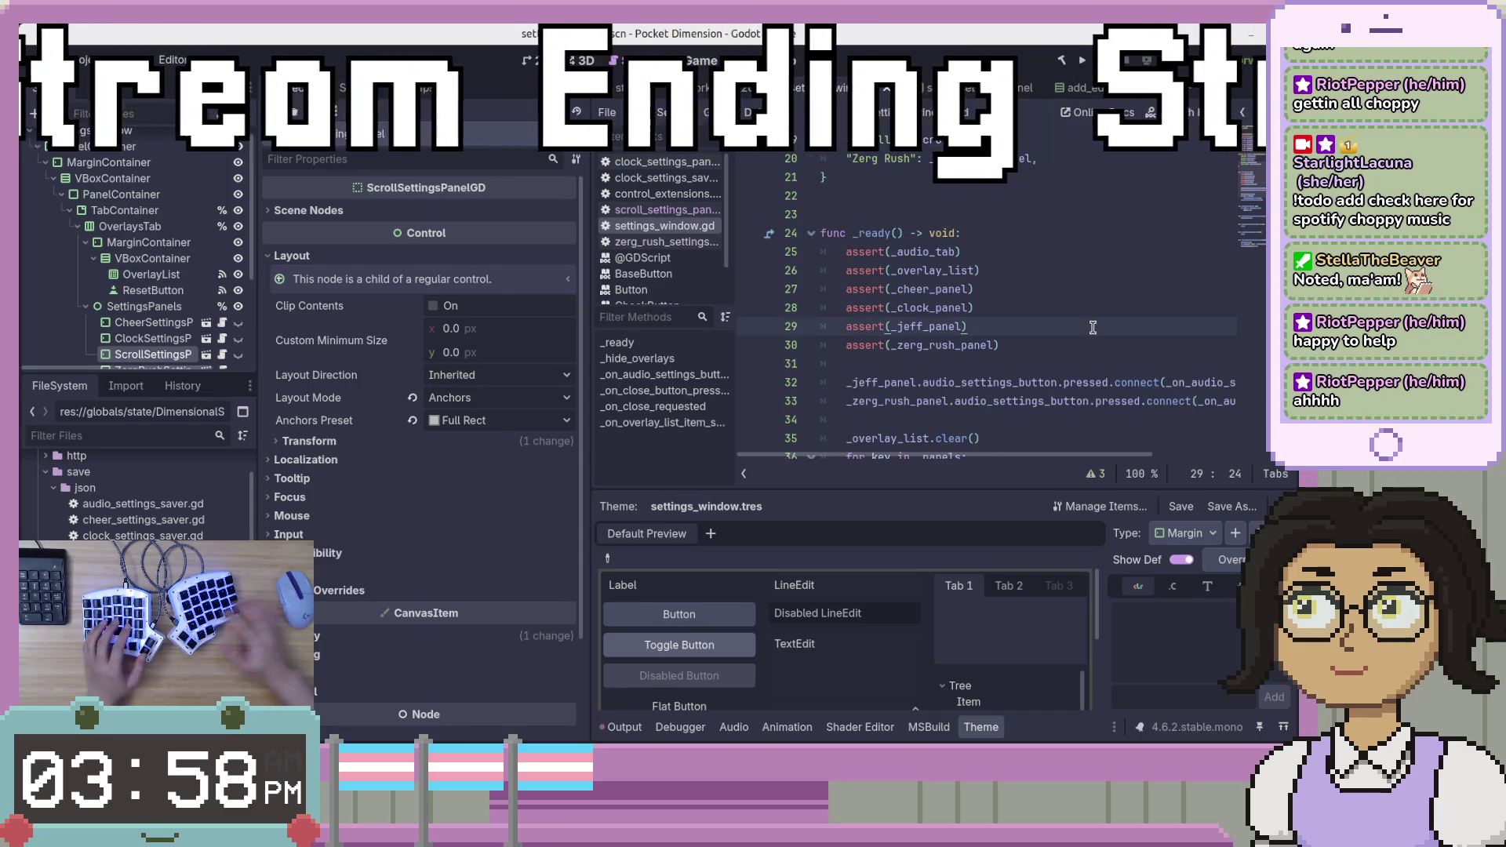
{"action": "key", "text": "Return"}
{"action": "key", "text": "Up"}
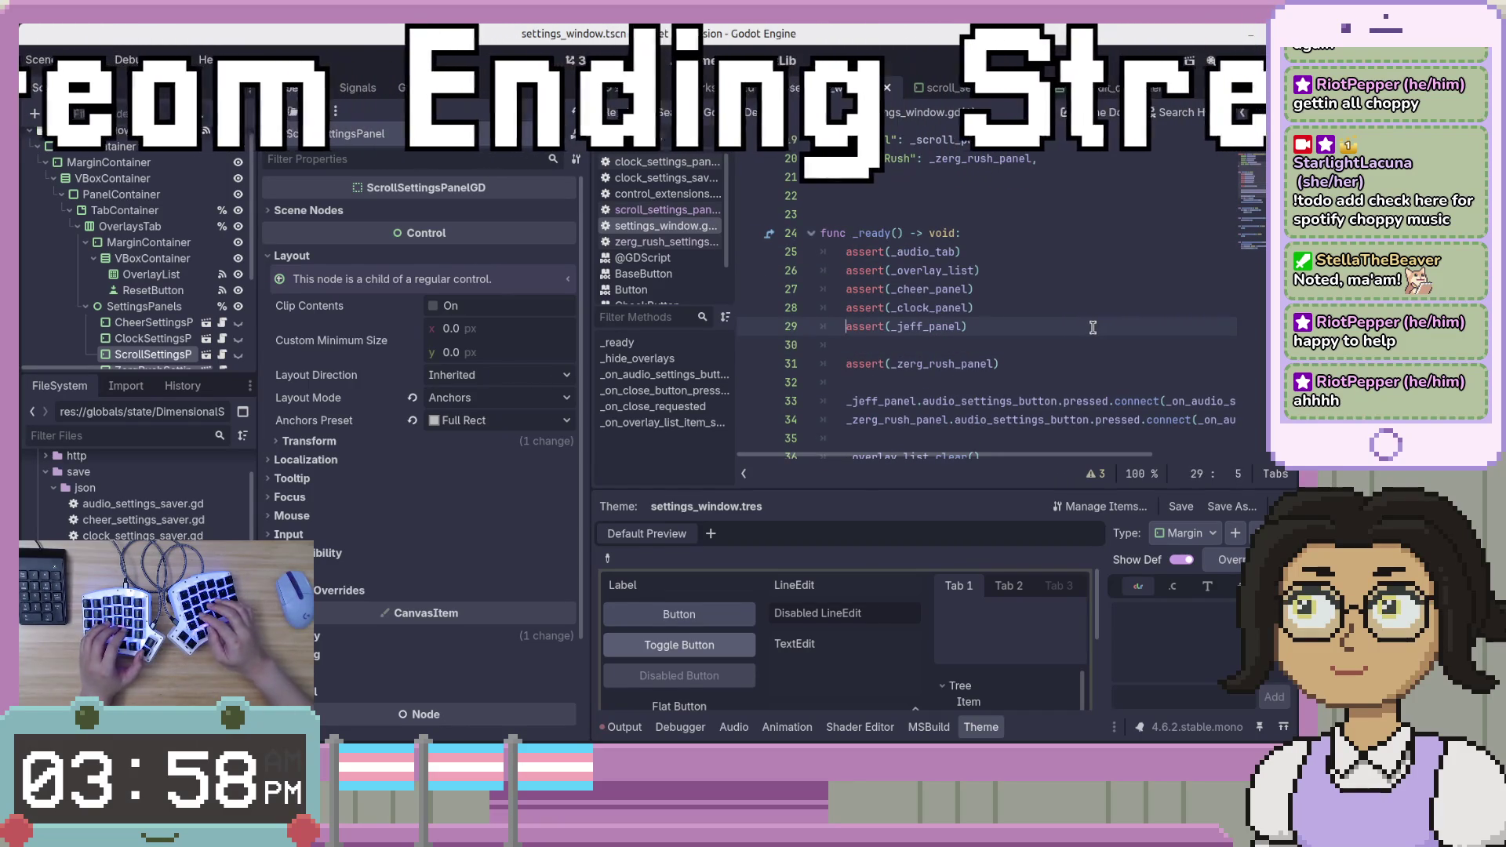
{"action": "key", "text": "Down"}
{"action": "type", "text": "assert(_jeff_panel"}
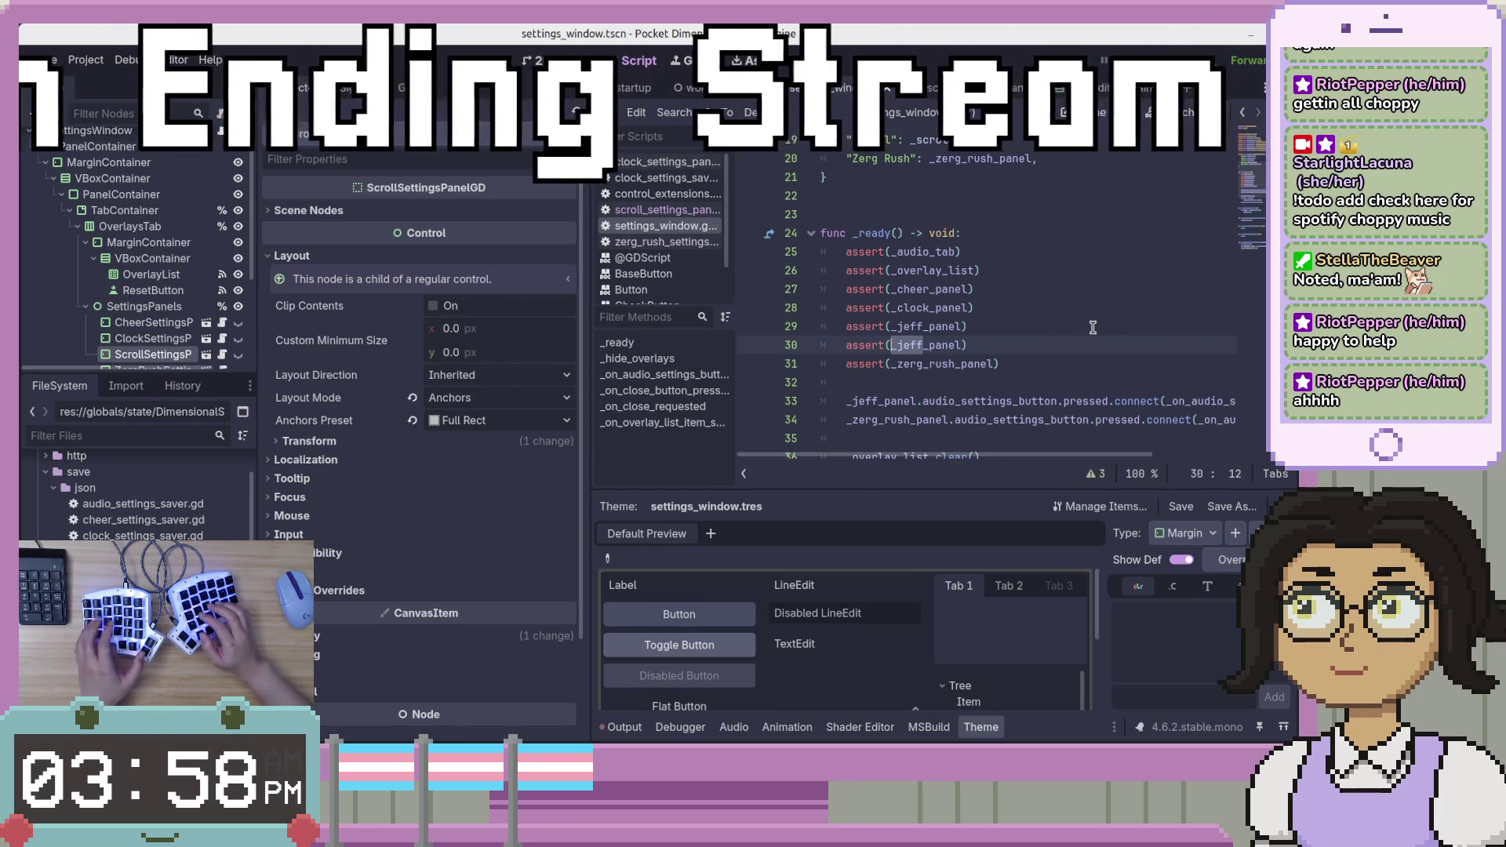
{"action": "type", "text": "_scroll"}
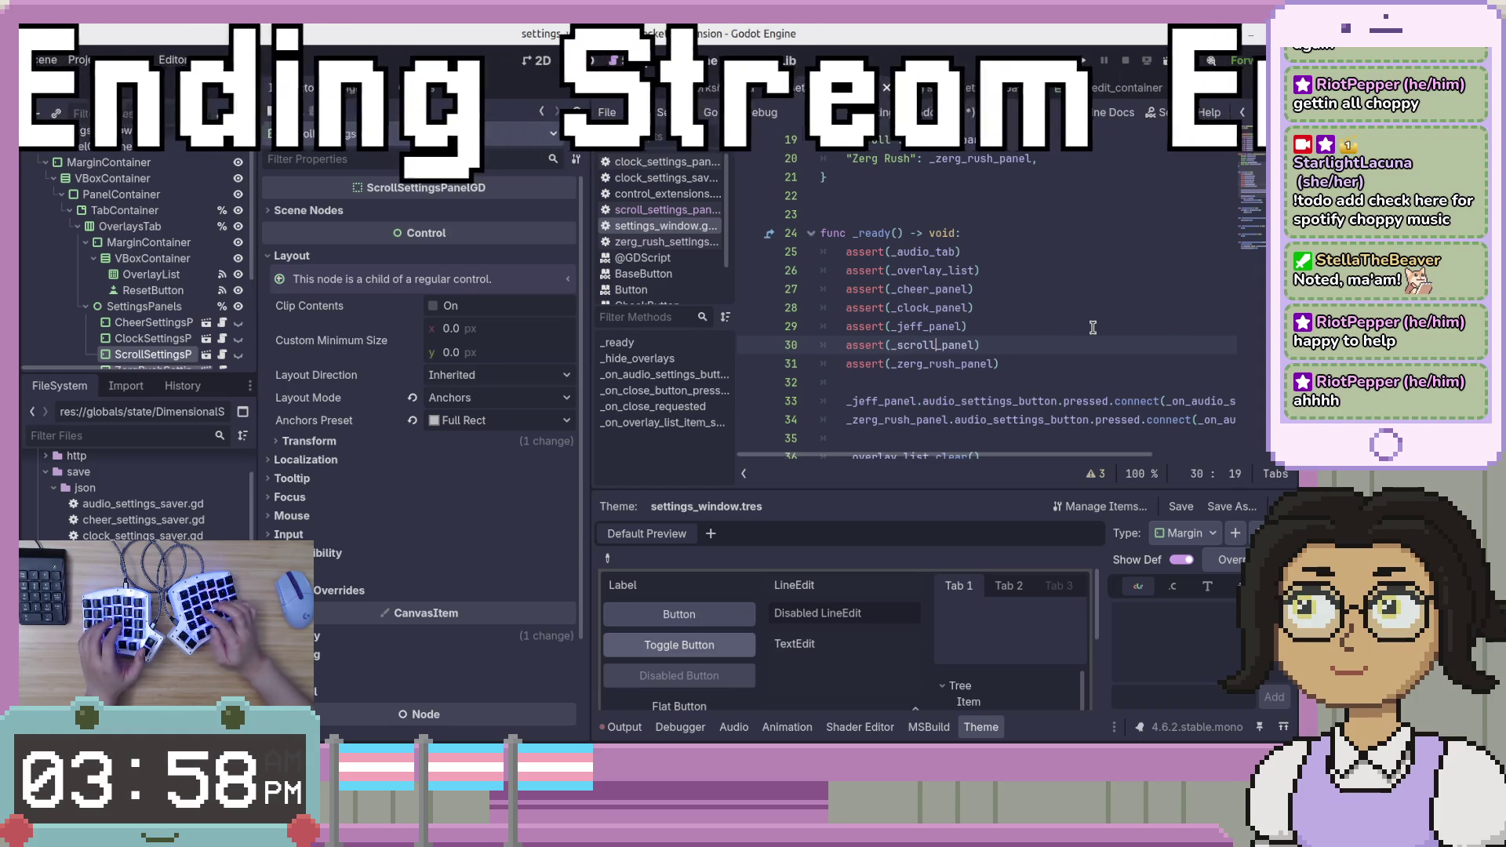
{"action": "left_click", "coordinate": [1028, 347]}
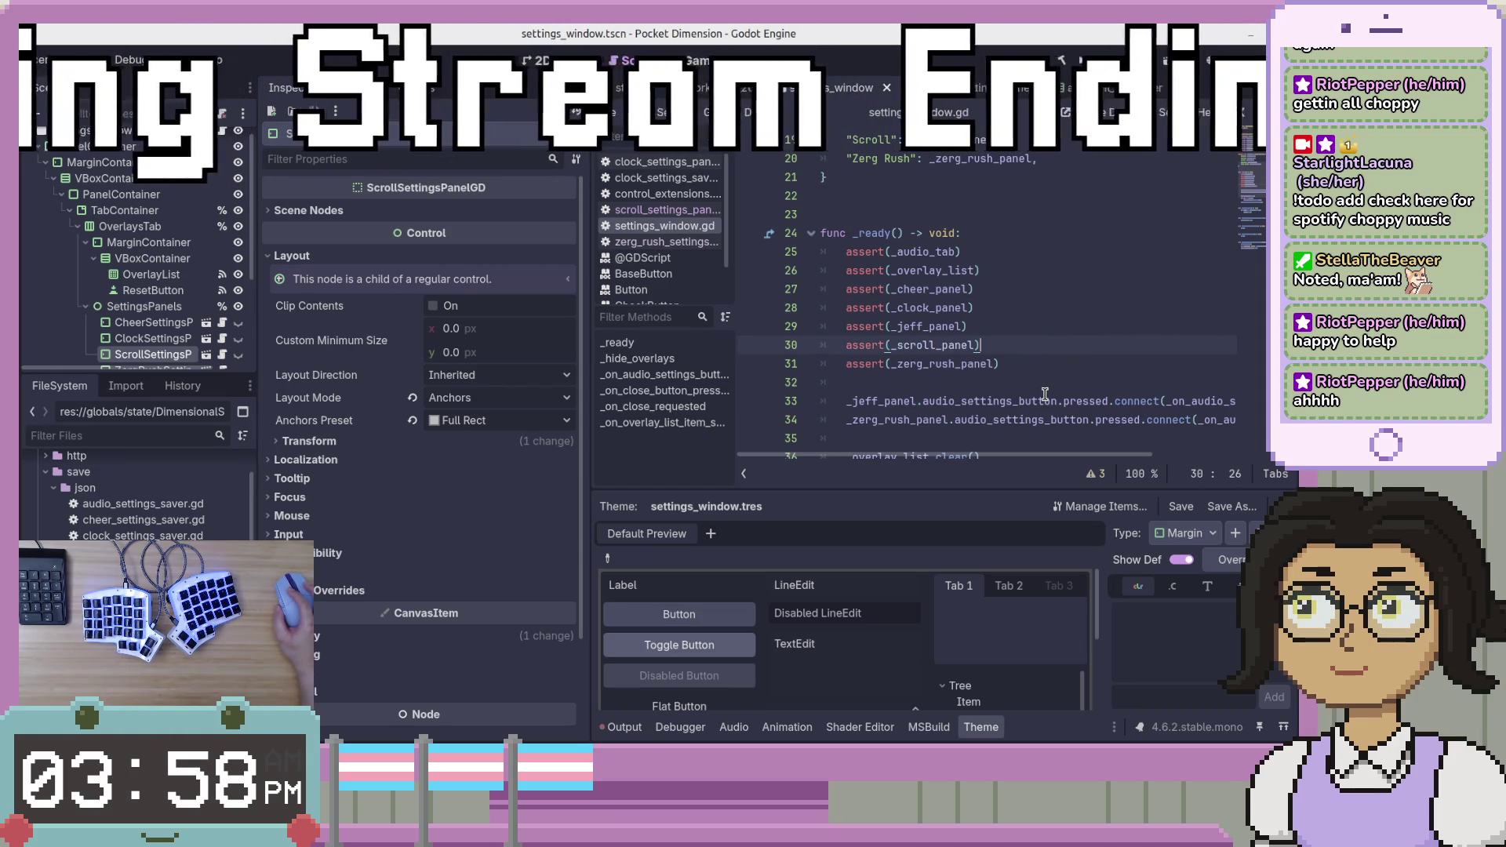
Build and run the project with F5, which stops on a failed assertion.
{"action": "left_click", "coordinate": [1094, 363]}
{"action": "scroll", "coordinate": [1115, 400], "scroll_direction": "down", "scroll_amount": 2}
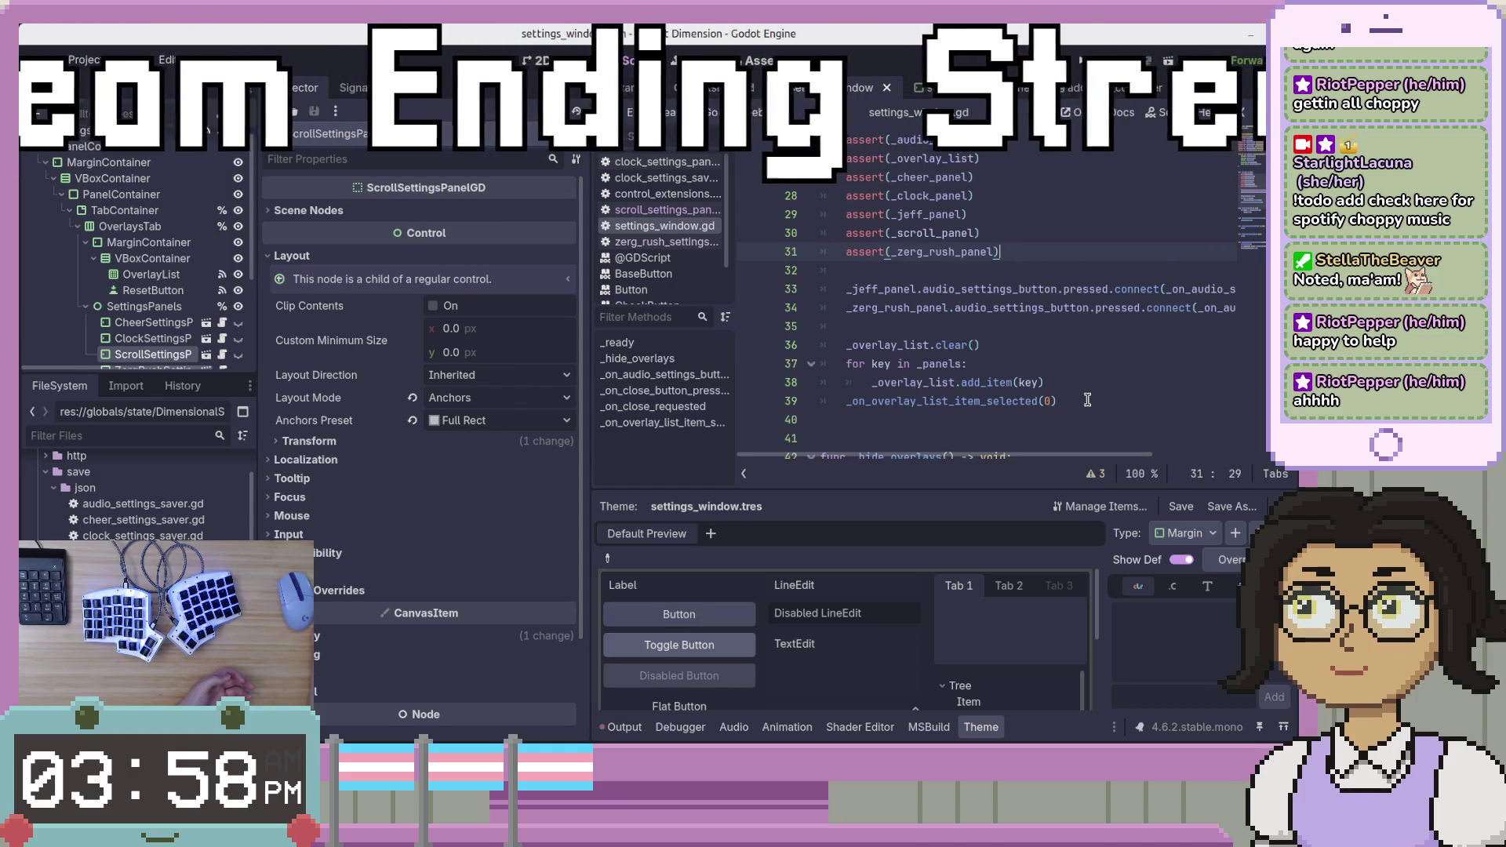
{"action": "left_click", "coordinate": [1070, 398]}
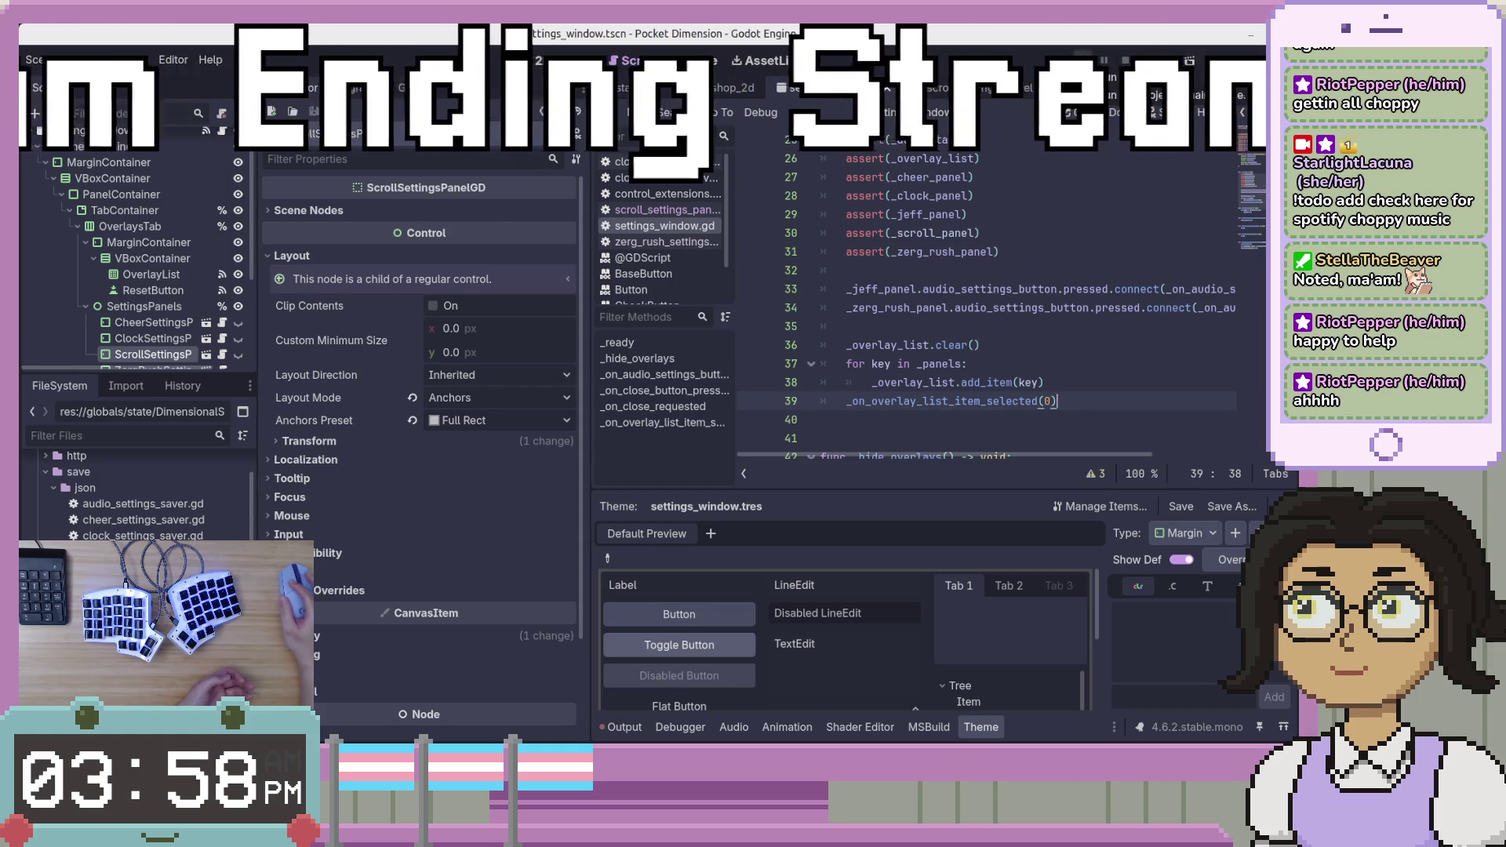
{"action": "key", "text": "F5"}
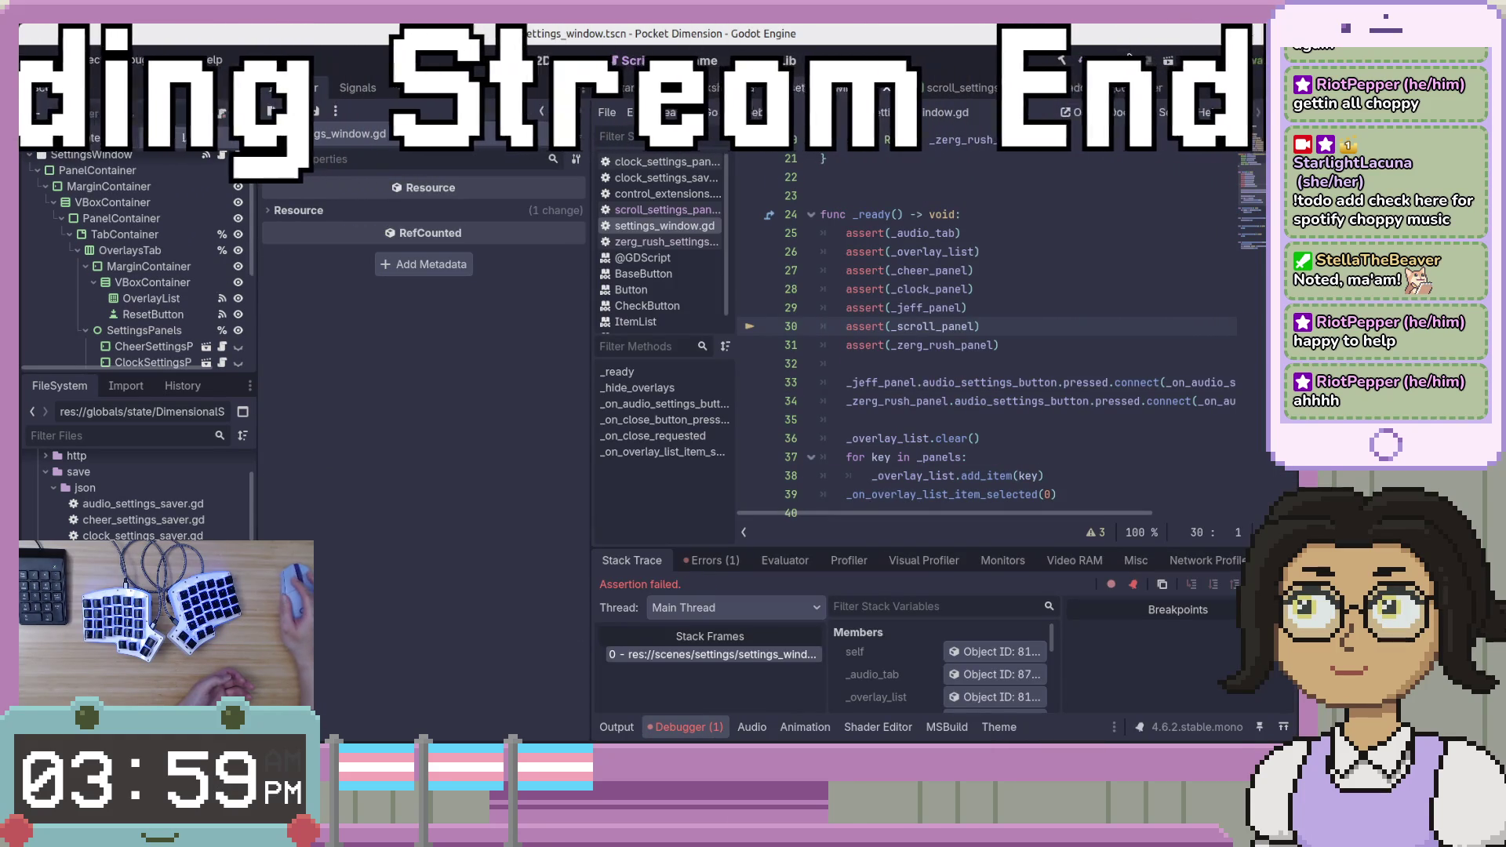
Stop debugging, assign ScrollSettingsPanel to SettingsWindow's Scroll Panel export, and rerun with F5.
{"action": "key", "text": "F8"}
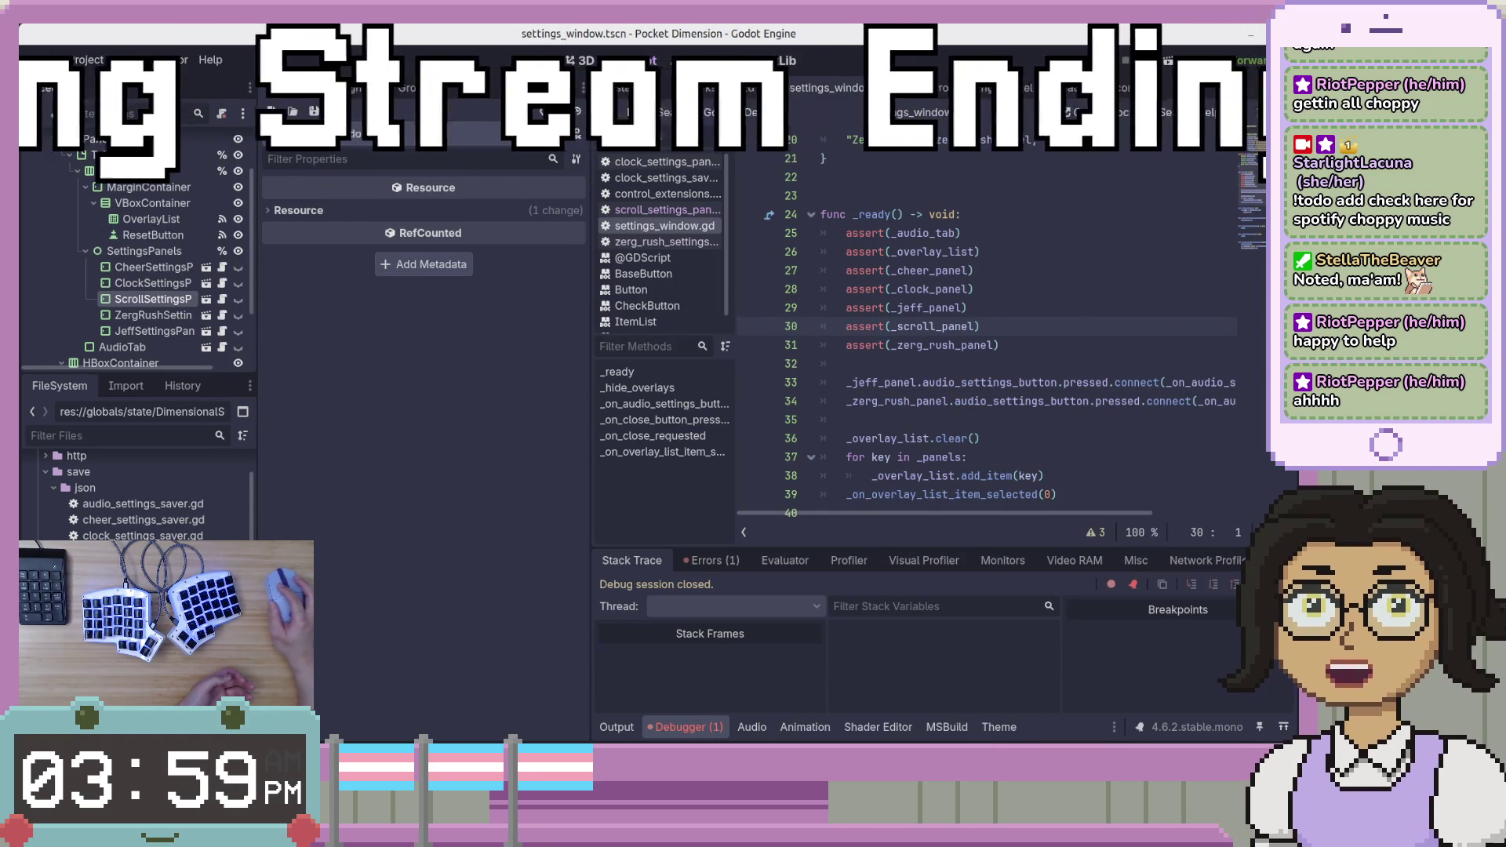
{"action": "left_click", "coordinate": [963, 289]}
{"action": "scroll", "coordinate": [139, 259], "scroll_direction": "up", "scroll_amount": 3}
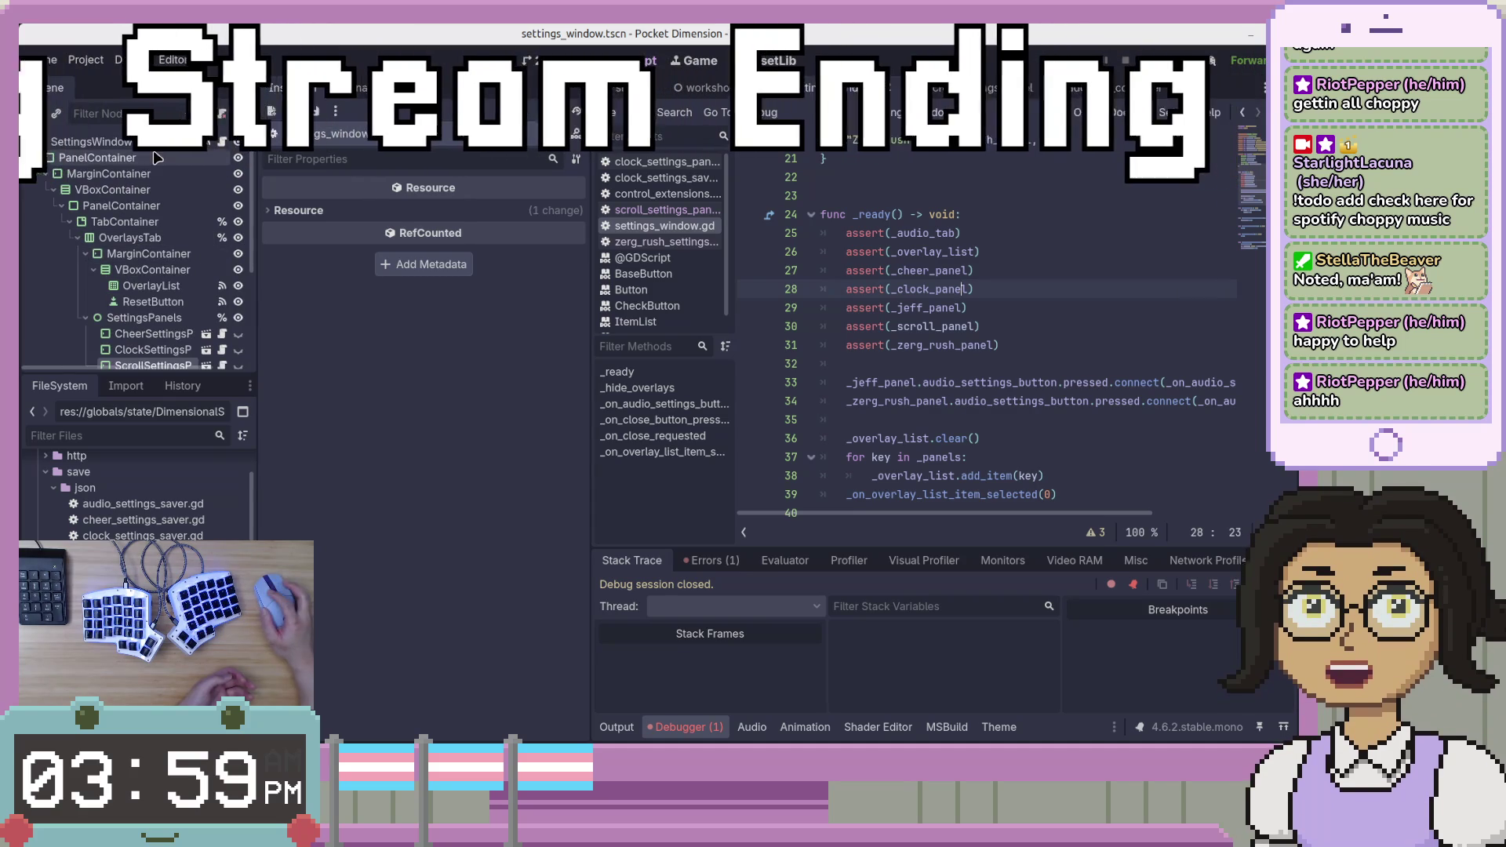
{"action": "left_click", "coordinate": [110, 142]}
{"action": "left_click", "coordinate": [467, 298]}
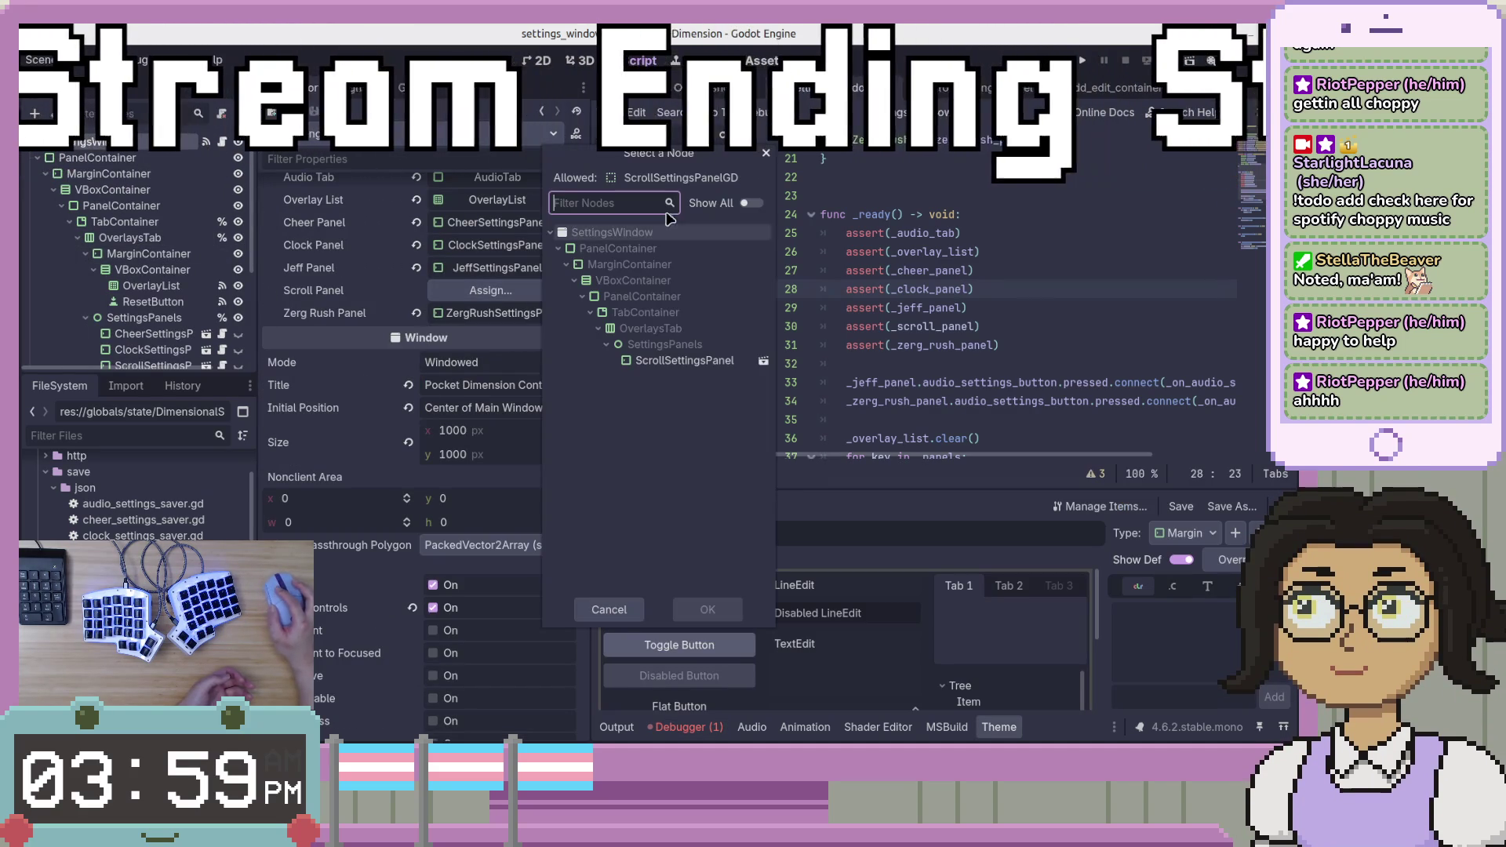
{"action": "double_click", "coordinate": [671, 367]}
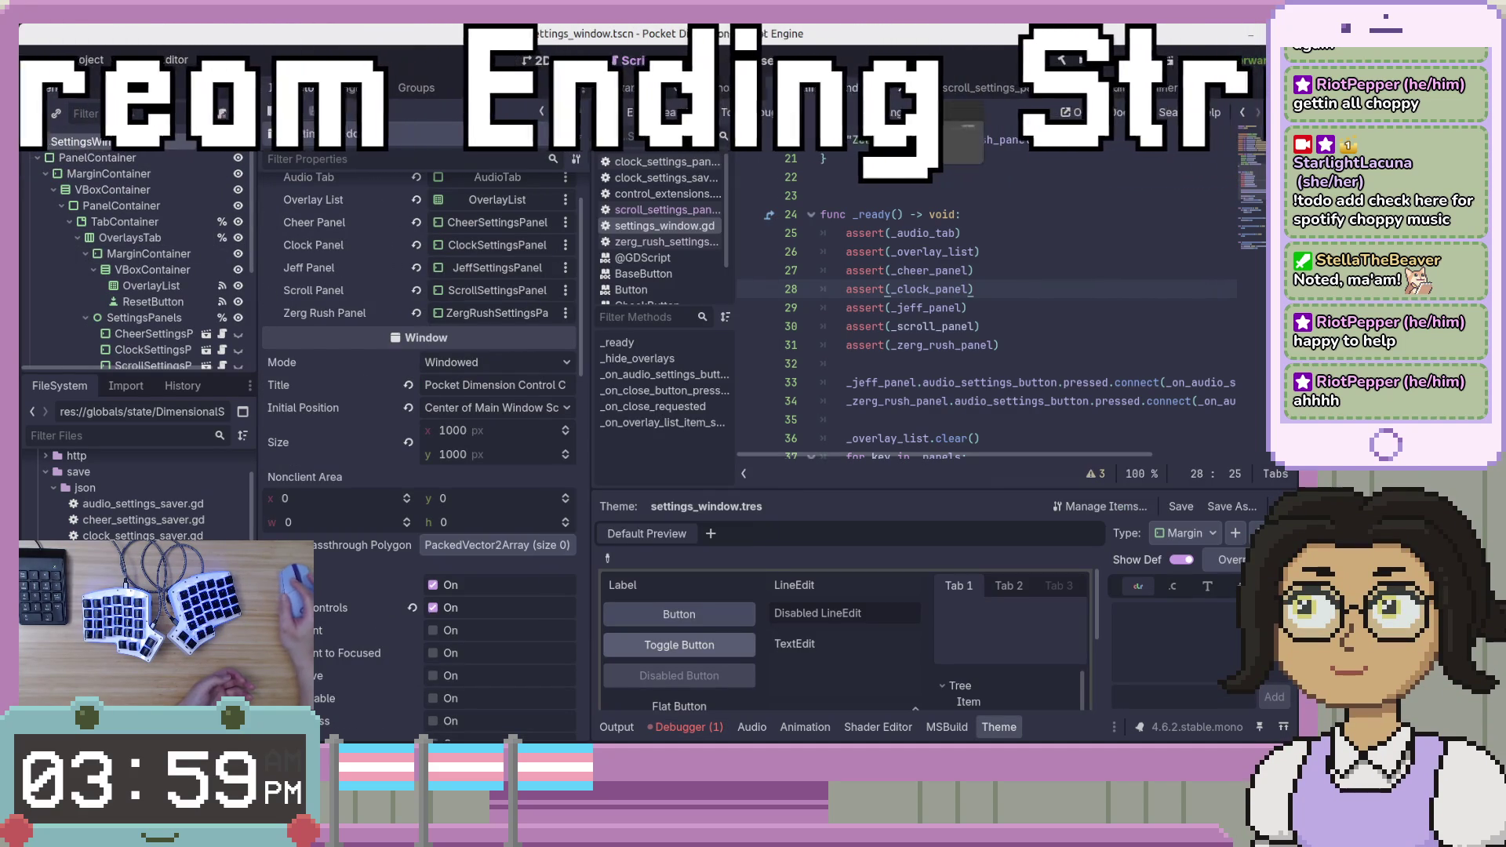
{"action": "key", "text": "F5"}
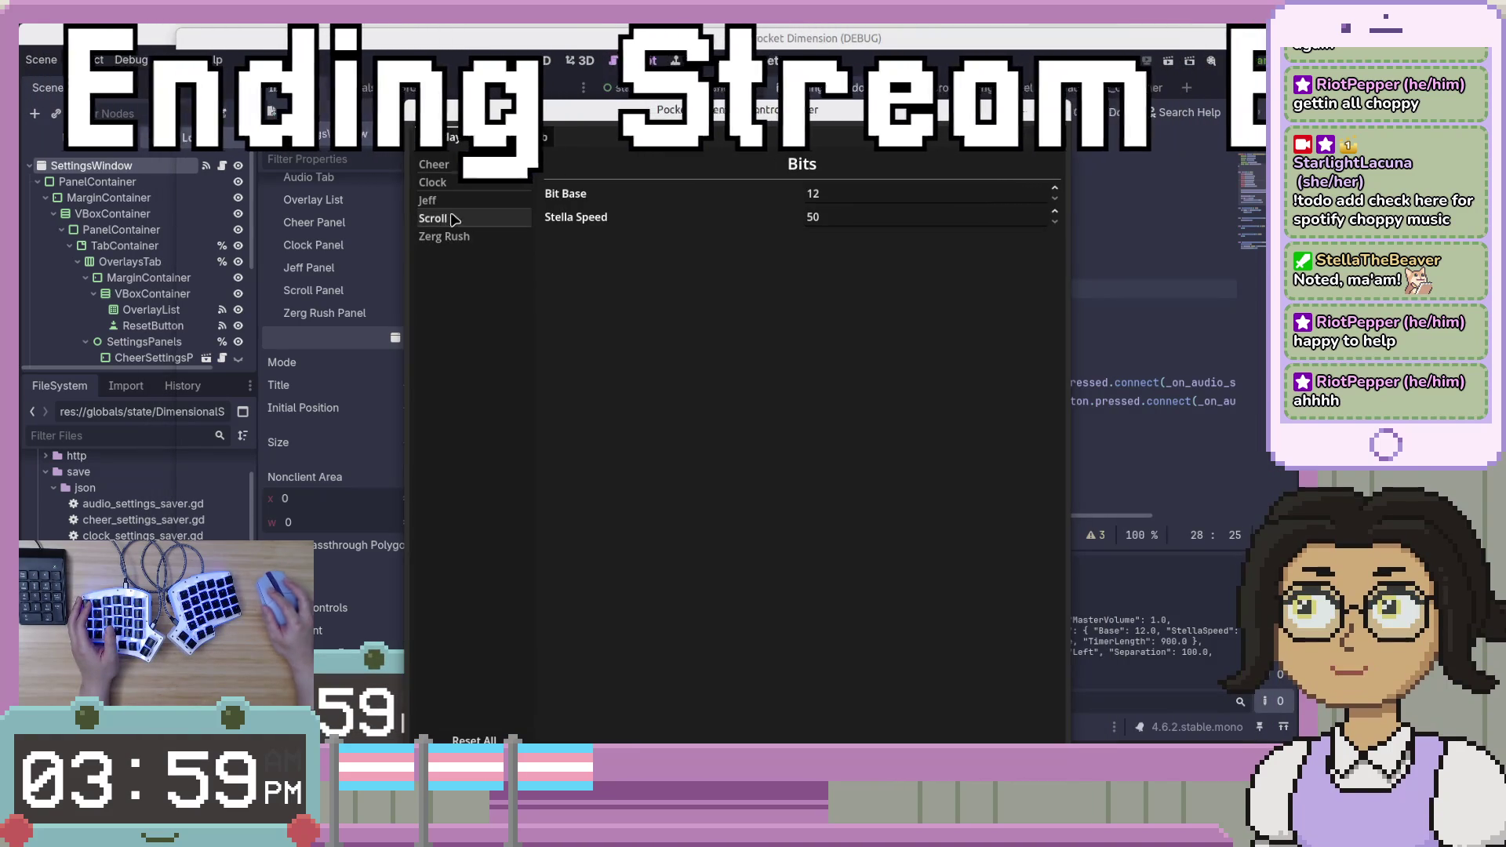
On the running Scroll page, try the Direction dropdown and select list row 1, triggering an out-of-bounds error.
{"action": "left_click", "coordinate": [440, 219]}
{"action": "left_click", "coordinate": [463, 185]}
{"action": "left_click", "coordinate": [443, 218]}
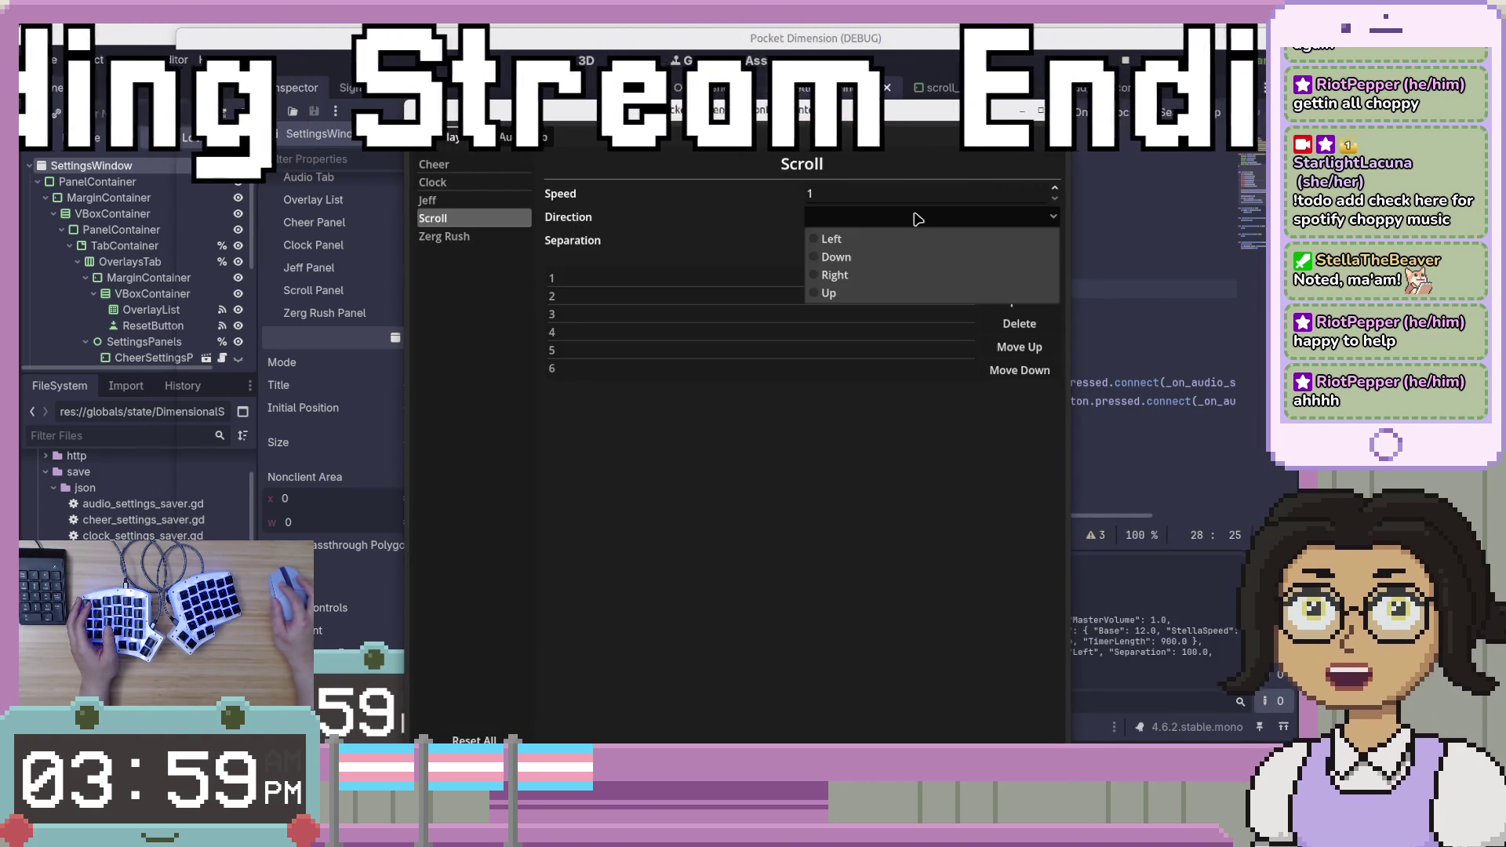
{"action": "left_click", "coordinate": [918, 218]}
{"action": "left_click", "coordinate": [861, 225]}
{"action": "left_click", "coordinate": [840, 218]}
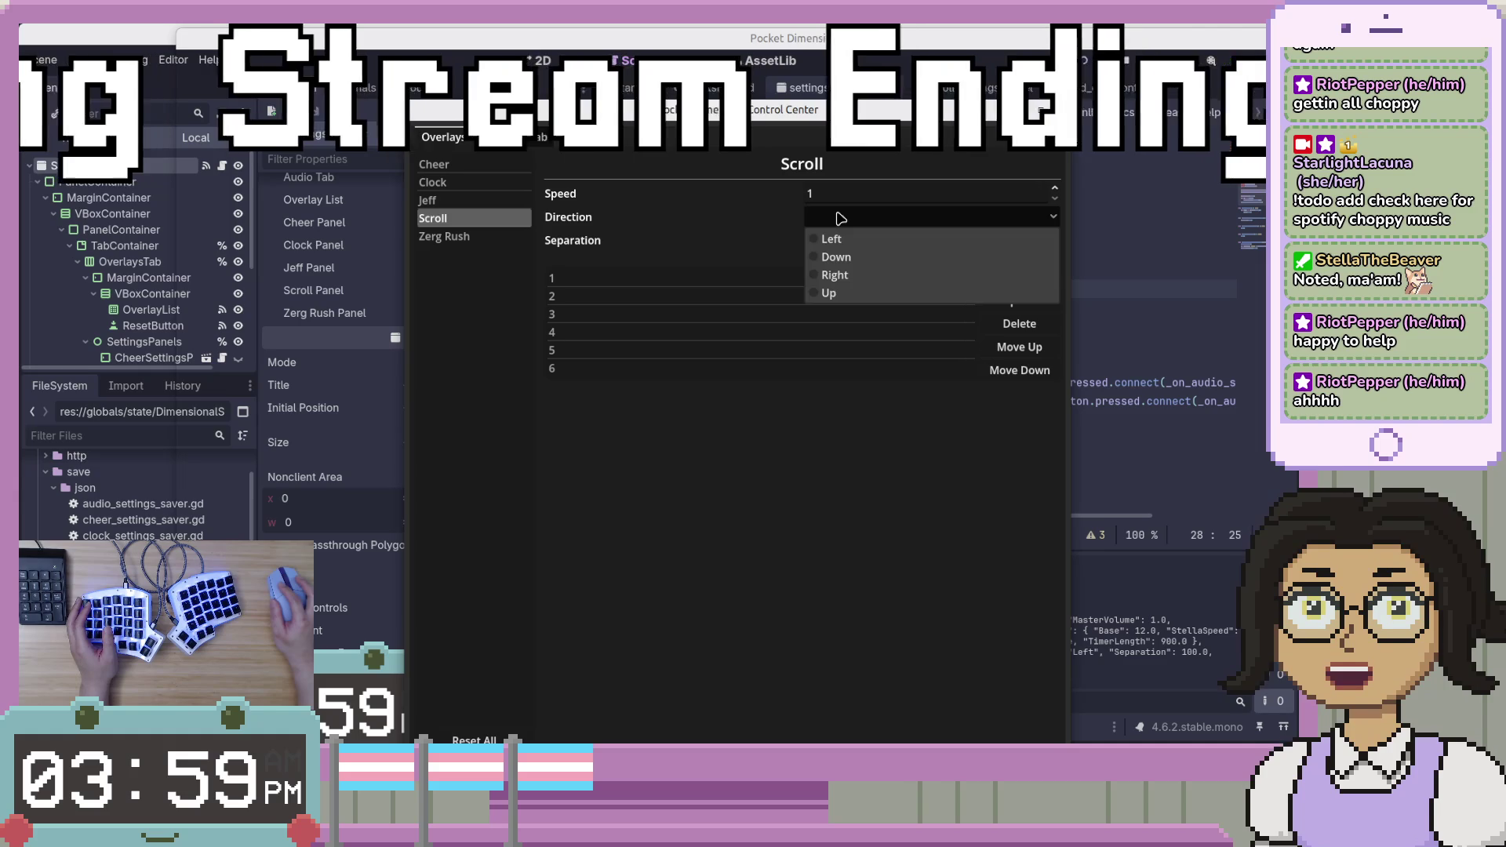
{"action": "left_click", "coordinate": [840, 218]}
{"action": "left_click", "coordinate": [841, 218]}
{"action": "left_click", "coordinate": [733, 278]}
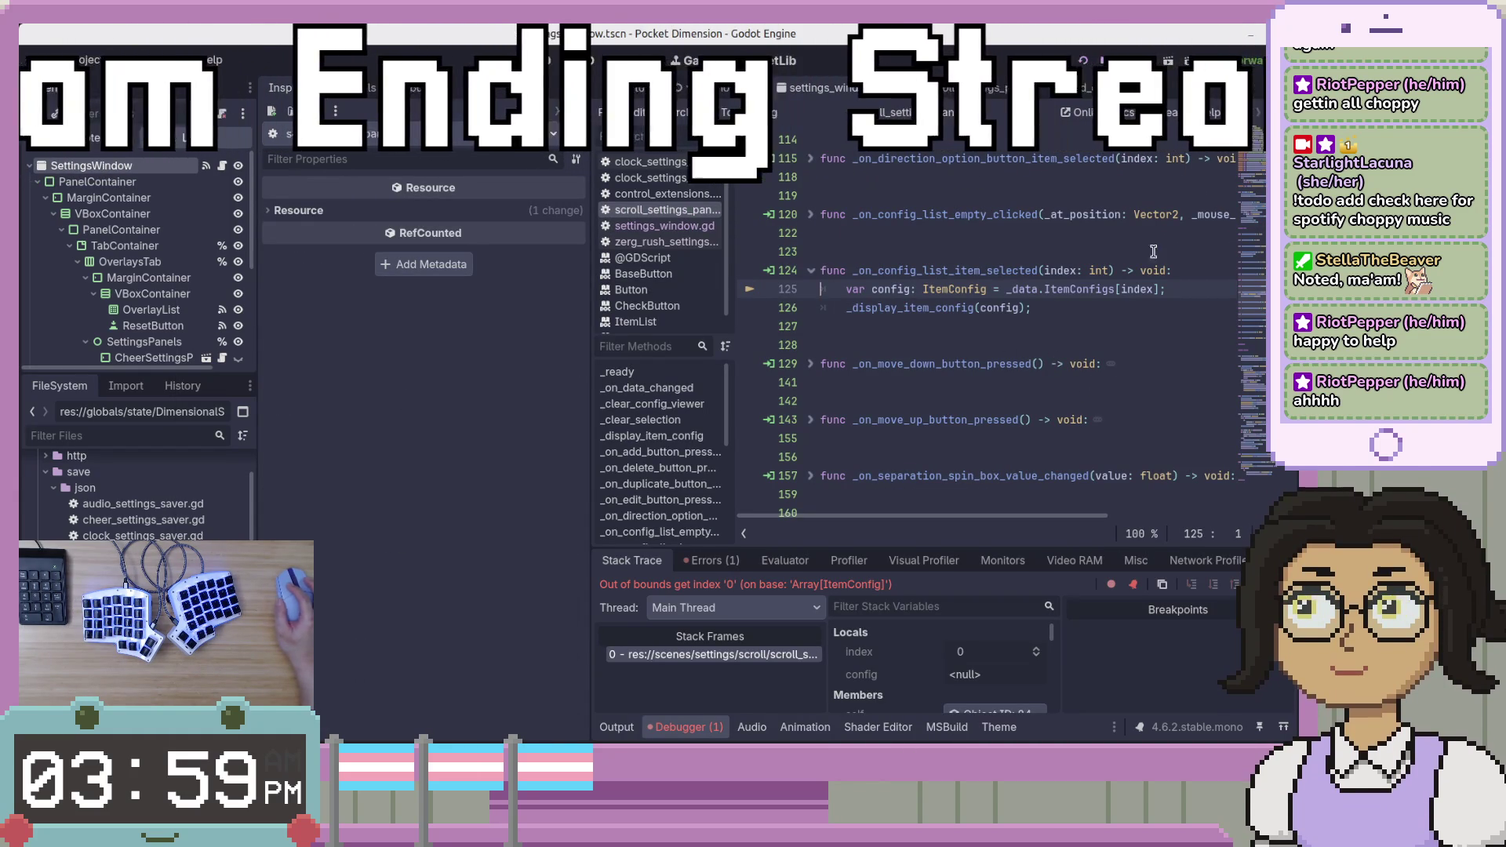
Stop the crashed debug session and switch to the C# code in Visual Studio Code.
{"action": "key", "text": "F8"}
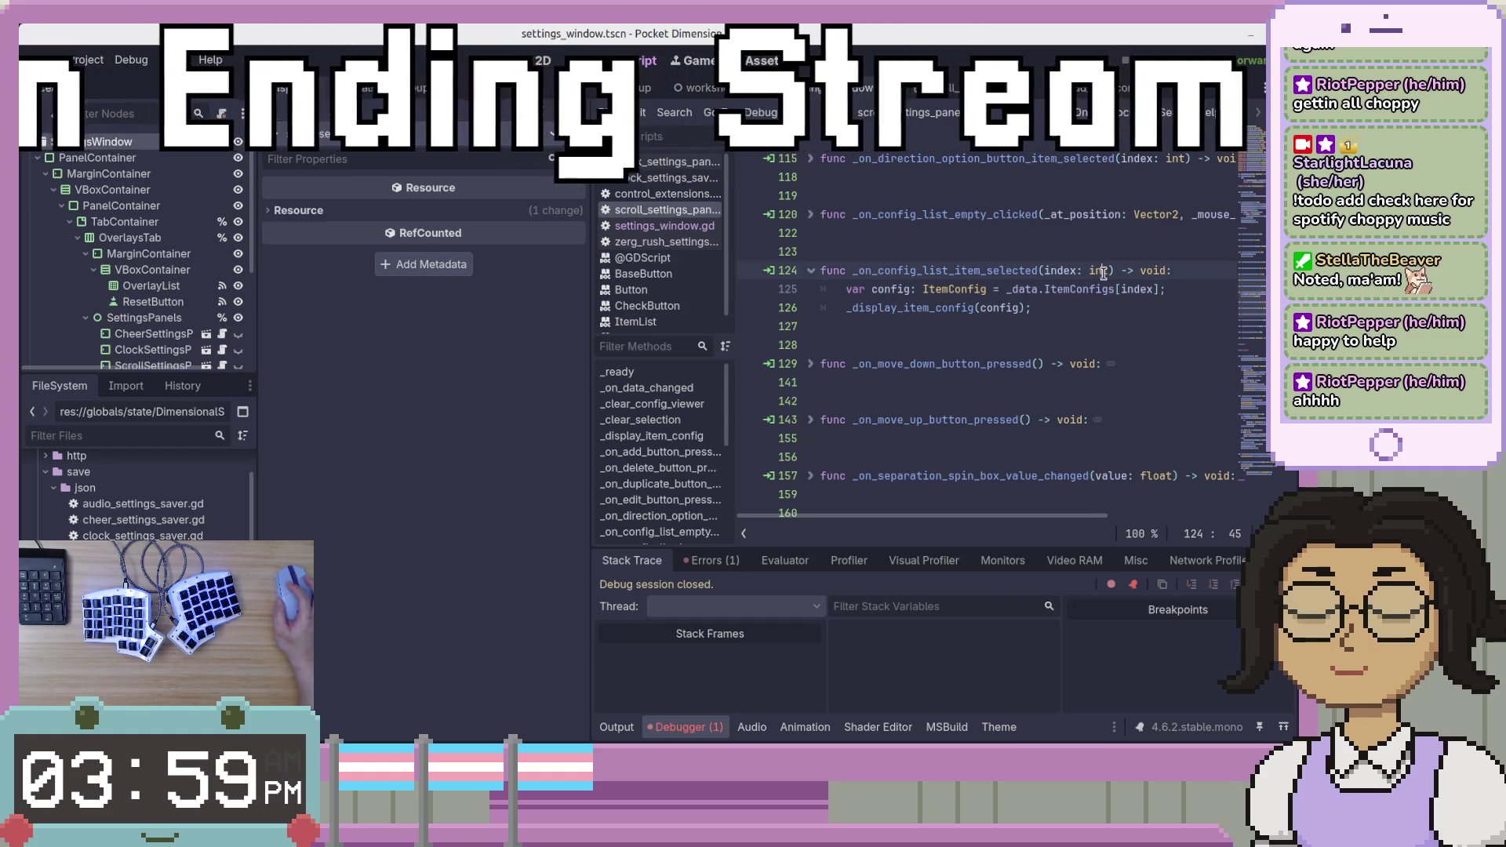
{"action": "left_click", "coordinate": [1128, 366]}
{"action": "key", "text": "alt+Tab"}
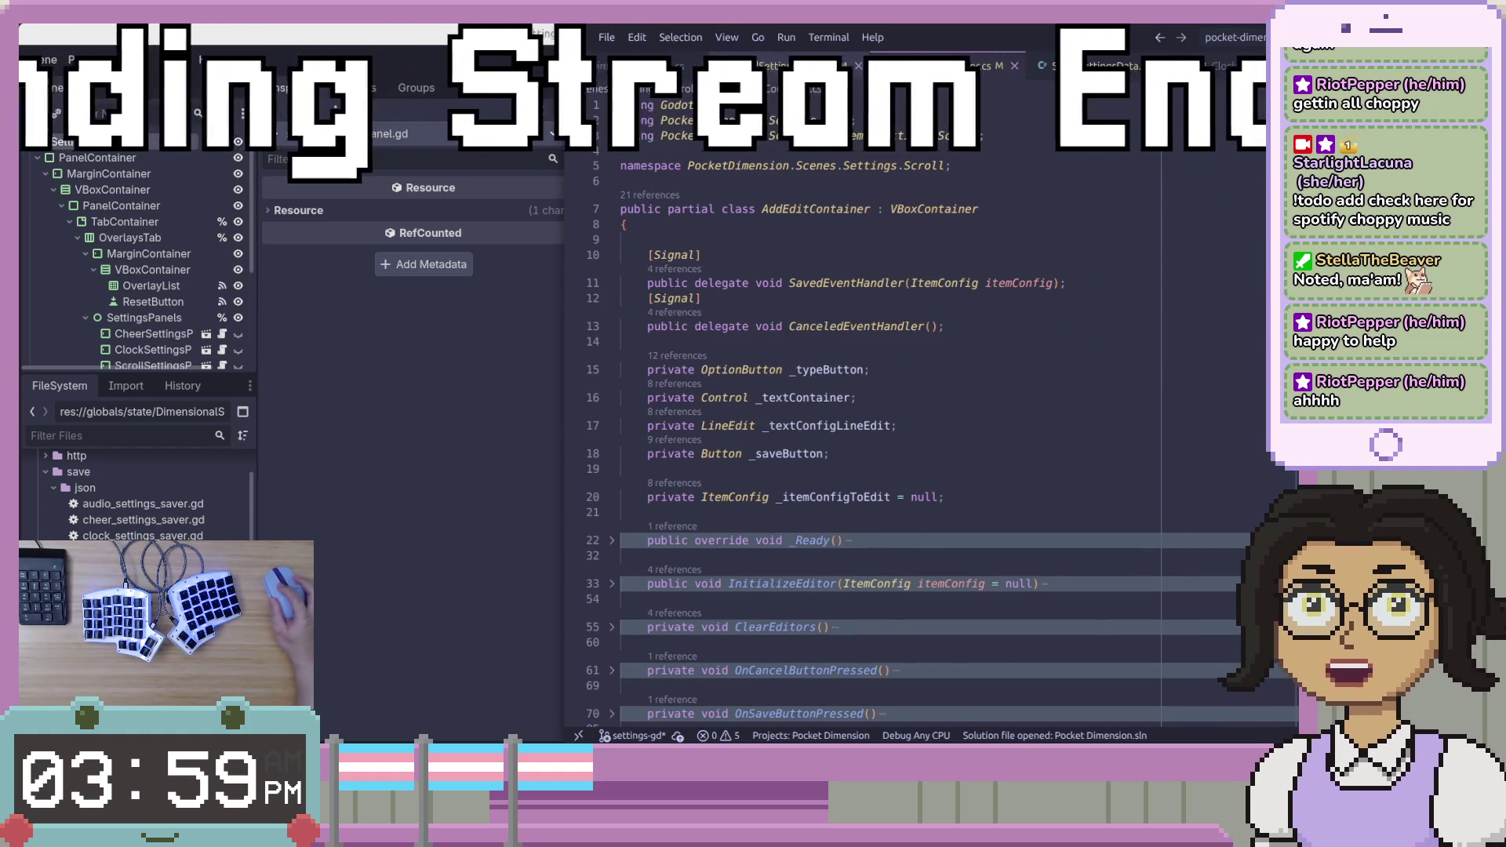
In the scroll settings panel C# file, examine the _itemConfigViewer Clear call in _Ready.
{"action": "left_click", "coordinate": [987, 77]}
{"action": "scroll", "coordinate": [825, 391], "scroll_direction": "up", "scroll_amount": 4}
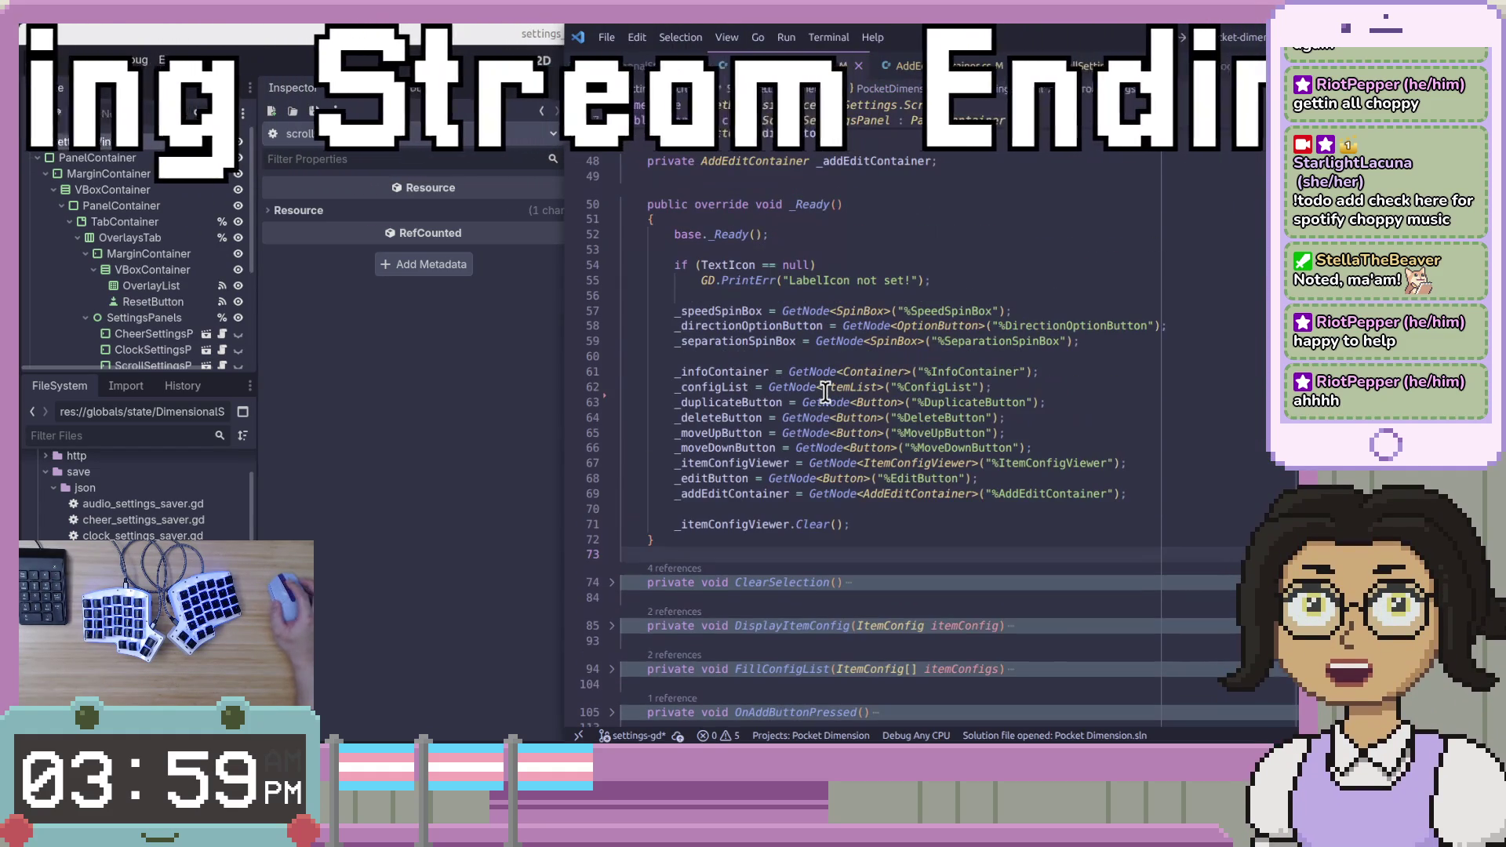
{"action": "left_click", "coordinate": [788, 524]}
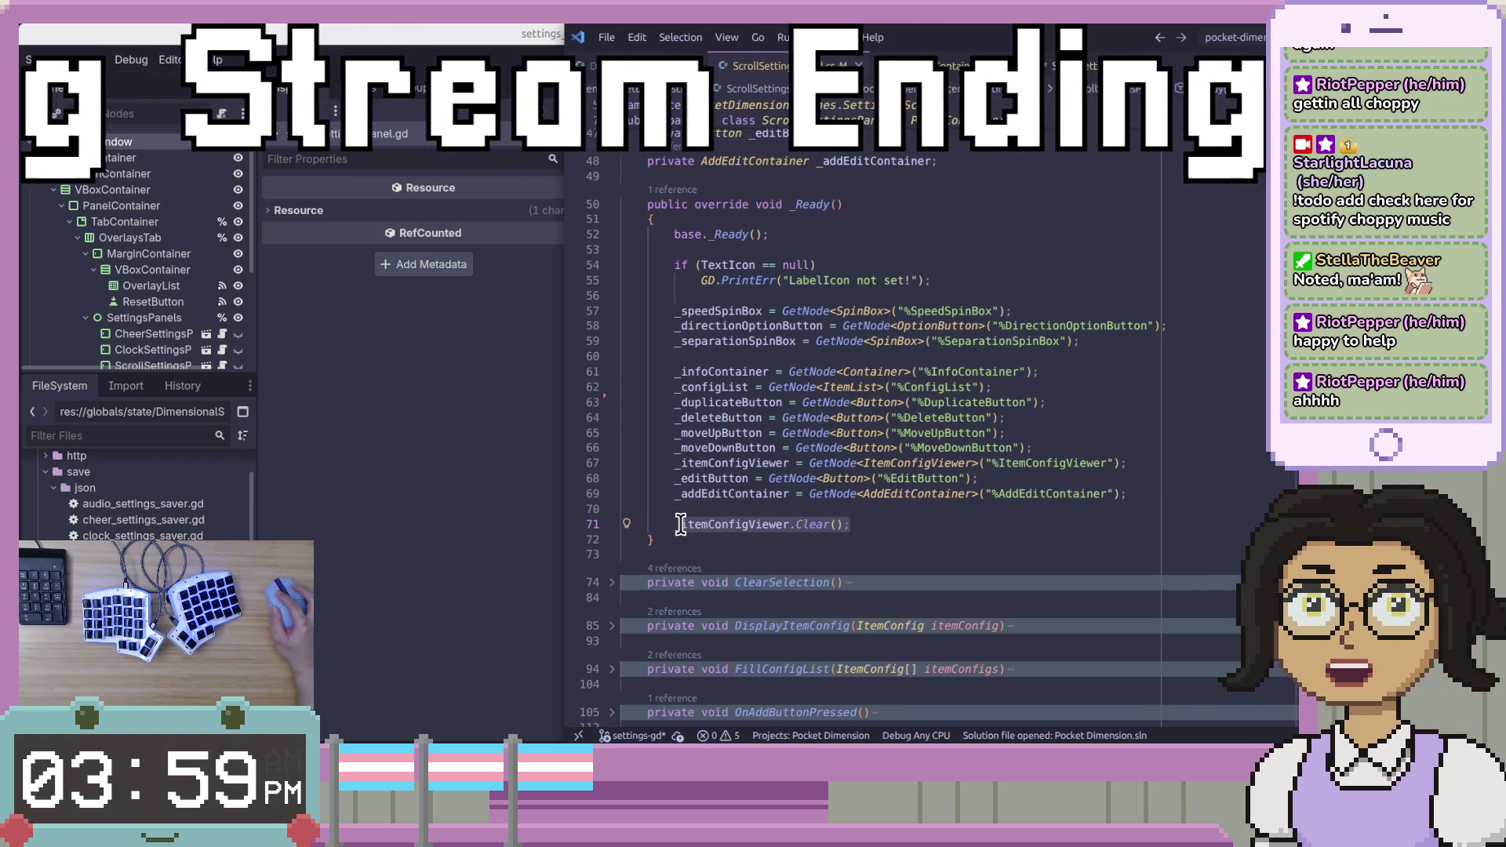
{"action": "right_click", "coordinate": [789, 524]}
{"action": "key", "text": "Escape"}
{"action": "left_click", "coordinate": [404, 336]}
{"action": "key", "text": "alt+Tab"}
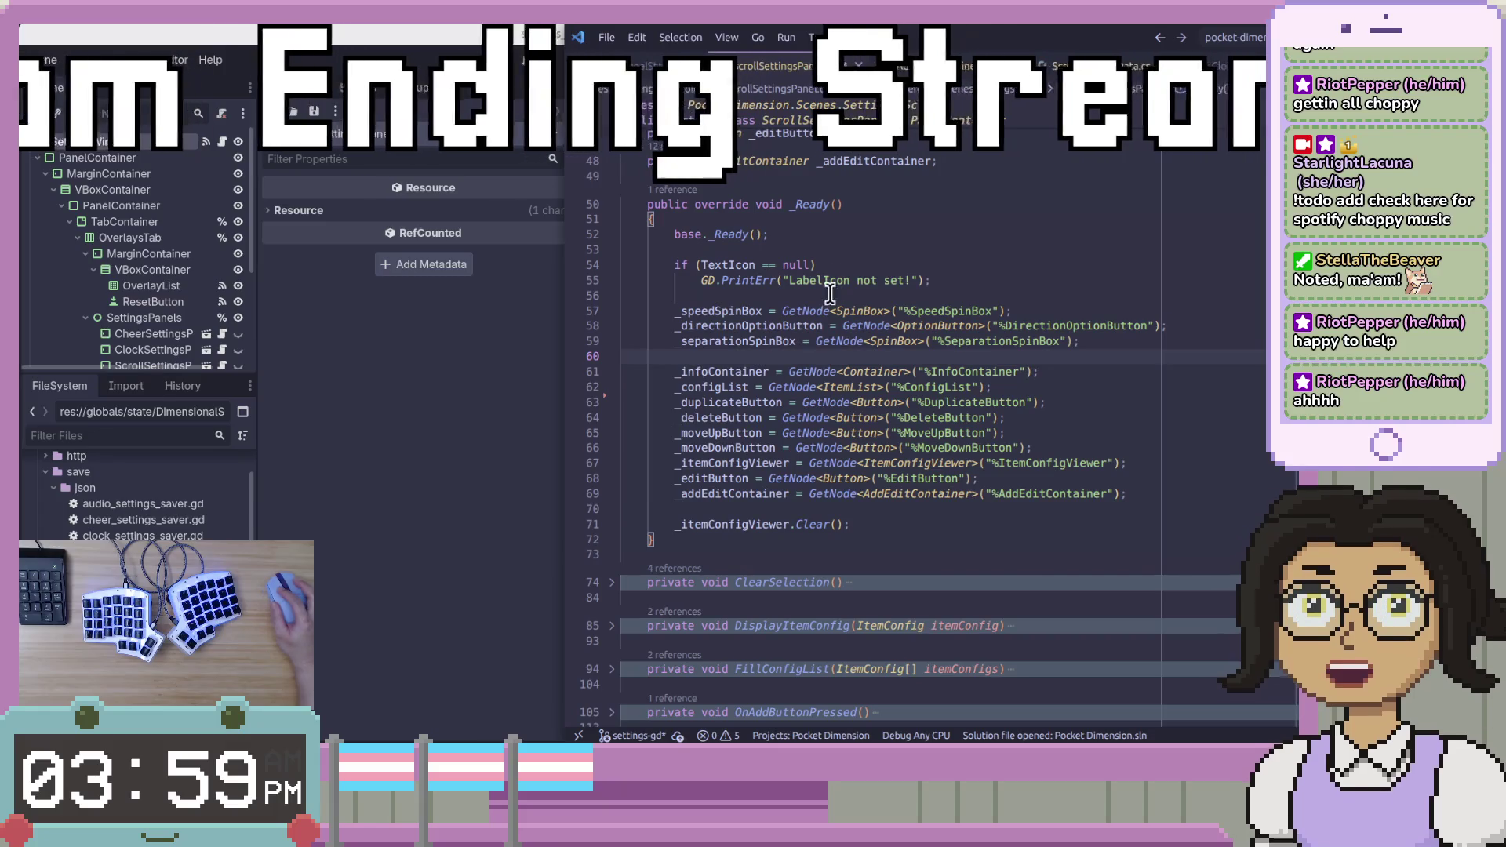
{"action": "left_click", "coordinate": [938, 524]}
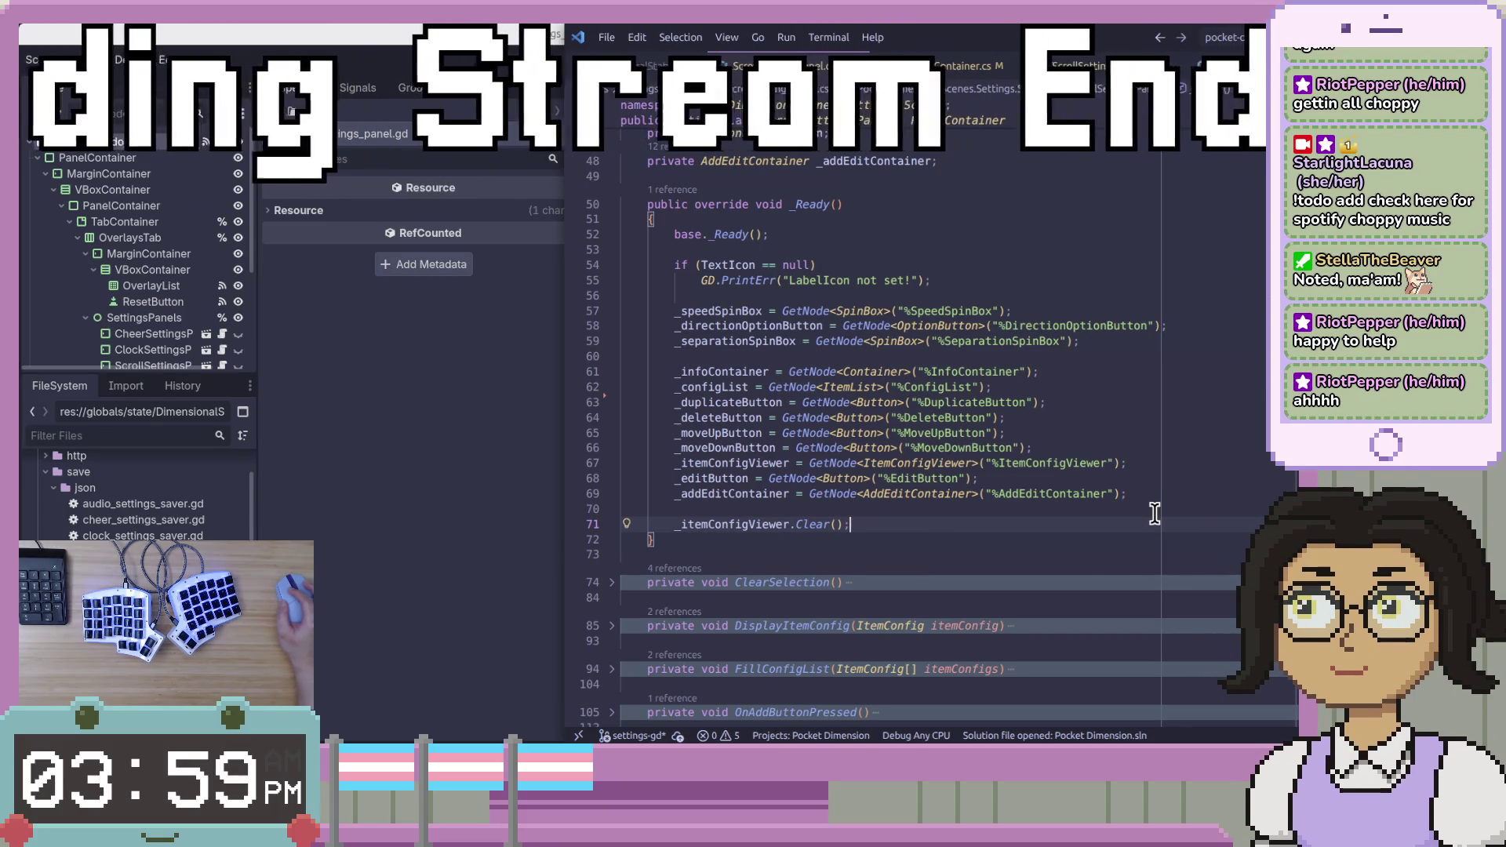
{"action": "key", "text": "ctrl+Left"}
{"action": "key", "text": "ctrl+Left"}
{"action": "key", "text": "ctrl+Left"}
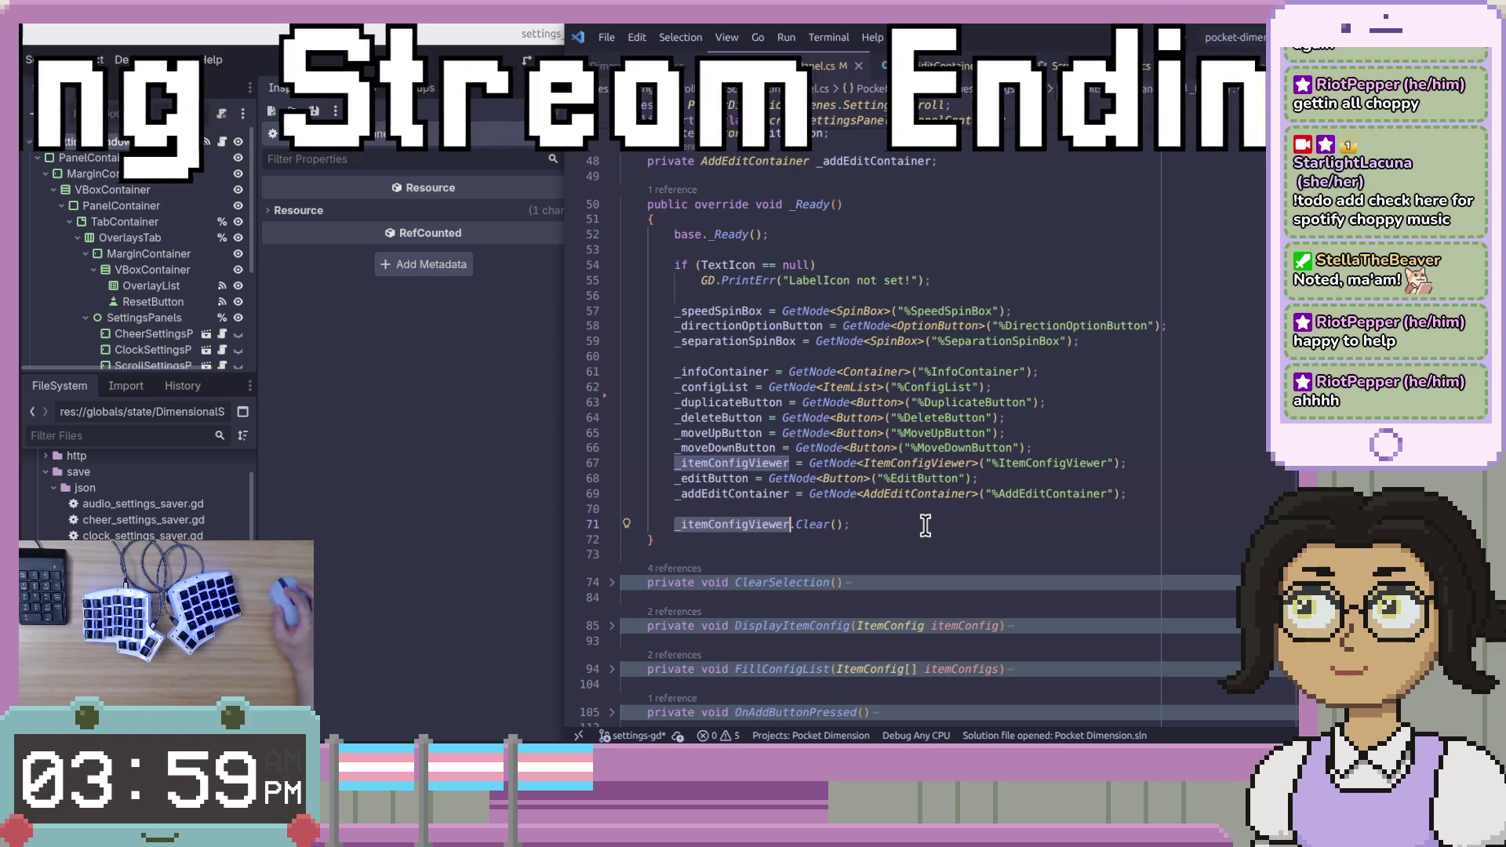
Compare it with the _clear_config_viewer call in the GDScript _ready.
{"action": "left_click", "coordinate": [503, 468]}
{"action": "scroll", "coordinate": [1056, 451], "scroll_direction": "up", "scroll_amount": 2}
{"action": "left_click", "coordinate": [852, 358]}
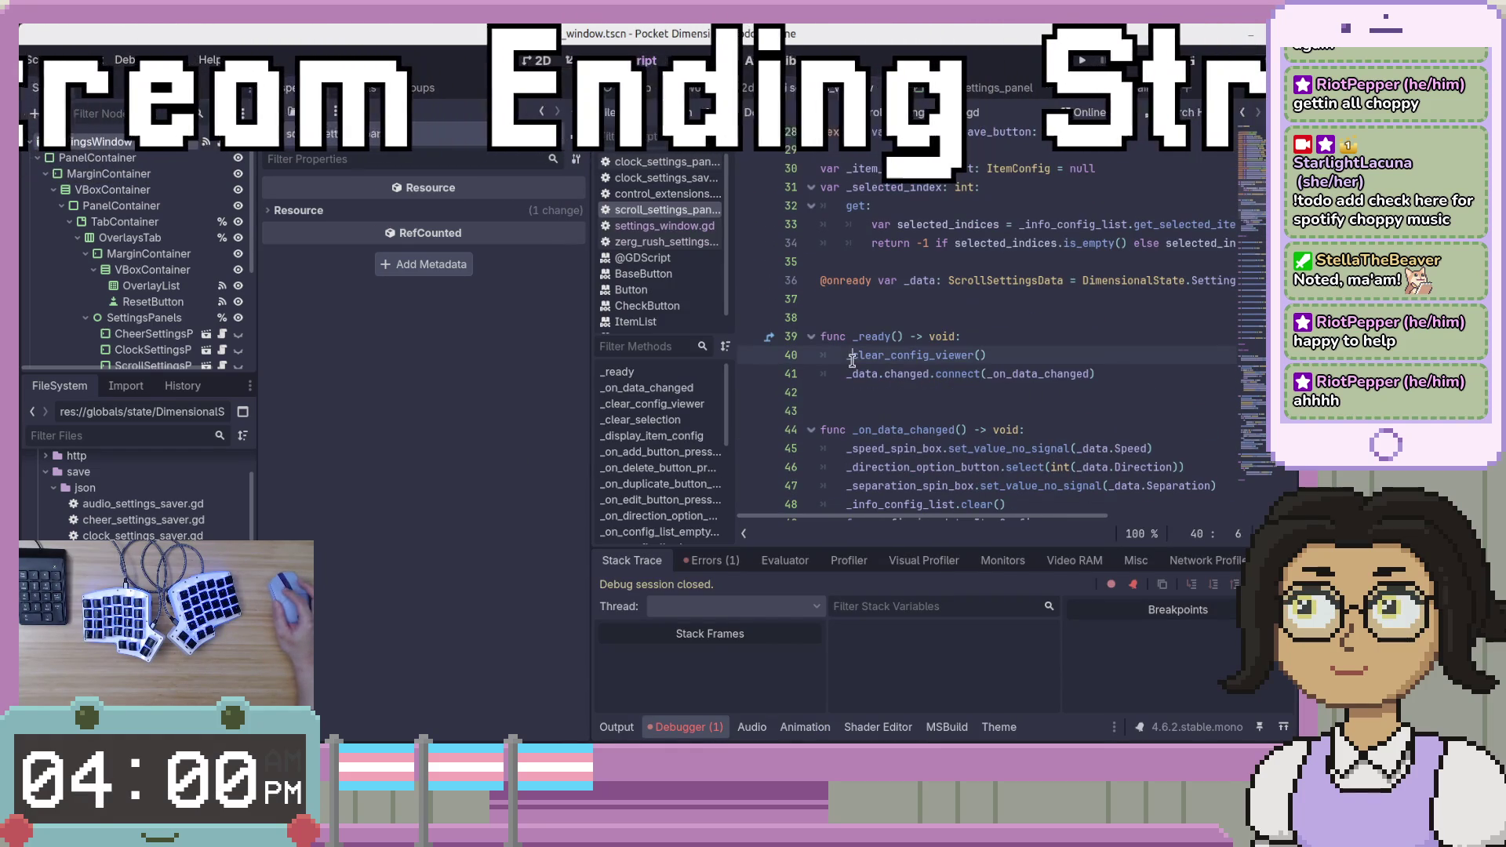
{"action": "double_click", "coordinate": [865, 357]}
{"action": "key", "text": "alt+Tab"}
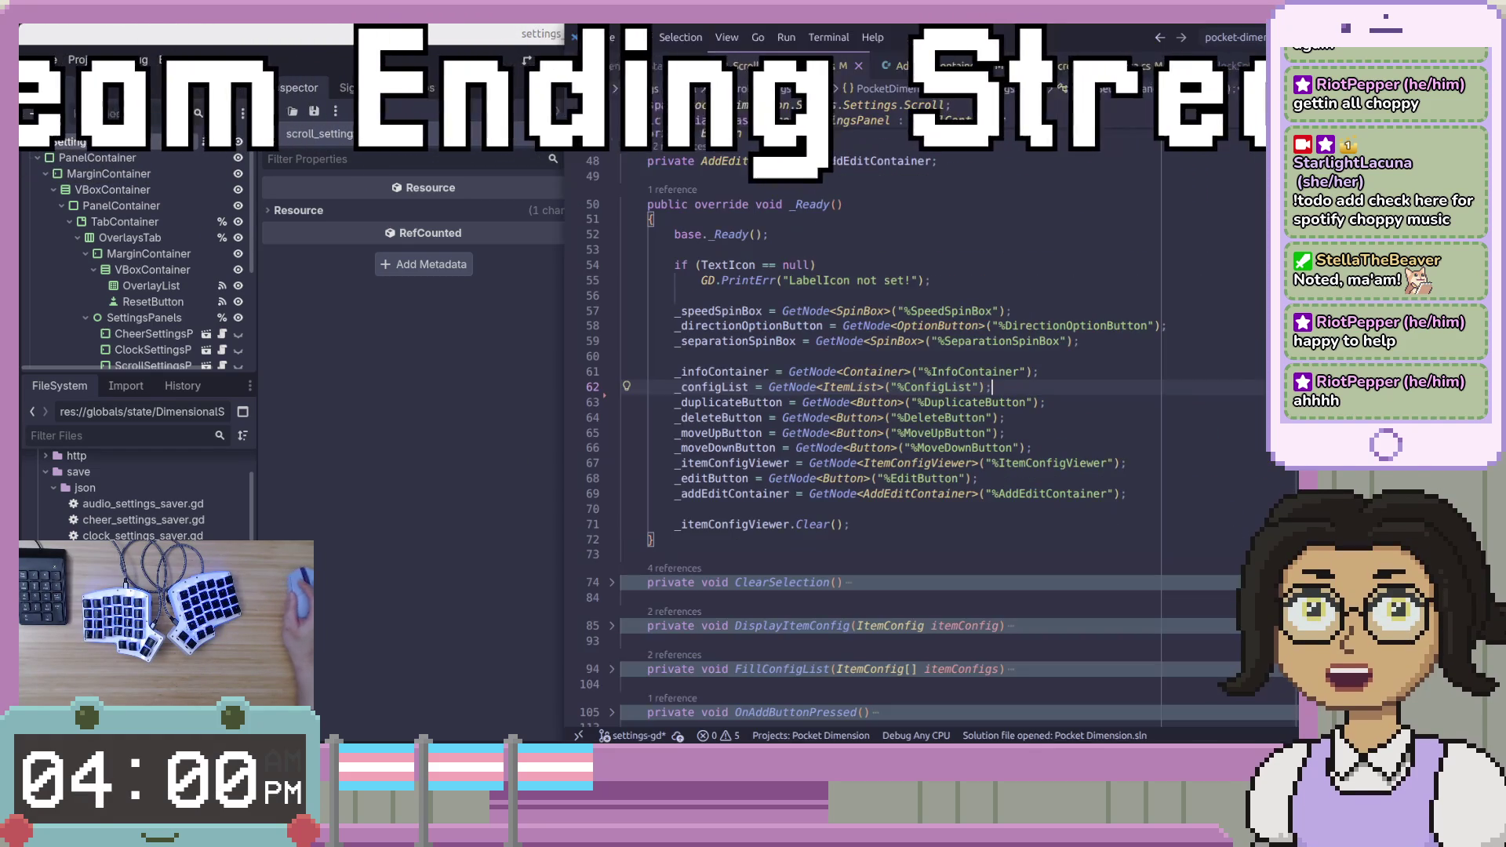
Review the C# Data setter, highlighting its changed subscription and OnDataChanged() call on lines 18–22.
{"action": "left_click", "coordinate": [682, 509]}
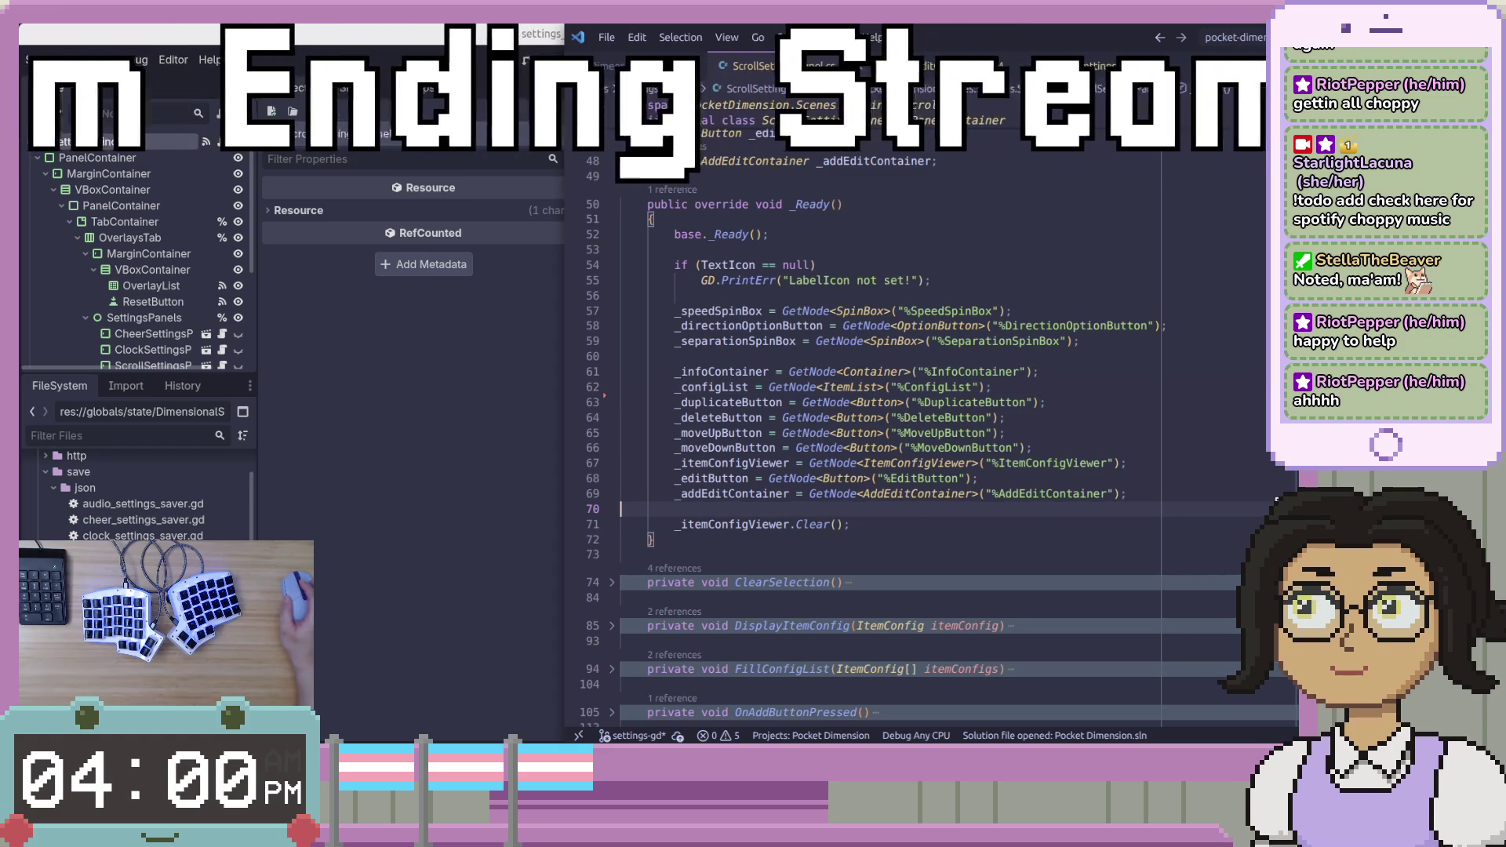
{"action": "scroll", "coordinate": [902, 439], "scroll_direction": "up", "scroll_amount": 1}
{"action": "scroll", "coordinate": [902, 440], "scroll_direction": "up", "scroll_amount": 3}
{"action": "scroll", "coordinate": [902, 439], "scroll_direction": "down", "scroll_amount": 3}
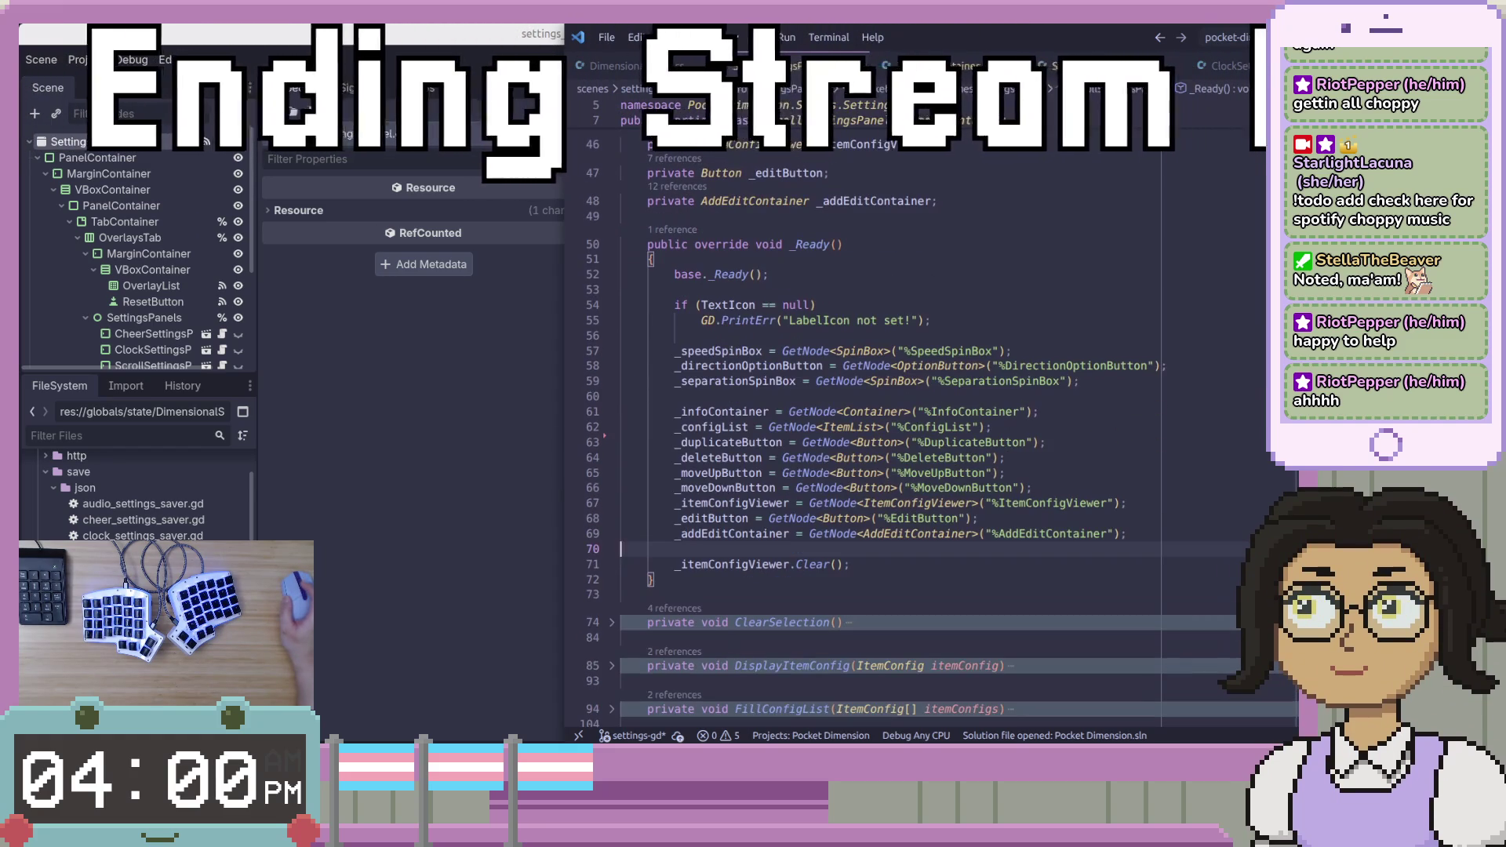
{"action": "left_click", "coordinate": [1258, 386]}
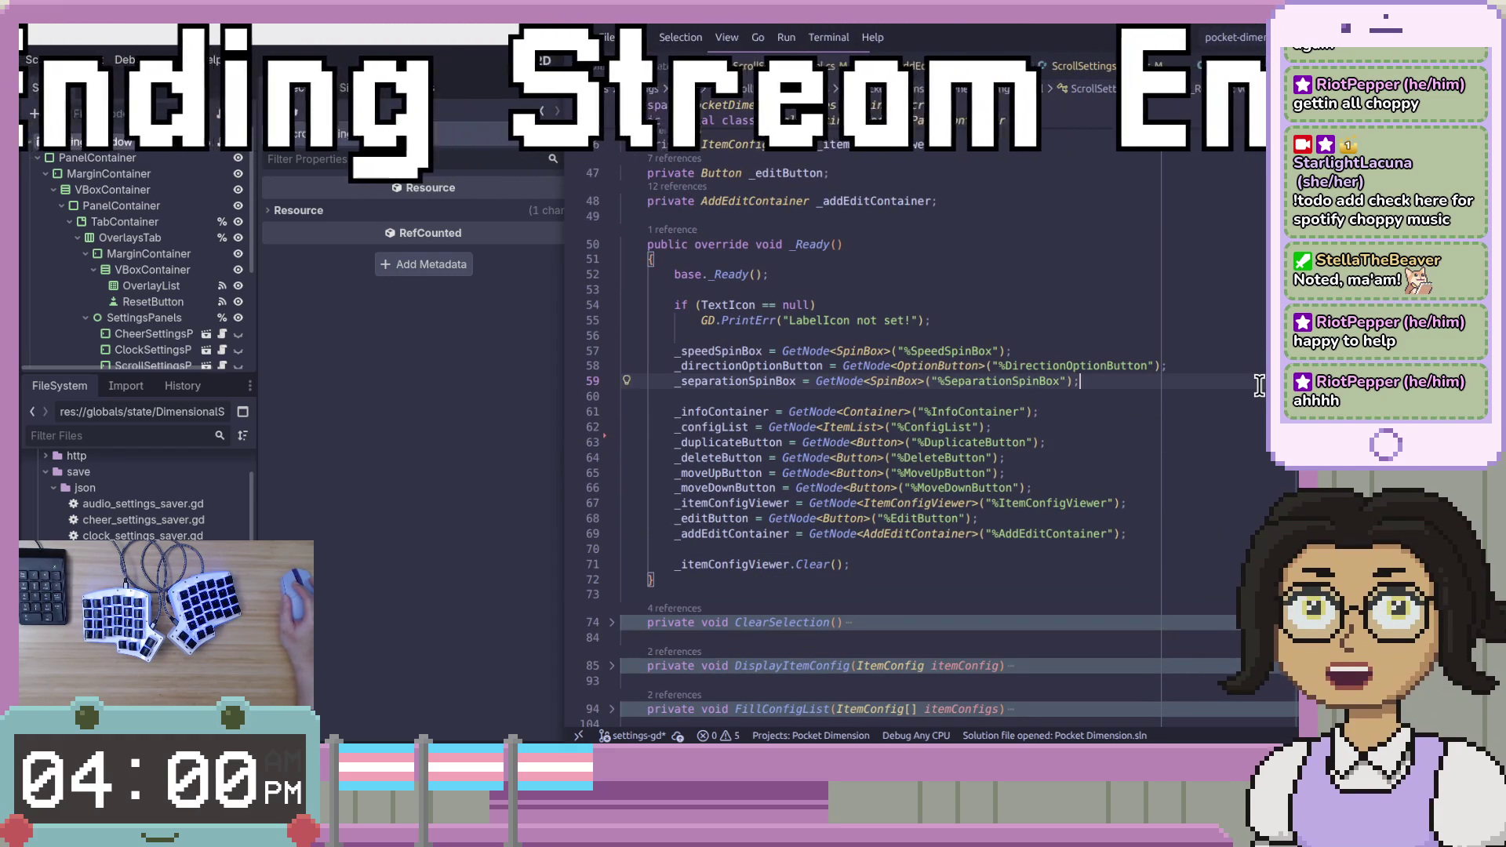
{"action": "left_click", "coordinate": [1262, 395]}
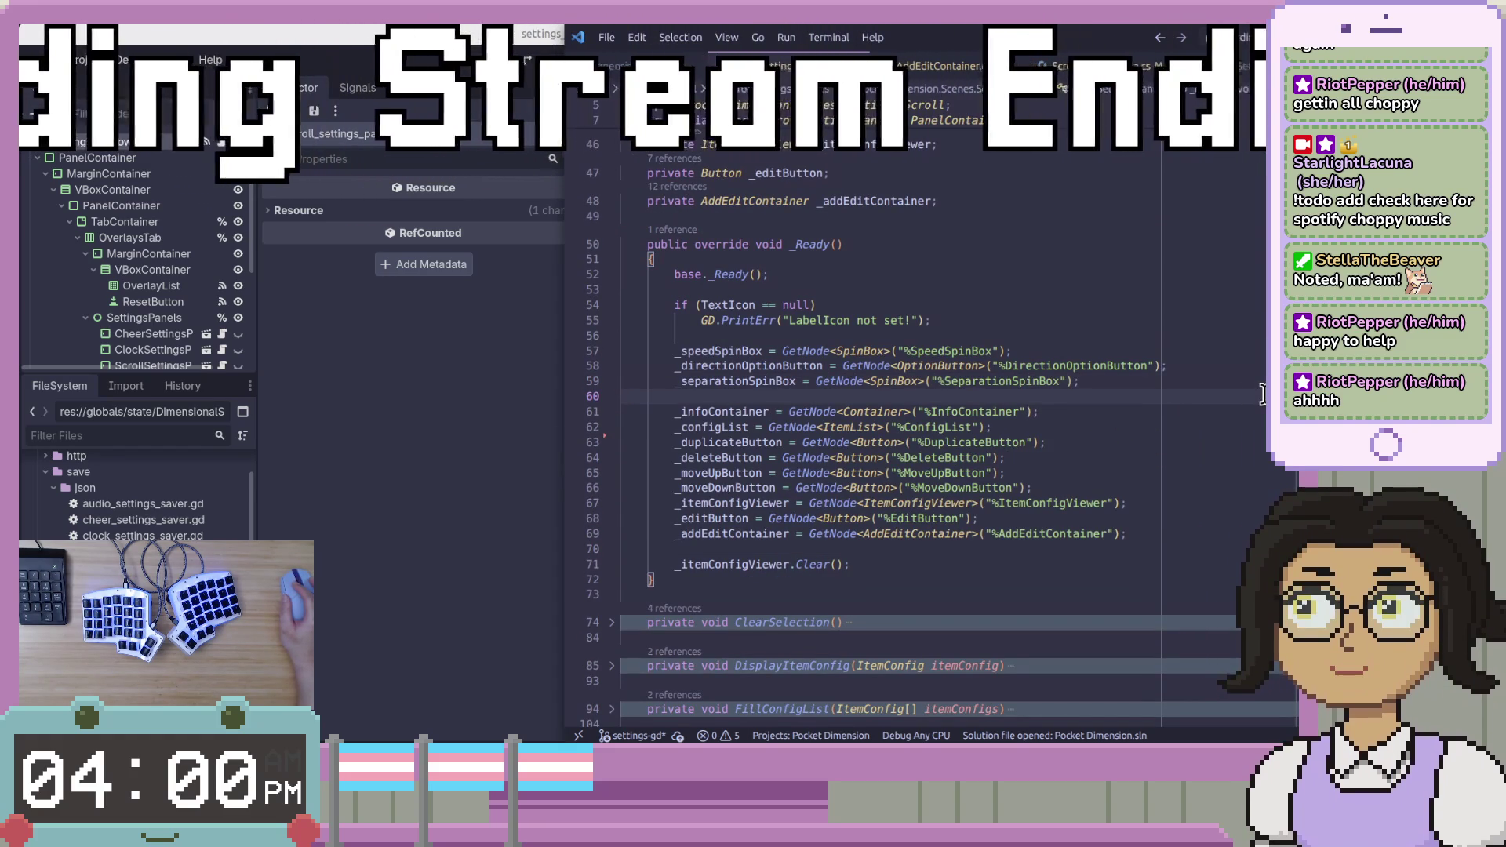
{"action": "scroll", "coordinate": [1262, 395], "scroll_direction": "down", "scroll_amount": 3}
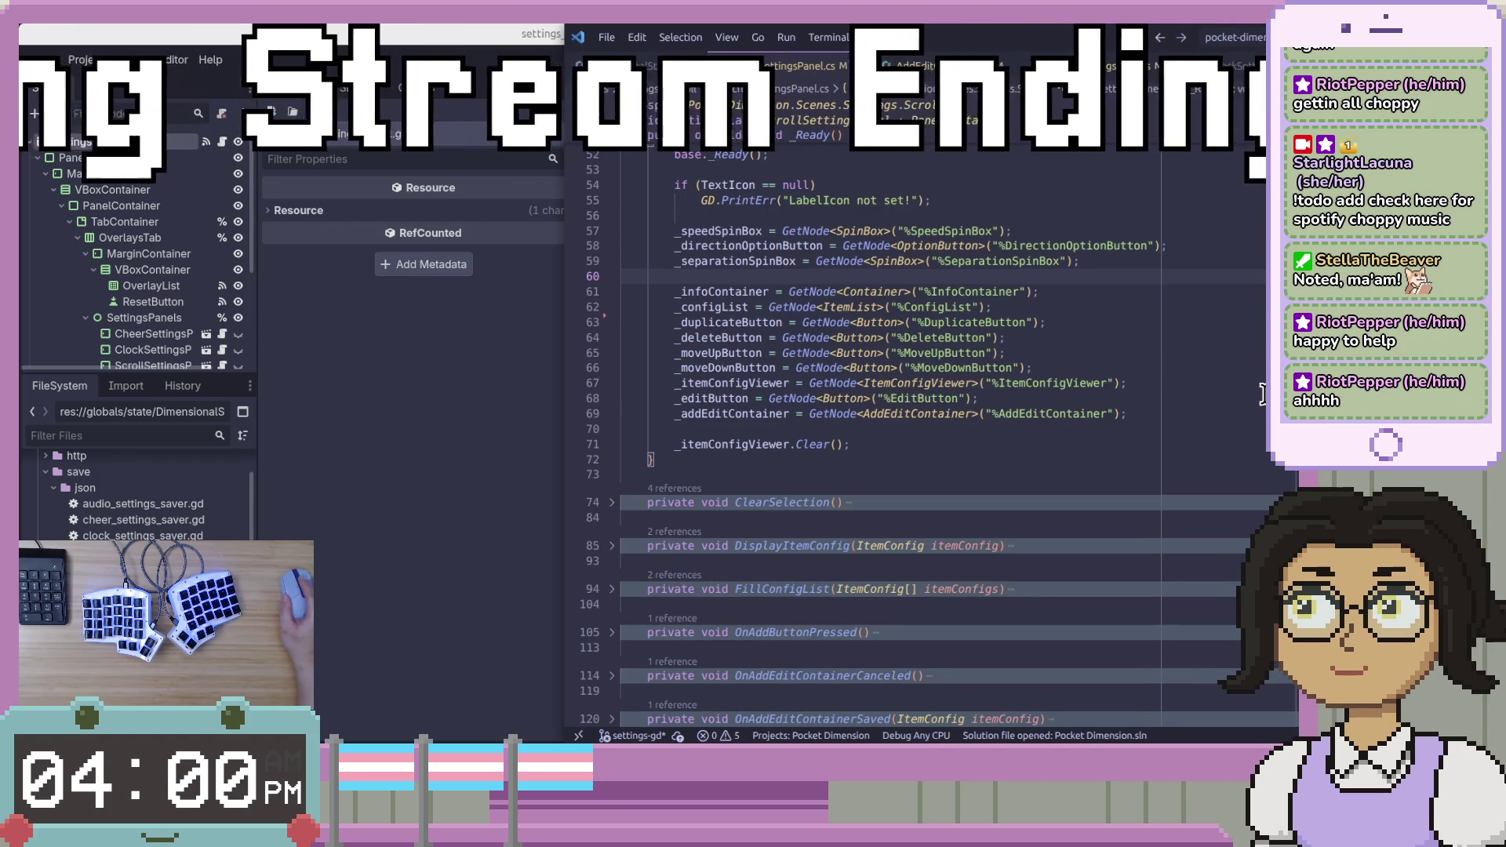
{"action": "scroll", "coordinate": [1262, 394], "scroll_direction": "up", "scroll_amount": 8}
{"action": "scroll", "coordinate": [1262, 394], "scroll_direction": "up", "scroll_amount": 8}
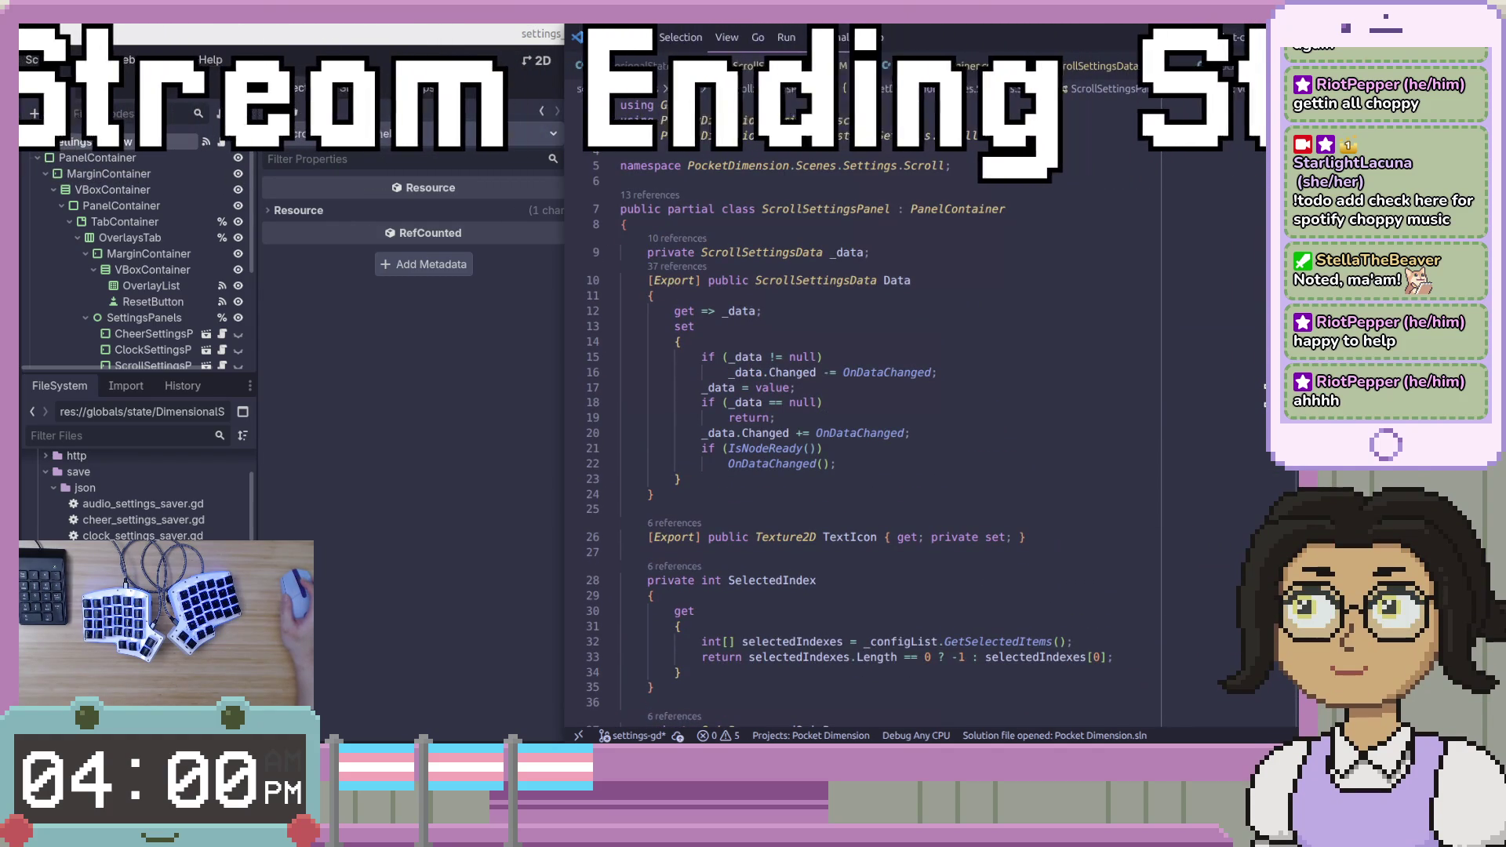
{"action": "mouse_move", "coordinate": [838, 464]}
{"action": "left_mouse_down"}
{"action": "mouse_move", "coordinate": [690, 435]}
{"action": "mouse_move", "coordinate": [729, 401]}
{"action": "left_mouse_up"}
{"action": "left_click", "coordinate": [842, 469]}
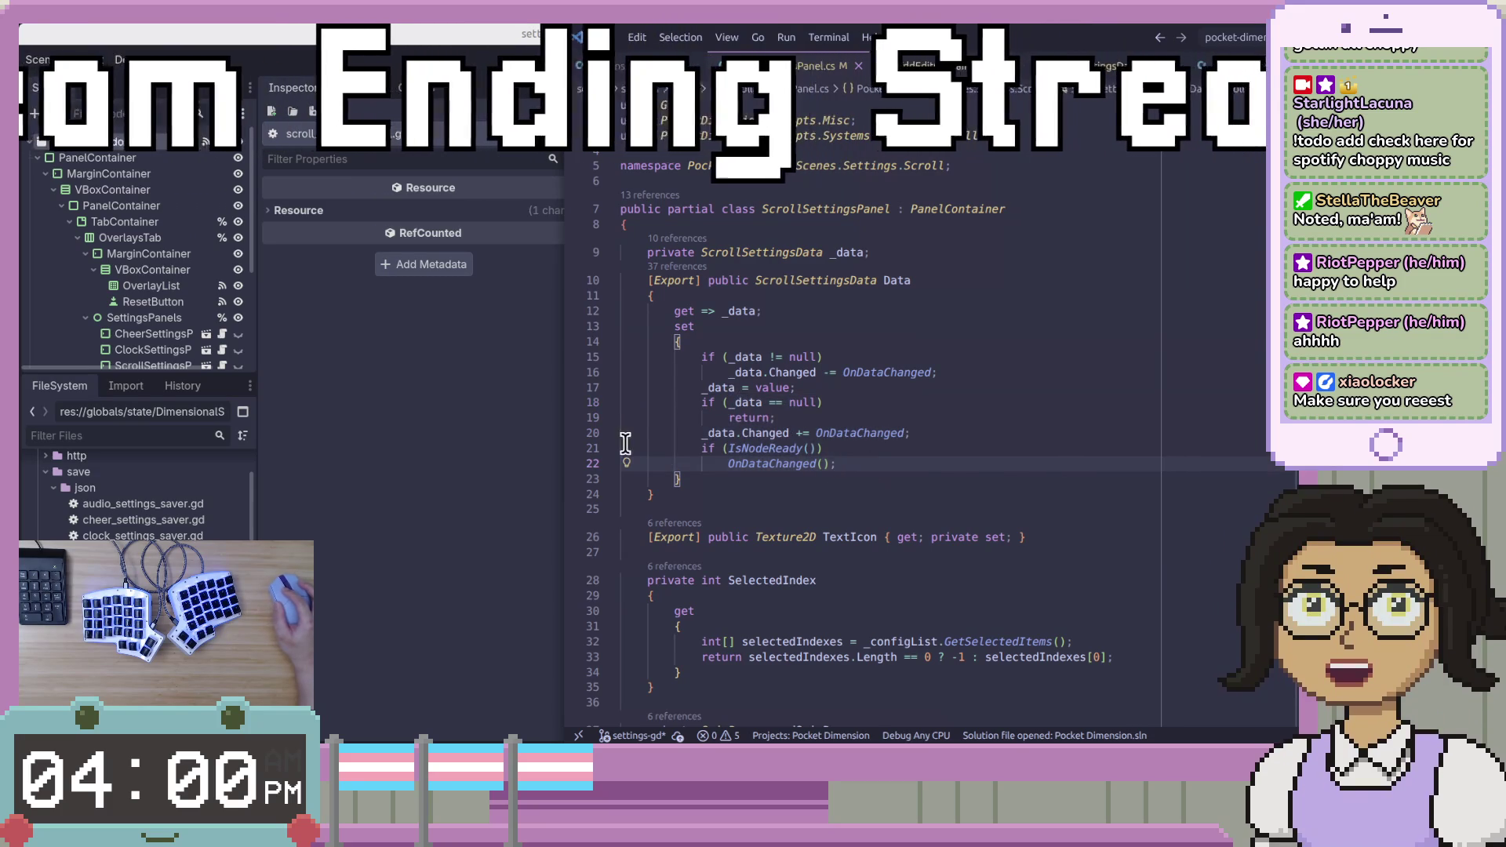
Back in Godot, open a new line after the _data.changed connect call in _ready.
{"action": "key", "text": "alt+Tab"}
{"action": "key", "text": "Down"}
{"action": "key", "text": "End"}
{"action": "key", "text": "Return"}
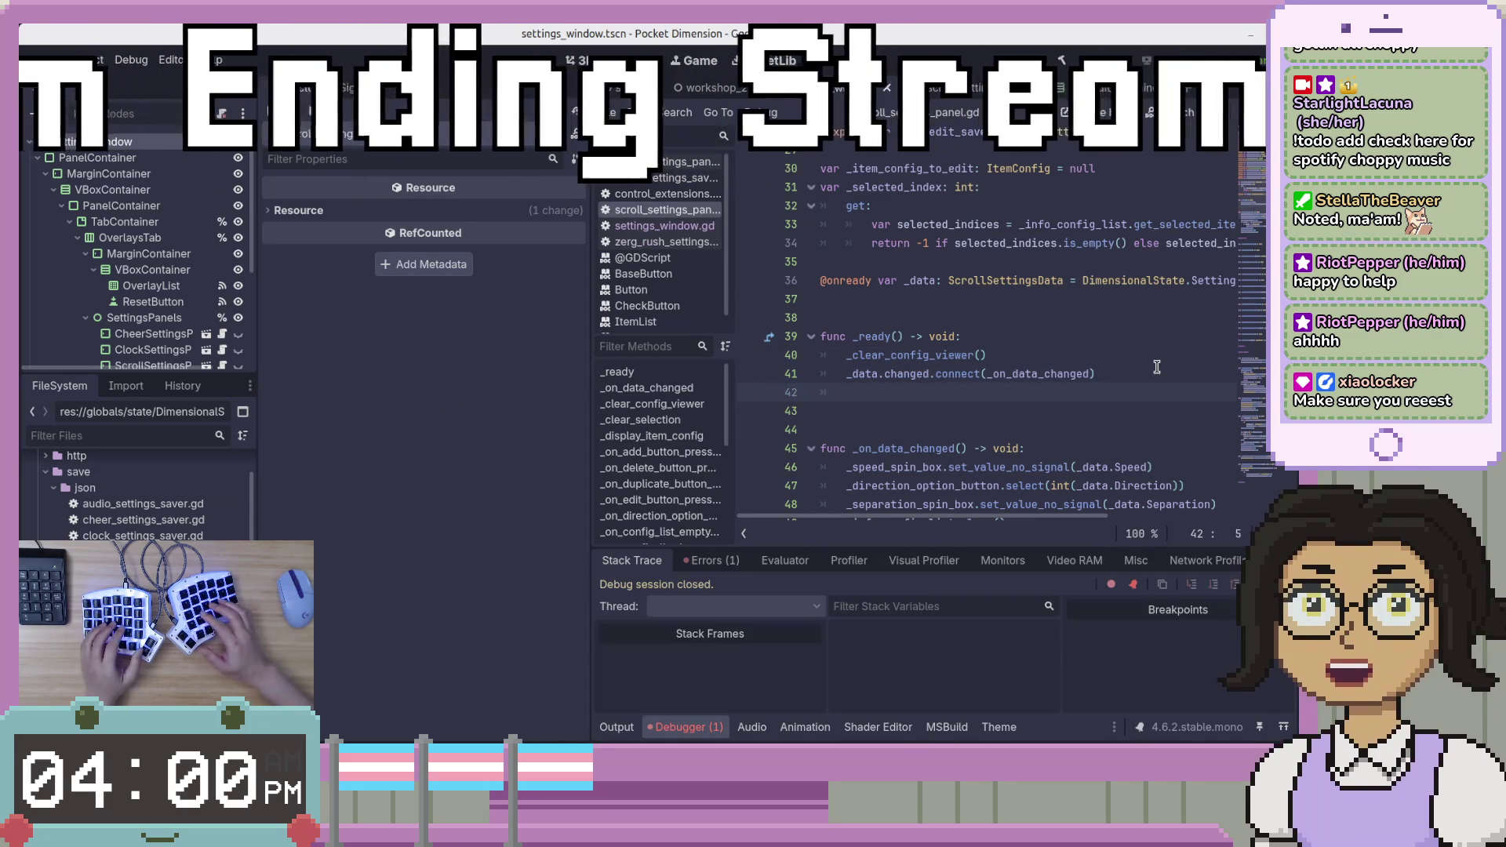
Add _on_data_changed() on line 42 of _ready, then build and run with F5.
{"action": "type", "text": "_on_data_"}
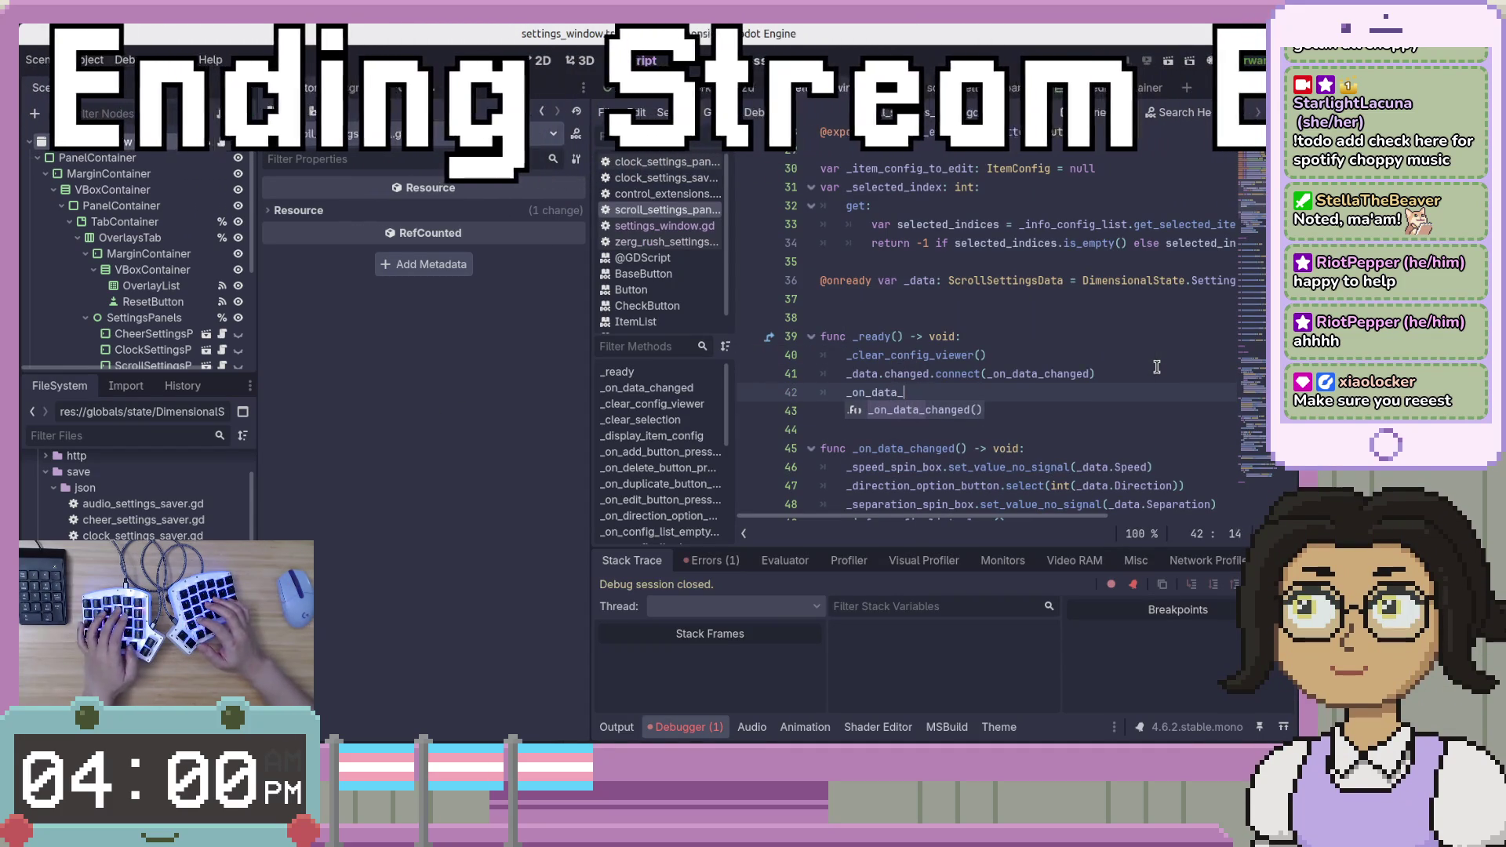
{"action": "type", "text": "changed()"}
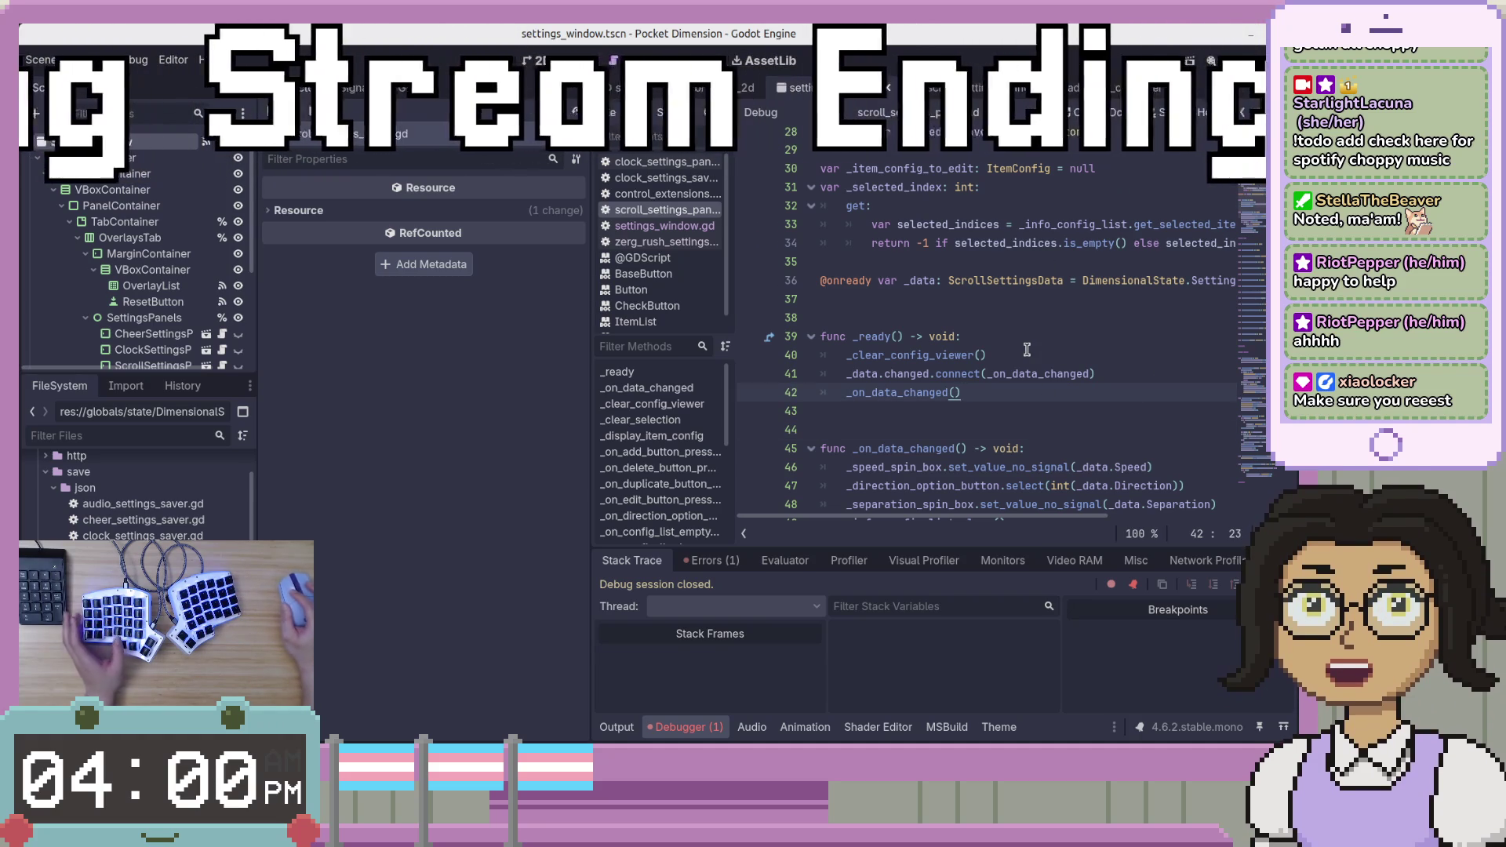
{"action": "left_click", "coordinate": [1064, 261]}
{"action": "left_click", "coordinate": [1120, 412]}
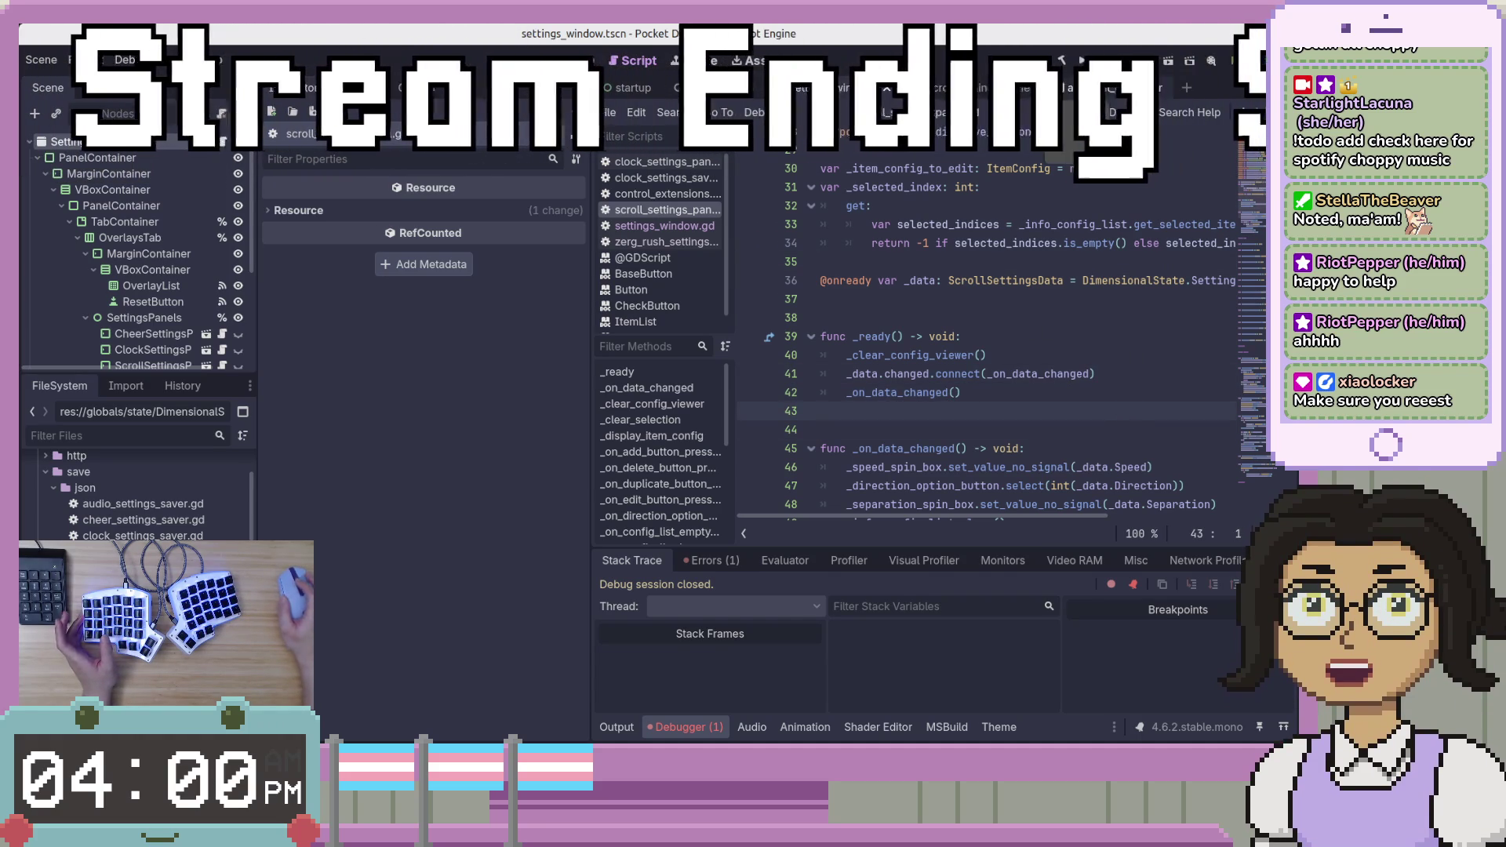
{"action": "key", "text": "F5"}
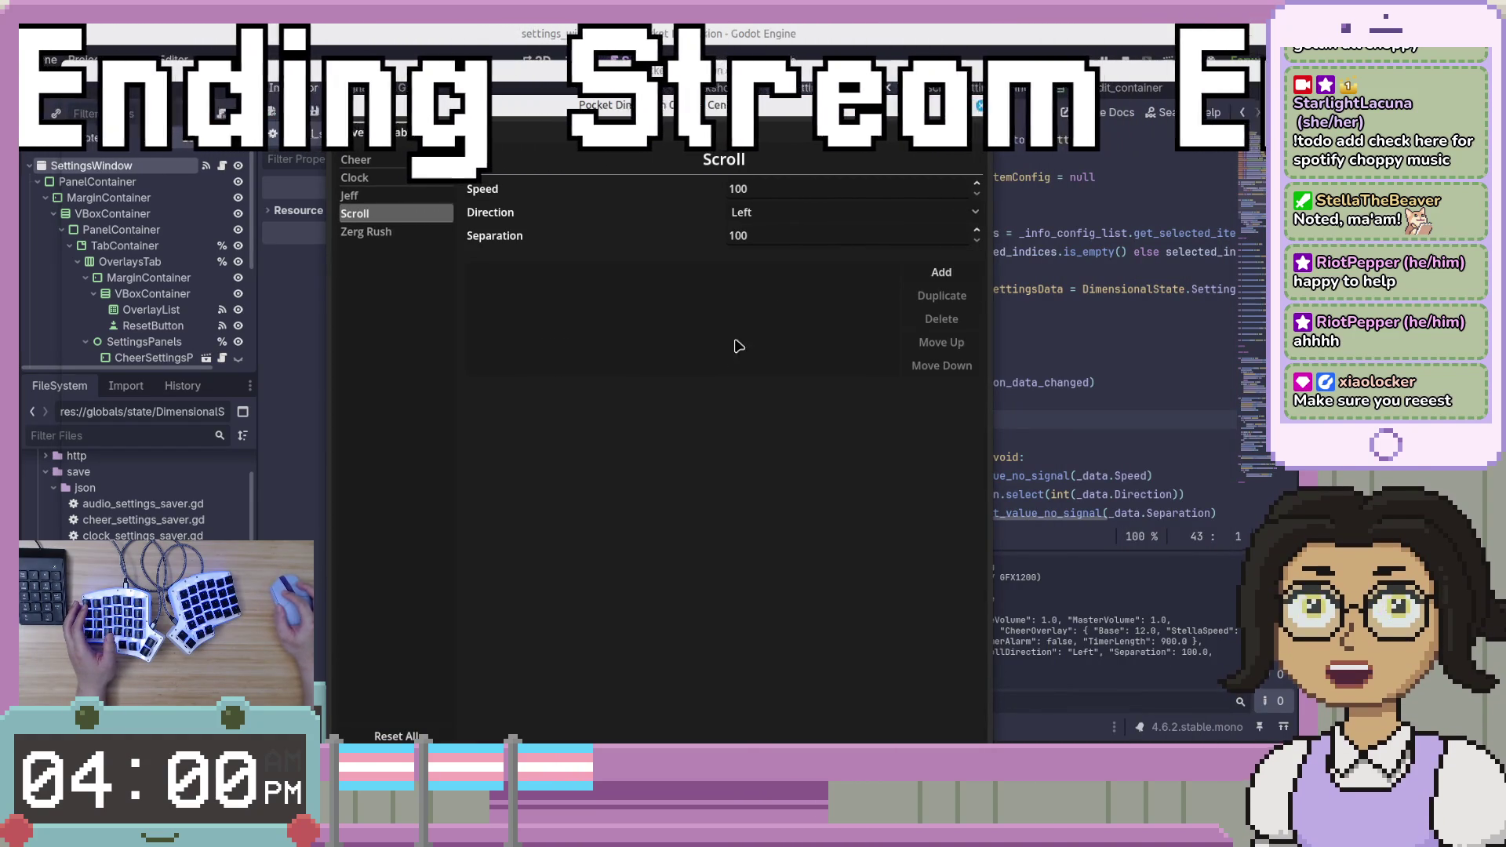
Press Add on the Scroll page to start a new config entry.
{"action": "left_click", "coordinate": [944, 274]}
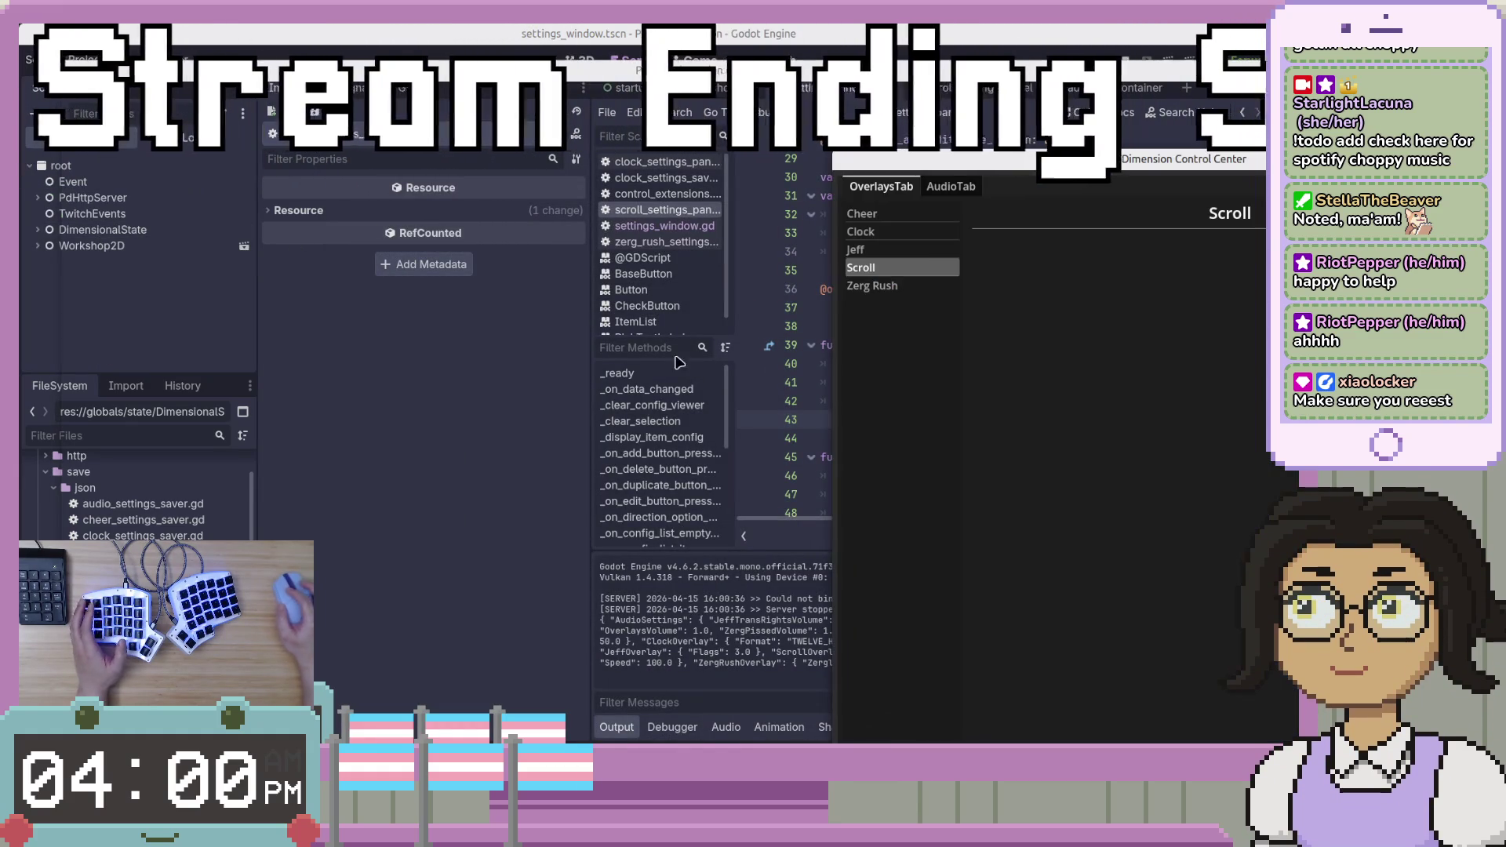
In the Remote tree, expand Workshop2D > SettingsWindow > VBoxContainer > PanelContainer > TabContainer > OverlaysTab.
{"action": "left_click", "coordinate": [38, 246]}
{"action": "left_click", "coordinate": [59, 265]}
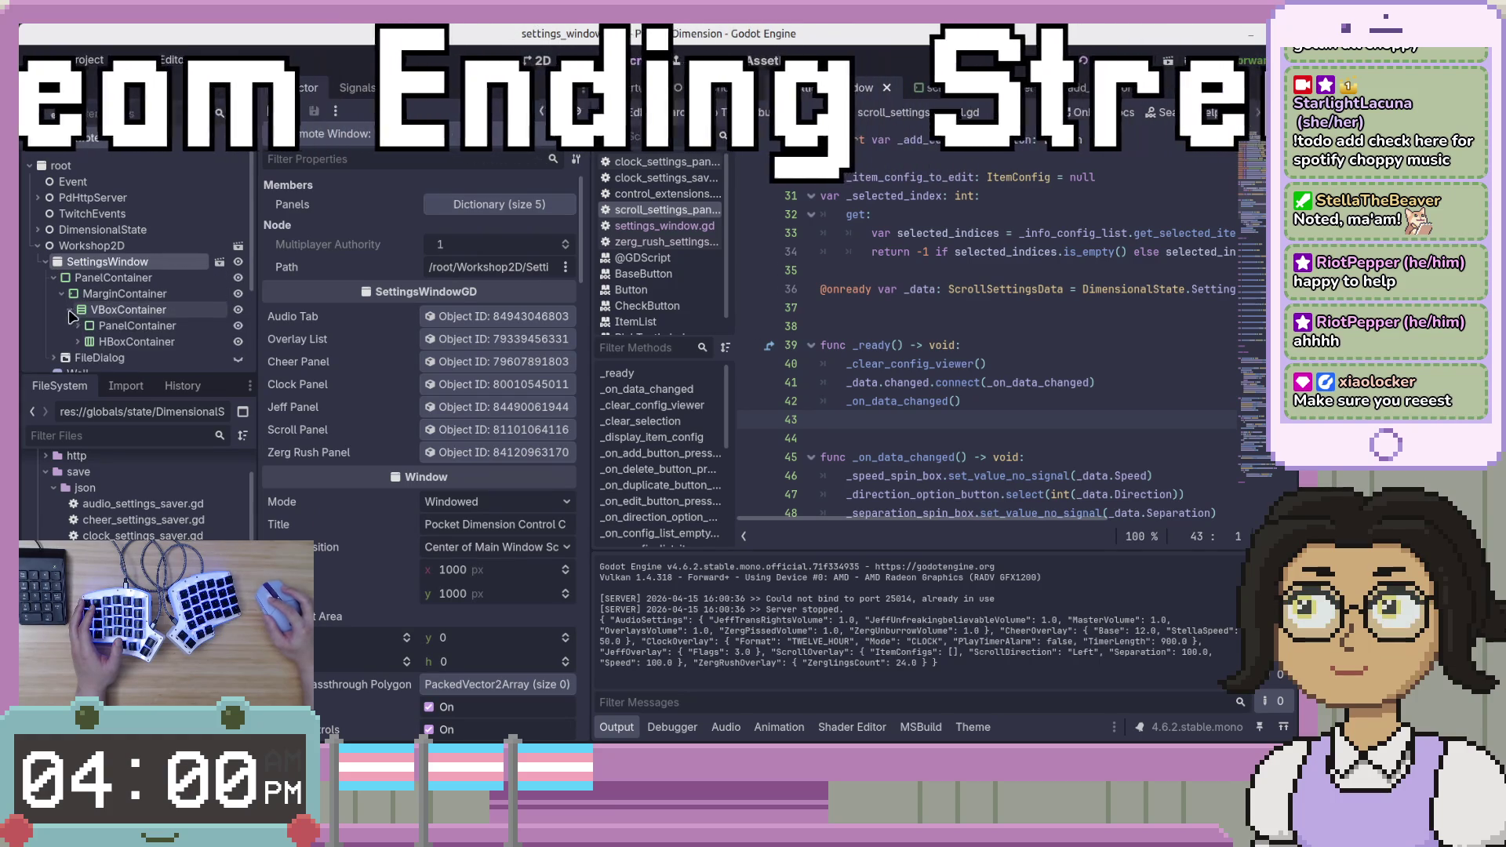
{"action": "left_click", "coordinate": [70, 310]}
{"action": "left_click", "coordinate": [77, 325]}
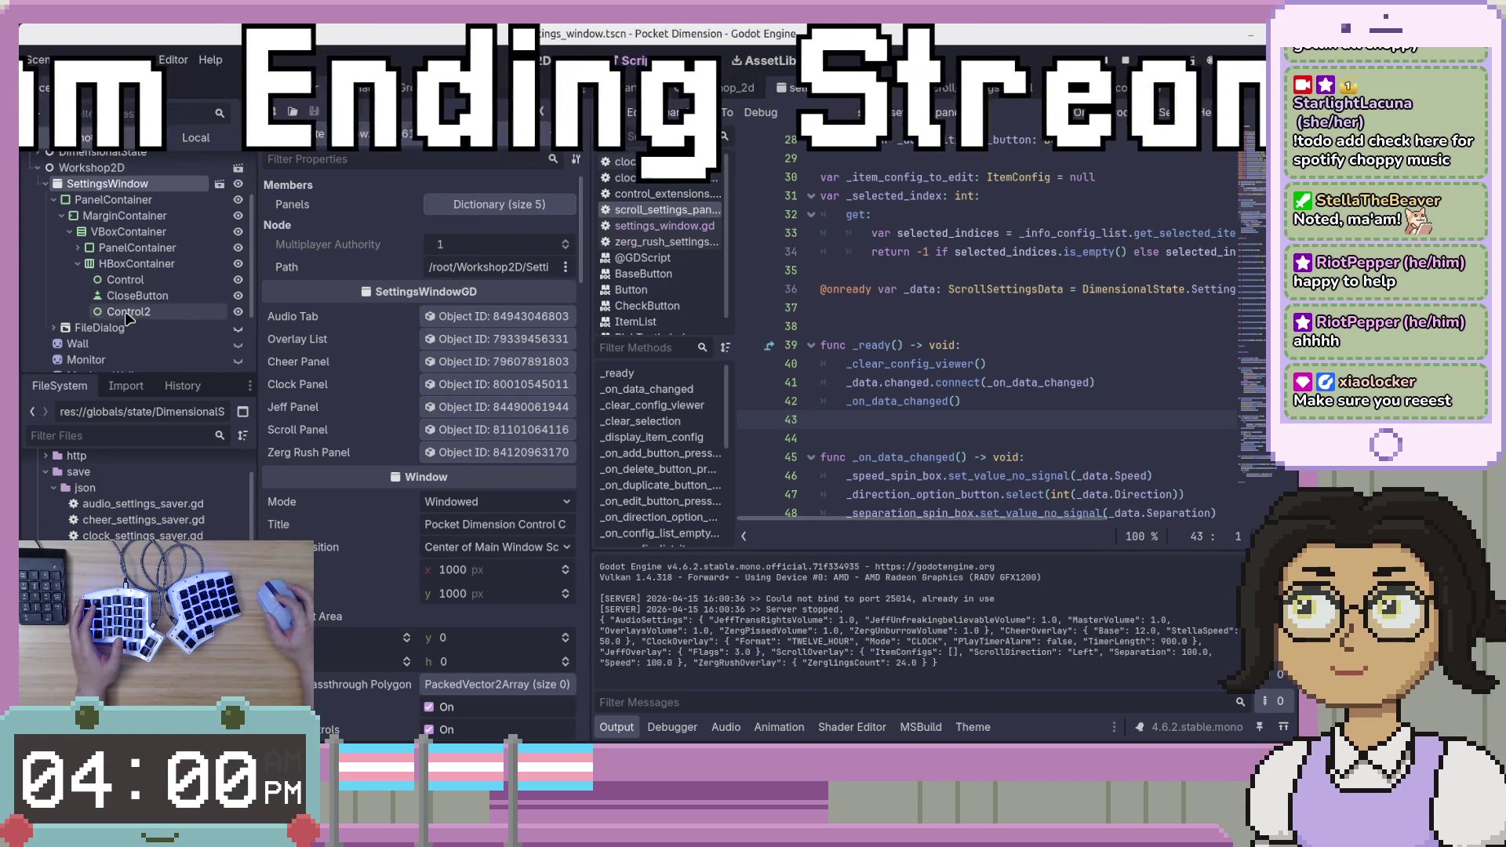
{"action": "scroll", "coordinate": [102, 306], "scroll_direction": "down", "scroll_amount": 2}
{"action": "left_click", "coordinate": [85, 264]}
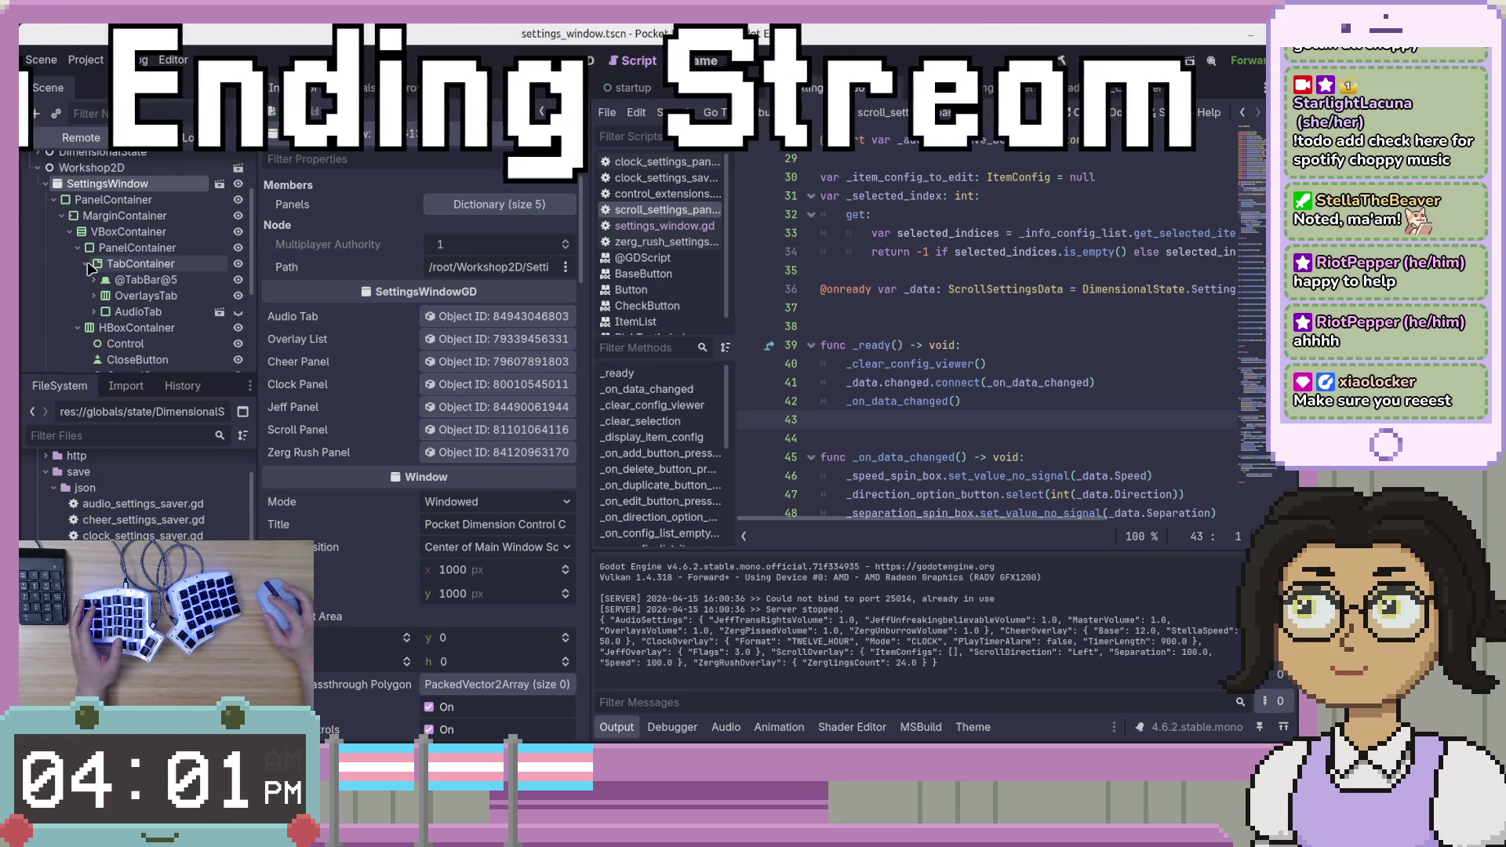
{"action": "left_click", "coordinate": [94, 311]}
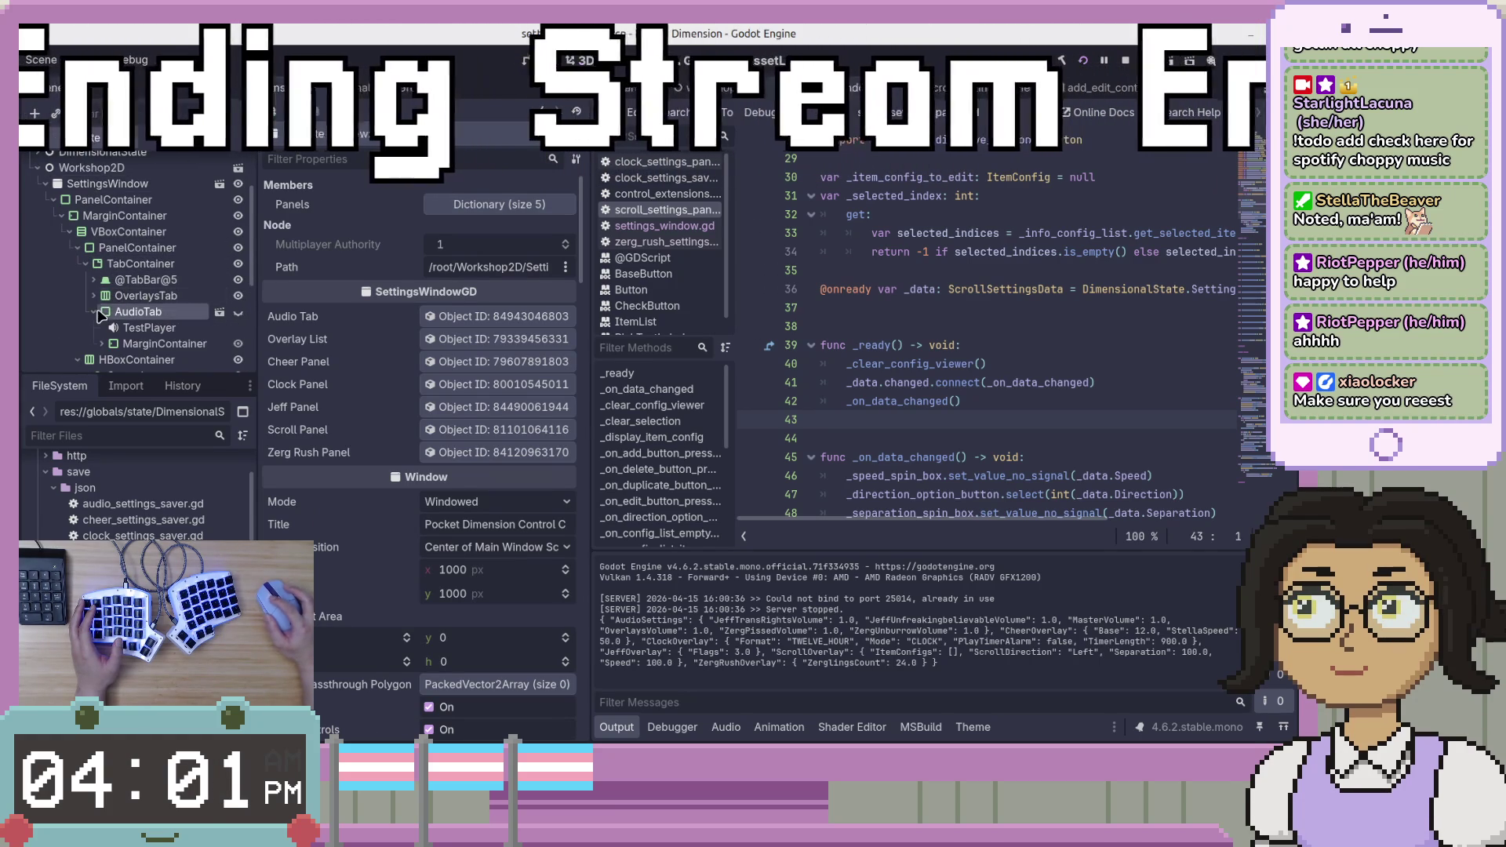
{"action": "double_click", "coordinate": [118, 311]}
{"action": "left_click", "coordinate": [94, 295]}
{"action": "left_click", "coordinate": [106, 311]}
{"action": "scroll", "coordinate": [108, 314], "scroll_direction": "down", "scroll_amount": 3}
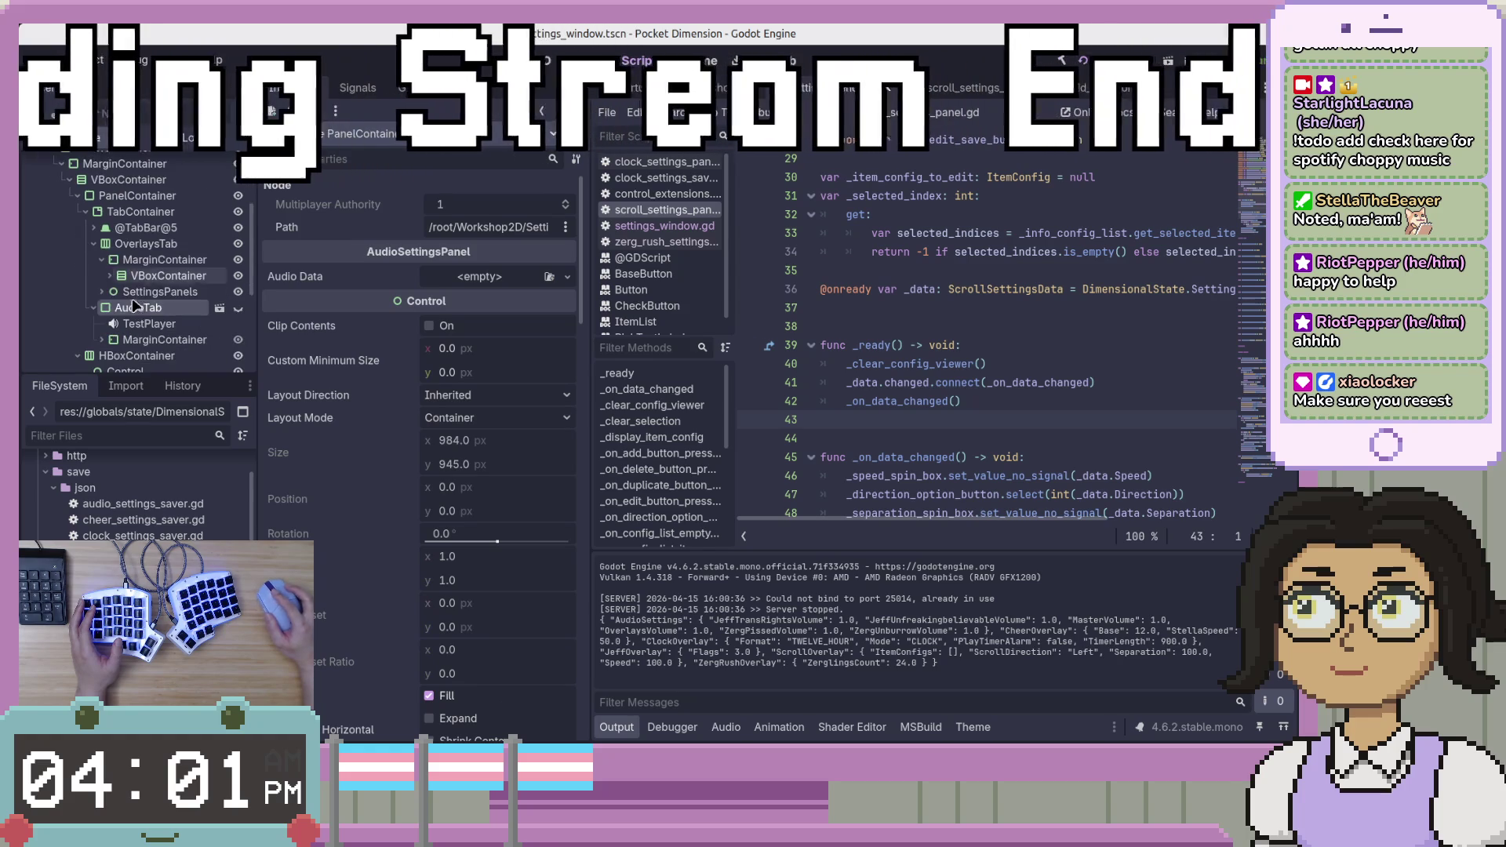
Expand SettingsPanels > ScrollSettings > VBoxContainer and select and expand AddEditContainer.
{"action": "left_click", "coordinate": [103, 292]}
{"action": "scroll", "coordinate": [138, 292], "scroll_direction": "down", "scroll_amount": 5}
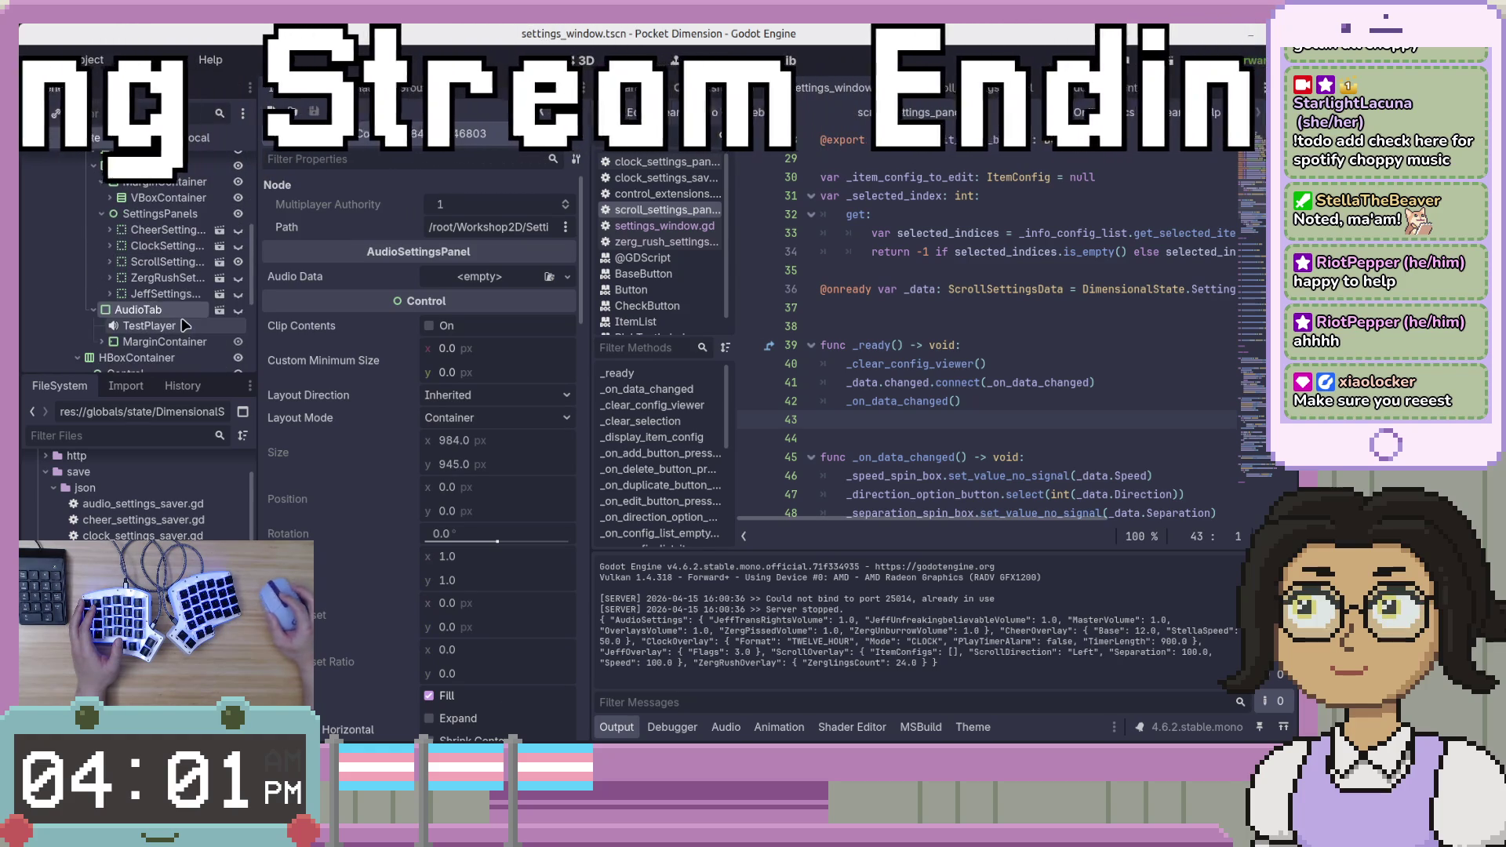
{"action": "left_click", "coordinate": [111, 262]}
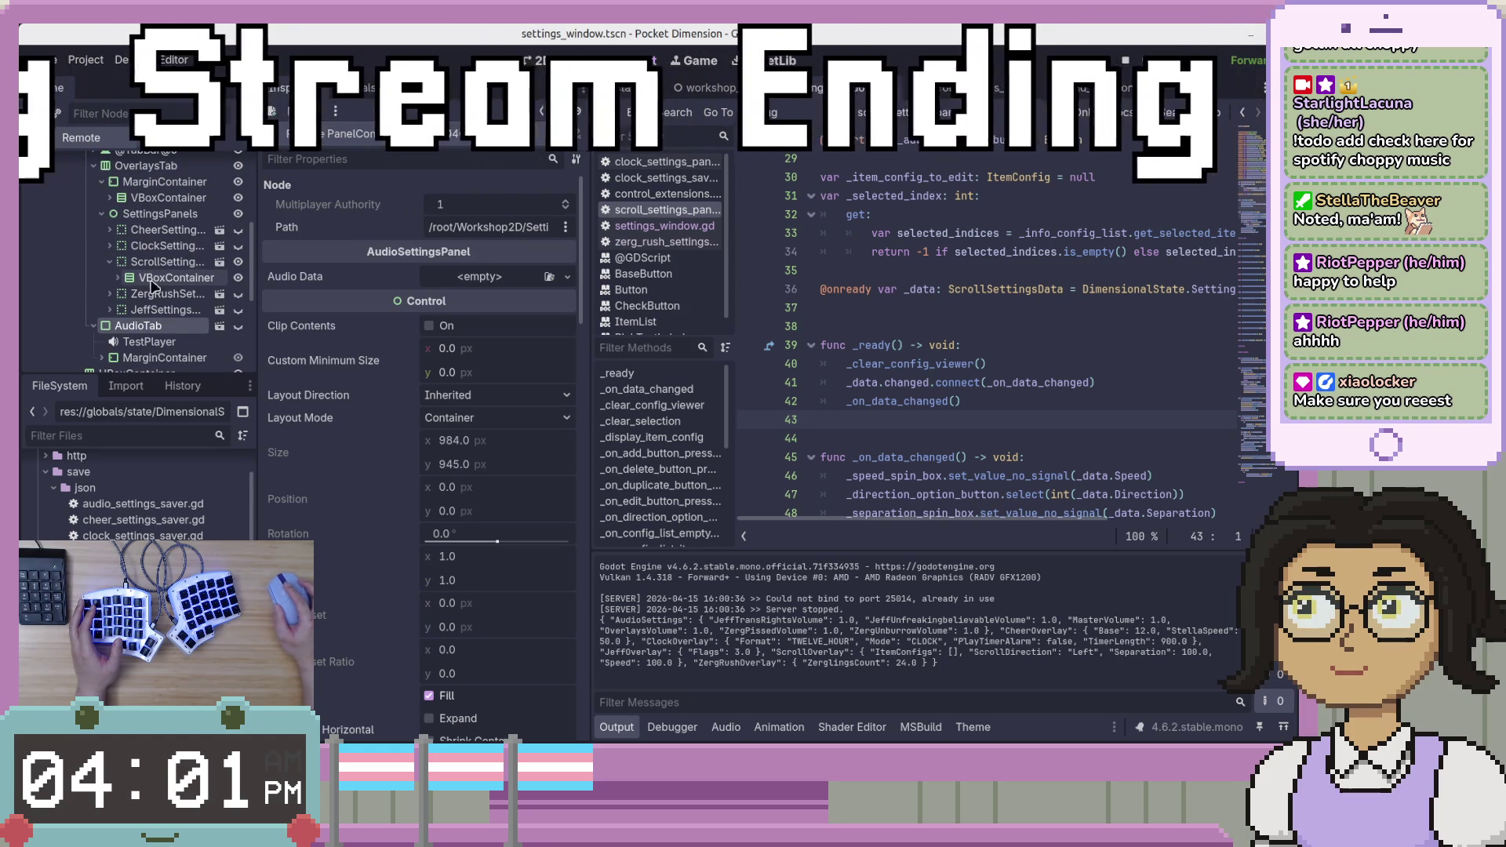
{"action": "left_click", "coordinate": [120, 280]}
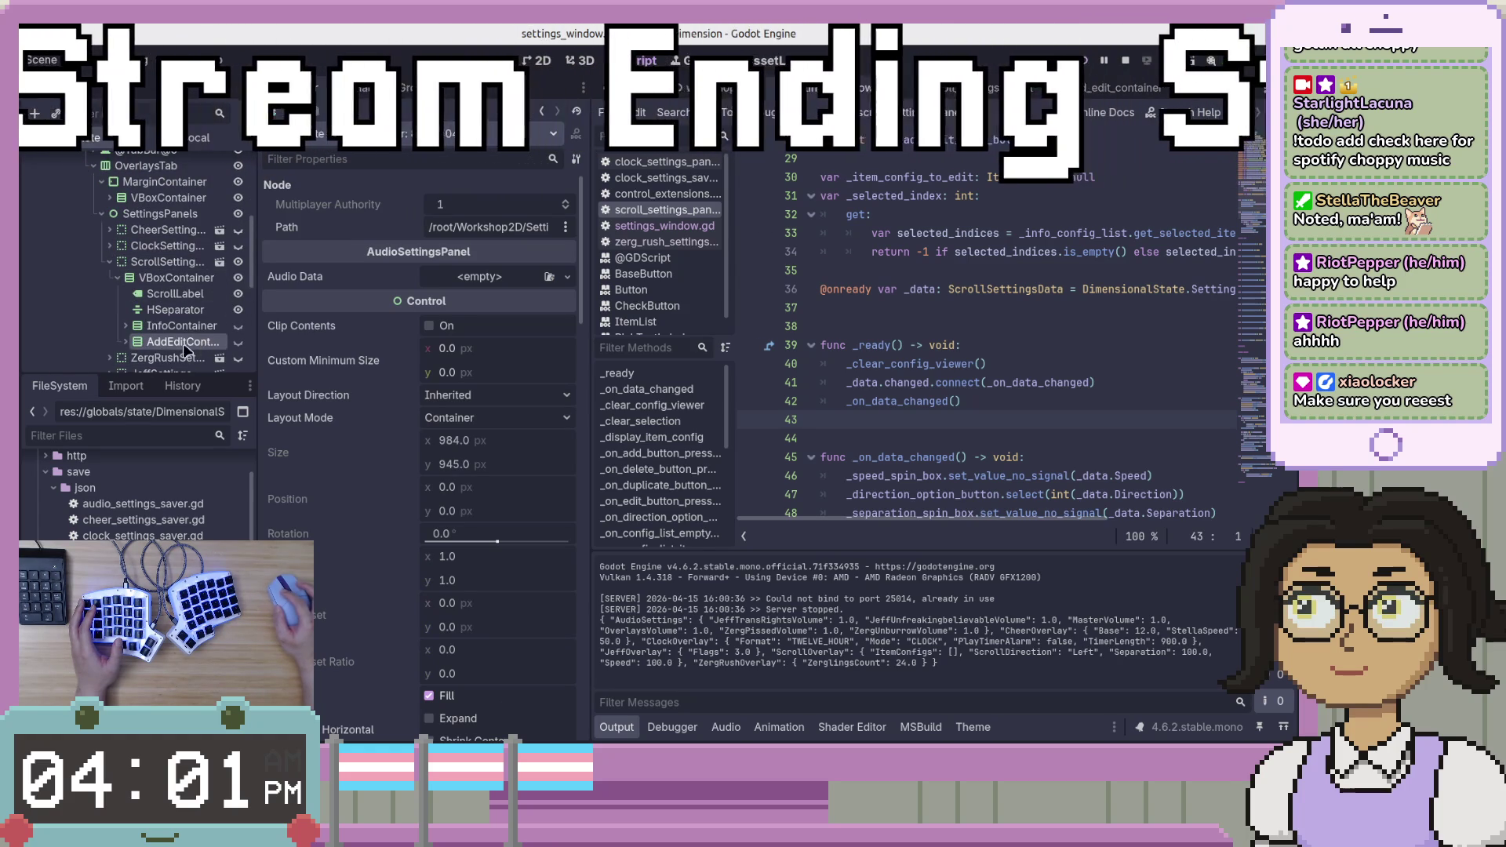
{"action": "left_click", "coordinate": [185, 342]}
{"action": "key", "text": "Right"}
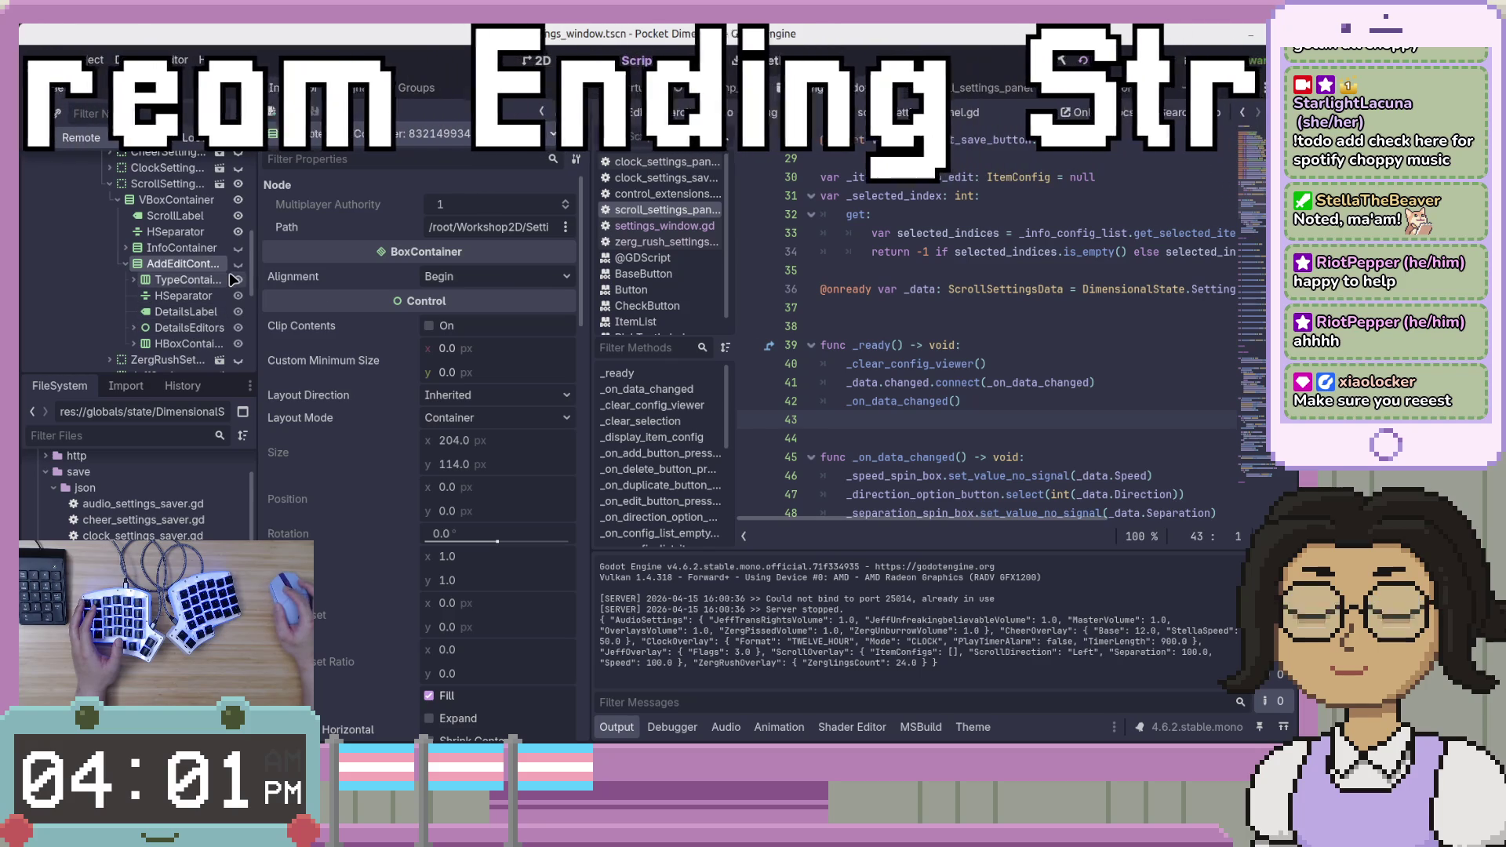
Fold all functions in the script and unfold _on_add_button_pressed to the _info_container.hide() line.
{"action": "left_click", "coordinate": [1115, 308]}
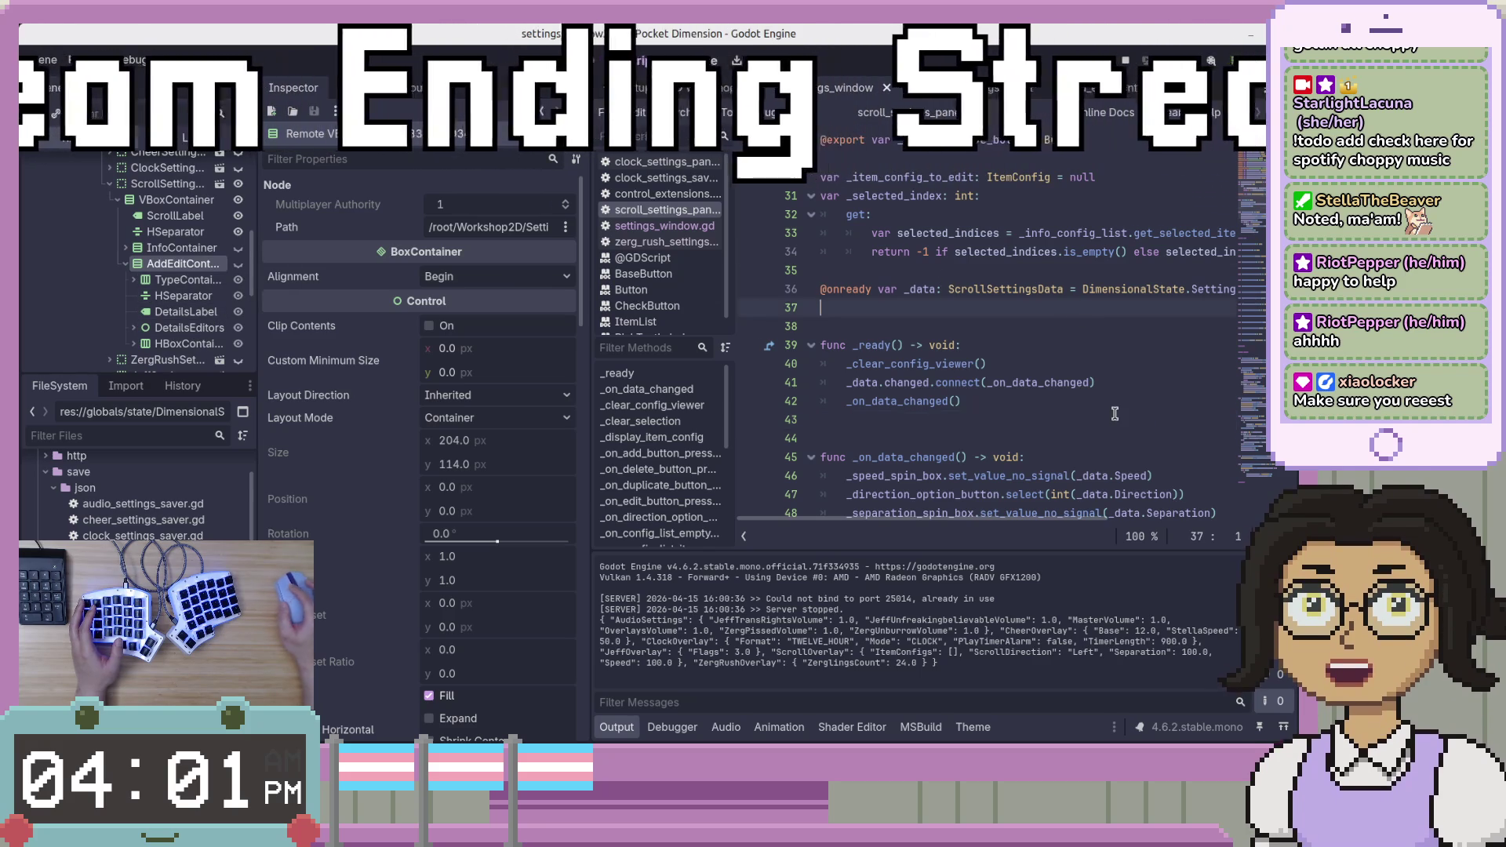
{"action": "key", "text": "ctrl+alt+f"}
{"action": "scroll", "coordinate": [1107, 412], "scroll_direction": "down", "scroll_amount": 5}
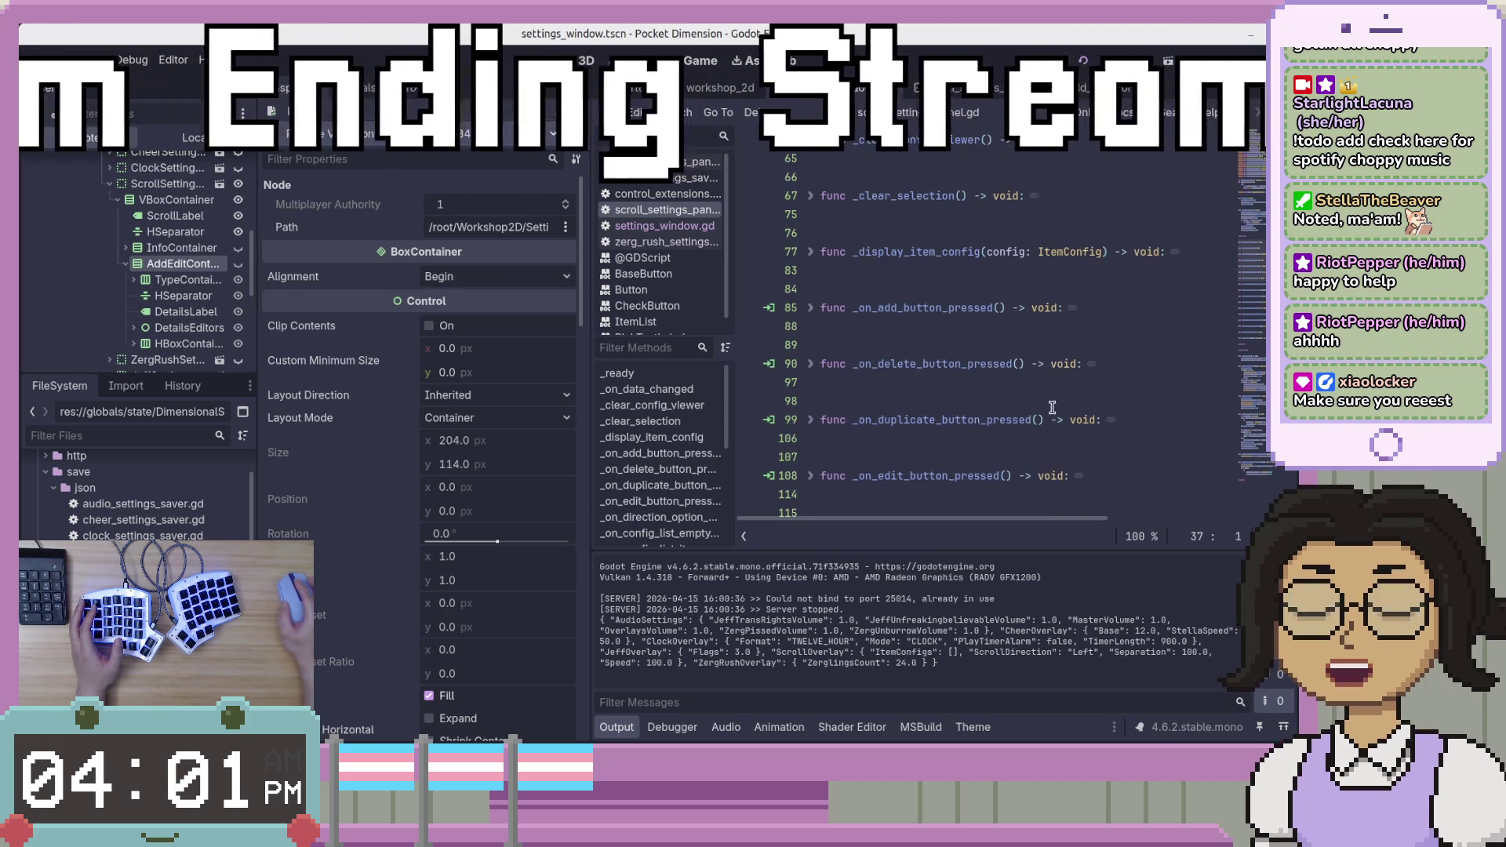
{"action": "left_click", "coordinate": [1073, 308]}
{"action": "left_click", "coordinate": [1077, 324]}
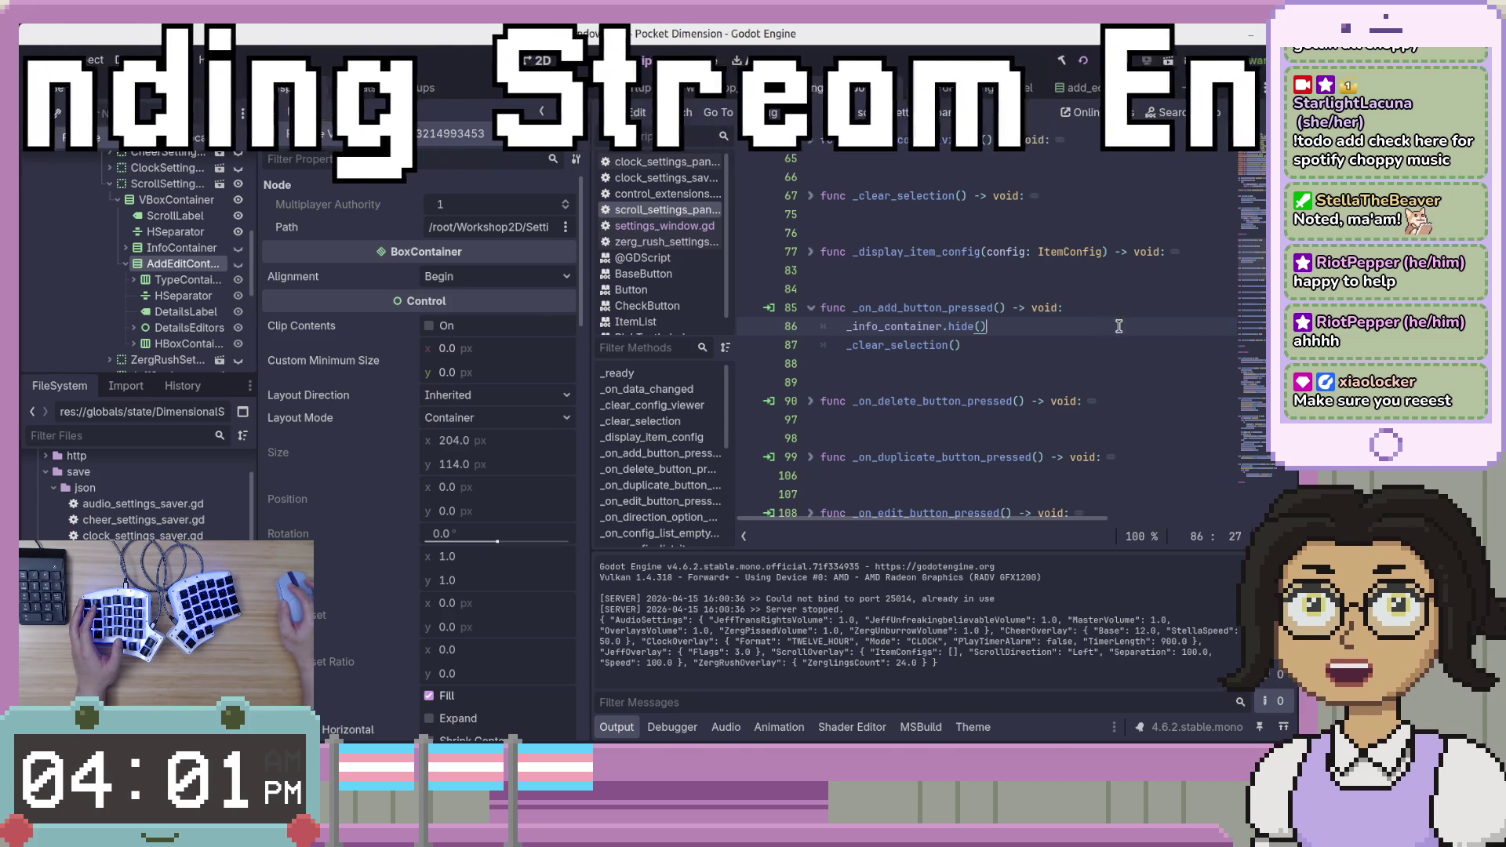
Switch to VS Code and open the AddEditContainer.cs tab.
{"action": "key", "text": "alt+Tab"}
{"action": "scroll", "coordinate": [985, 377], "scroll_direction": "down", "scroll_amount": 5}
{"action": "left_click", "coordinate": [961, 75]}
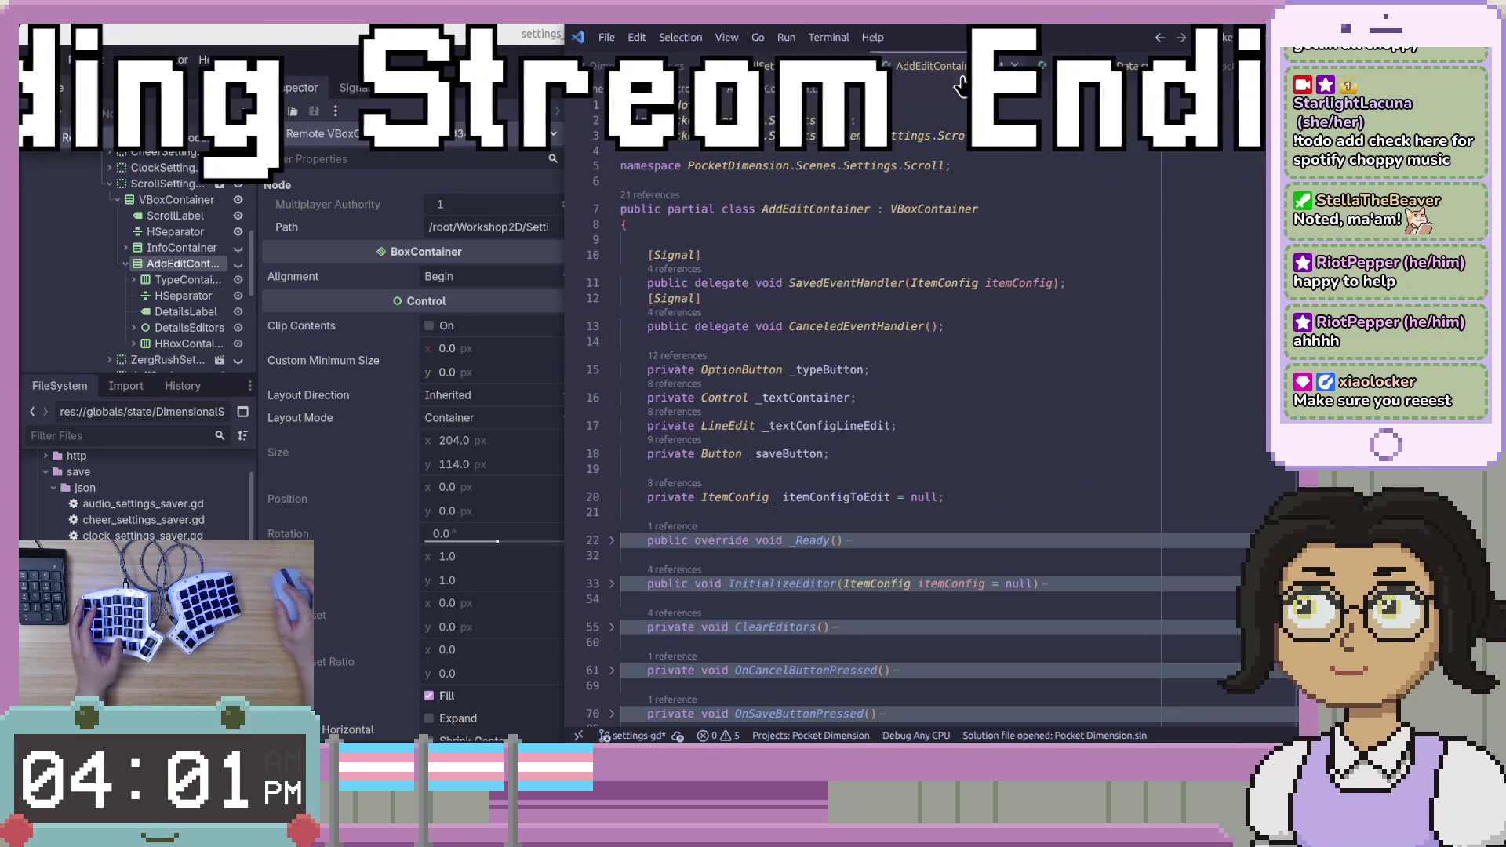
In ScrollSettingsPanel's OnAddButtonPressed, copy the InitializeEditor and Show calls on lines 110–111.
{"action": "scroll", "coordinate": [923, 370], "scroll_direction": "down", "scroll_amount": 2}
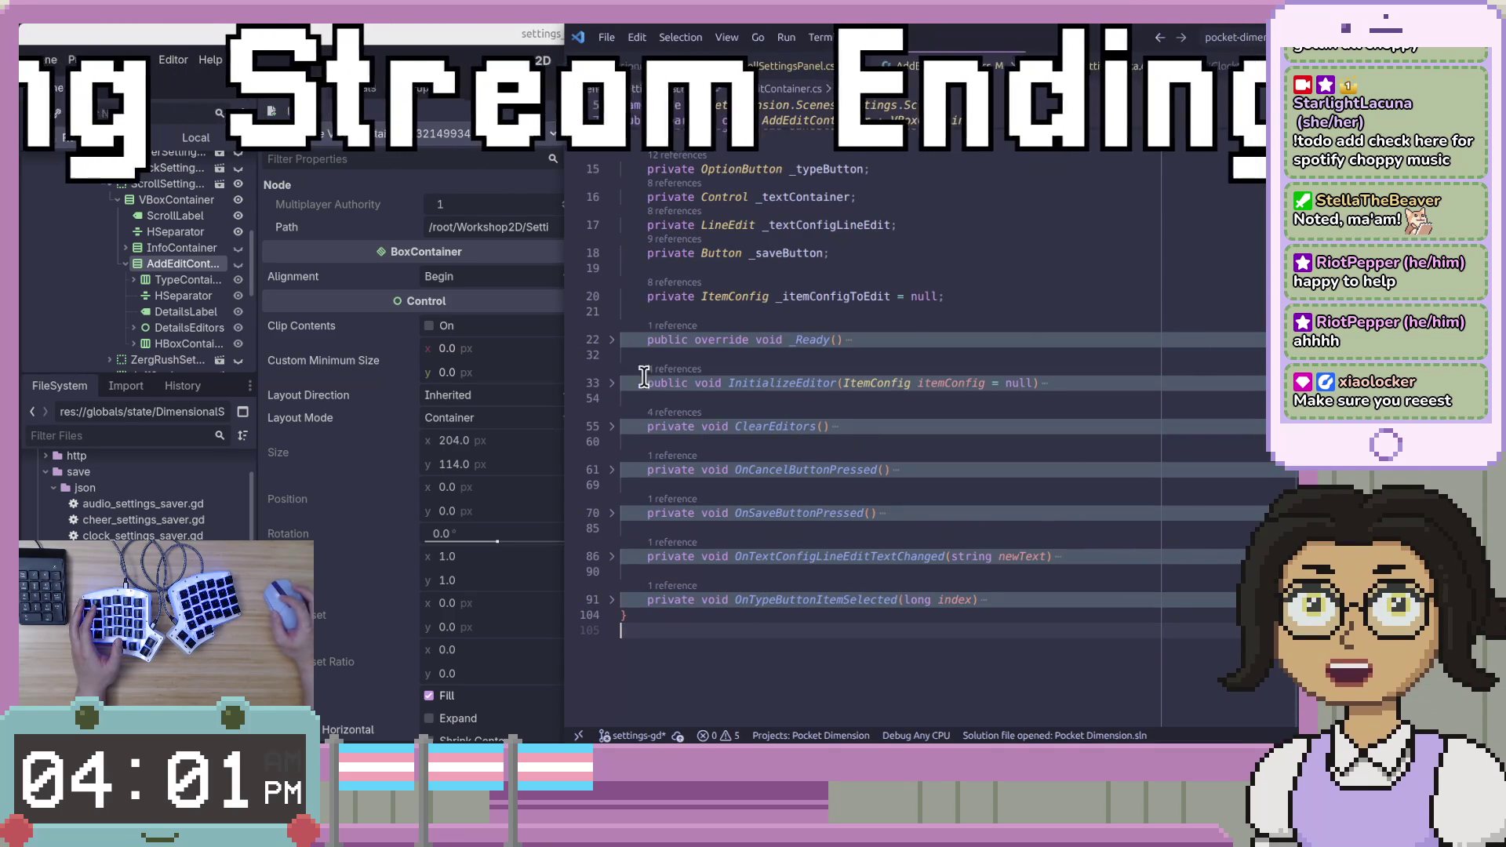
{"action": "scroll", "coordinate": [784, 353], "scroll_direction": "down", "scroll_amount": 2}
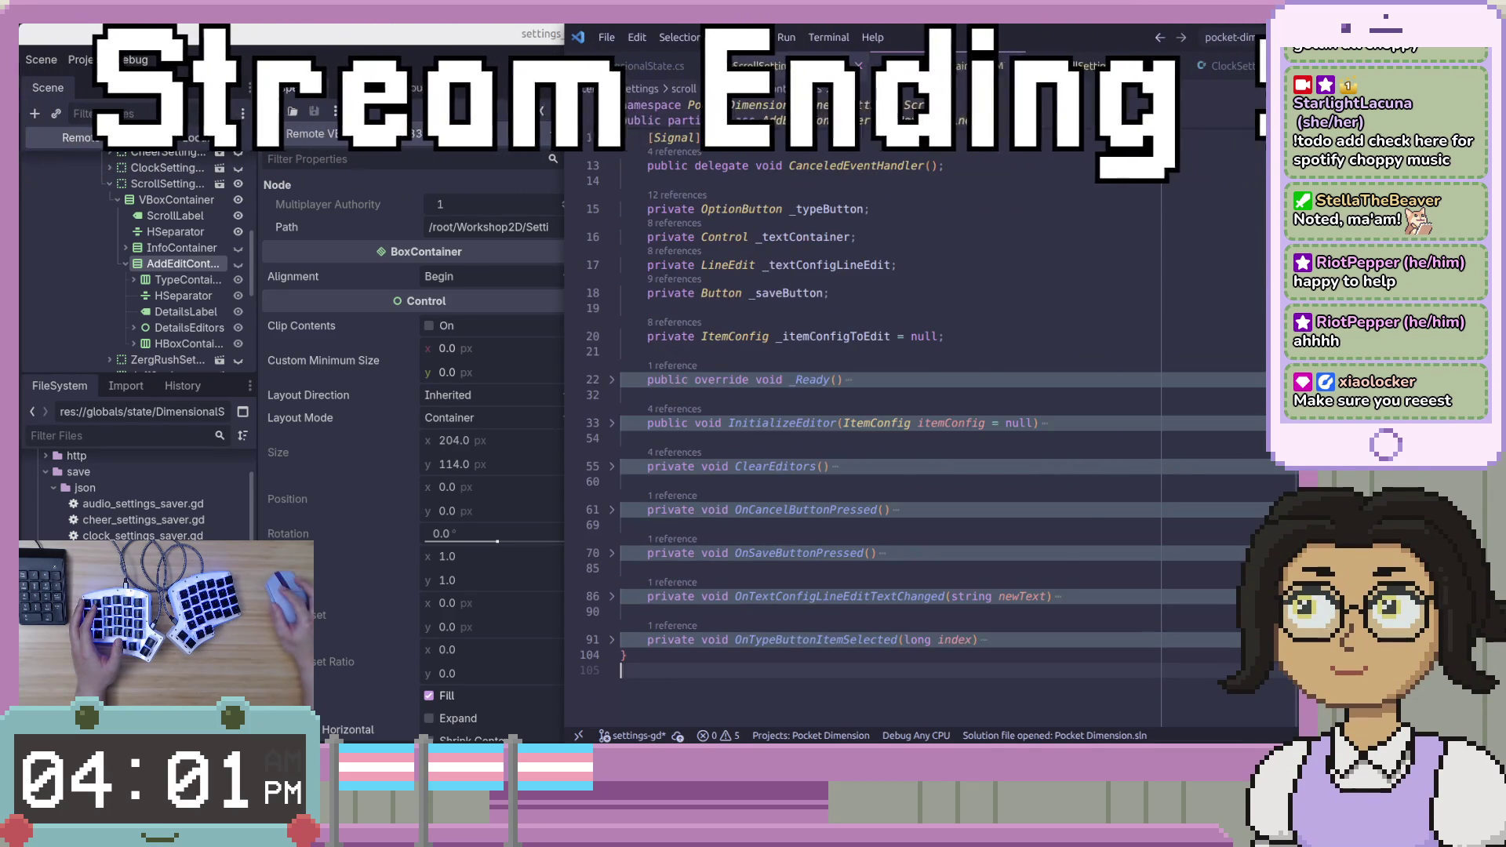
{"action": "key", "text": "ctrl+Tab"}
{"action": "scroll", "coordinate": [702, 358], "scroll_direction": "down", "scroll_amount": 10}
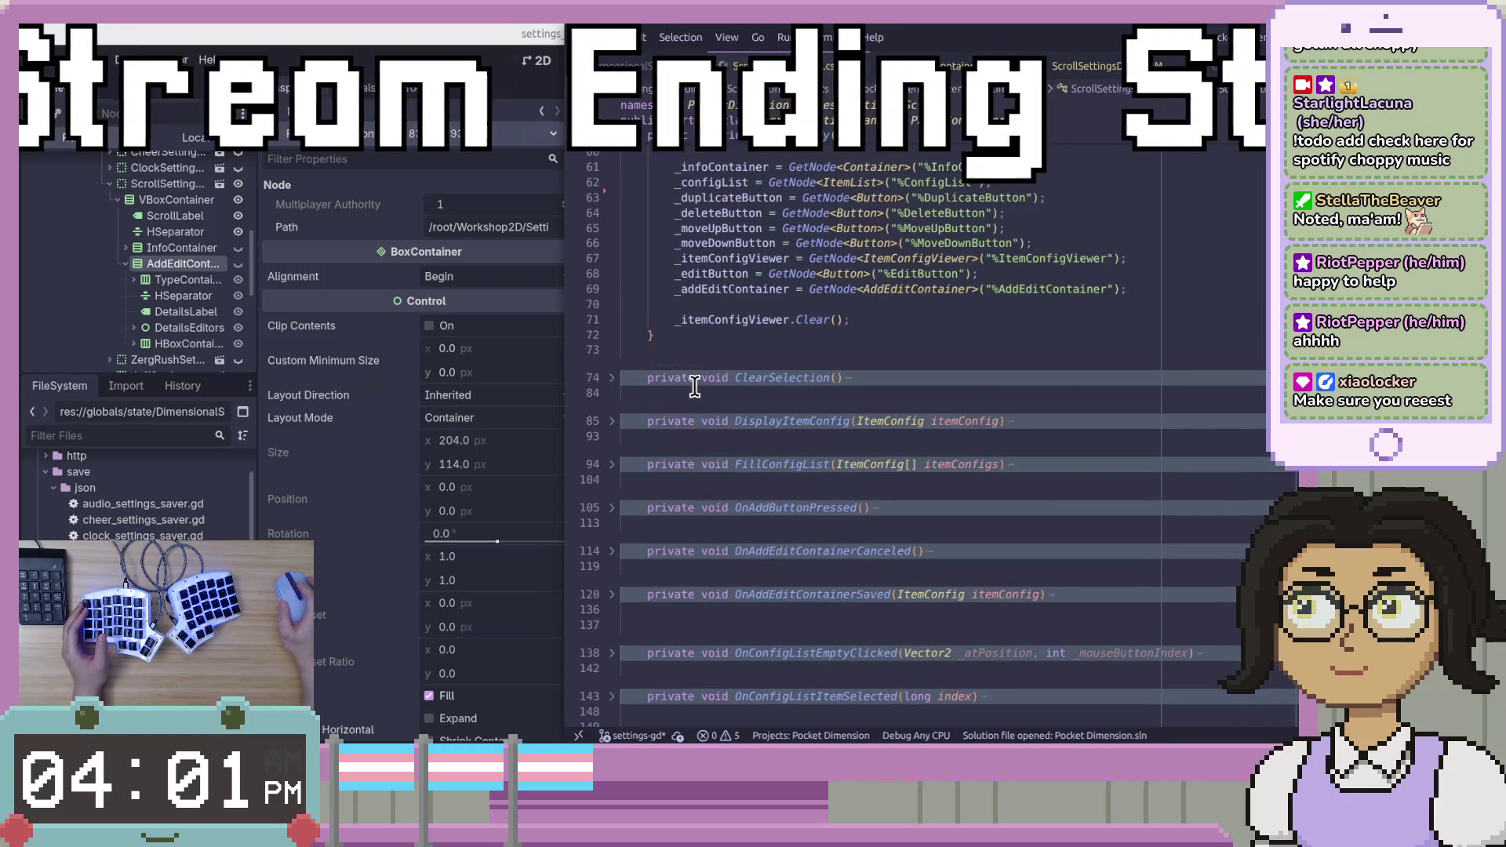
{"action": "left_click", "coordinate": [611, 508]}
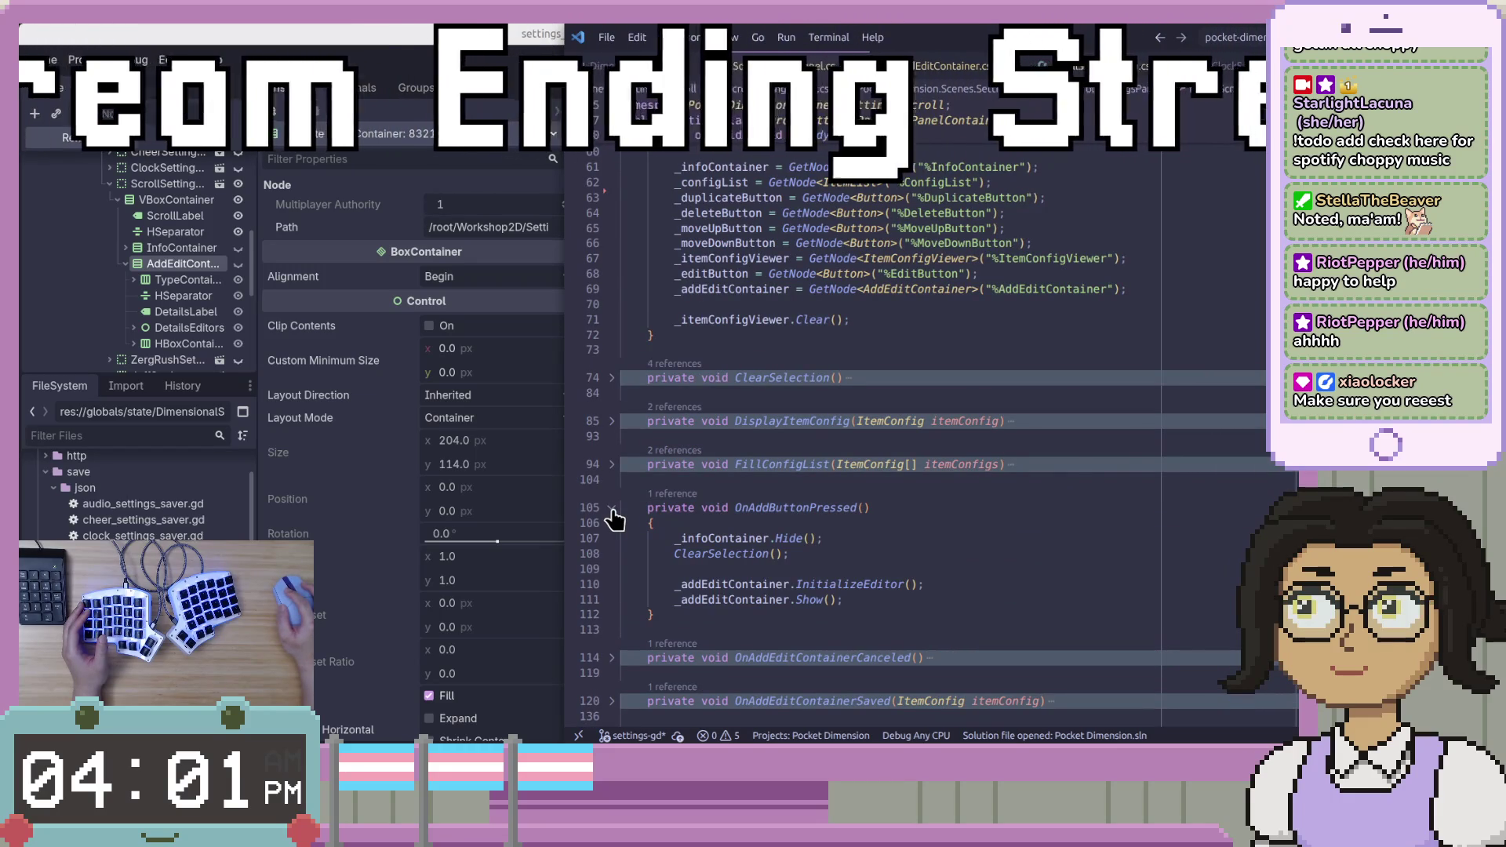
{"action": "left_click", "coordinate": [866, 596]}
{"action": "key", "text": "Home"}
{"action": "key", "text": "shift+Up"}
{"action": "key", "text": "ctrl+c"}
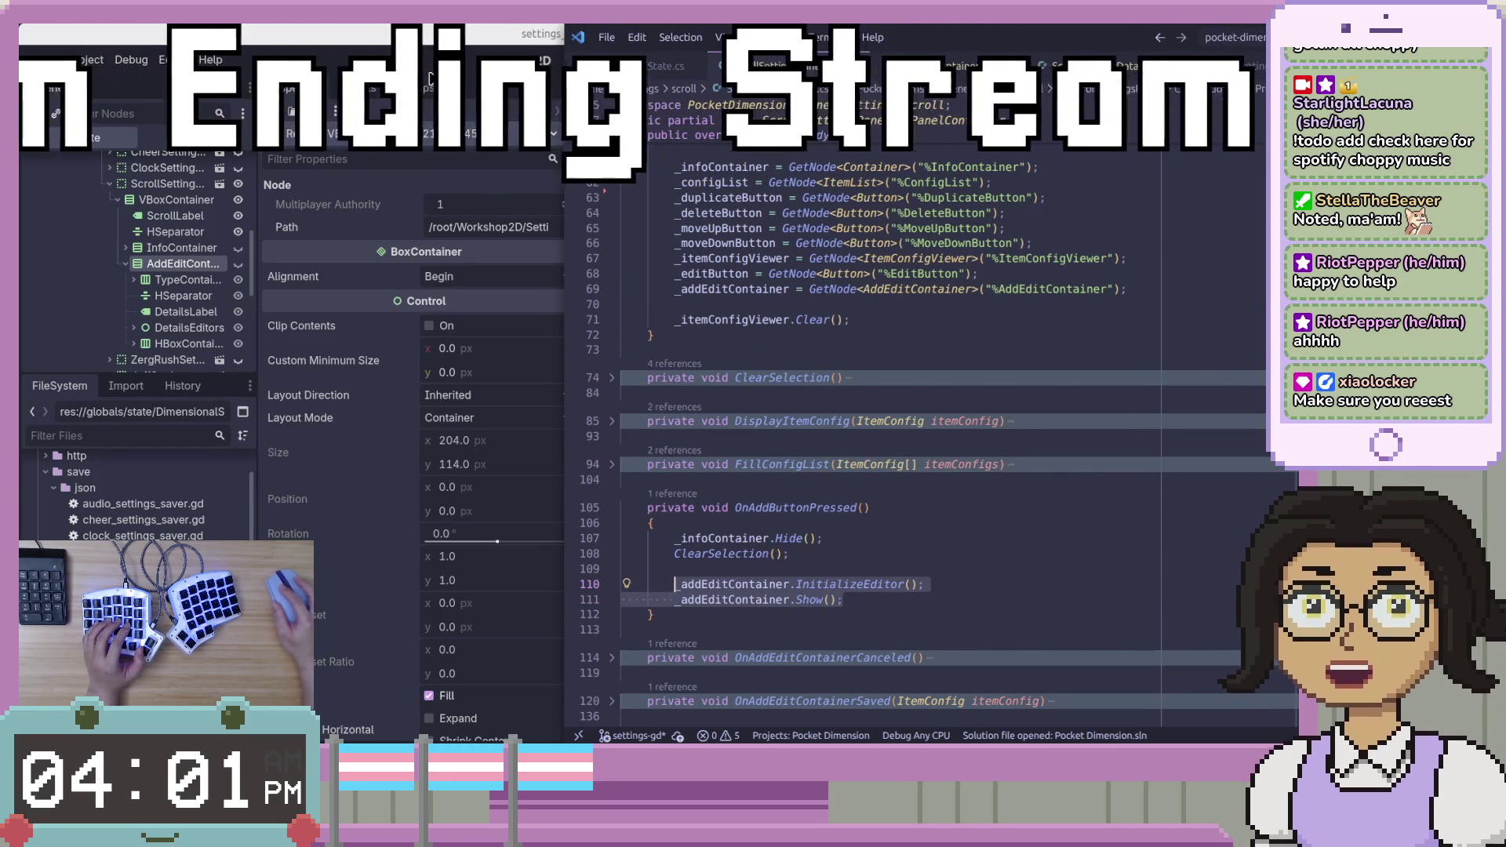
Back in Godot, start a new line after _clear_selection() on line 87.
{"action": "key", "text": "alt+Tab"}
{"action": "left_click", "coordinate": [1020, 349]}
{"action": "key", "text": "Return"}
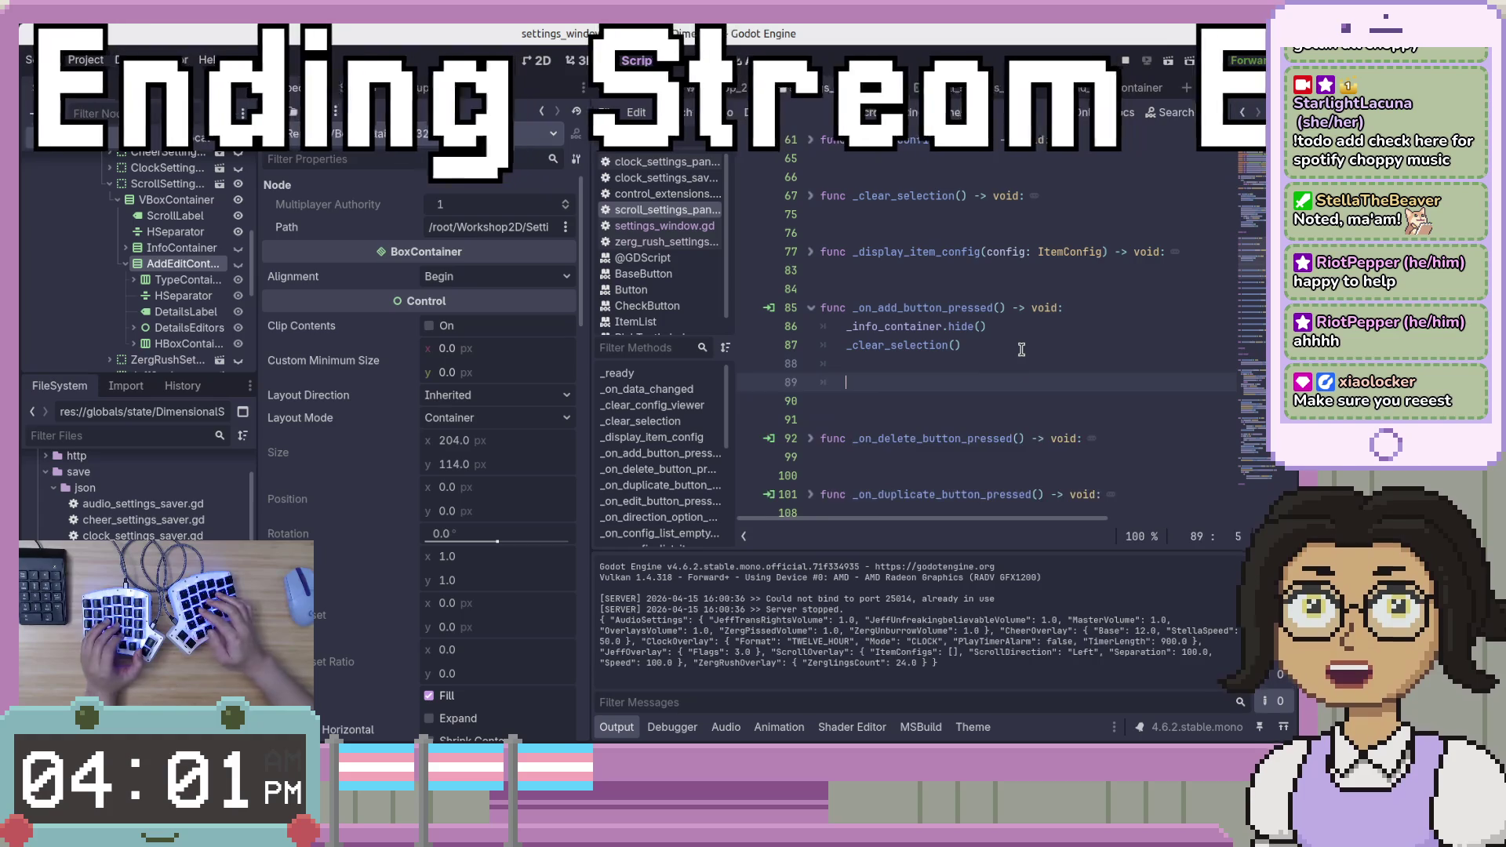
Paste the two C# calls, fix their indentation, and delete the trailing semicolons.
{"action": "key", "text": "ctrl+v"}
{"action": "key", "text": "Up"}
{"action": "key", "text": "BackSpace"}
{"action": "key", "text": "Down"}
{"action": "key", "text": "Down"}
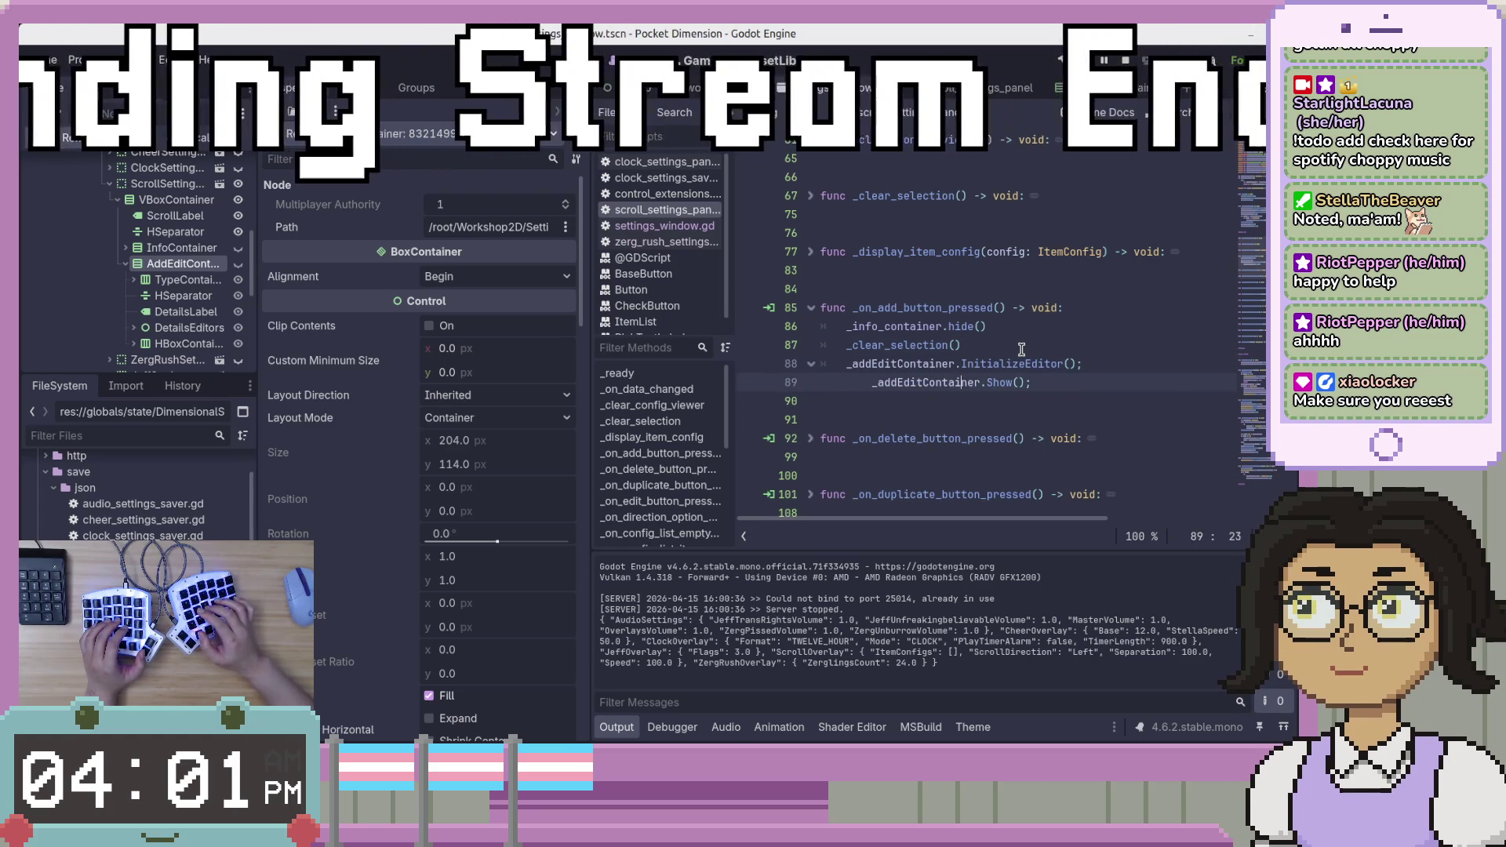
{"action": "key", "text": "BackSpace"}
{"action": "key", "text": "BackSpace"}
{"action": "key", "text": "Tab"}
{"action": "key", "text": "Up"}
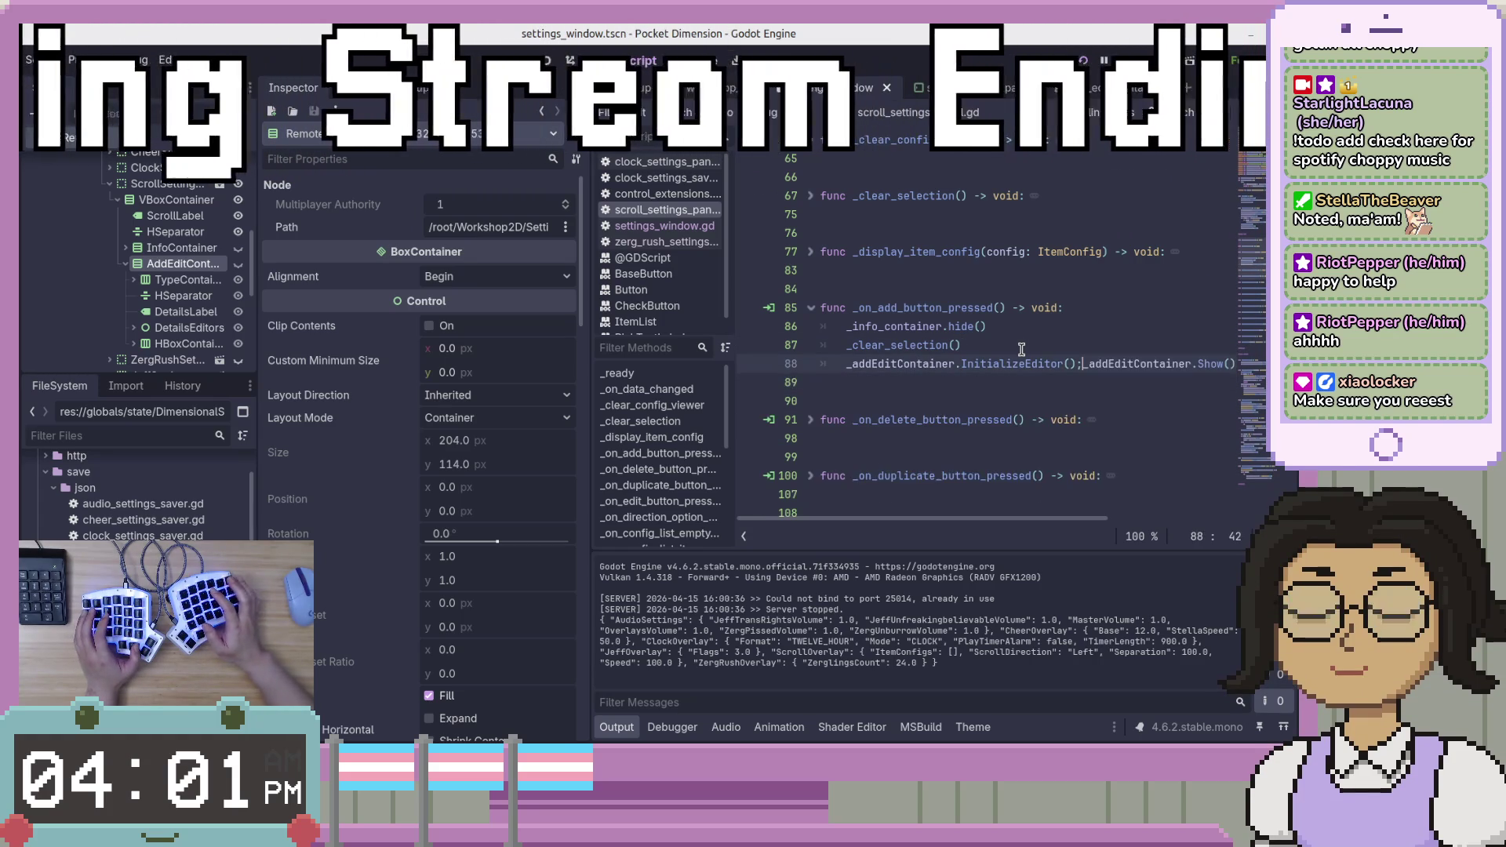
{"action": "key", "text": "Down"}
{"action": "key", "text": "Up"}
{"action": "key", "text": "End"}
{"action": "key", "text": "shift+alt+Down"}
{"action": "key", "text": "BackSpace"}
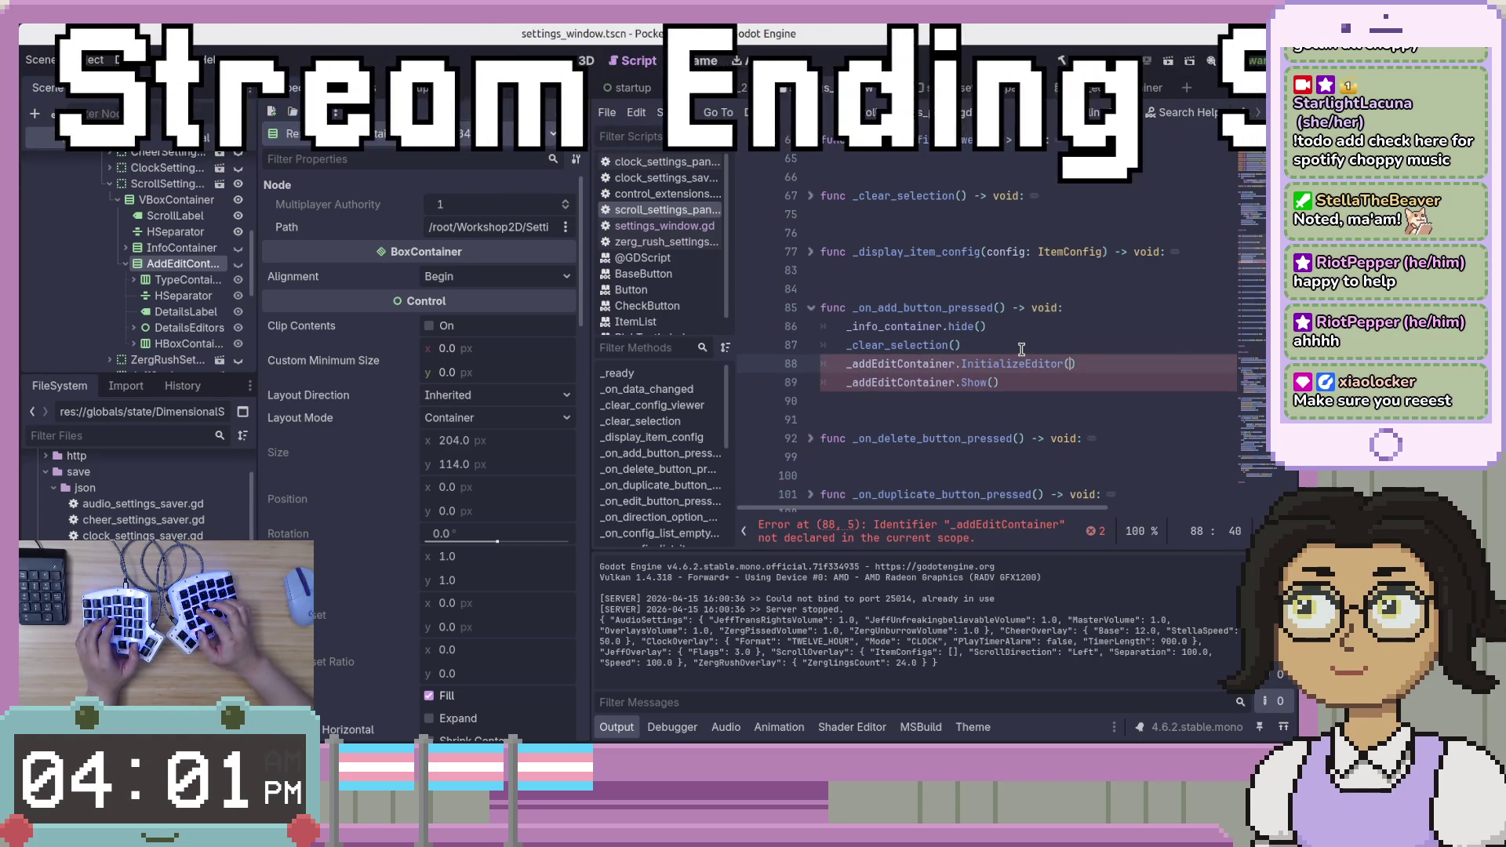
Rename the container on both lines to _add_edit_container.
{"action": "key", "text": "Left"}
{"action": "key", "text": "Left"}
{"action": "key", "text": "Left"}
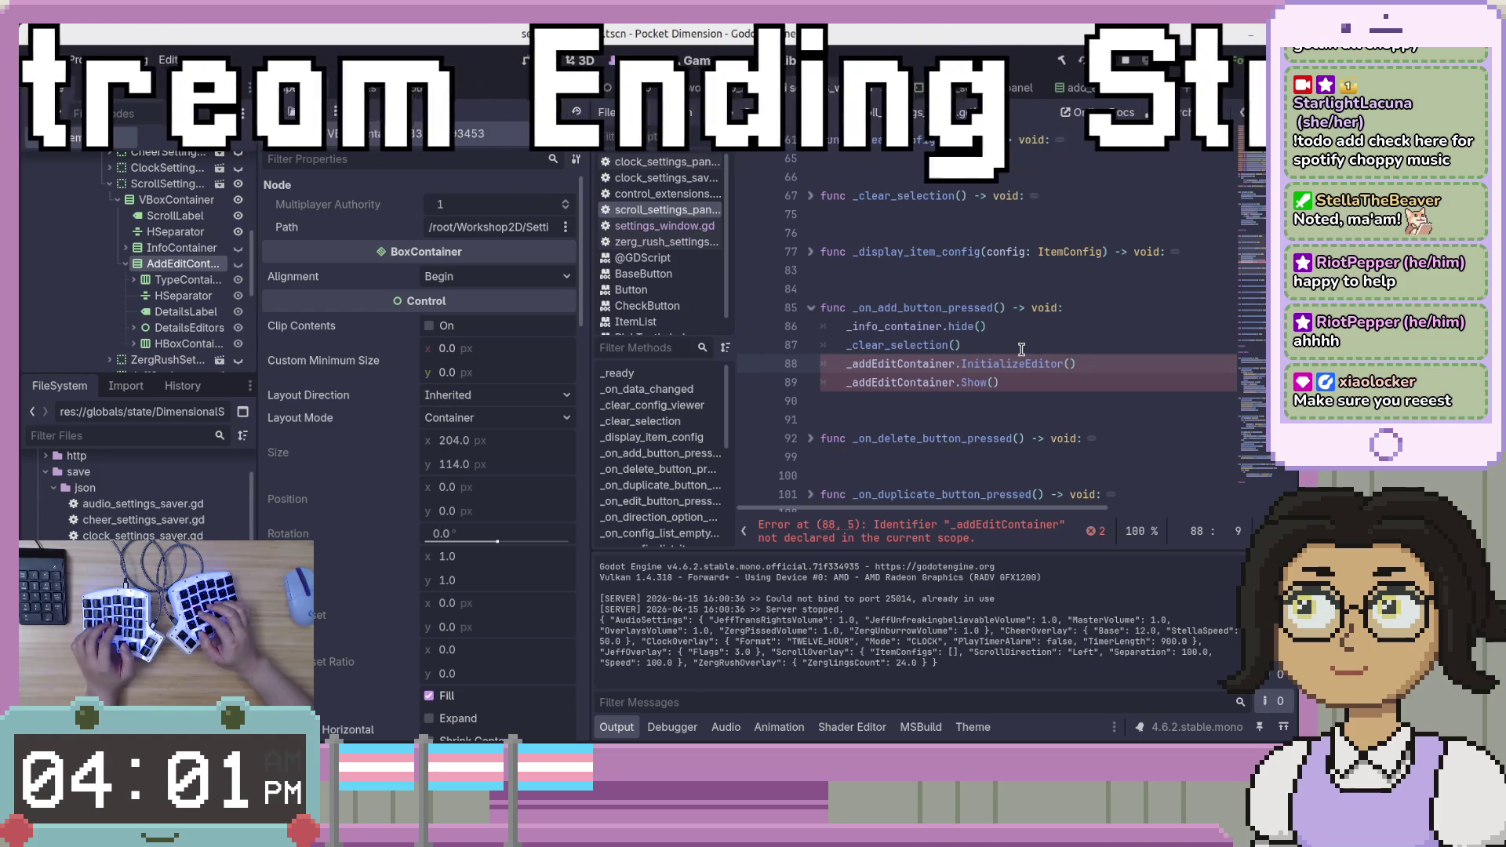
{"action": "key", "text": "shift+alt+Down"}
{"action": "key", "text": "Delete"}
{"action": "type", "text": "edit"}
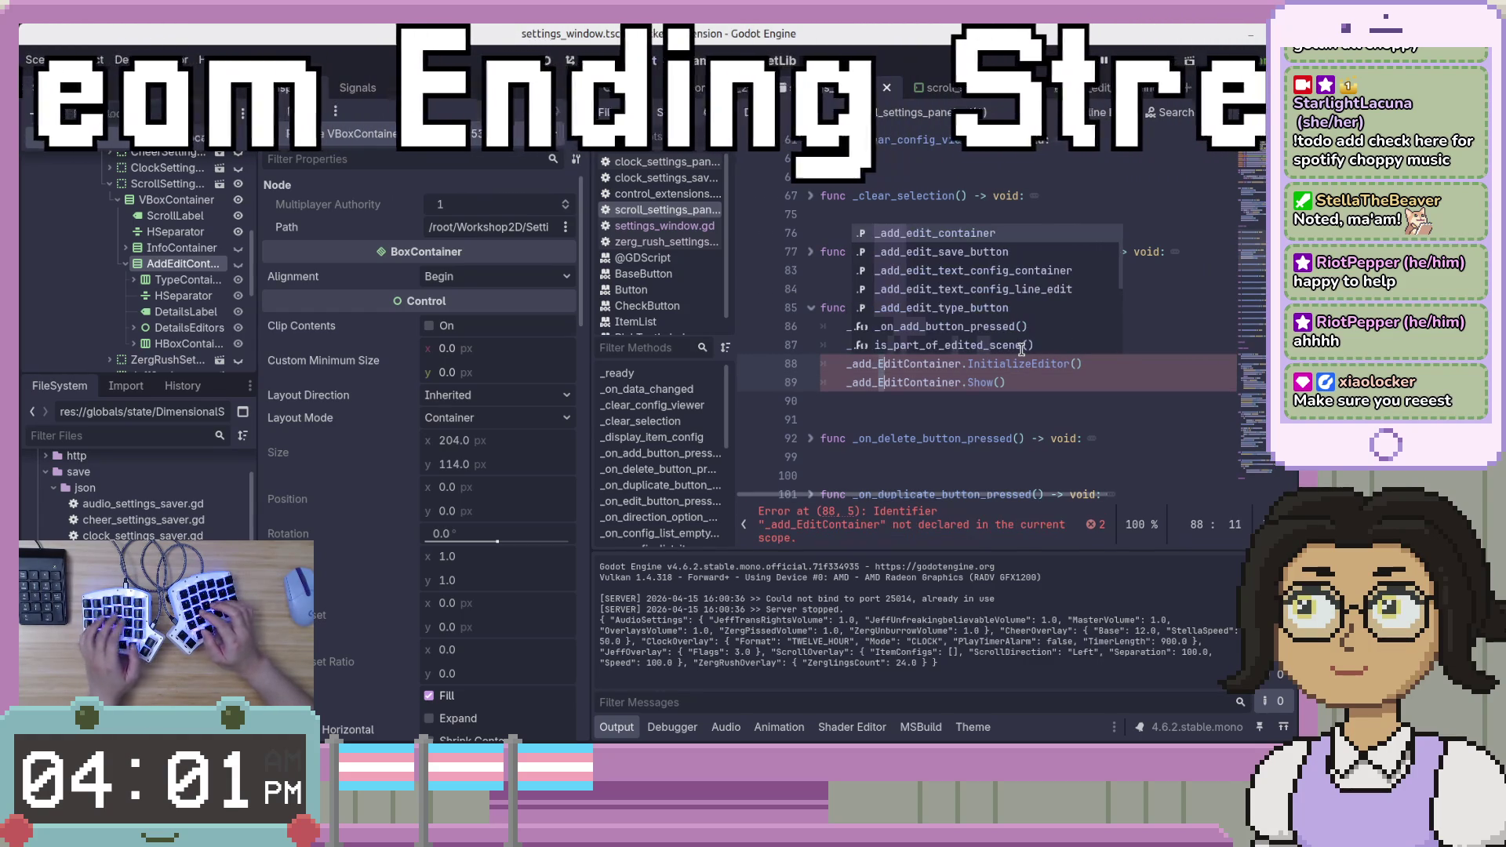
{"action": "type", "text": "_"}
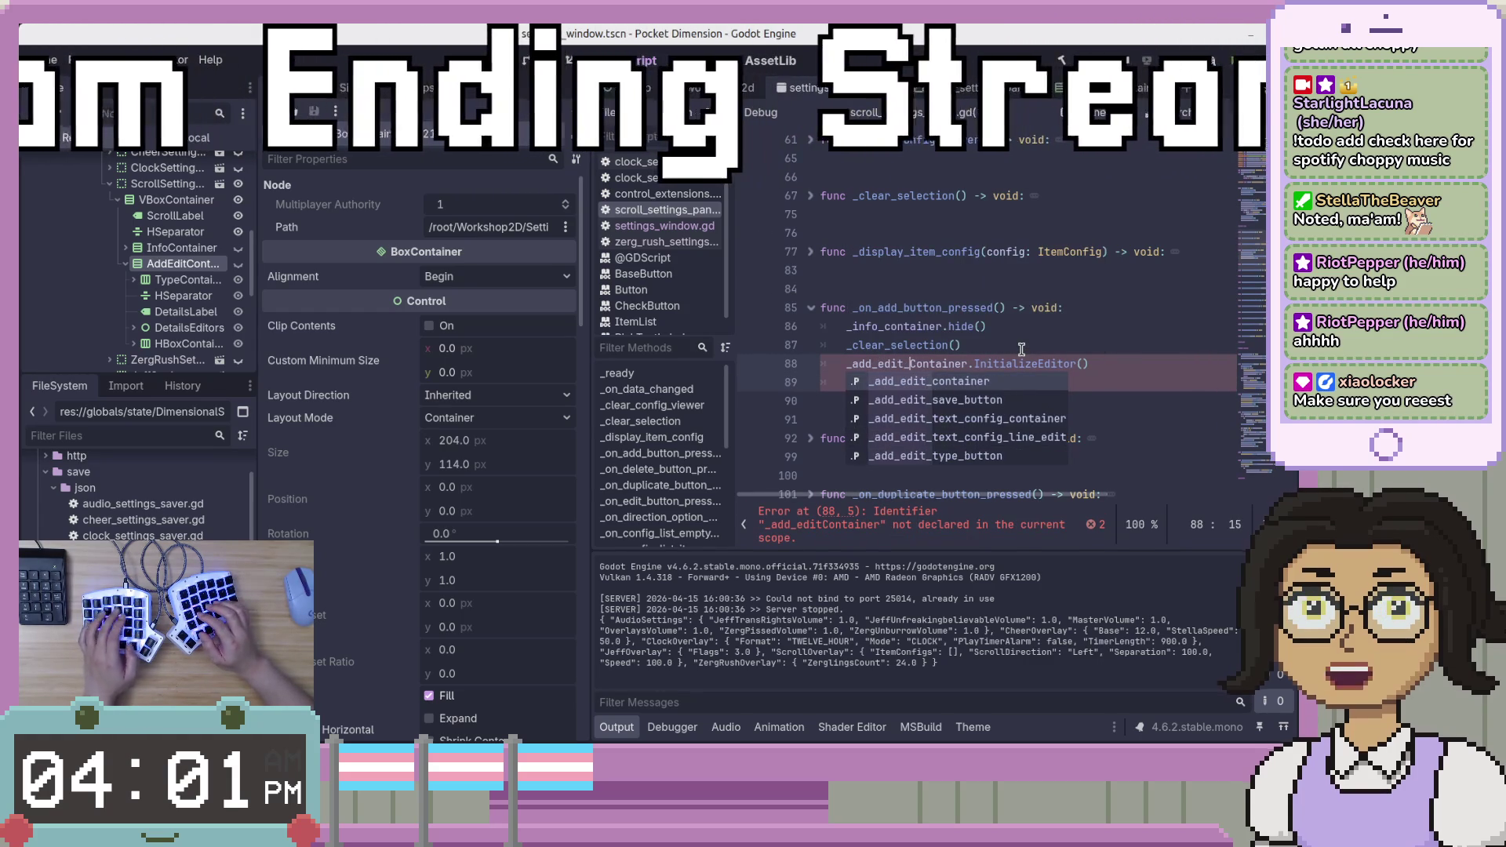
{"action": "key", "text": "BackSpace"}
{"action": "type", "text": "c"}
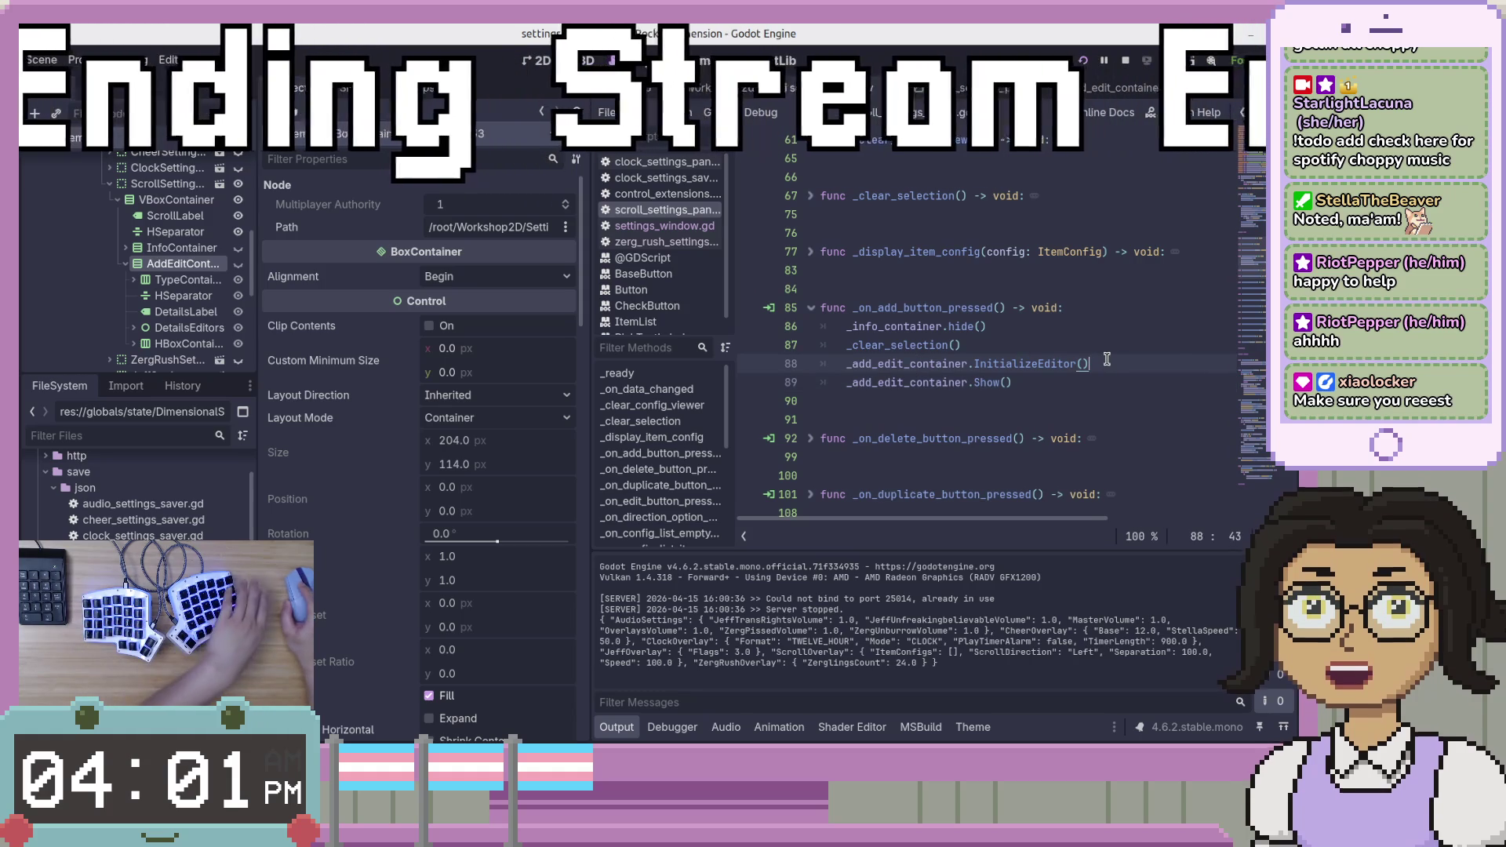
Replace the InitializeEditor call with _initialize_editor().
{"action": "double_click", "coordinate": [978, 364]}
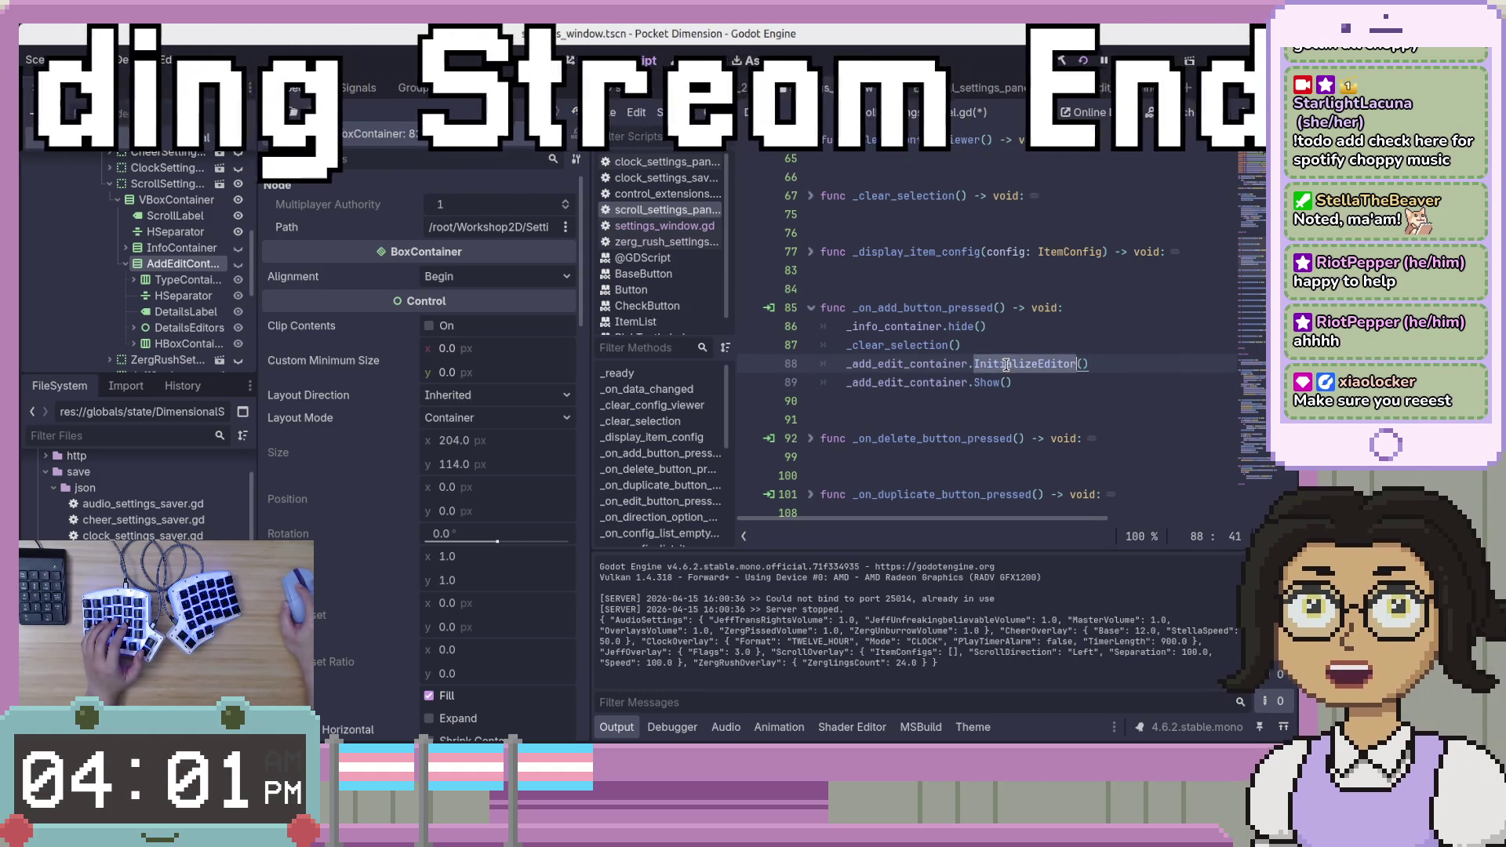
{"action": "type", "text": "_ini"}
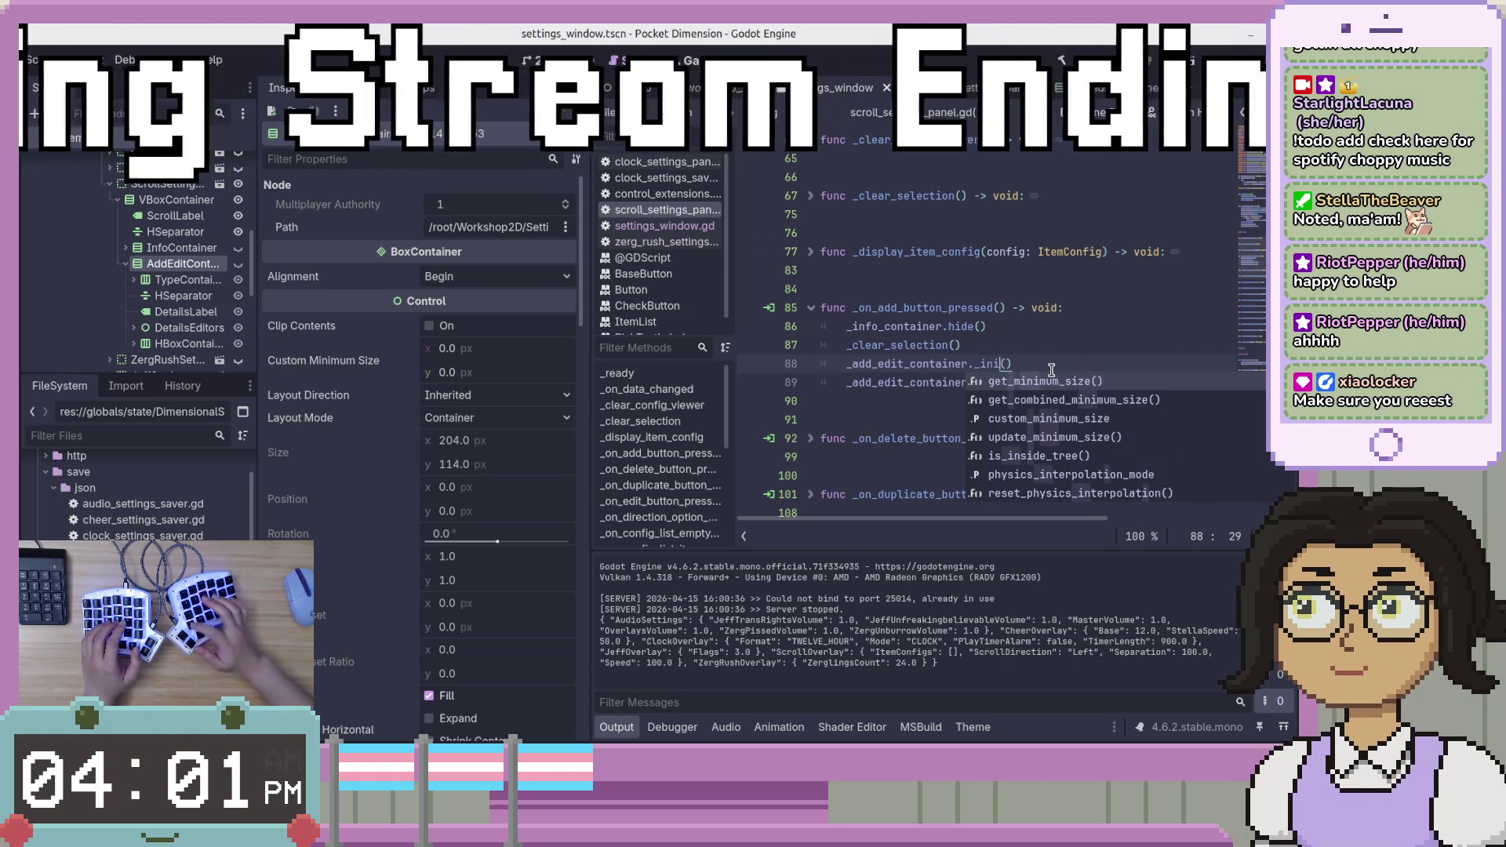
{"action": "key", "text": "Escape"}
{"action": "key", "text": "ctrl+shift+Home"}
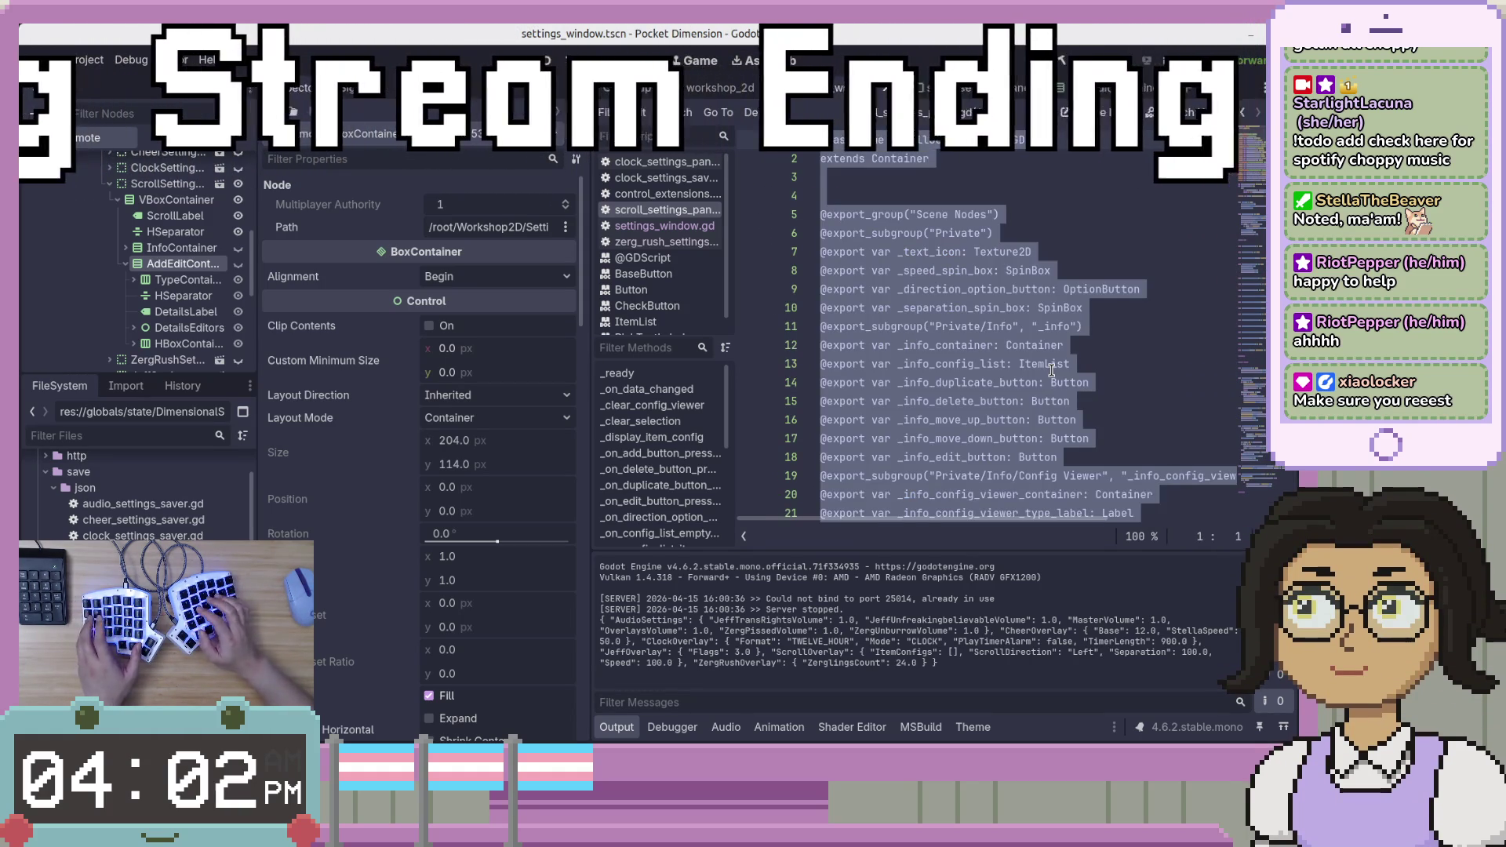
{"action": "scroll", "coordinate": [1052, 371], "scroll_direction": "down", "scroll_amount": 10}
{"action": "scroll", "coordinate": [1052, 370], "scroll_direction": "down", "scroll_amount": 3}
{"action": "scroll", "coordinate": [1052, 371], "scroll_direction": "up", "scroll_amount": 2}
{"action": "left_click_drag", "start_coordinate": [1012, 289], "coordinate": [851, 281]}
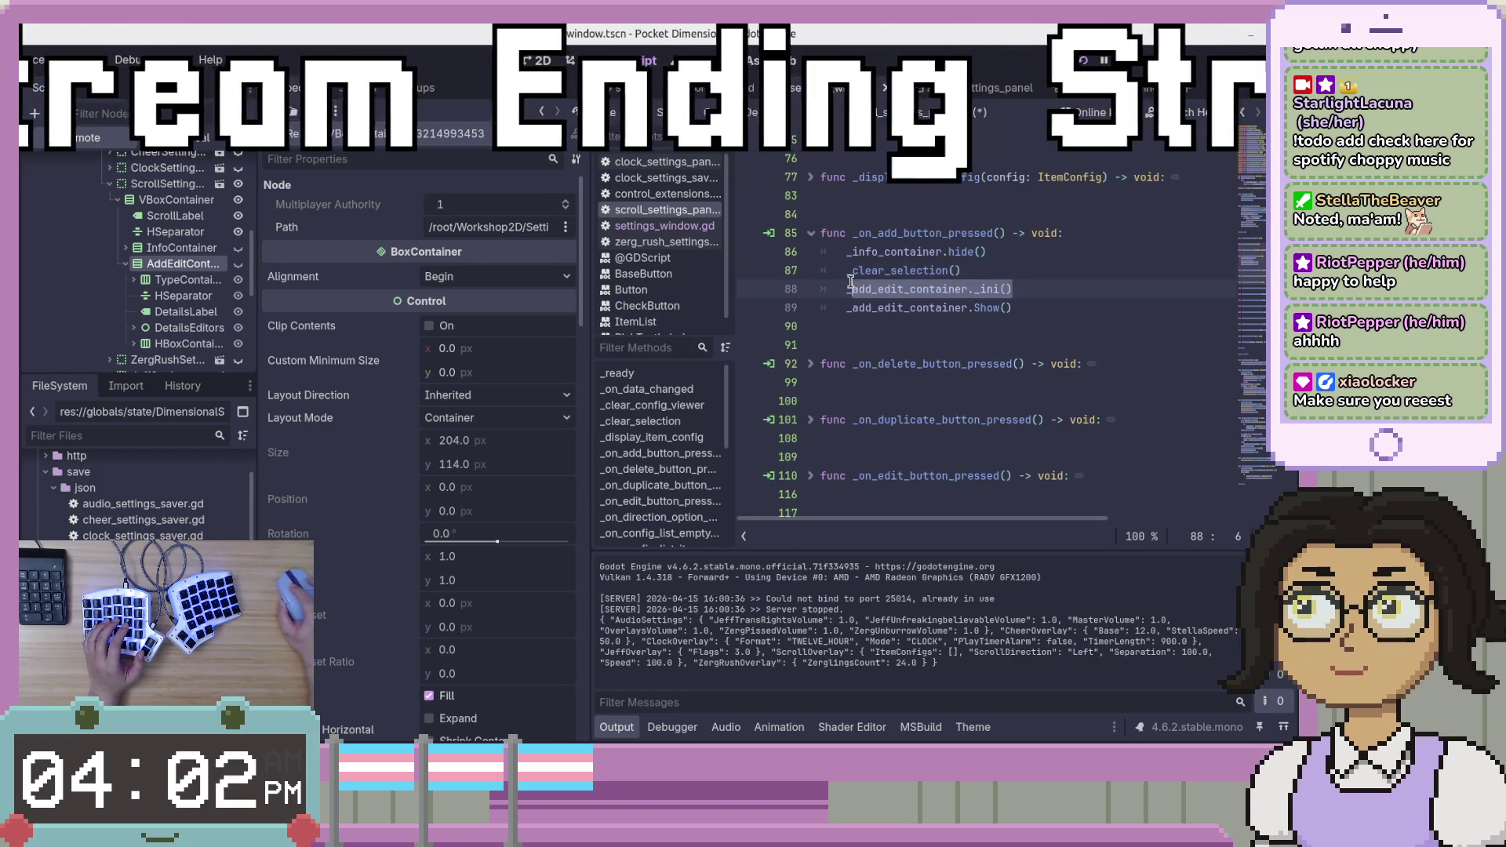
{"action": "type", "text": "_initi"}
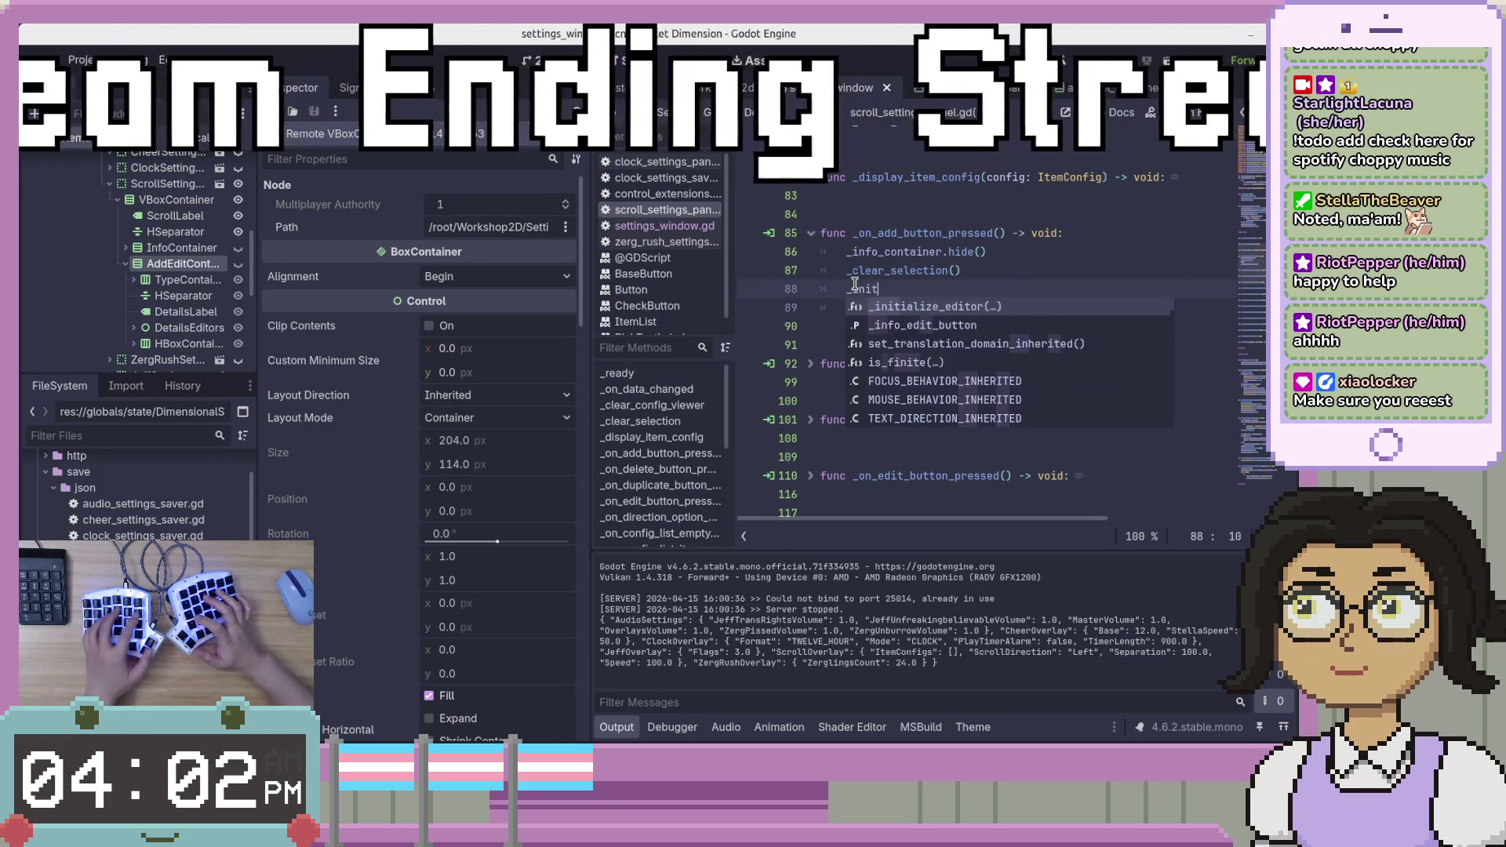
{"action": "key", "text": "Return"}
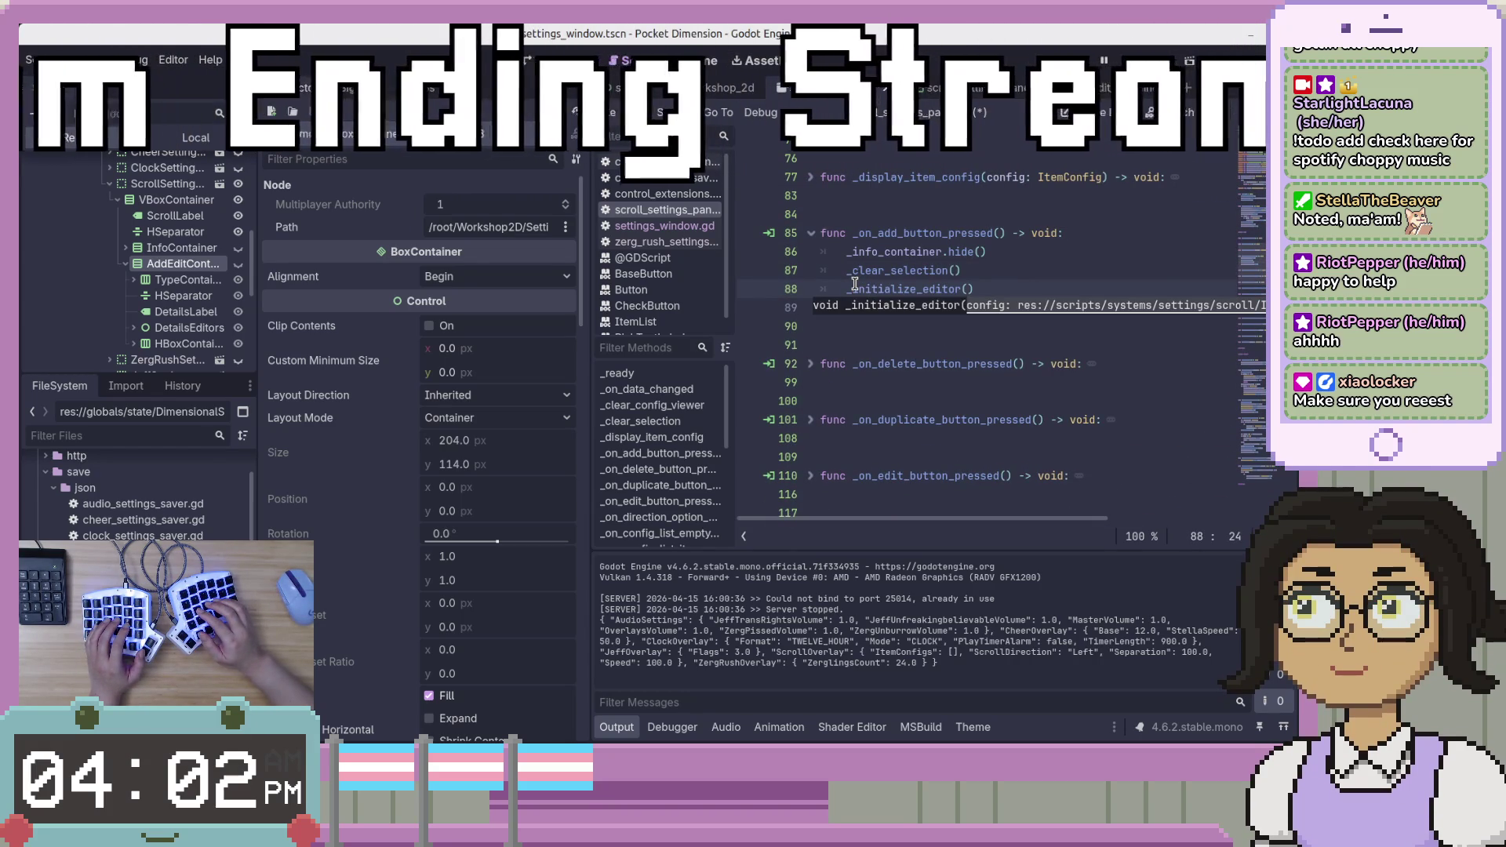
Add an _add_edit_container.show() line, fold the function, and run the project with F5.
{"action": "key", "text": "End"}
{"action": "key", "text": "Return"}
{"action": "type", "text": "_add_edit_container.Show()"}
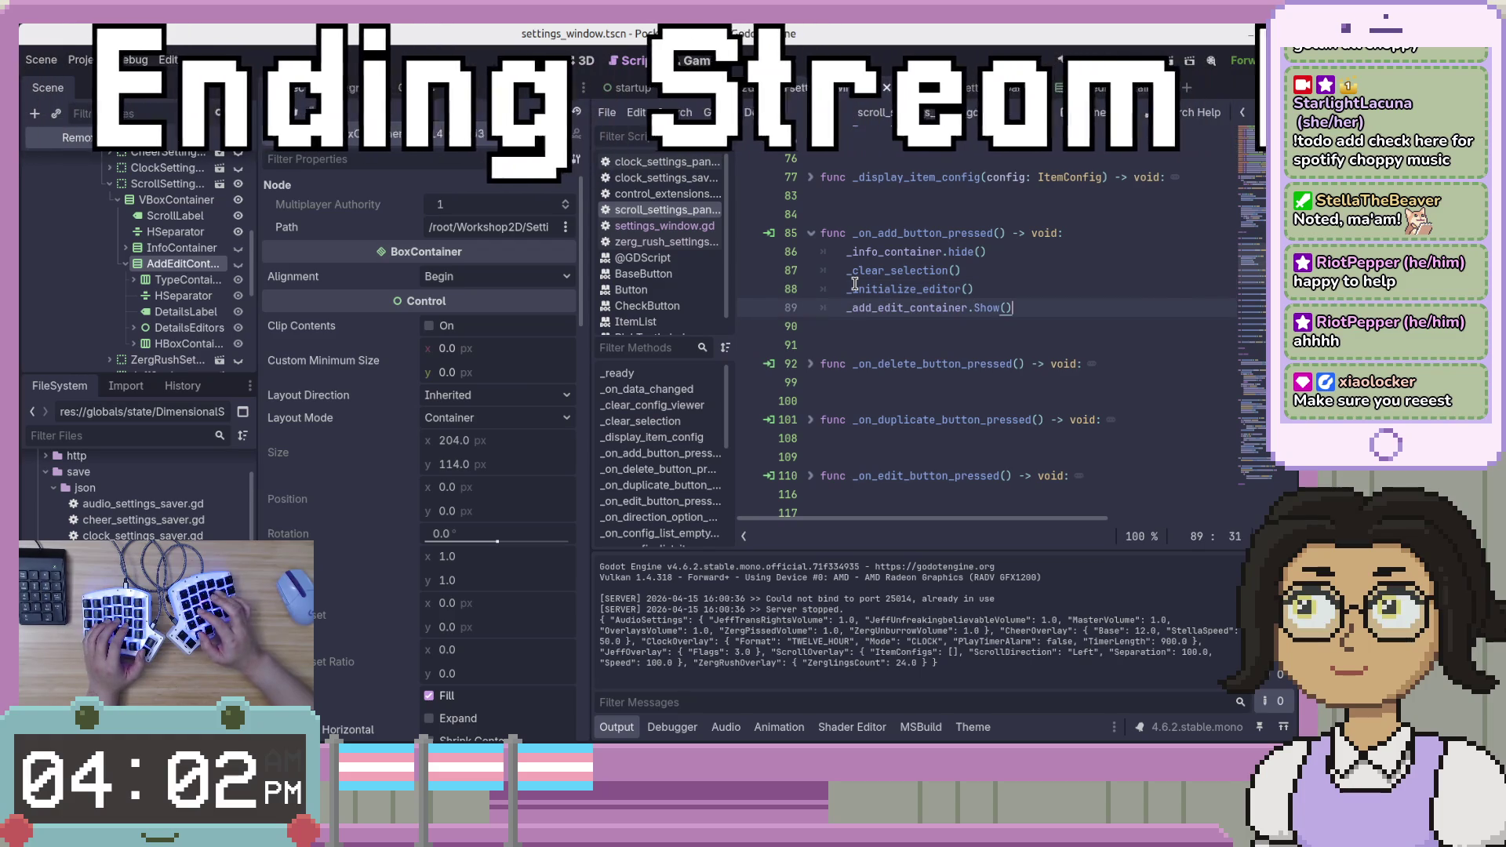
{"action": "key", "text": "Delete"}
{"action": "type", "text": "s"}
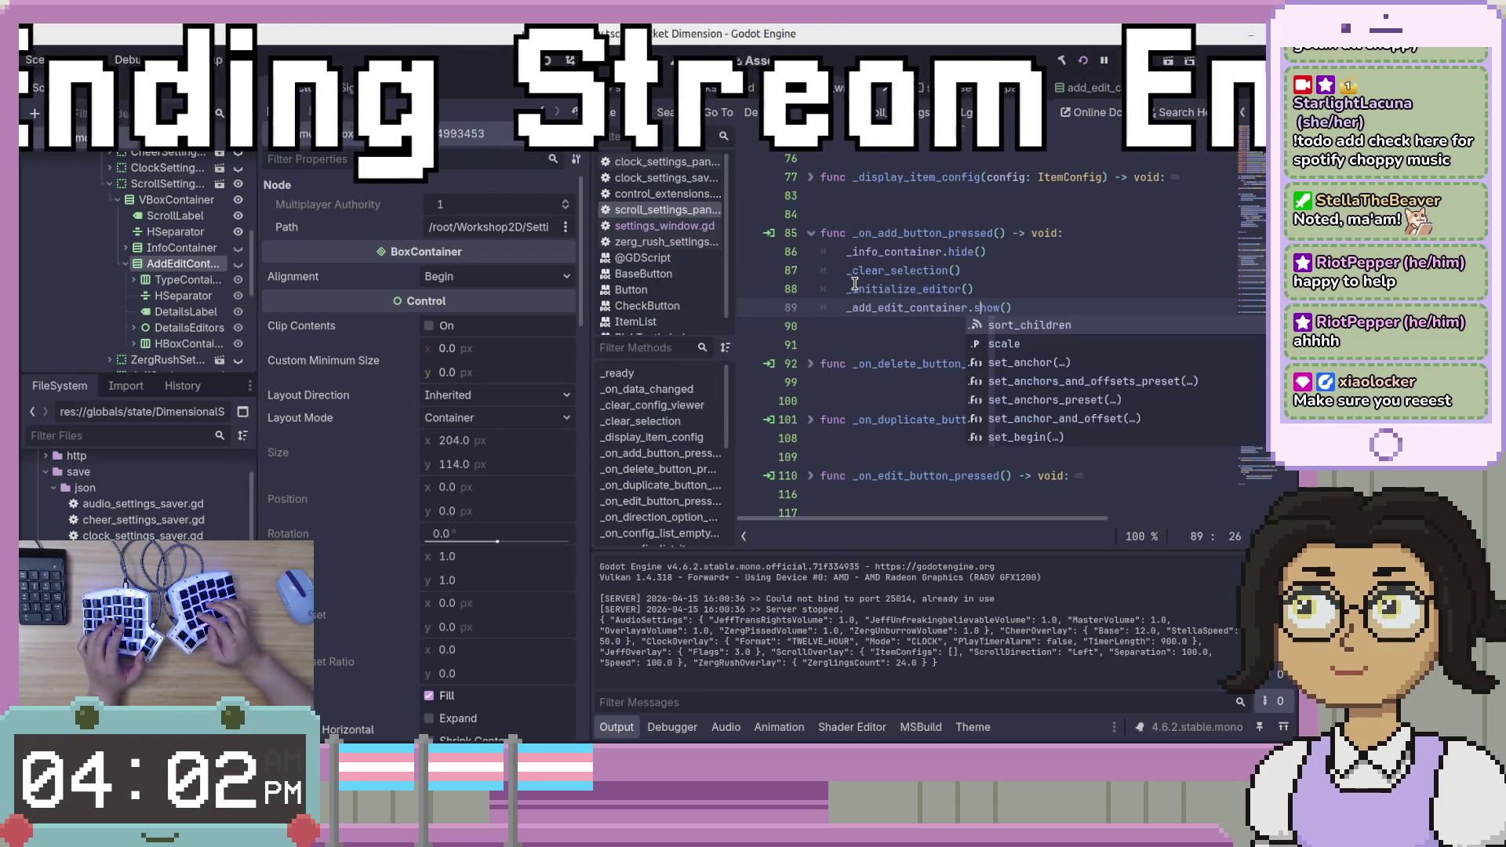
{"action": "key", "text": "End"}
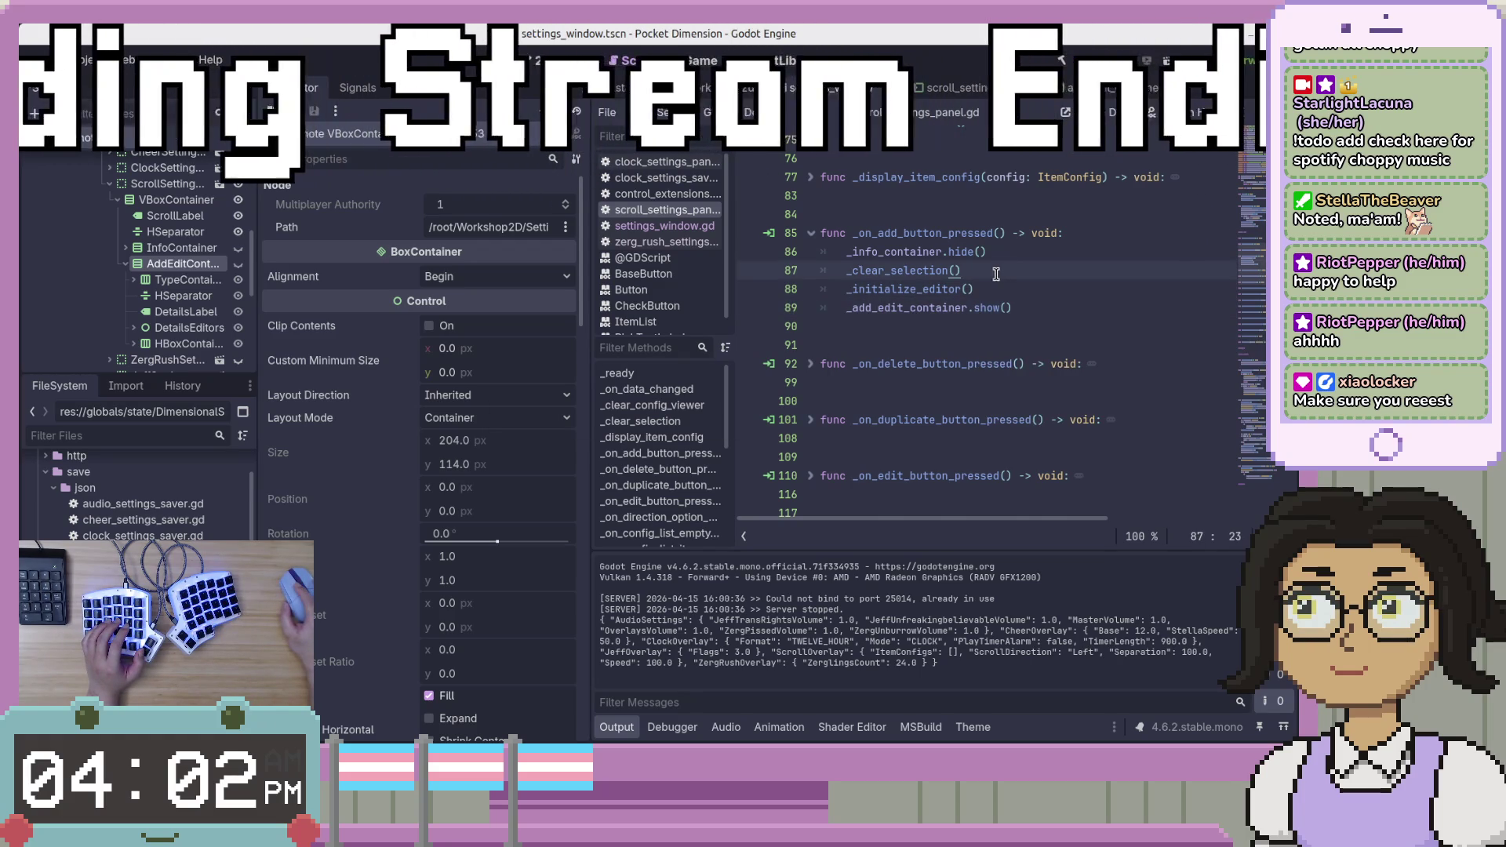
{"action": "left_click", "coordinate": [812, 233]}
{"action": "key", "text": "F5"}
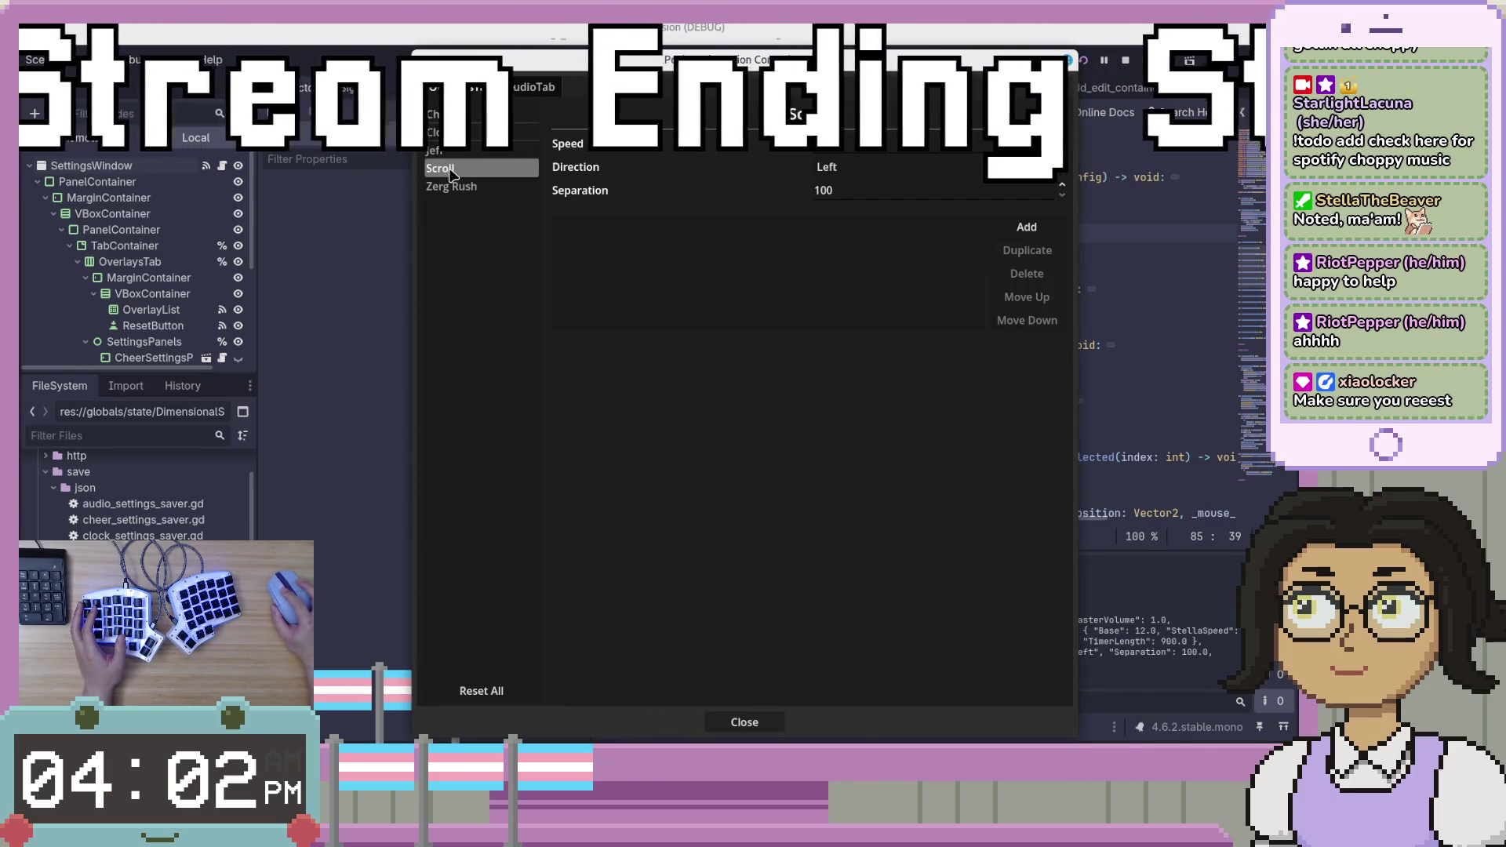
Add a Text-type Scroll config entry reading 'Howdy' and save it.
{"action": "left_click", "coordinate": [1026, 233]}
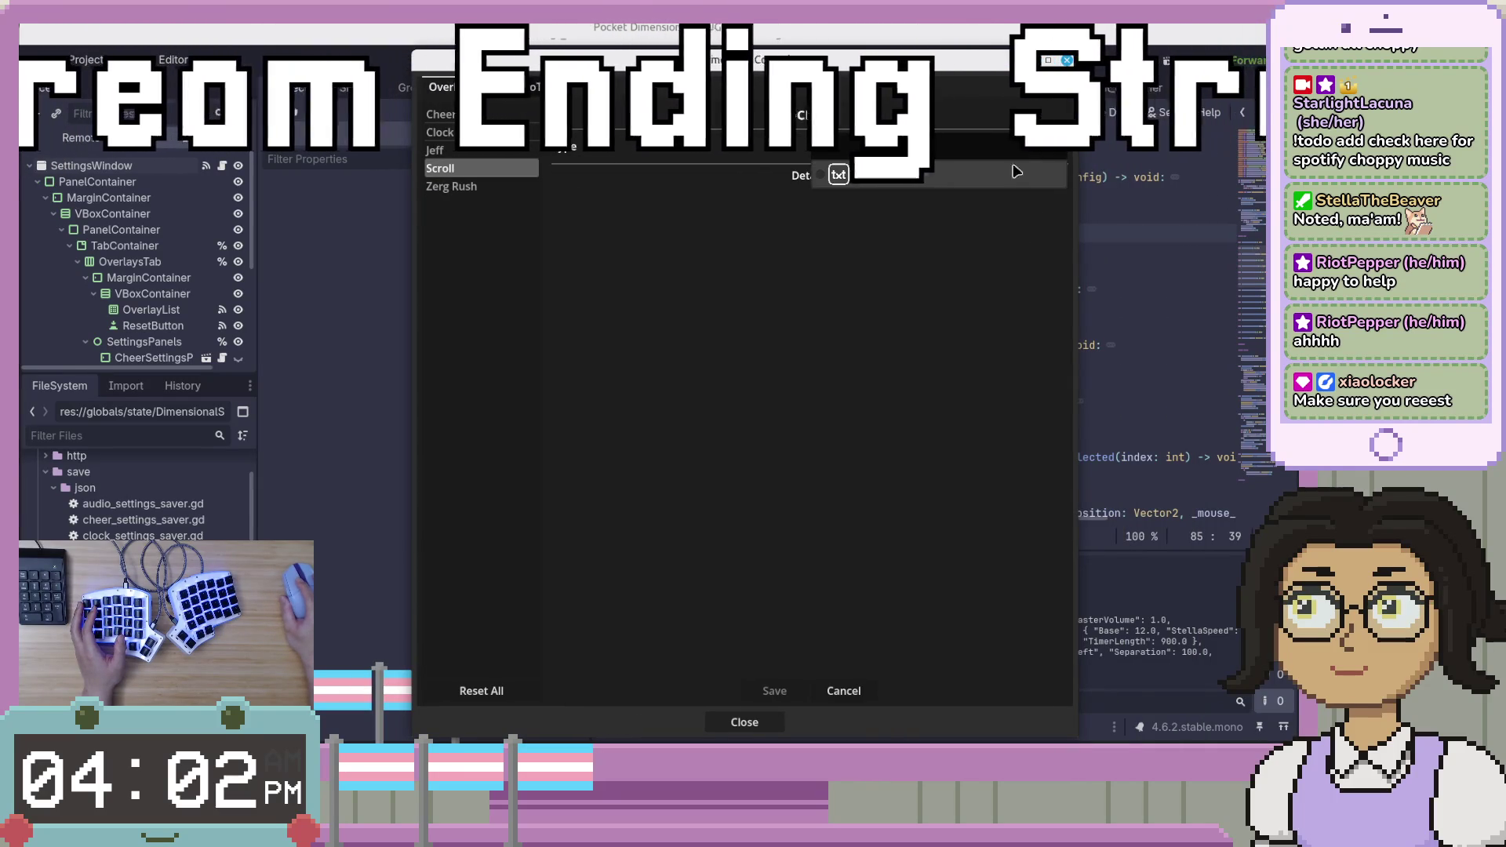
{"action": "left_click", "coordinate": [1018, 165]}
{"action": "type", "text": "Howdy"}
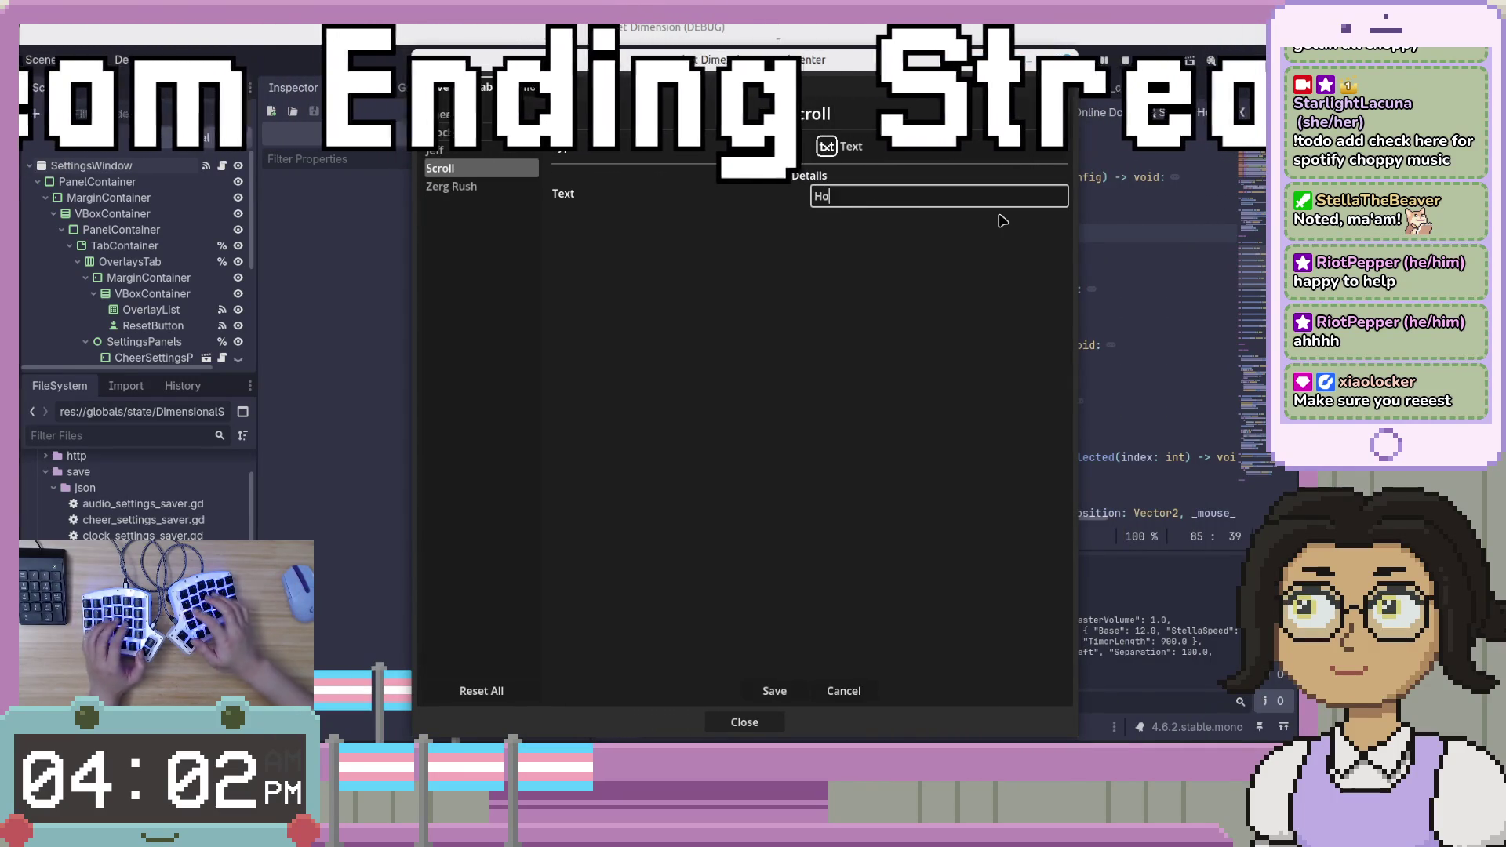
{"action": "left_click", "coordinate": [780, 694]}
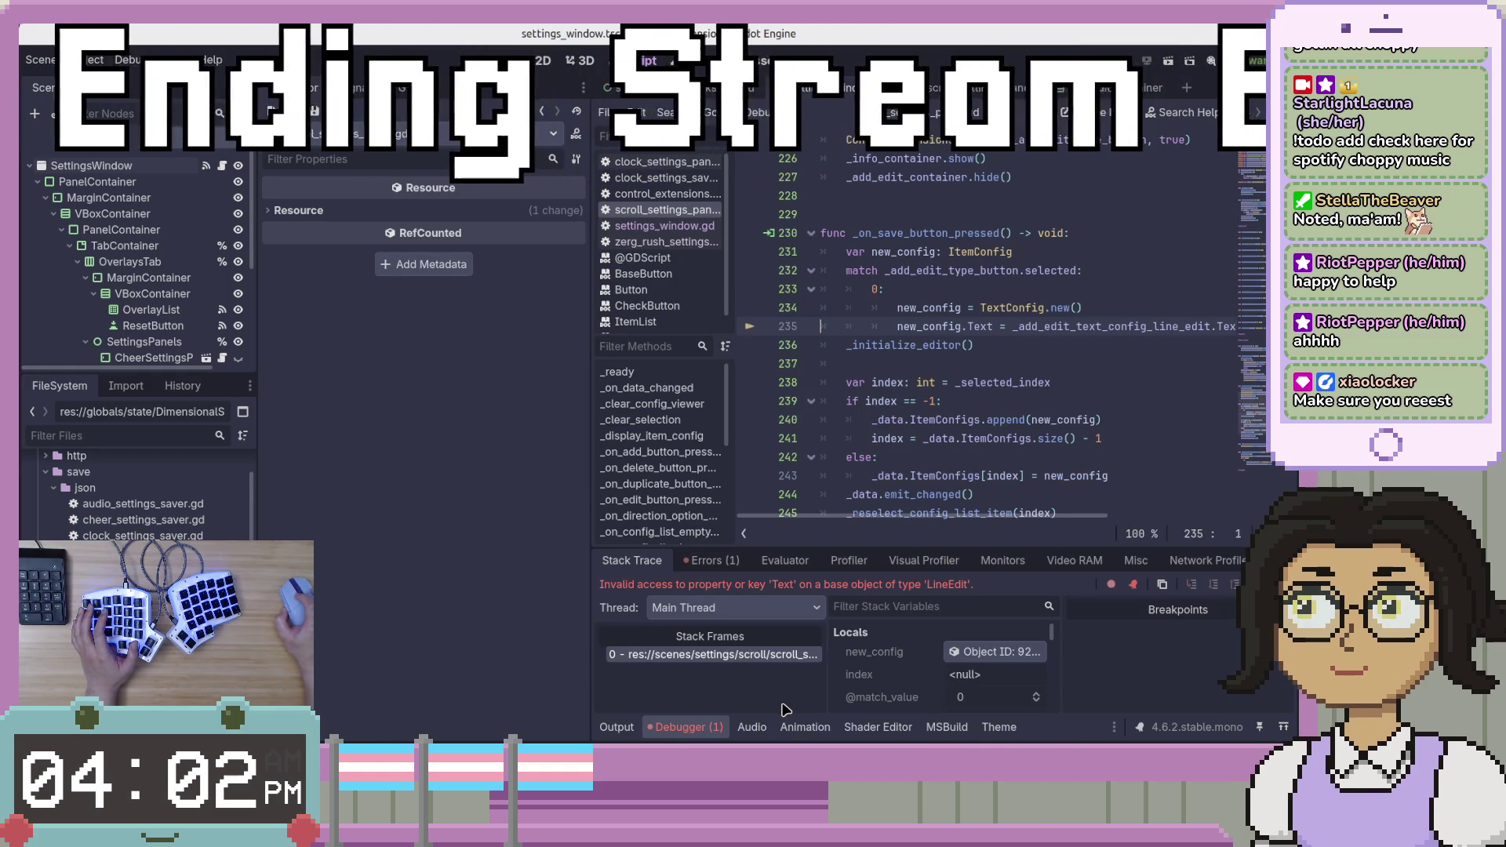
Change new_config.Text to lowercase .text on line 235 and rerun the project.
{"action": "left_click", "coordinate": [974, 326]}
{"action": "key", "text": "BackSpace"}
{"action": "type", "text": "t"}
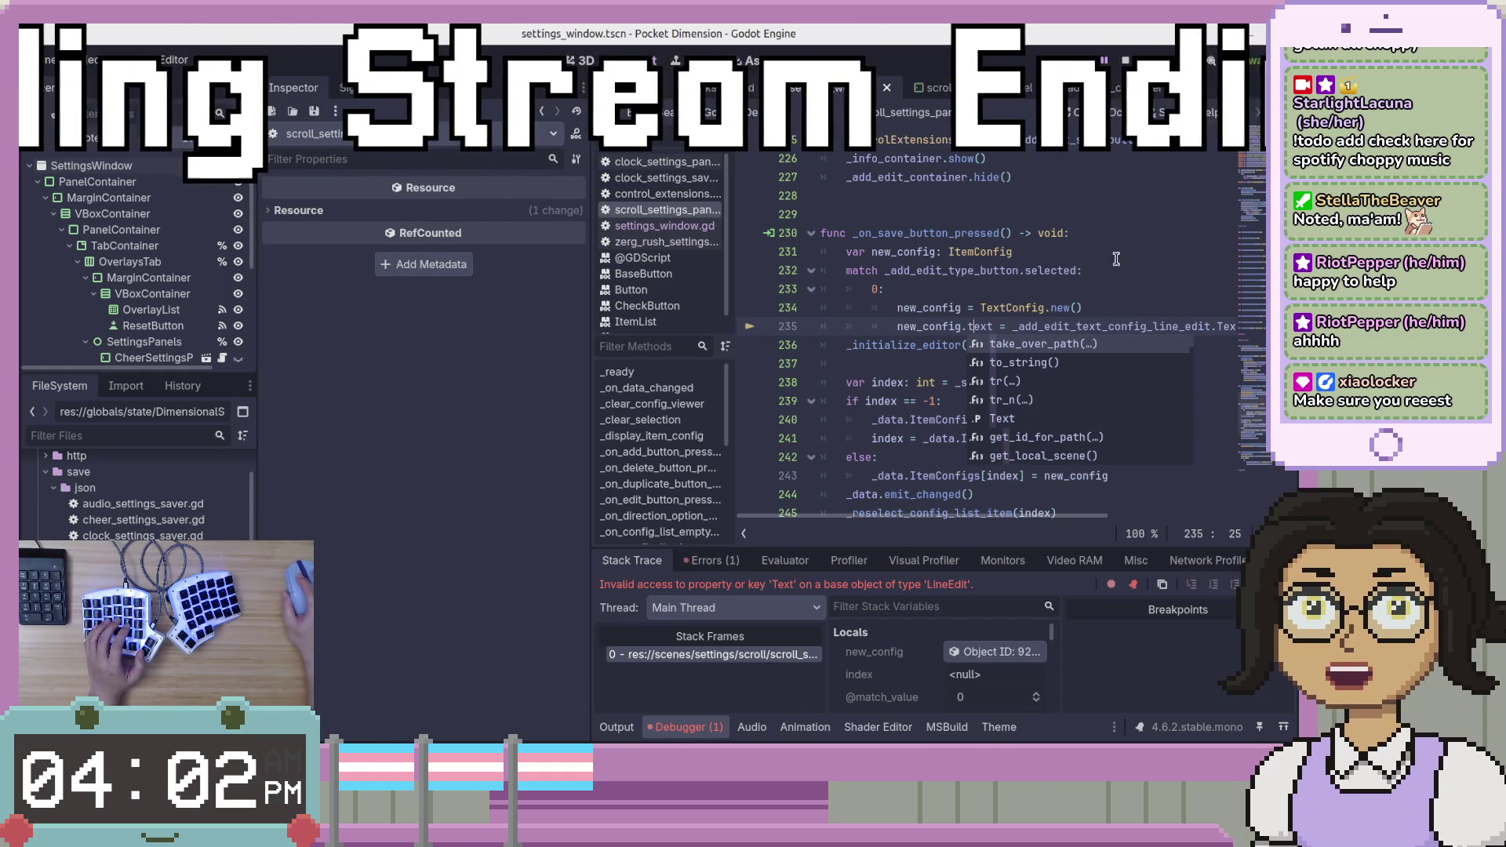
{"action": "key", "text": "F5"}
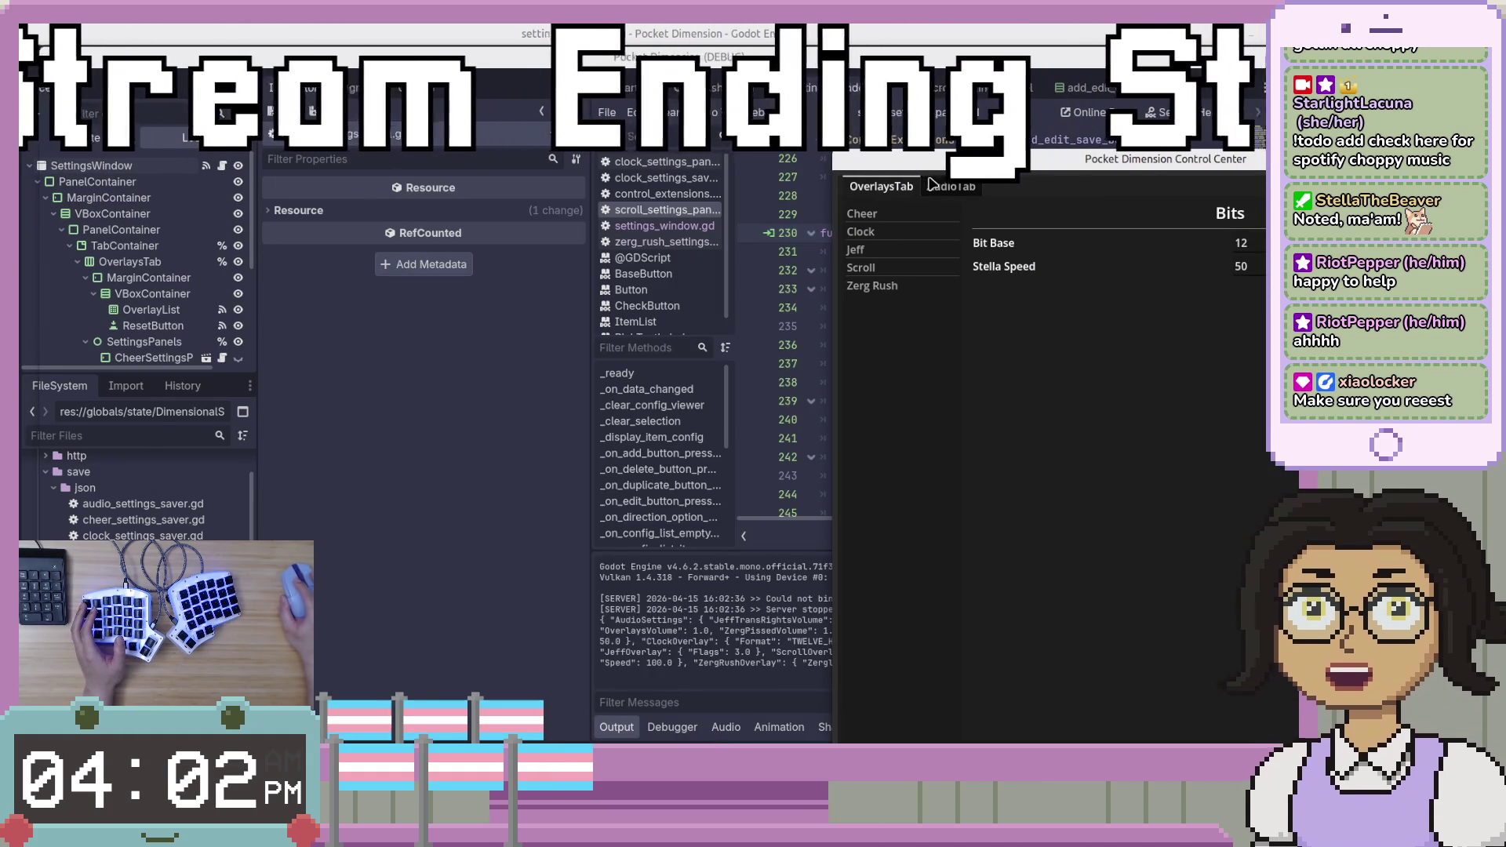
Retest the Scroll overlay settings by entering 'Howdy' and submitting.
{"action": "left_click", "coordinate": [871, 285]}
{"action": "left_click", "coordinate": [860, 267]}
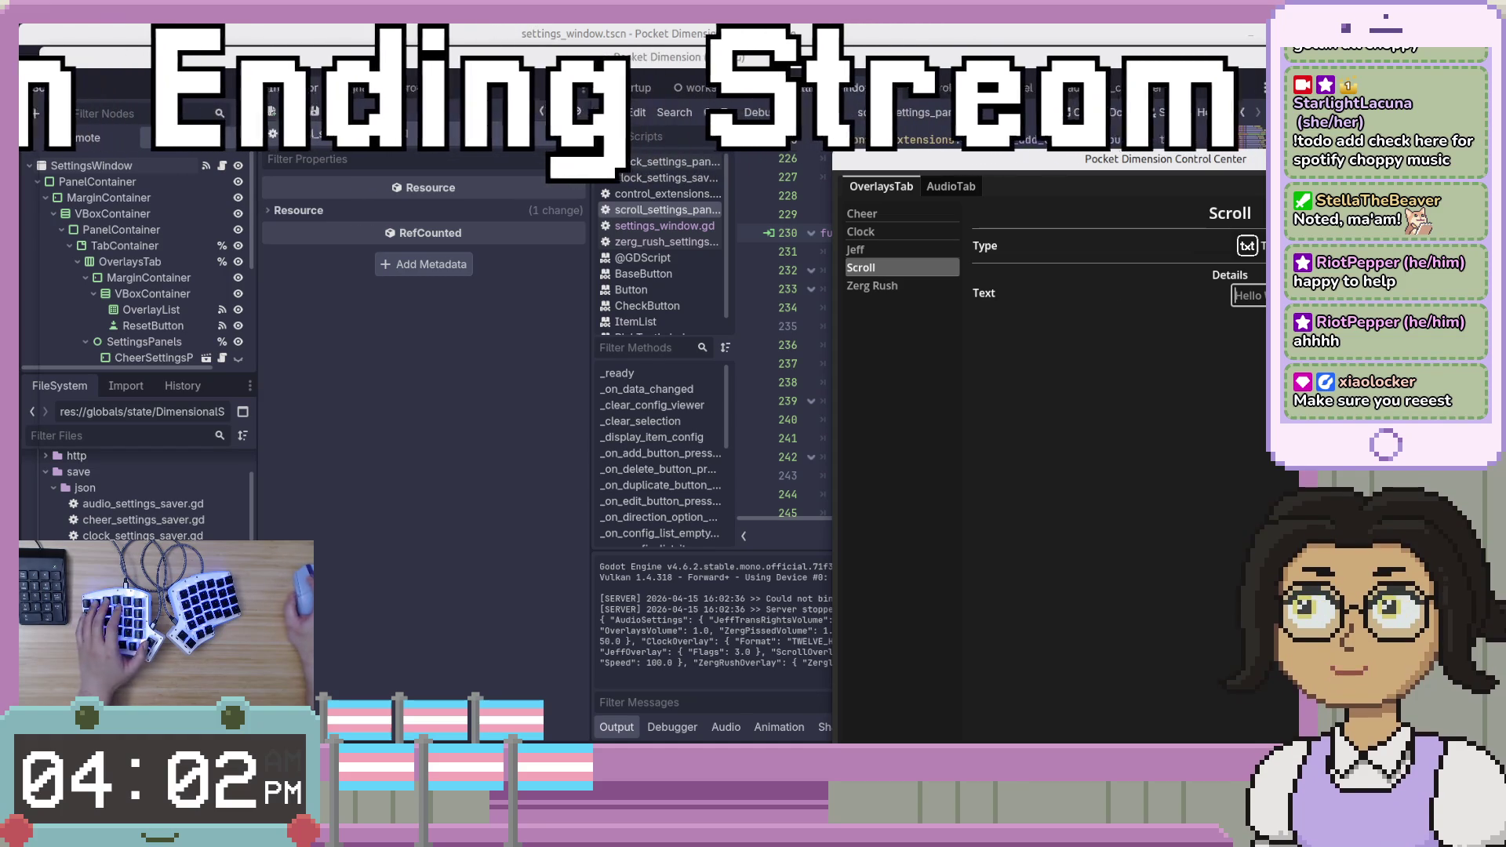
{"action": "type", "text": "Howdy"}
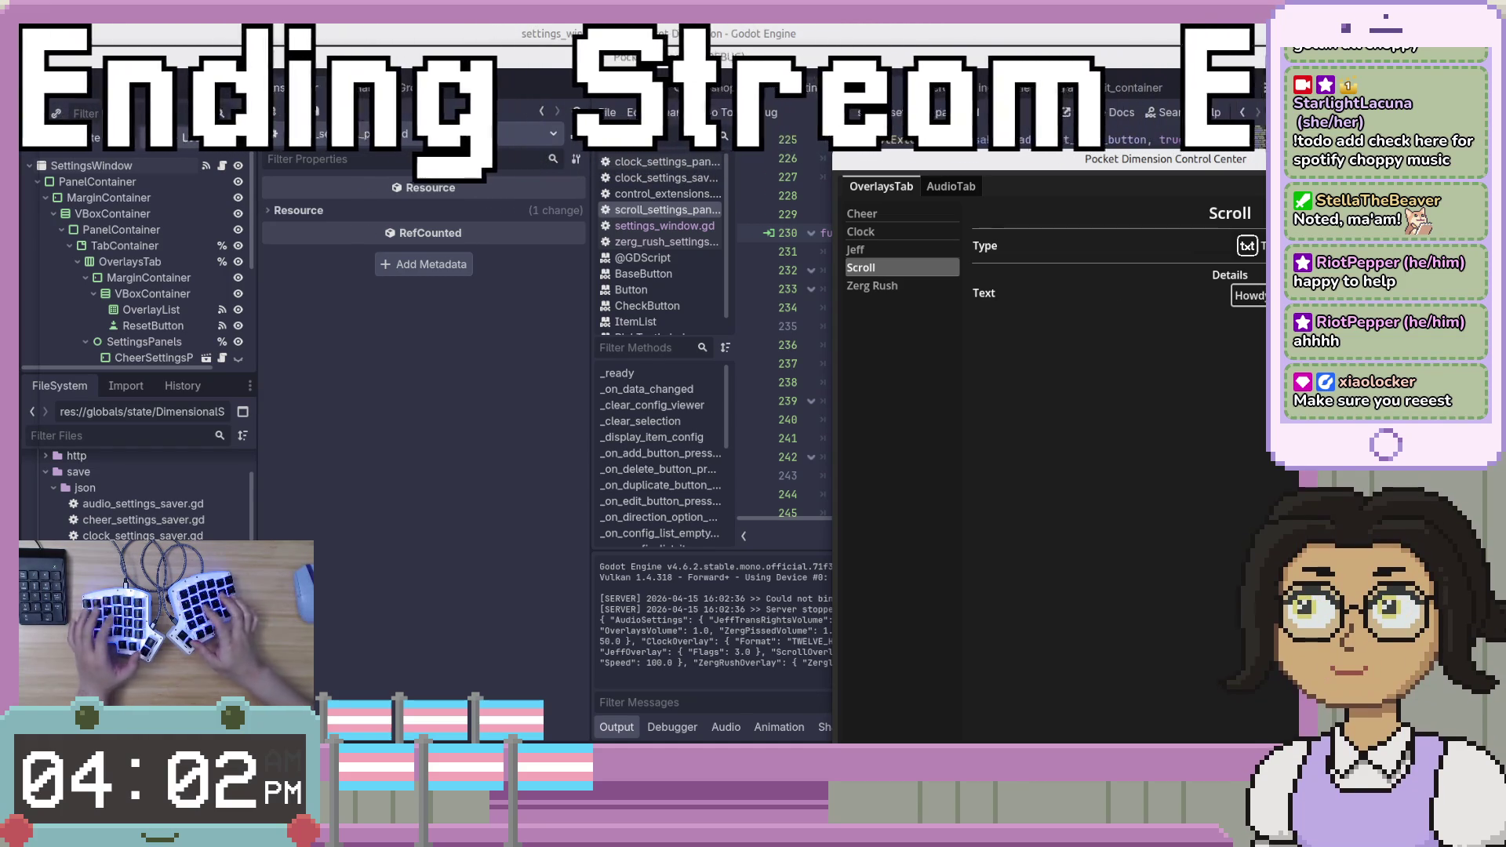
{"action": "key", "text": "Return"}
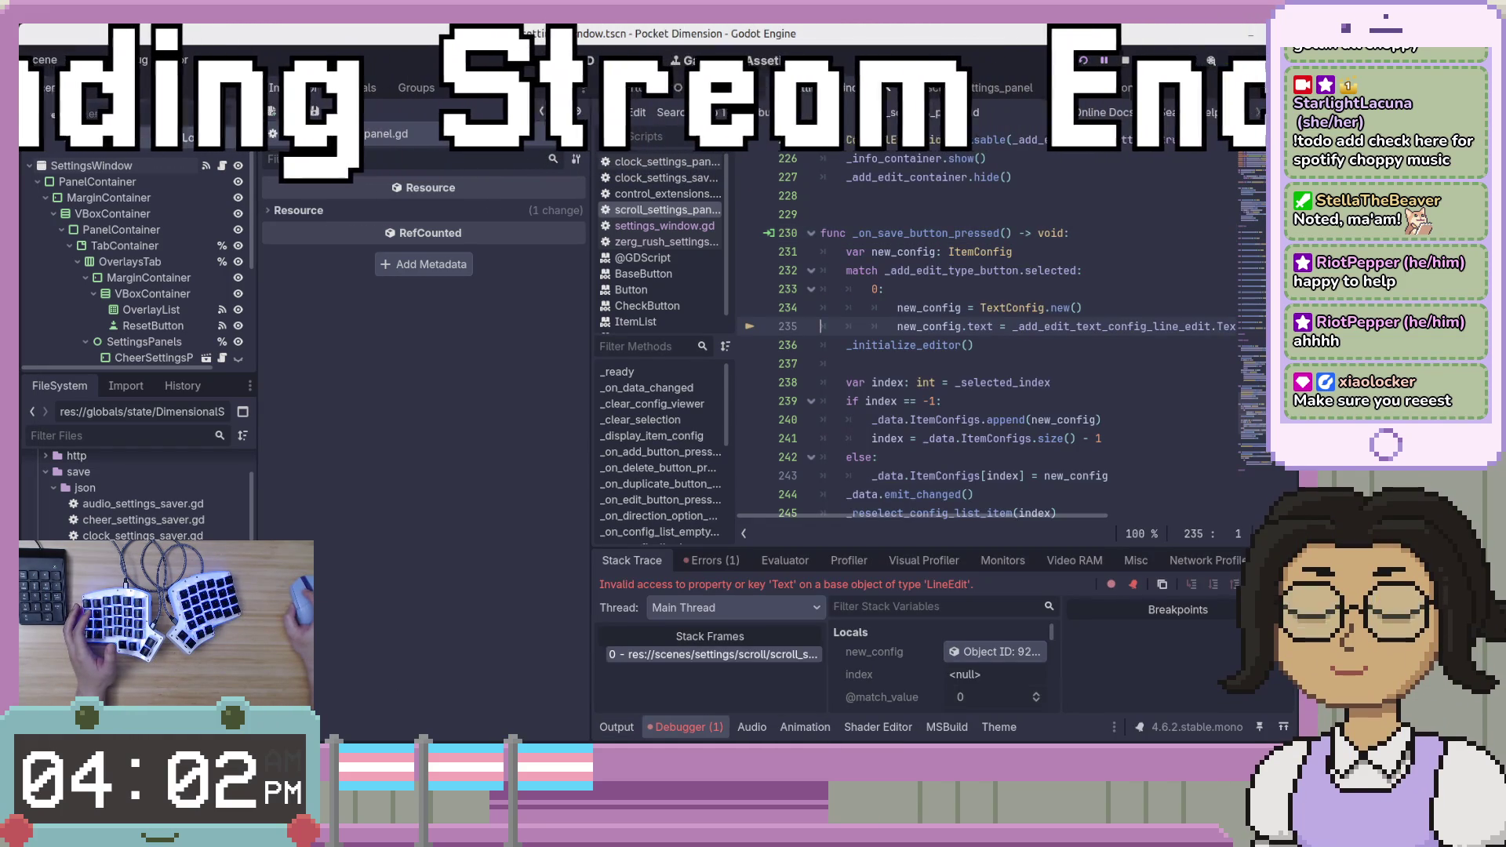
{"action": "left_click_drag", "start_coordinate": [1032, 516], "coordinate": [1126, 351]}
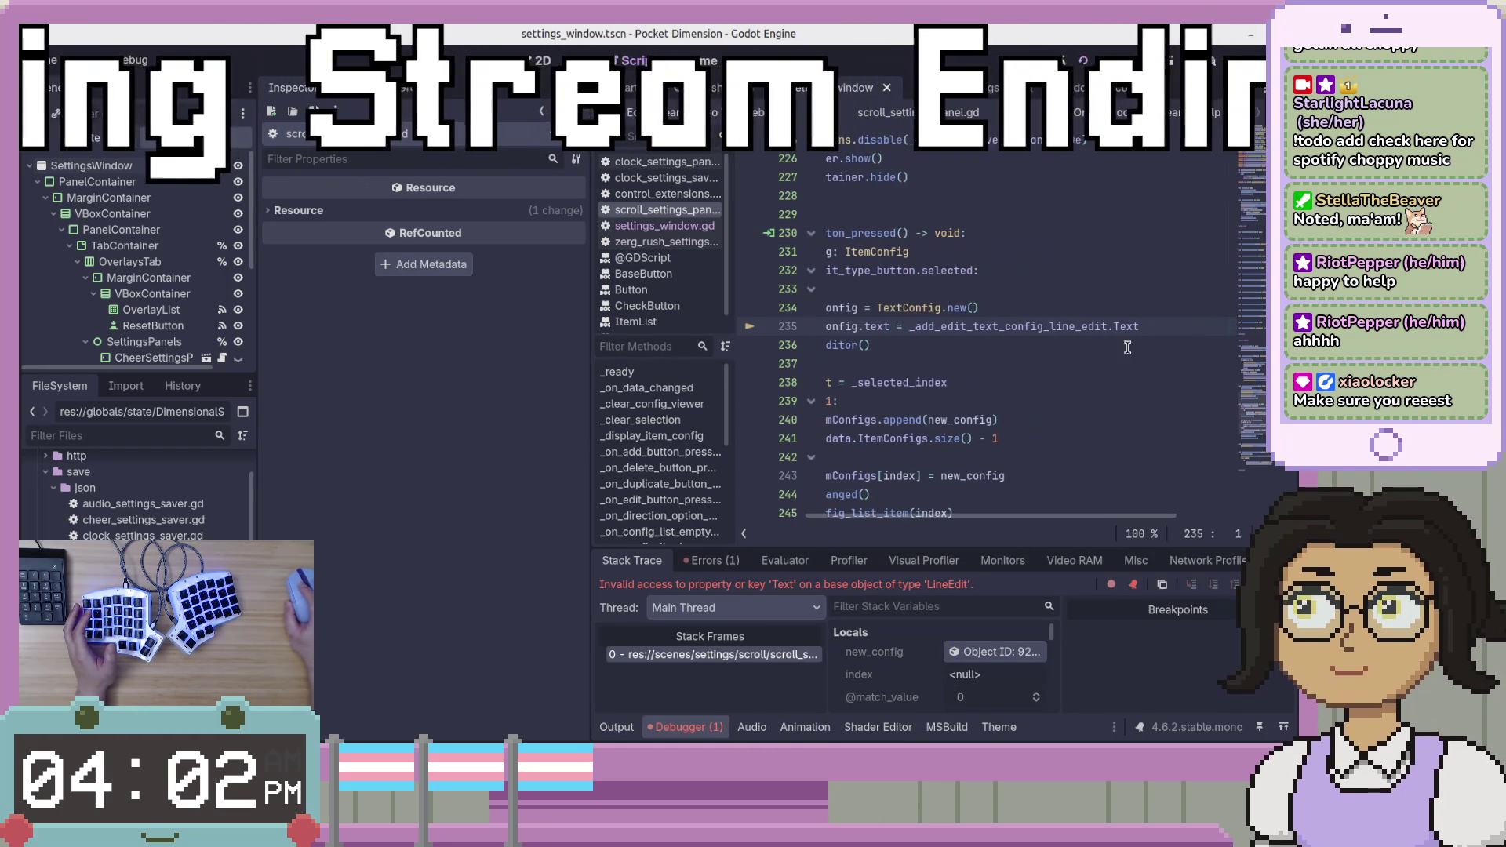
Make line 235 read new_config.Text = _add_edit_text_config_line_edit.text and rerun with F5.
{"action": "key", "text": "BackSpace"}
{"action": "type", "text": "t"}
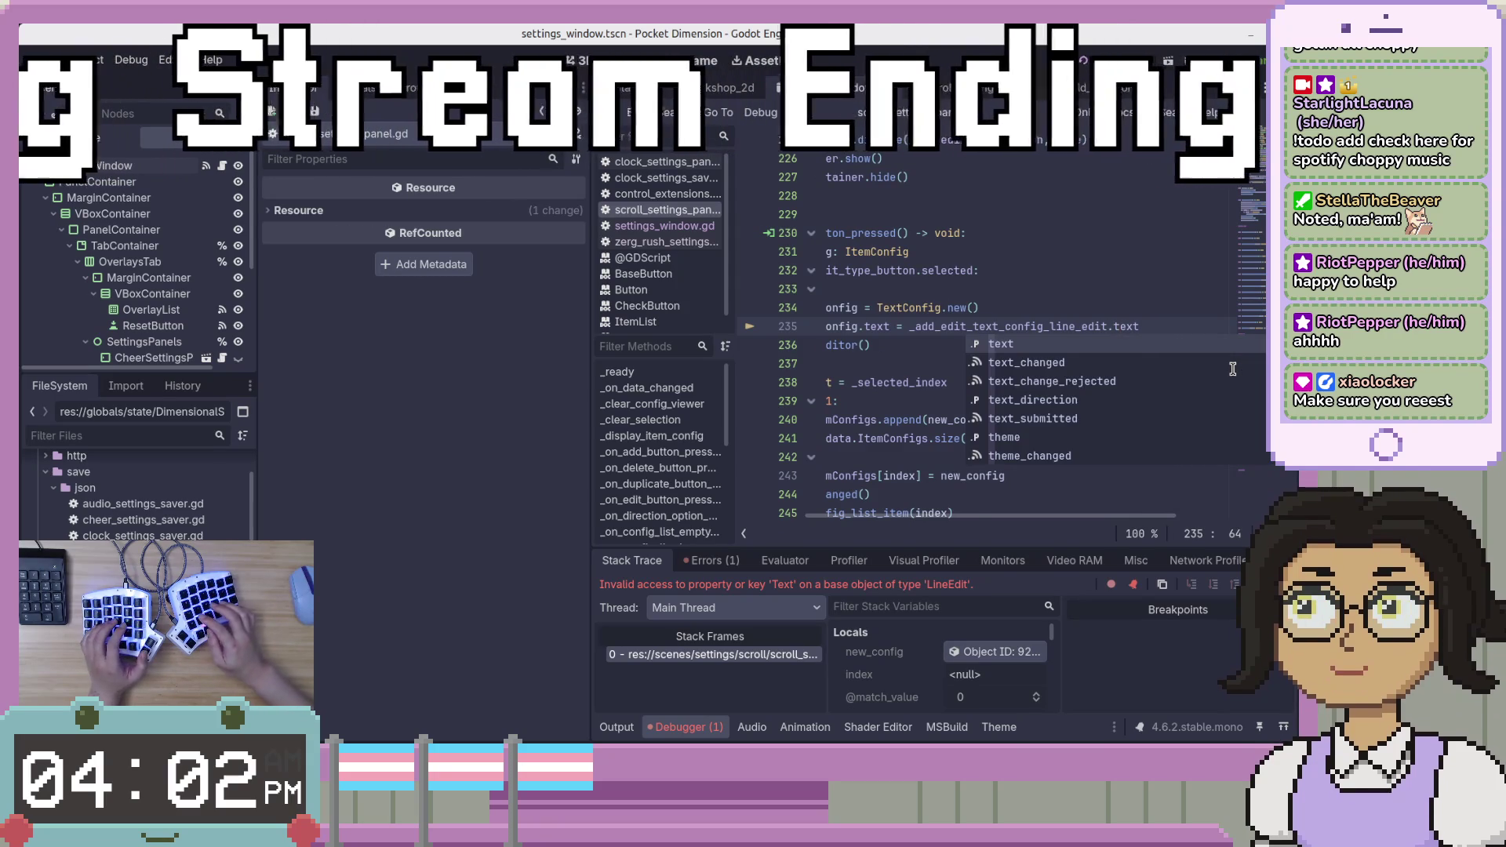
{"action": "key", "text": "Escape"}
{"action": "key", "text": "Home"}
{"action": "key", "text": "ctrl+Right"}
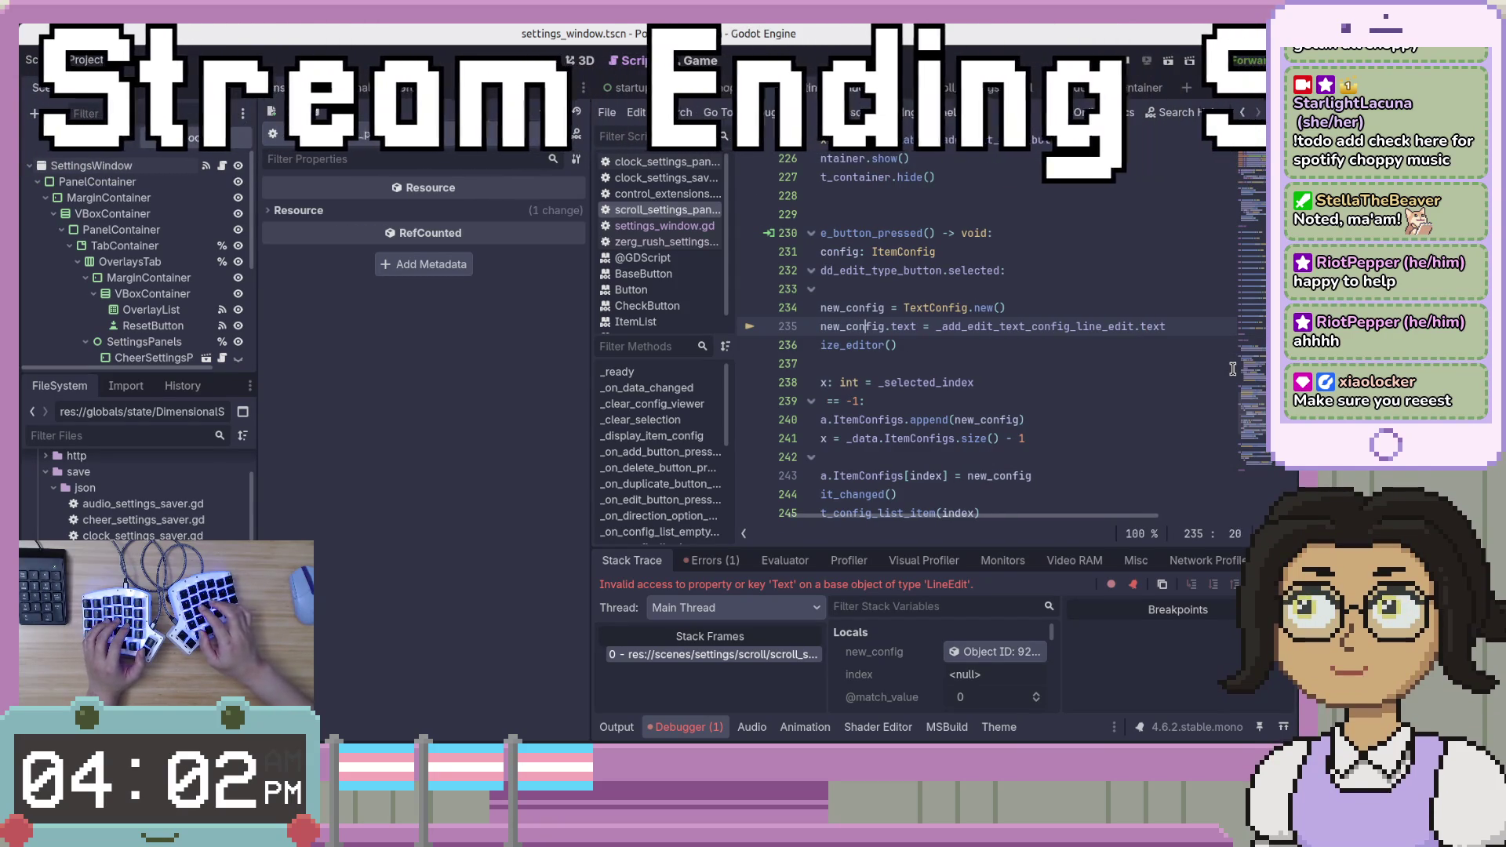
{"action": "key", "text": "Right"}
{"action": "key", "text": "Delete"}
{"action": "type", "text": "T"}
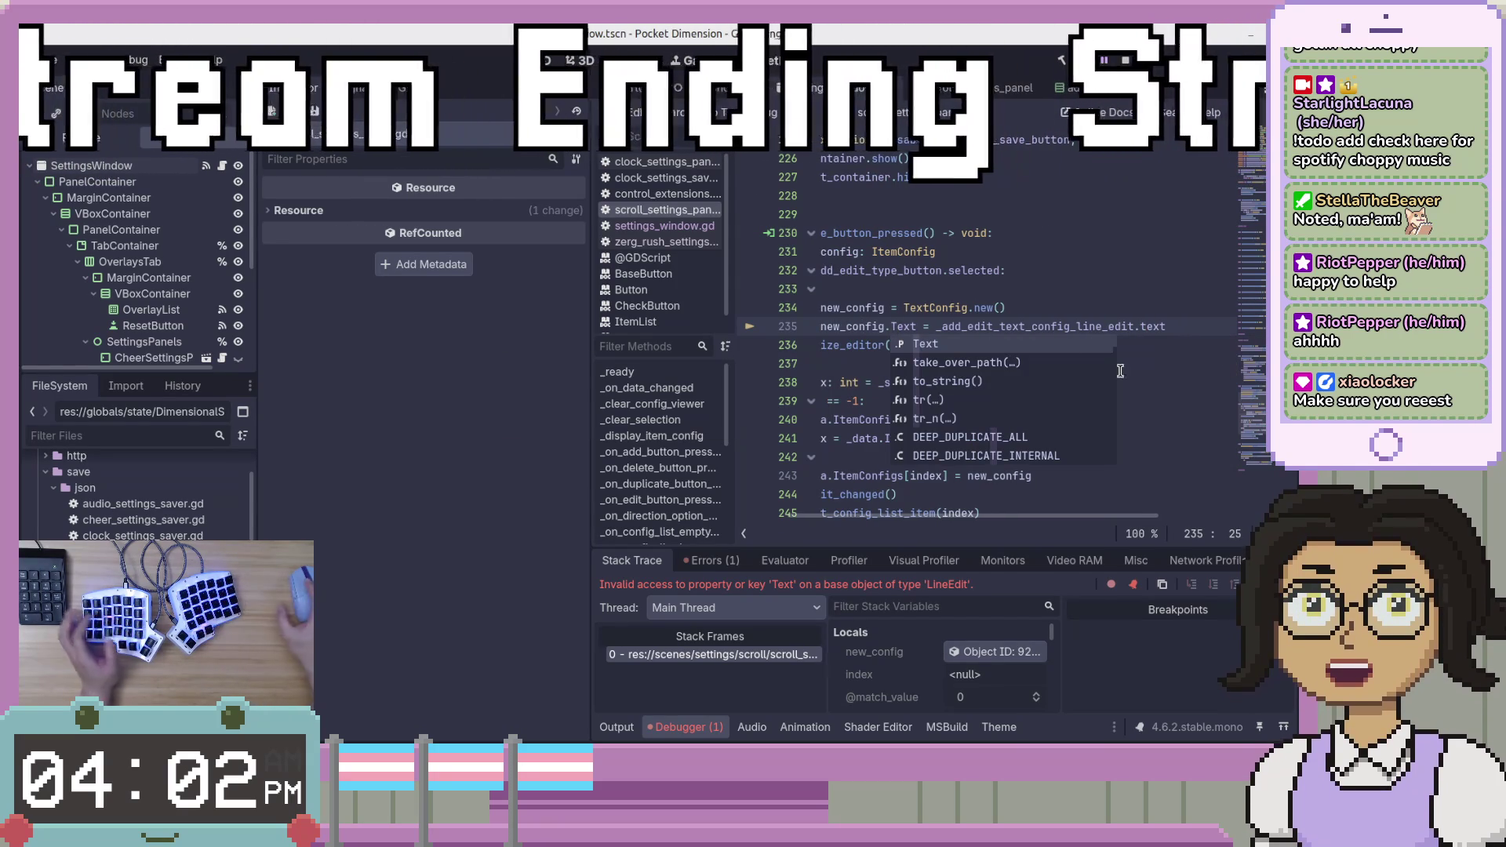
{"action": "key", "text": "F5"}
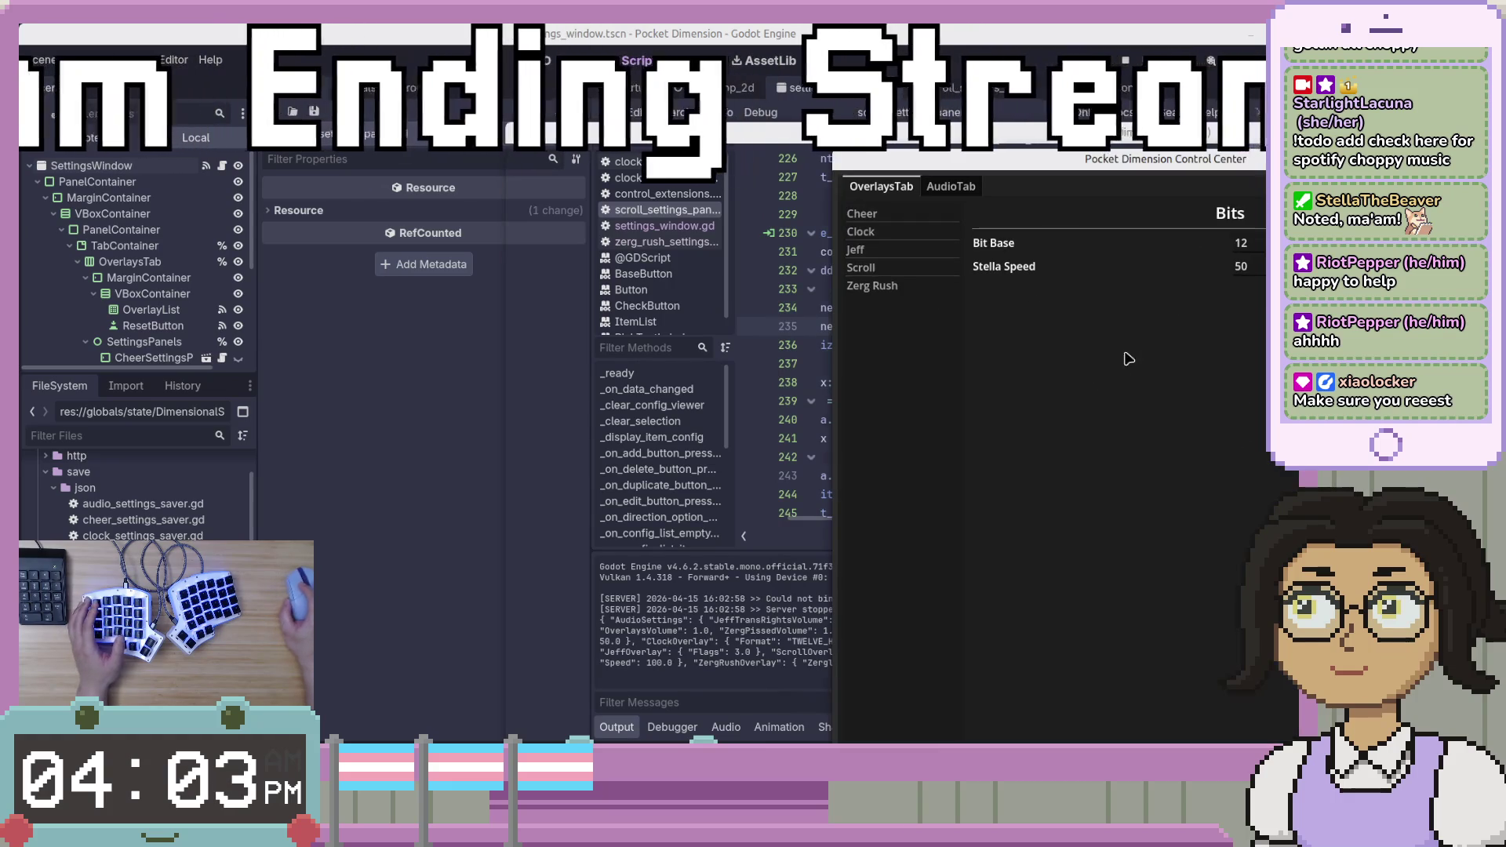
Select Scroll in the running game and type 'Howdy' to trigger the line 178 error.
{"action": "left_click", "coordinate": [910, 269]}
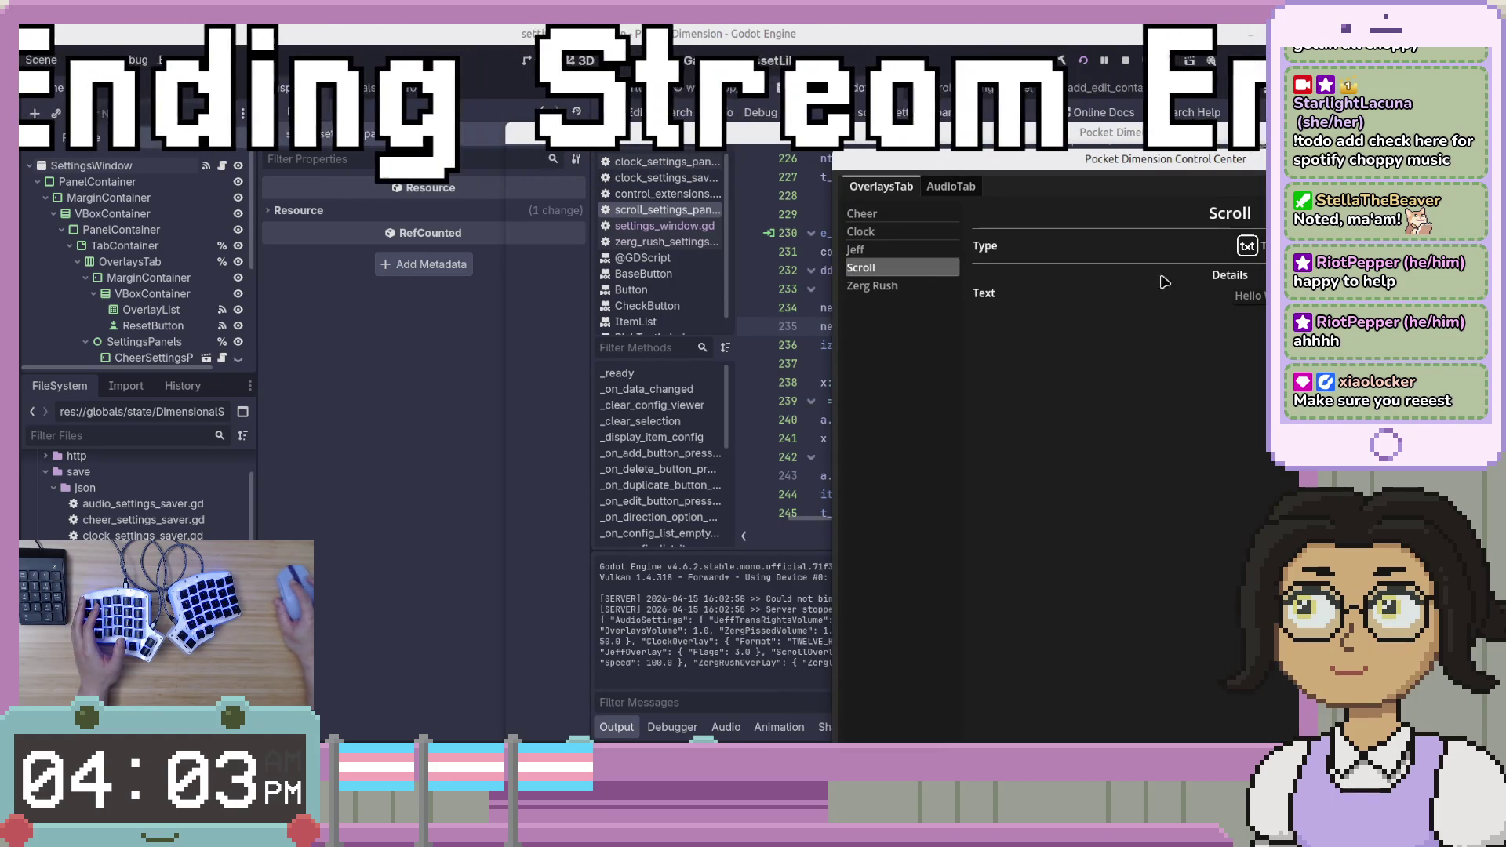
{"action": "type", "text": "Howdy"}
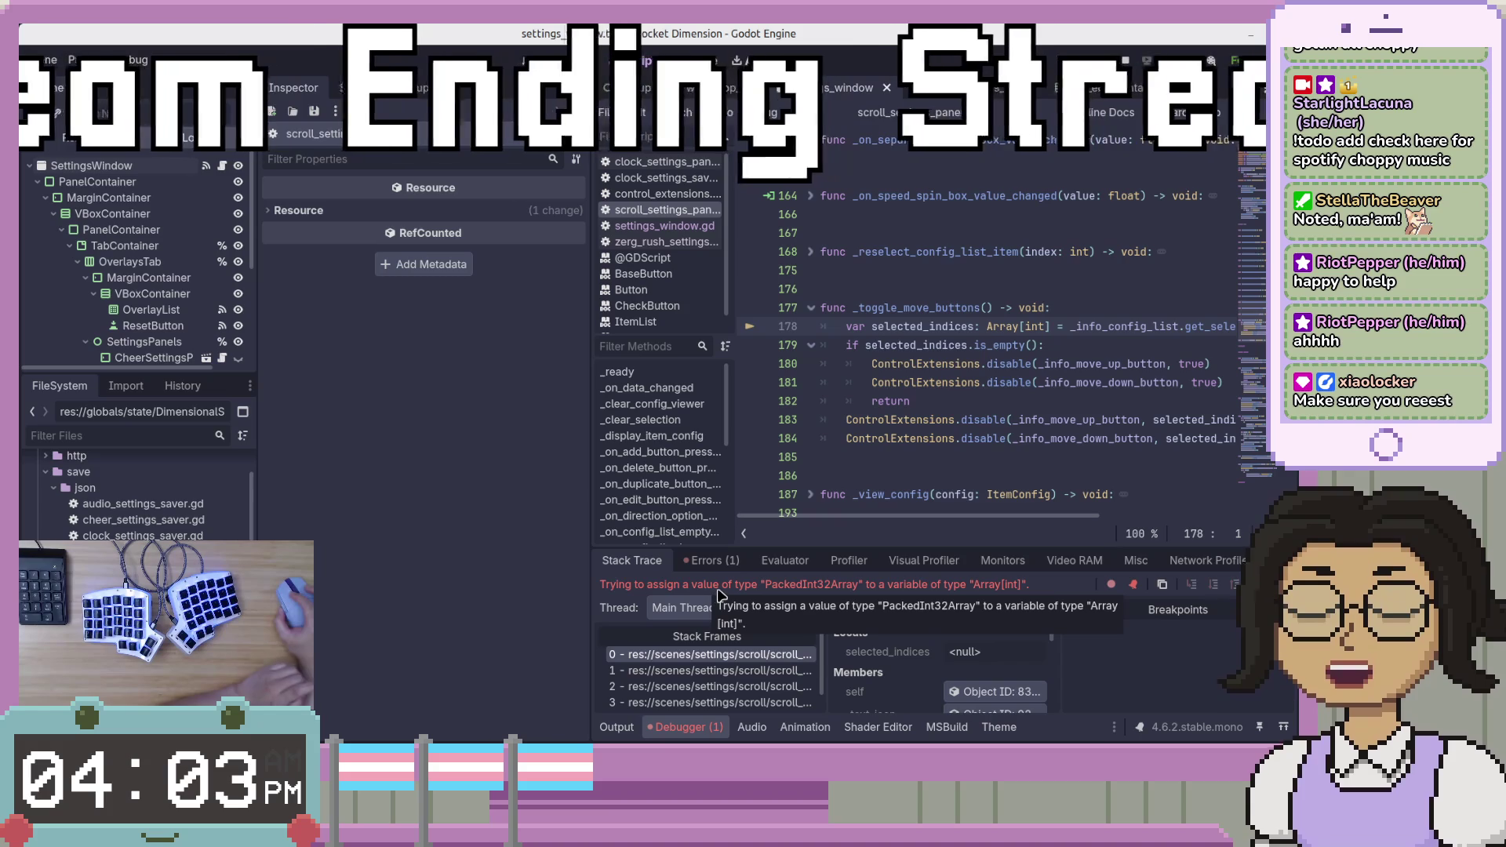
Open the ItemList help page for get_selected_items from line 178.
{"action": "mouse_move", "coordinate": [975, 516]}
{"action": "left_mouse_down"}
{"action": "mouse_move", "coordinate": [1030, 524]}
{"action": "mouse_move", "coordinate": [1002, 534]}
{"action": "left_mouse_up"}
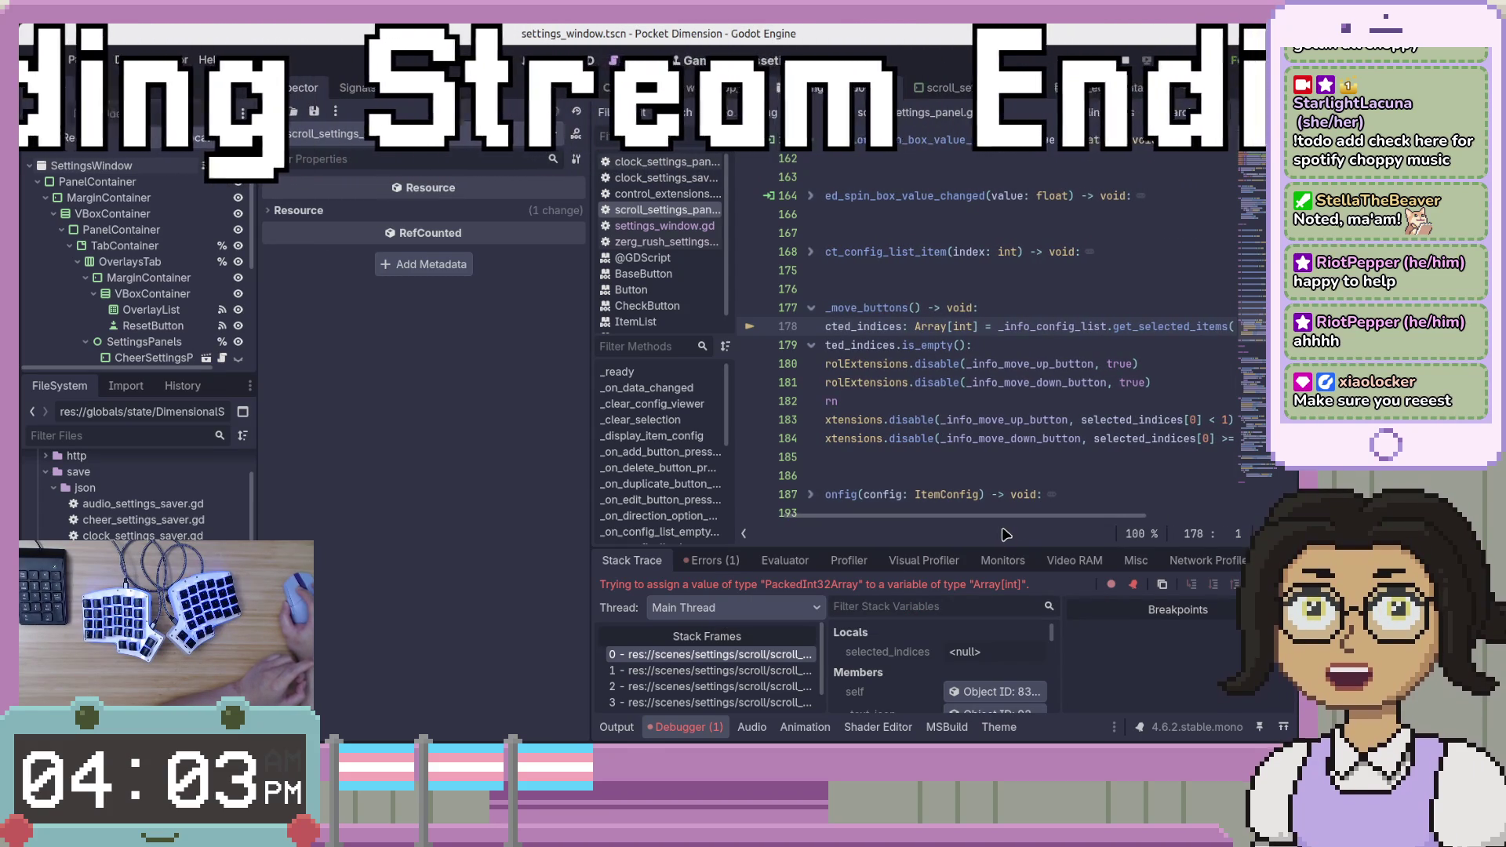
{"action": "mouse_move", "coordinate": [1050, 325]}
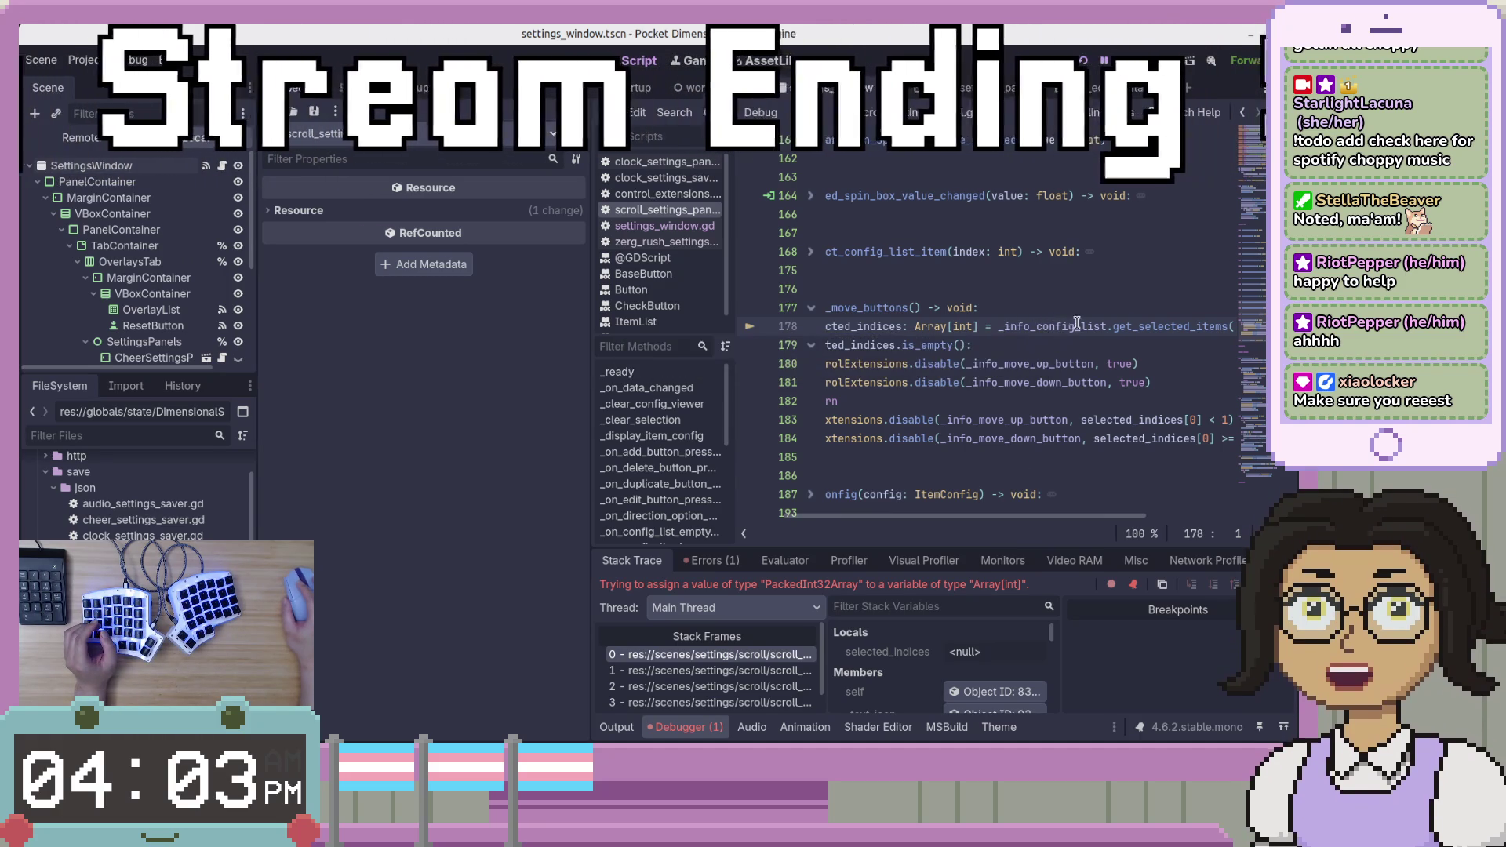
{"action": "left_click", "coordinate": [1146, 328], "text": "ctrl"}
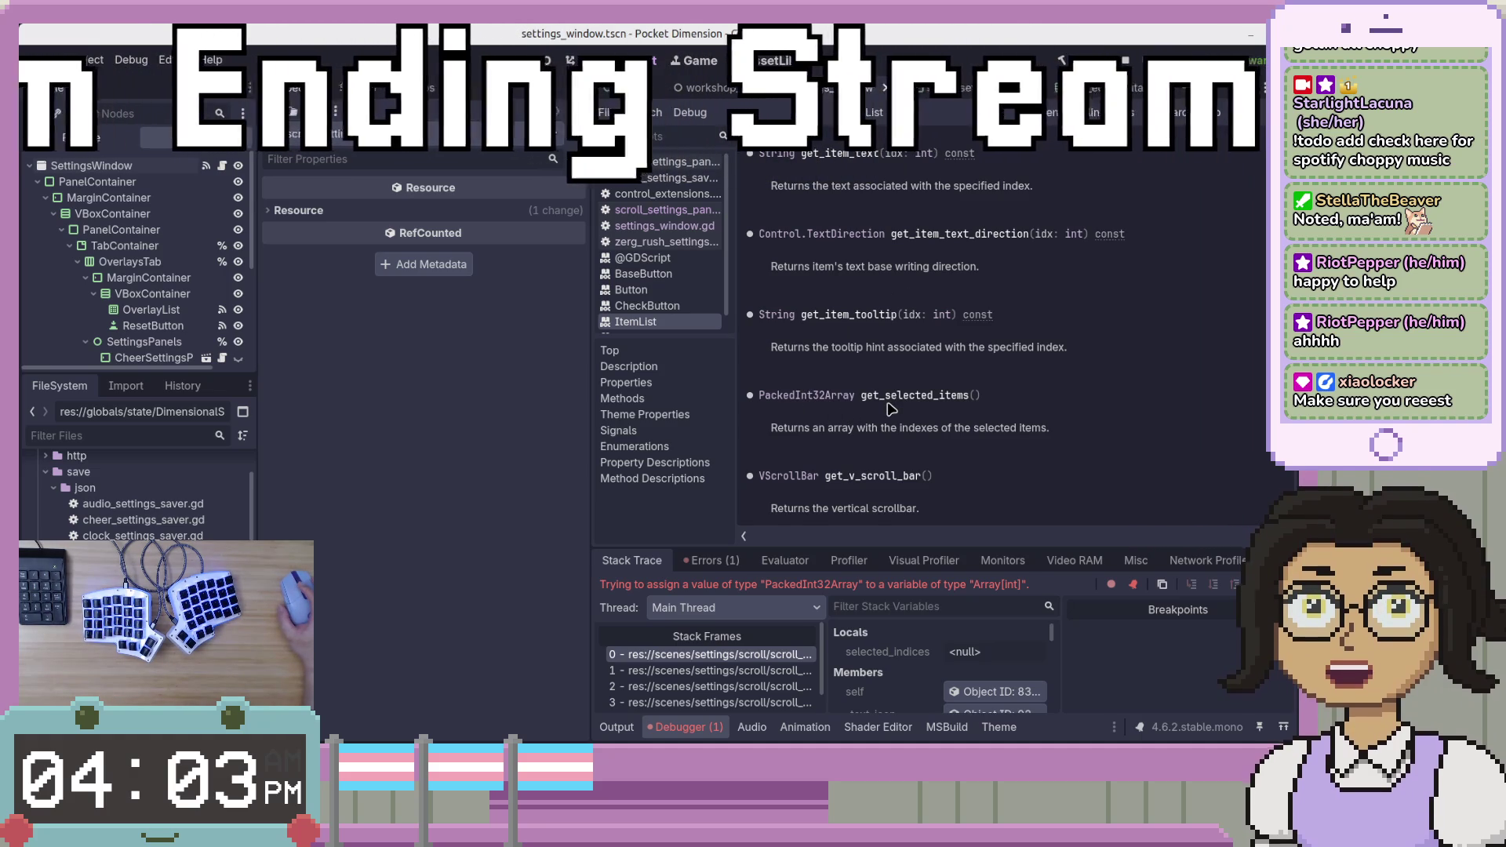
Follow the PackedInt32Array reference to the Array class and scroll to its Constructors.
{"action": "left_click", "coordinate": [842, 401]}
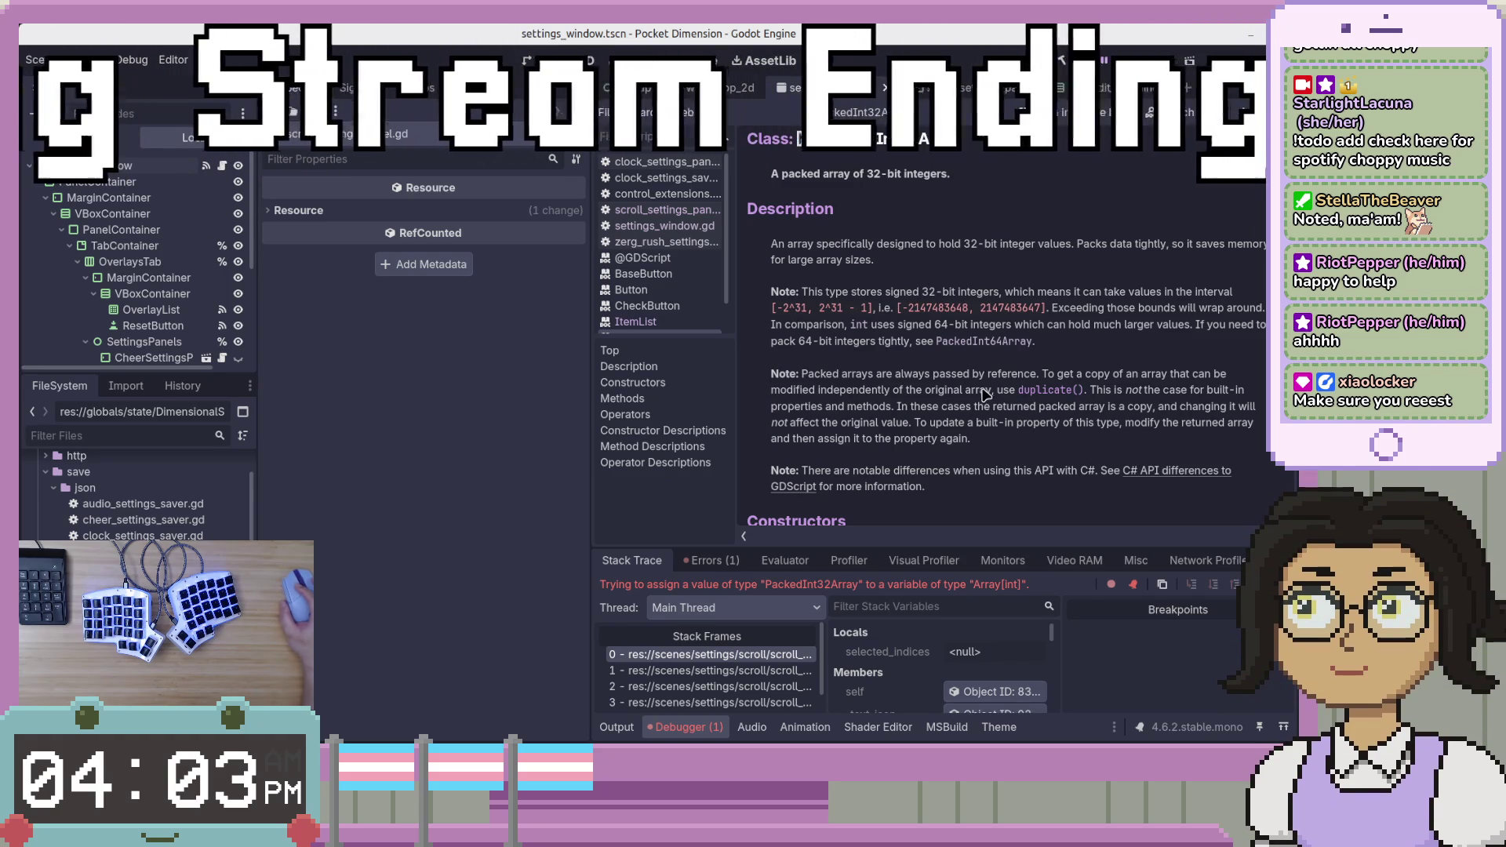
{"action": "scroll", "coordinate": [1001, 470], "scroll_direction": "down", "scroll_amount": 5}
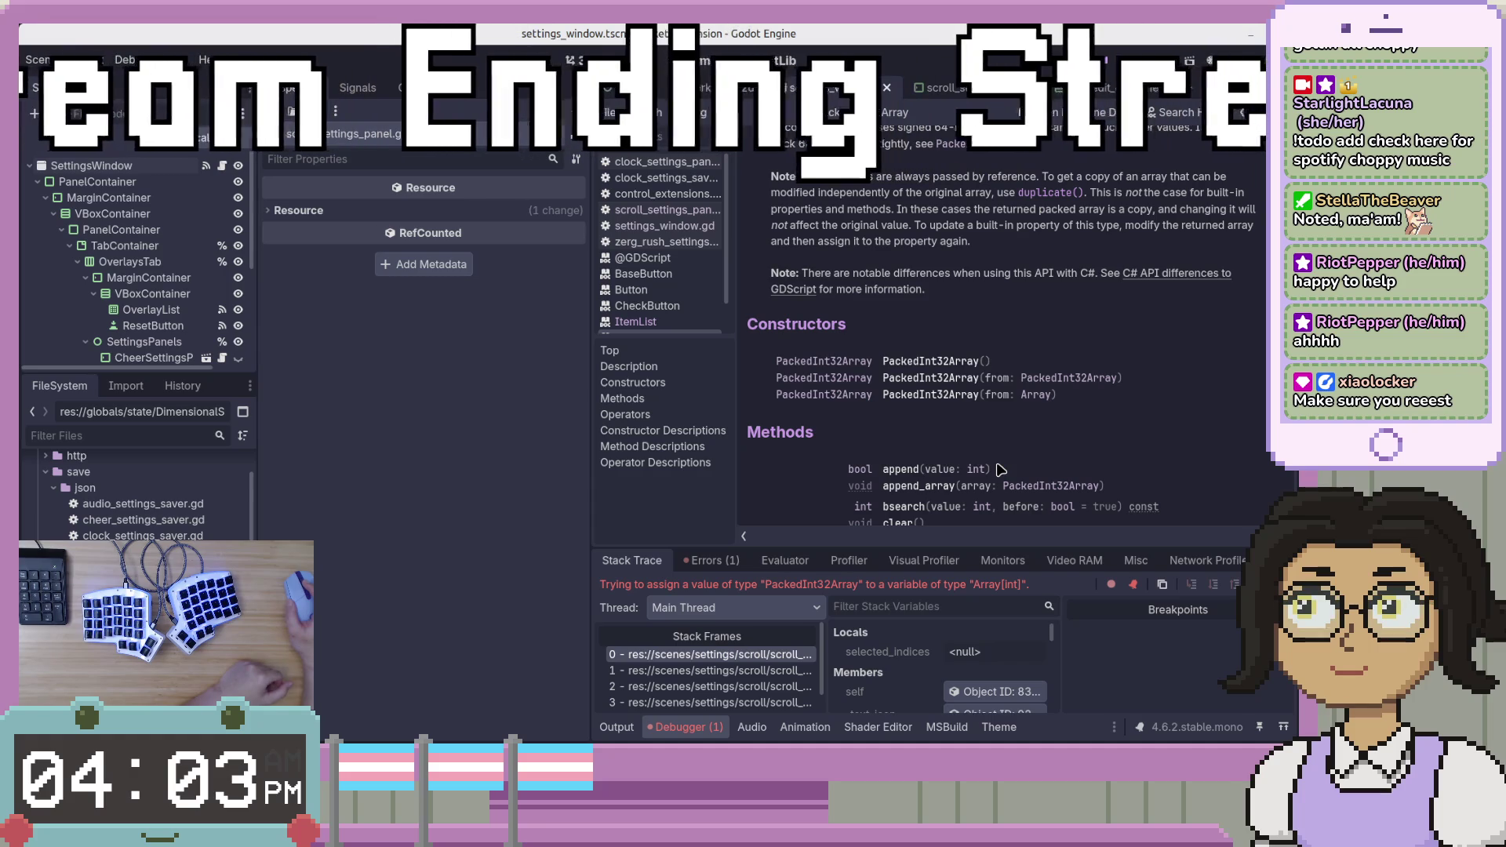
{"action": "left_click", "coordinate": [1040, 396]}
{"action": "scroll", "coordinate": [1040, 398], "scroll_direction": "down", "scroll_amount": 10}
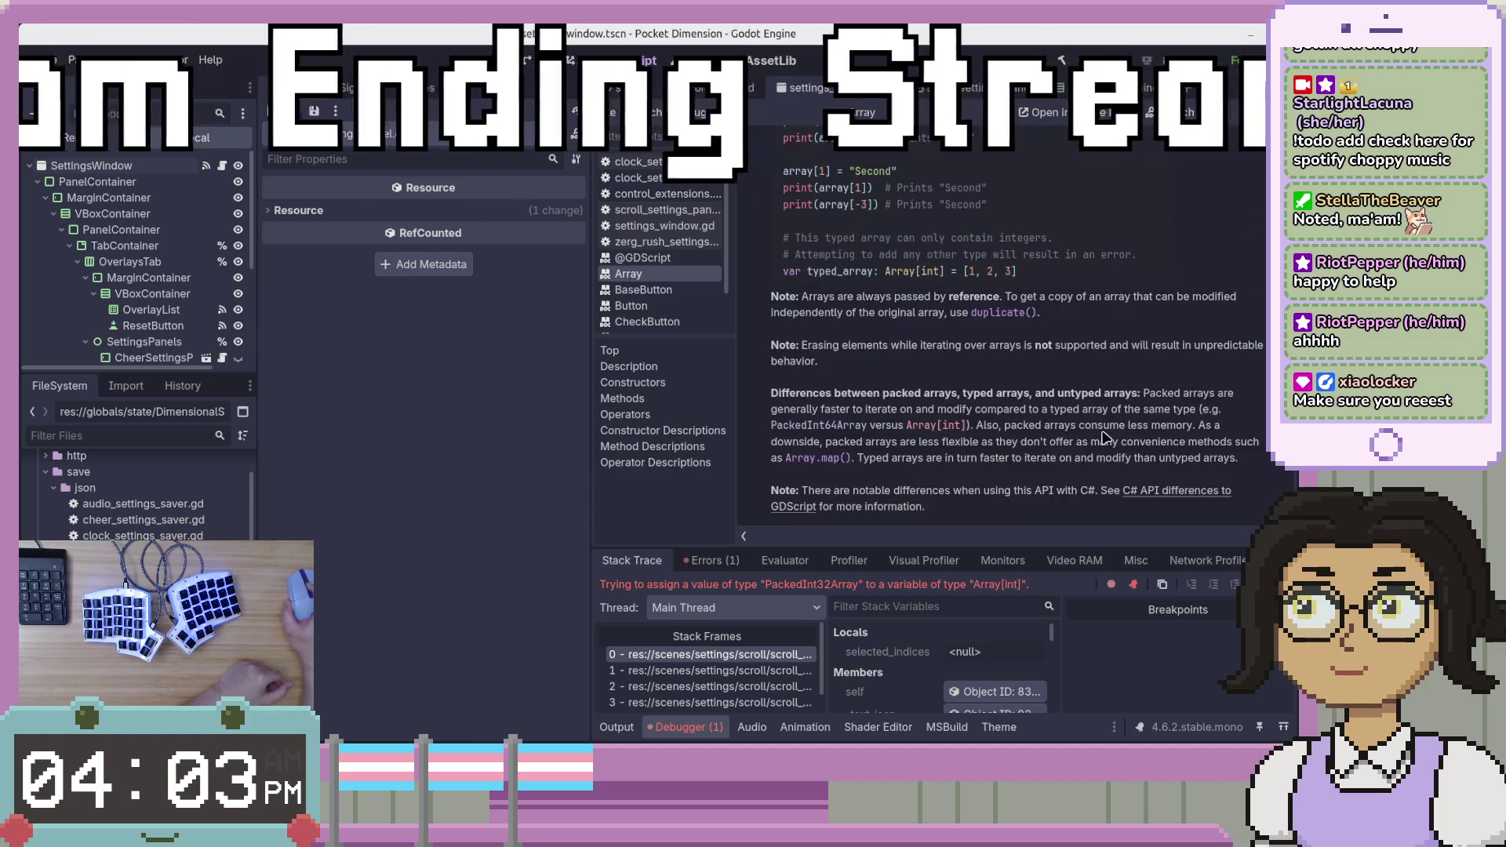
Run and stop the project, then return to line 178 of scroll_settings_panel.gd.
{"action": "key", "text": "F5"}
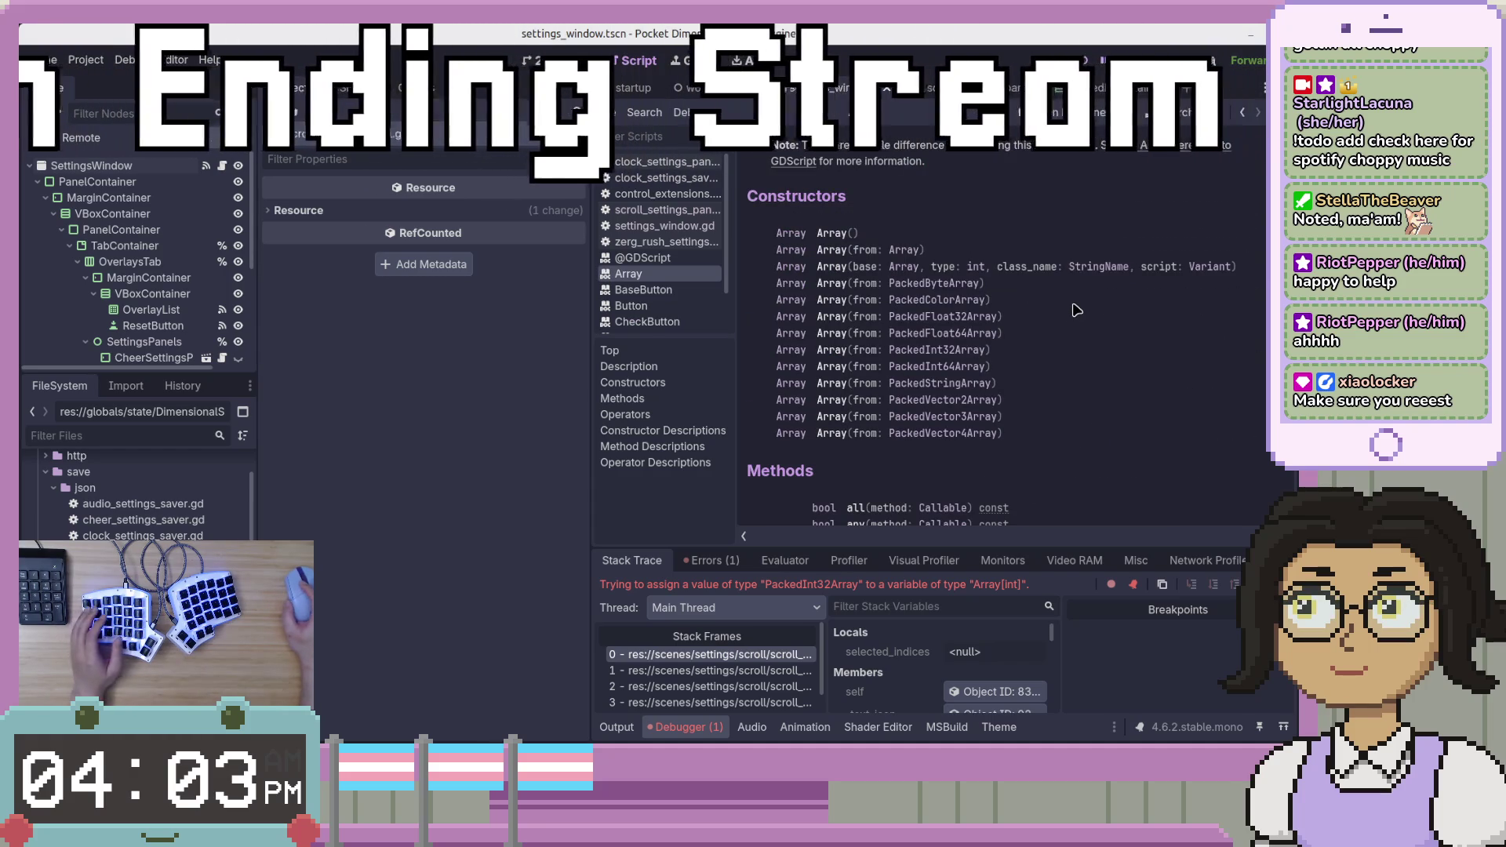
{"action": "key", "text": "F8"}
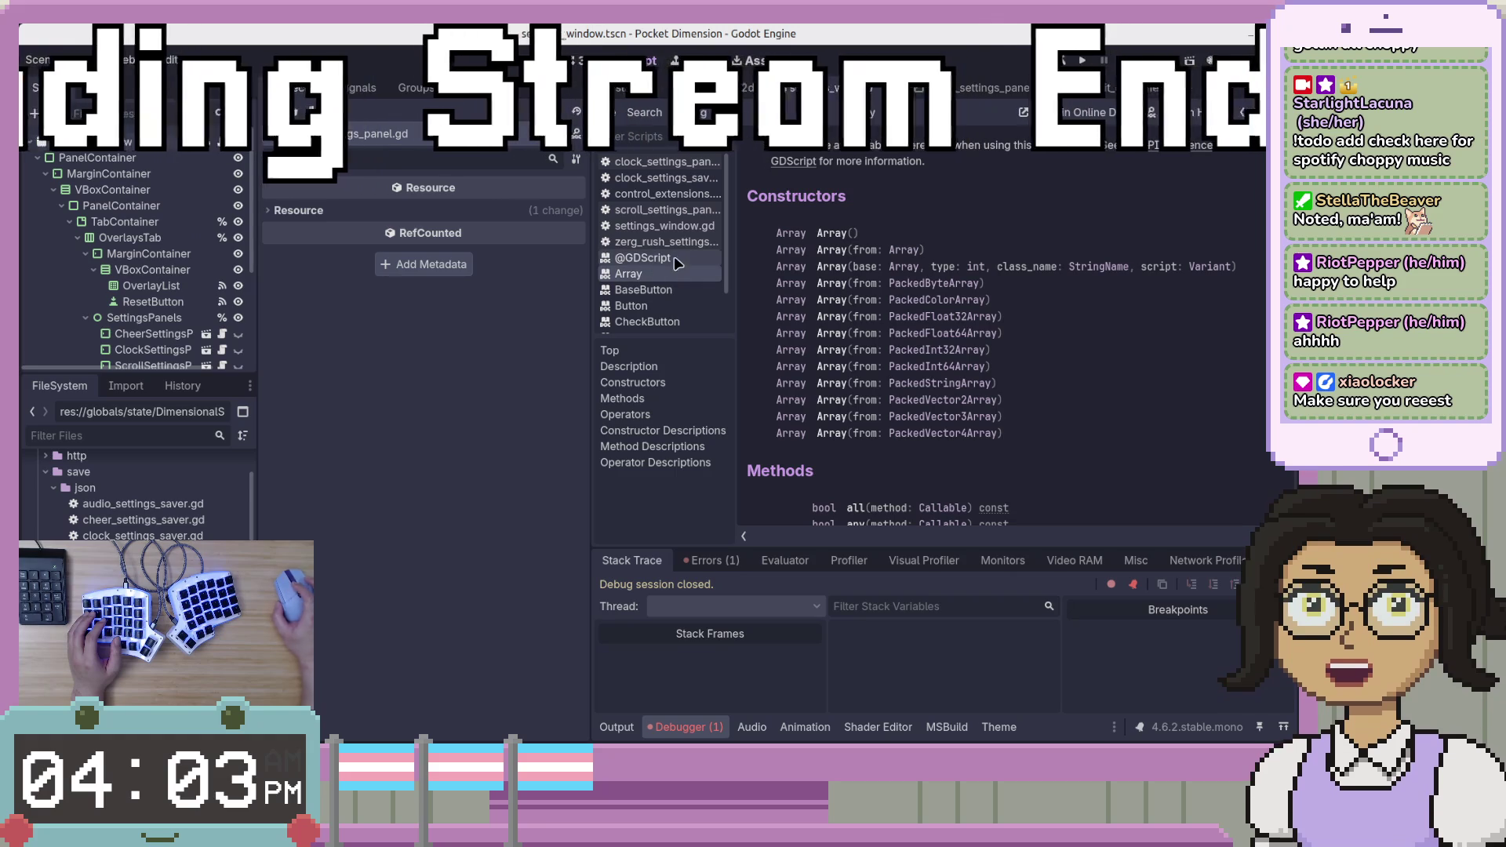
{"action": "left_click", "coordinate": [664, 226]}
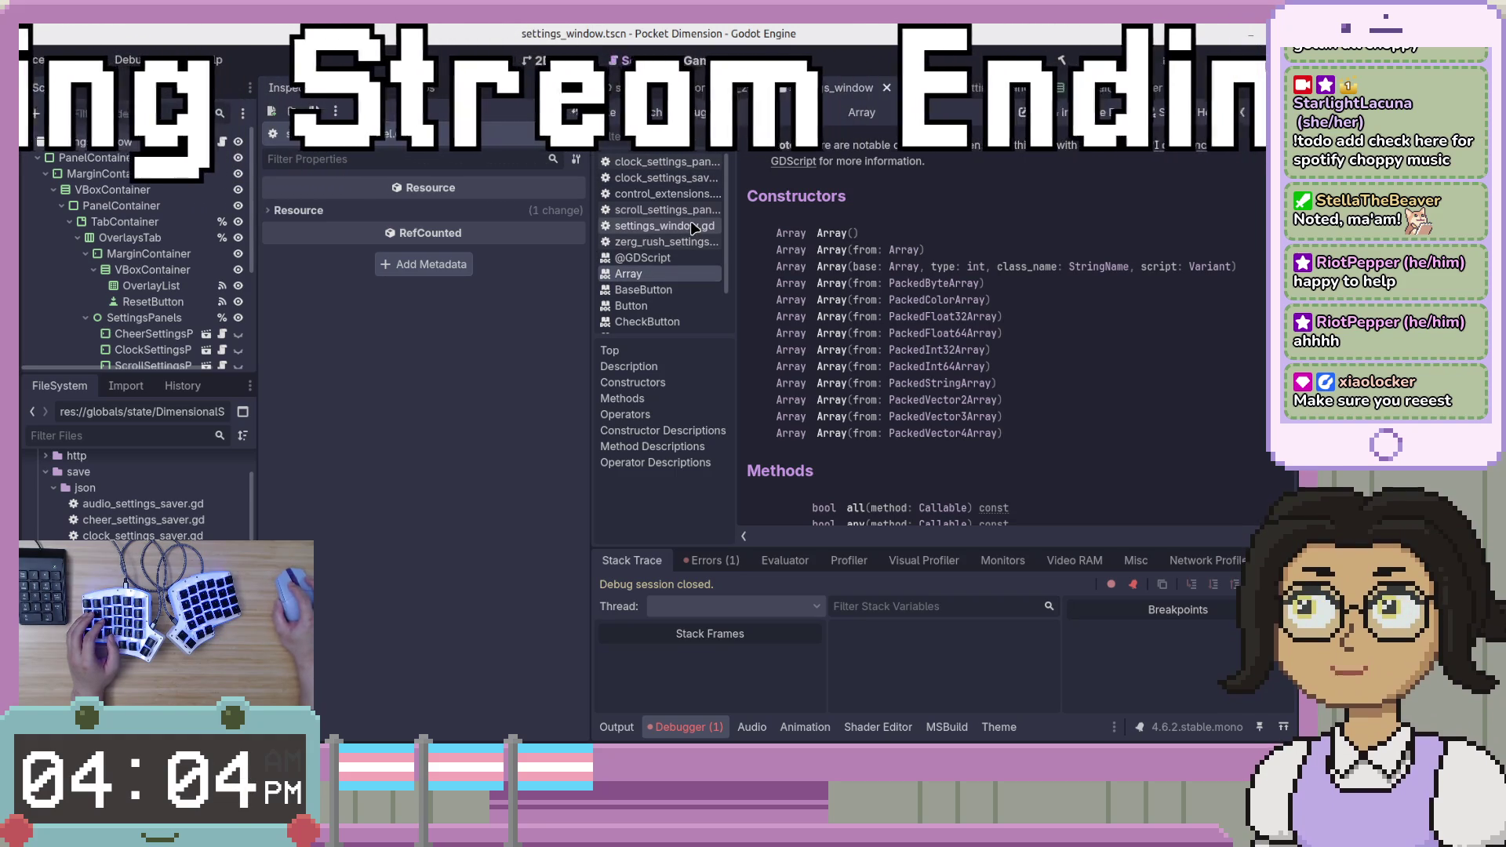
{"action": "left_click", "coordinate": [977, 325], "text": "ctrl"}
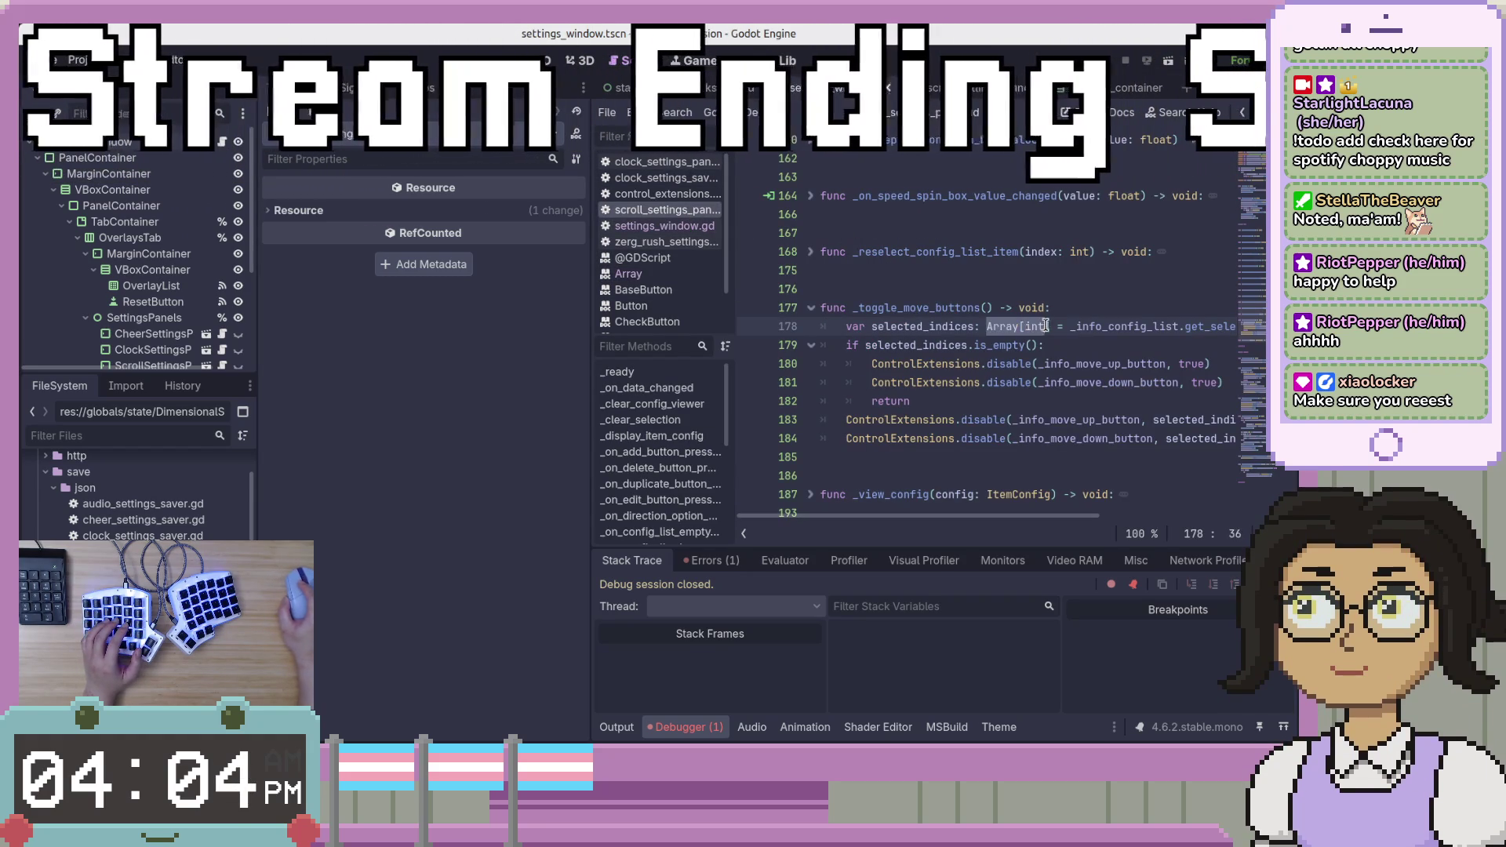
Wrap the get_selected_items() result on line 178 in Array(...).
{"action": "left_click", "coordinate": [1079, 327]}
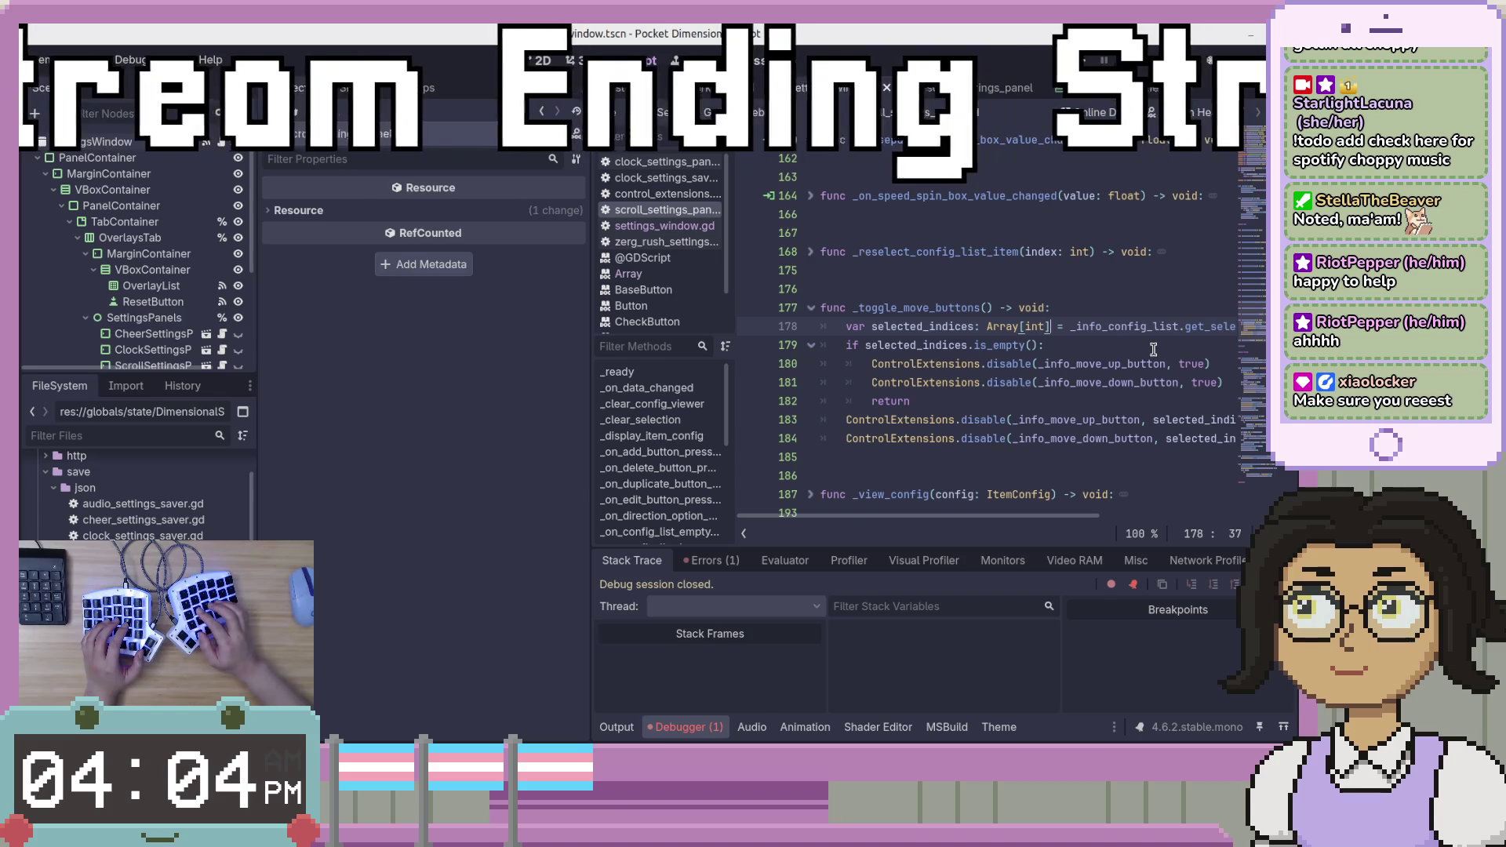
{"action": "key", "text": "Left"}
{"action": "key", "text": "Left"}
{"action": "key", "text": "Left"}
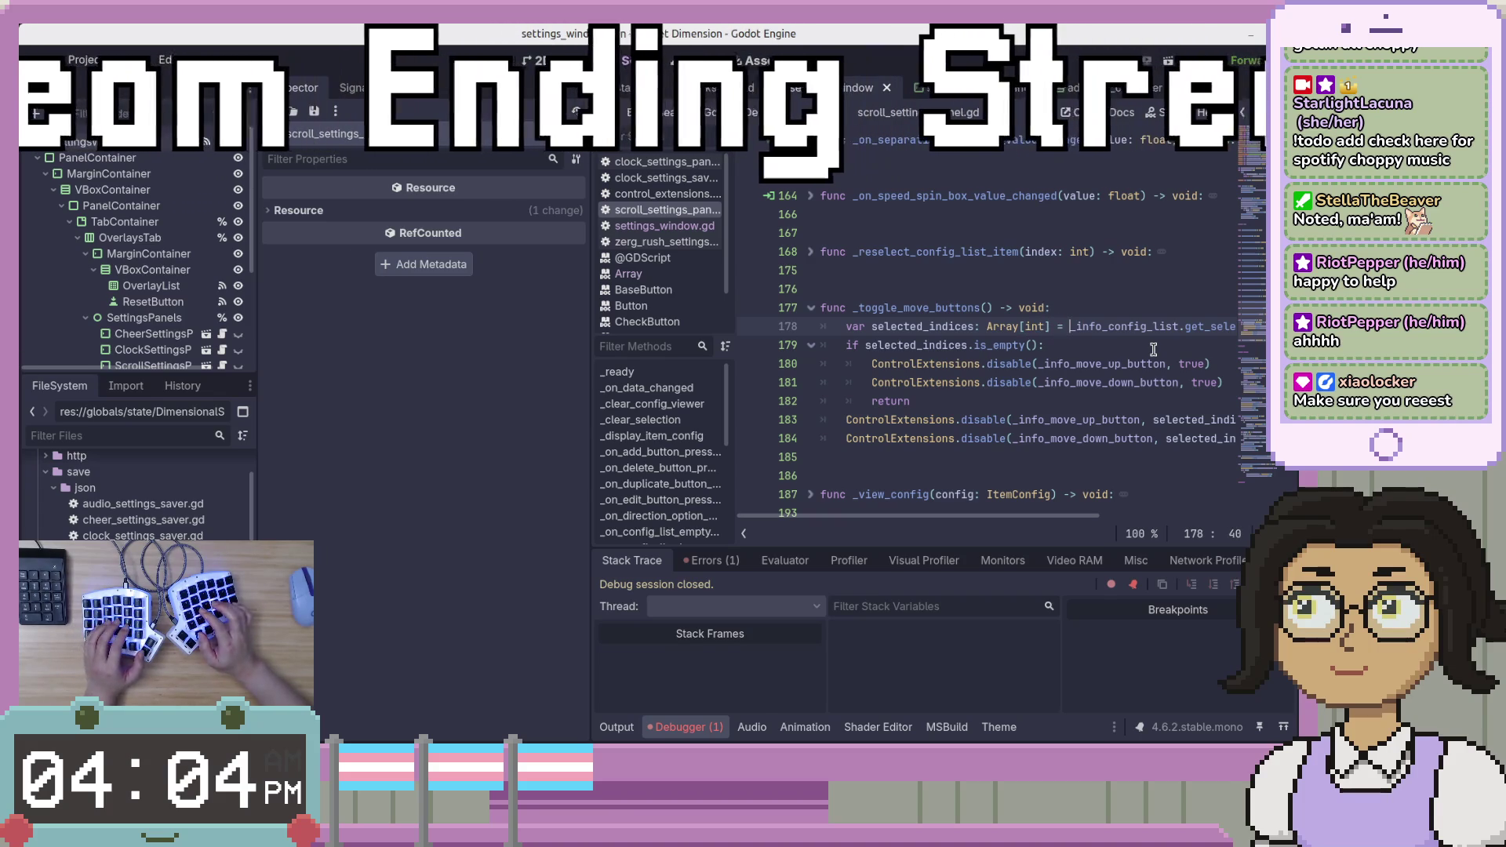
{"action": "key", "text": "Right"}
{"action": "key", "text": "Right"}
{"action": "key", "text": "Right"}
{"action": "type", "text": "Arry"}
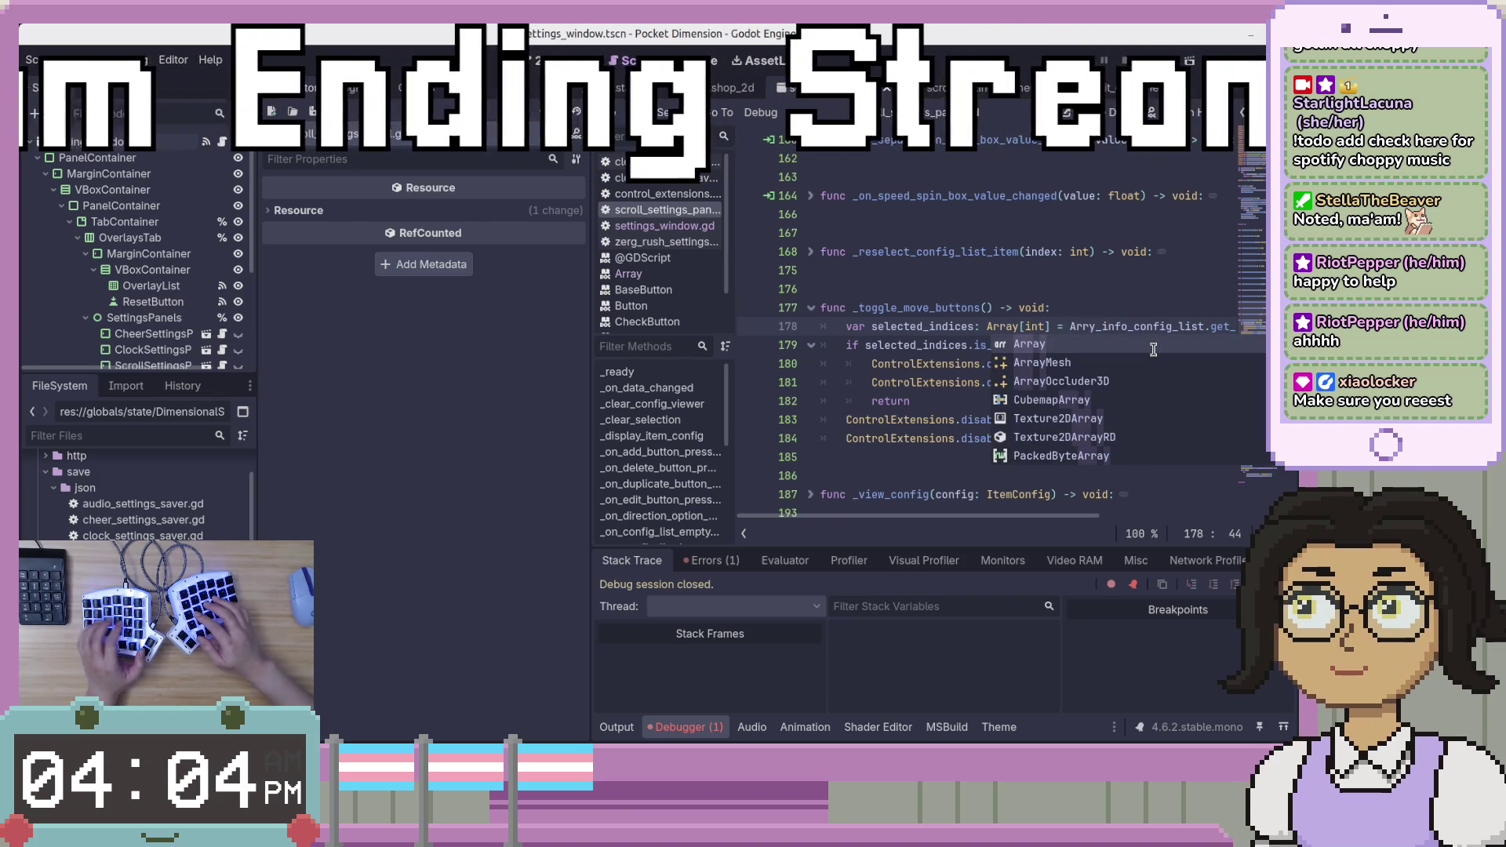
{"action": "key", "text": "Return"}
{"action": "type", "text": "("}
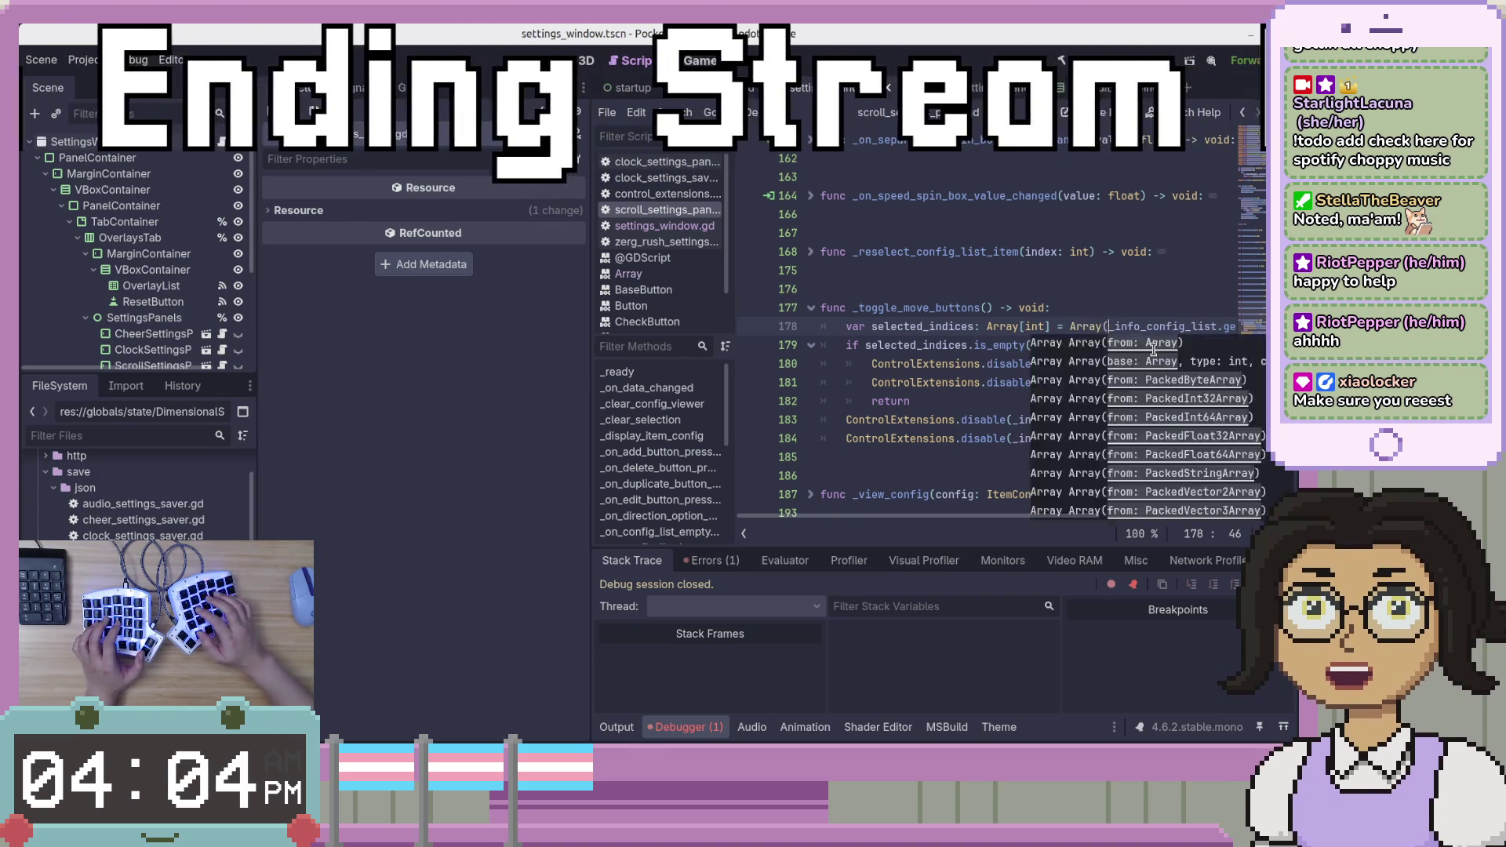
{"action": "key", "text": "End"}
{"action": "type", "text": ")"}
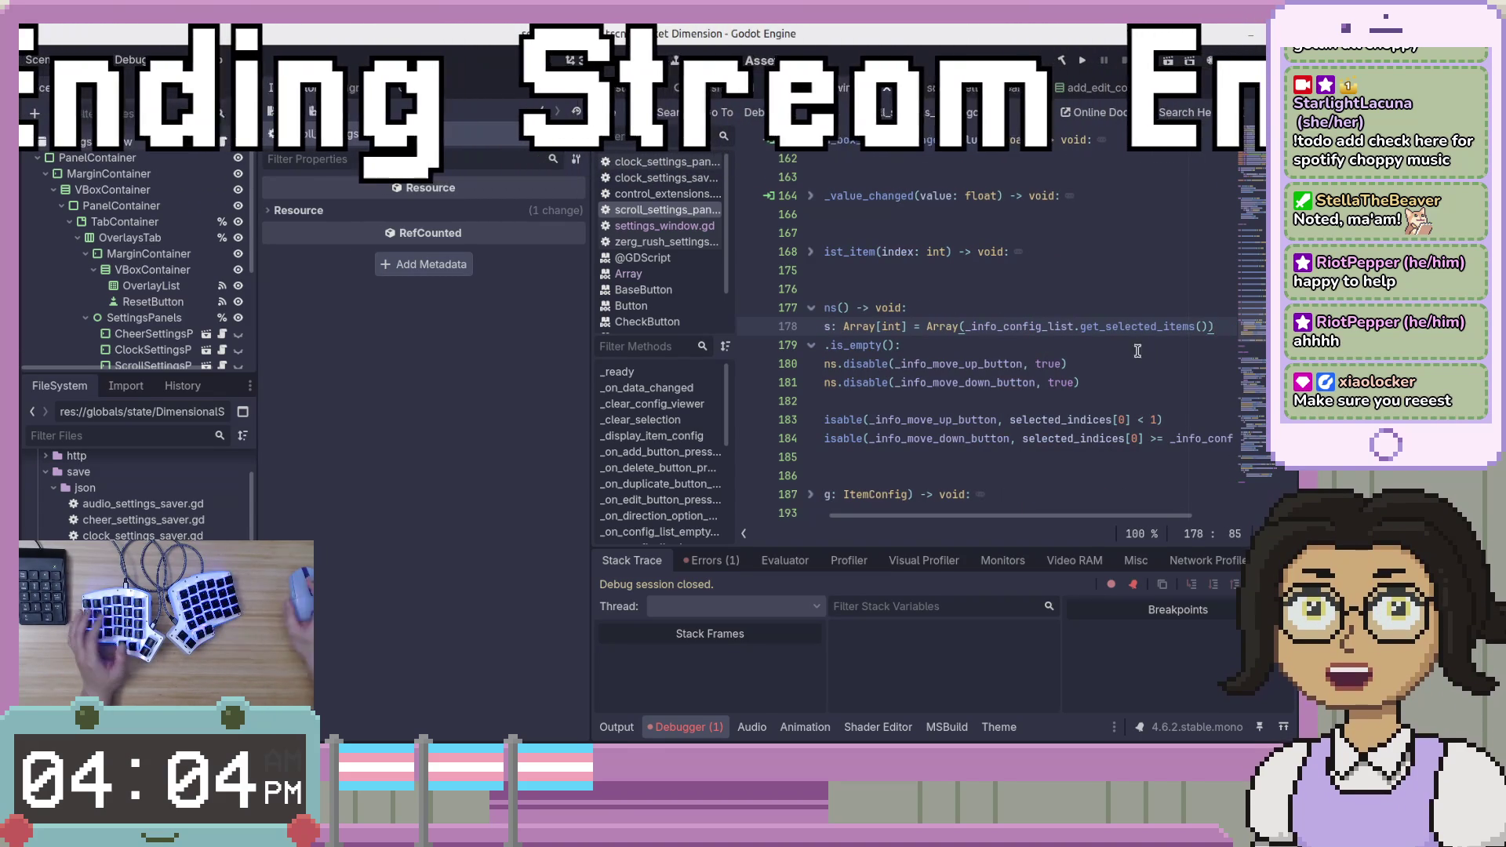
Review lines 183–185 and run the project to test the fix.
{"action": "left_click", "coordinate": [1112, 420]}
{"action": "left_click_drag", "start_coordinate": [1026, 516], "coordinate": [933, 520]}
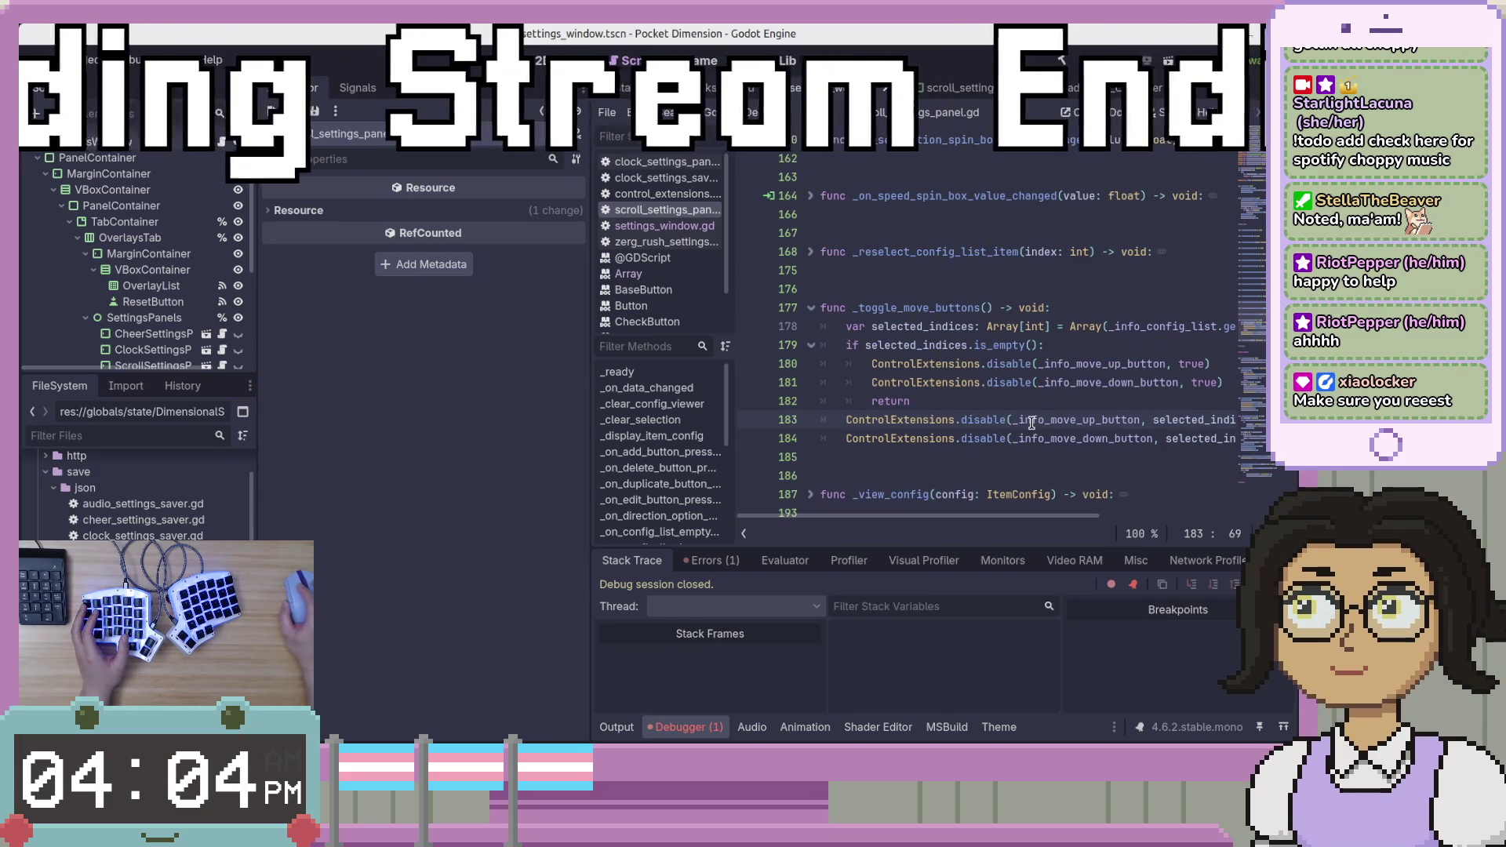
{"action": "left_click", "coordinate": [1053, 458]}
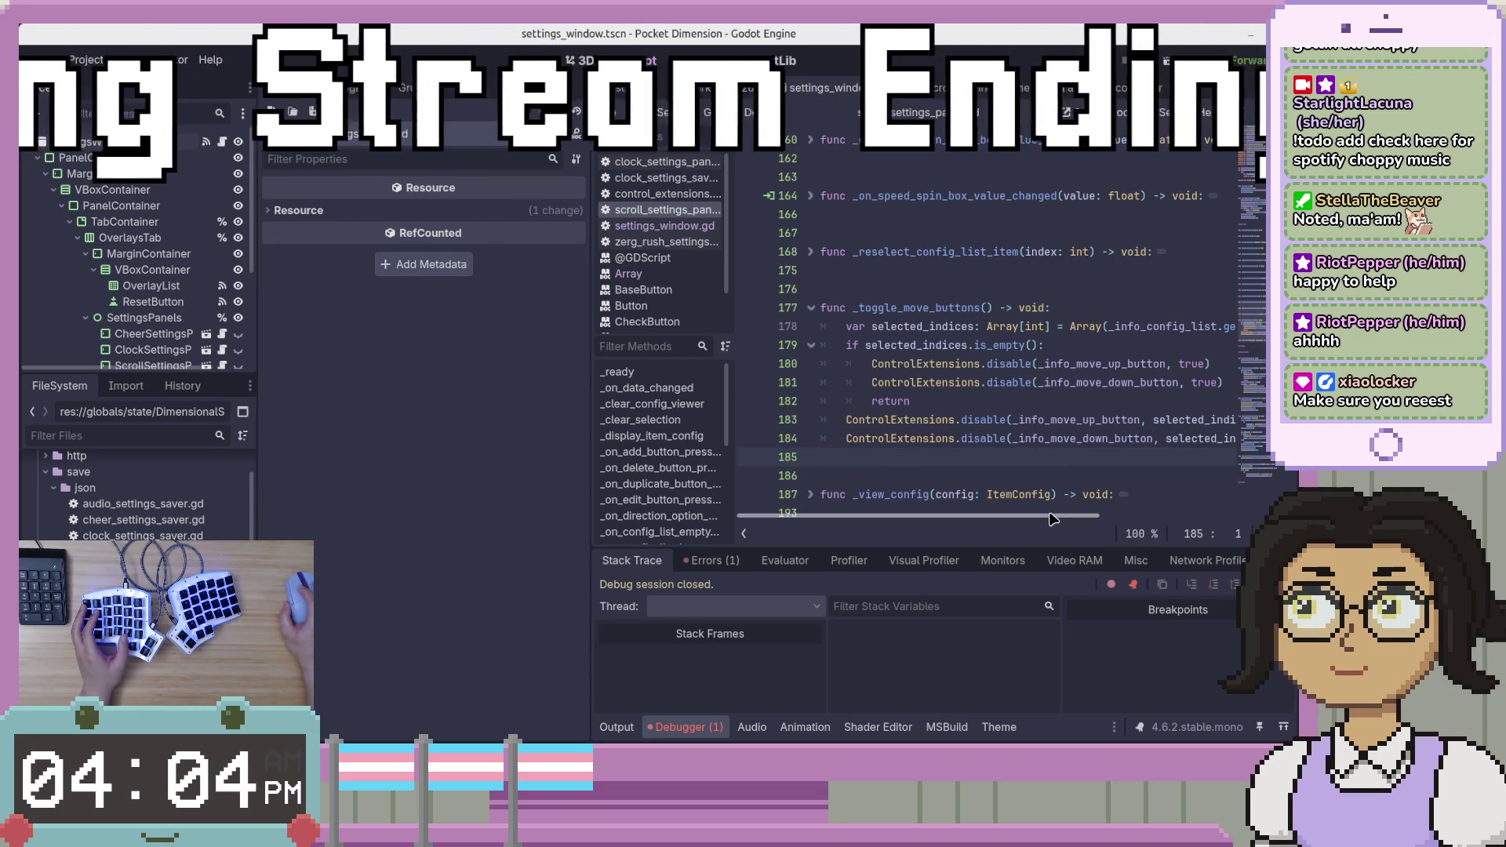
{"action": "left_click", "coordinate": [1131, 439]}
{"action": "key", "text": "F5"}
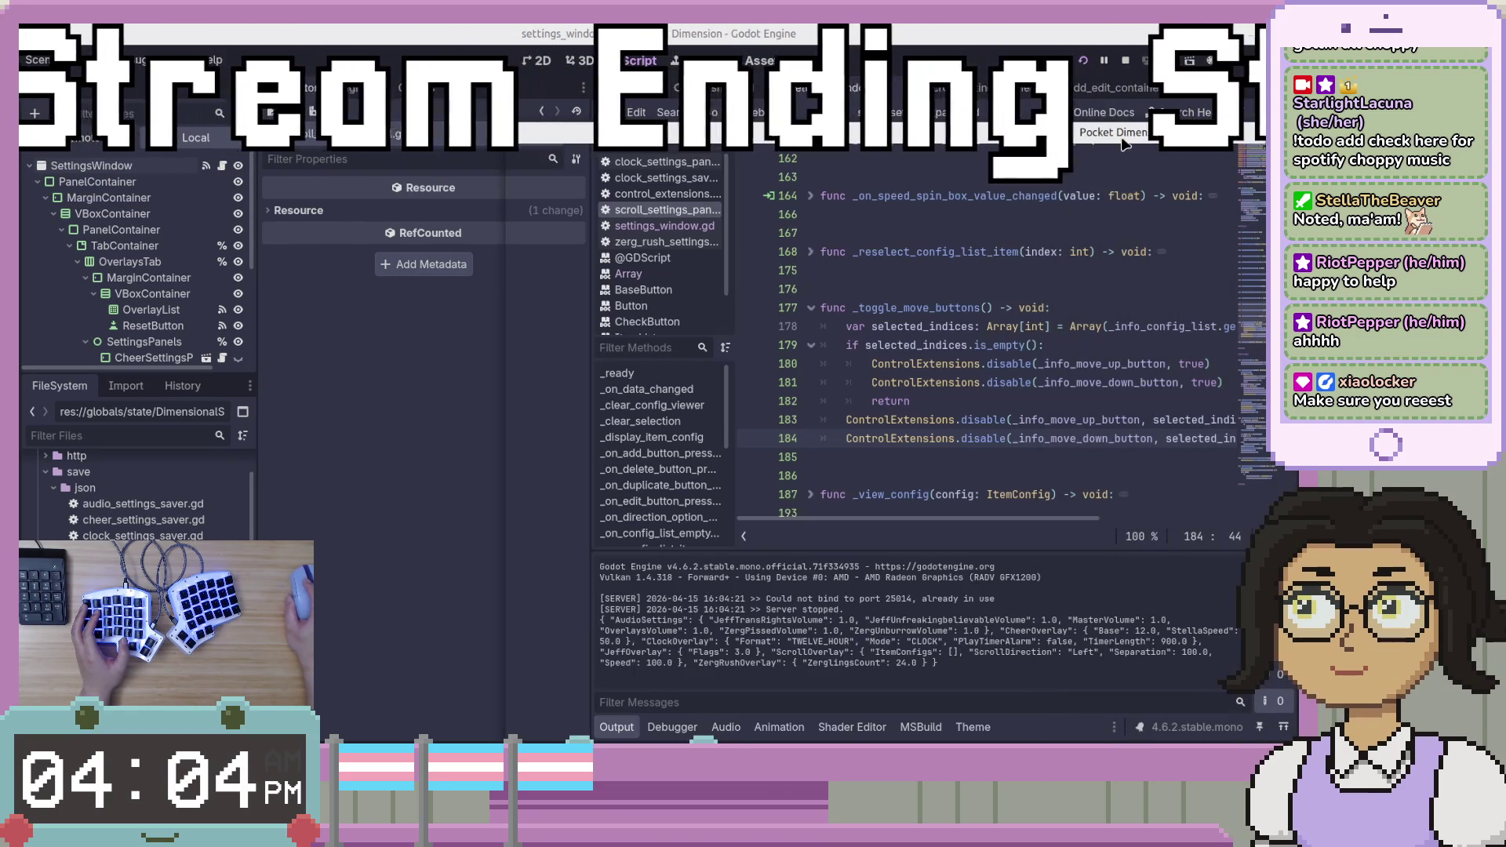
Add a Scroll entry with the text 'Hello' and save it.
{"action": "left_click", "coordinate": [901, 271]}
{"action": "left_click", "coordinate": [993, 284]}
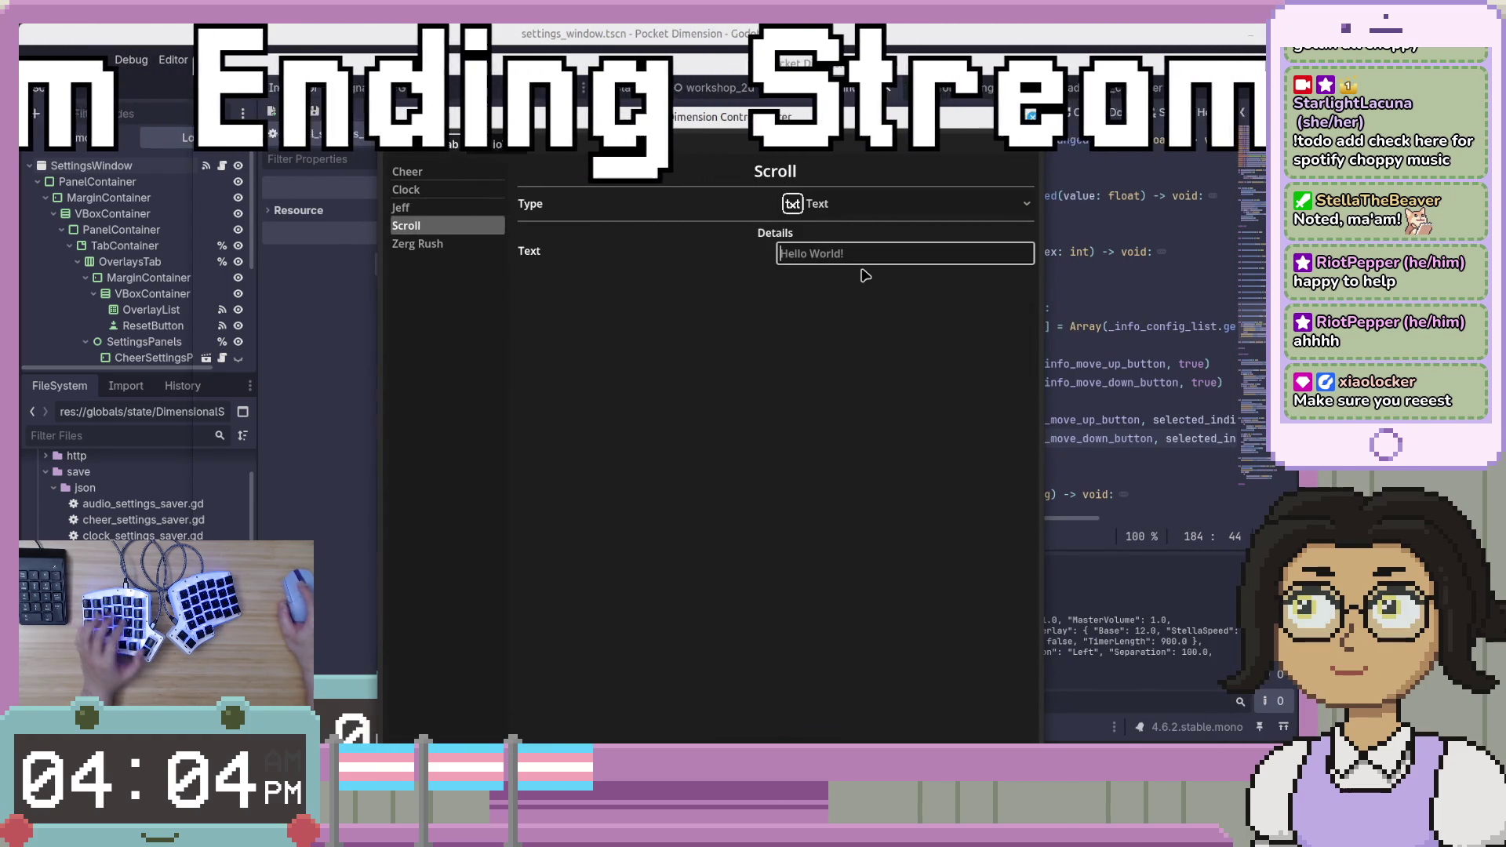
{"action": "type", "text": "Hello"}
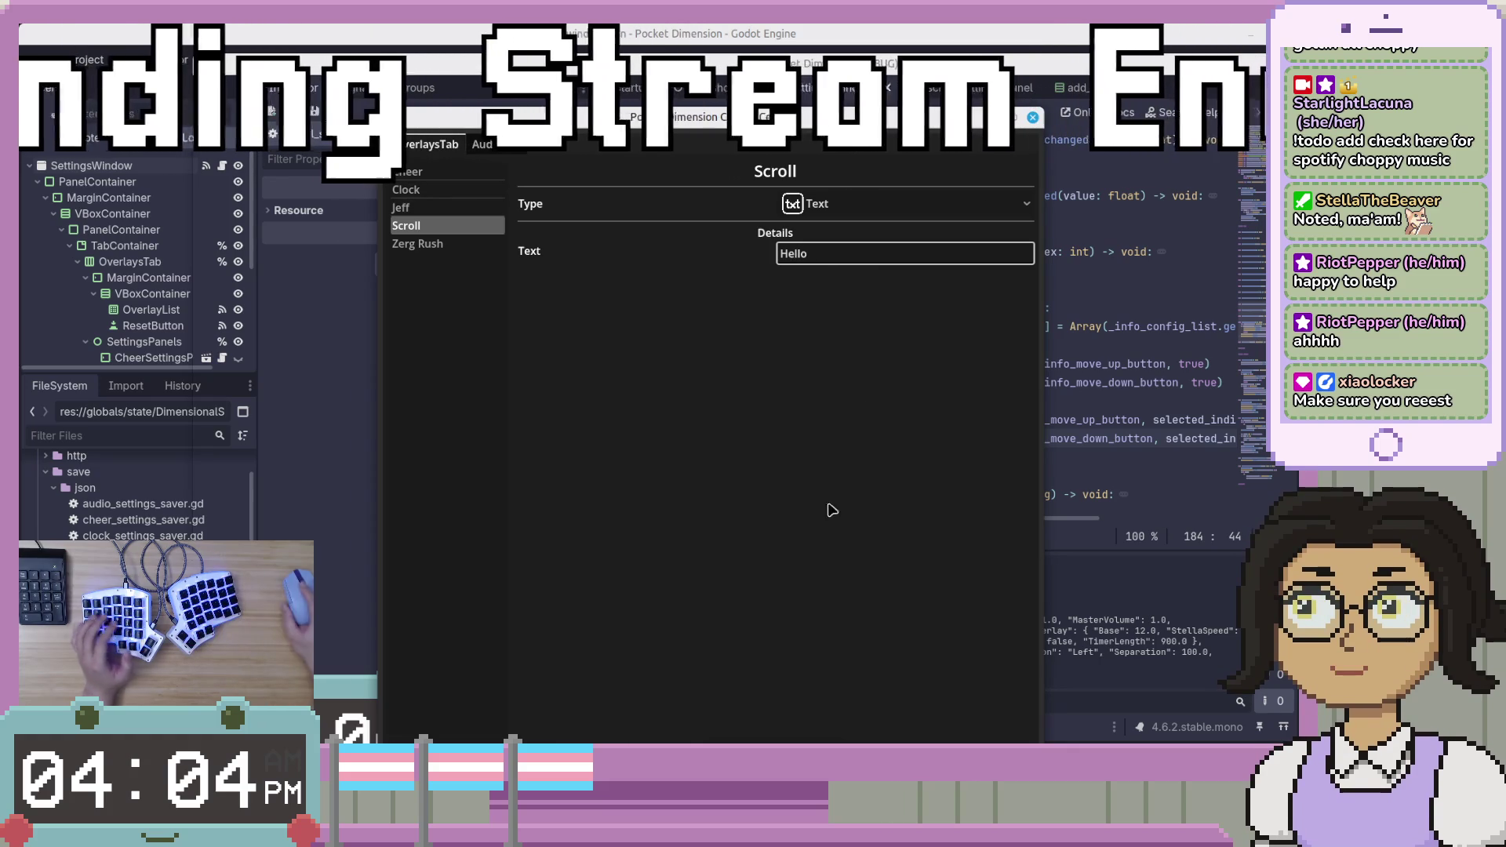
{"action": "left_click", "coordinate": [871, 387]}
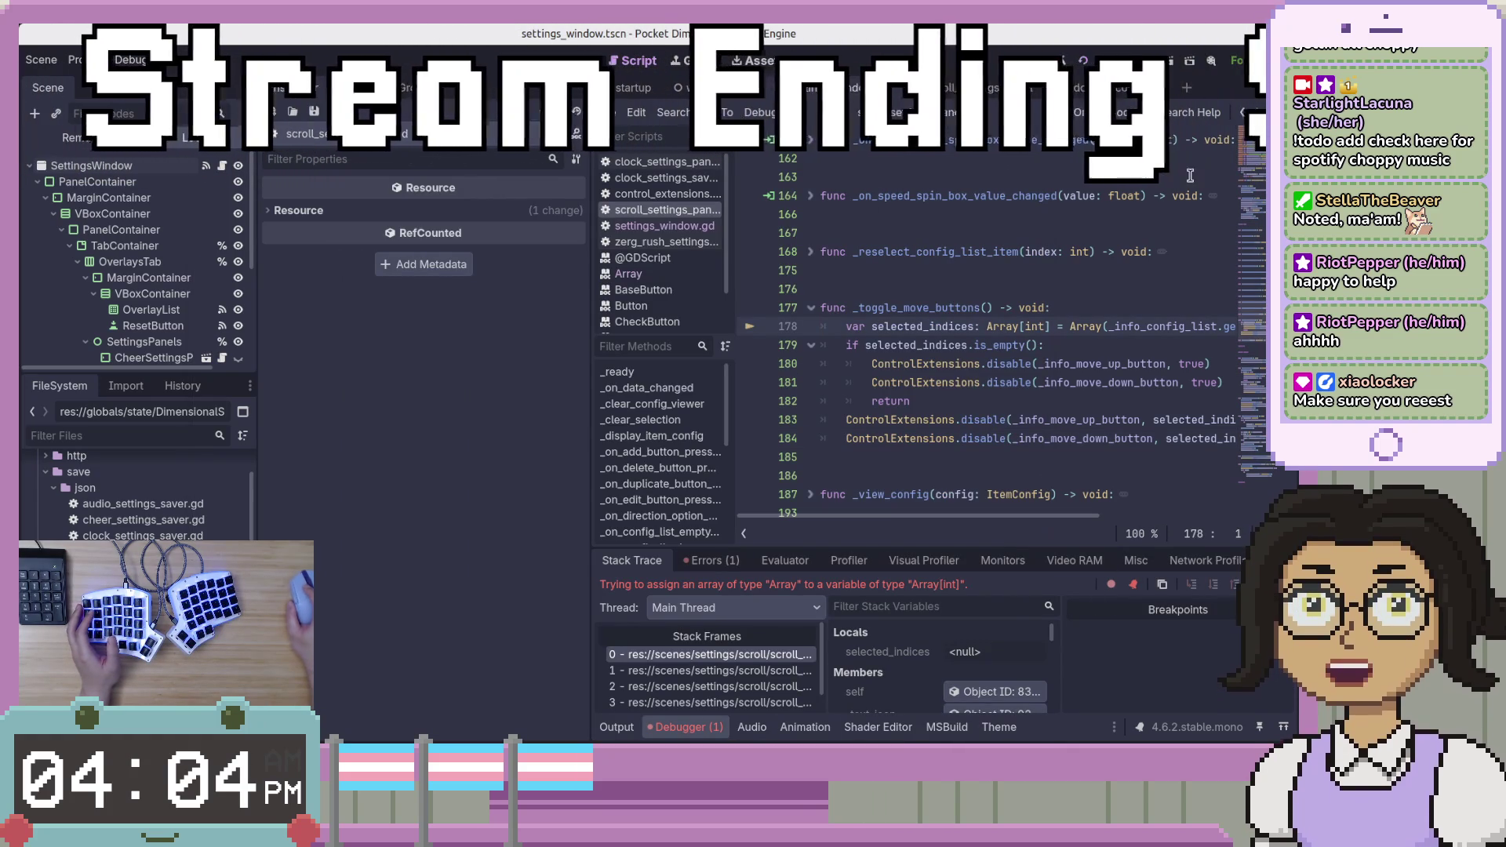
{"action": "left_click", "coordinate": [1020, 214]}
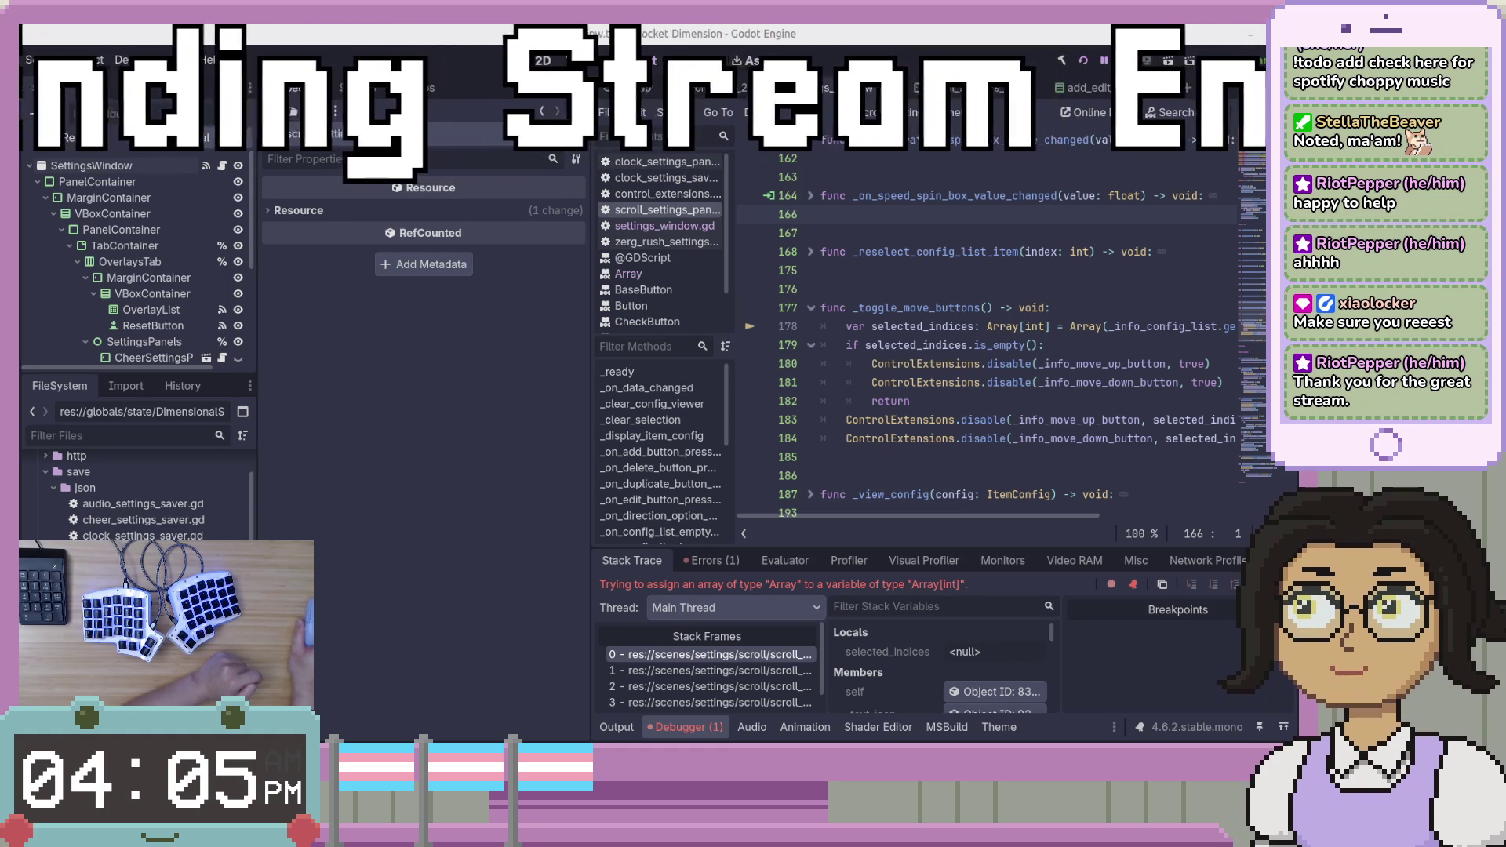
{"action": "key", "text": "alt+Tab"}
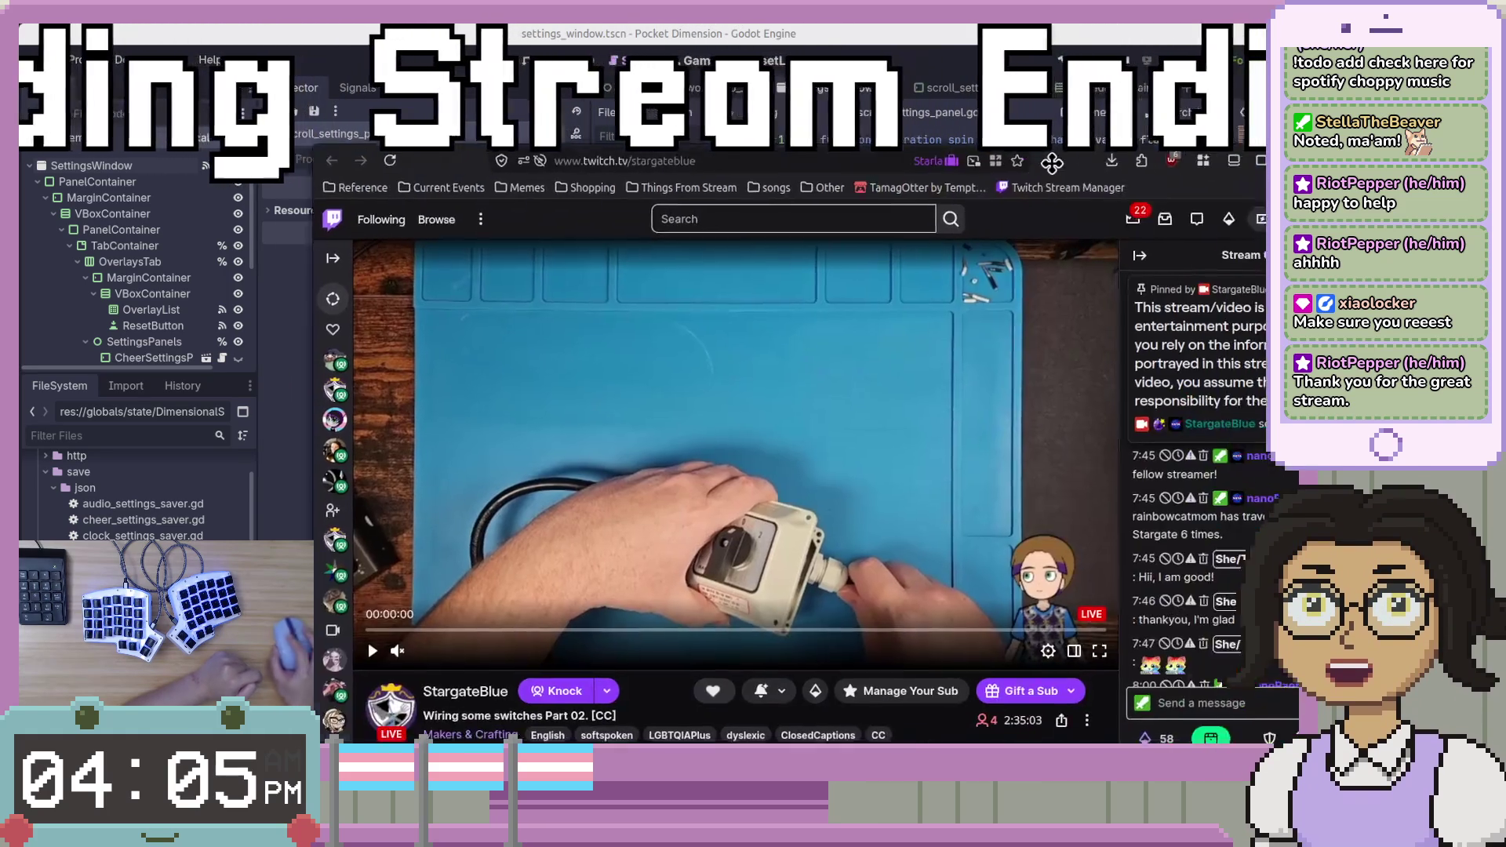
Collapse the Twitch chat so the switch-wiring stream fills the player, and move the browser window up-left.
{"action": "left_click", "coordinate": [972, 241]}
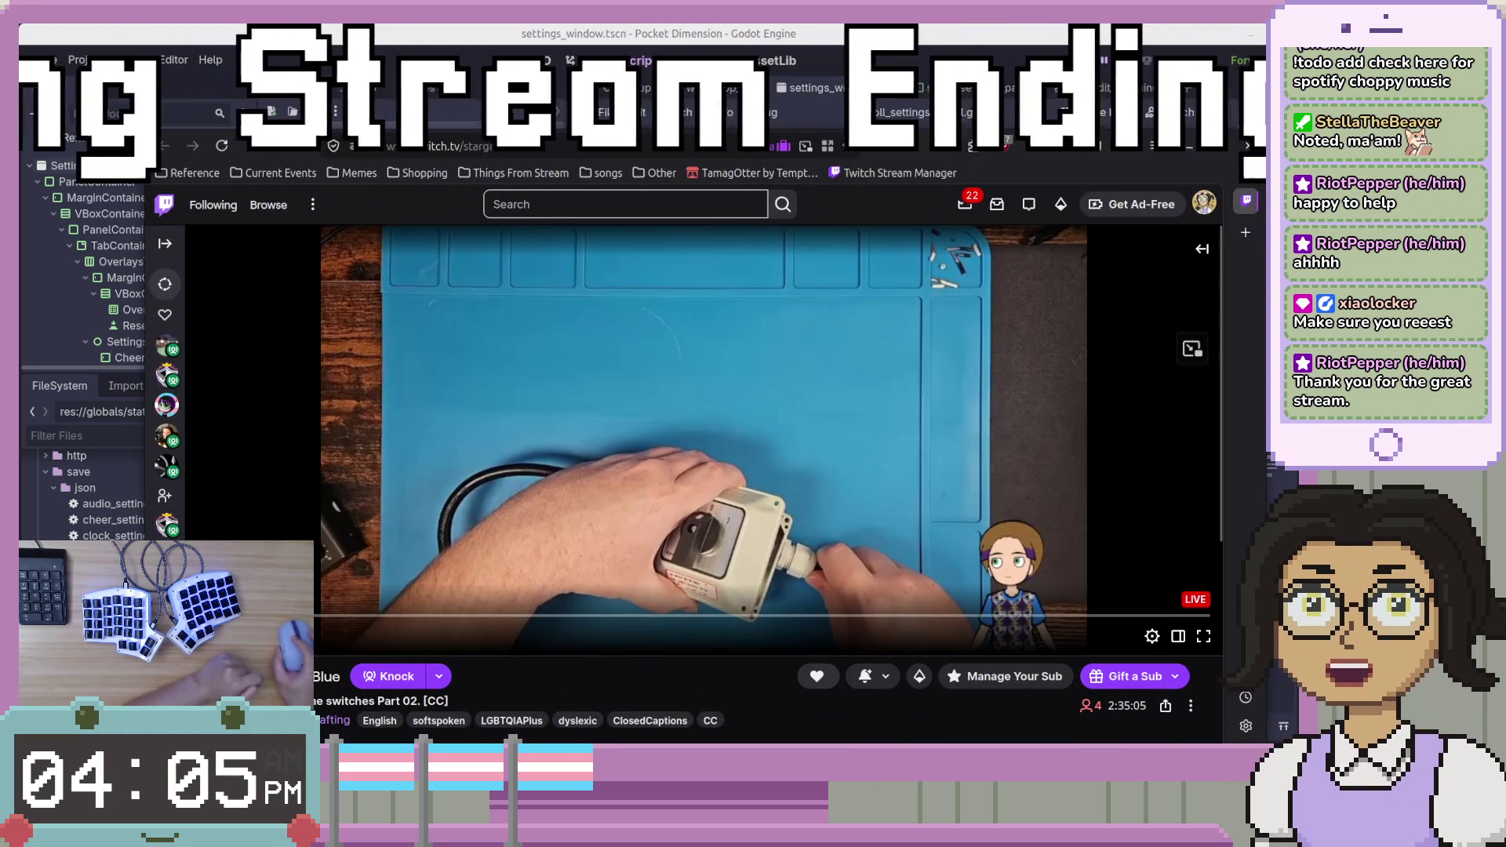
{"action": "left_click_drag", "start_coordinate": [907, 175], "coordinate": [809, 121]}
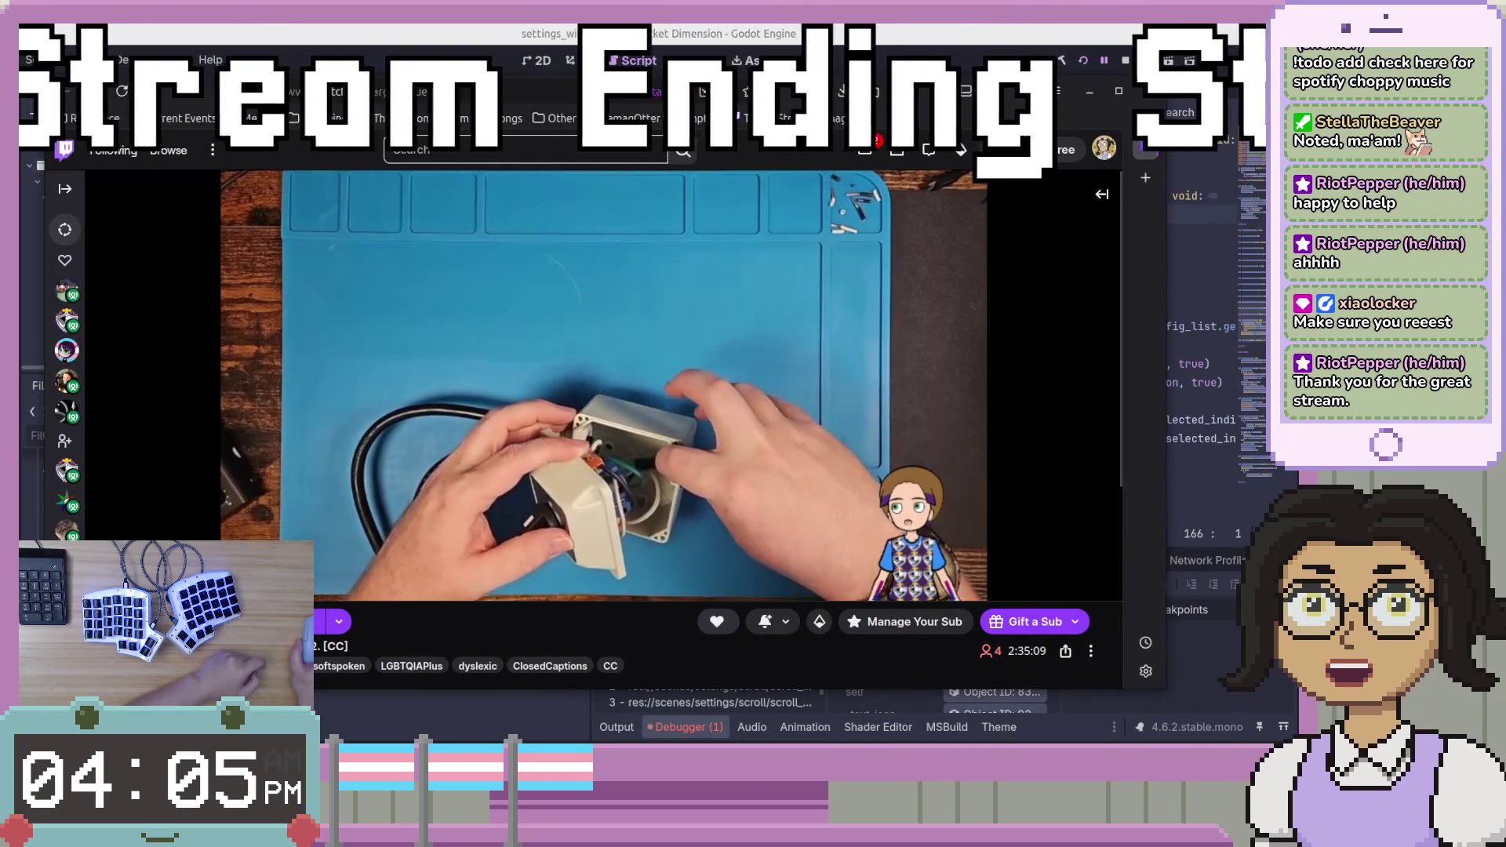